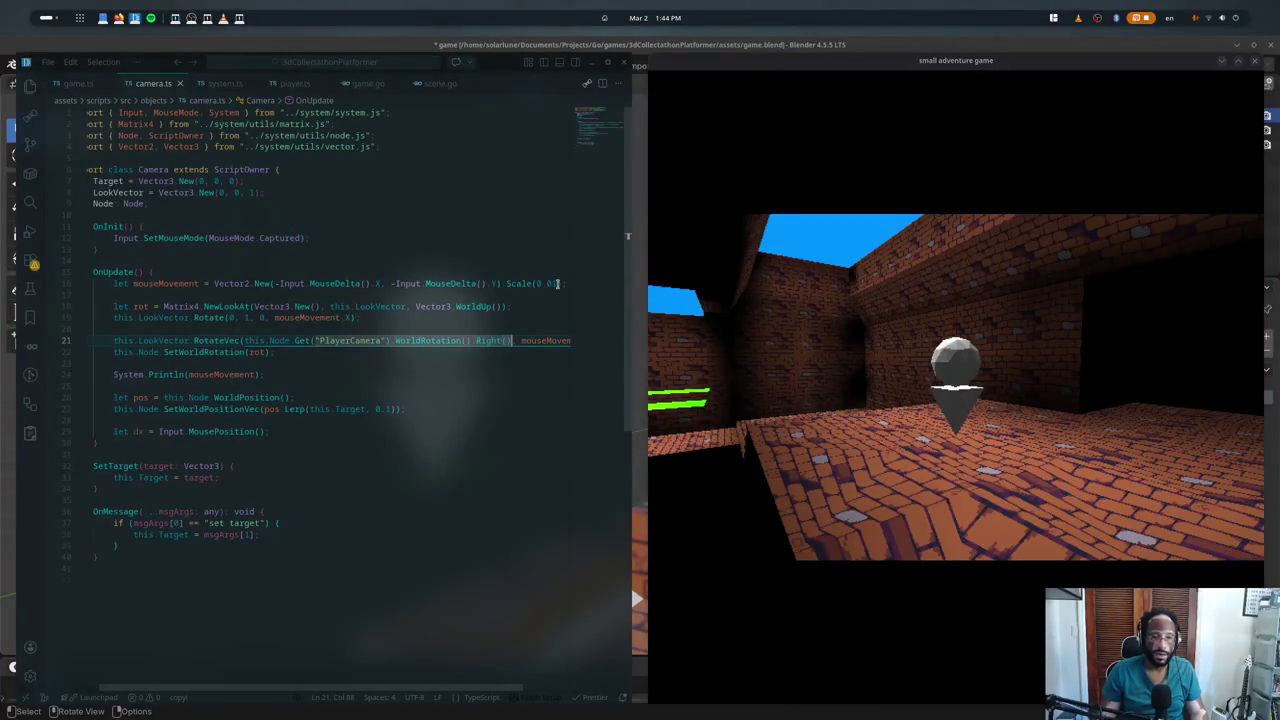
- Set camera.ts mouse-look sensitivity to Scale(0.005), save, and maximize the game window
type("5")
key("ctrl+s")
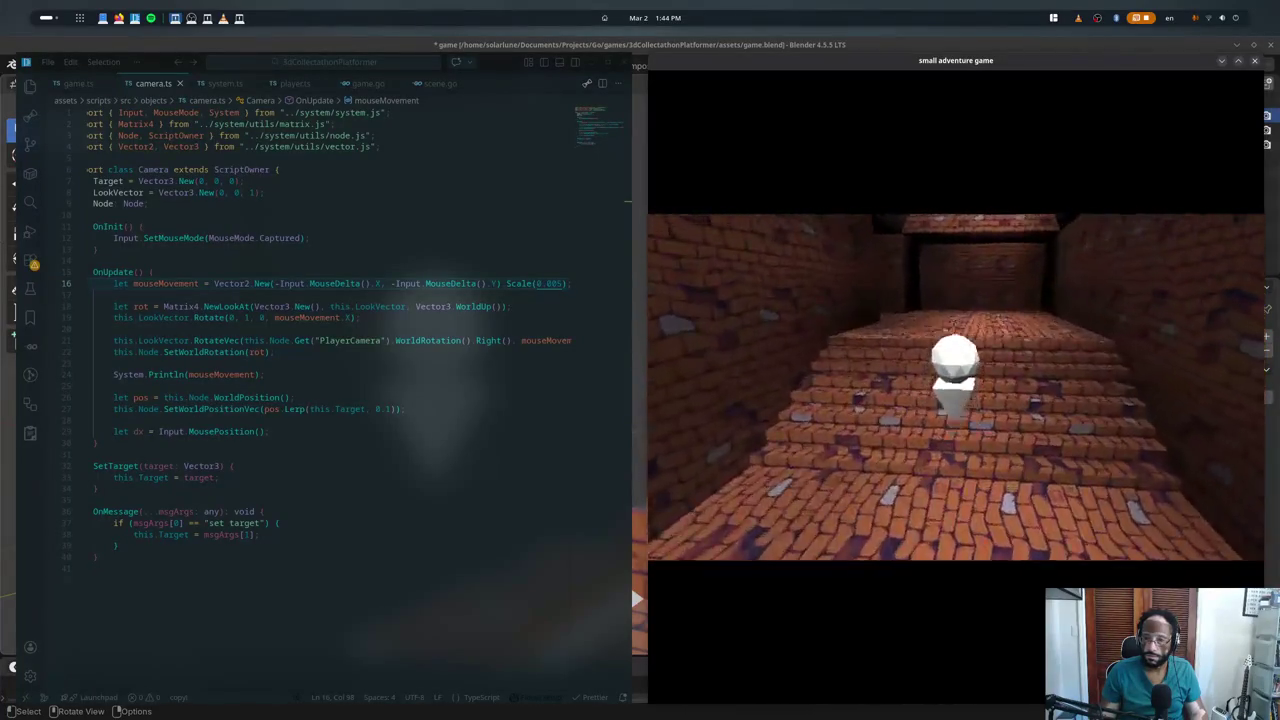
key("super+Up")
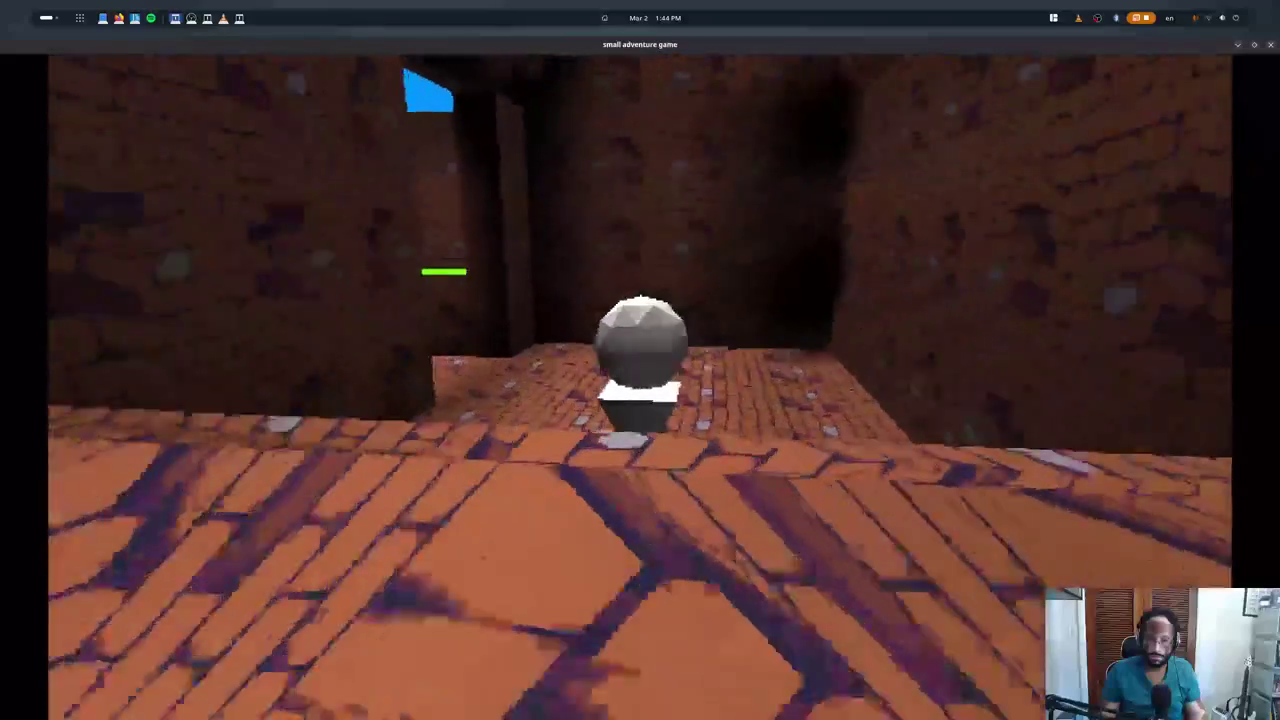
- Roll the ball up the stairs, through the dark room and along the maze corridors
key("w")
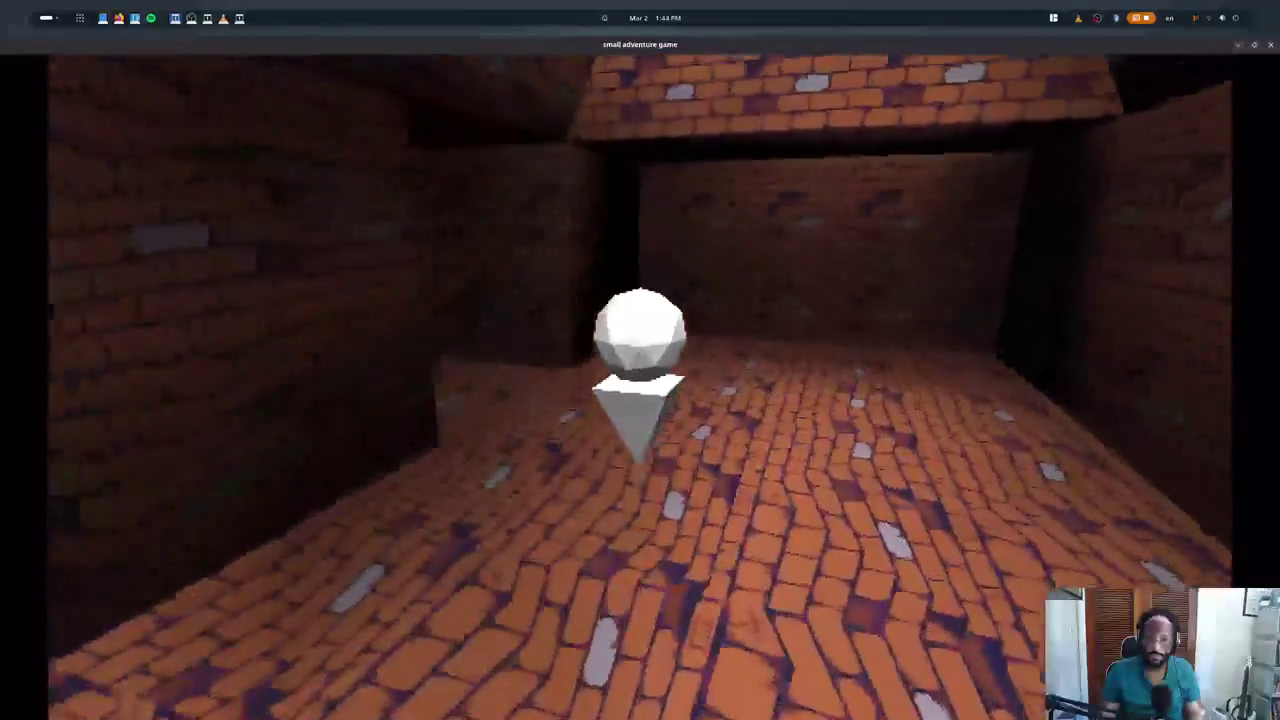
key("w")
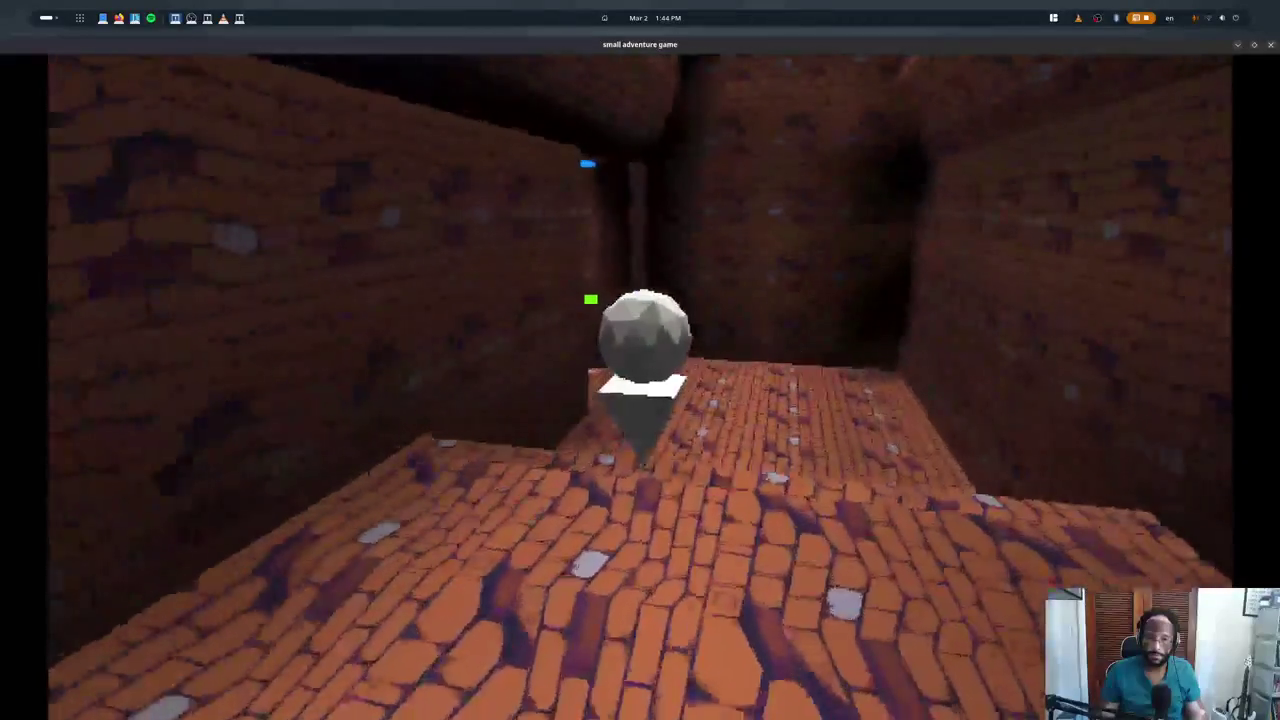
key("w")
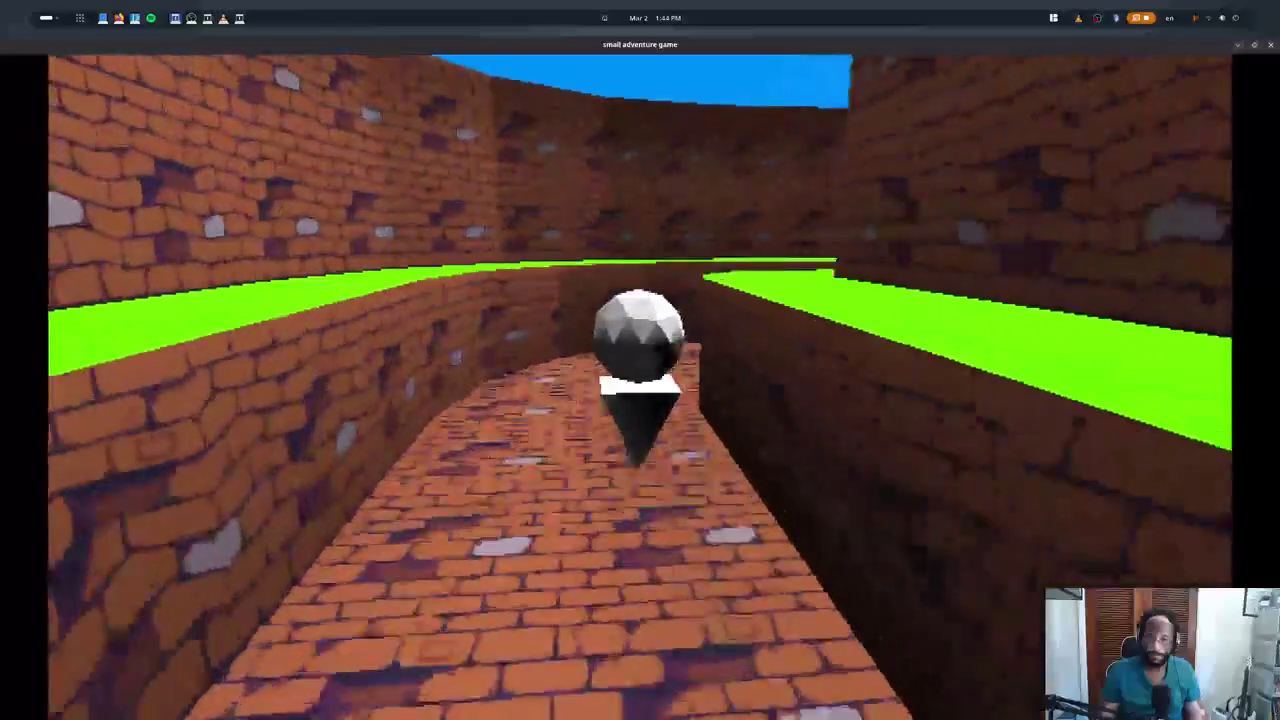
key("w")
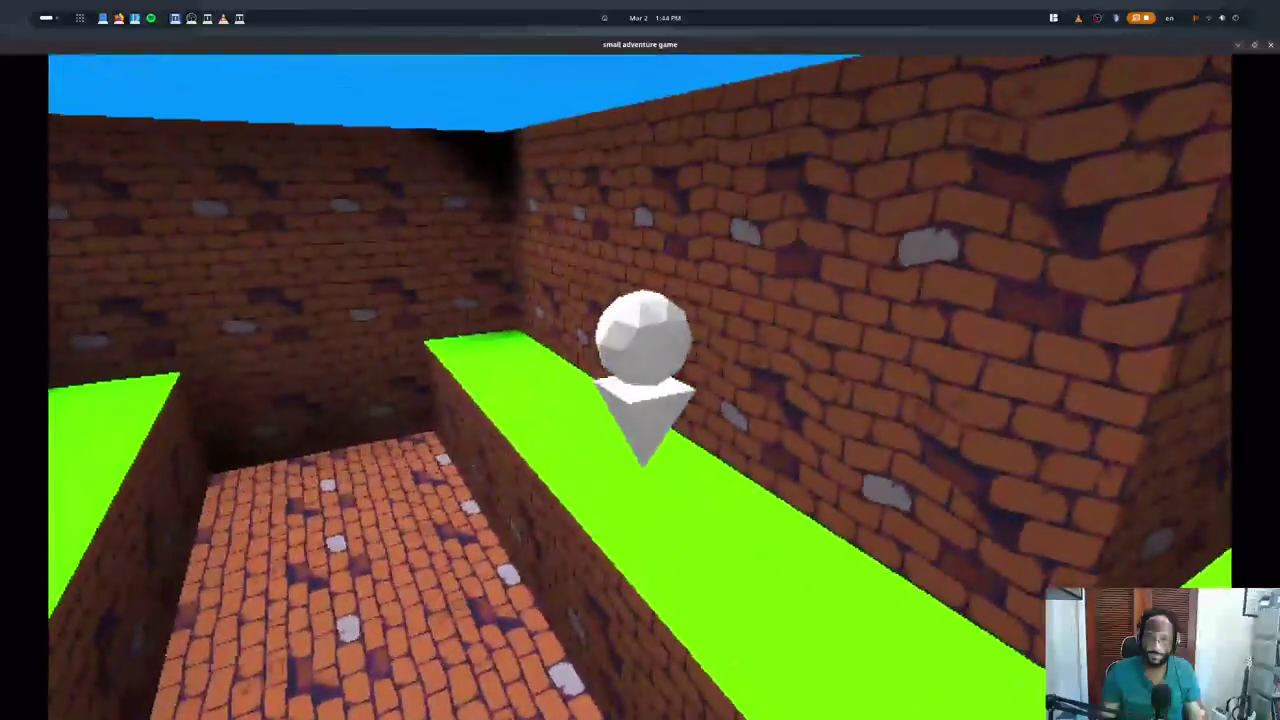
key("w")
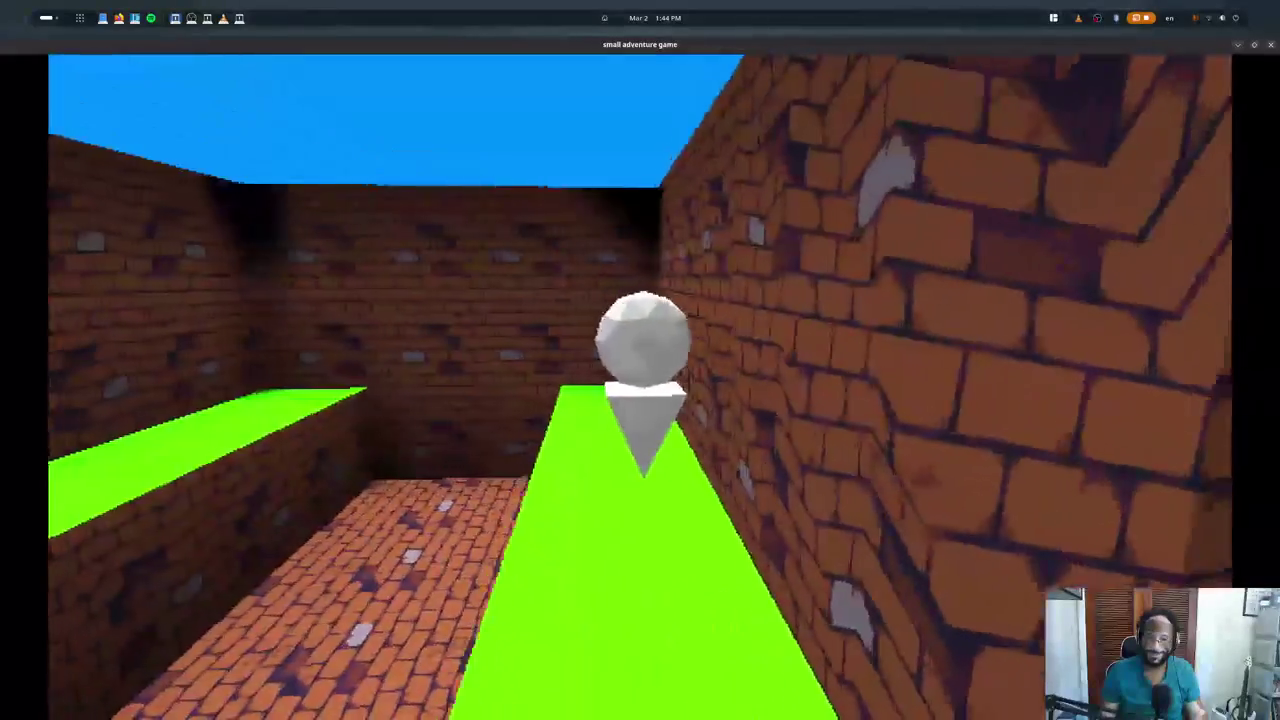
key("w")
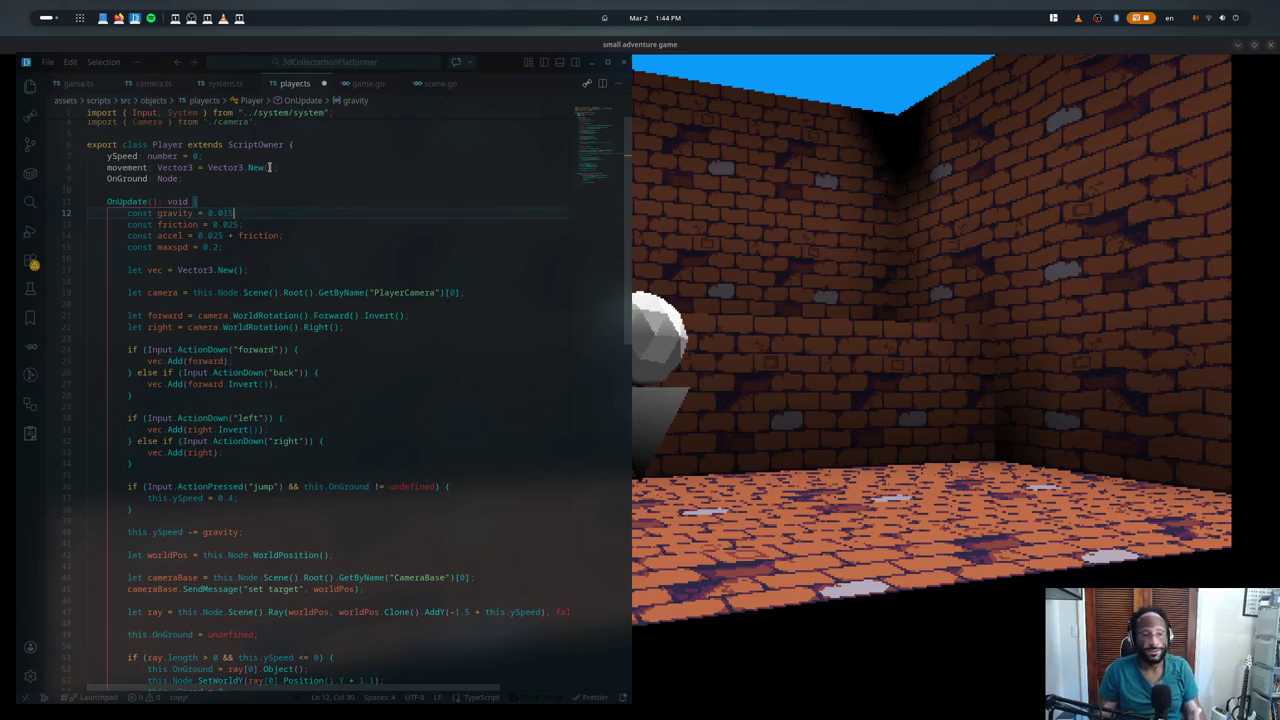
- Toggle between VS Code and the game, leaving the game window in front
key("alt+Tab")
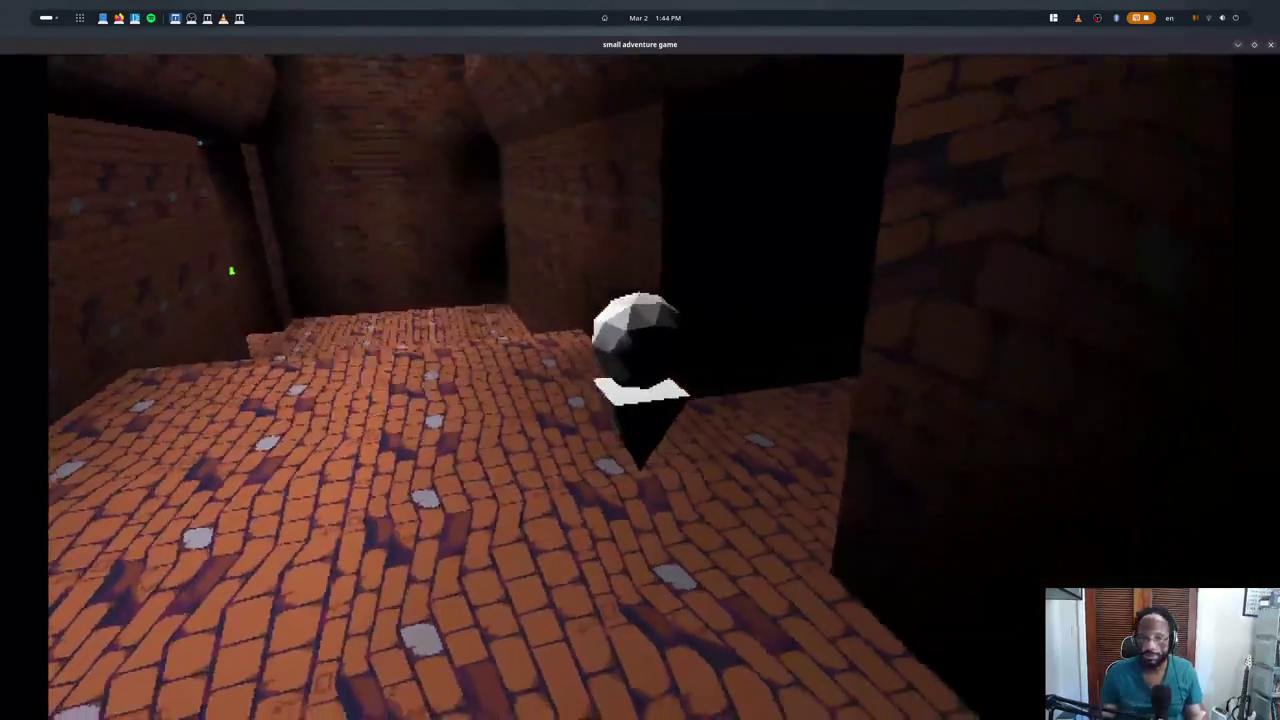
key("alt+Tab")
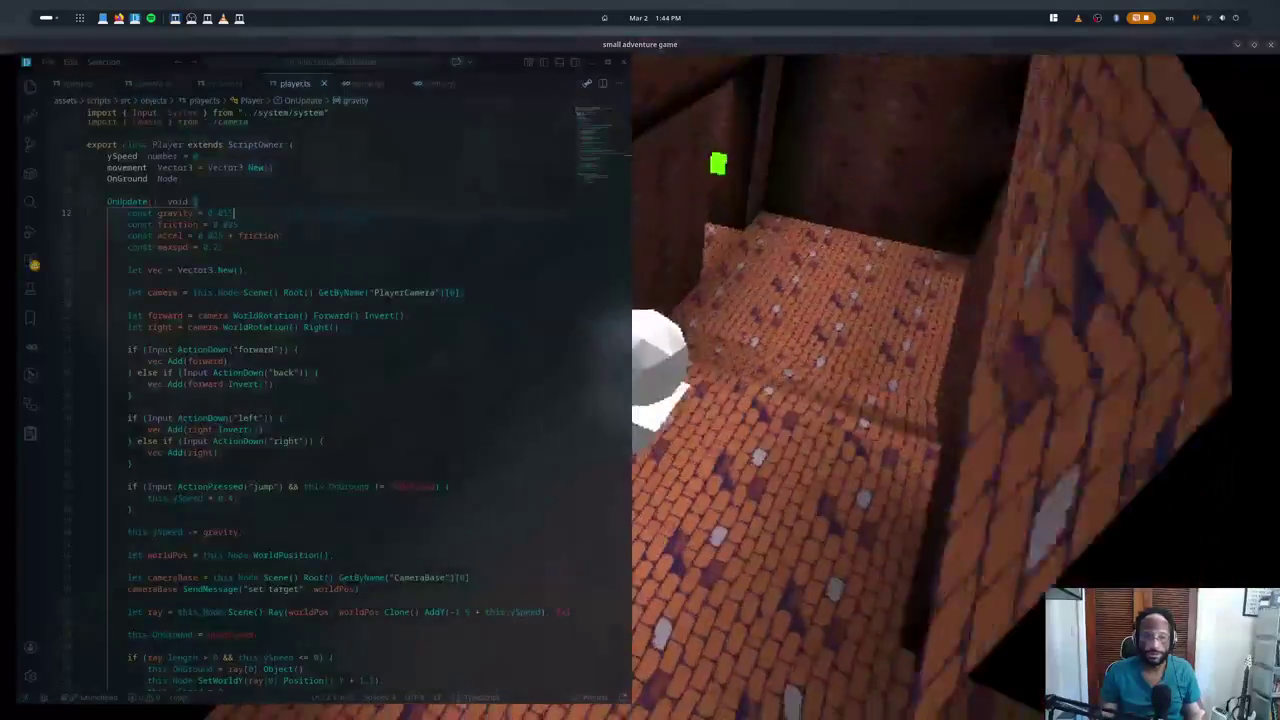
key("alt+Tab")
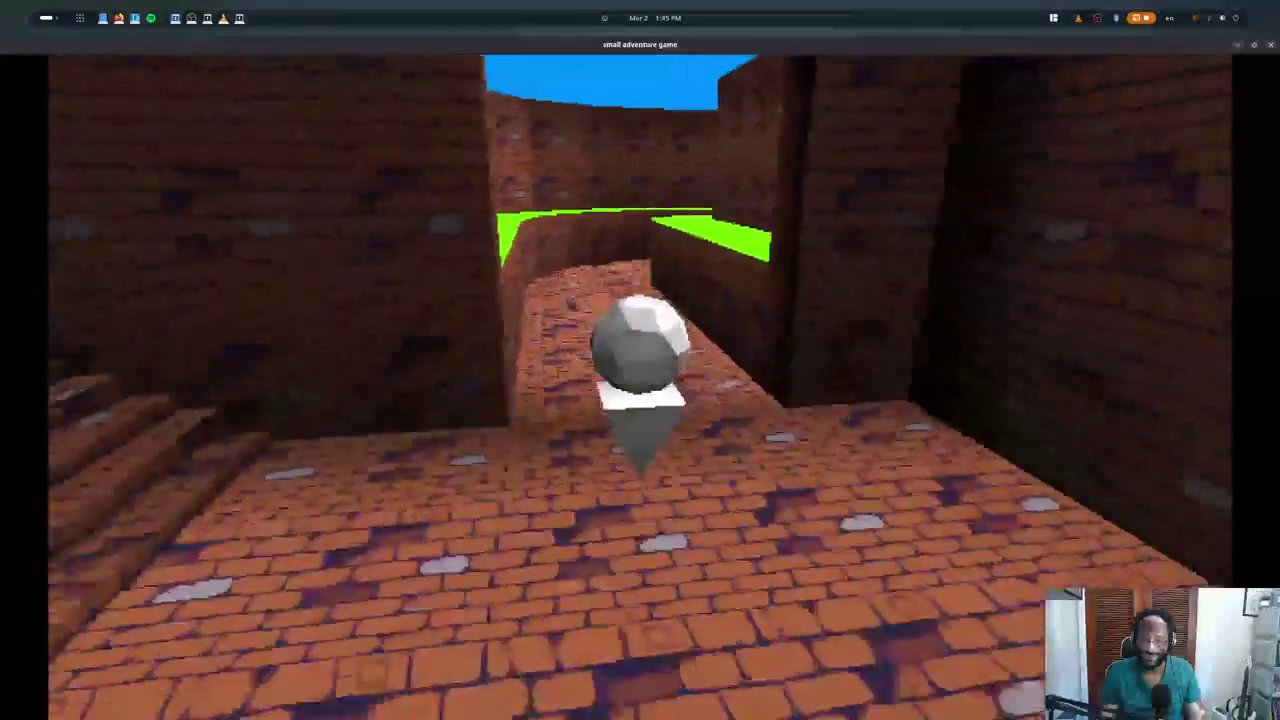
- Bring Blender forward from the overview and switch to the Test scene with the brick level
key("super")
left_click(718, 276)
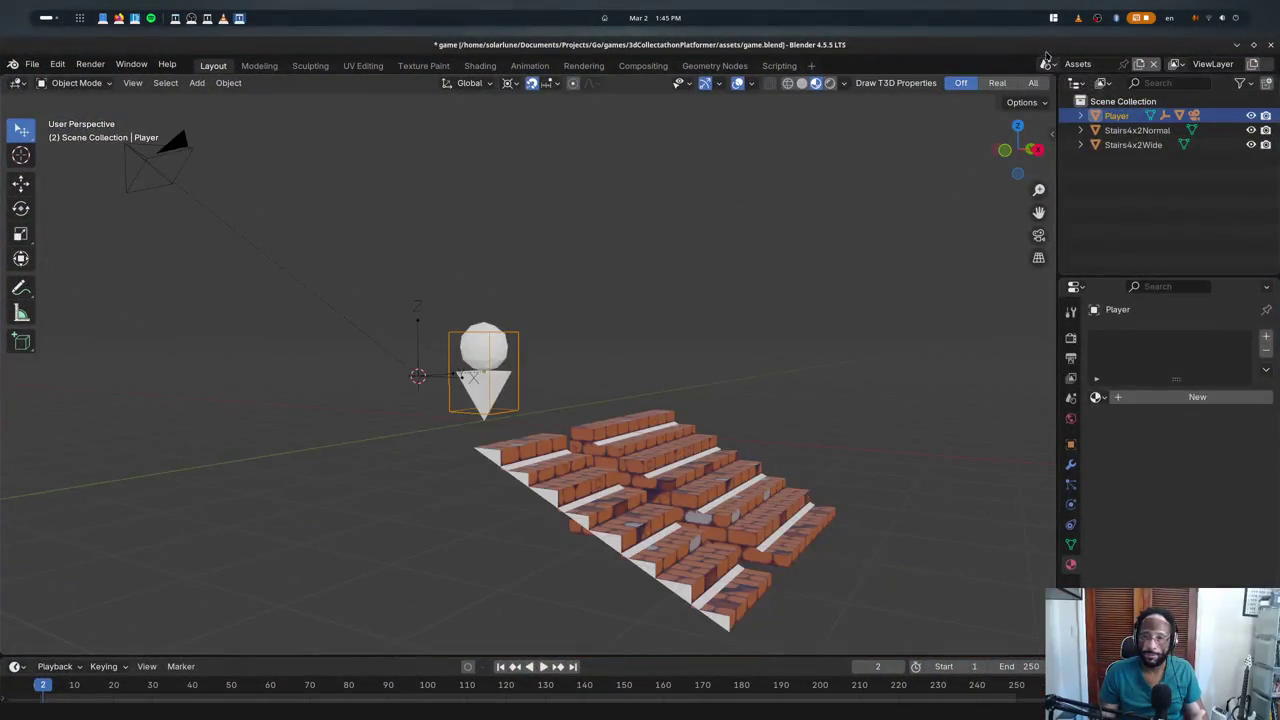
left_click(1056, 102)
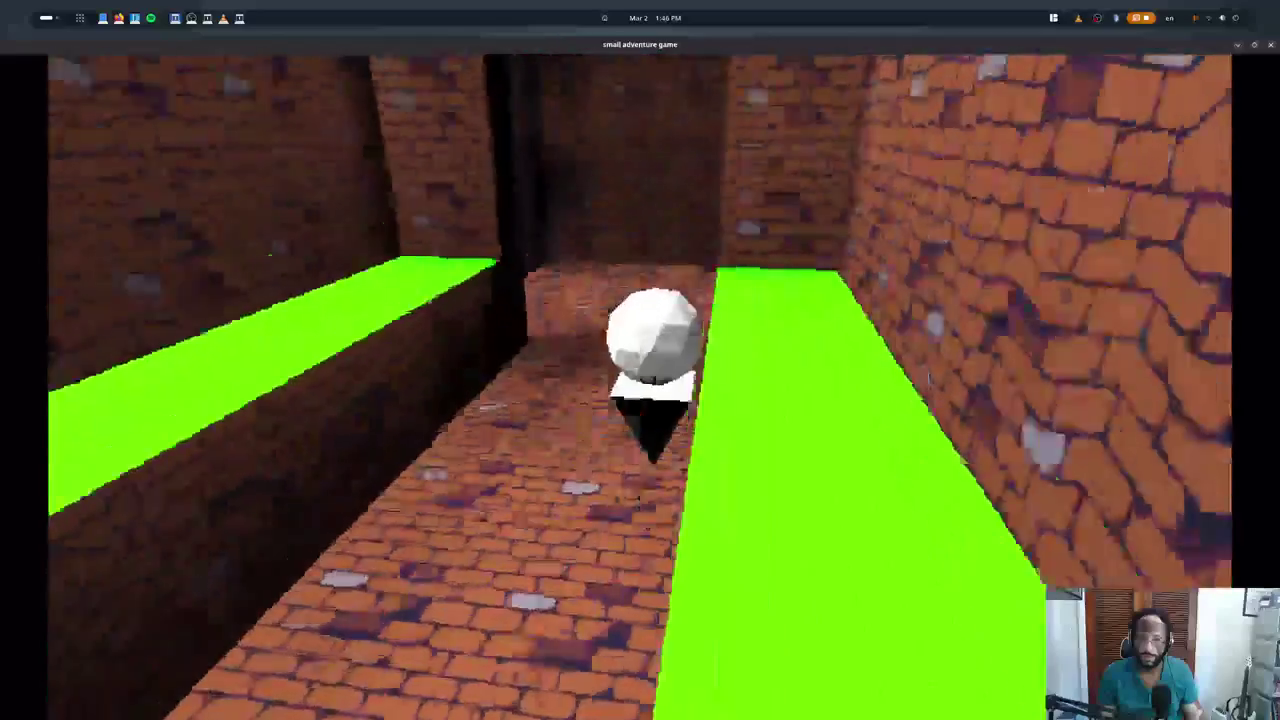
- Show the F3 debug stats overlay and walk the character along the brick corridor
key("F3")
key("F3")
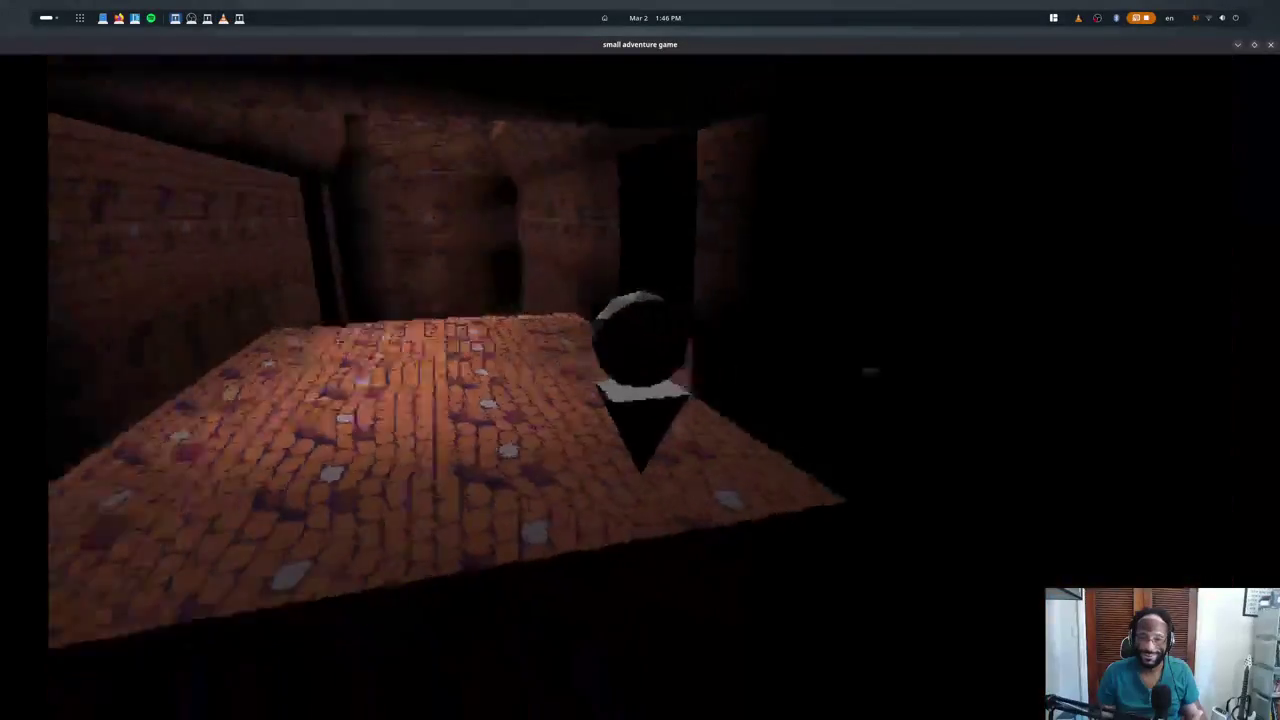
key("w")
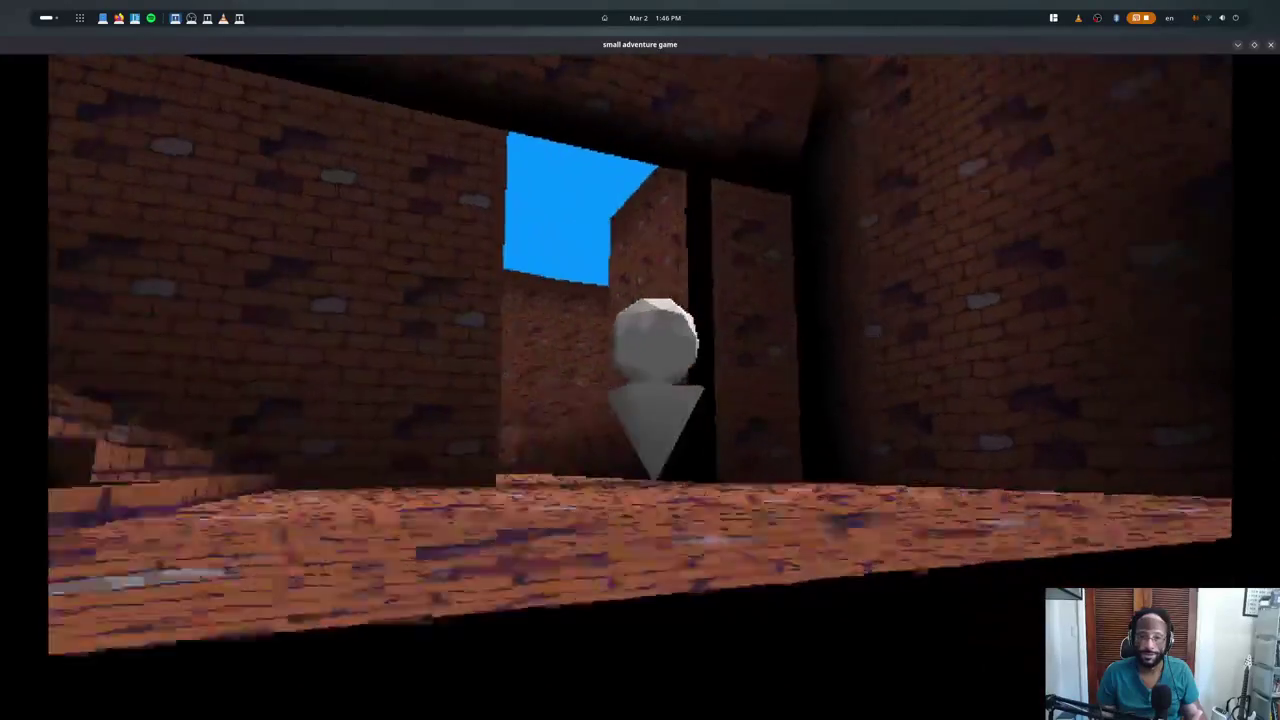
key("w")
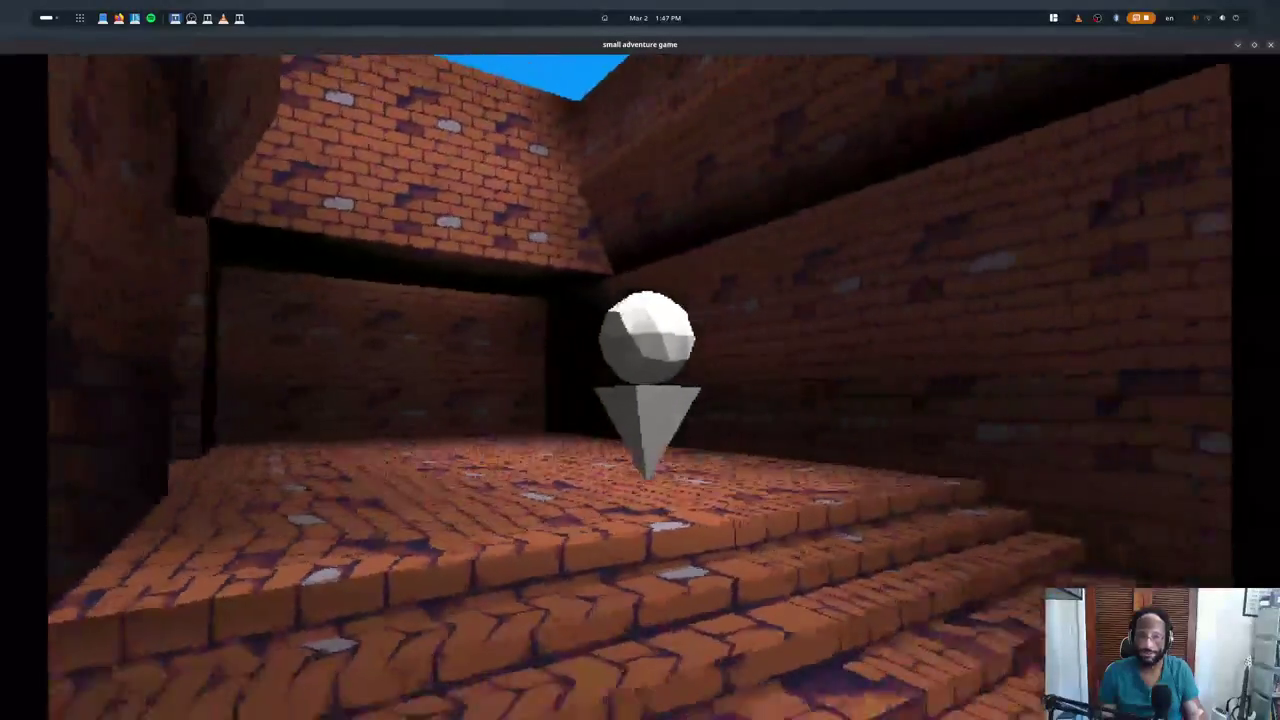
- Return to the code editor and game layout, then hide VS Code to show the game
key("super")
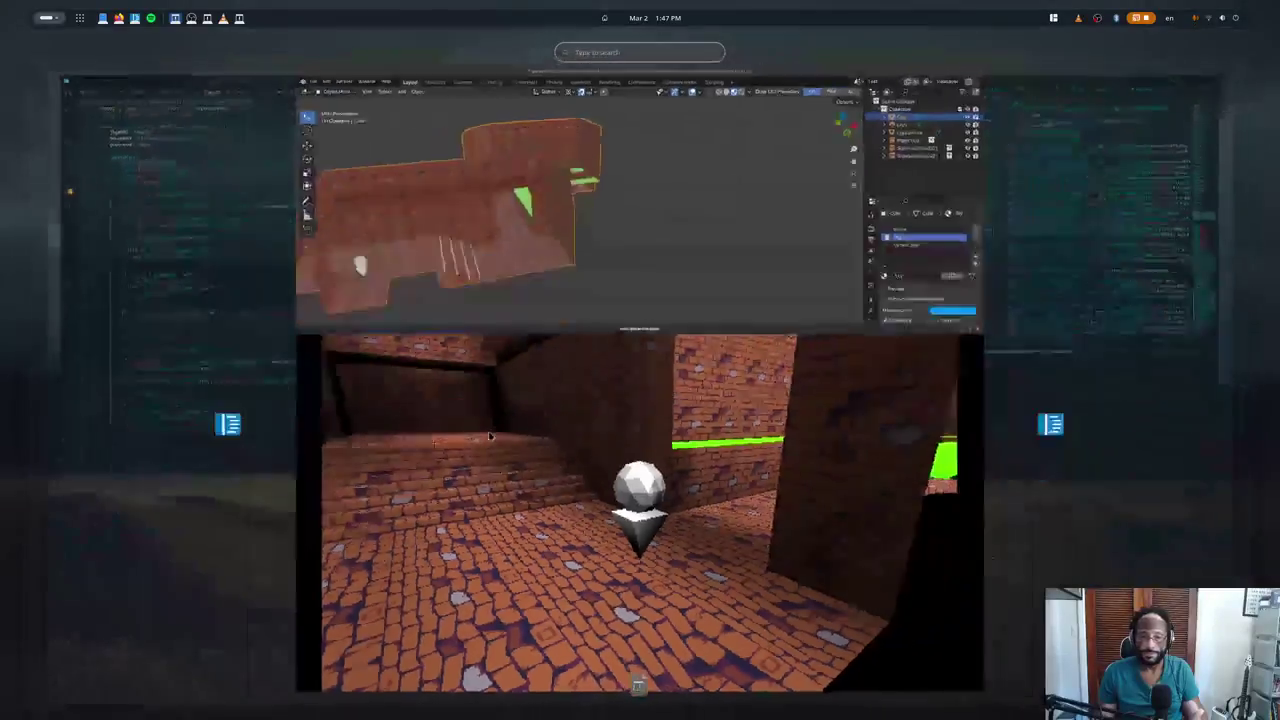
left_click(187, 331)
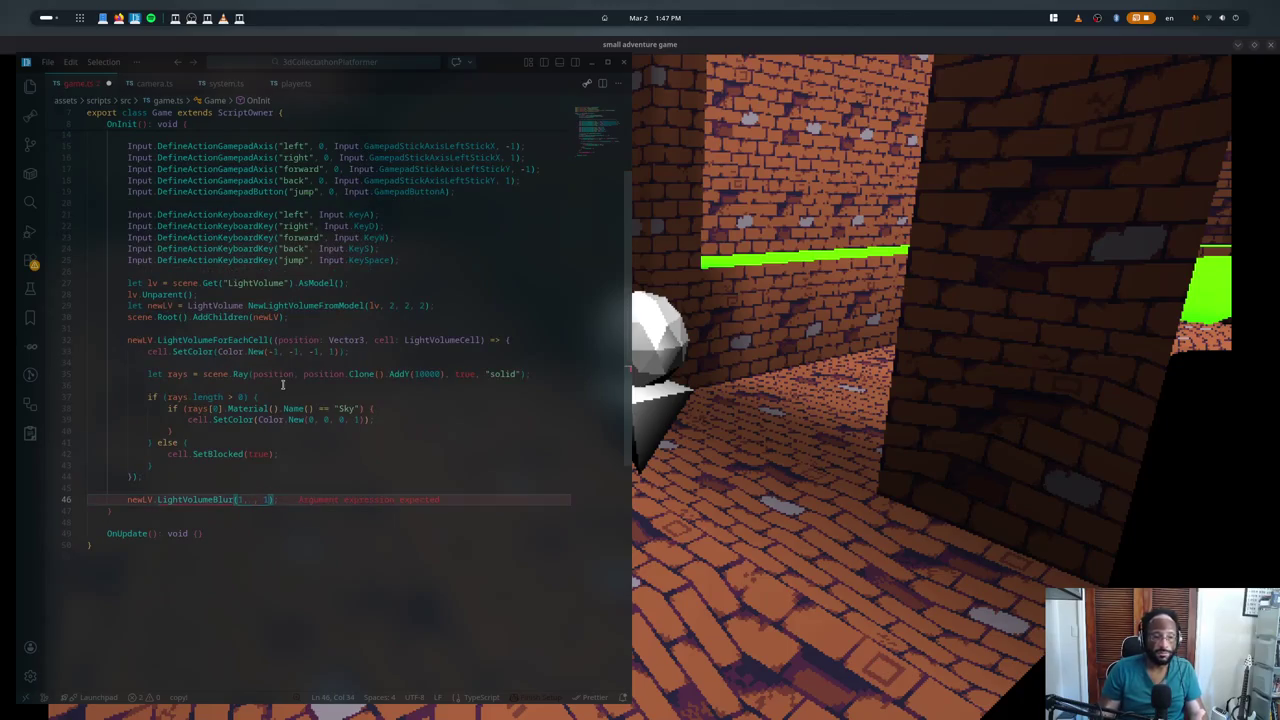
key("Escape")
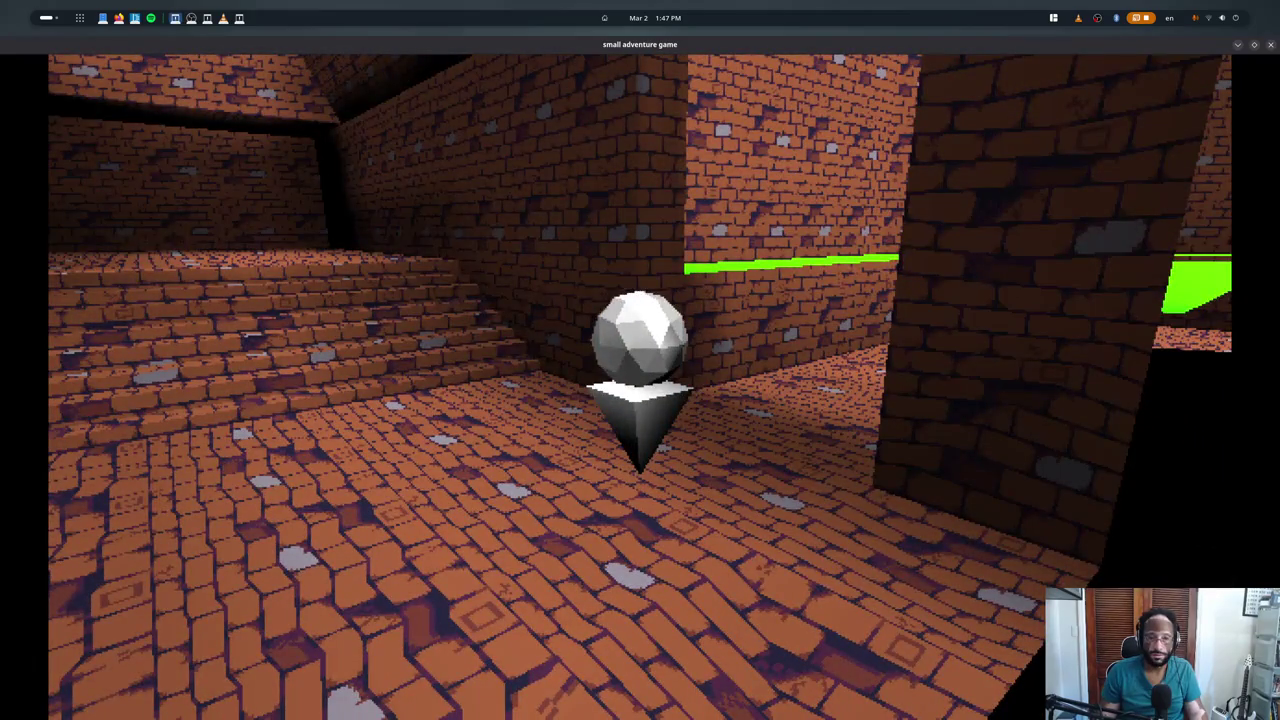
- Walk over the brick ledge, between green platforms and up the brick staircases to check lighting
key("w")
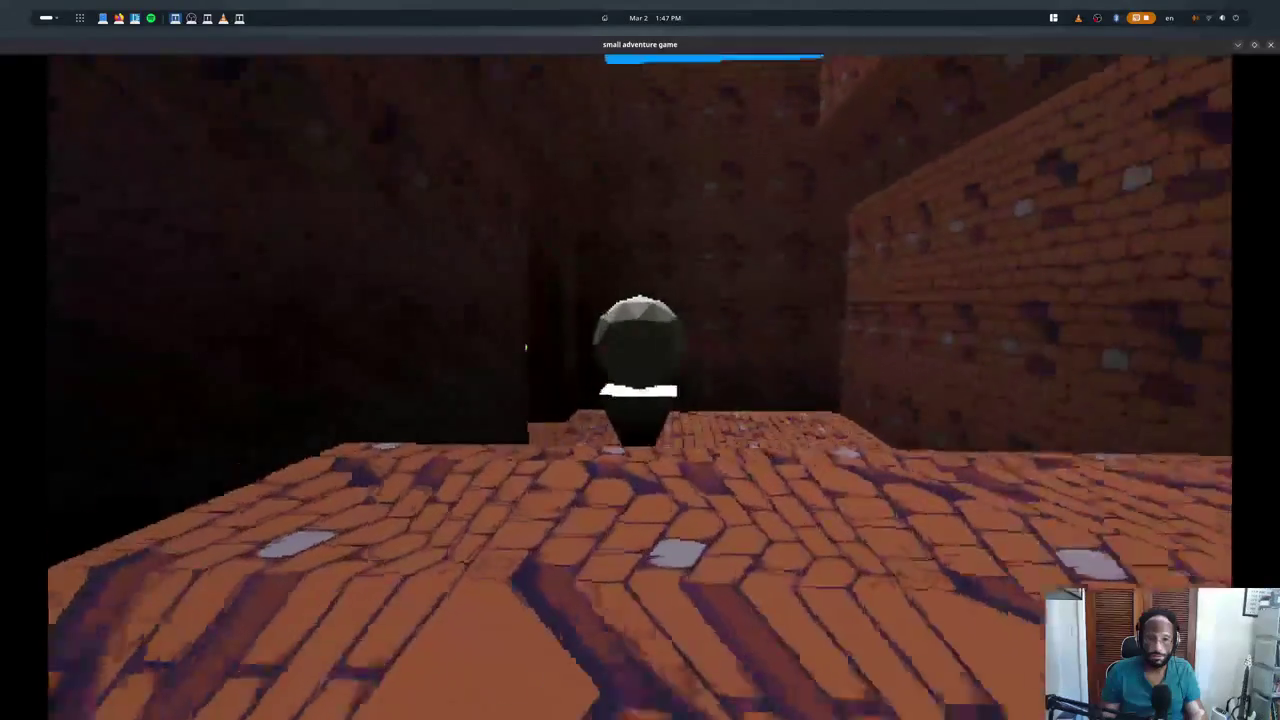
key("w")
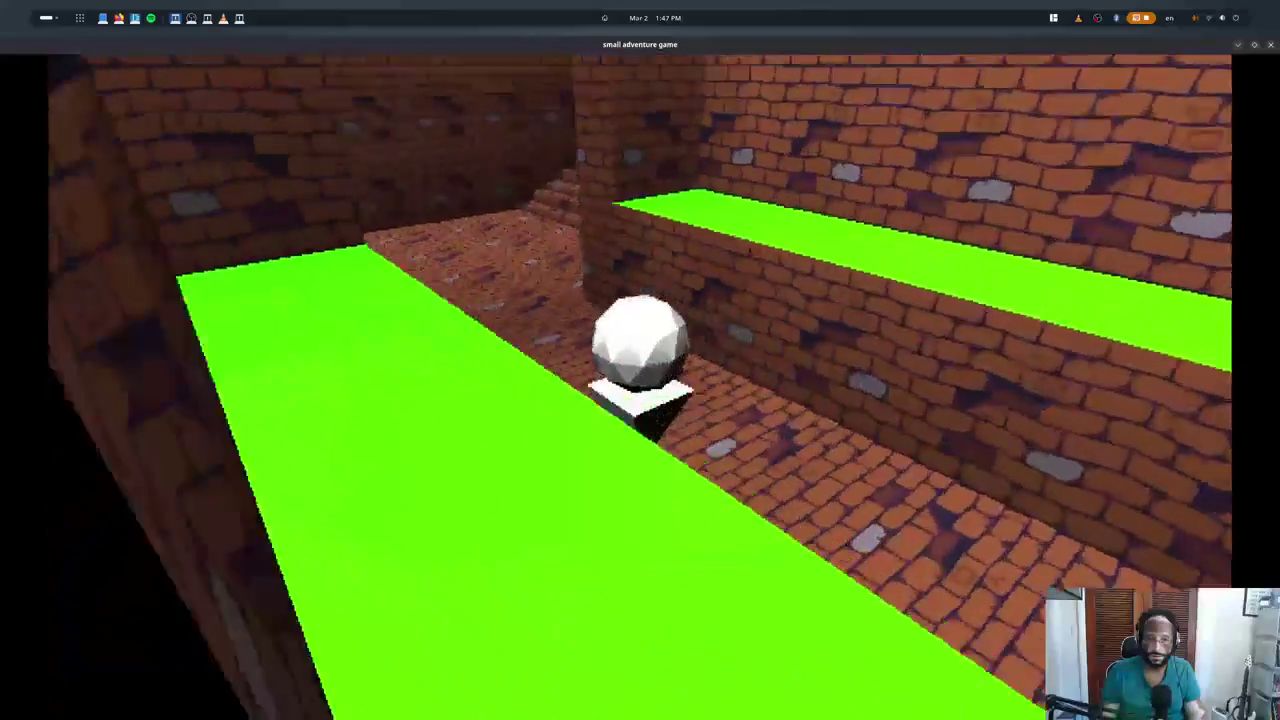
key("w")
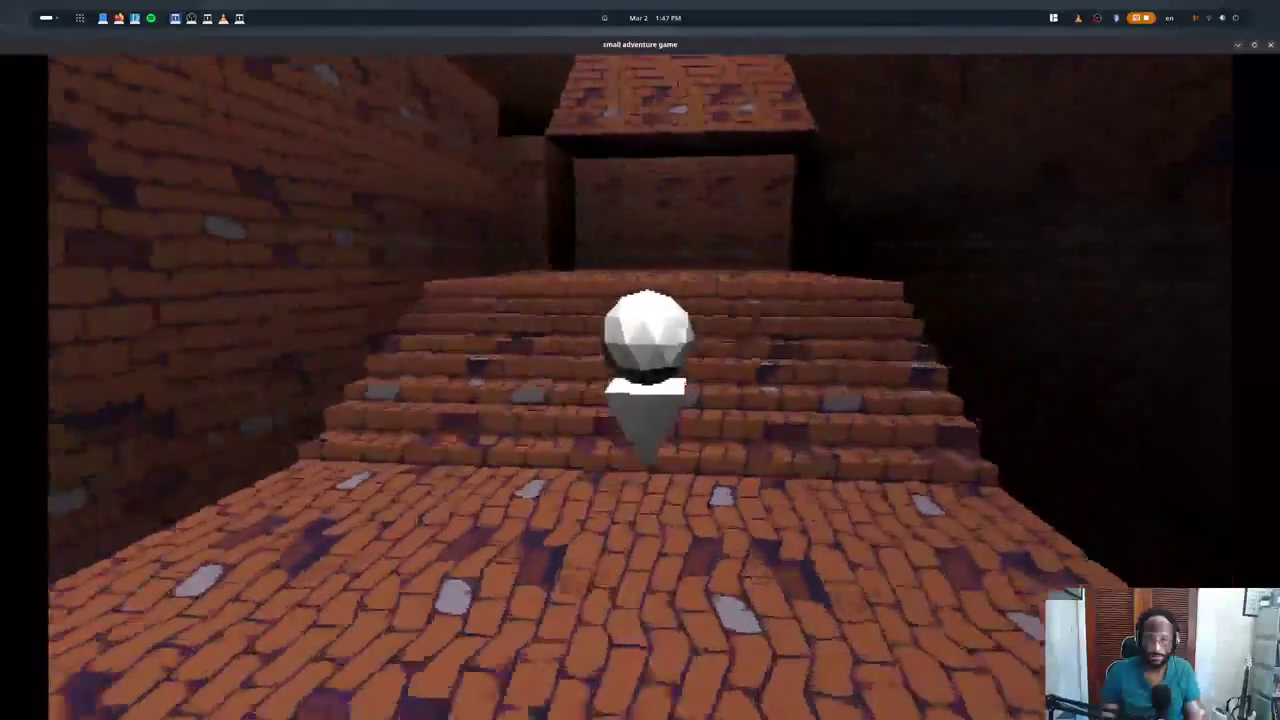
key("w")
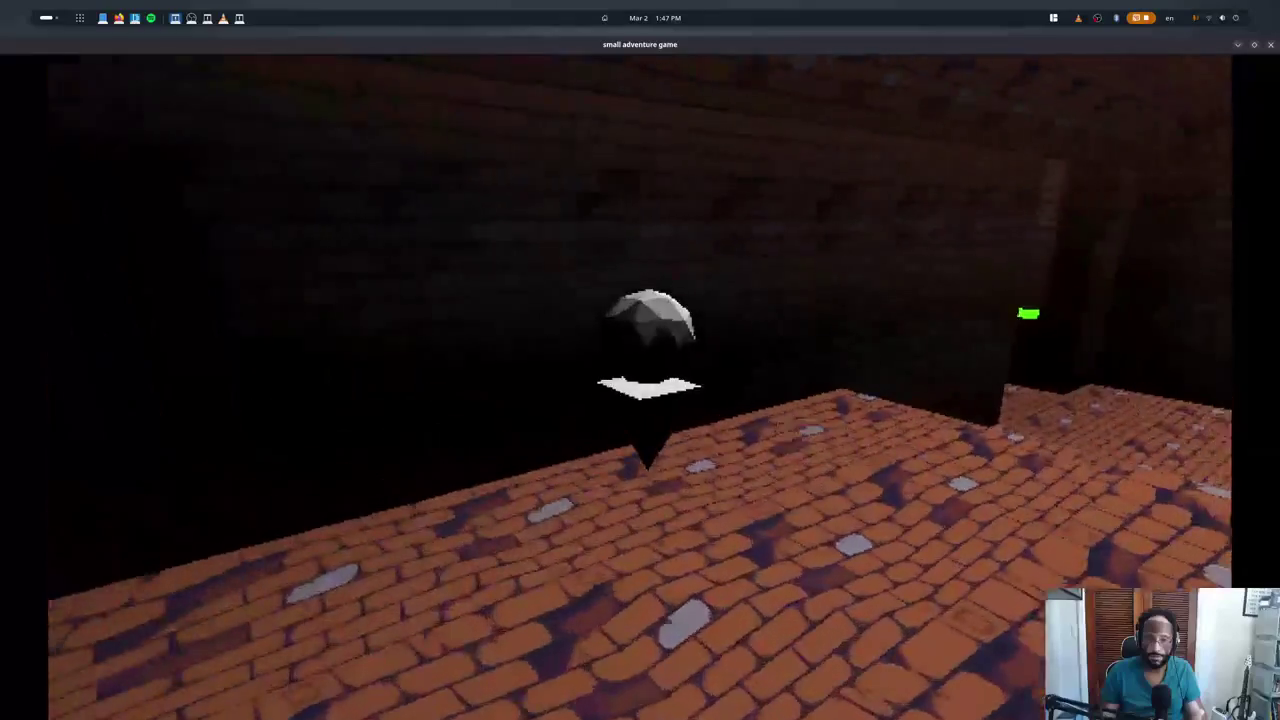
key("w")
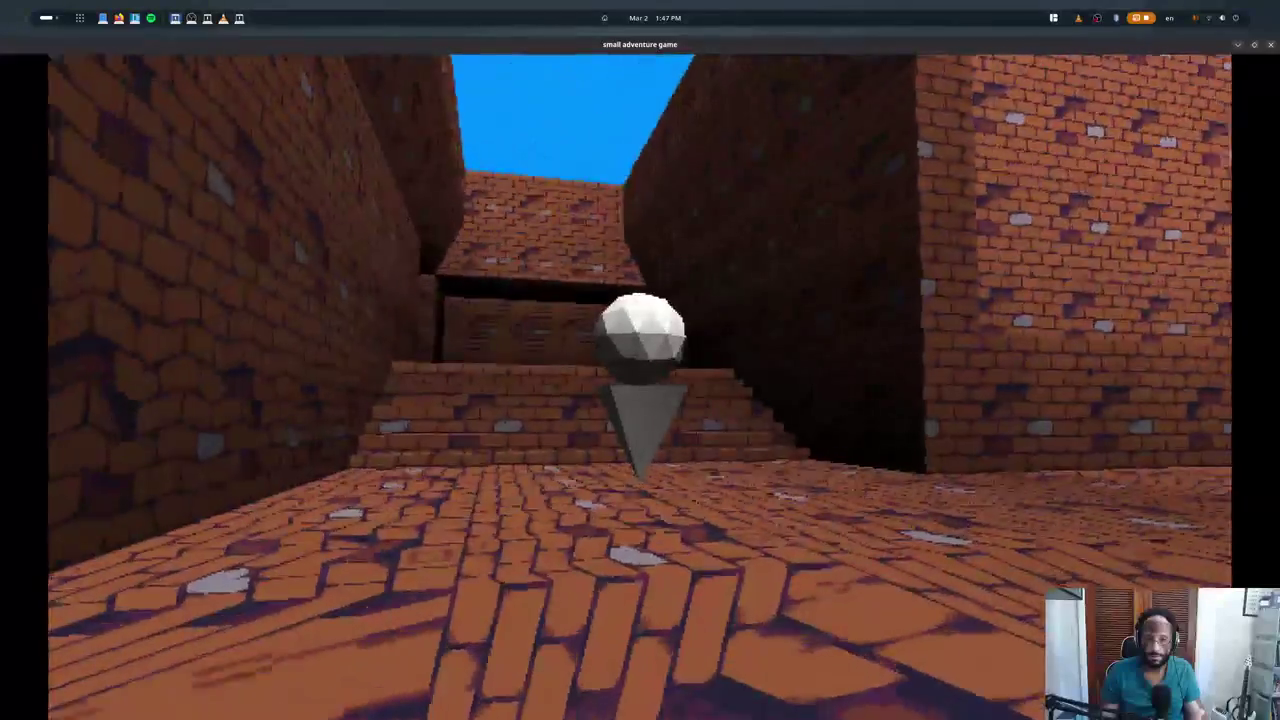
key("w")
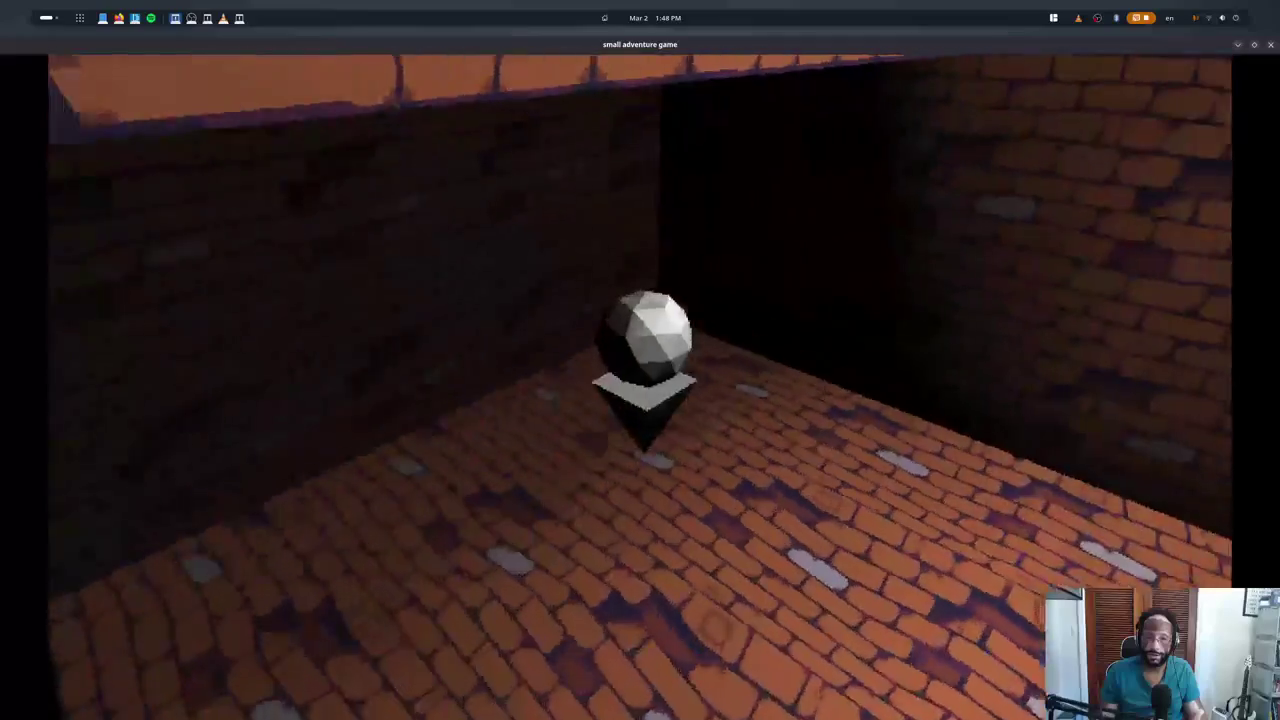
- Focus VS Code for the light volume edit, then bring the game window back to front
left_click(511, 405)
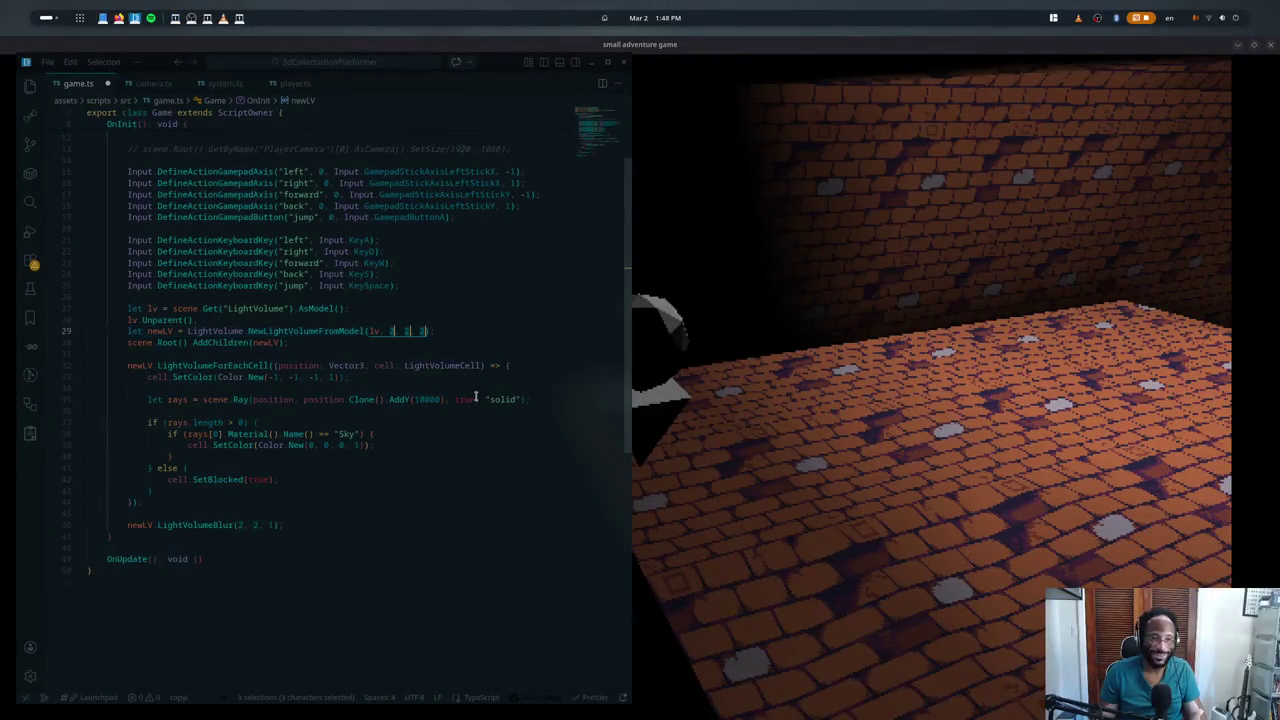
left_click(957, 187)
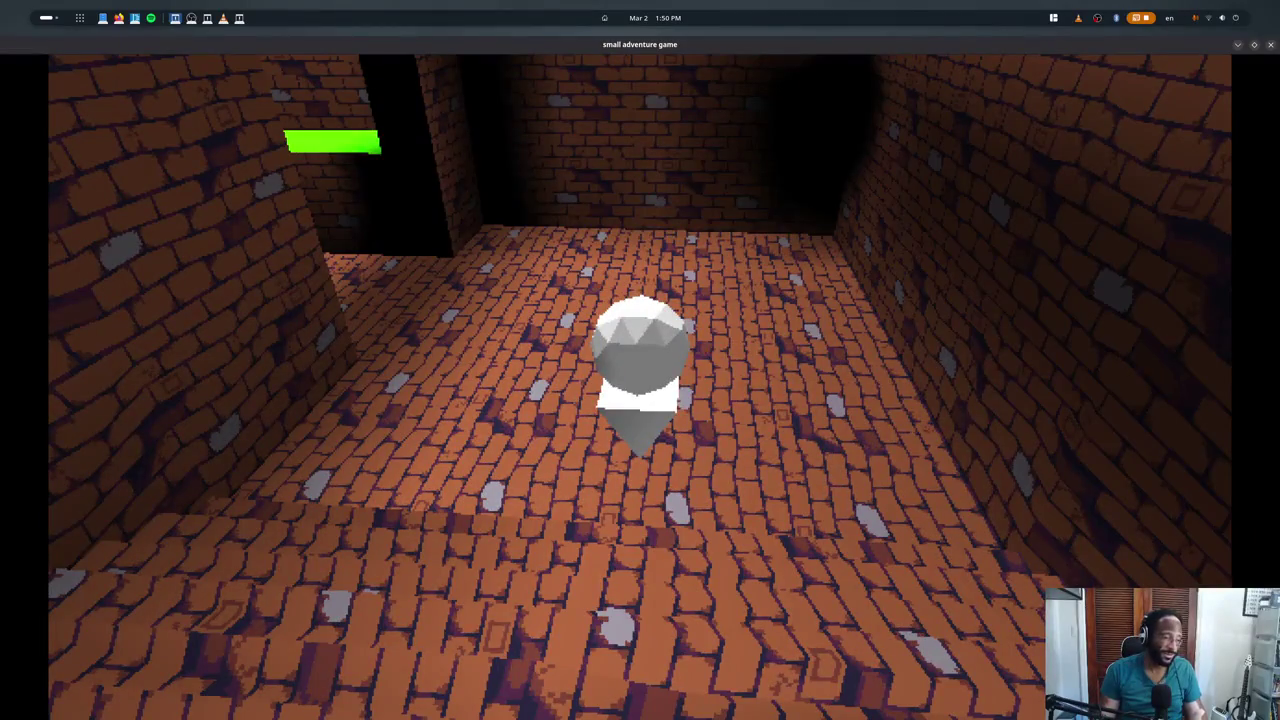
- Quit the running small adventure game with Escape
key("Escape")
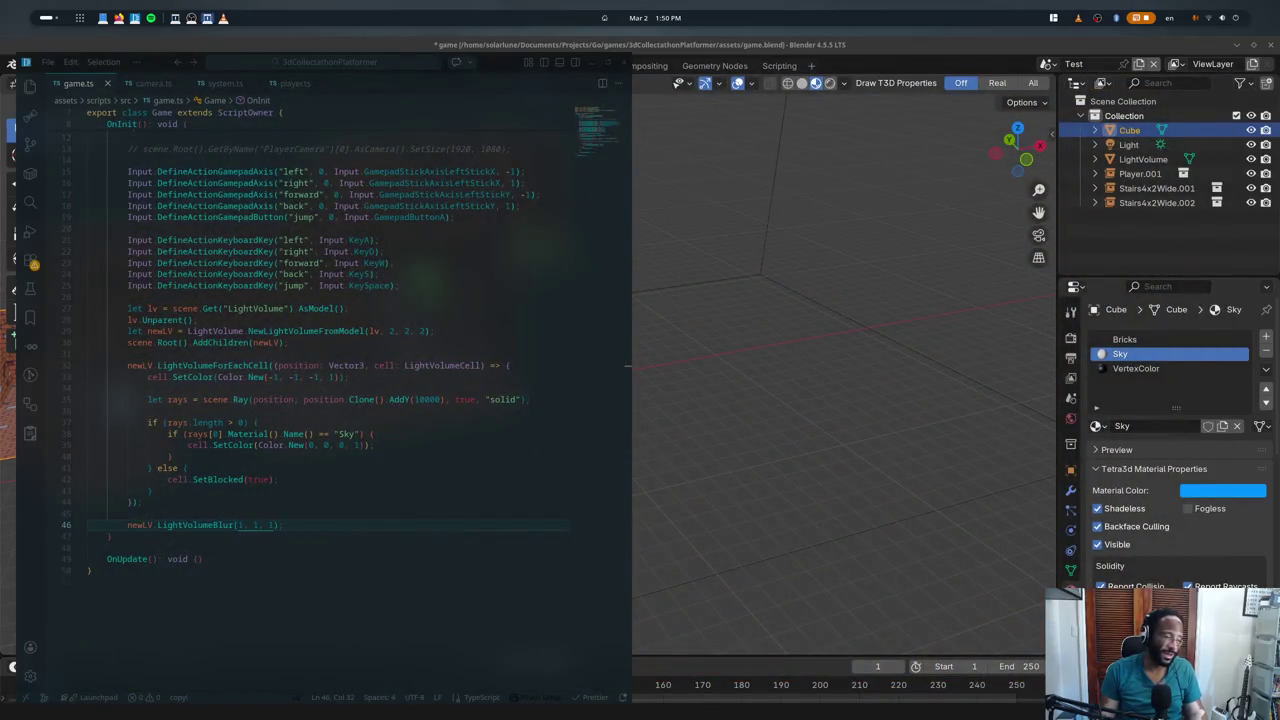
- Relaunch the game, walk into the open room to inspect the lighting, then switch to Blender
key("ctrl+s")
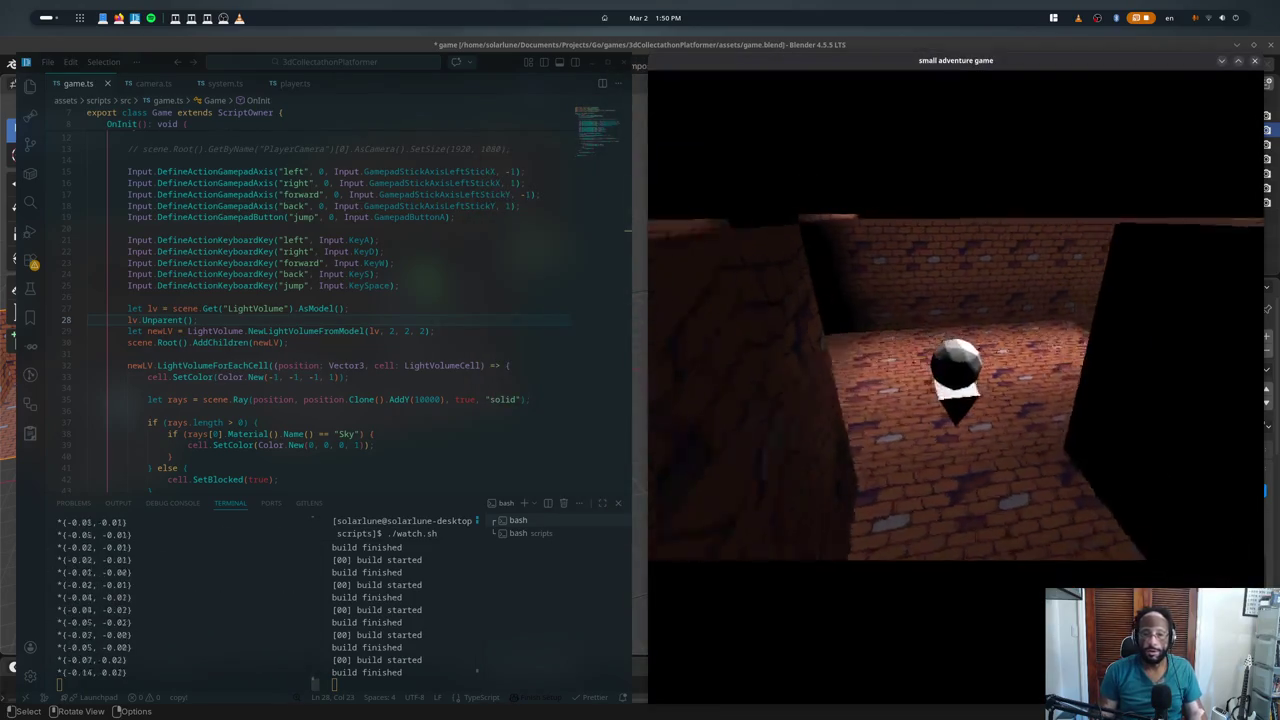
key("w")
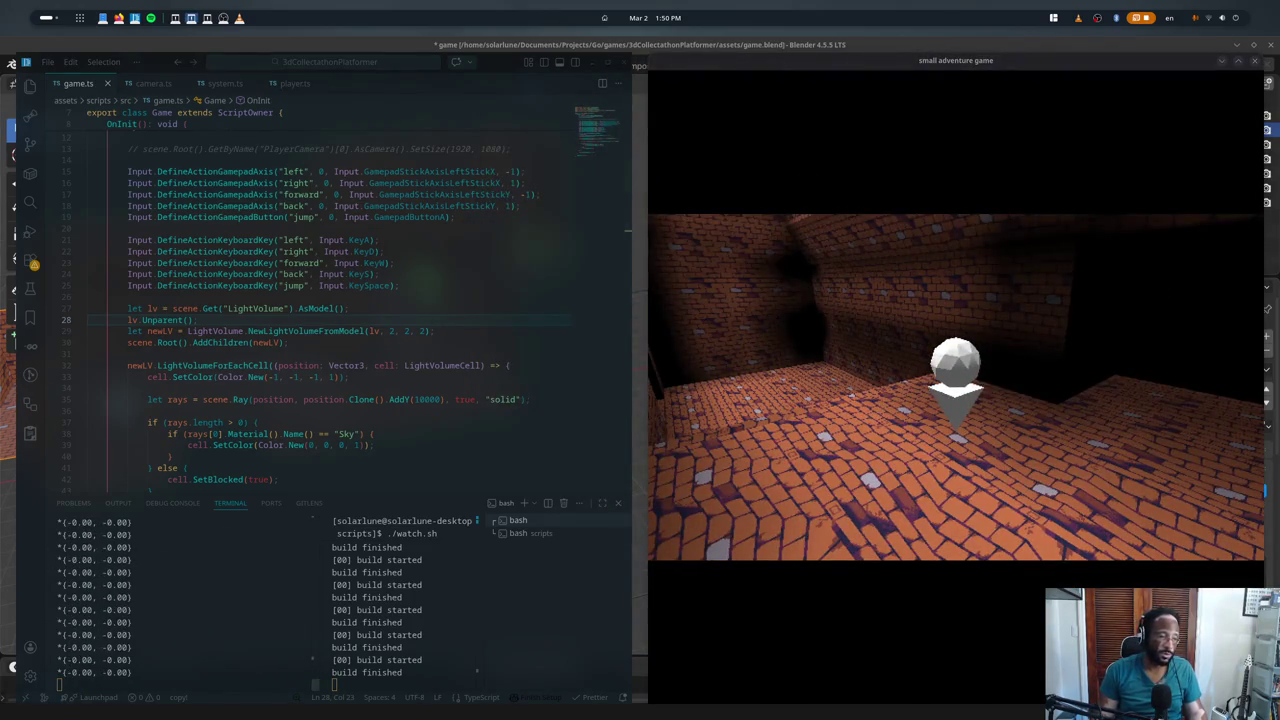
scroll(444, 480, "down", 7)
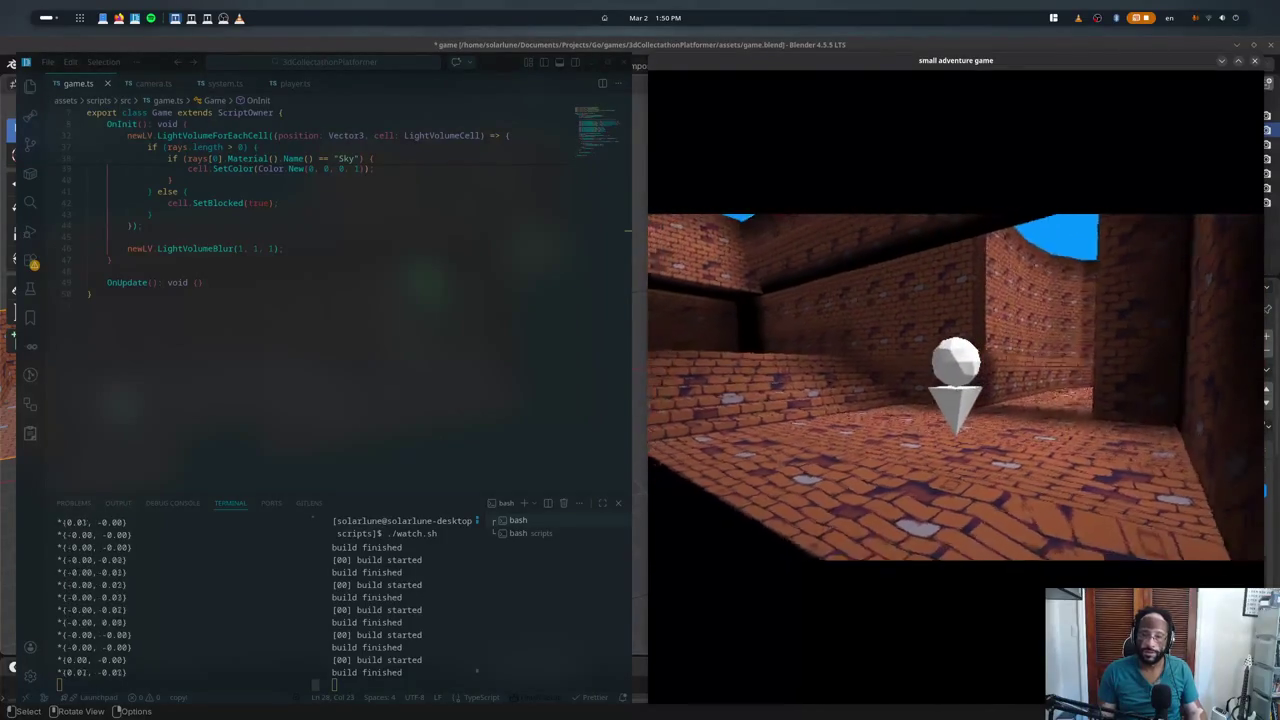
key("alt+Tab")
key("alt+Tab")
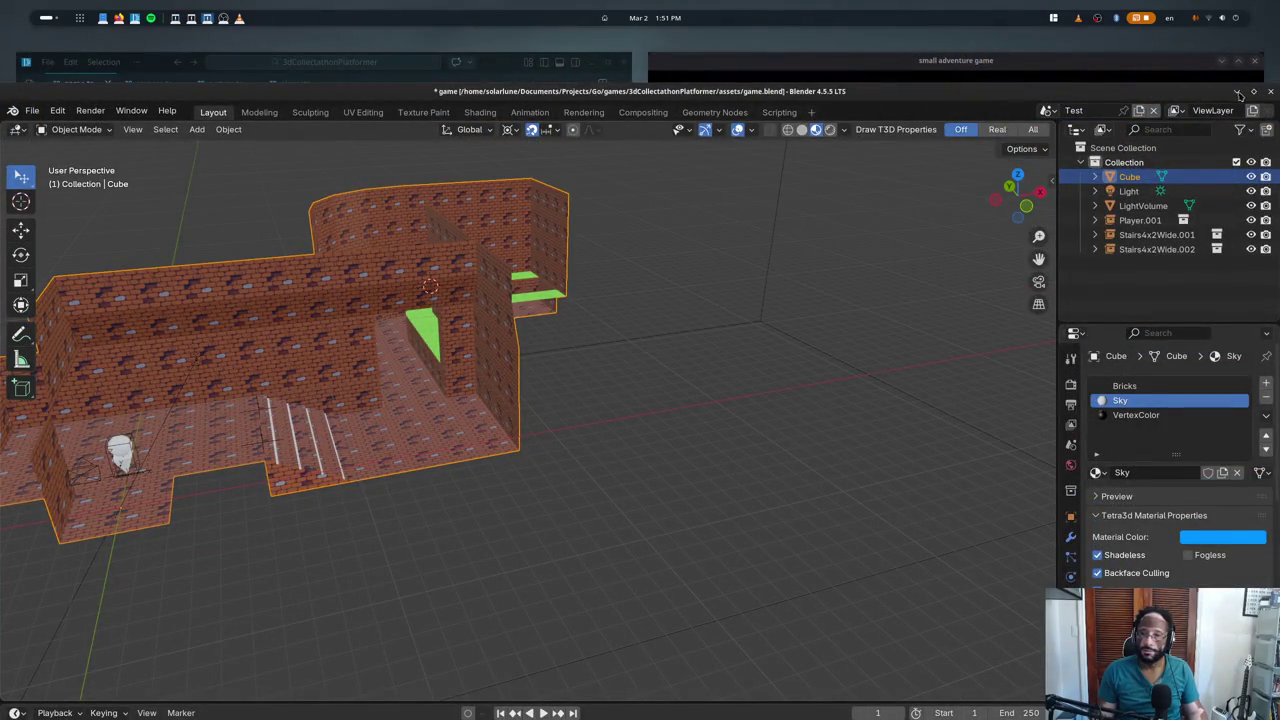
- Maximize the Blender window, orbit around the brick level and deselect its objects
key("super")
key("super")
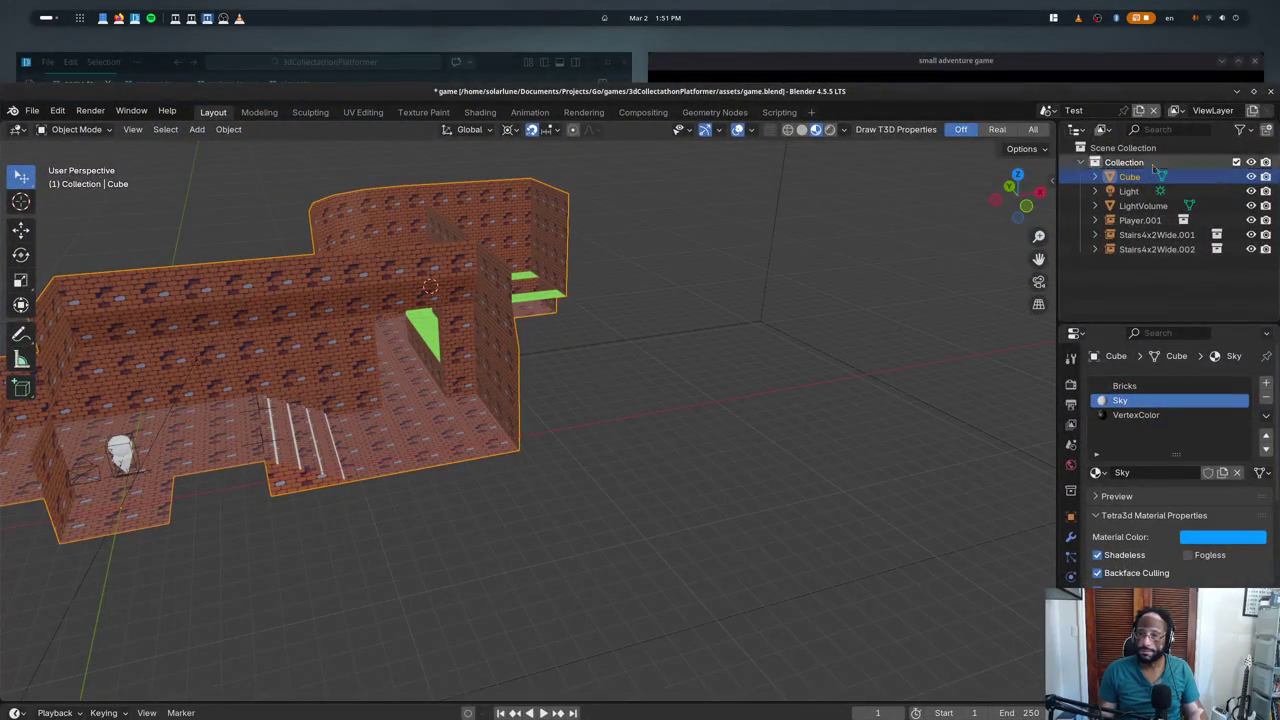
left_click_drag(1267, 92, 1252, 142)
left_click(1247, 138)
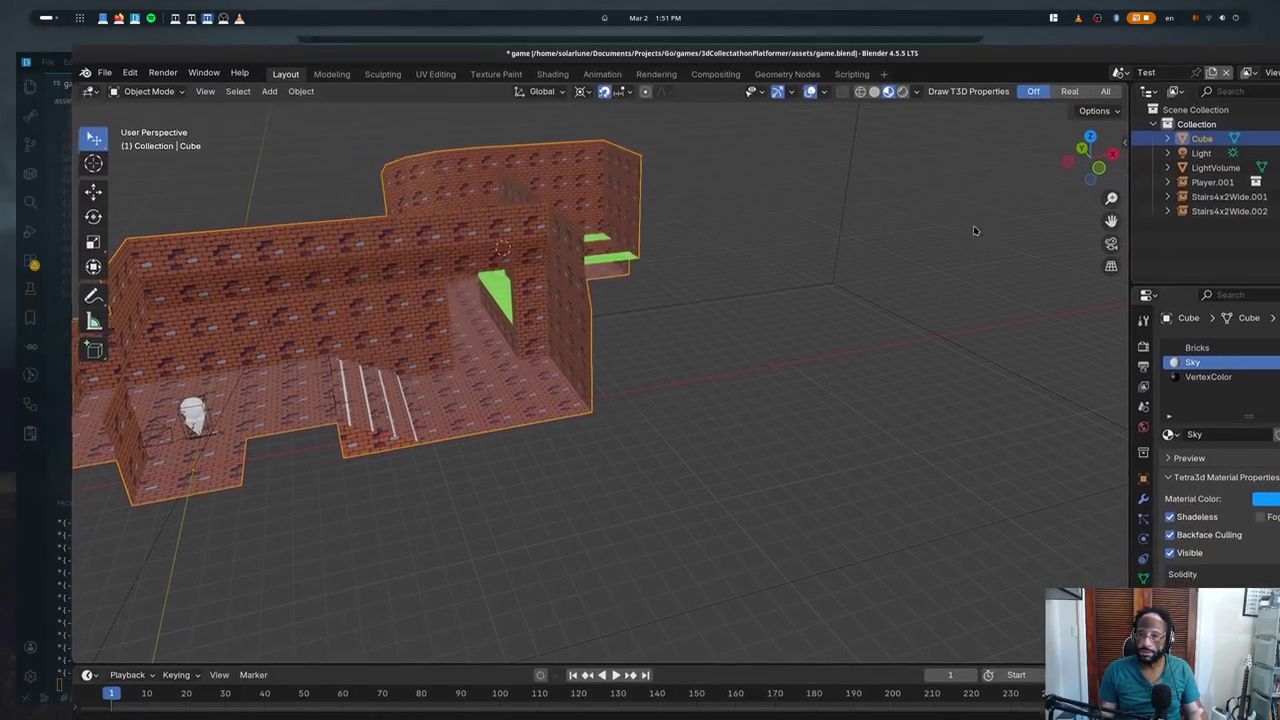
middle_click_drag(700, 330, 790, 320)
left_click(880, 330)
middle_click_drag(880, 330, 796, 327)
left_click(800, 340)
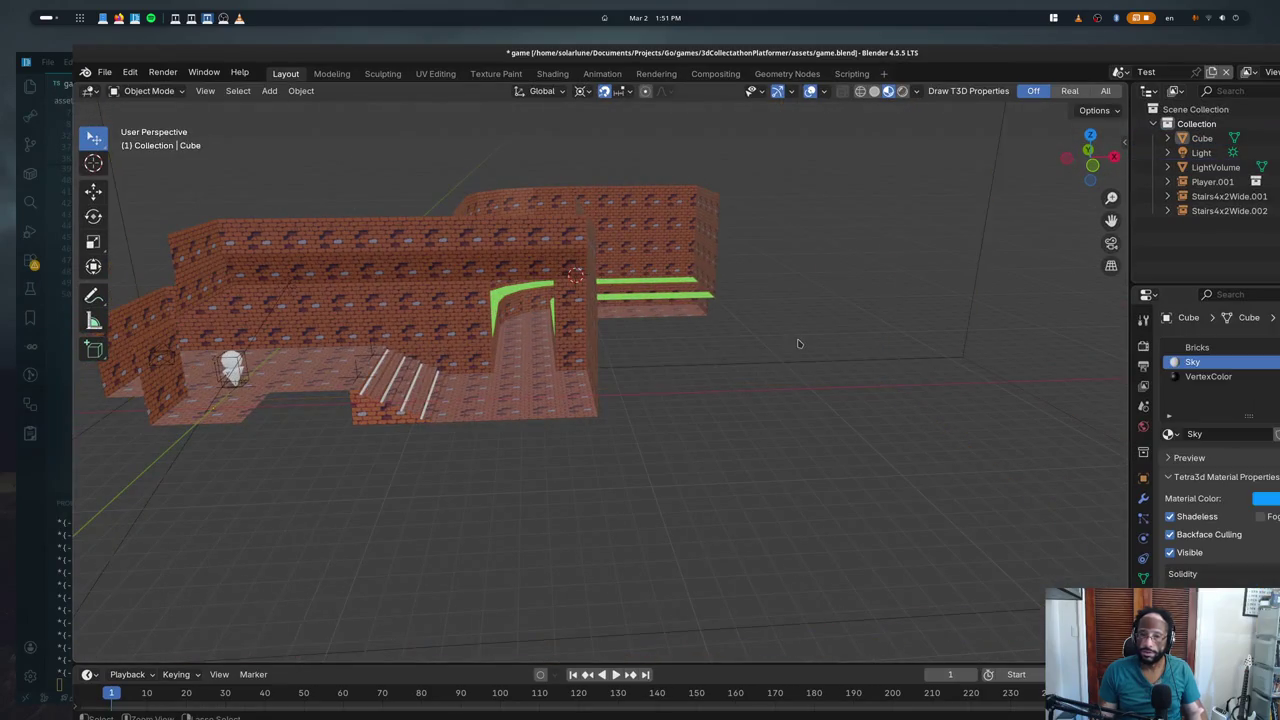
left_click(800, 340)
left_click(800, 340)
- Re-dock and maximize the Blender window, then orbit to look down on the level
left_click(1248, 52)
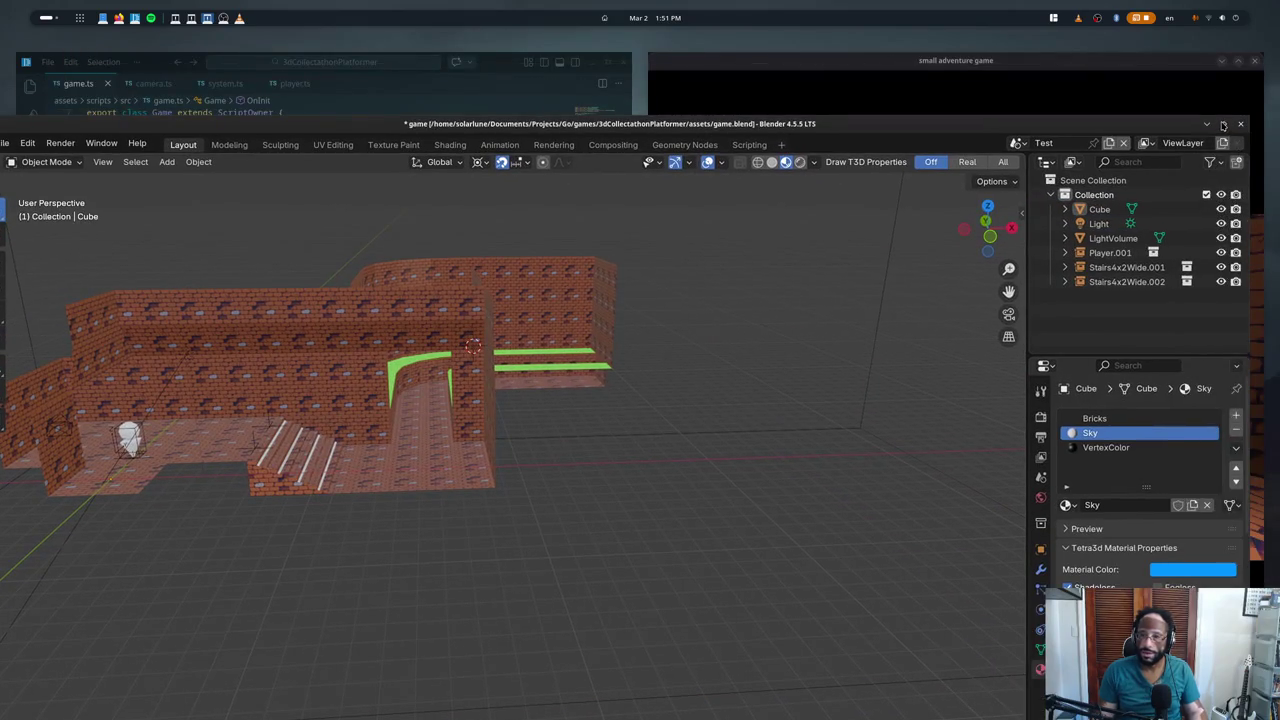
key("super+Right")
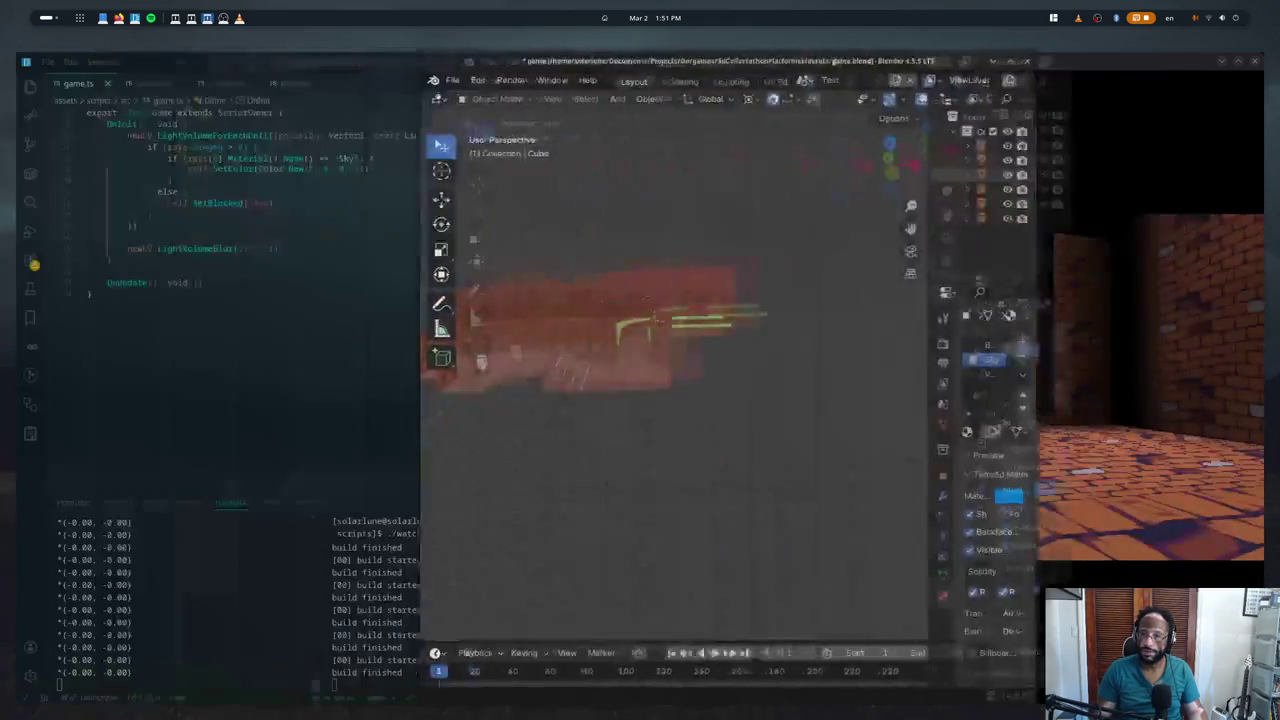
key("super+Up")
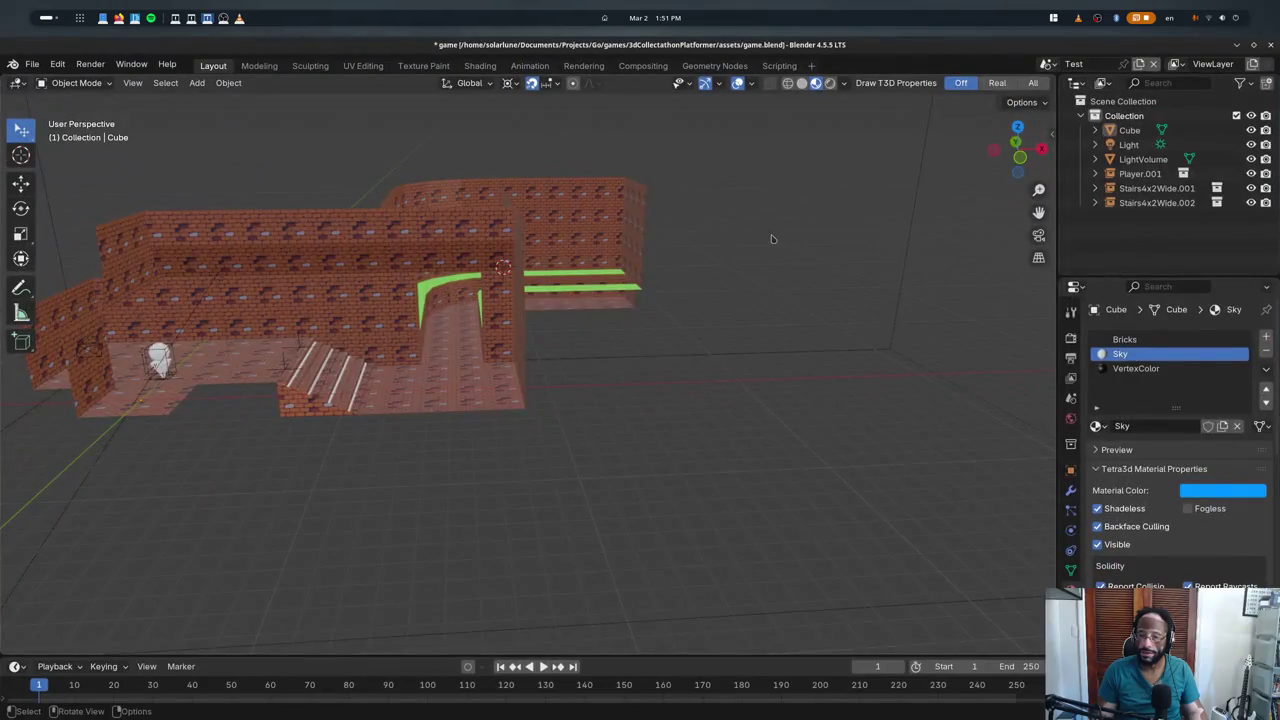
middle_click_drag(771, 238, 615, 392)
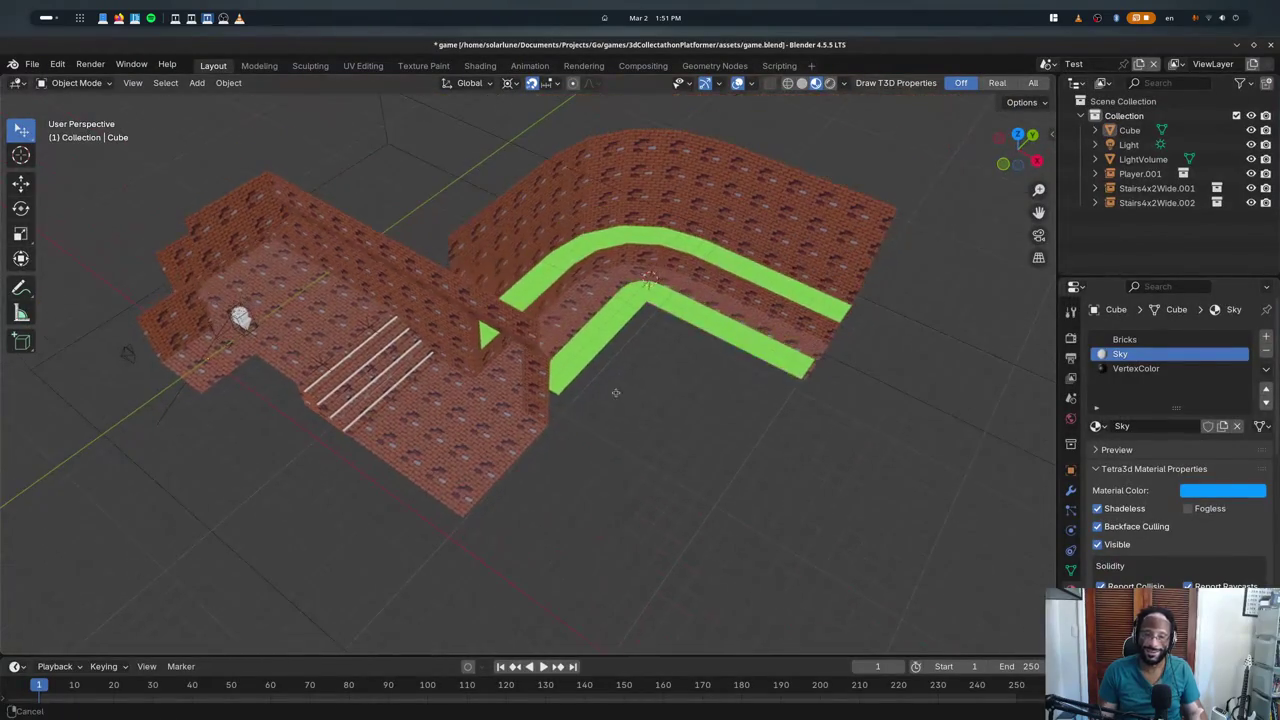
- Select the level's Cube mesh, enter Edit Mode and switch to Top Orthographic view
left_click(694, 342)
key("Tab")
key("KP_7")
scroll(700, 314, "up", 2)
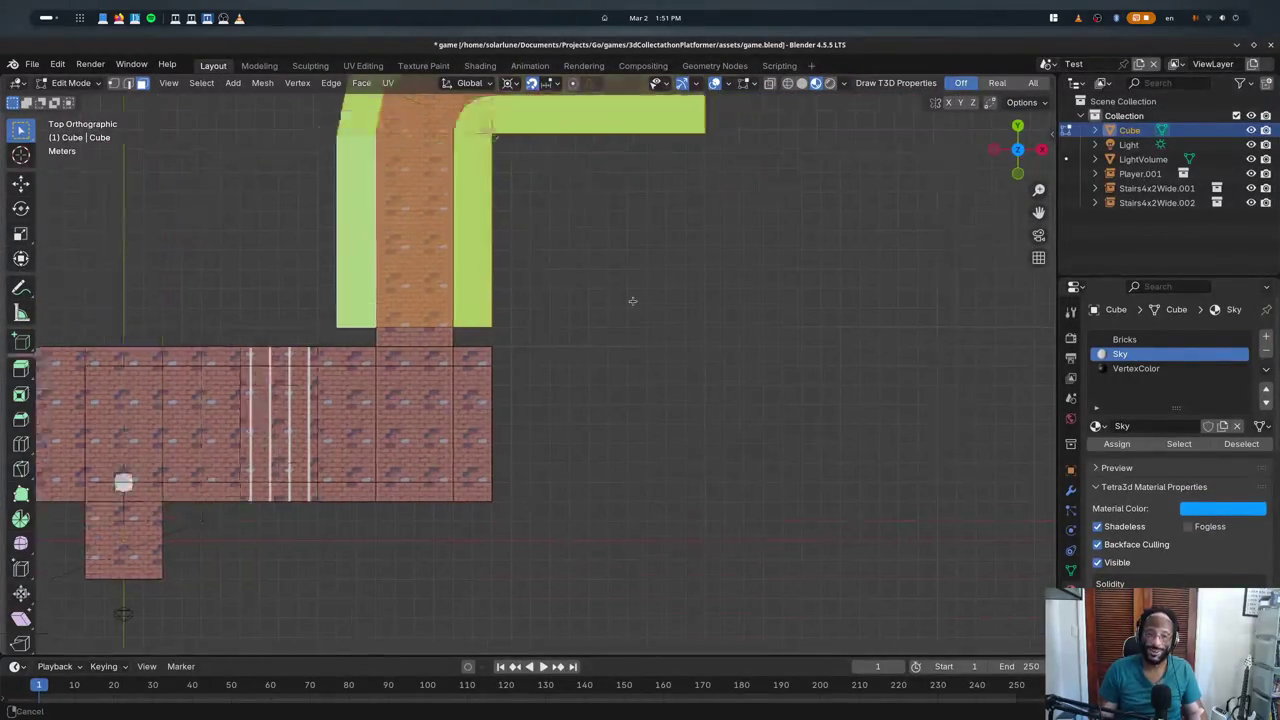
- Orbit around the level, snap back to exact top view and enable see-through wireframe
mouse_move(634, 300)
middle_mouse_down()
mouse_move(565, 424)
mouse_move(510, 371)
middle_mouse_up()
scroll(510, 371, "down", 3)
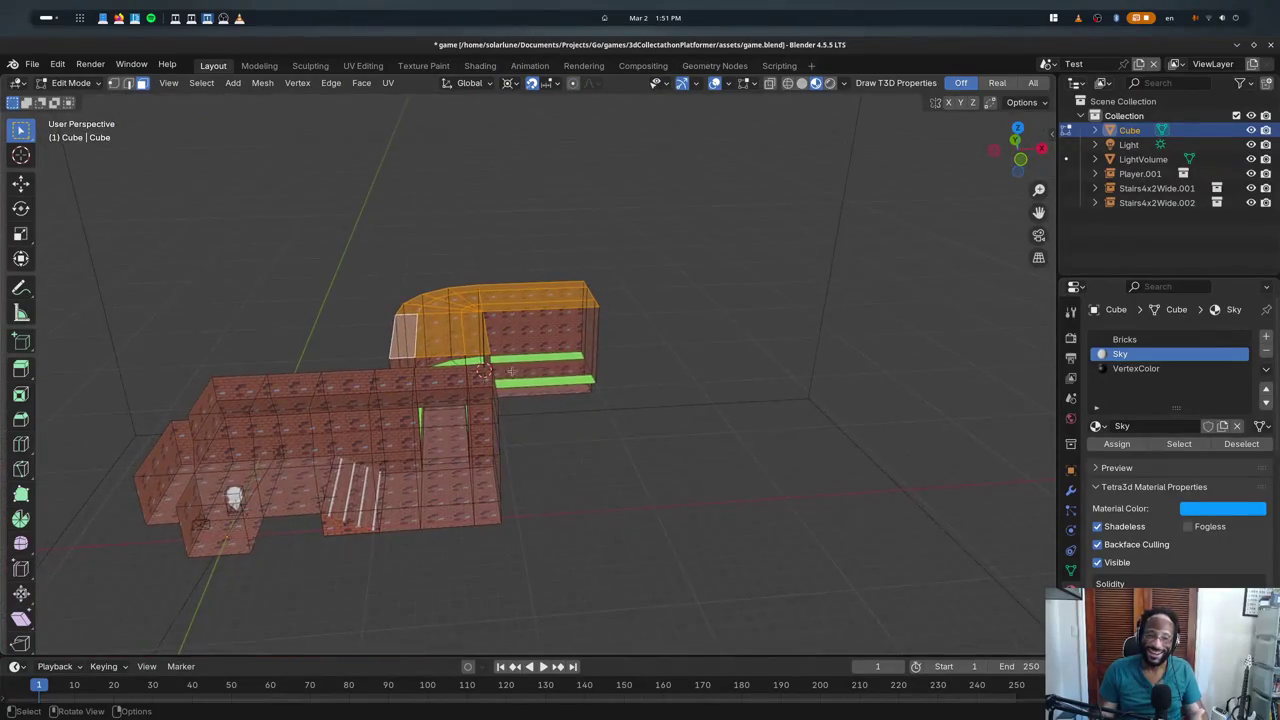
middle_click_drag(393, 486, 818, 437)
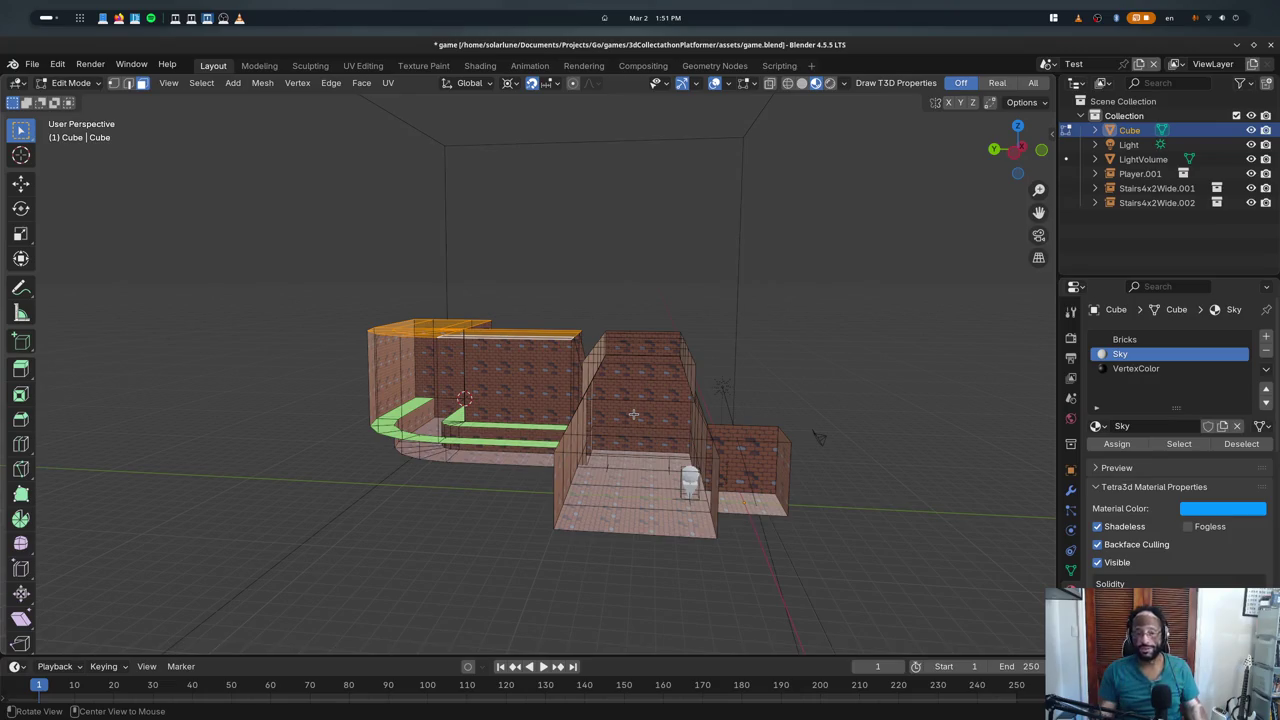
middle_click_drag(818, 437, 506, 372)
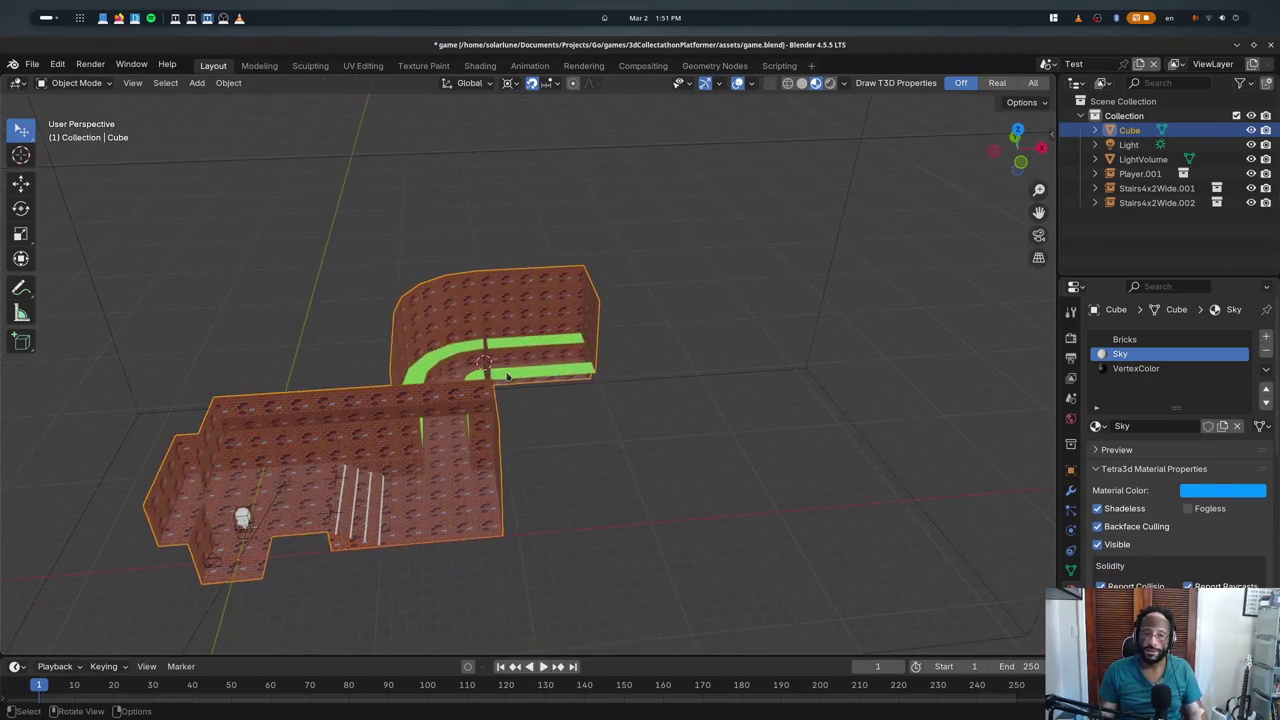
key("KP_7")
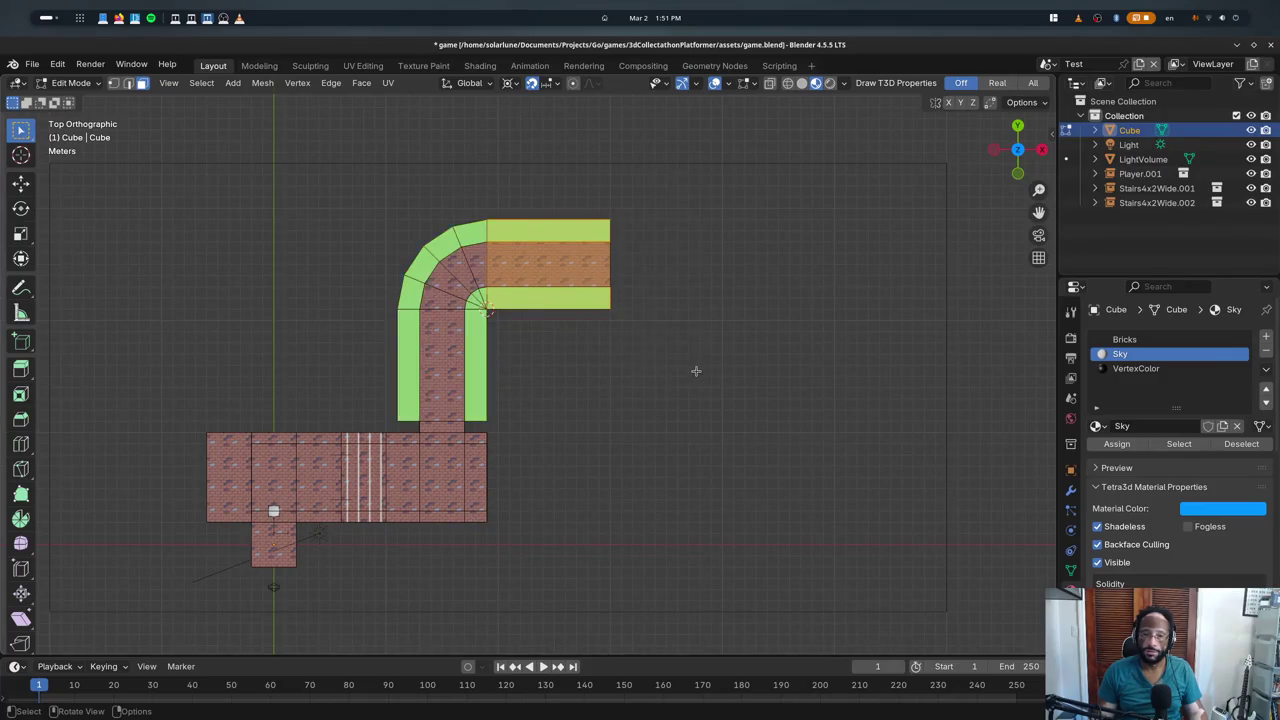
scroll(680, 355, "down", 2)
key("shift+z")
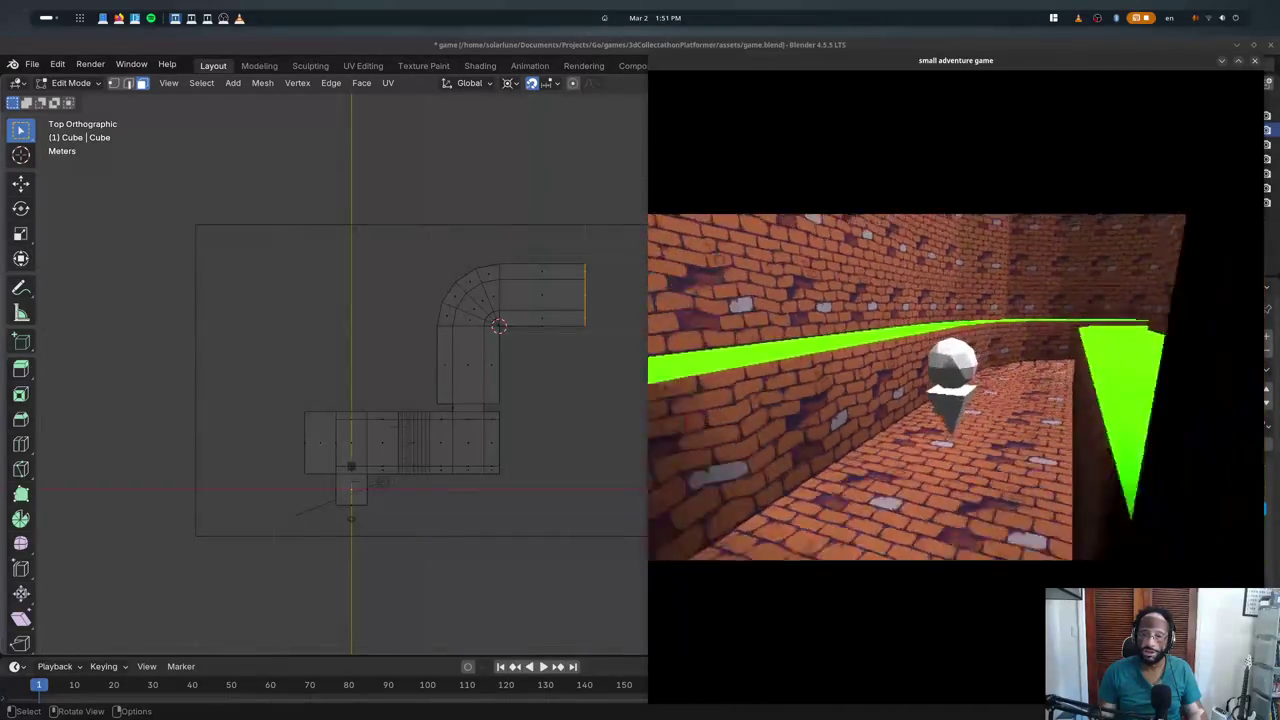
- Close the game preview, select a stair face in Blender, and close the preview again
key("Escape")
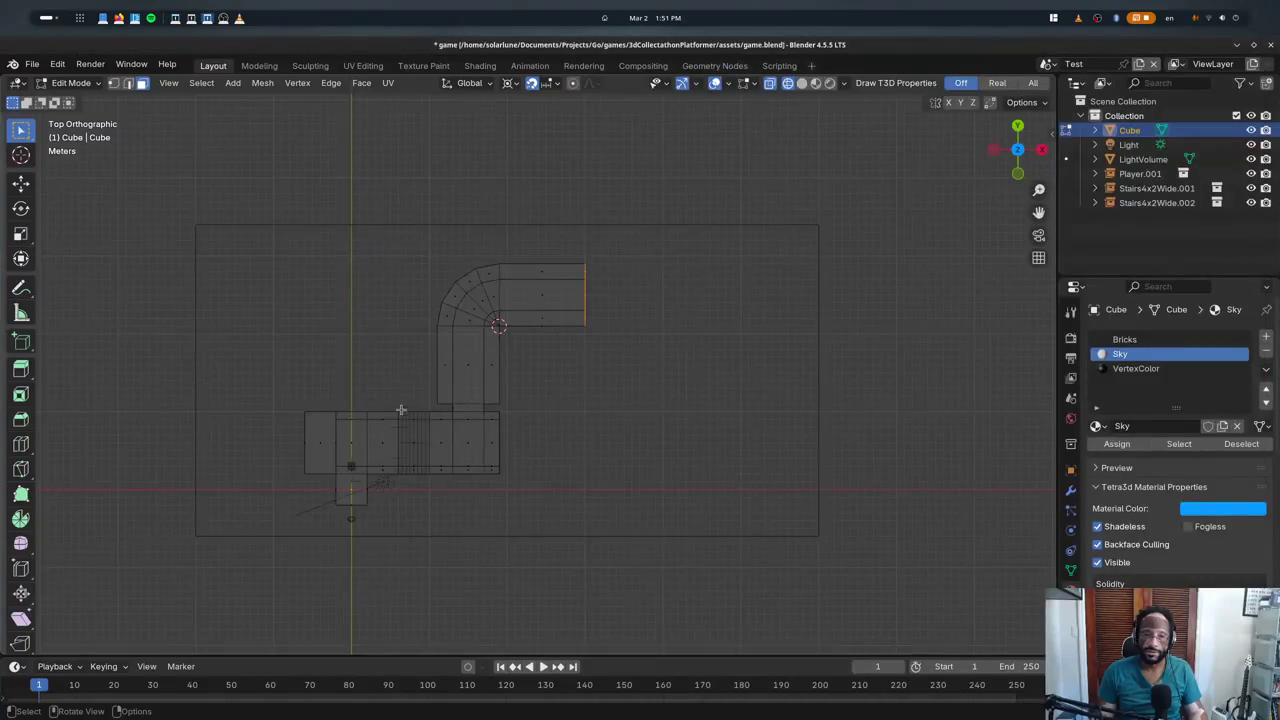
left_click(446, 453)
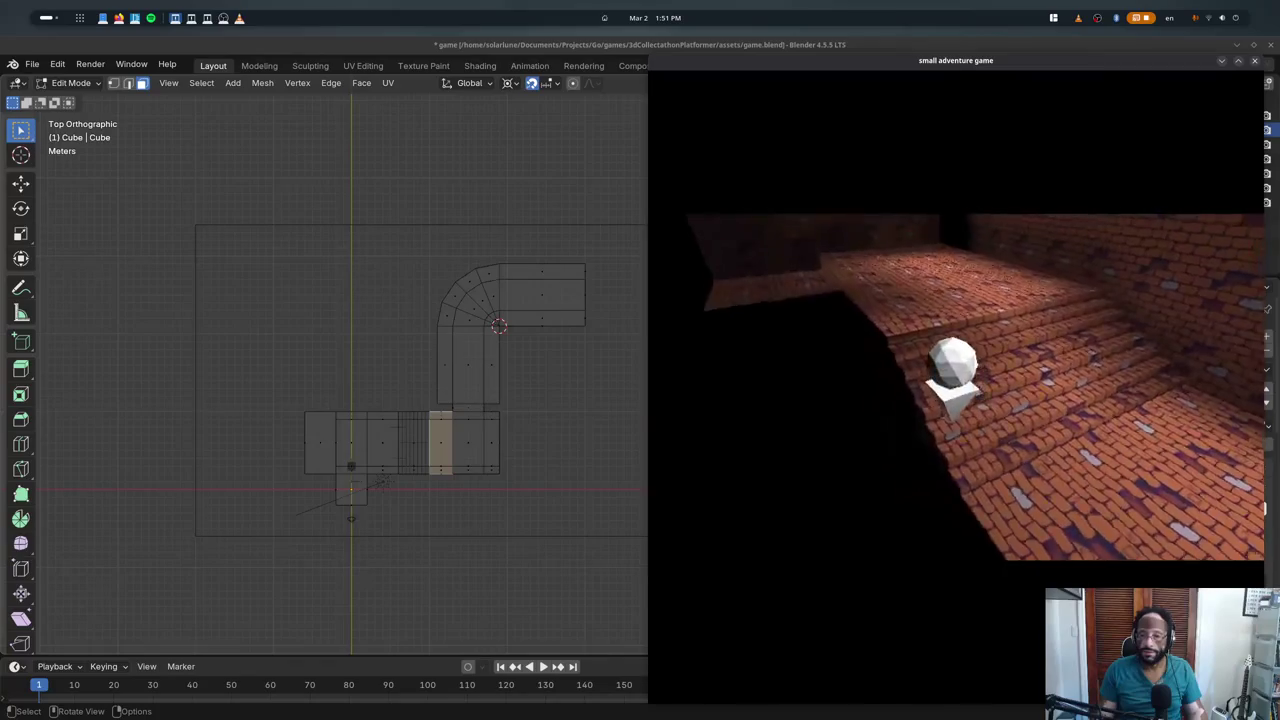
key("Escape")
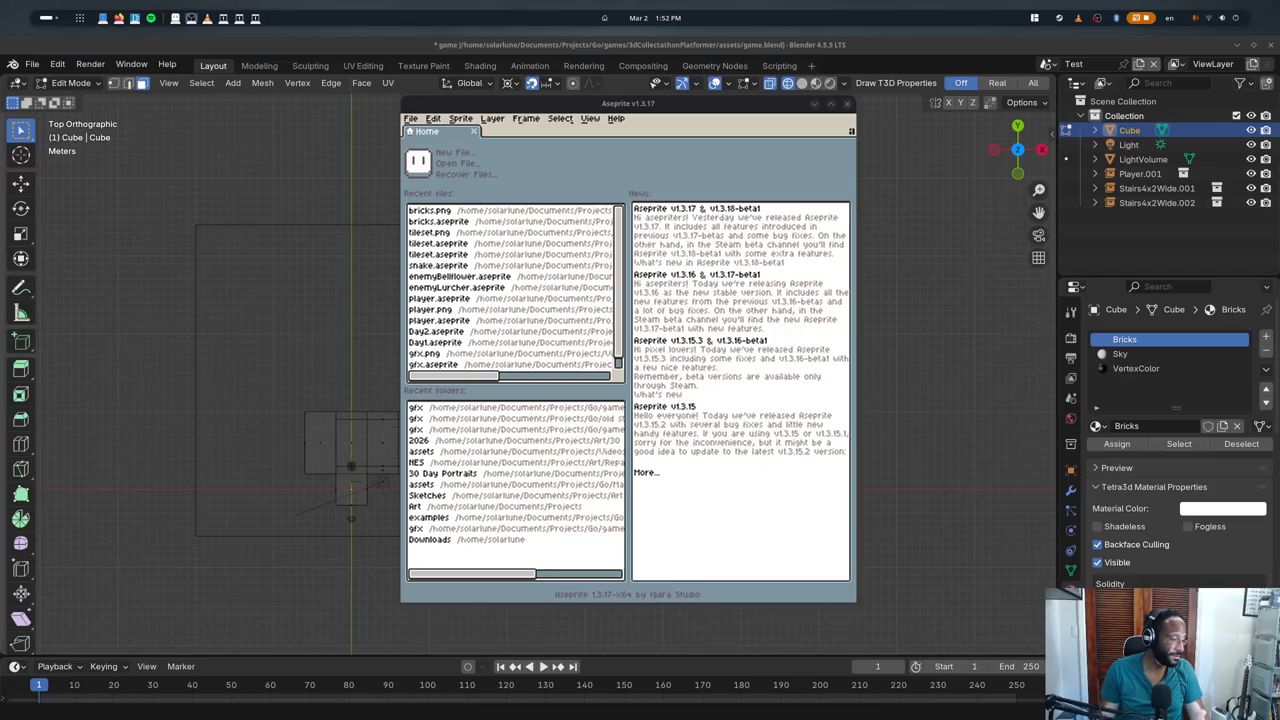
- Open bricks.aseprite from recent files, maximize Aseprite and zoom in on the brick texture
left_click(460, 222)
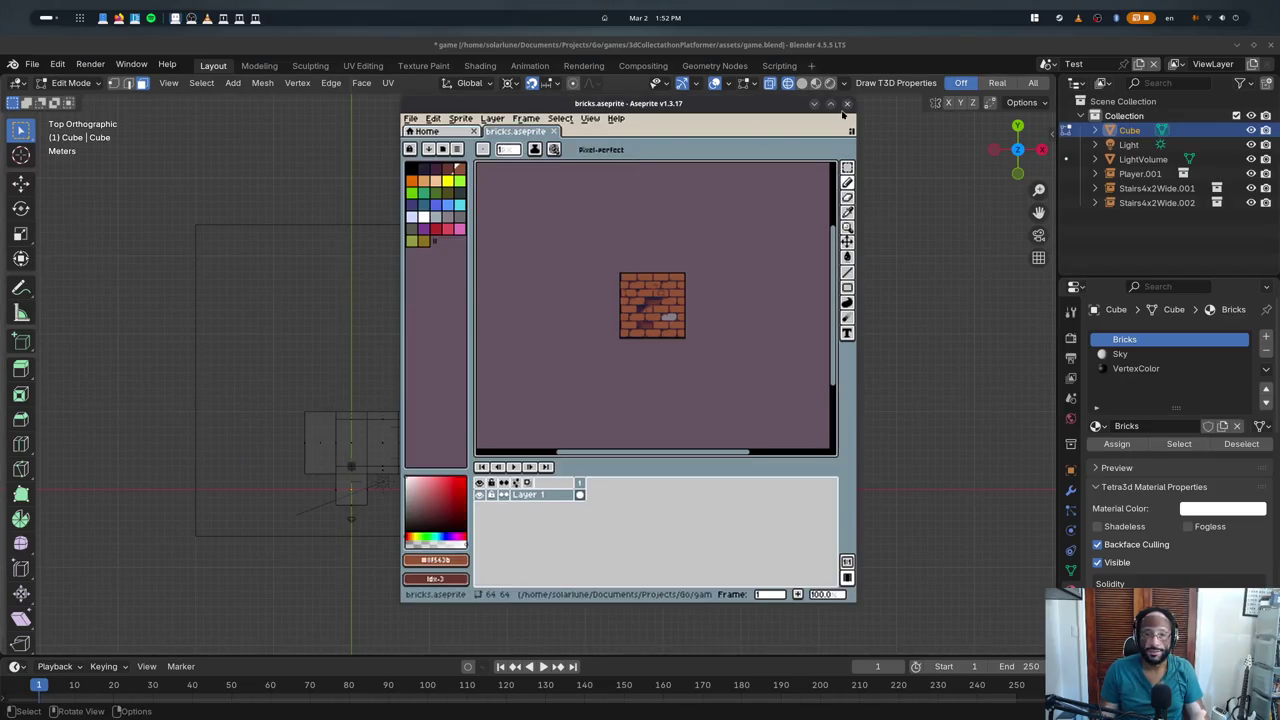
left_click(830, 103)
scroll(330, 260, "up", 2)
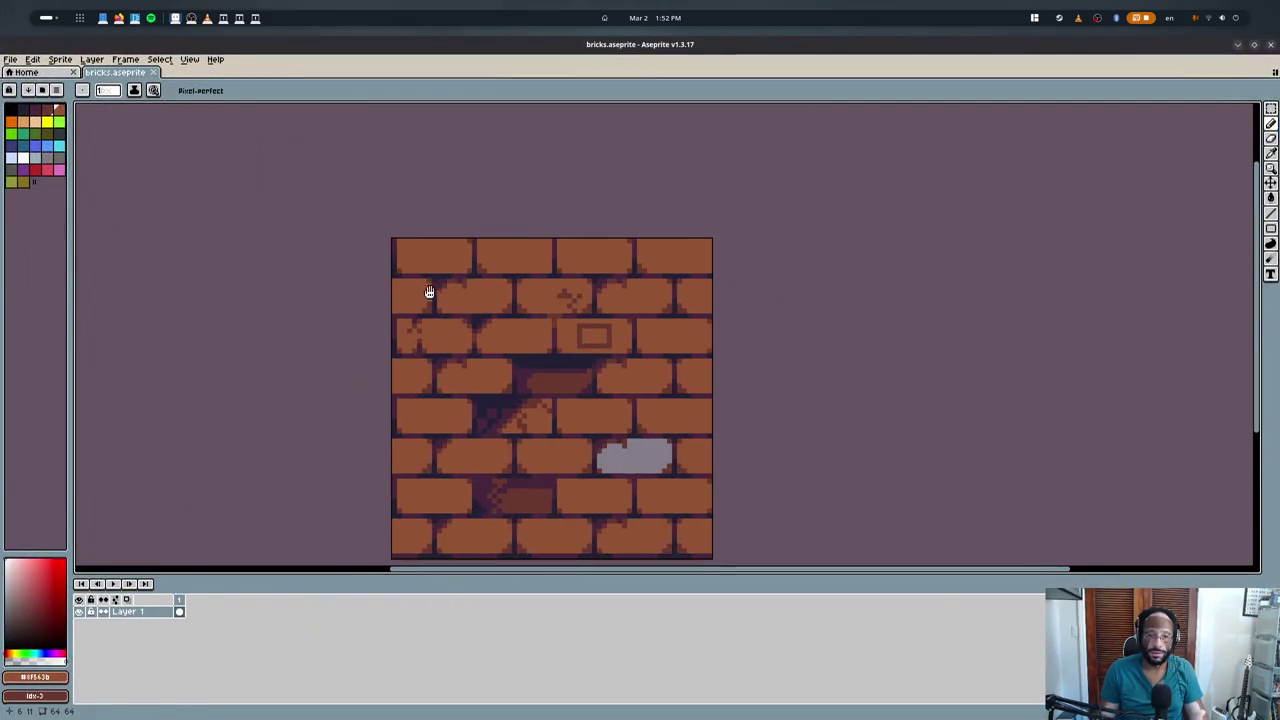
middle_click_drag(235, 235, 569, 284)
scroll(600, 318, "up", 2)
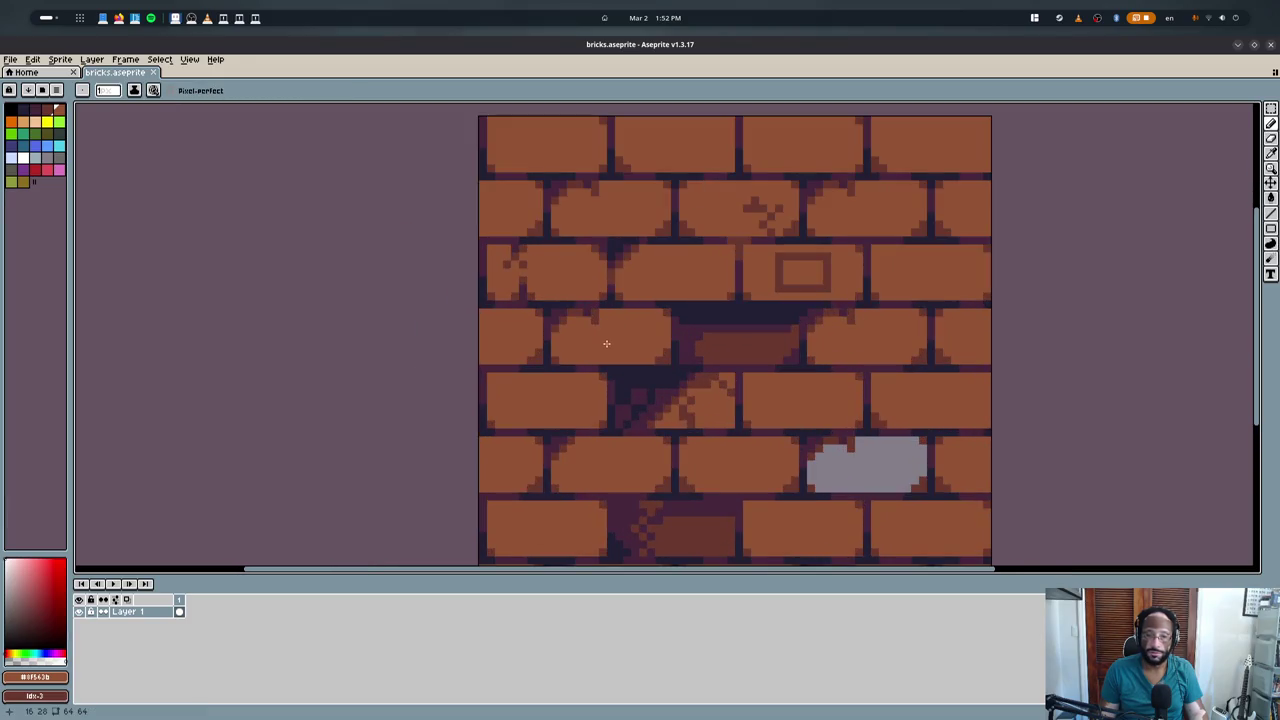
scroll(633, 345, "down", 2)
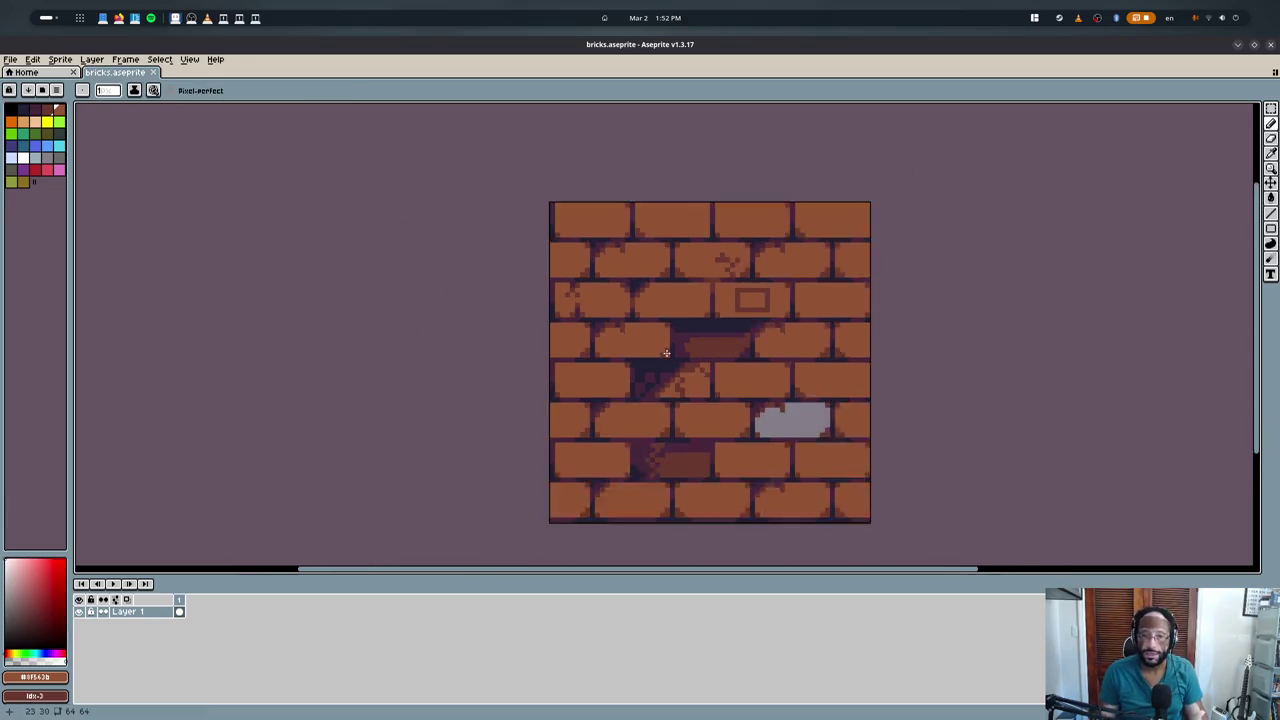
scroll(680, 380, "down", 1)
scroll(714, 409, "up", 2)
middle_click_drag(714, 409, 694, 371)
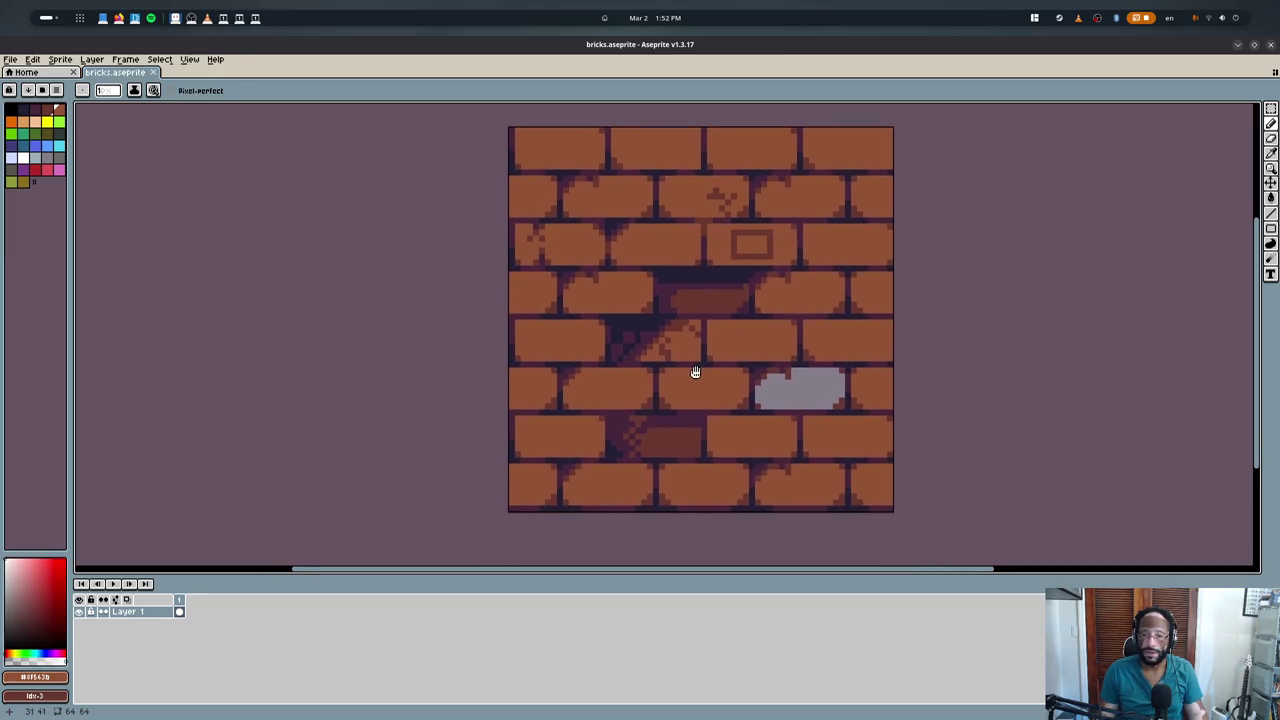
scroll(694, 371, "up", 3)
scroll(683, 389, "down", 4)
key("i")
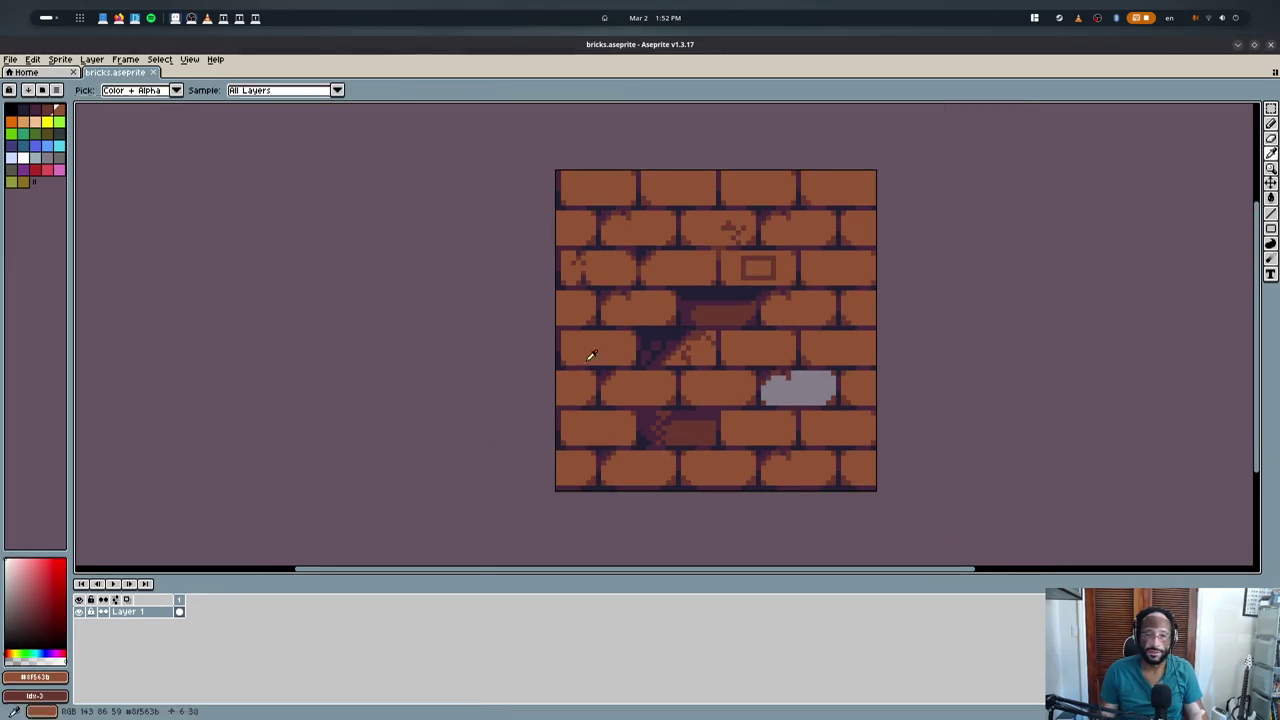
key("alt+Tab")
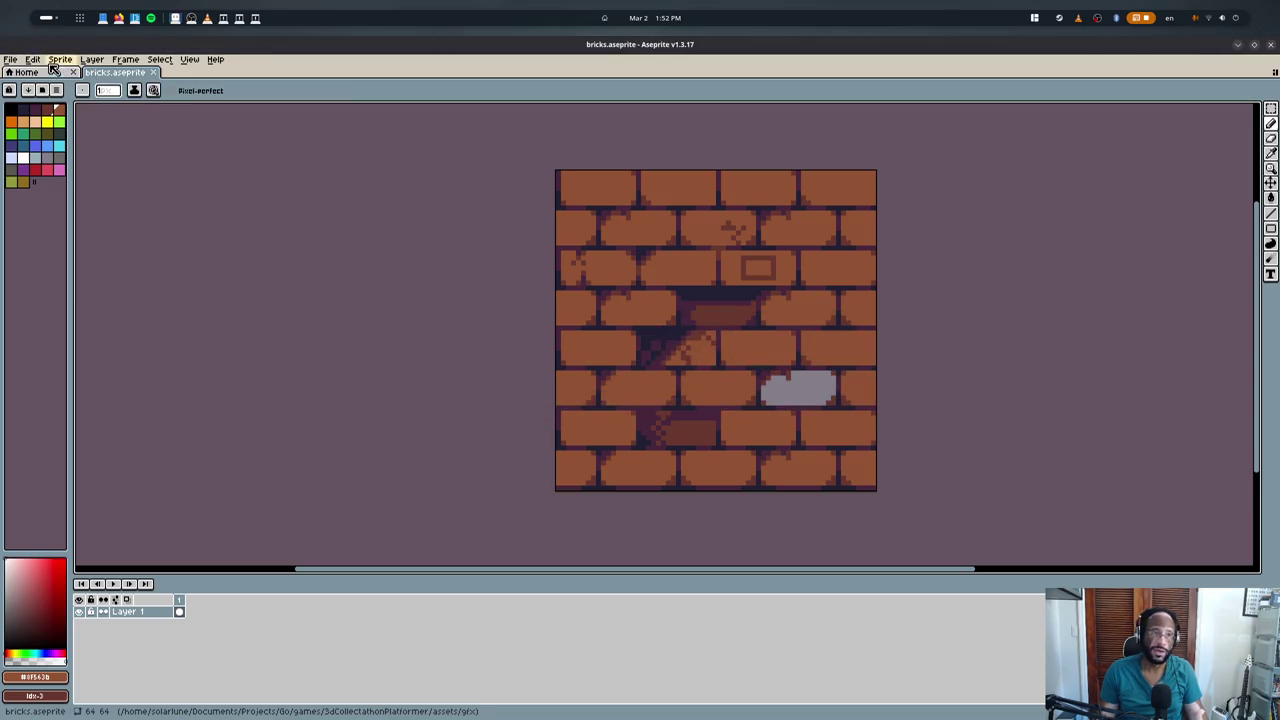
- Close bricks.aseprite, cancel a new sprite, and reopen bricks.aseprite zoomed in
left_click(153, 72)
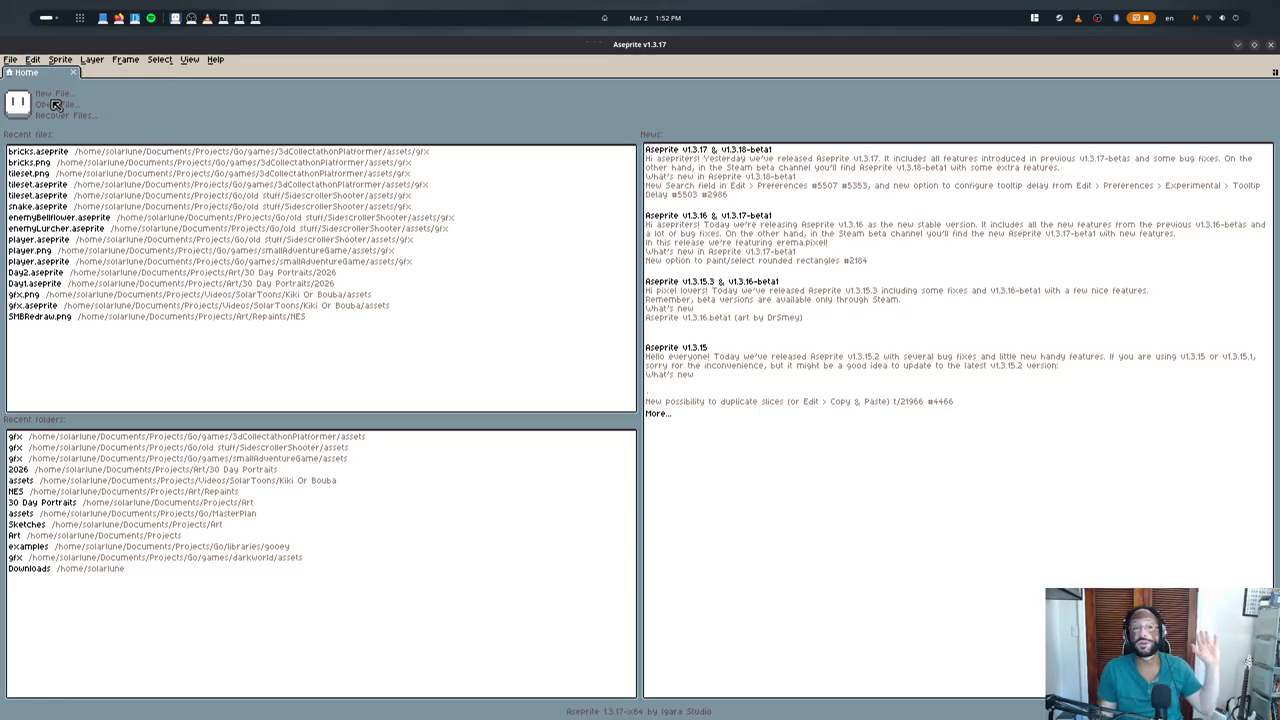
key("ctrl+n")
key("Escape")
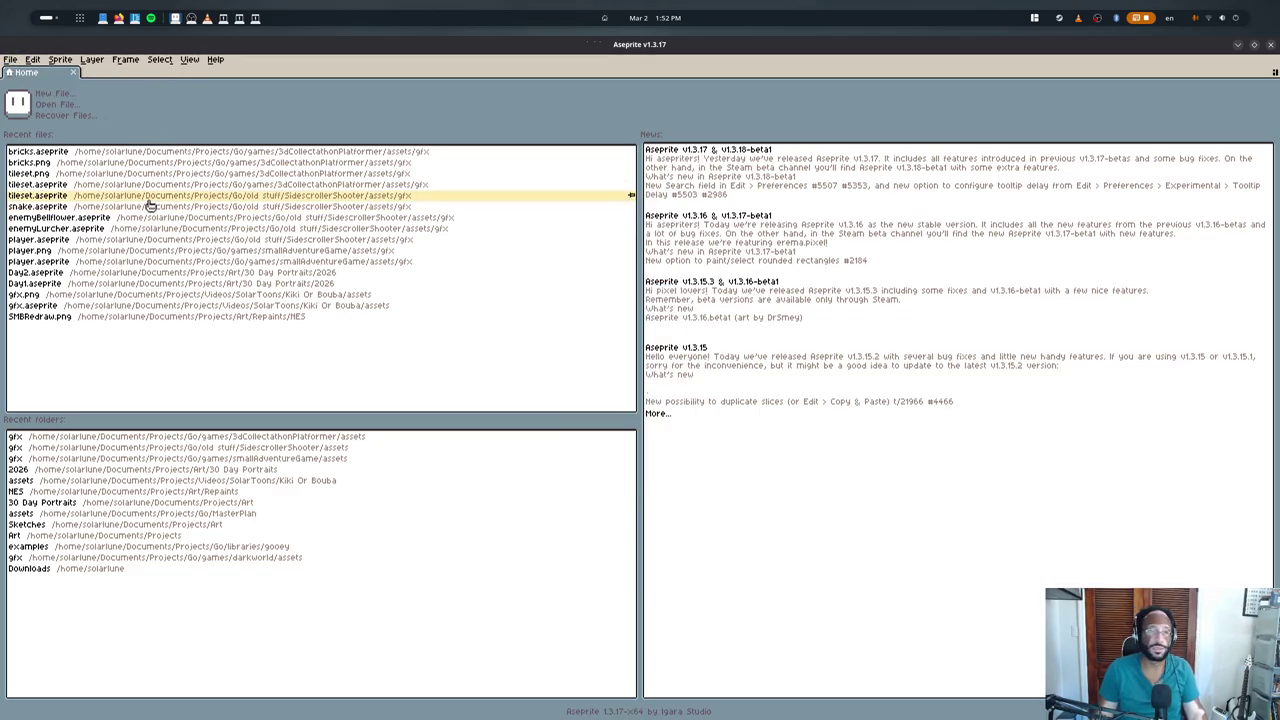
left_click(143, 151)
scroll(671, 286, "up", 2)
scroll(660, 314, "up", 1)
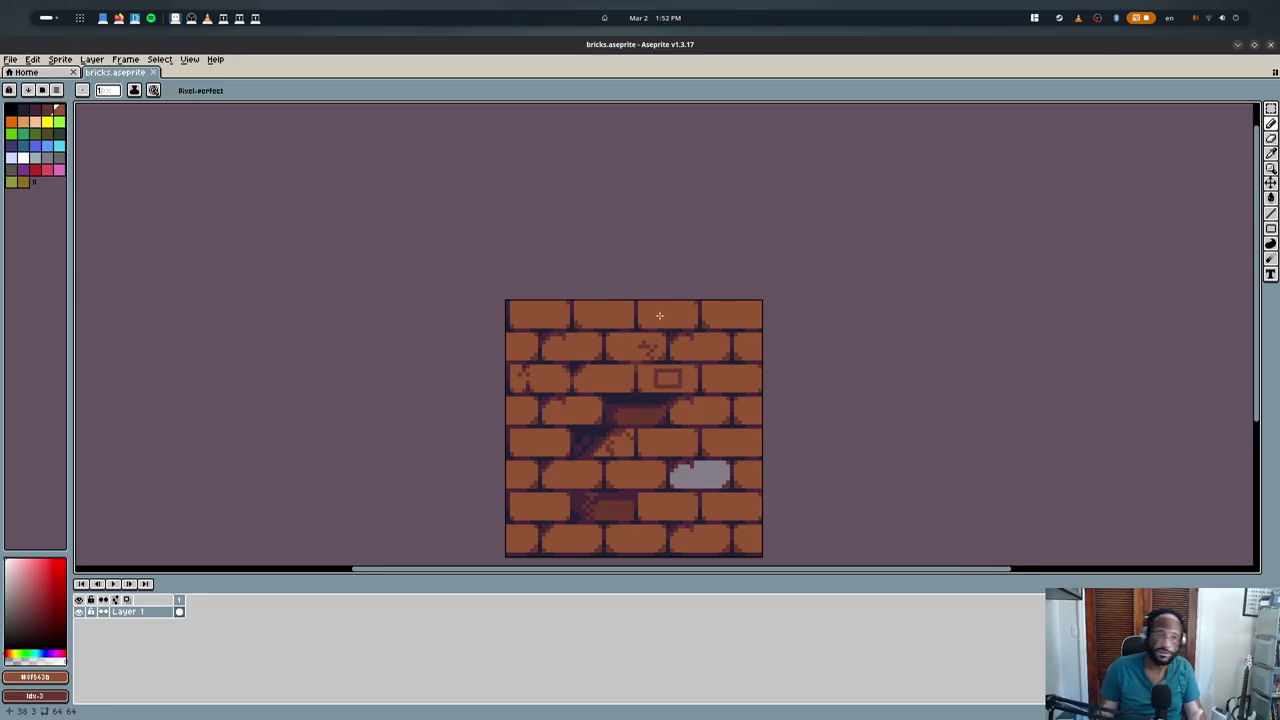
middle_click_drag(592, 309, 596, 253)
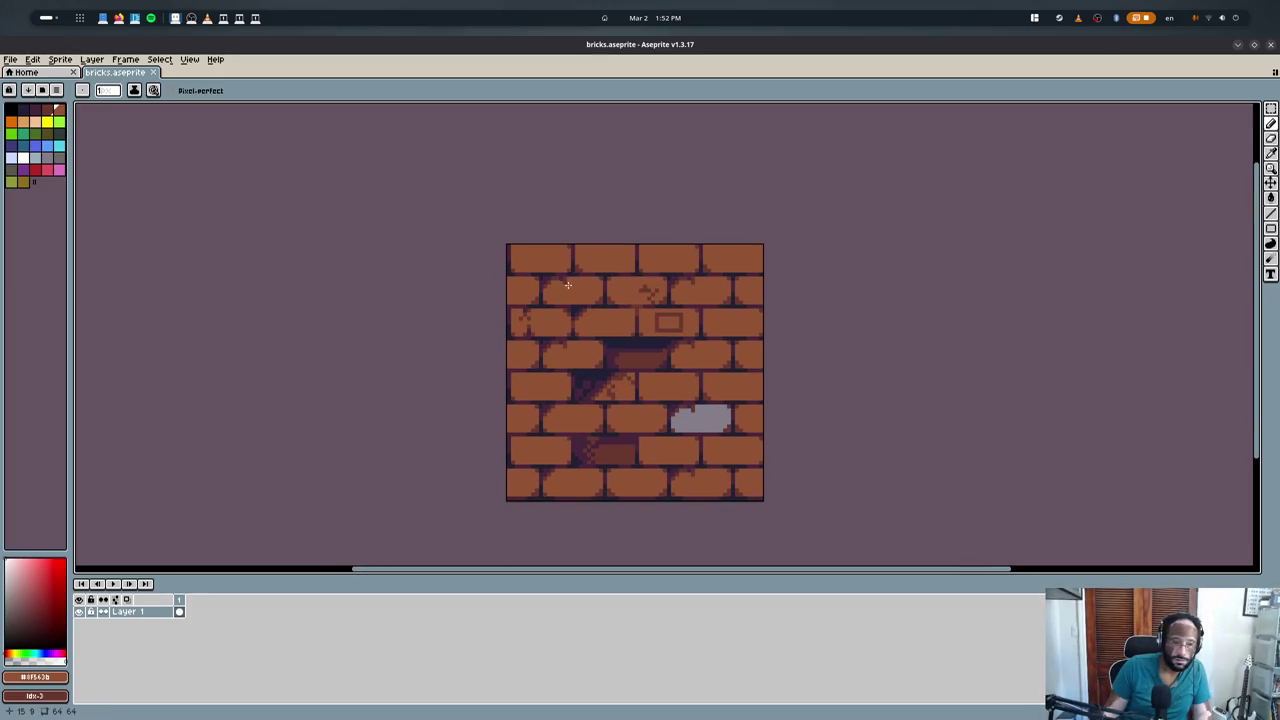
left_click(10, 59)
mouse_move(38, 95)
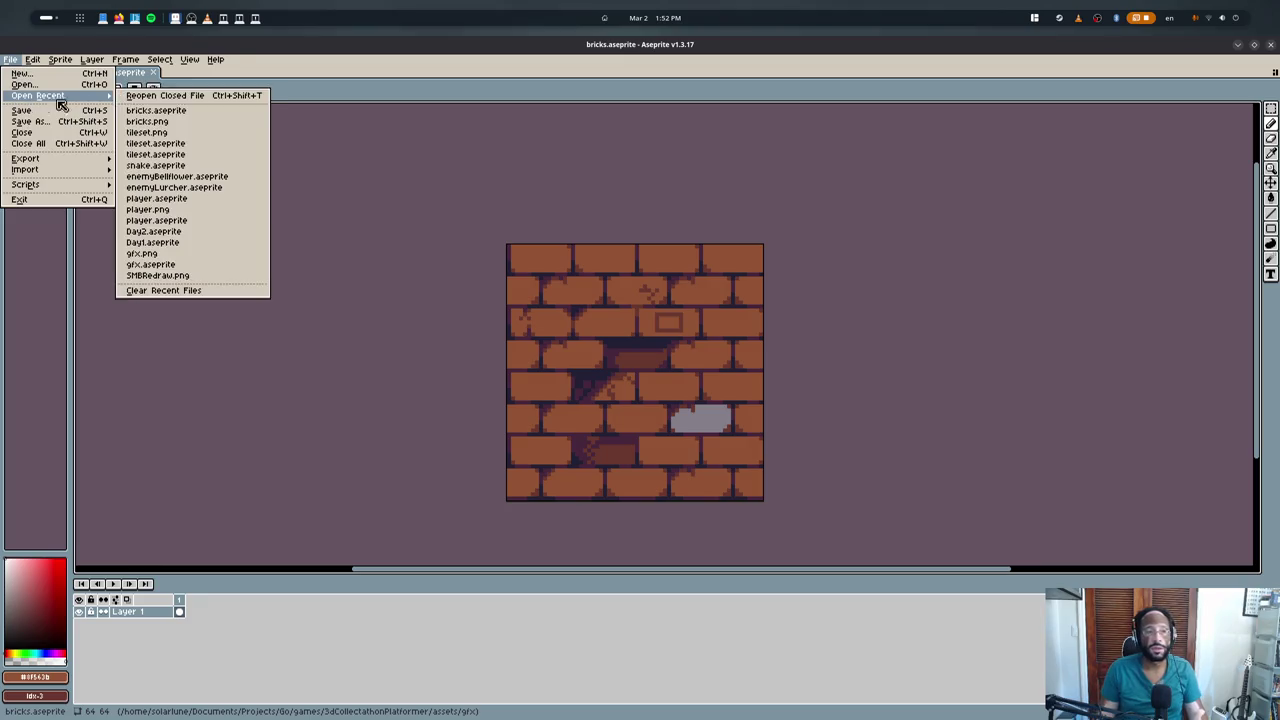
- Open tileset.aseprite and select and reposition the brick tile on the canvas
left_click(170, 143)
scroll(598, 353, "up", 3)
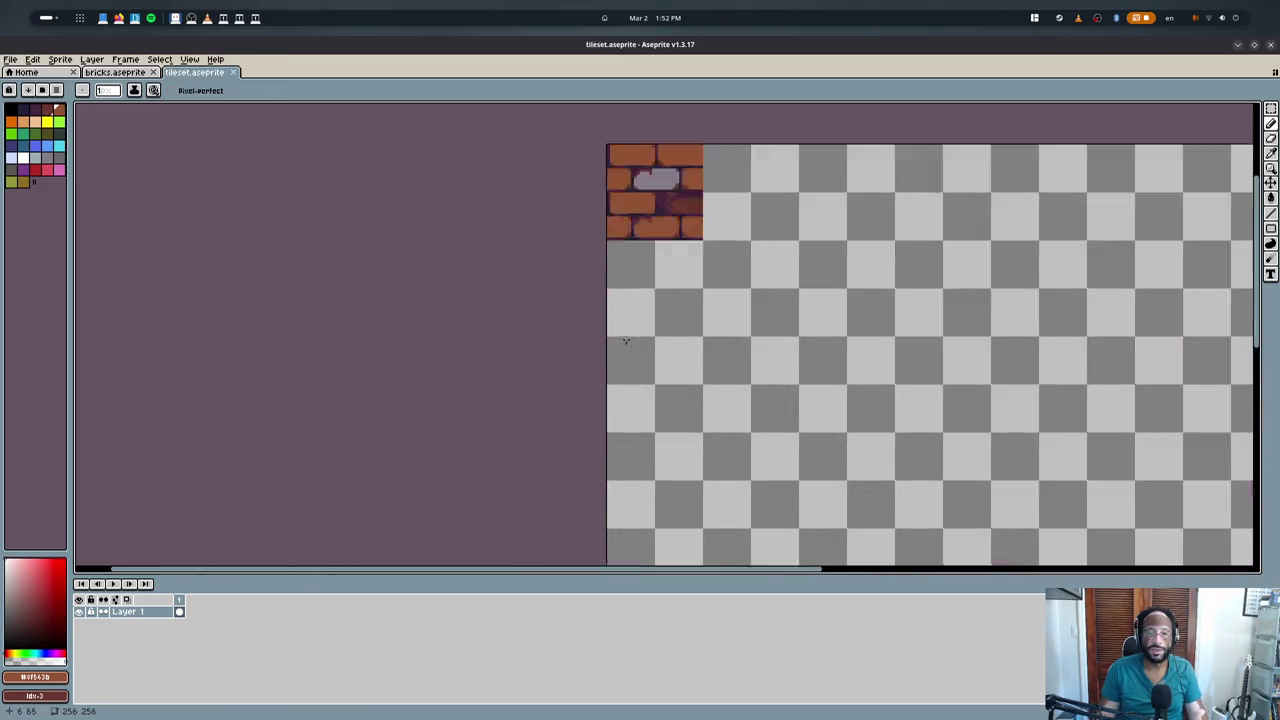
scroll(598, 353, "up", 2)
middle_click_drag(598, 353, 557, 507)
left_click_drag(544, 258, 704, 418)
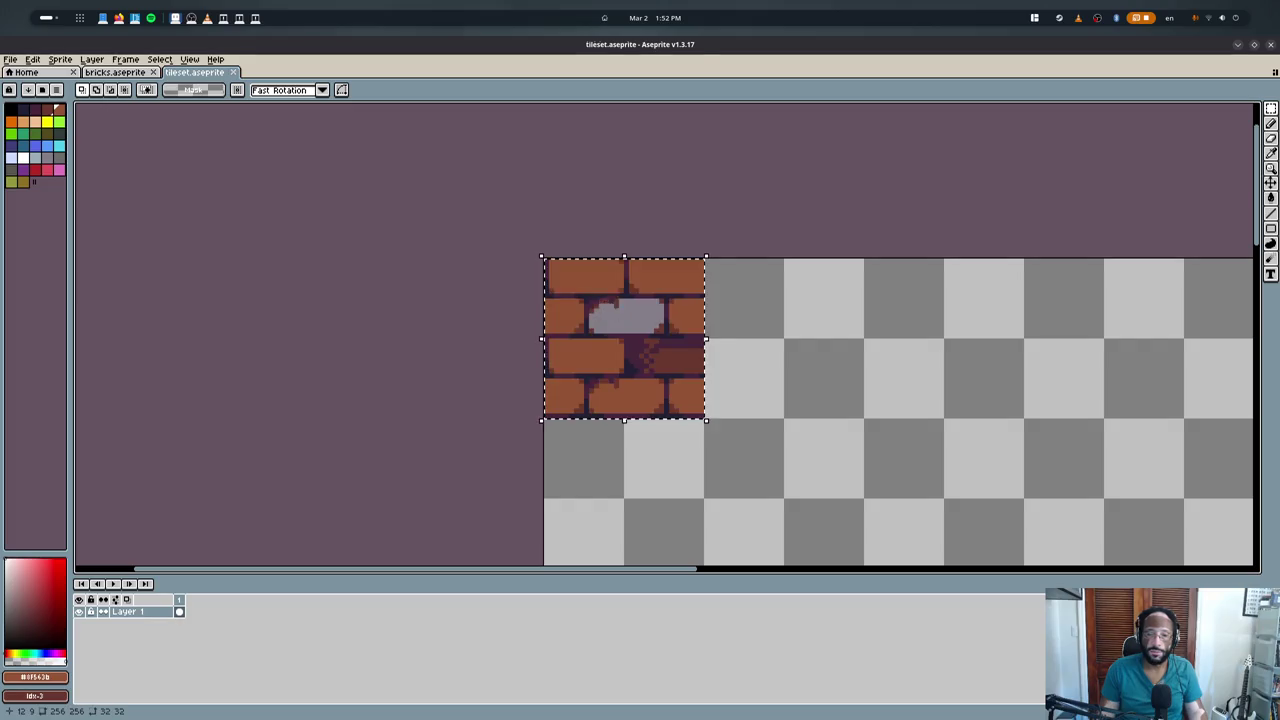
mouse_move(600, 270)
left_mouse_down()
mouse_move(680, 510)
mouse_move(600, 430)
left_mouse_up()
key("alt+Tab")
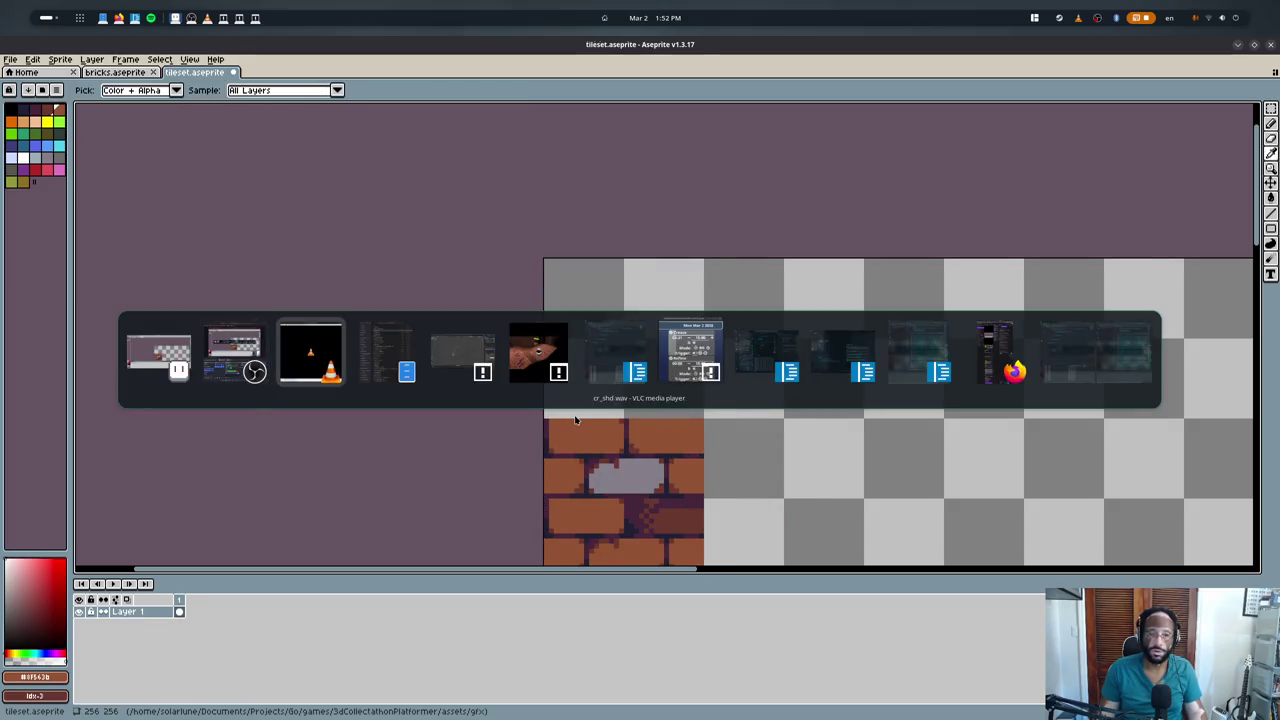
- Walk the player down the brick stairs in the game, then return to the tileset
key("alt+Tab")
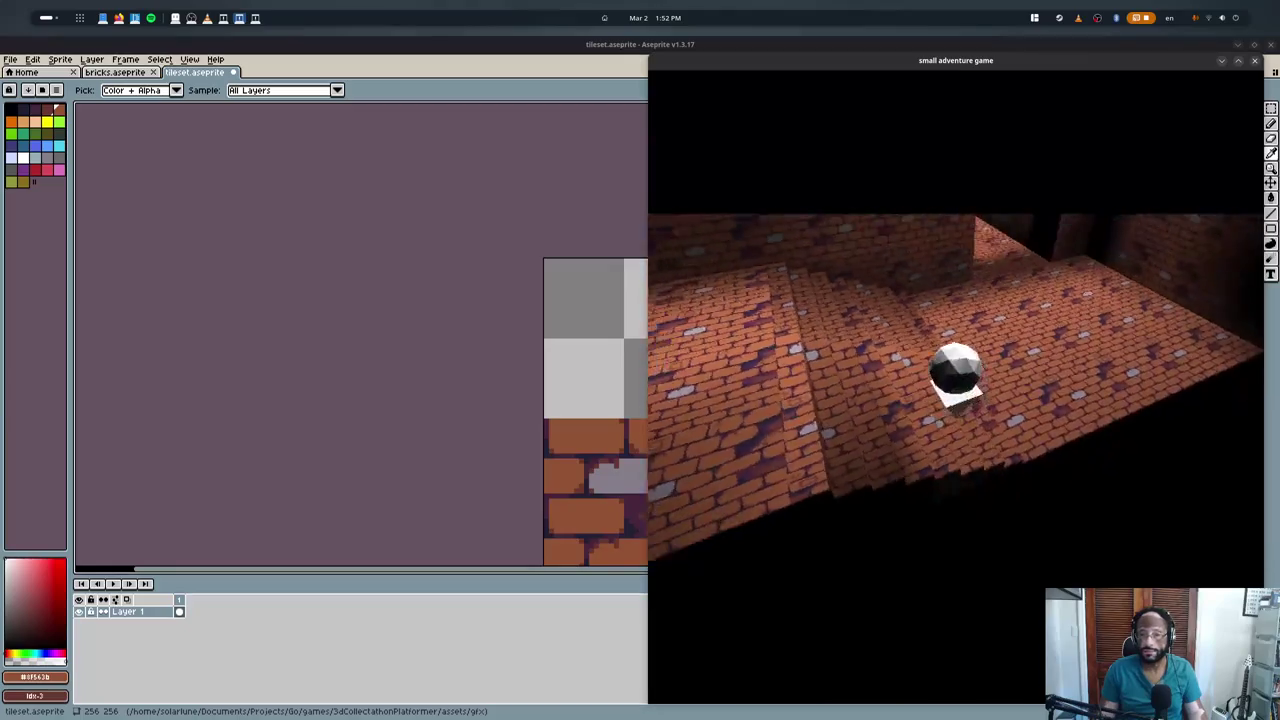
key("w")
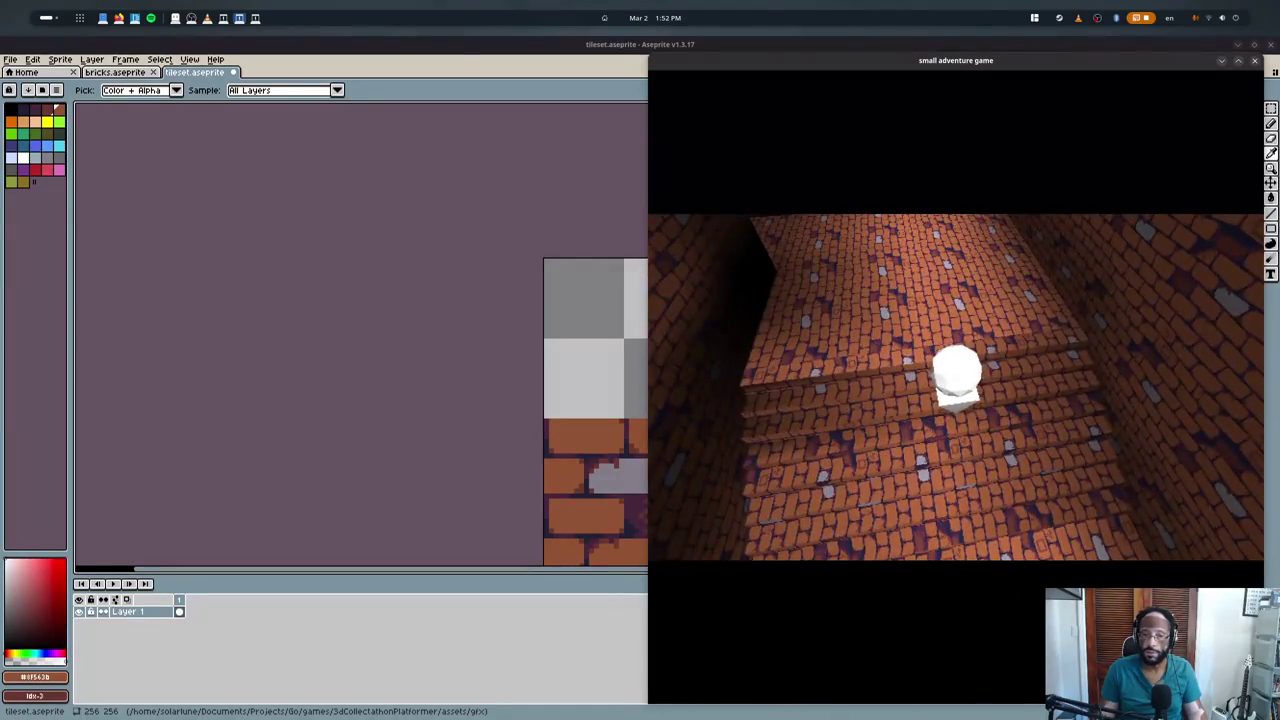
key("w")
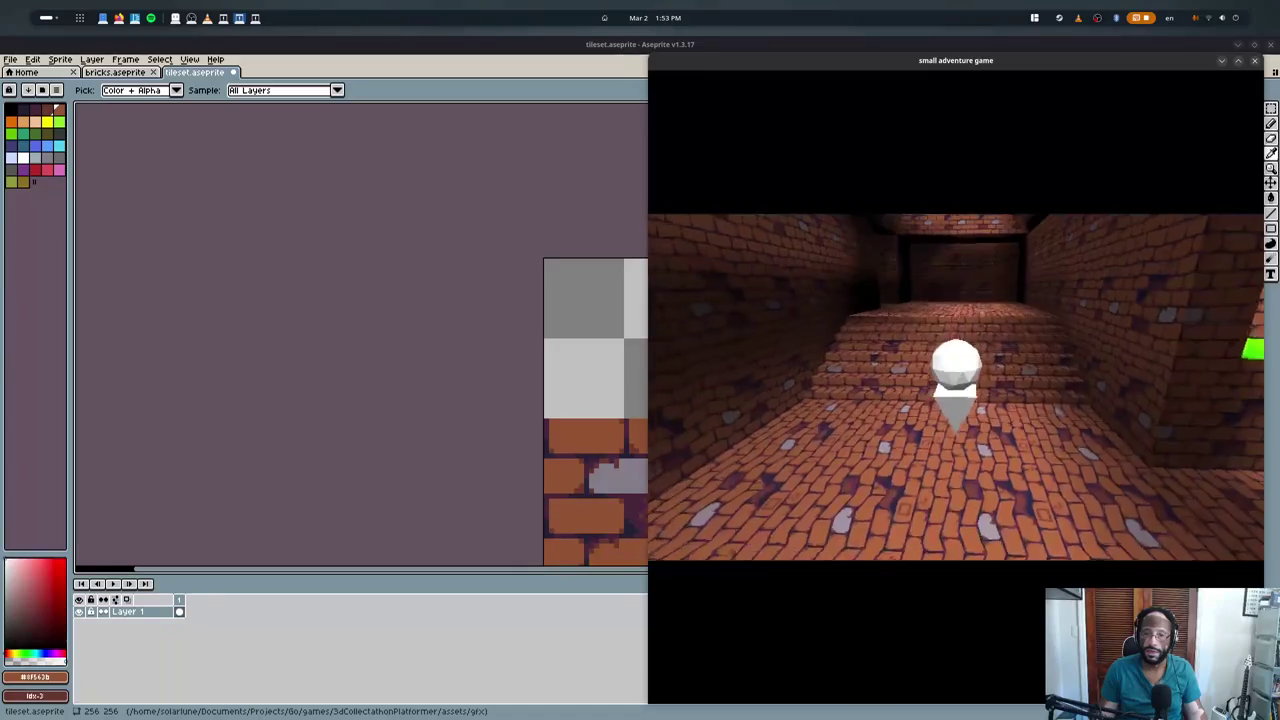
left_click(253, 238)
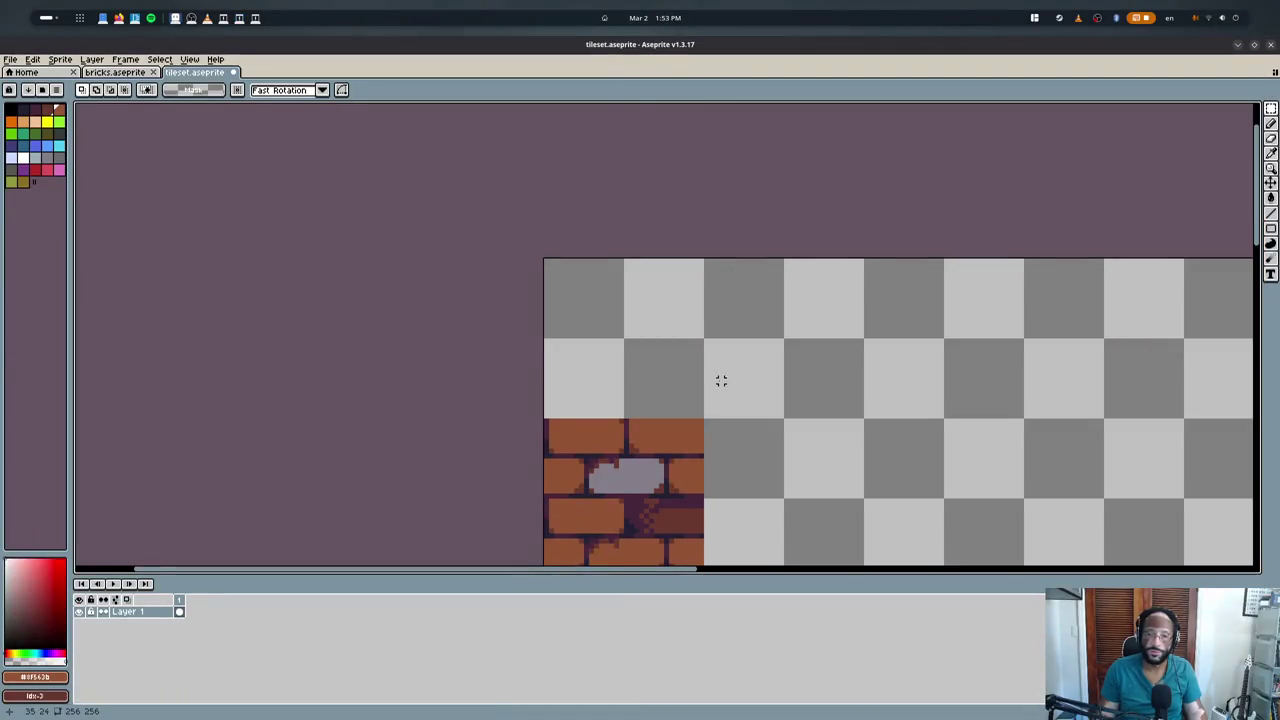
scroll(563, 306, "down", 3)
key("b")
scroll(529, 284, "up", 1)
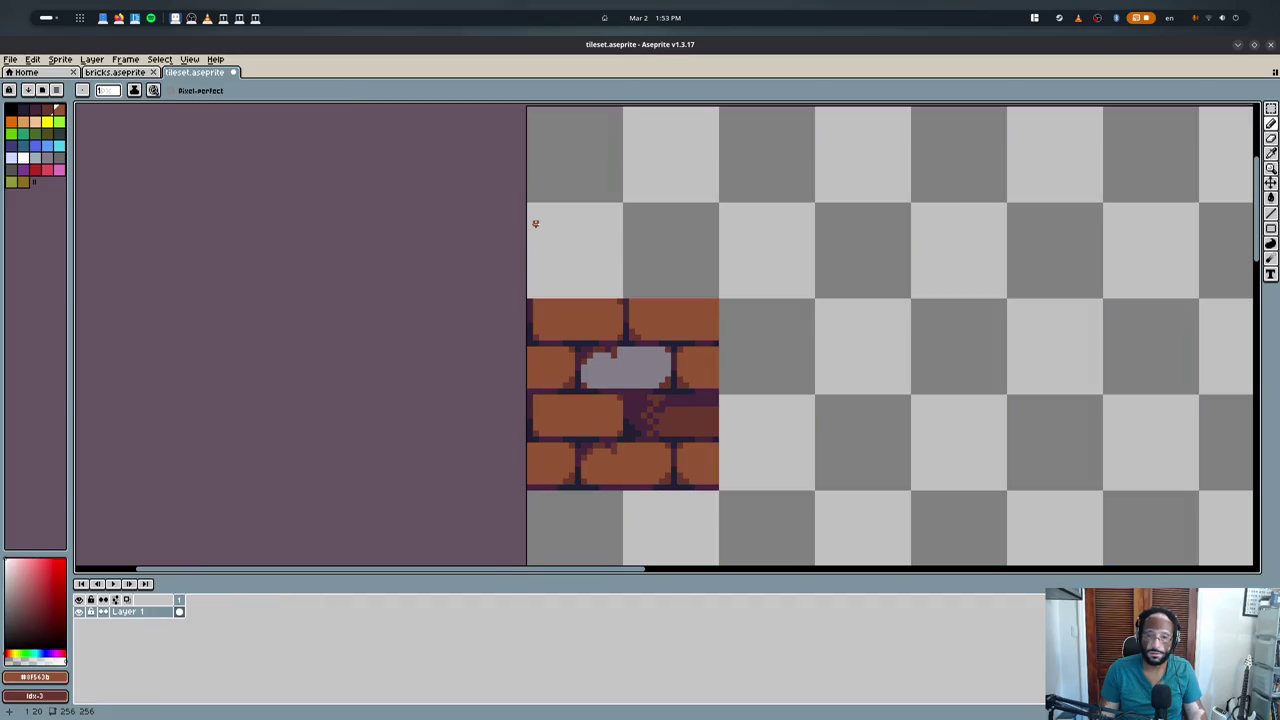
- Marquee the empty tile above the brick tile and fill it with colour
key("m")
left_click_drag(528, 108, 717, 297)
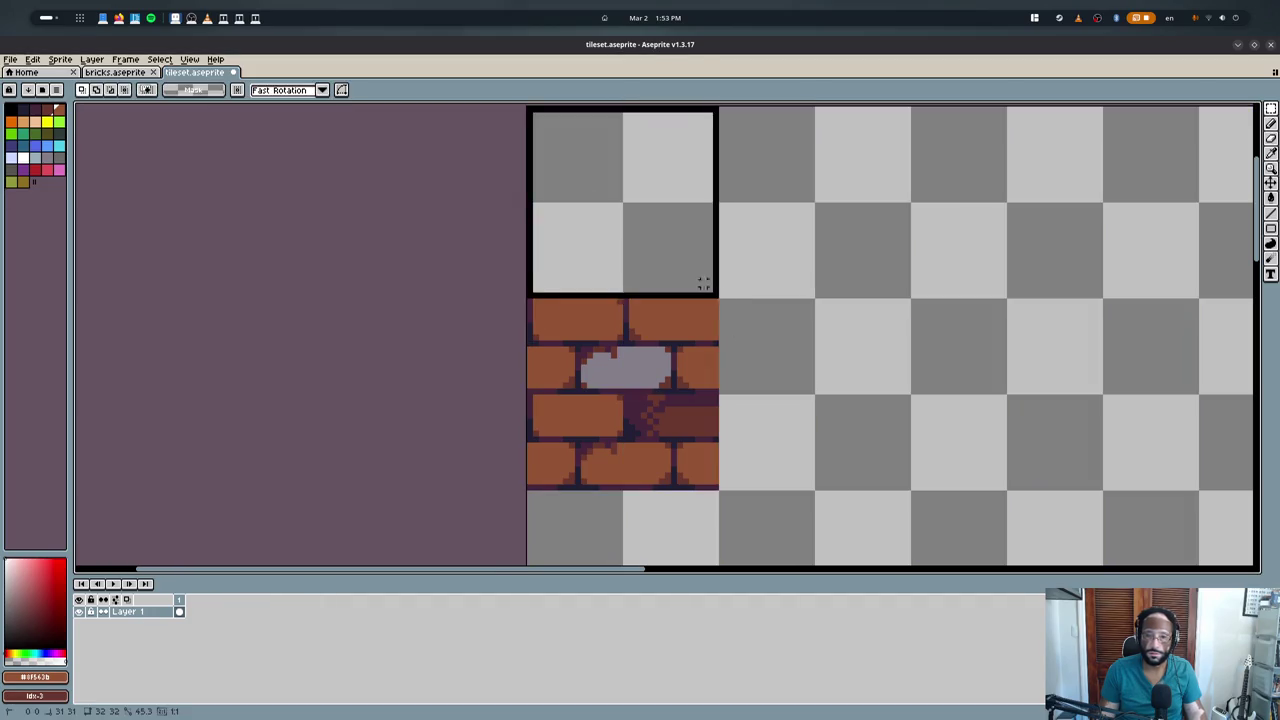
key("f")
scroll(771, 361, "up", 2)
key("ctrl+d")
key("b")
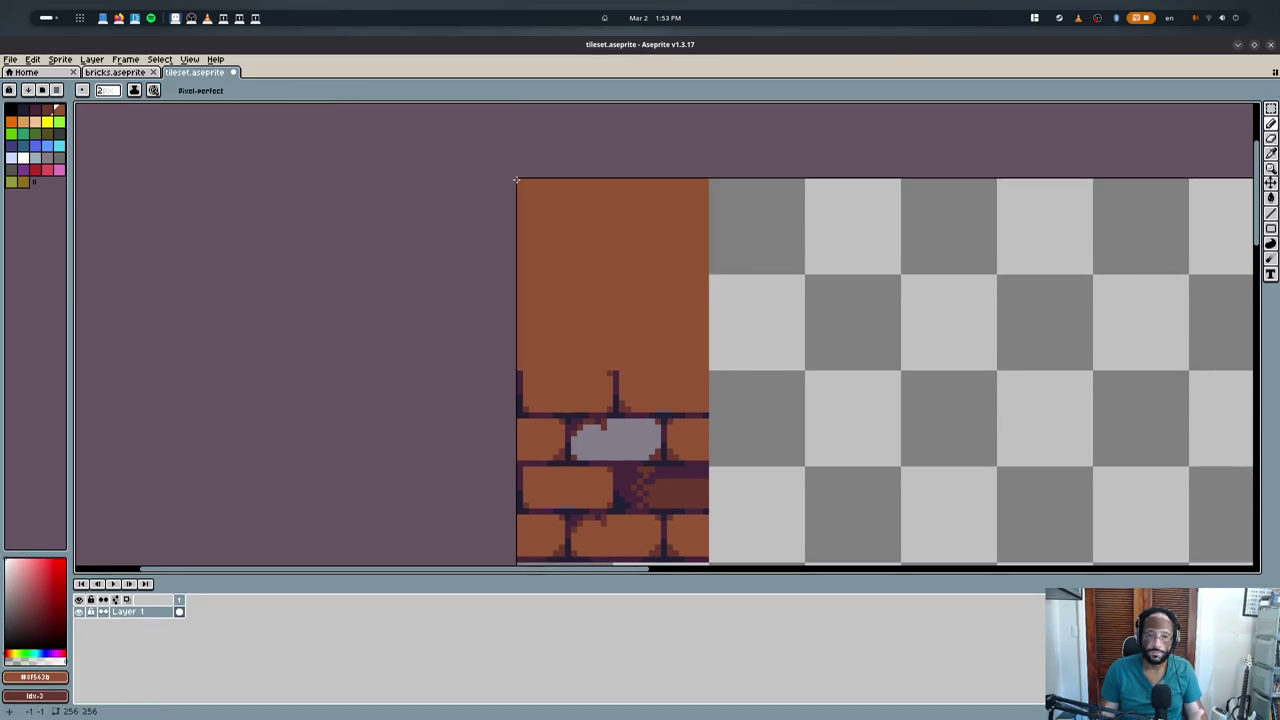
scroll(516, 180, "up", 3)
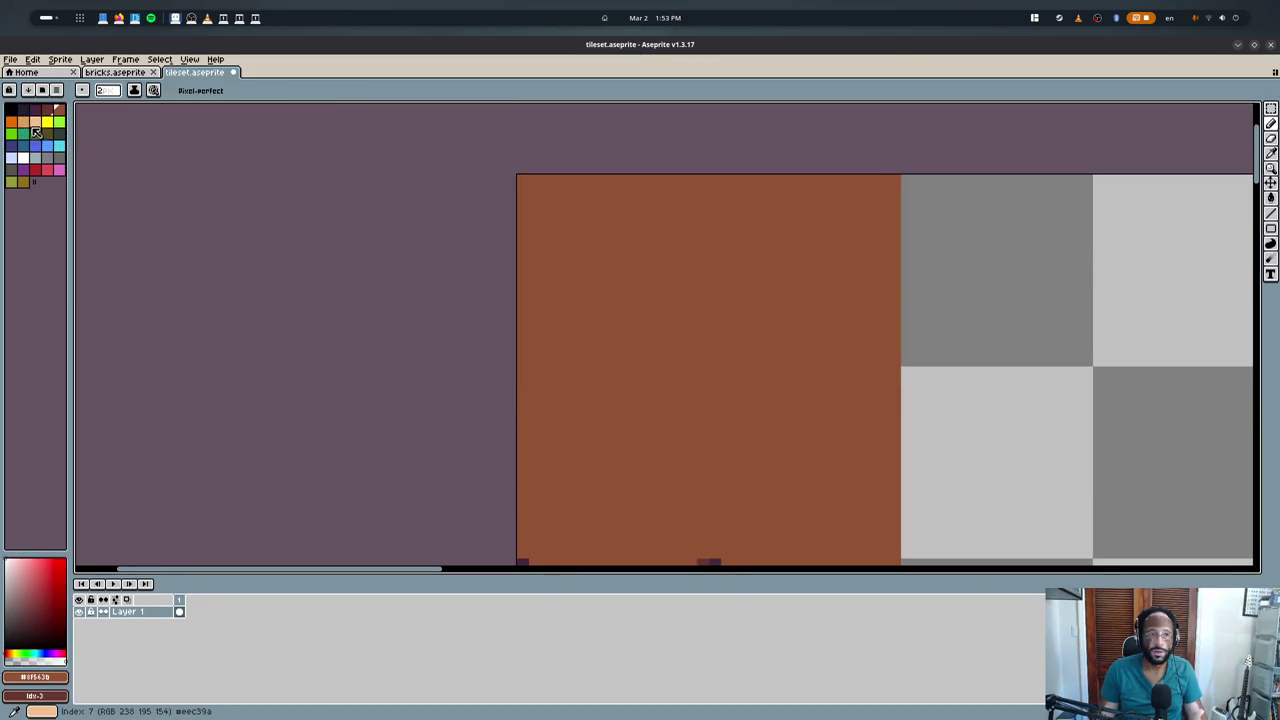
key("ctrl+shift+d")
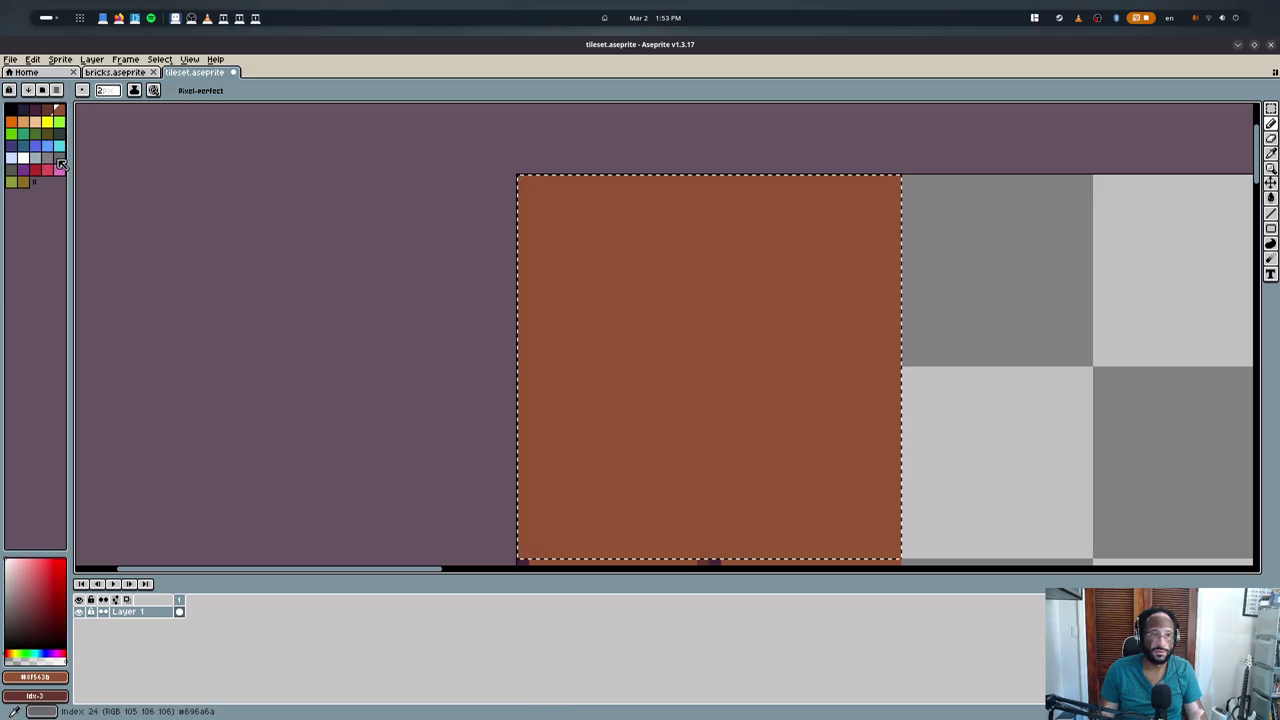
- Fill the selected tile dark blue, then refill it dark purple from the palette
left_click(52, 162)
left_click(58, 158)
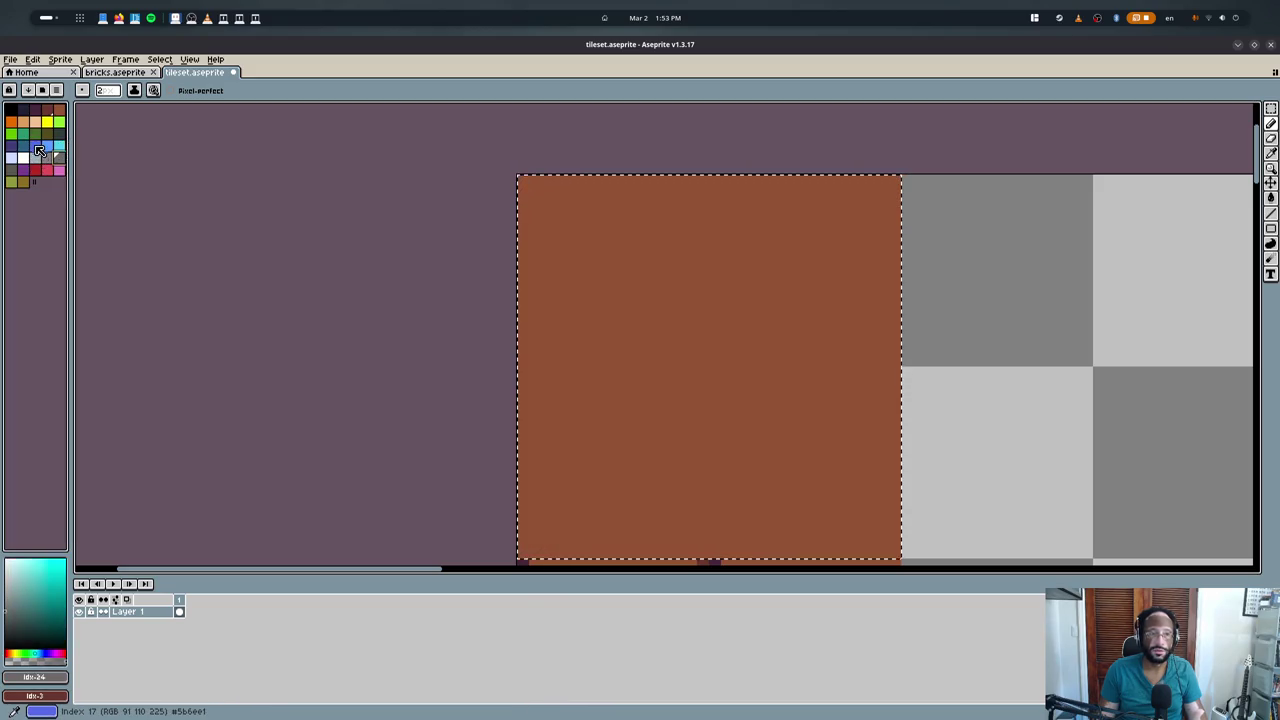
left_click(22, 146)
key("f")
key("g")
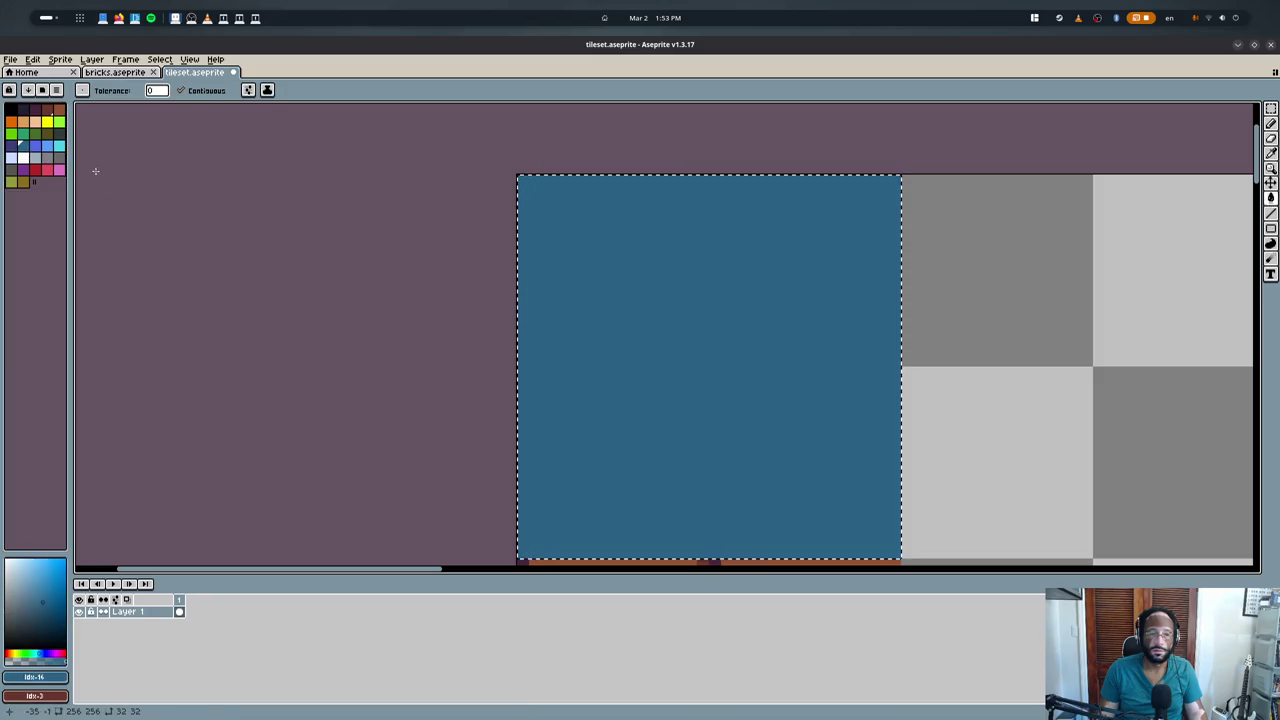
left_click(24, 157)
left_click(600, 300)
key("b")
middle_click_drag(580, 309, 483, 288)
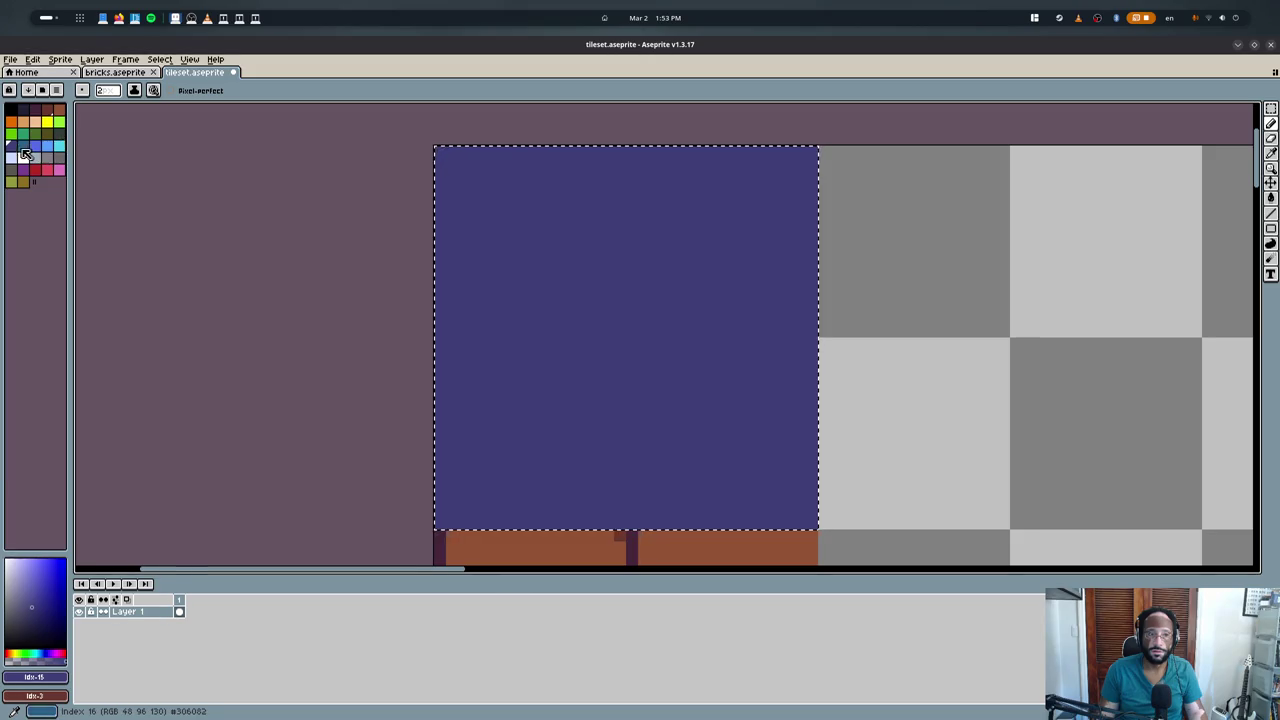
- Paint a teal band across the tile's top, crossed by a dark purple line
left_click(23, 148)
left_click_drag(453, 169, 831, 175)
left_click(518, 211, "alt")
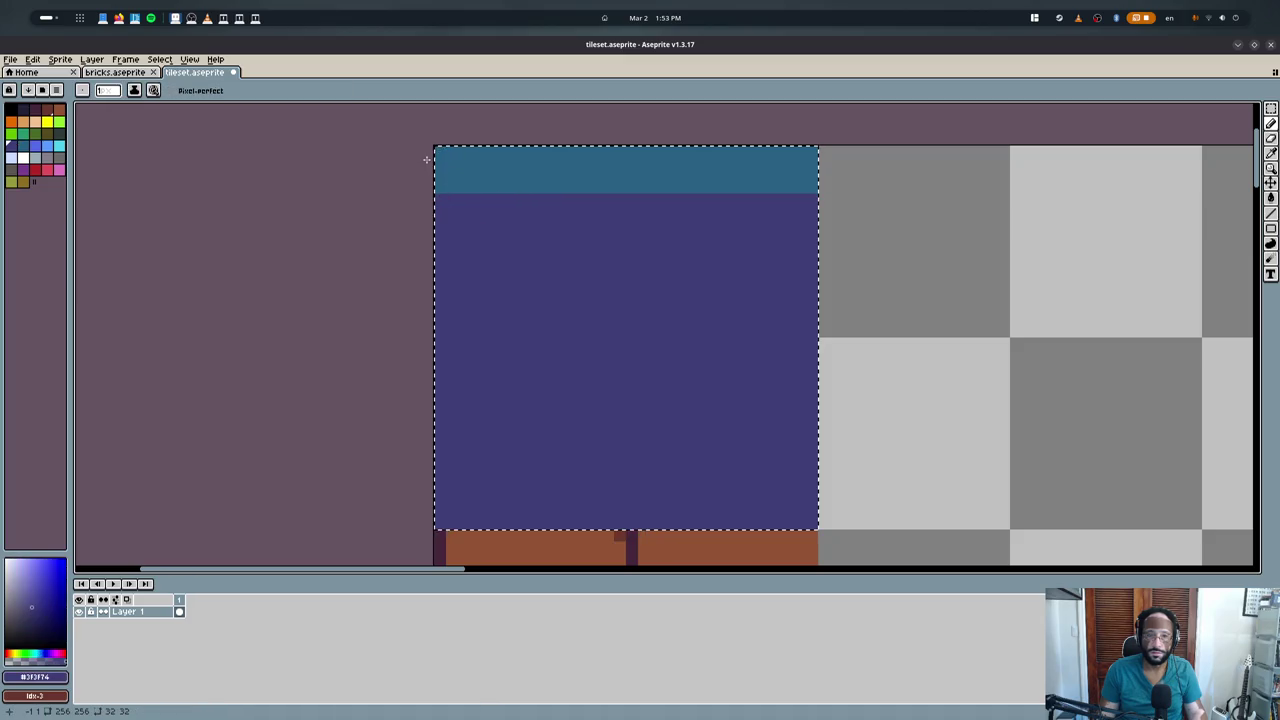
left_click_drag(440, 163, 989, 170)
left_click(523, 174, "alt")
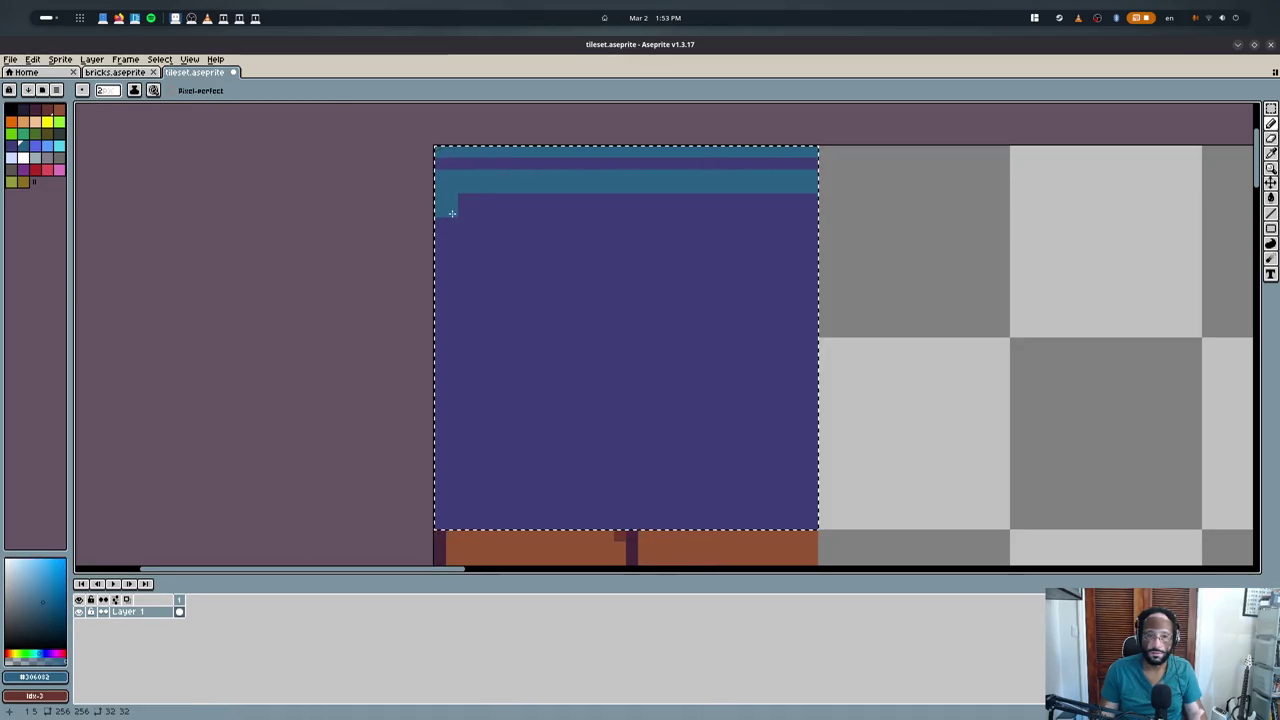
left_click_drag(452, 213, 810, 212)
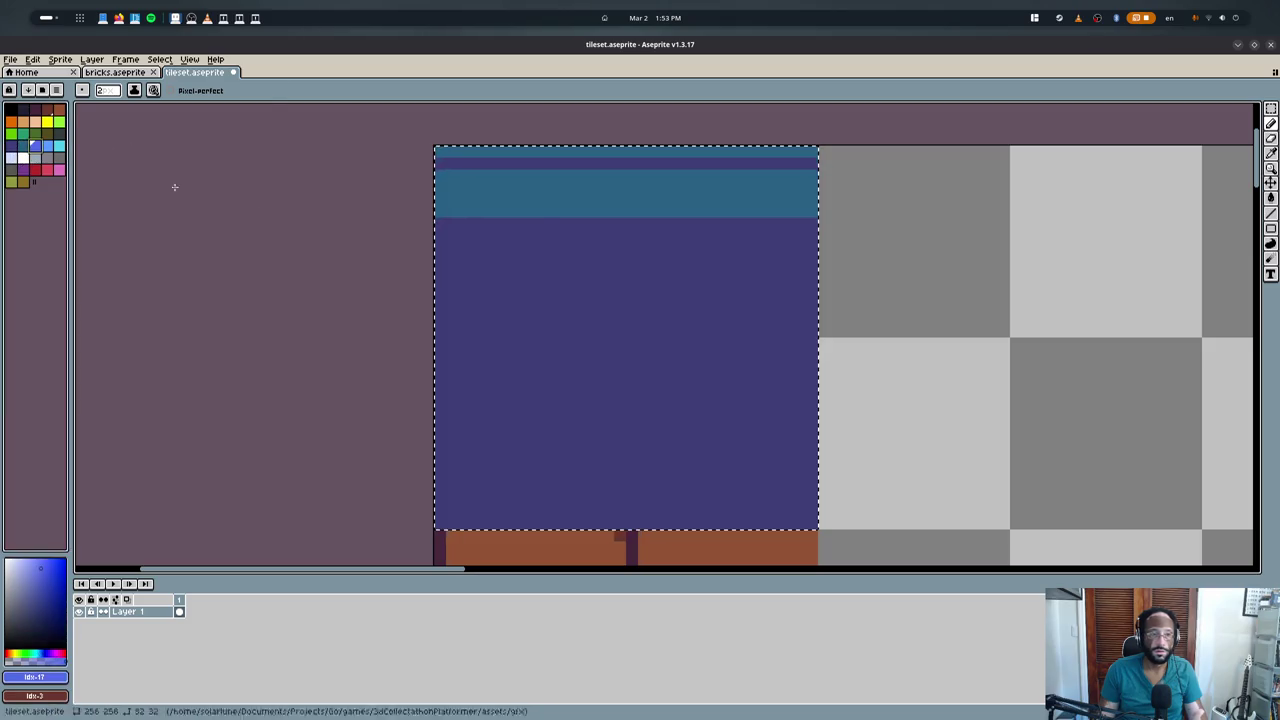
- Fill the teal band light blue and draw teal bricks along the top row
key("g")
left_click(470, 190)
left_click(476, 163)
key("b")
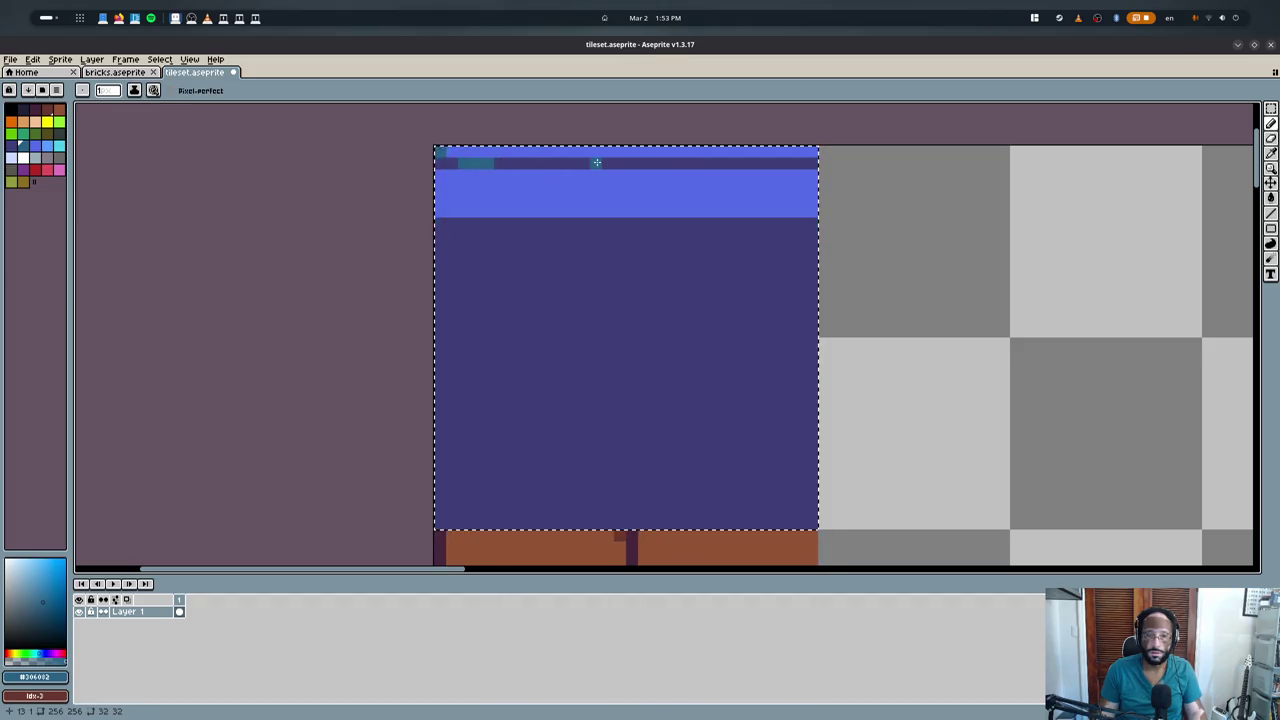
left_click_drag(596, 162, 782, 162)
- Try a teal bucket fill on the top pixel row, then undo it
left_click(800, 155, "alt")
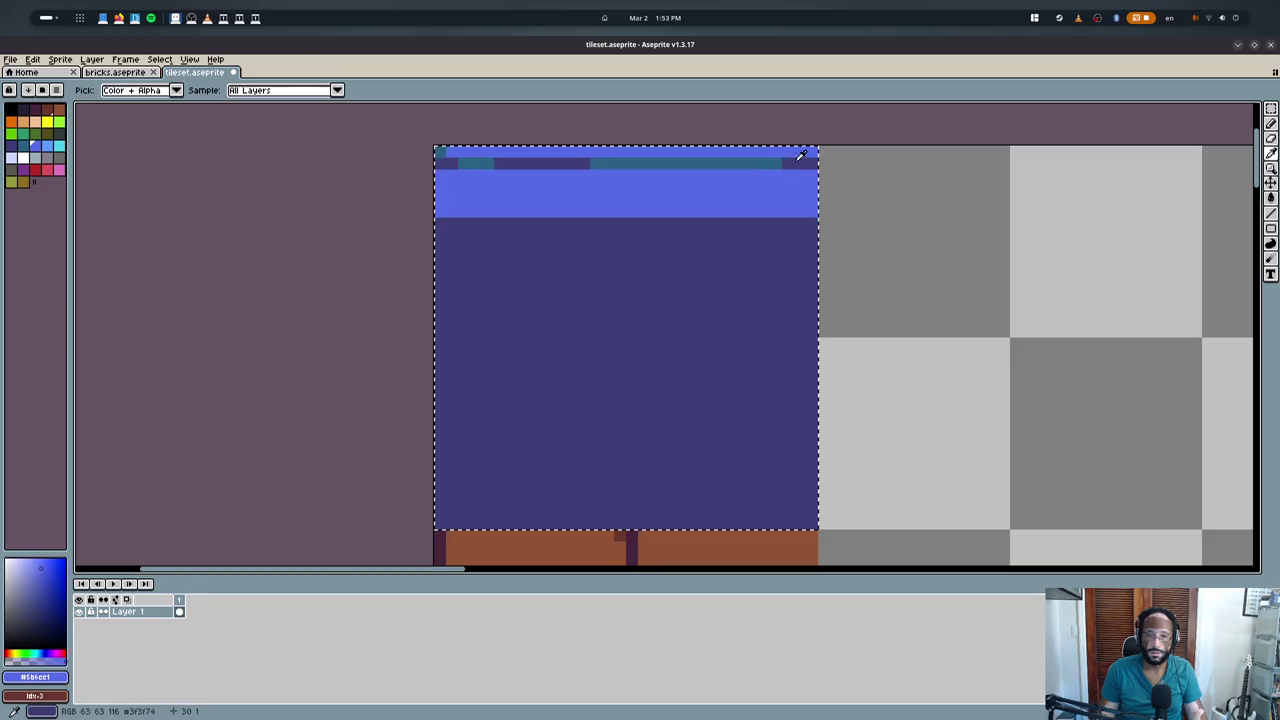
left_click(800, 157, "alt")
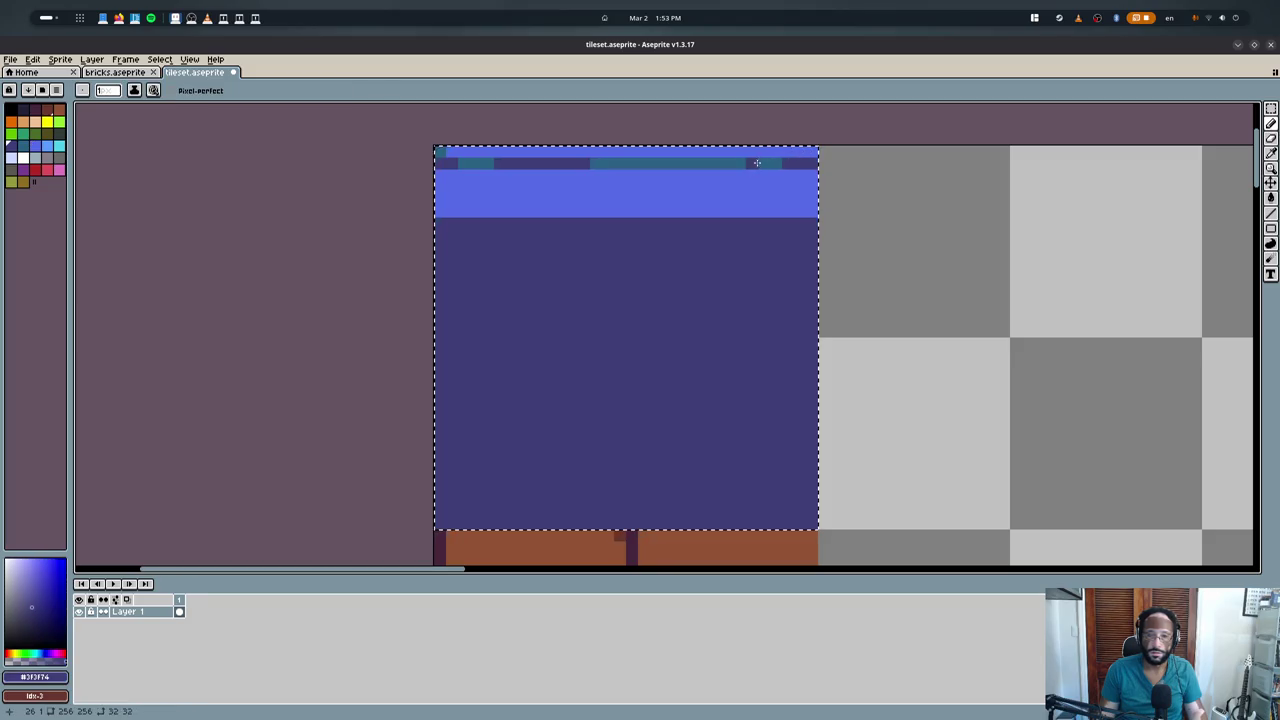
left_click(596, 160, "alt")
key("g")
left_click(730, 155)
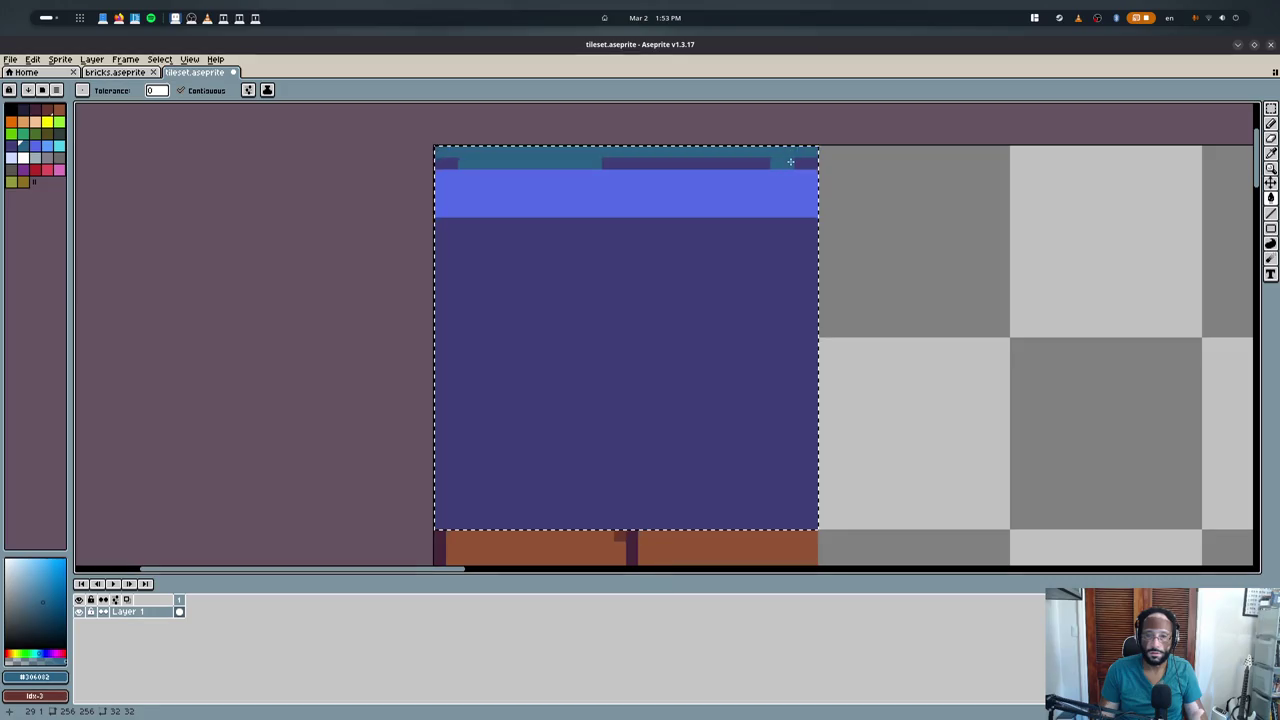
key("ctrl+z")
key("ctrl+z")
key("ctrl+z")
key("ctrl+z")
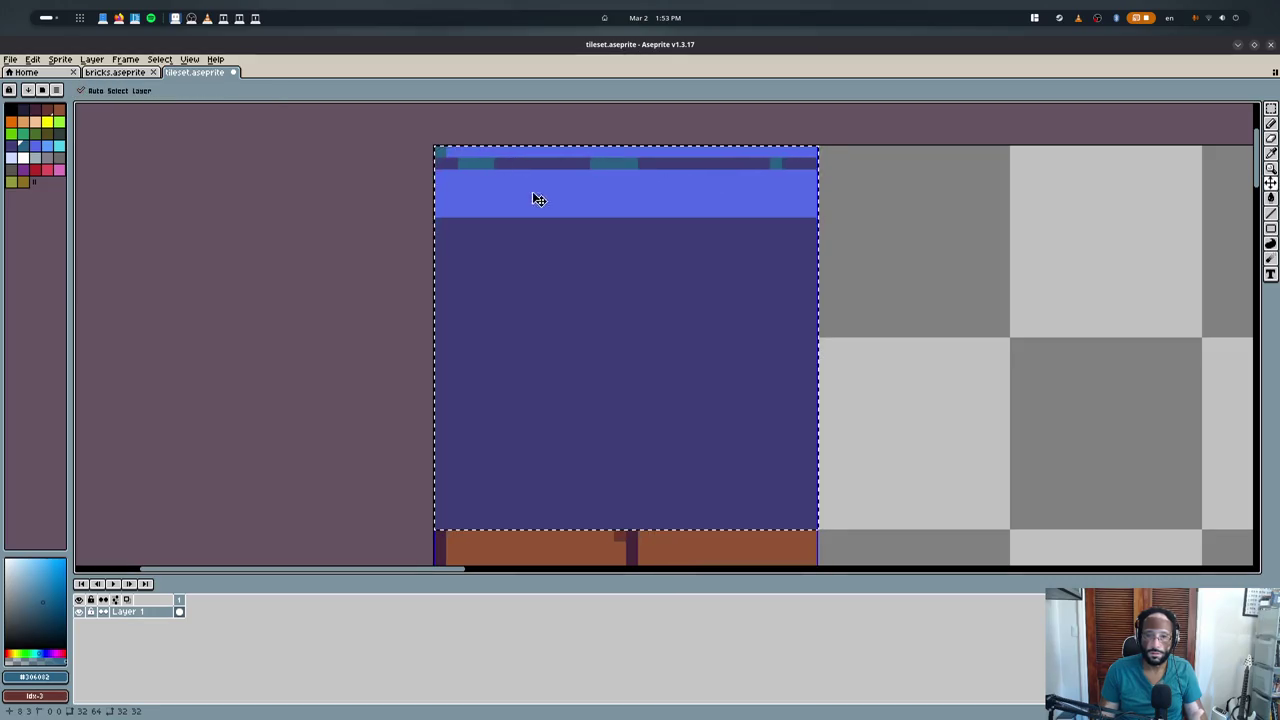
key("b")
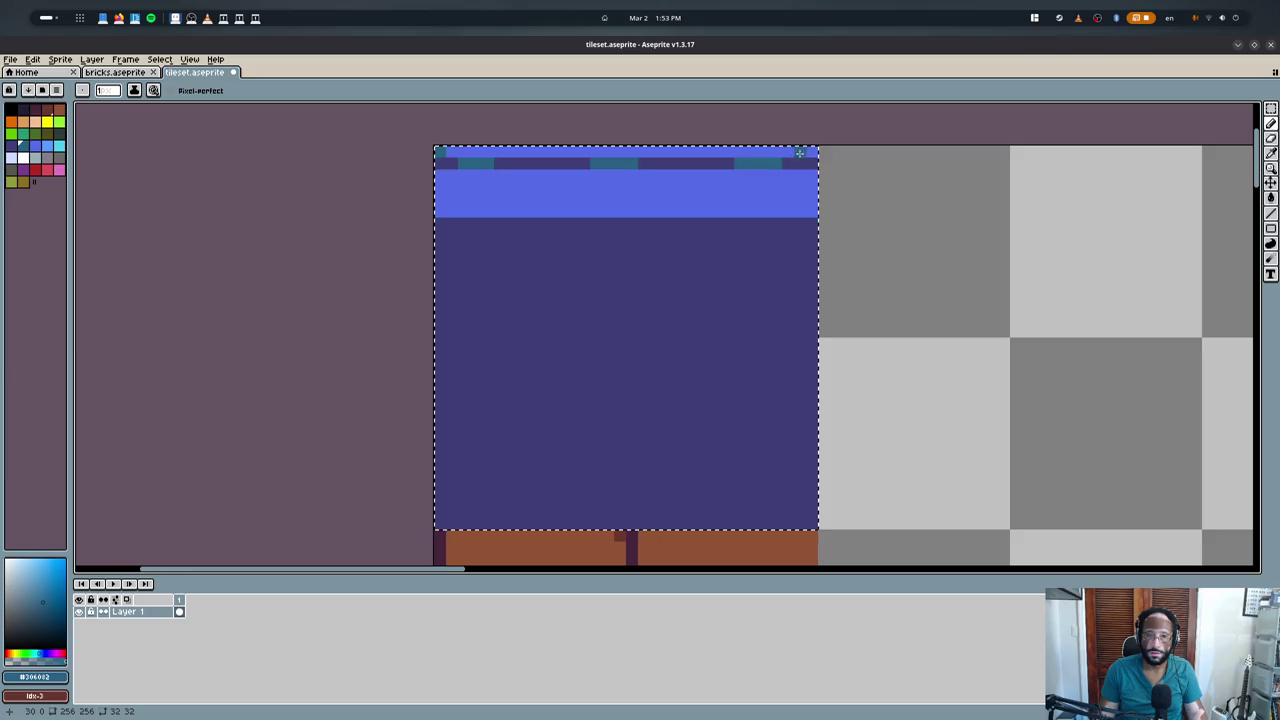
- Pick light blue, dark teal and dark indigo colours, briefly checking bricks.aseprite
middle_click_drag(428, 175, 411, 257)
scroll(411, 257, "up", 1)
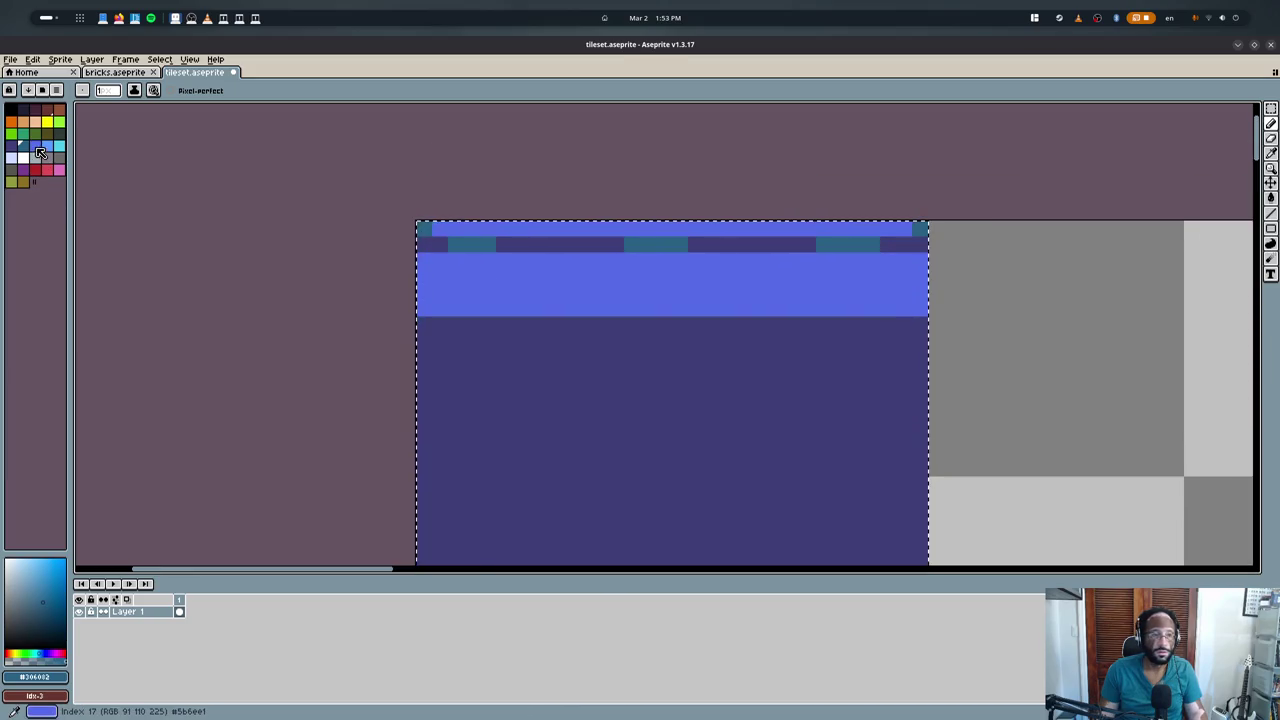
left_click(424, 232, "alt")
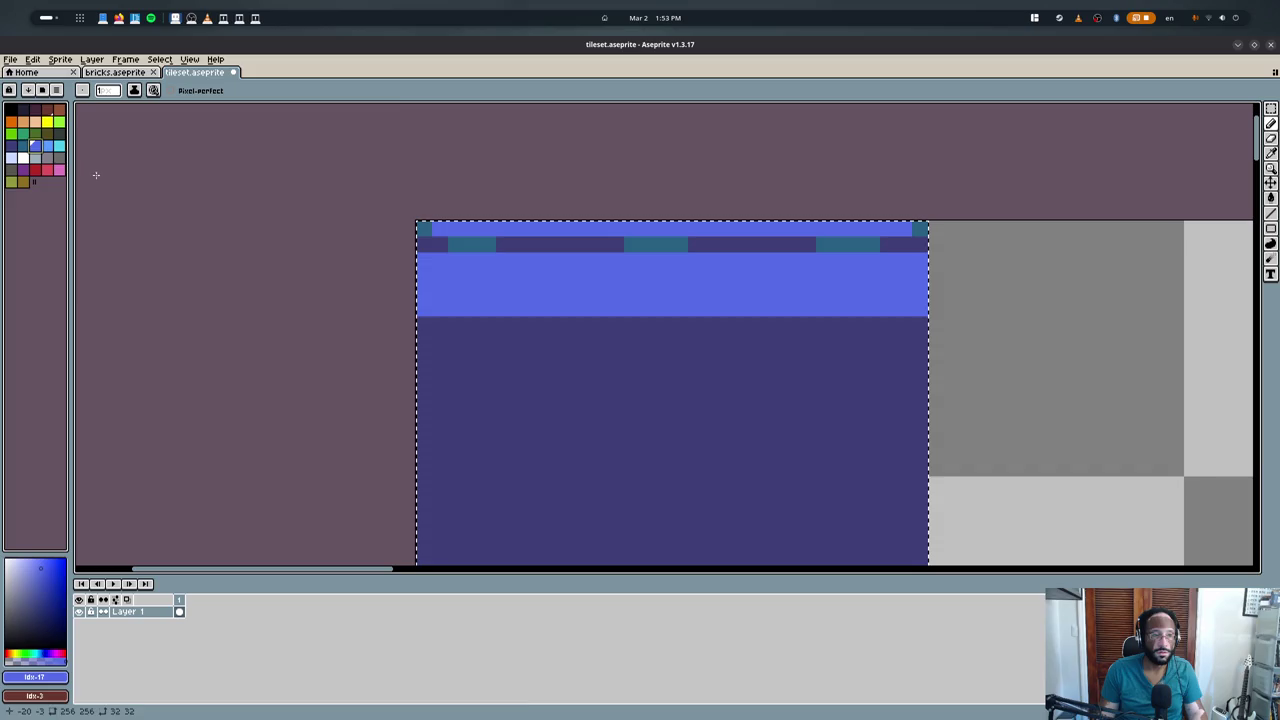
left_click(425, 232, "alt")
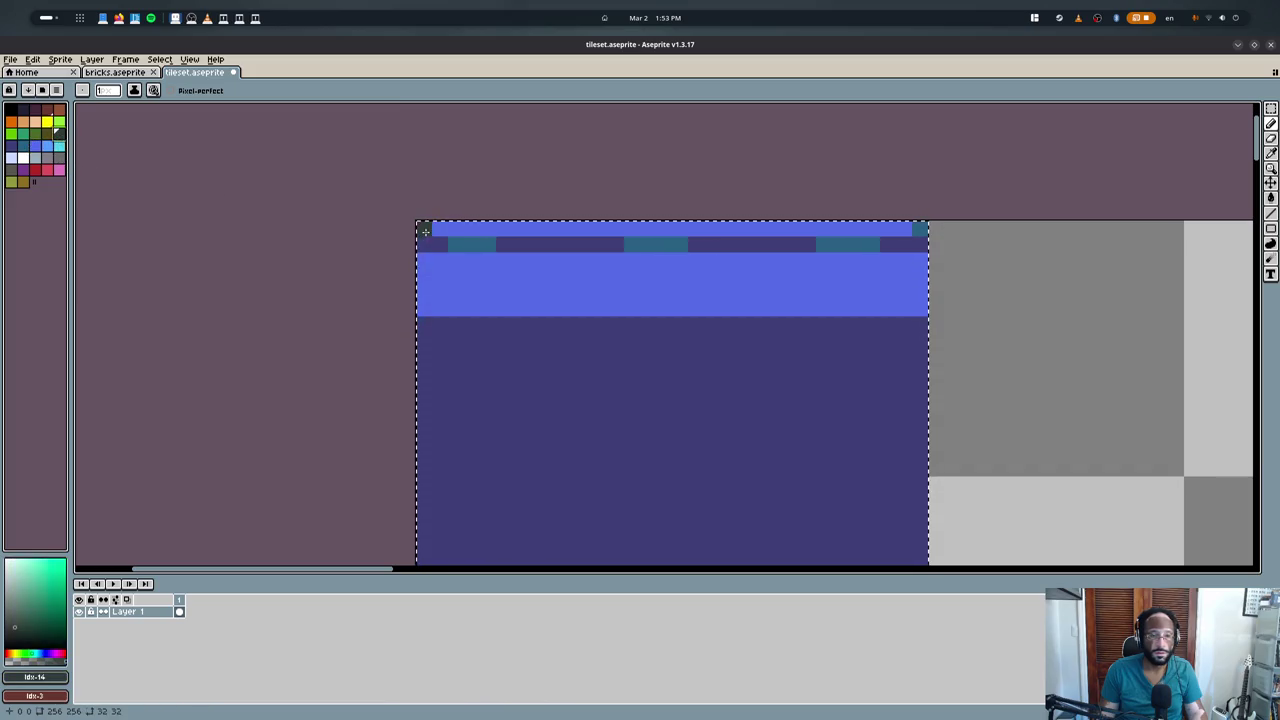
left_click(11, 145)
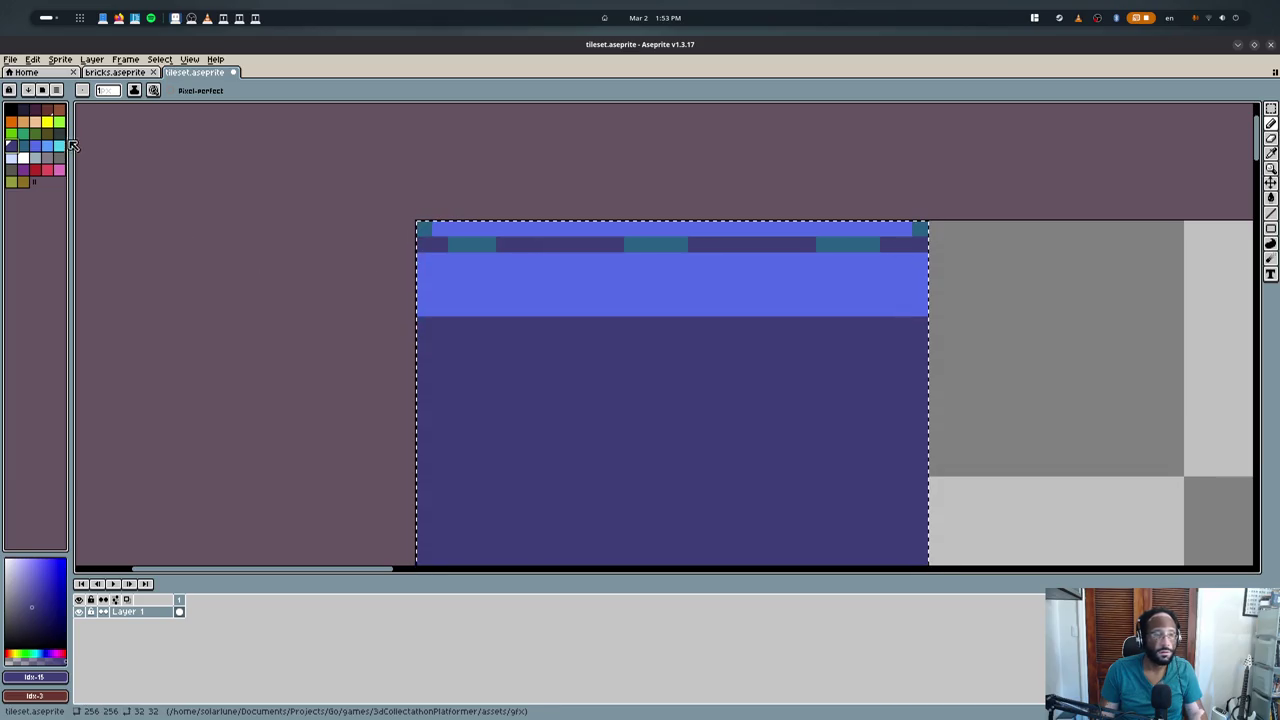
left_click(113, 73)
left_click(185, 73)
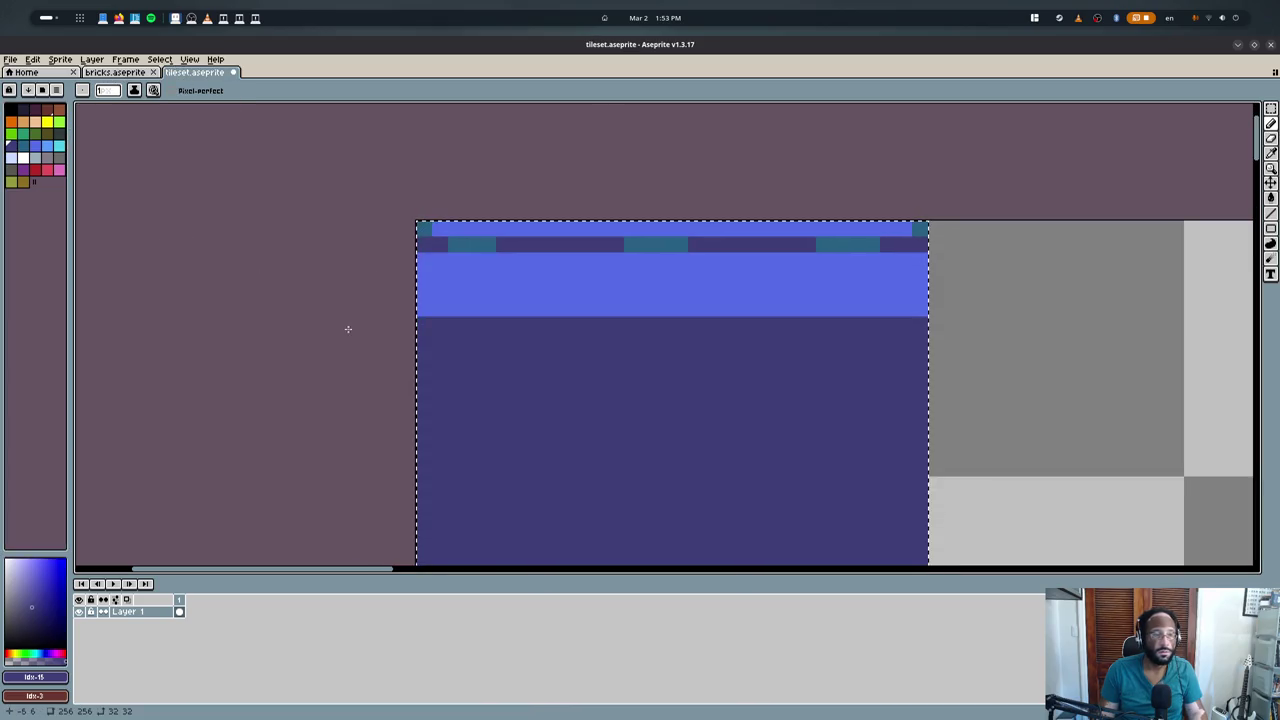
- Undo a stray light-blue cell on the dark row and repaint the teal brick cell
scroll(588, 226, "up", 1)
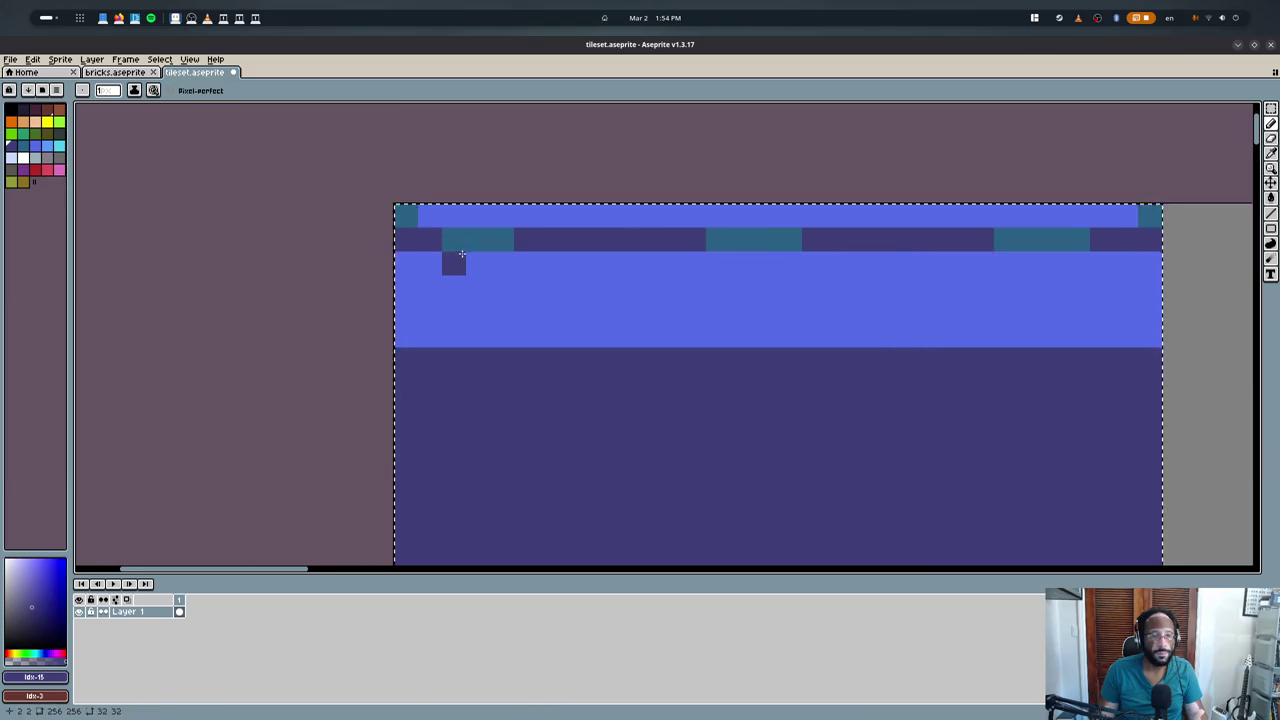
scroll(588, 226, "up", 3)
left_click(588, 226)
key("v")
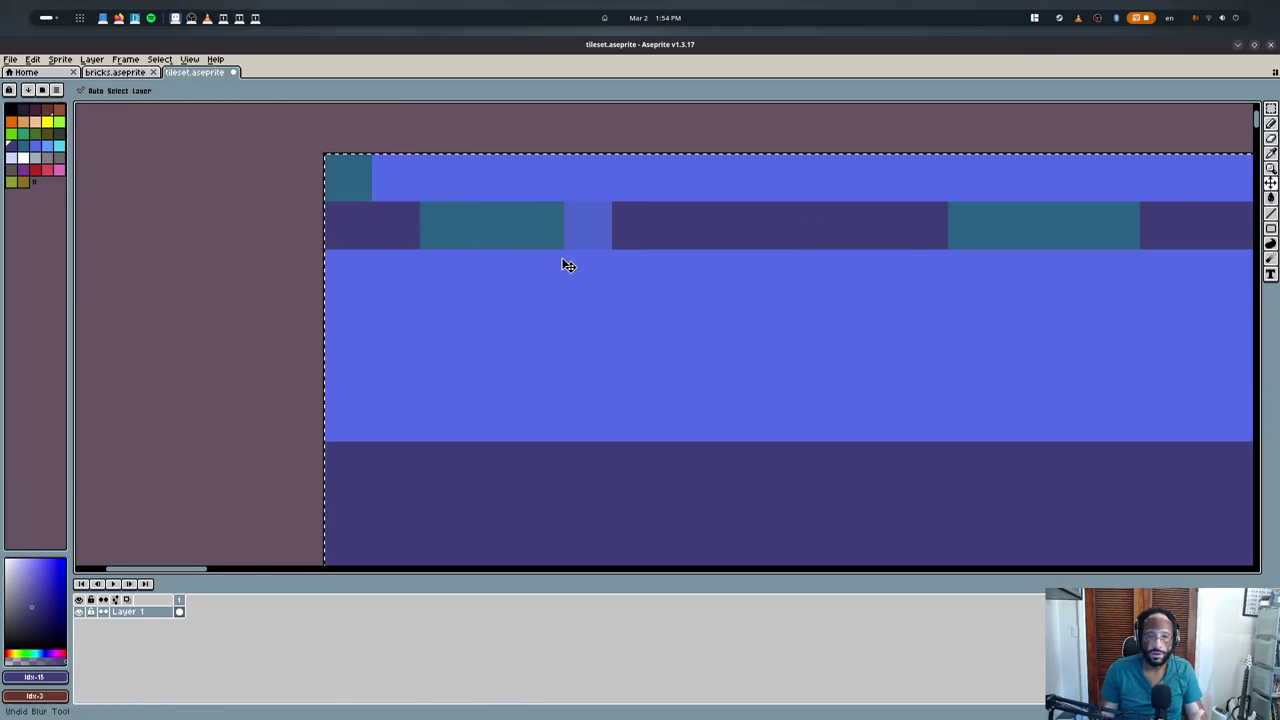
key("ctrl+z")
key("ctrl+z")
key("b")
left_click(537, 226, "alt")
left_click(537, 226)
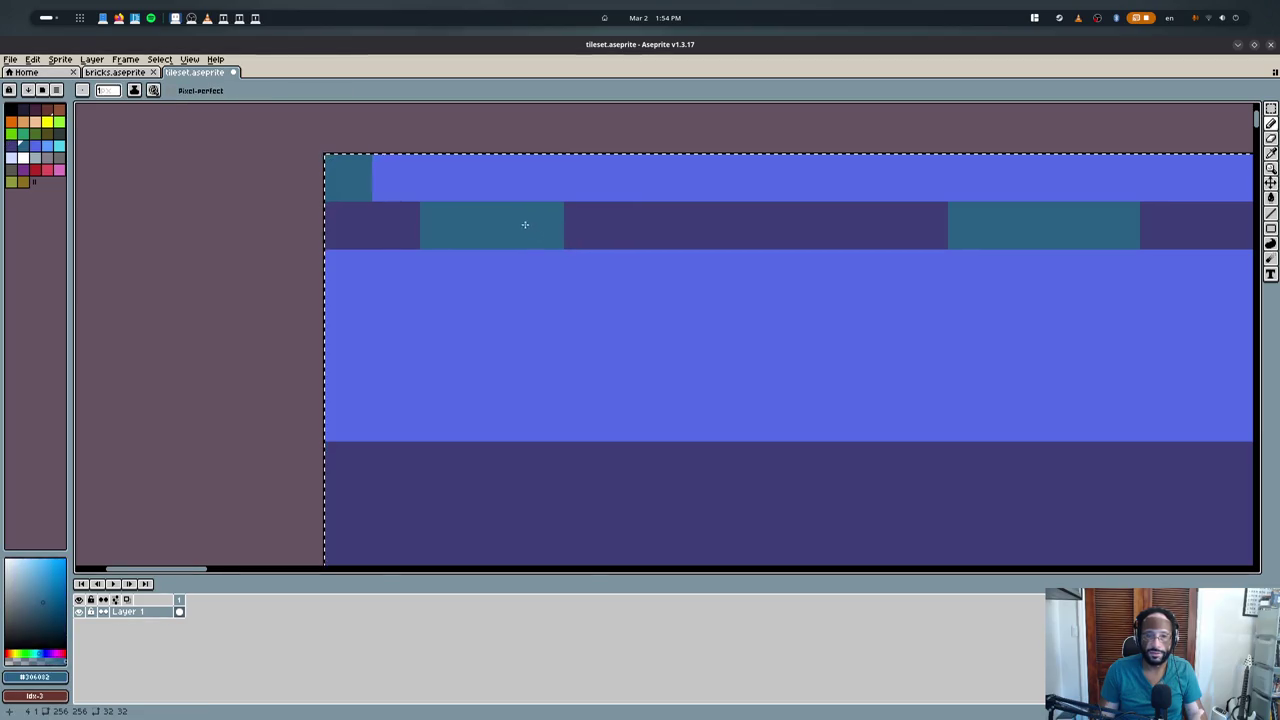
middle_click_drag(477, 271, 410, 292)
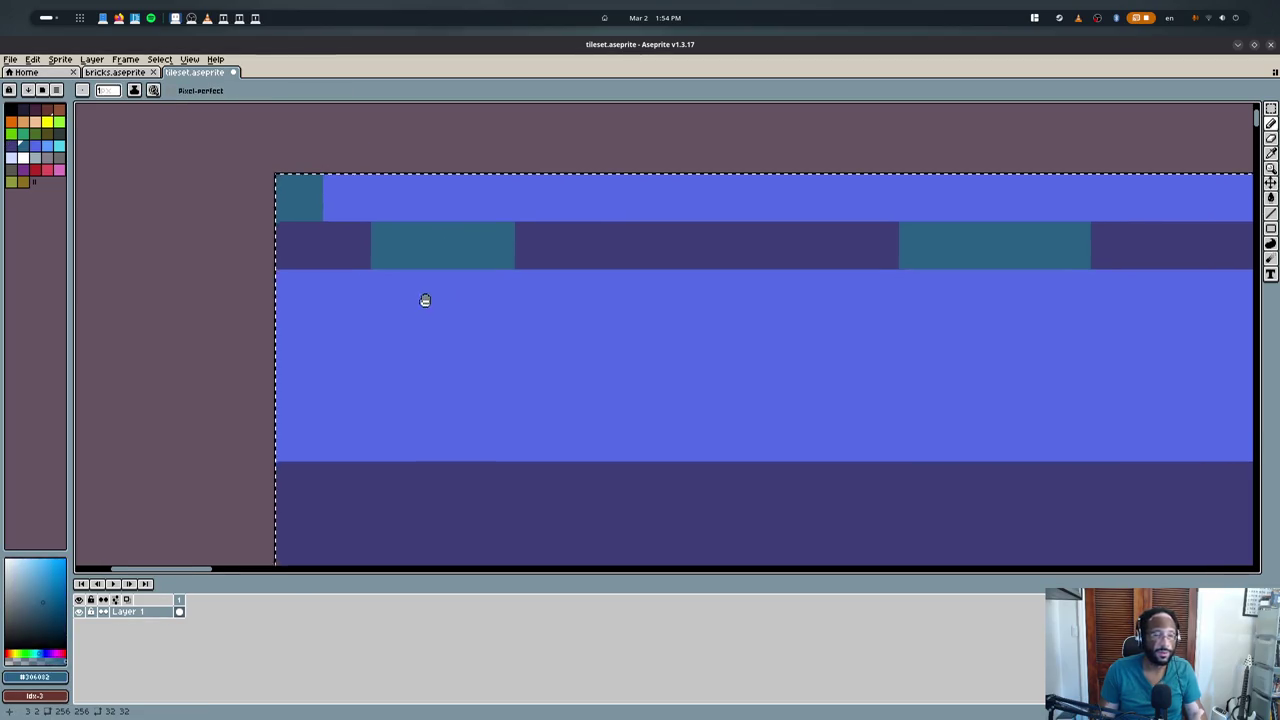
- Try dark-purple and light-blue mortar strokes on the band, then undo them
left_click(571, 243, "alt")
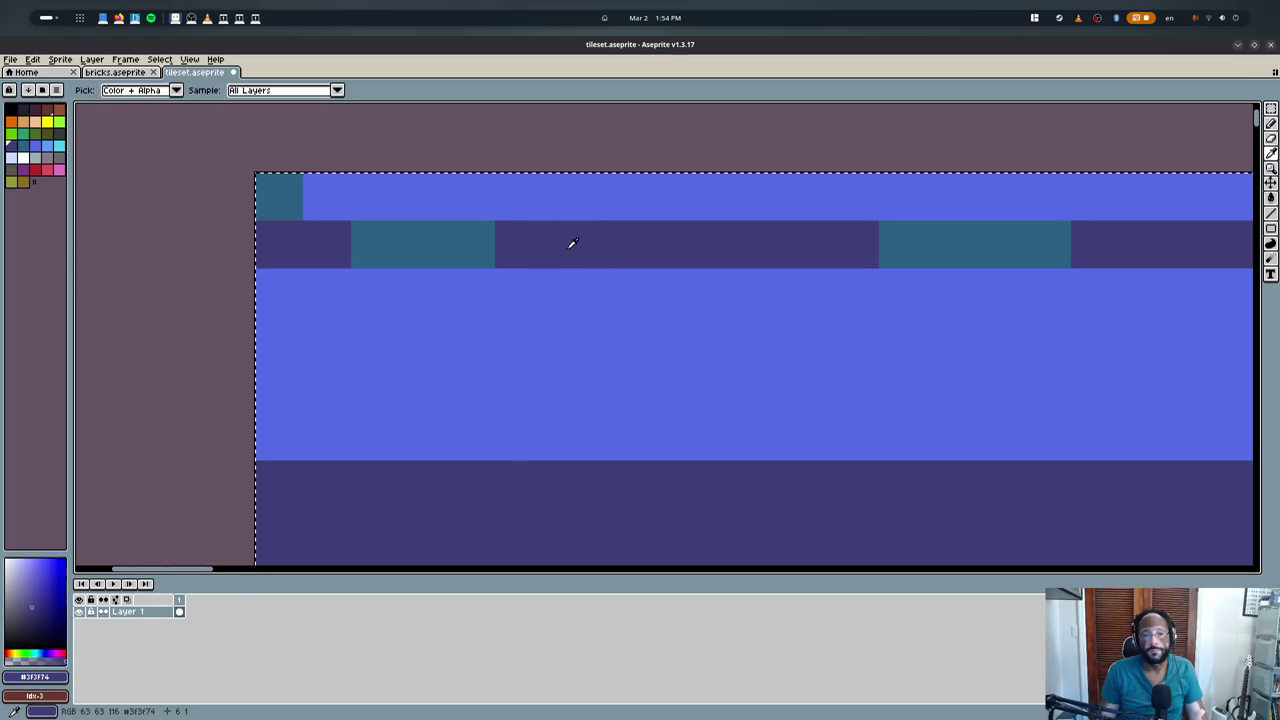
mouse_move(566, 205)
left_mouse_down()
mouse_move(603, 220)
mouse_move(554, 297)
mouse_move(643, 194)
mouse_move(662, 340)
left_mouse_up()
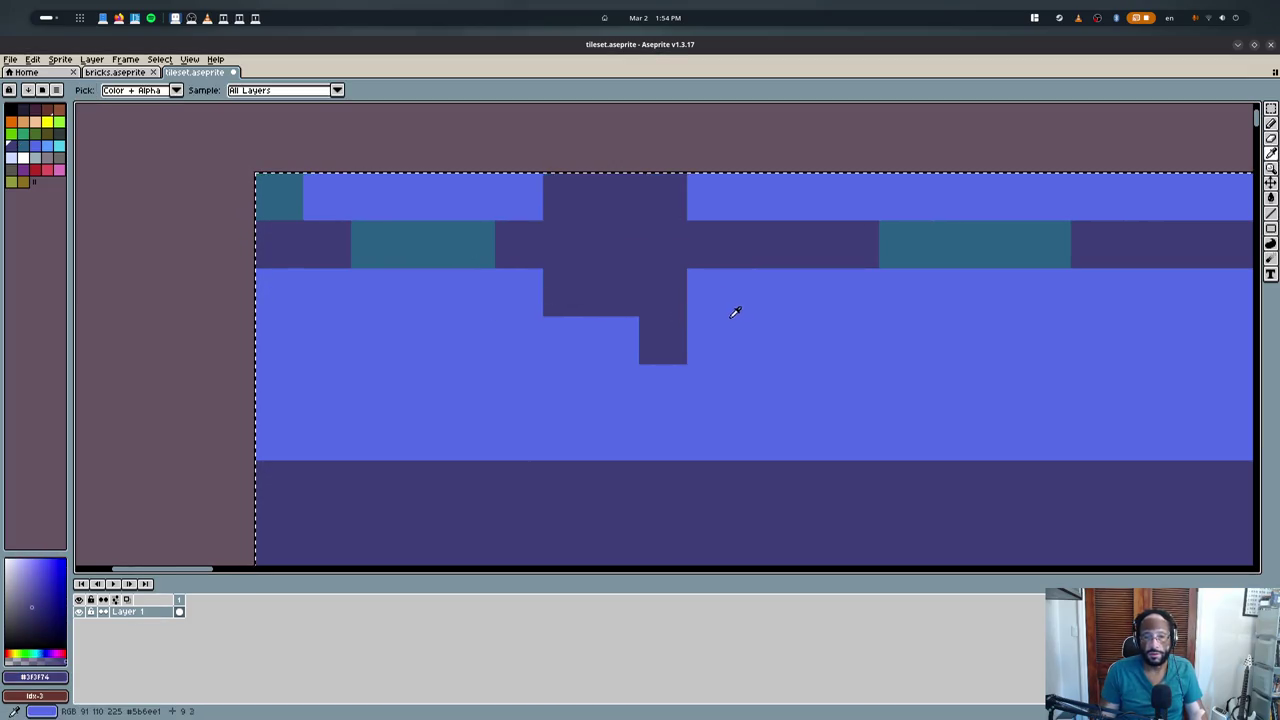
left_click(737, 309, "alt")
left_click(617, 241)
key("ctrl+z")
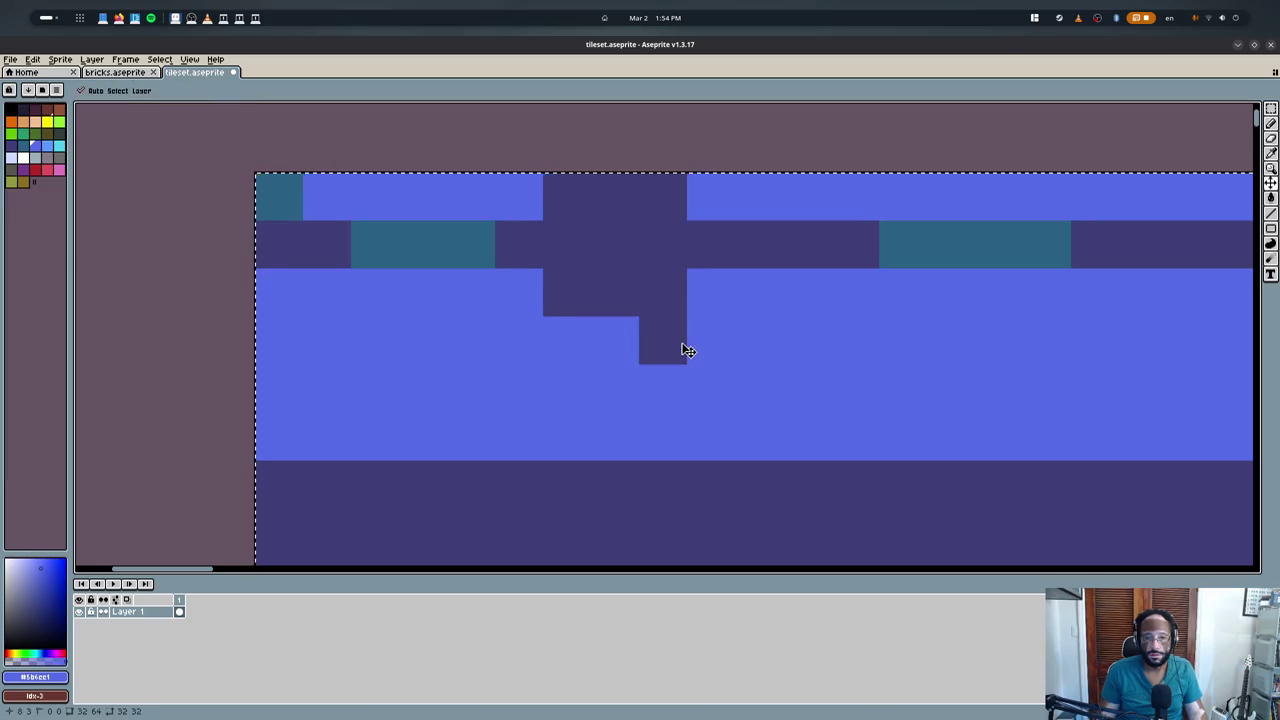
key("ctrl+y")
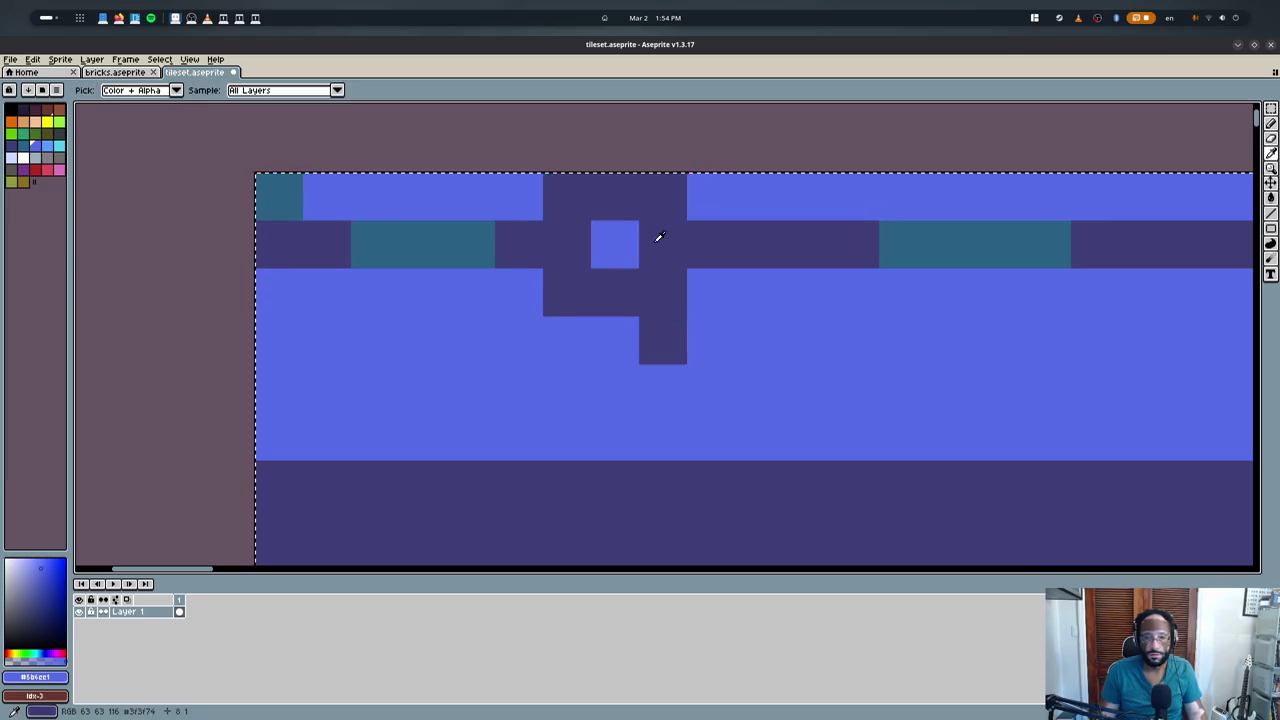
left_click(655, 256)
left_click_drag(655, 256, 680, 357)
left_click(615, 244)
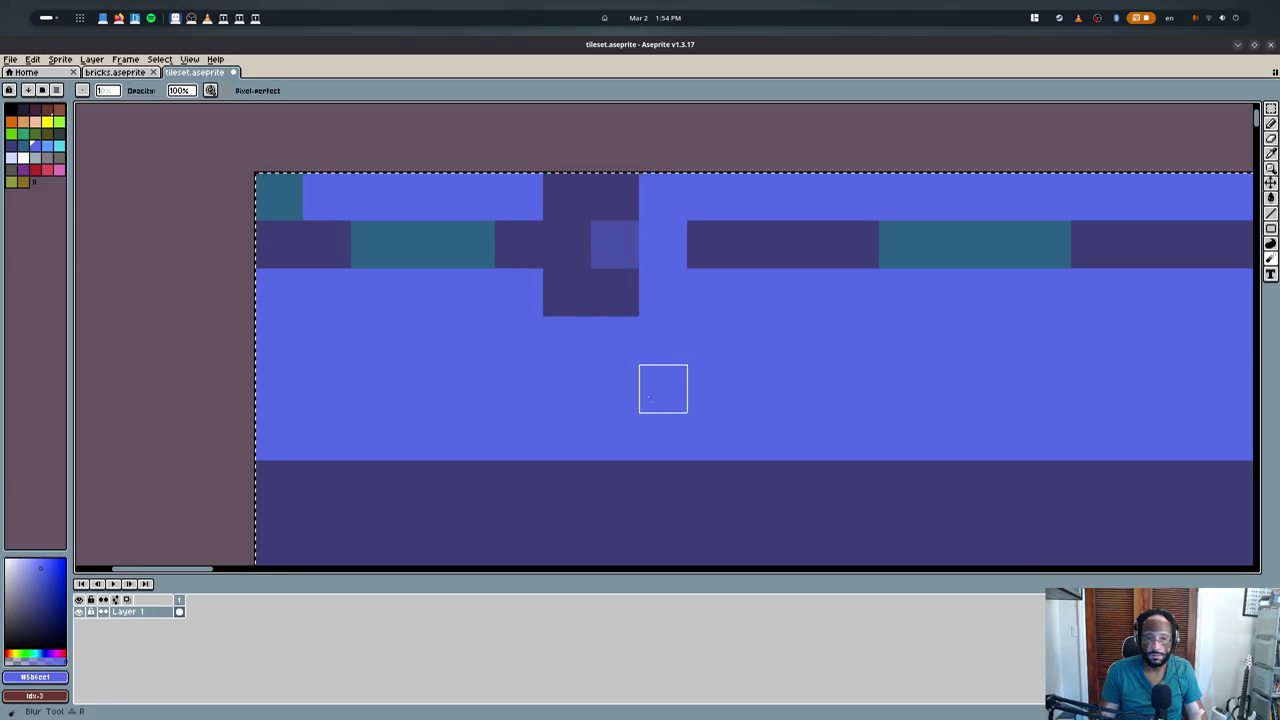
key("ctrl+z")
key("ctrl+z")
key("ctrl+z")
key("ctrl+z")
key("ctrl+z")
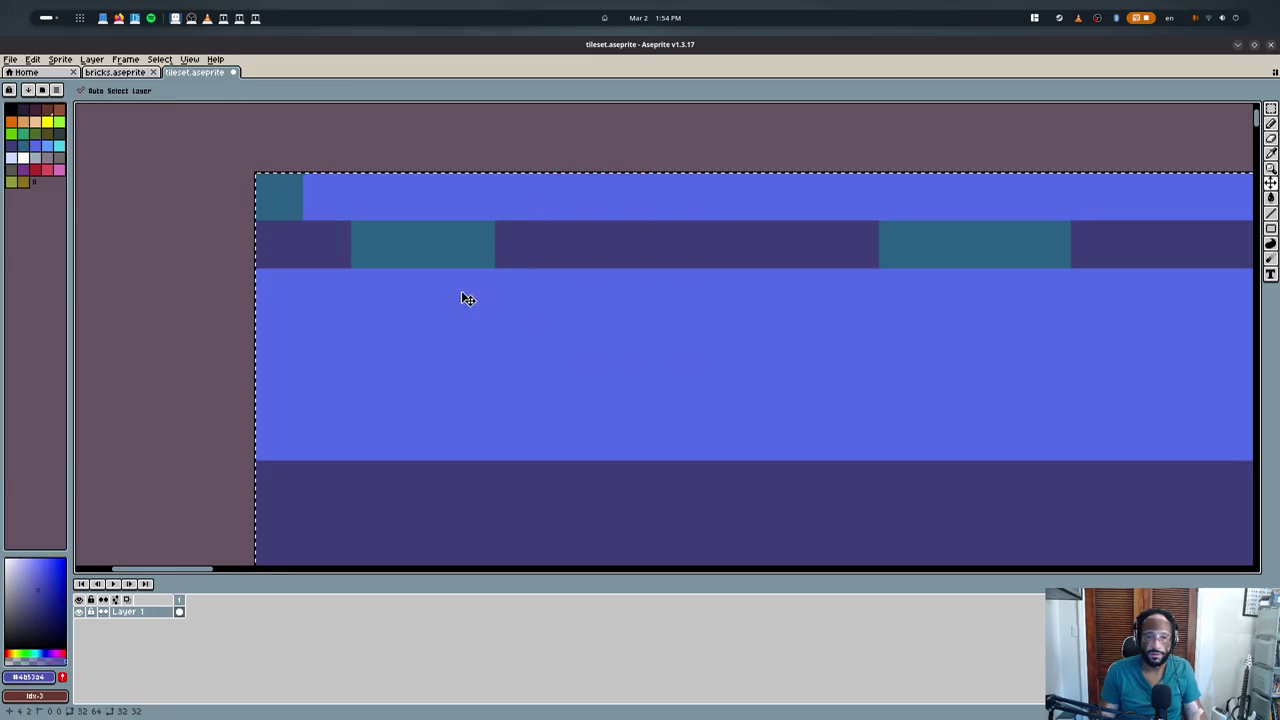
- Bucket-fill the teal brick on the top row with muted light purple
key("g")
left_click(357, 229)
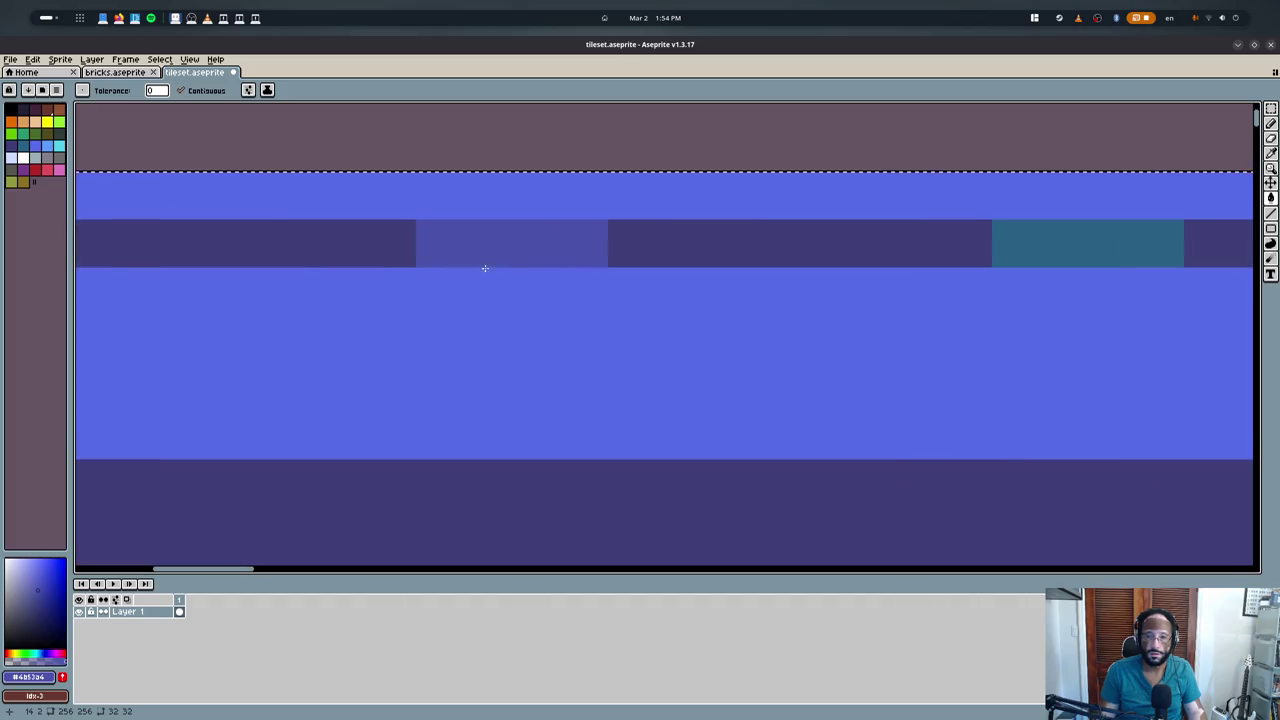
left_click(1063, 228)
scroll(943, 289, "down", 3)
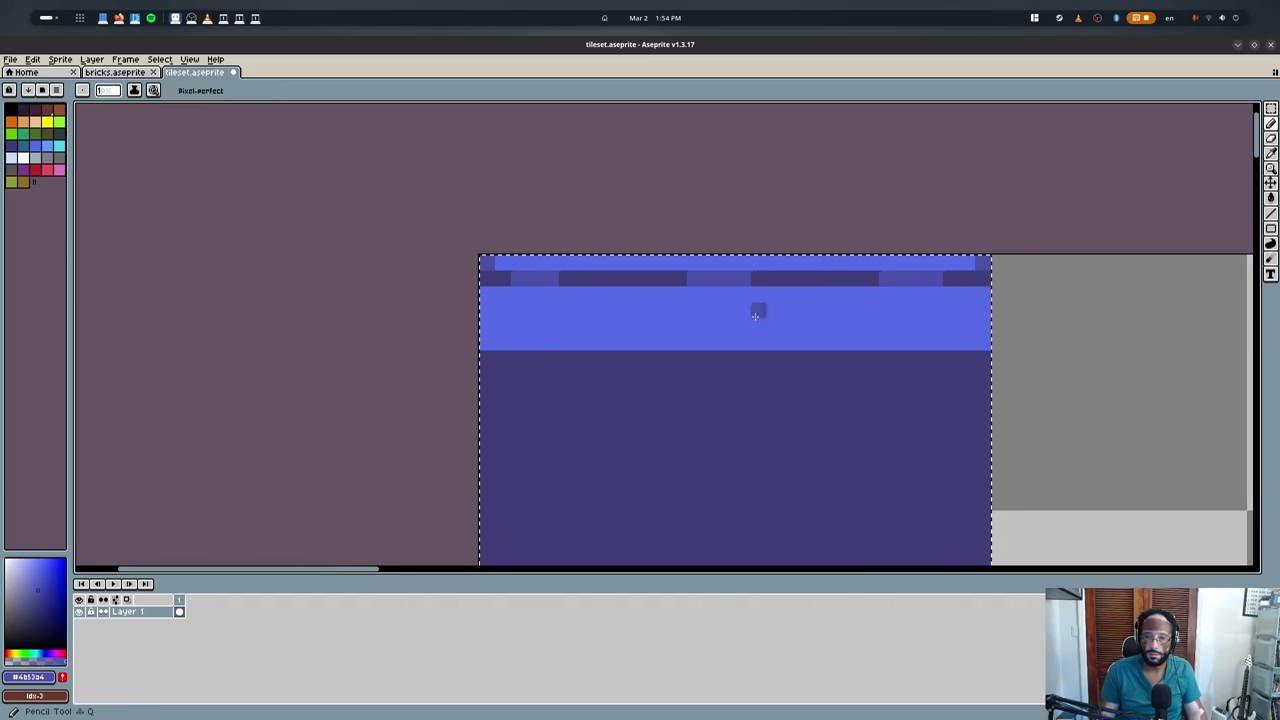
scroll(646, 328, "up", 2)
key("b")
scroll(457, 390, "down", 1)
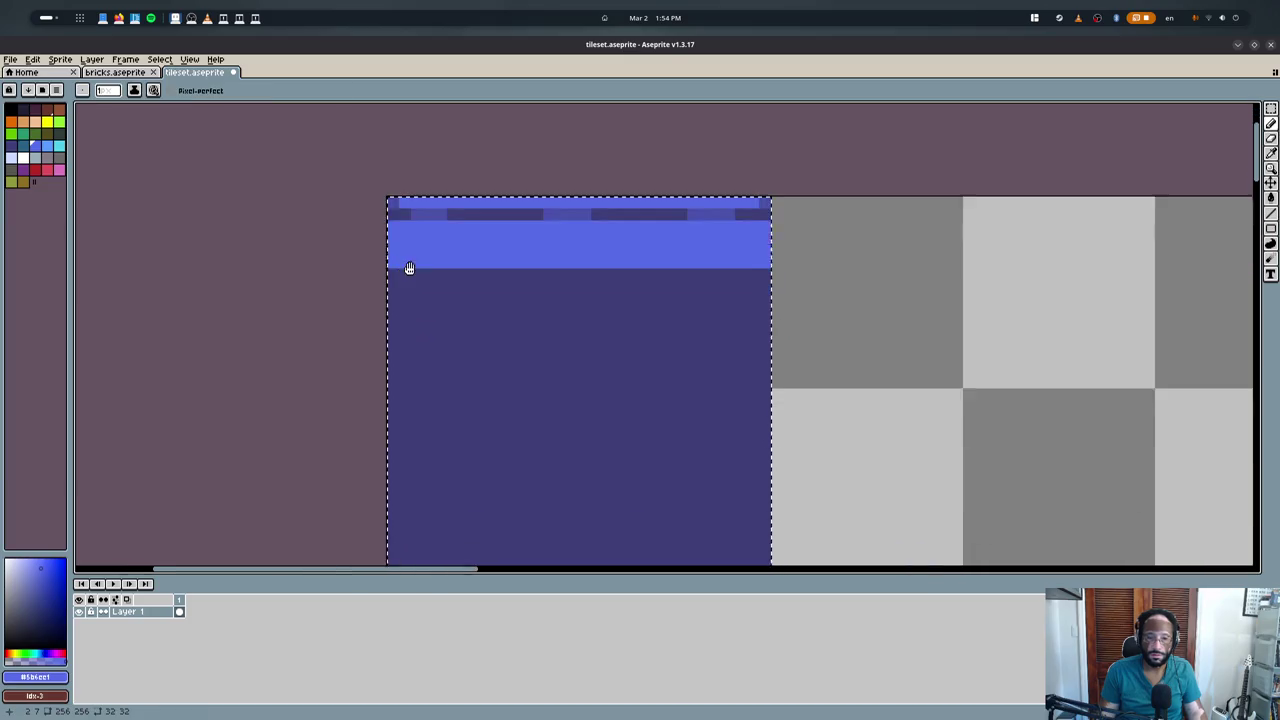
key("alt+Tab")
key("alt+Tab")
key("alt+Tab")
key("alt+Tab")
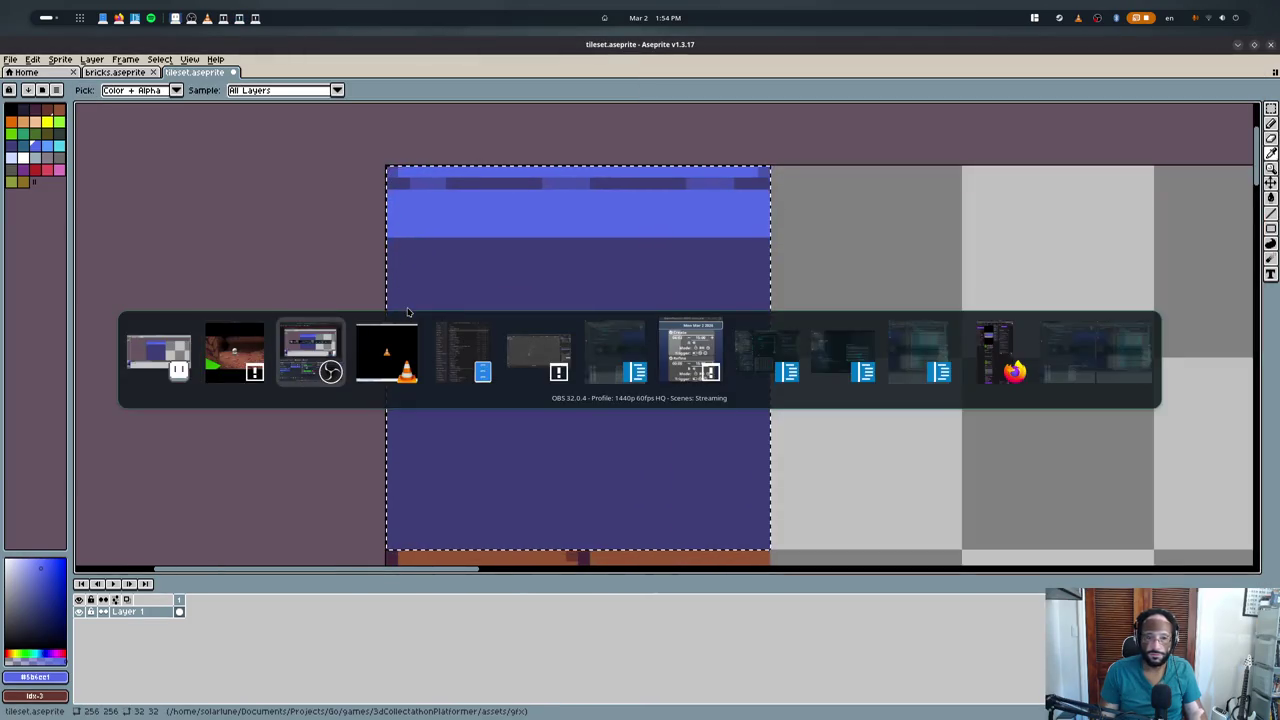
key("alt+Tab")
key("alt+Tab")
key("alt+Tab")
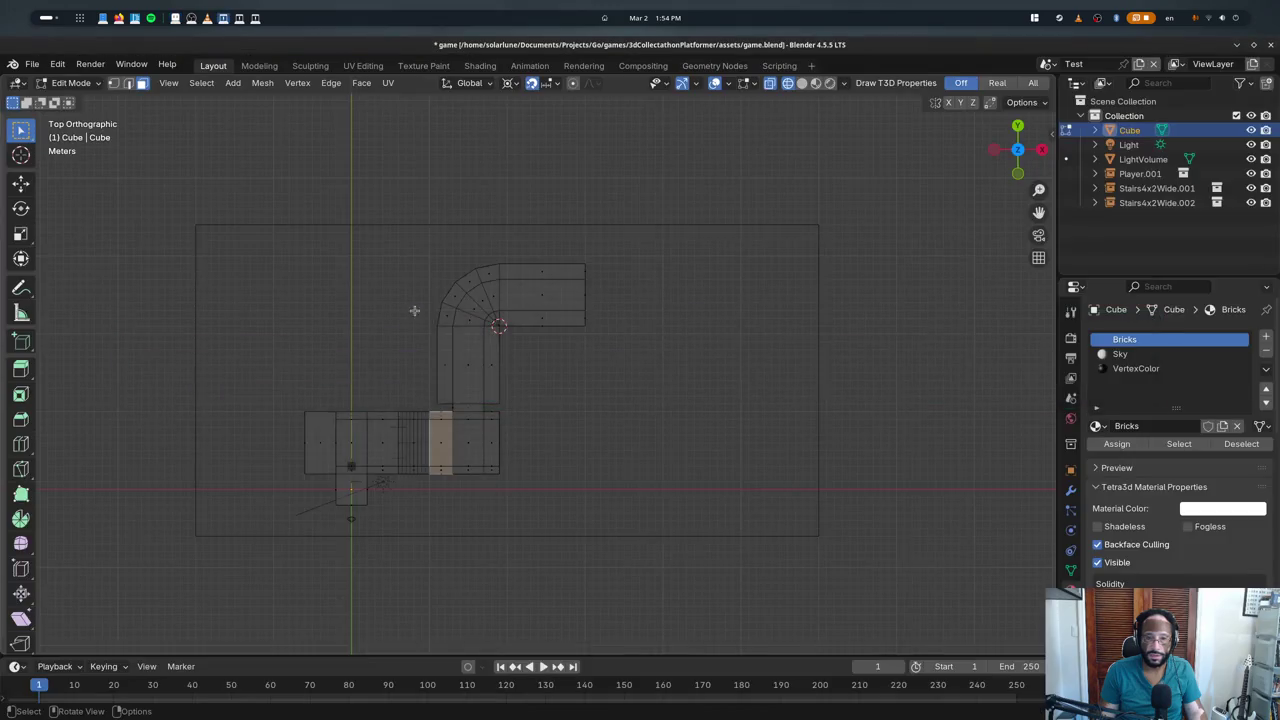
- Switch to the Assets scene, frame the Stairs4x2Wide model and orbit it from several angles
middle_click_drag(407, 313, 482, 313)
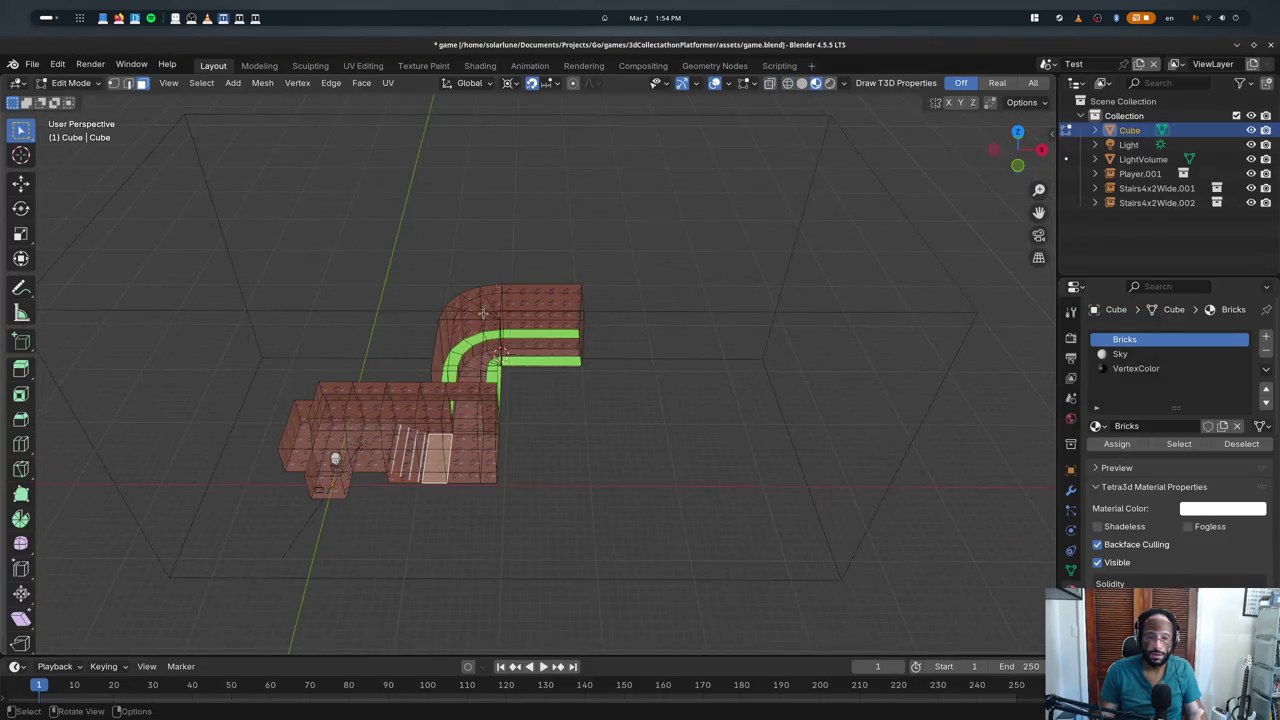
left_click(1045, 63)
left_click(1090, 95)
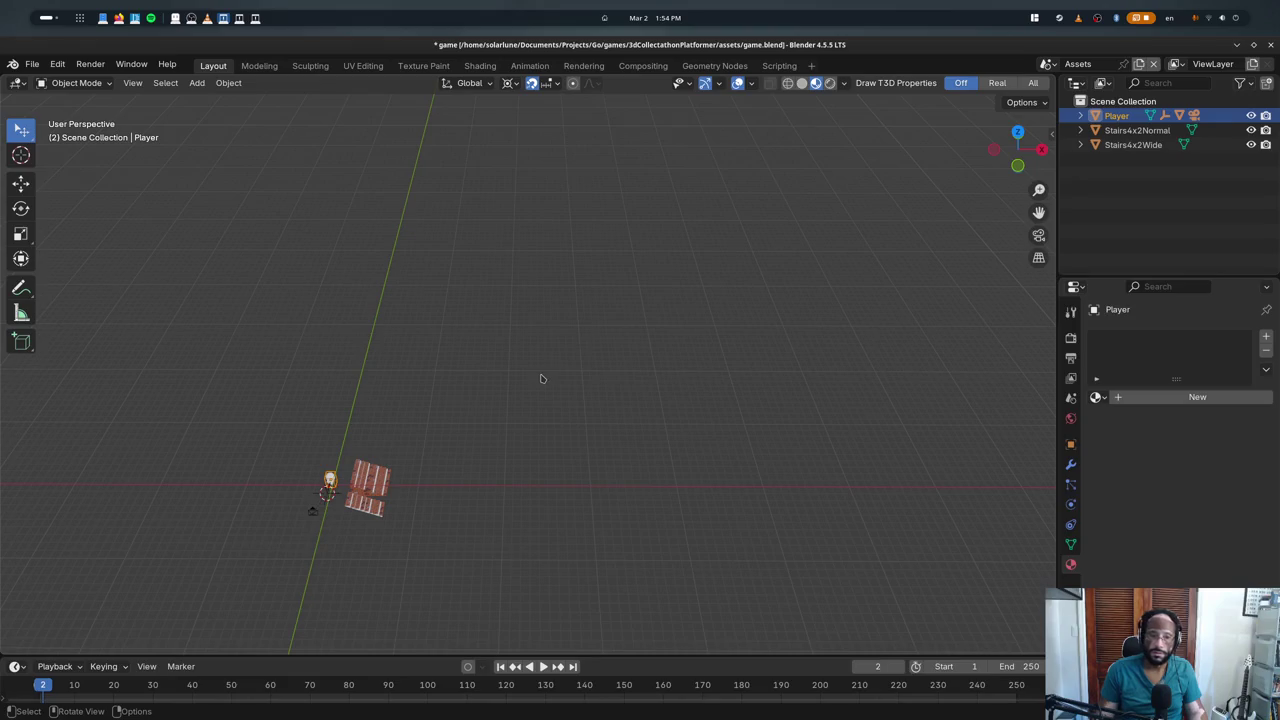
key("KP_Decimal")
scroll(543, 374, "down", 3)
left_click(608, 474)
key("KP_Decimal")
mouse_move(608, 474)
middle_mouse_down()
mouse_move(596, 362)
mouse_move(625, 259)
mouse_move(575, 307)
middle_mouse_up()
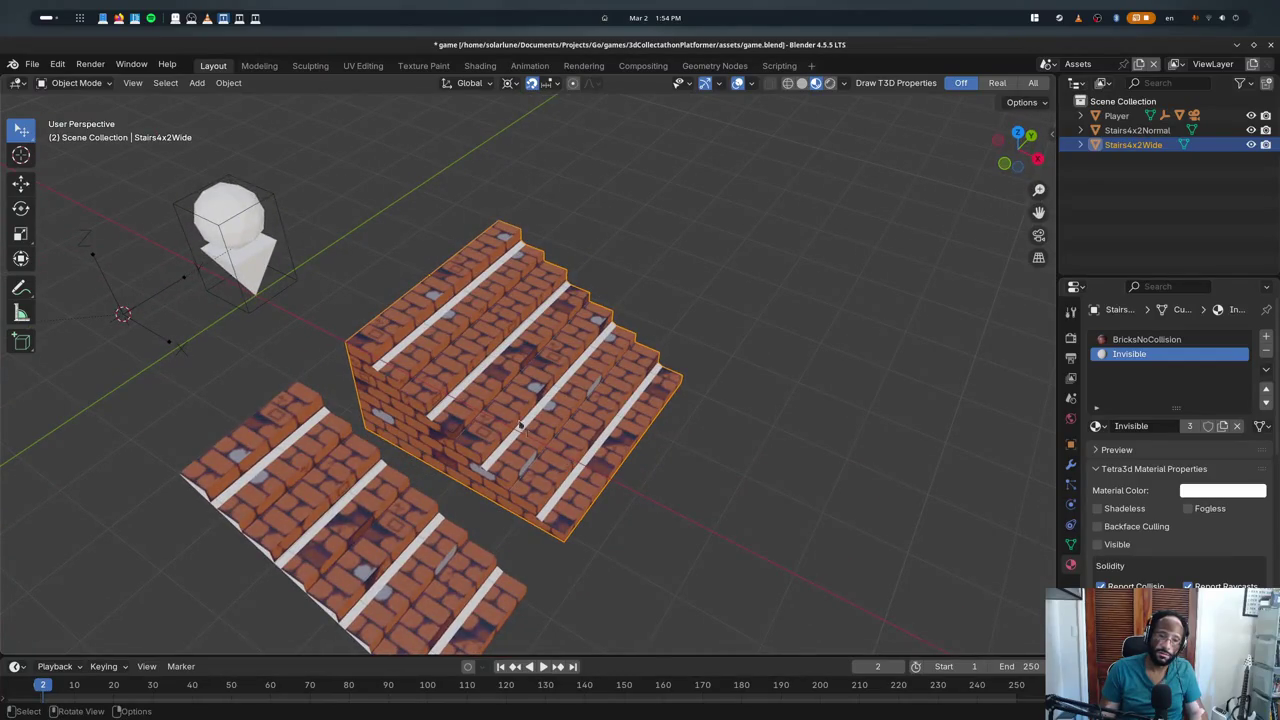
mouse_move(378, 312)
middle_mouse_down()
mouse_move(386, 337)
mouse_move(436, 331)
middle_mouse_up()
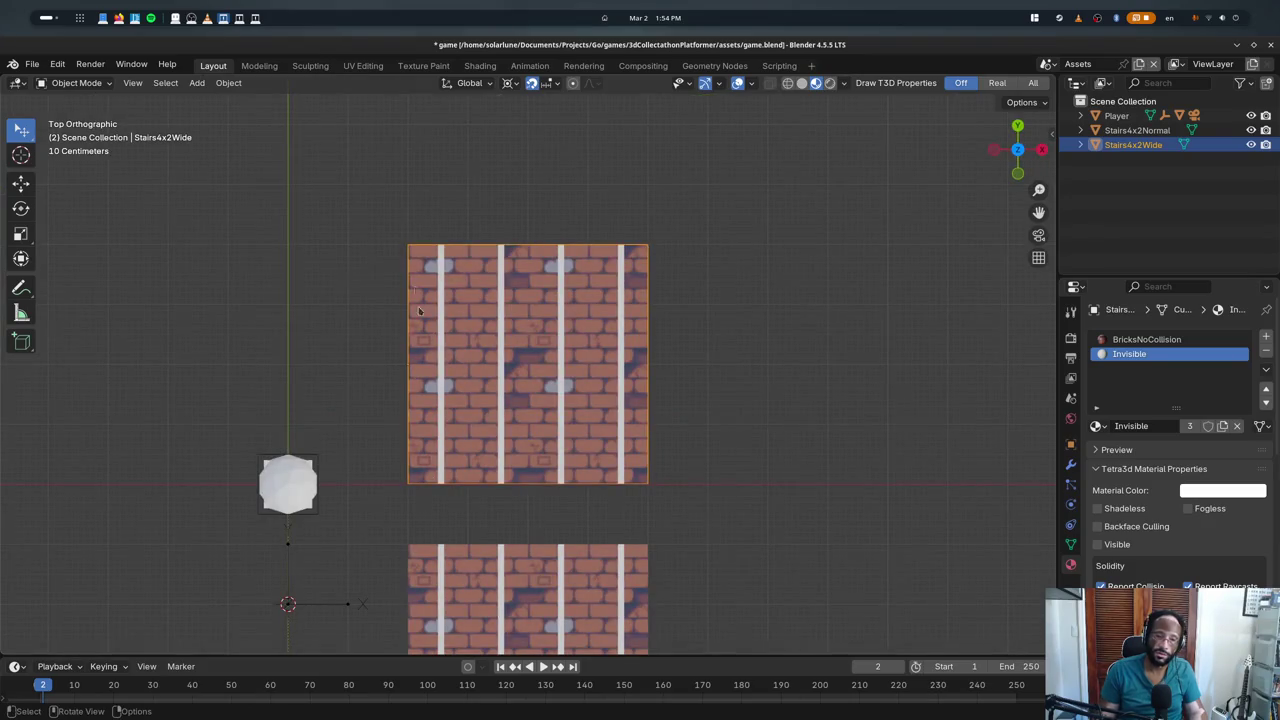
middle_click_drag(498, 252, 428, 381)
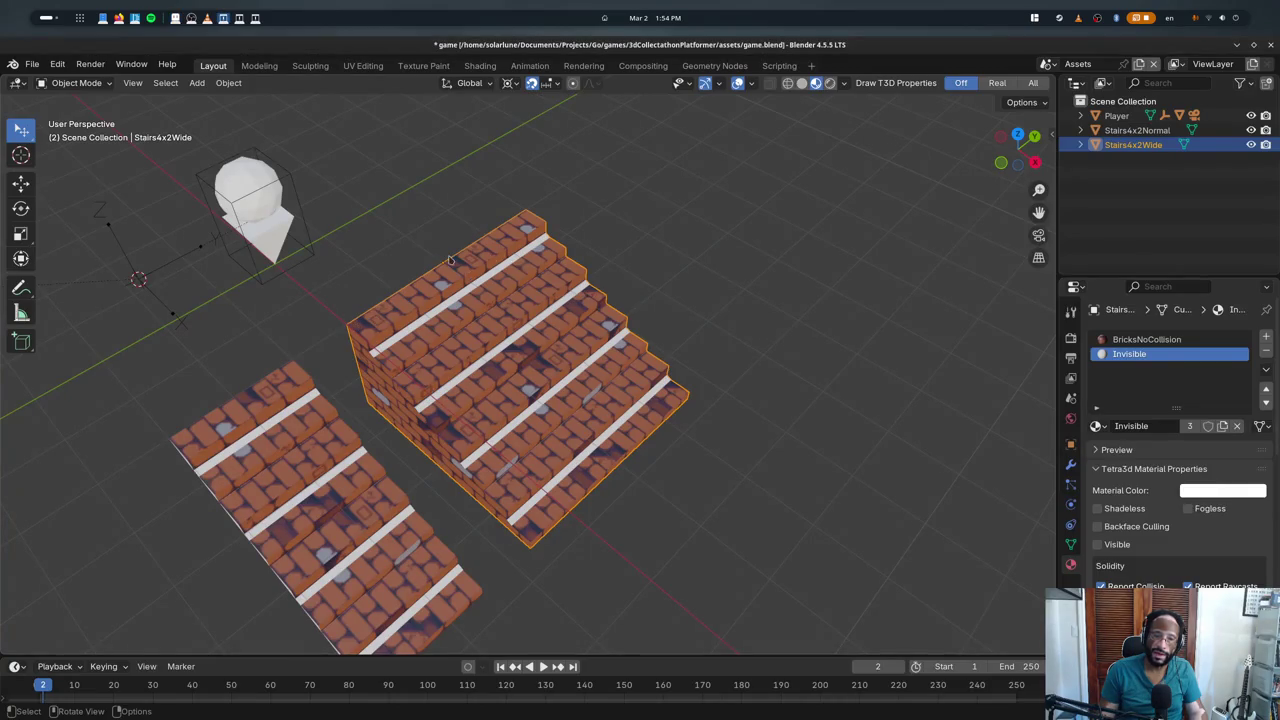
- Back in Aseprite, erase the pixels of both lower tiles
key("alt+Tab")
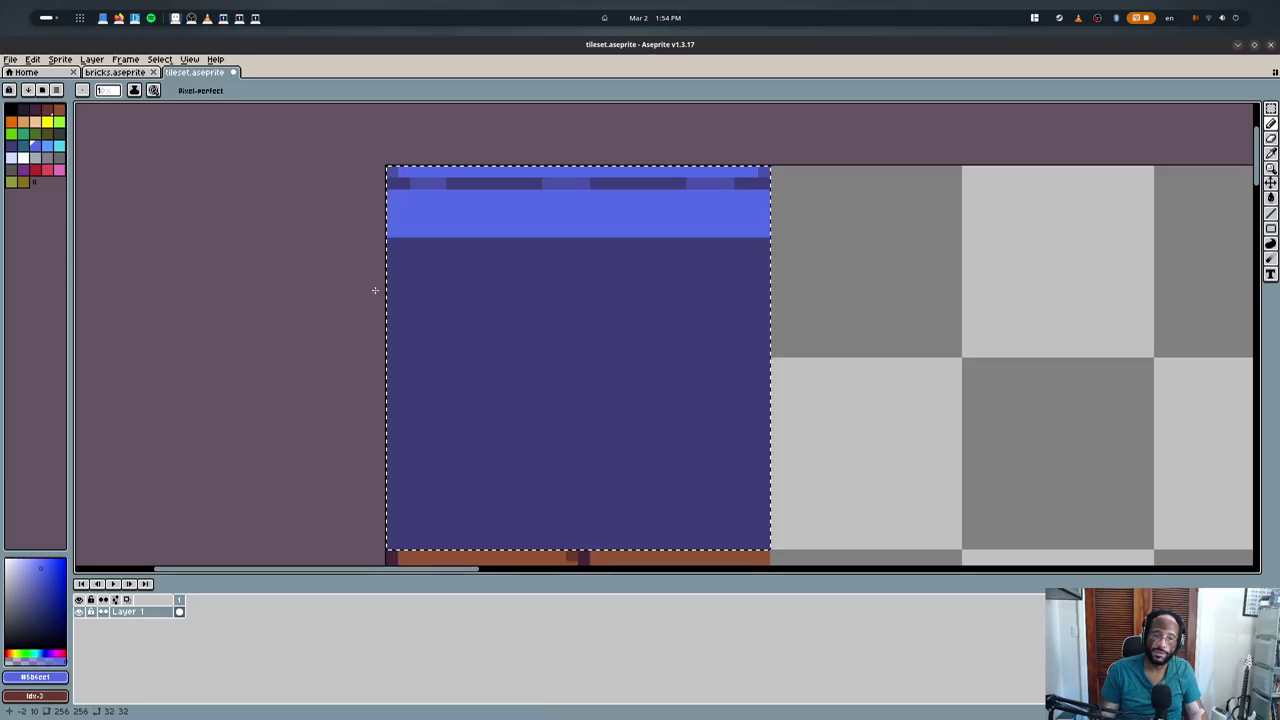
key("ctrl+d")
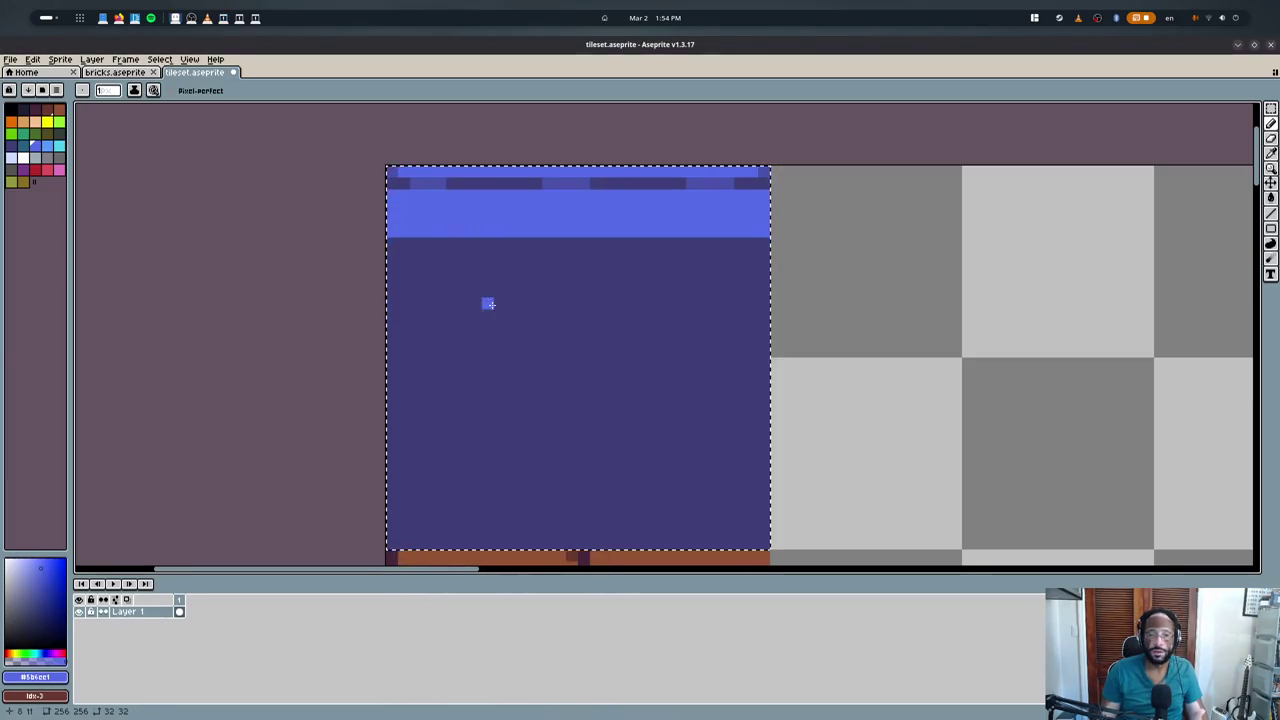
key("m")
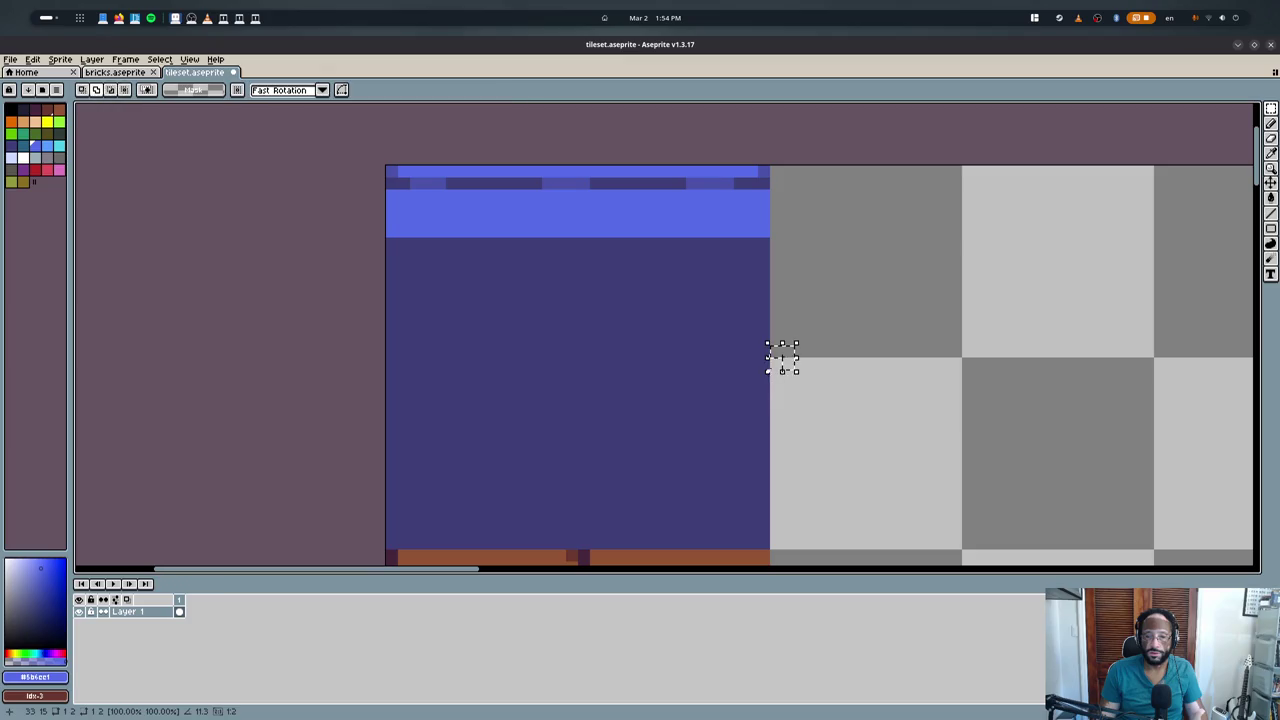
mouse_move(757, 371)
left_mouse_down()
mouse_move(535, 518)
mouse_move(430, 530)
left_mouse_up()
key("Delete")
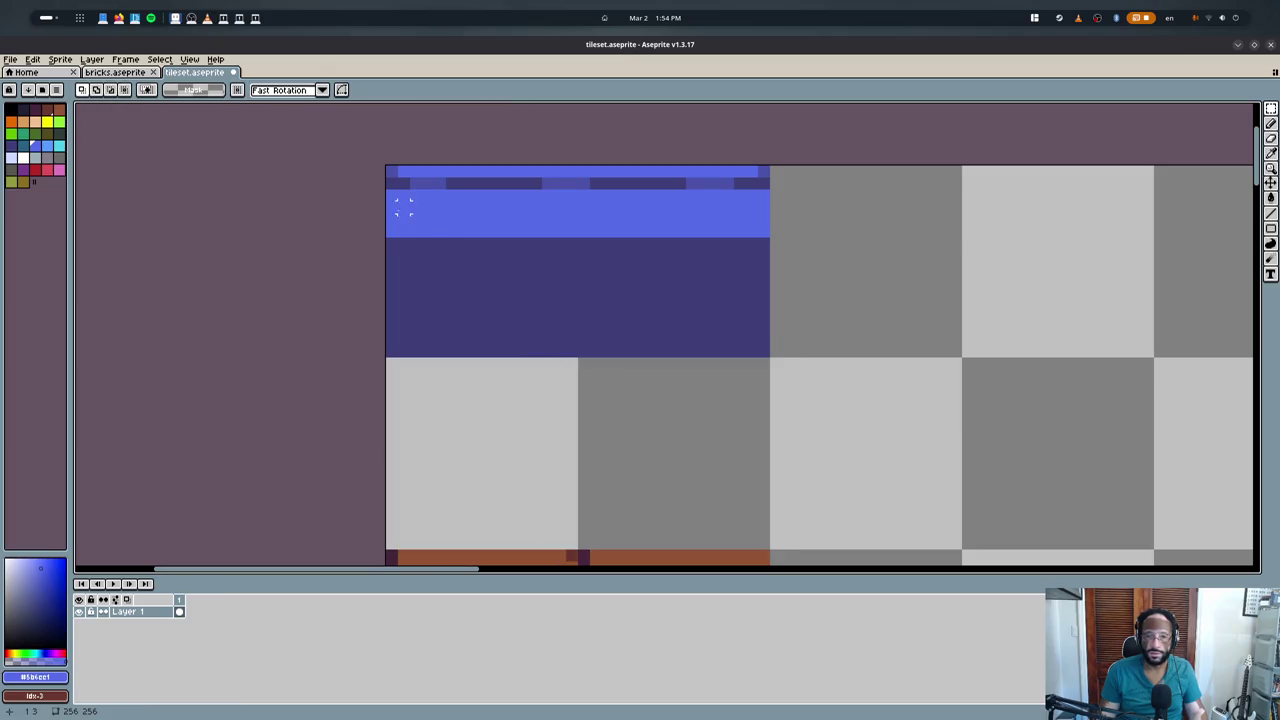
- Show the tile grid, draw a pixel row across both tiles and fill the dark area bright blue
key("b")
scroll(403, 207, "up", 1)
key("ctrl+apostrophe")
left_click_drag(396, 267, 877, 248)
key("g")
left_click(822, 367)
- Draw dark blue rows across both tiles and a thick dark mortar band
key("b")
left_click(839, 175, "alt")
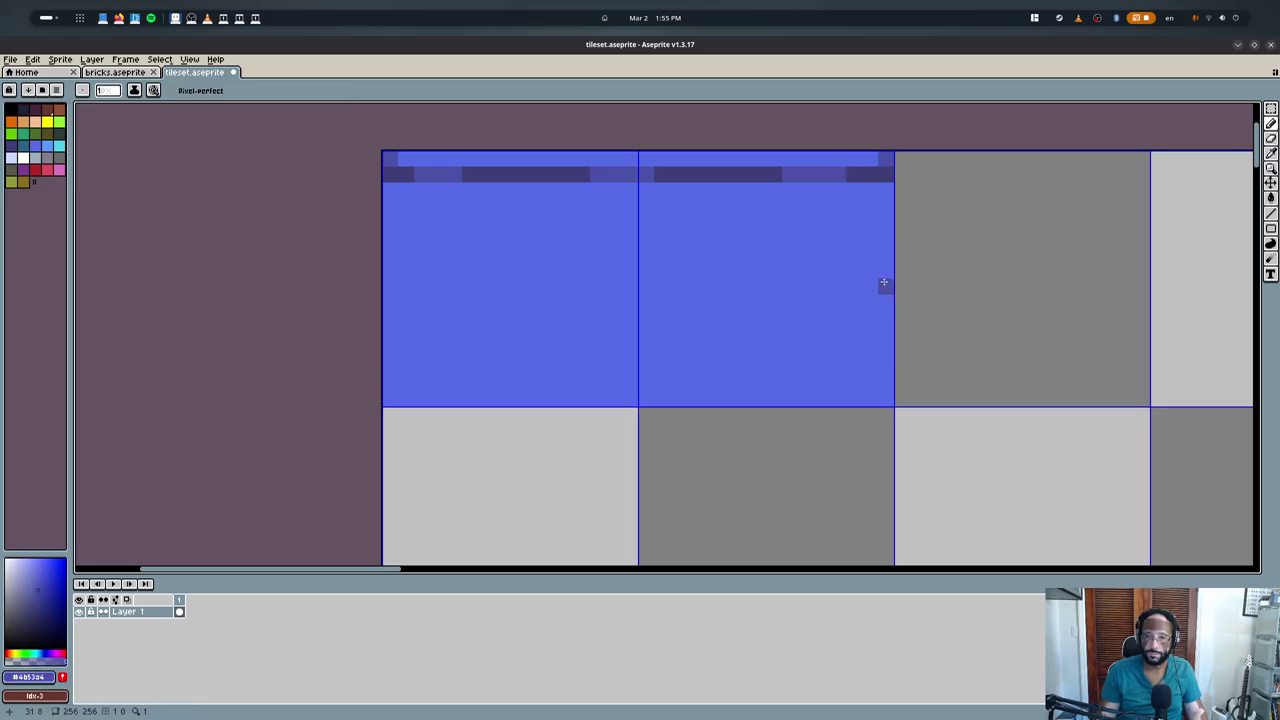
left_click_drag(727, 267, 355, 282)
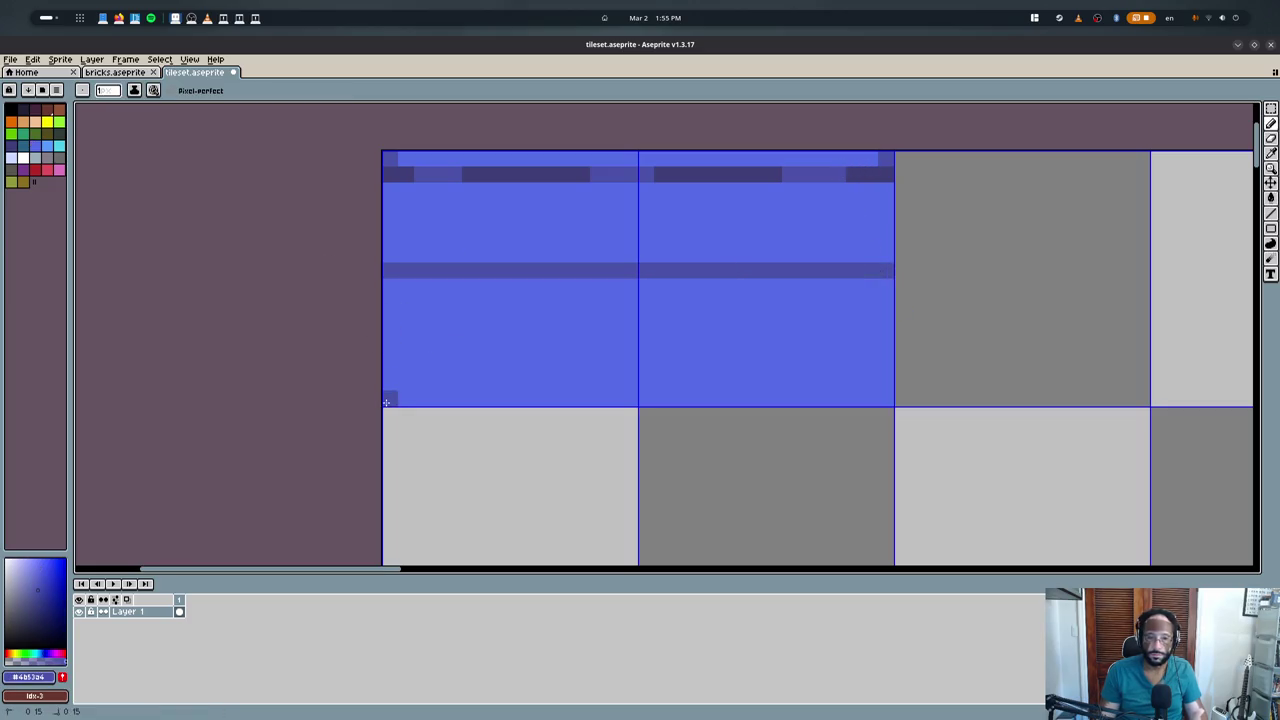
left_click_drag(386, 402, 886, 400)
left_click(888, 172, "alt")
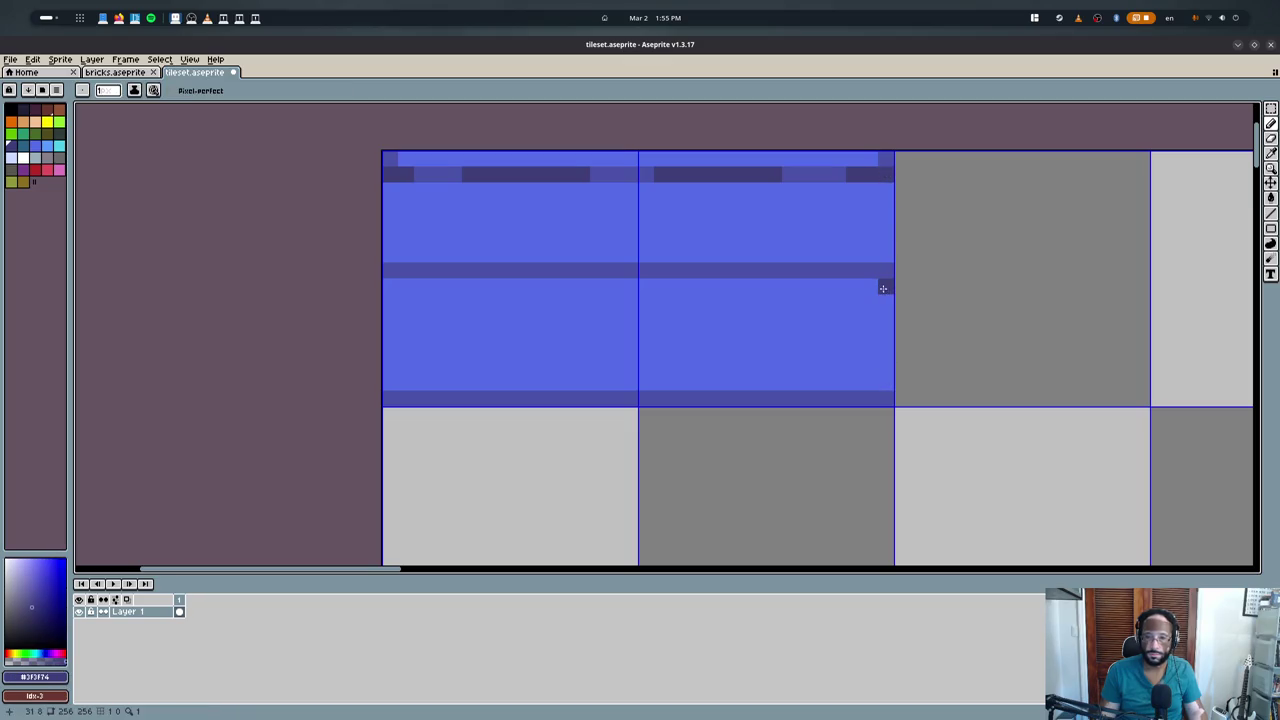
mouse_move(883, 288)
left_mouse_down()
mouse_move(385, 289)
mouse_move(888, 303)
left_mouse_up()
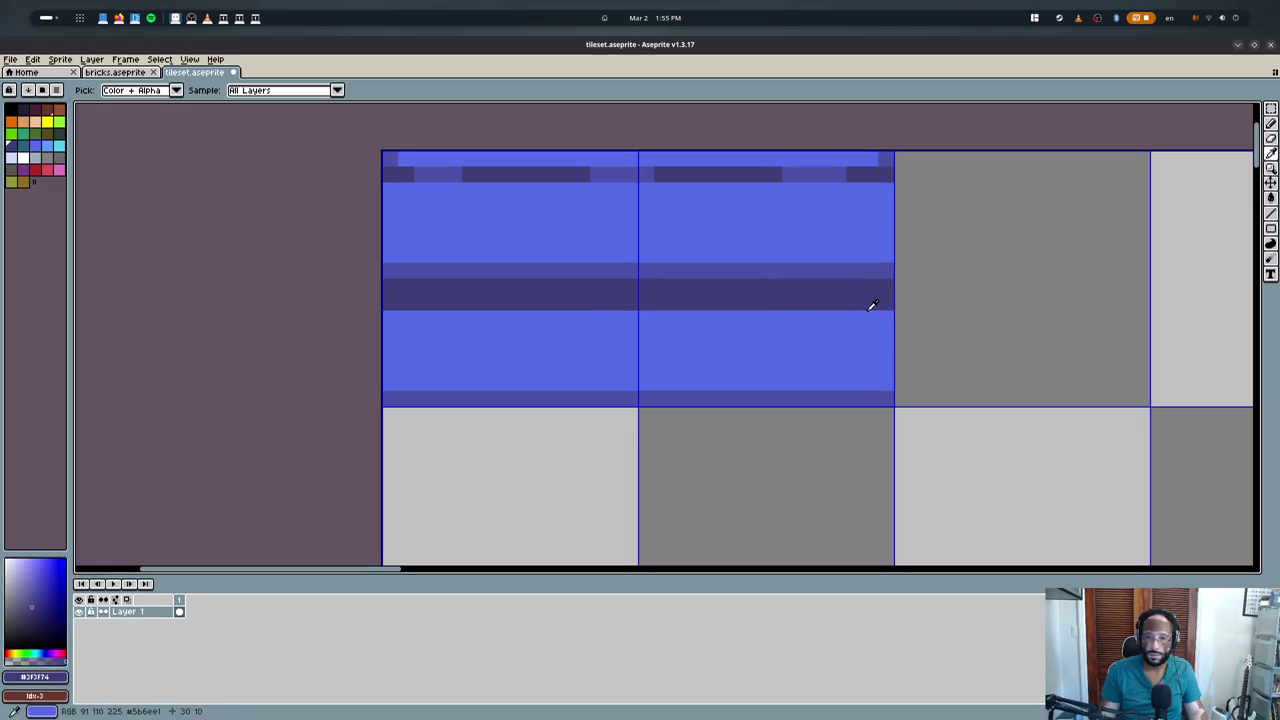
- Repaint the bottom row bright blue and undo the vertical mortar lines
left_click(868, 310, "alt")
left_click_drag(858, 402, 402, 400)
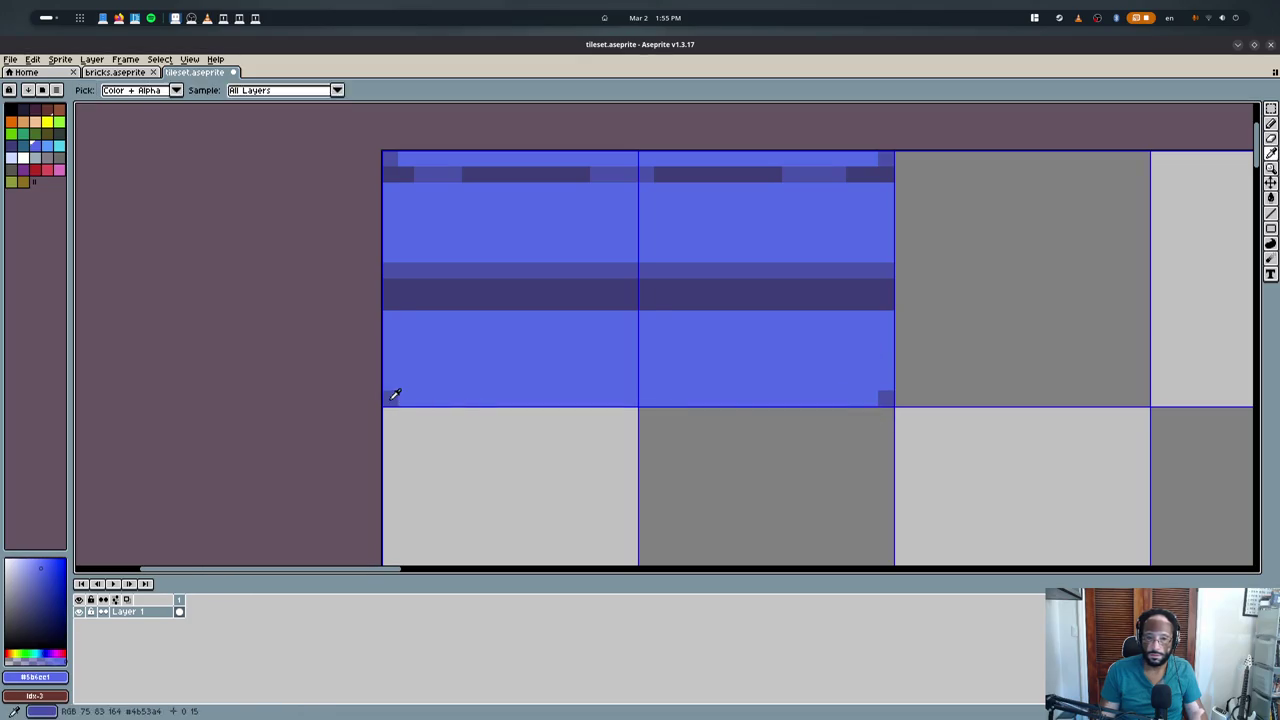
left_click(396, 396, "alt")
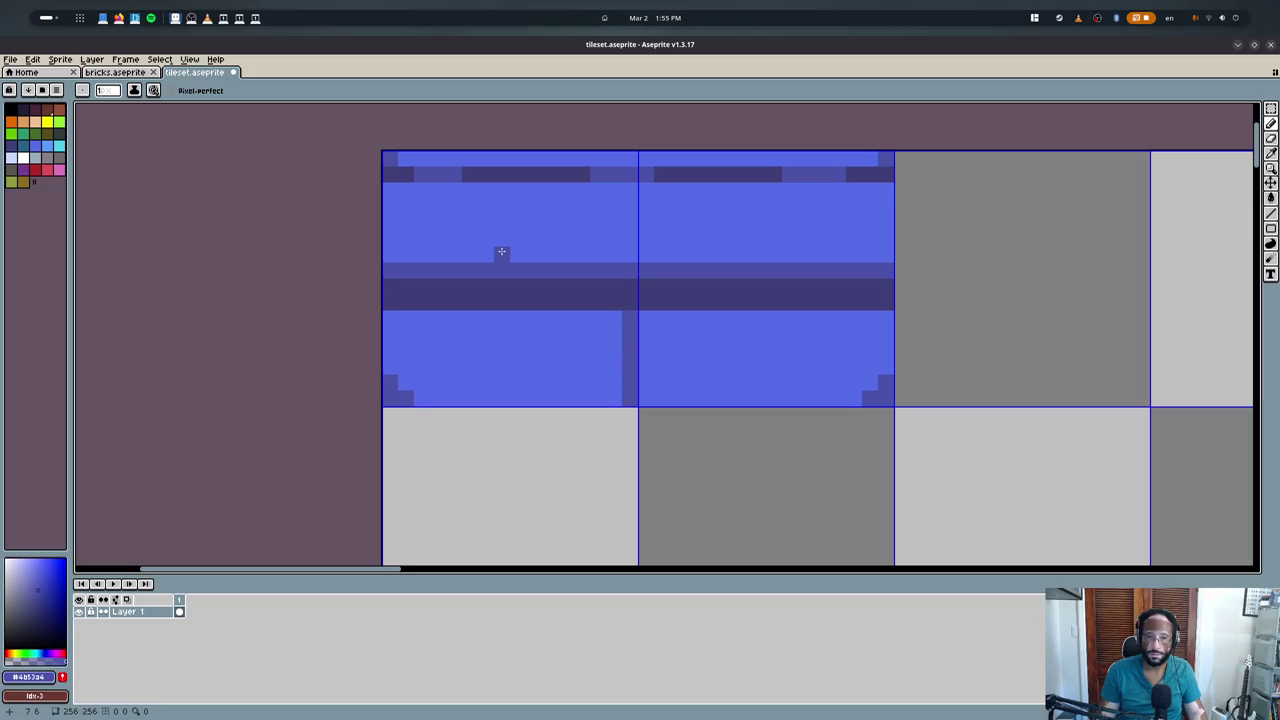
key("ctrl+z")
key("ctrl+z")
scroll(530, 330, "down", 1)
key("m")
scroll(455, 305, "down", 1)
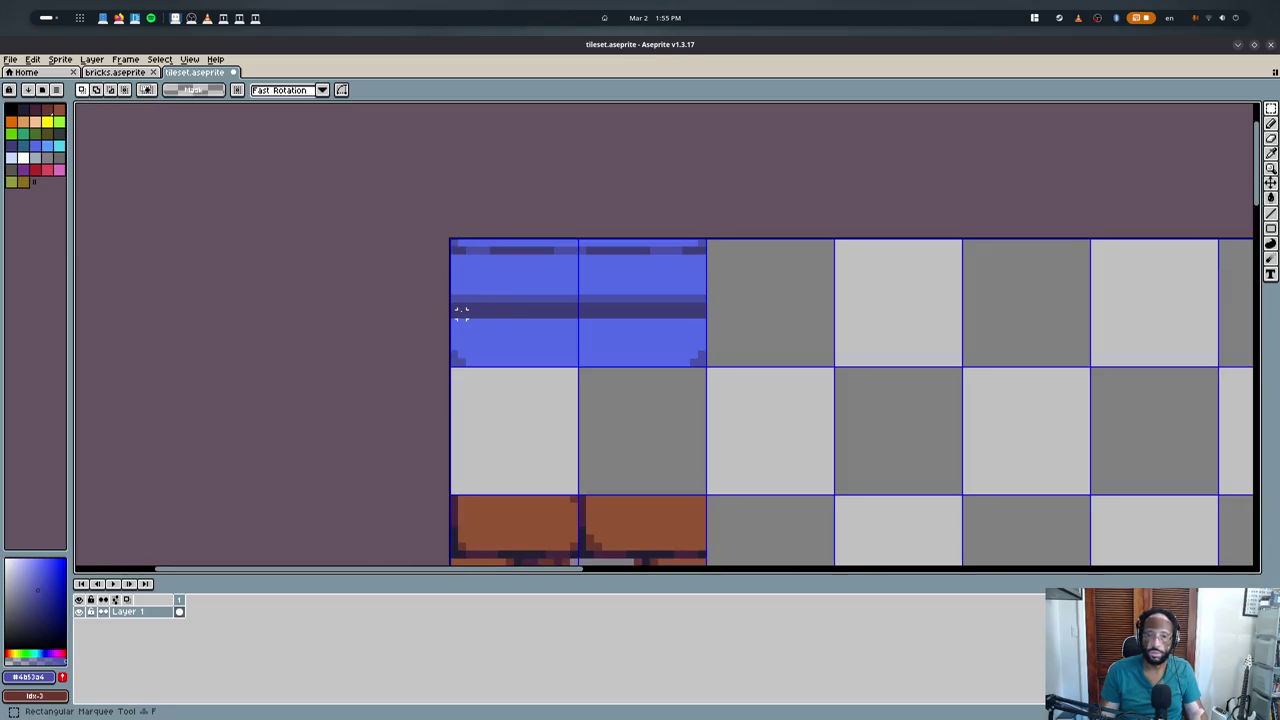
scroll(462, 313, "up", 1)
scroll(462, 313, "up", 1)
key("b")
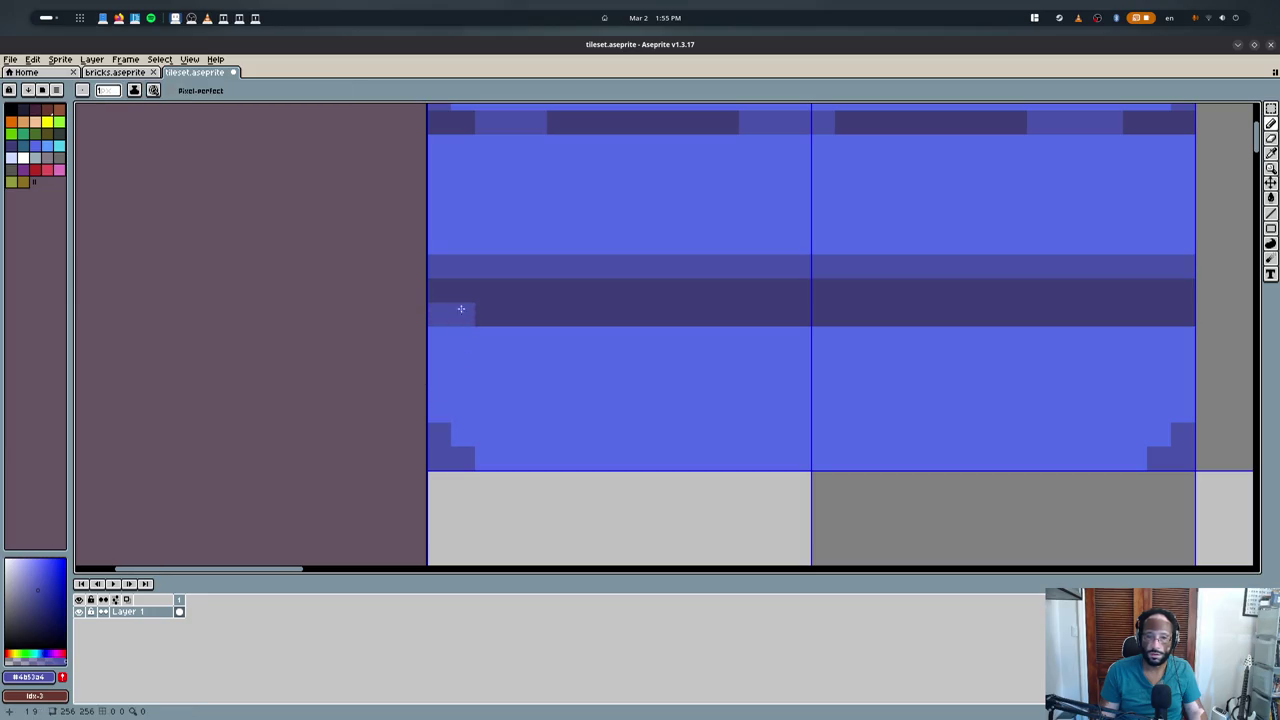
- Lighten the dark mortar row and paint the upper band bright blue across both tiles
mouse_move(461, 308)
left_mouse_down()
mouse_move(1220, 309)
mouse_move(1167, 315)
left_mouse_up()
left_click(1163, 245, "alt")
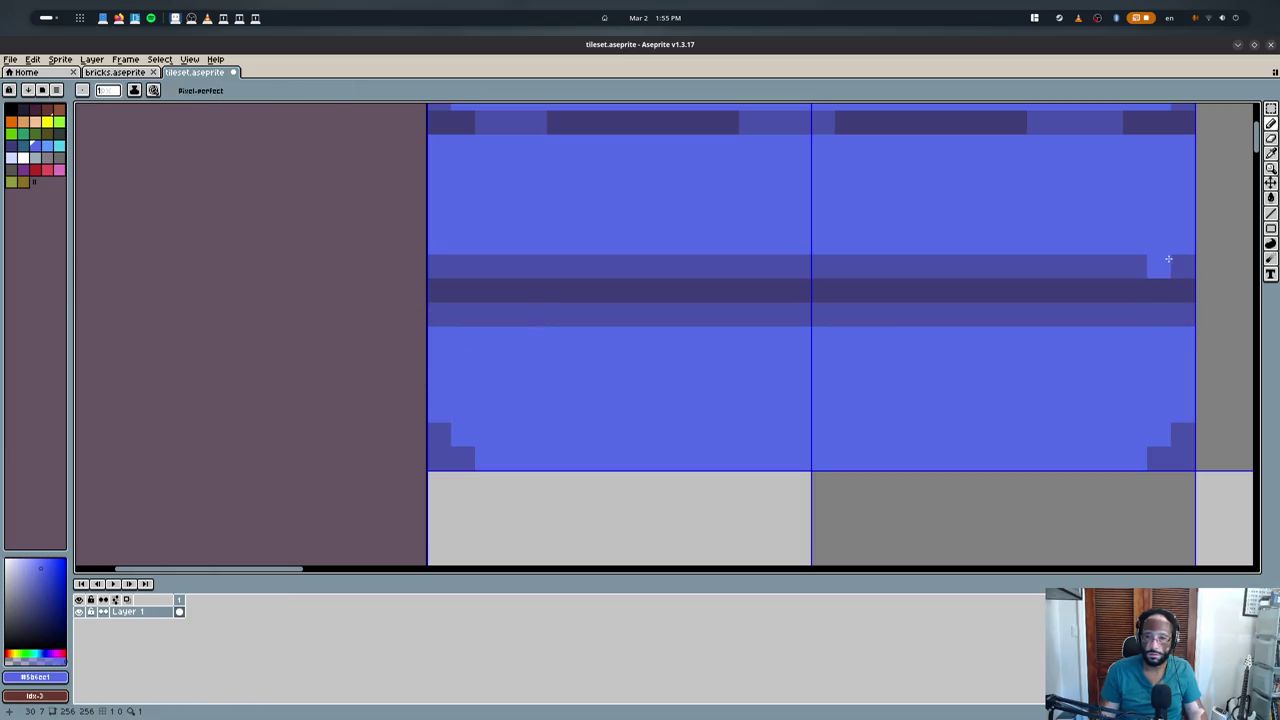
left_click_drag(1158, 266, 478, 269)
scroll(463, 265, "down", 1)
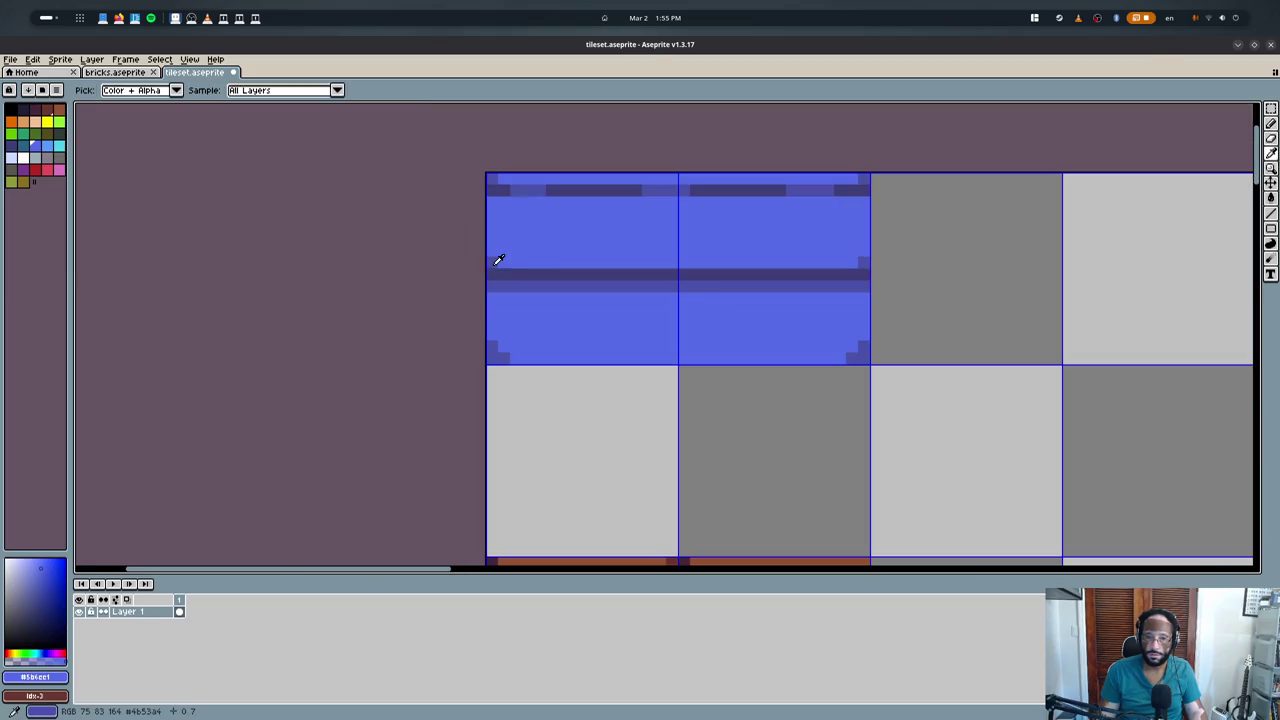
- Sample several blues from the tiles, ending on the mid-tone #4B53A4
left_click(496, 261, "alt")
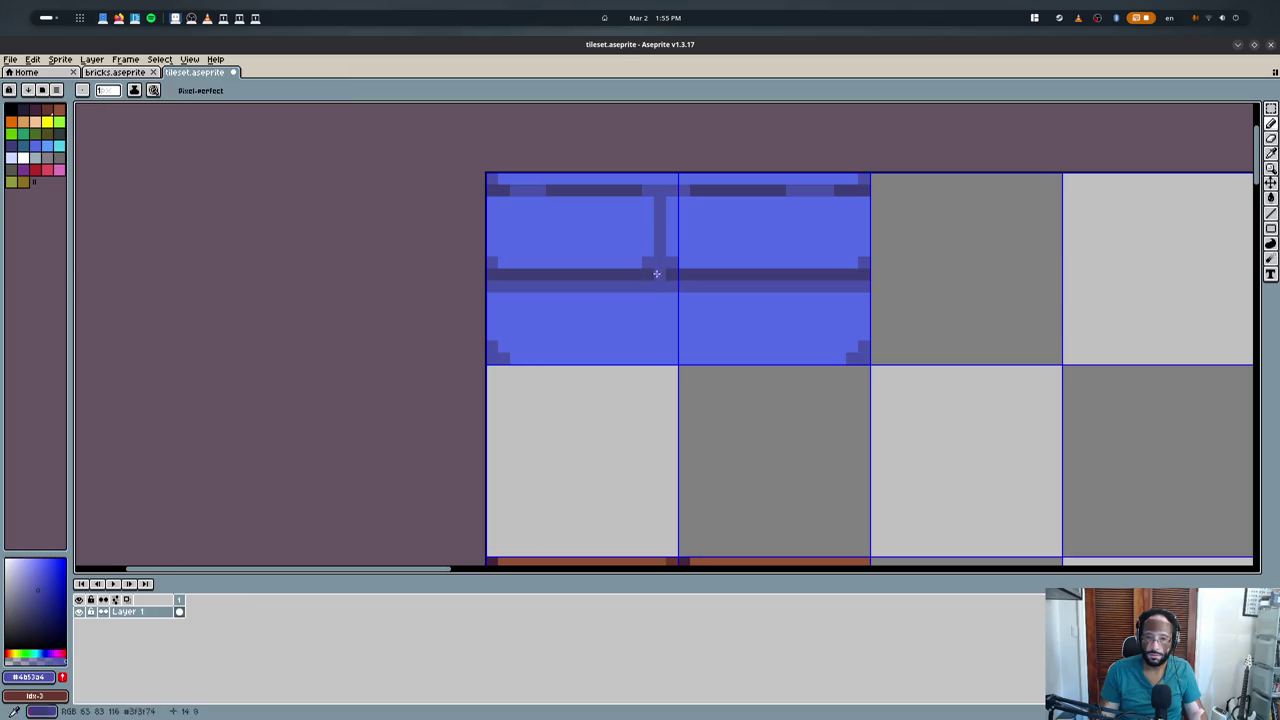
left_click(662, 253, "alt")
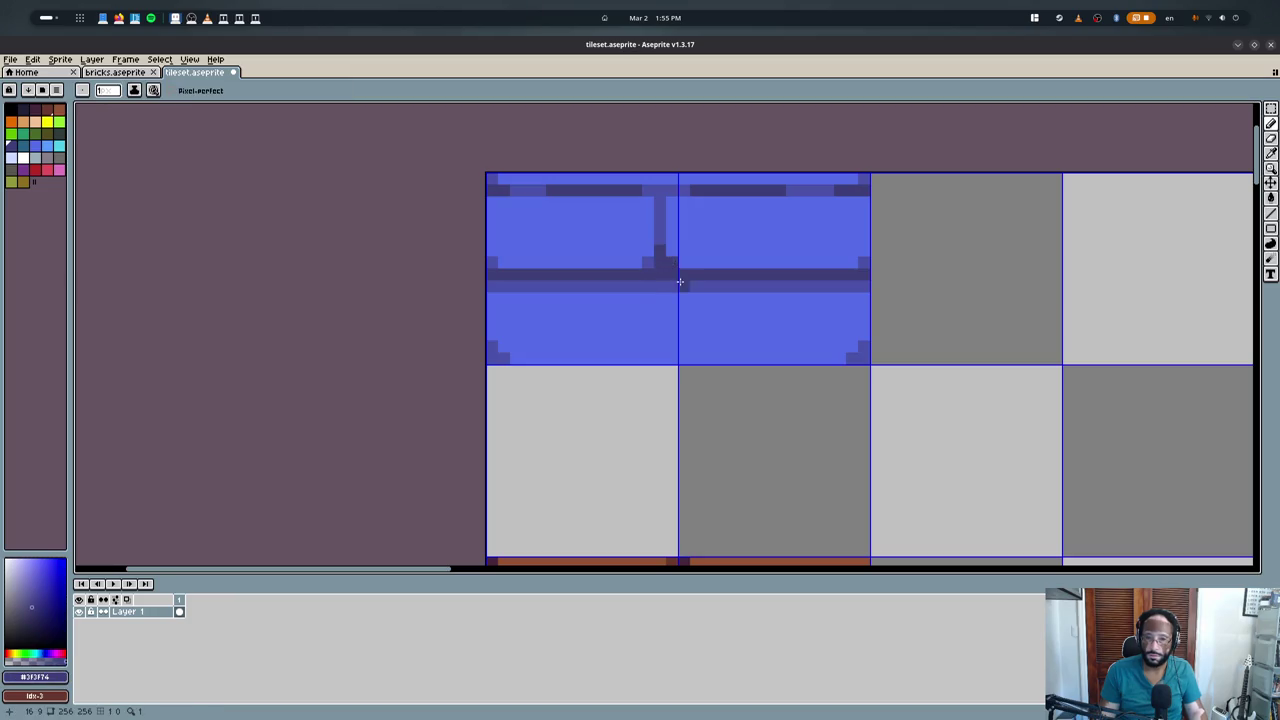
left_click(672, 250, "alt")
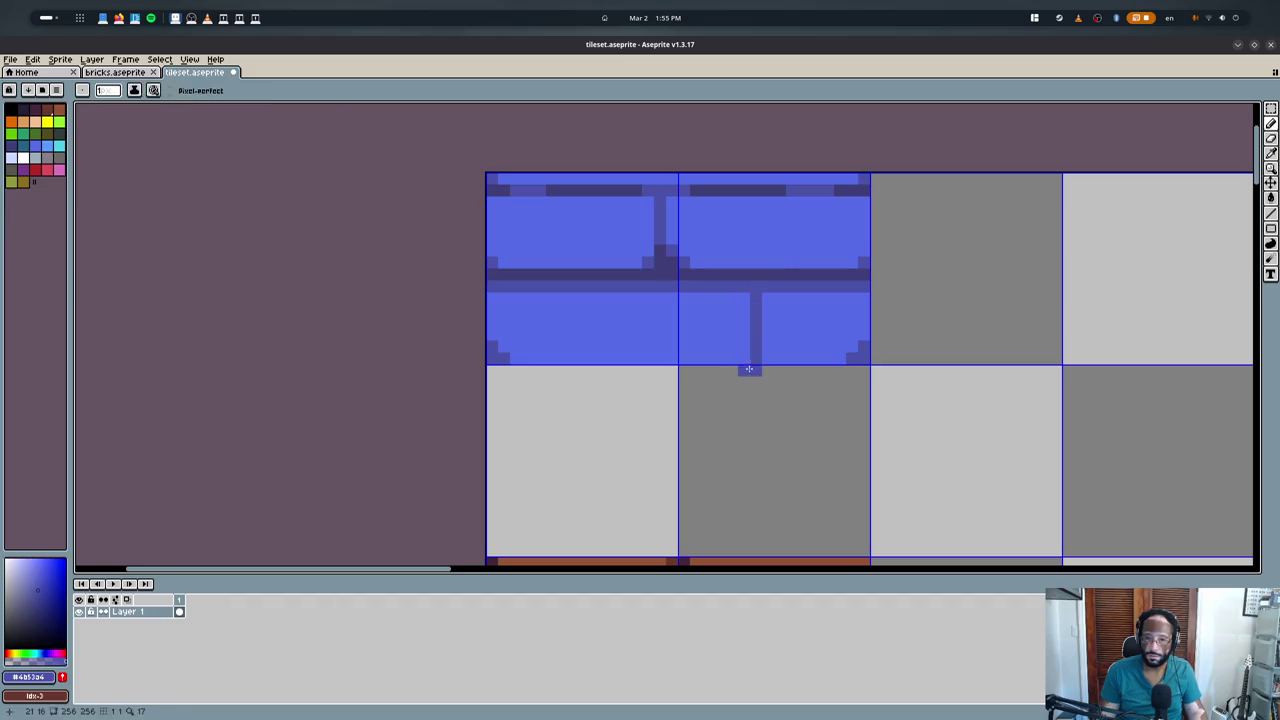
left_click(760, 284, "alt")
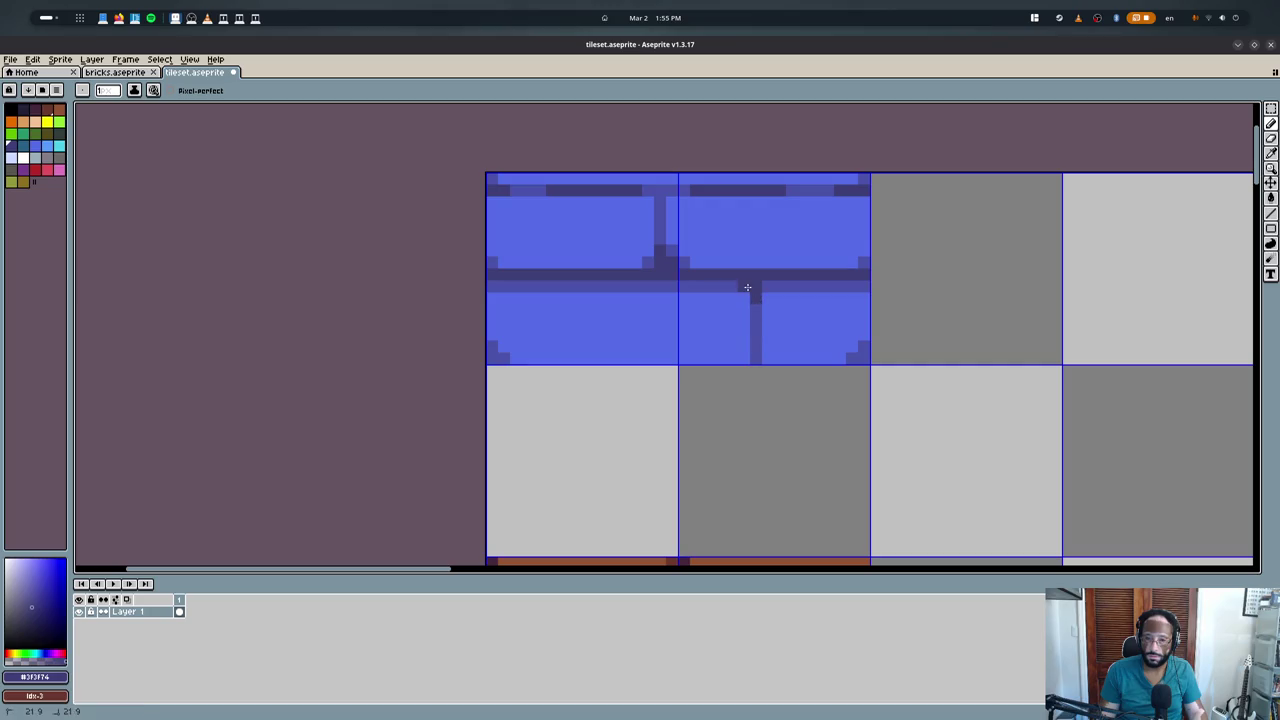
left_click(743, 284, "alt")
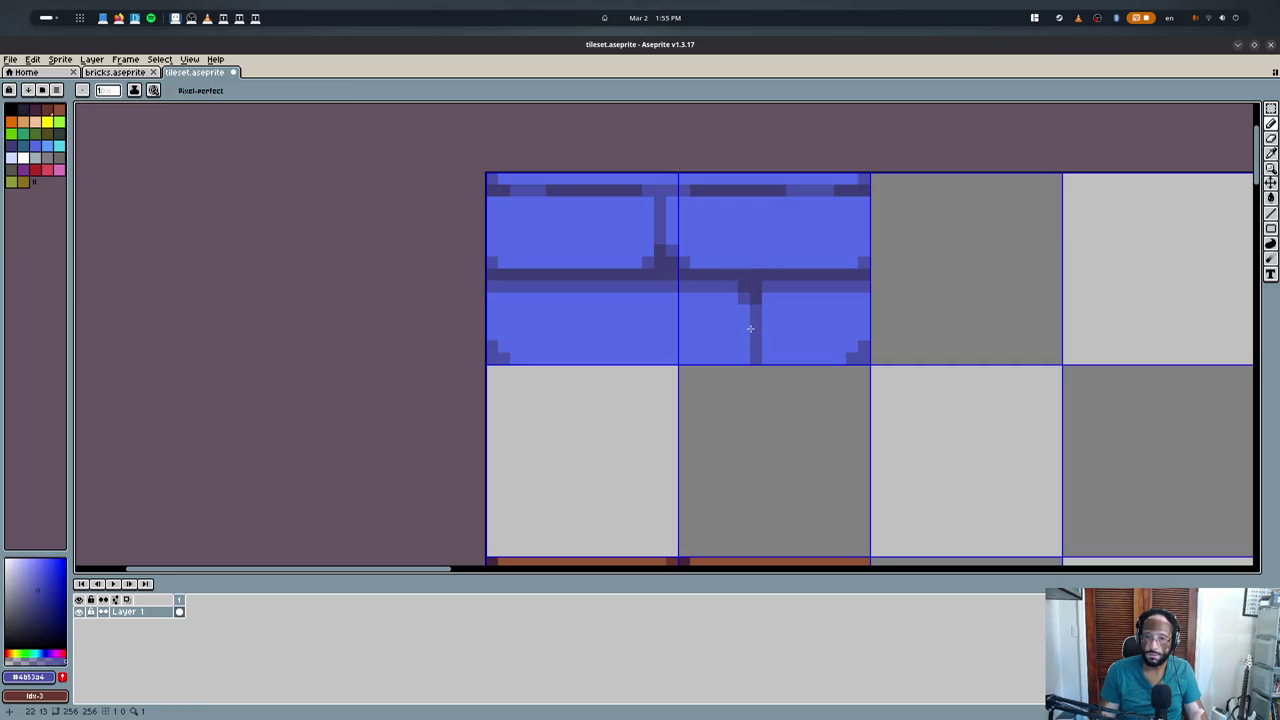
scroll(808, 276, "down", 1)
scroll(796, 295, "up", 1)
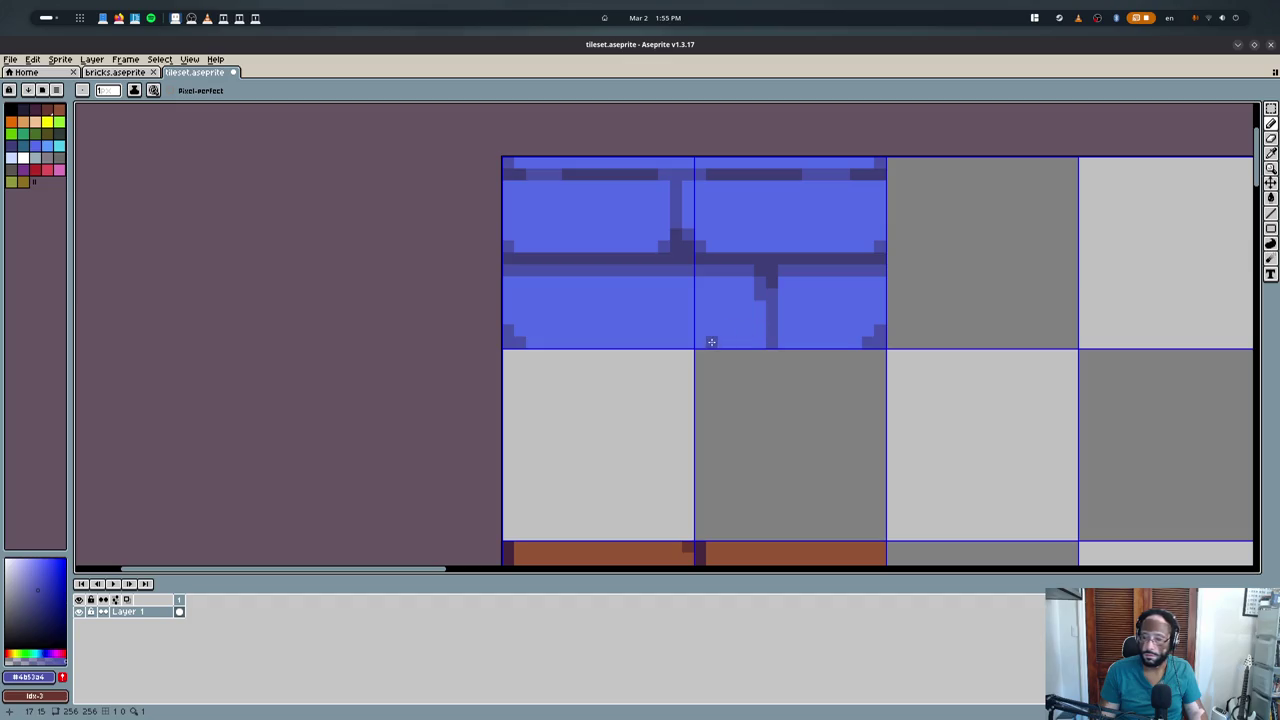
- Copy the bottom brick course of both tiles one tile down
key("m")
mouse_move(535, 300)
left_mouse_down()
mouse_move(820, 303)
mouse_move(806, 466)
left_mouse_up()
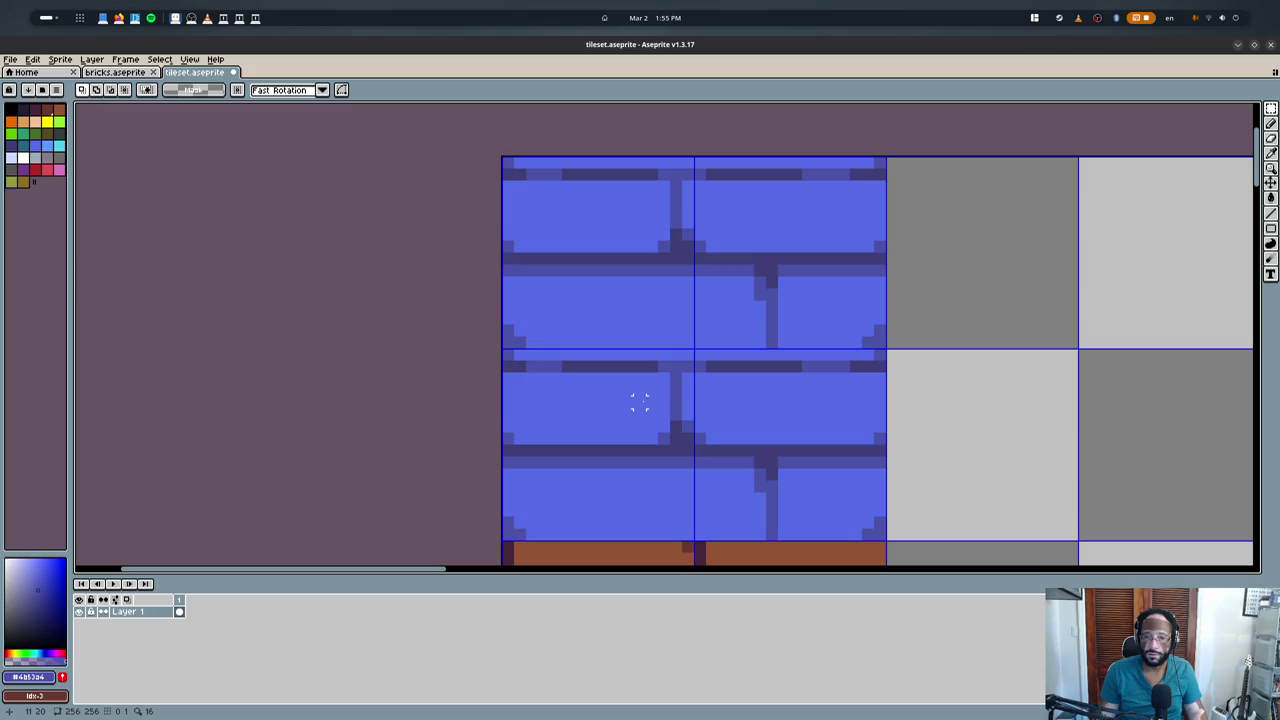
key("ctrl+z")
left_click_drag(884, 266, 490, 342)
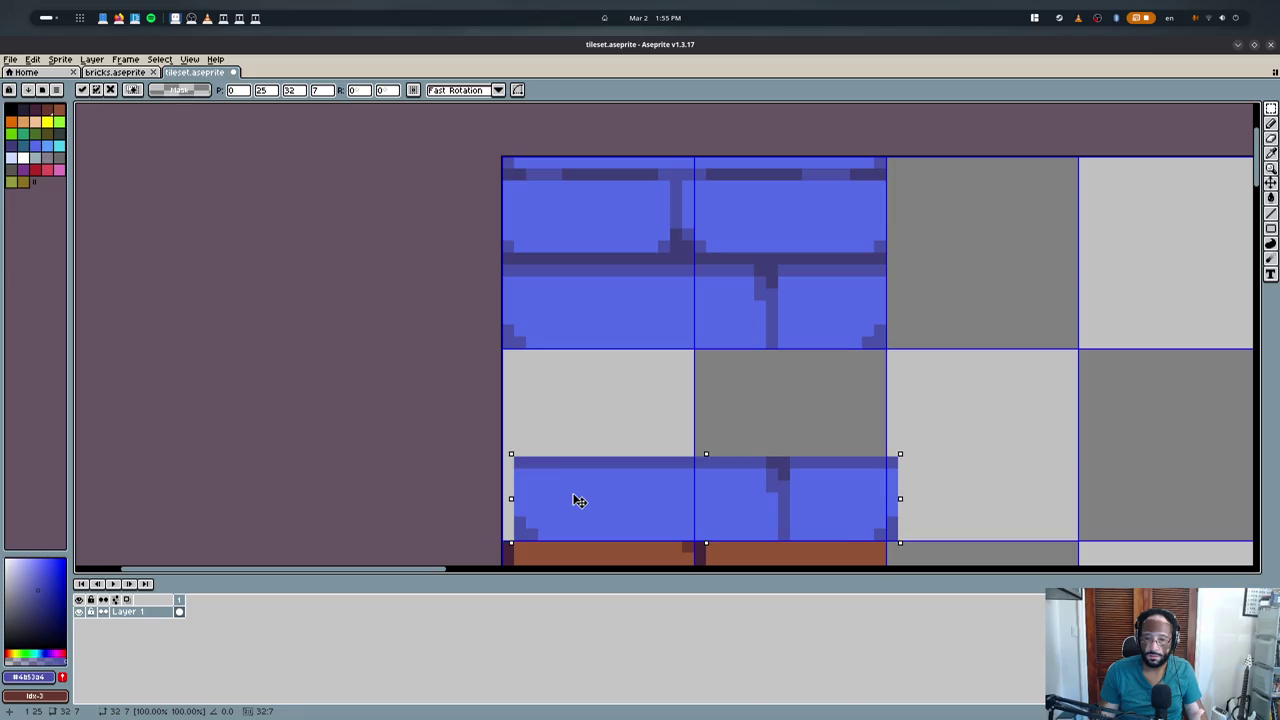
left_click_drag(577, 330, 574, 497, "ctrl")
left_click(615, 330)
- Fill the empty gap with brick blue and nudge the lower mortar row up one pixel
key("b")
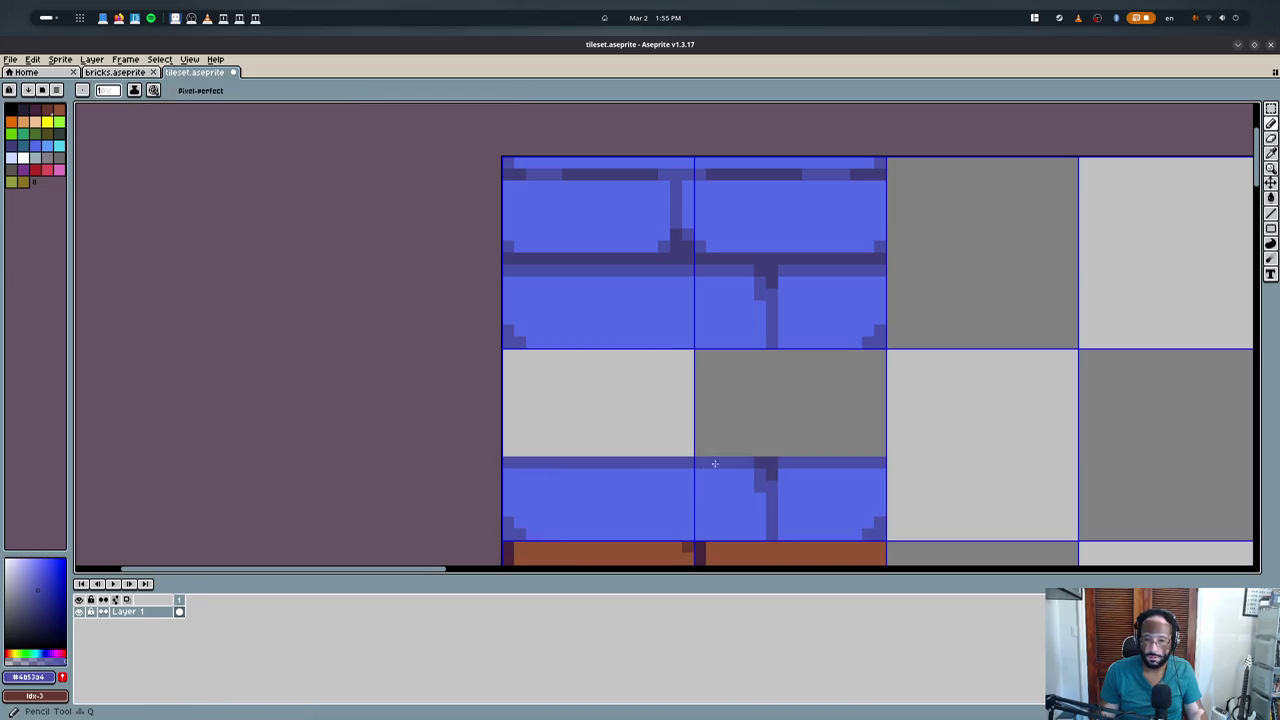
left_click(880, 457, "alt")
left_click(874, 354)
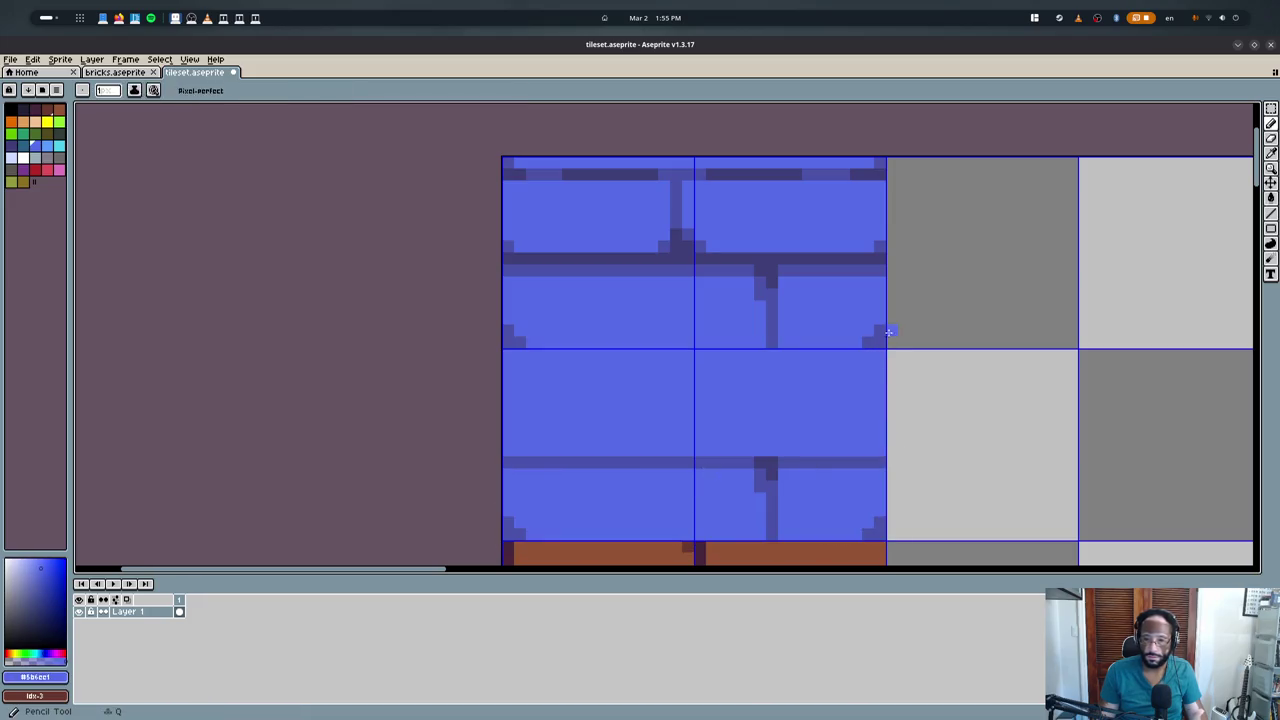
left_click(379, 356, "shift")
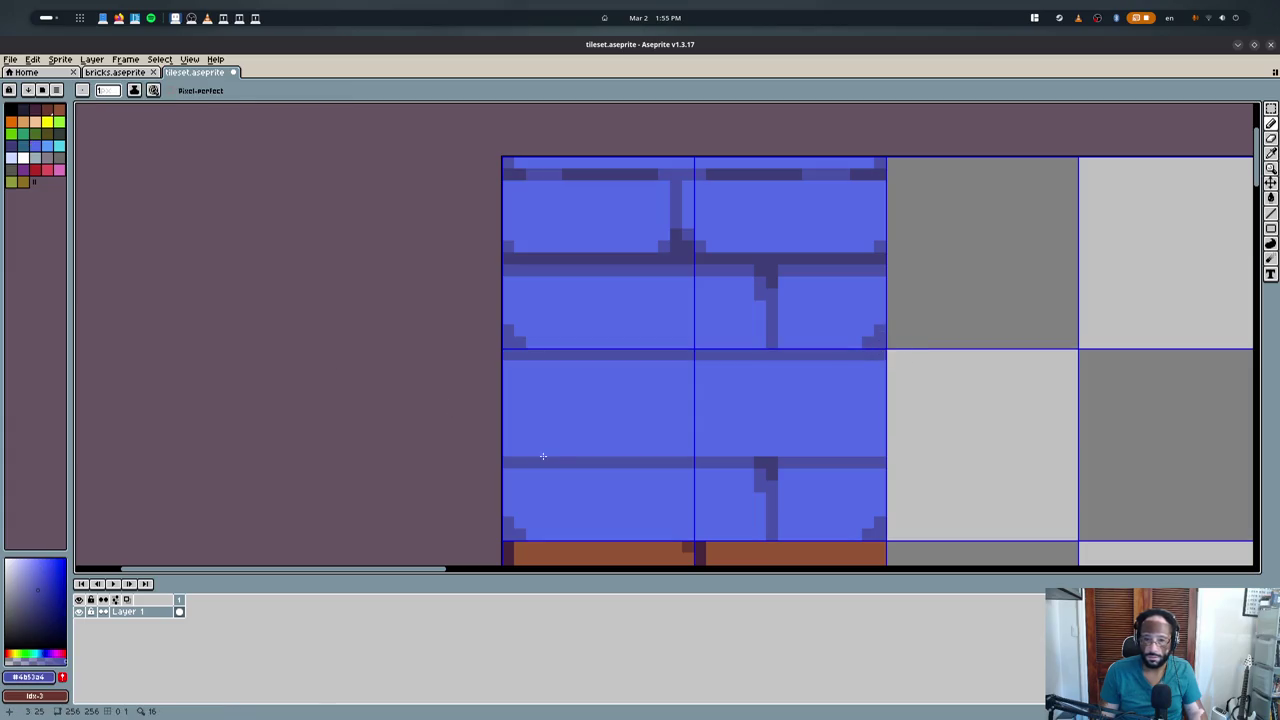
key("m")
left_click_drag(504, 418, 880, 492)
key("Up")
key("ctrl+d")
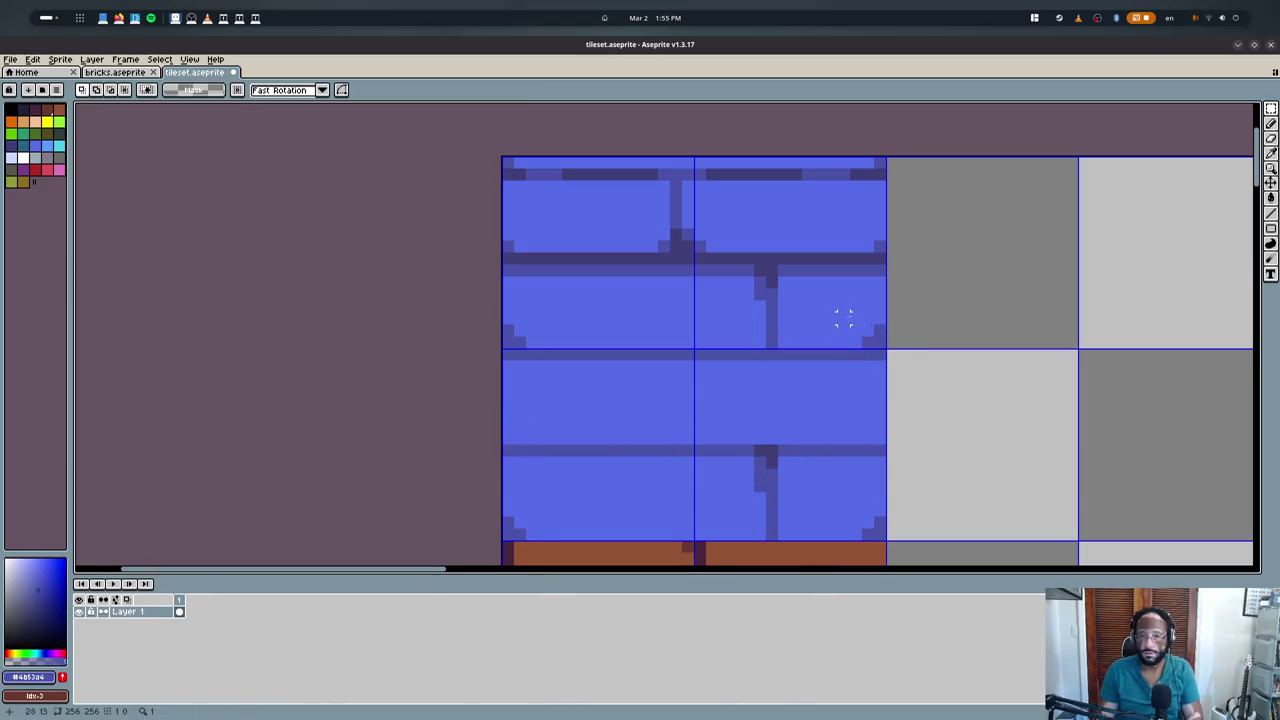
- Draw a dark mortar line across the middle of the lower tiles
key("b")
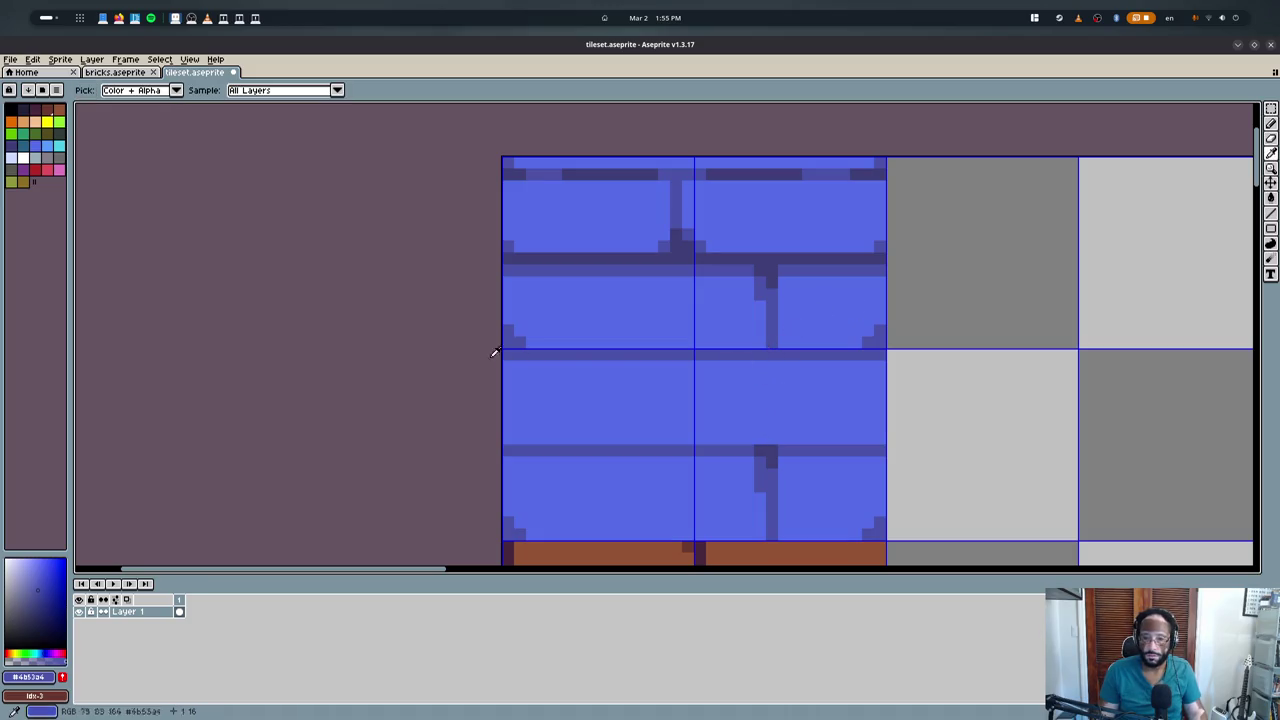
left_click(566, 258, "alt")
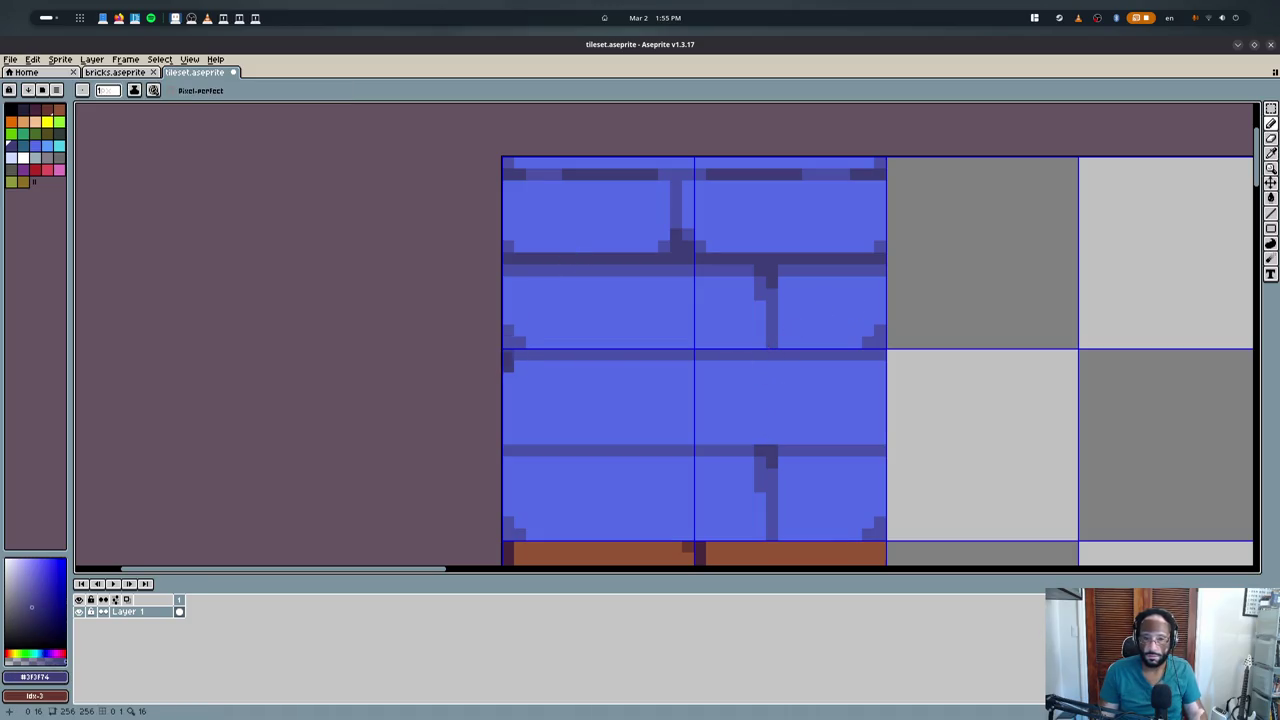
mouse_move(508, 356)
left_mouse_down()
mouse_move(884, 356)
mouse_move(506, 372)
mouse_move(885, 372)
left_mouse_up()
left_click(855, 268, "alt")
- Hide the grid and thicken the middle mortar line with a dark row beneath it
key("m")
key("ctrl+h")
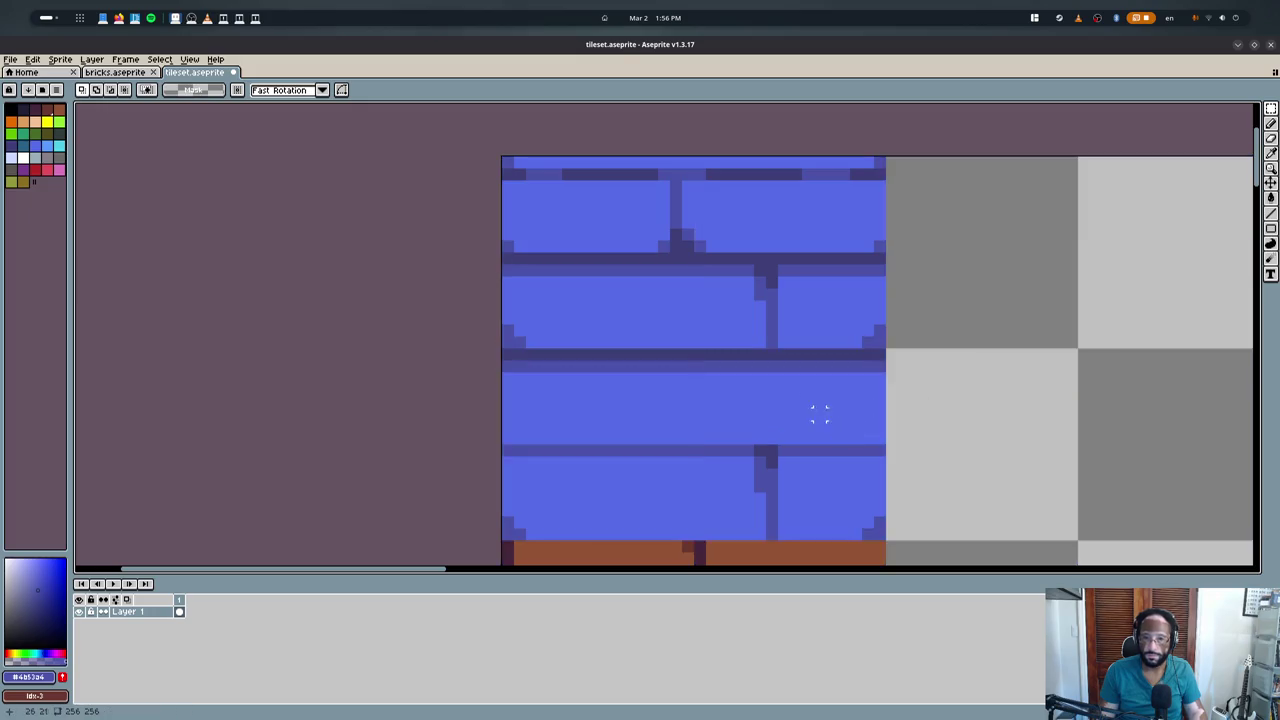
scroll(795, 390, "down", 6)
scroll(717, 386, "up", 1)
scroll(846, 351, "up", 6)
key("b")
left_click(925, 377, "alt")
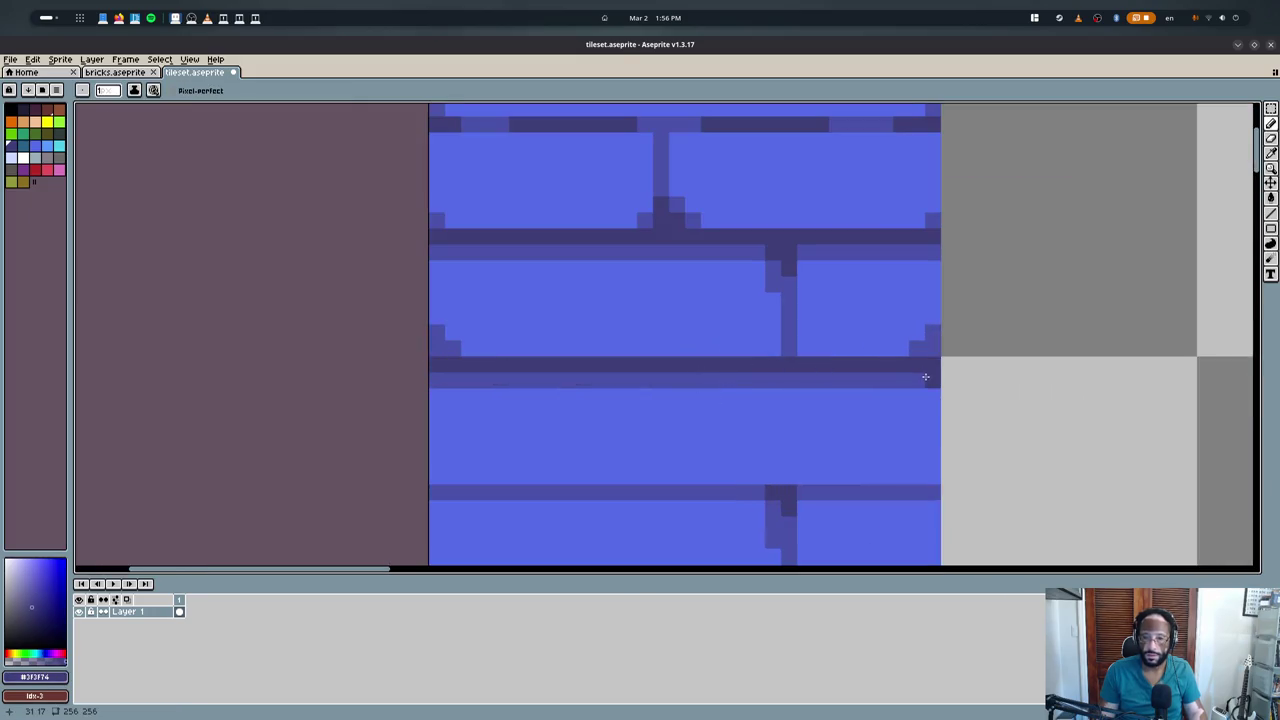
left_click_drag(777, 385, 444, 386)
middle_click_drag(450, 410, 417, 354)
- Paint a lighter shade row under the mortar line across both tiles
key("m")
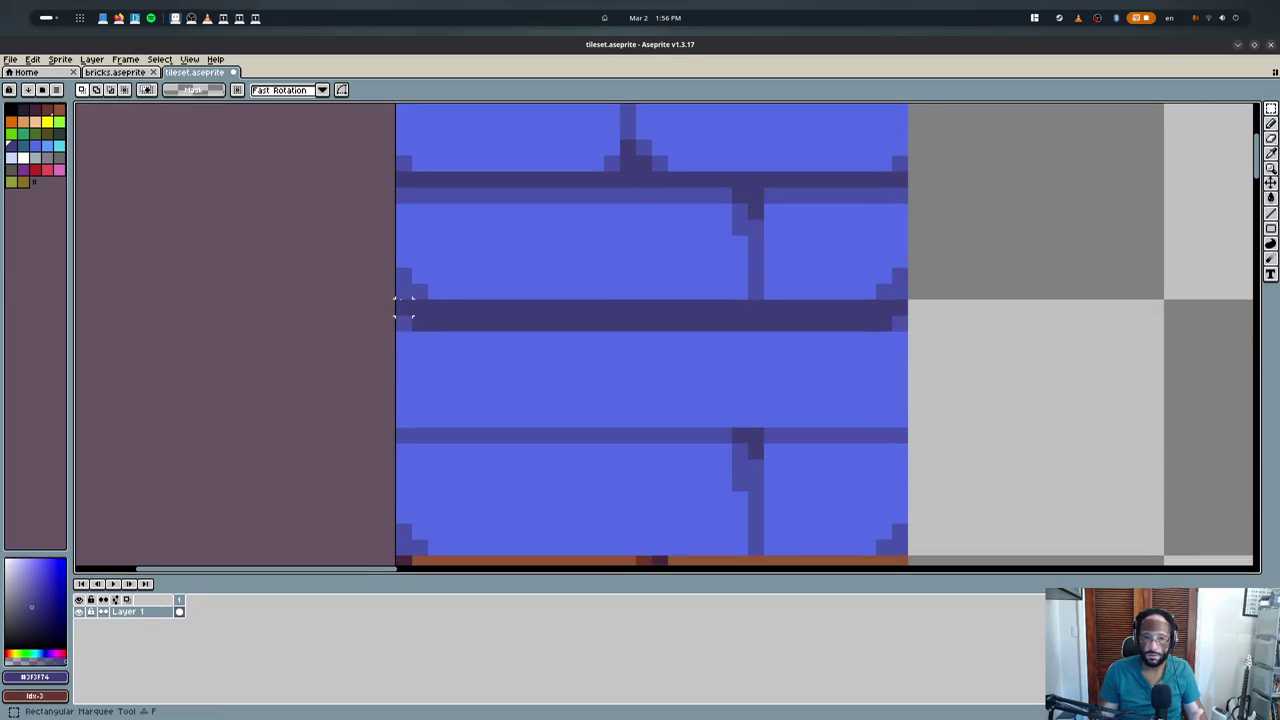
left_click_drag(408, 300, 890, 422)
key("ctrl+d")
key("b")
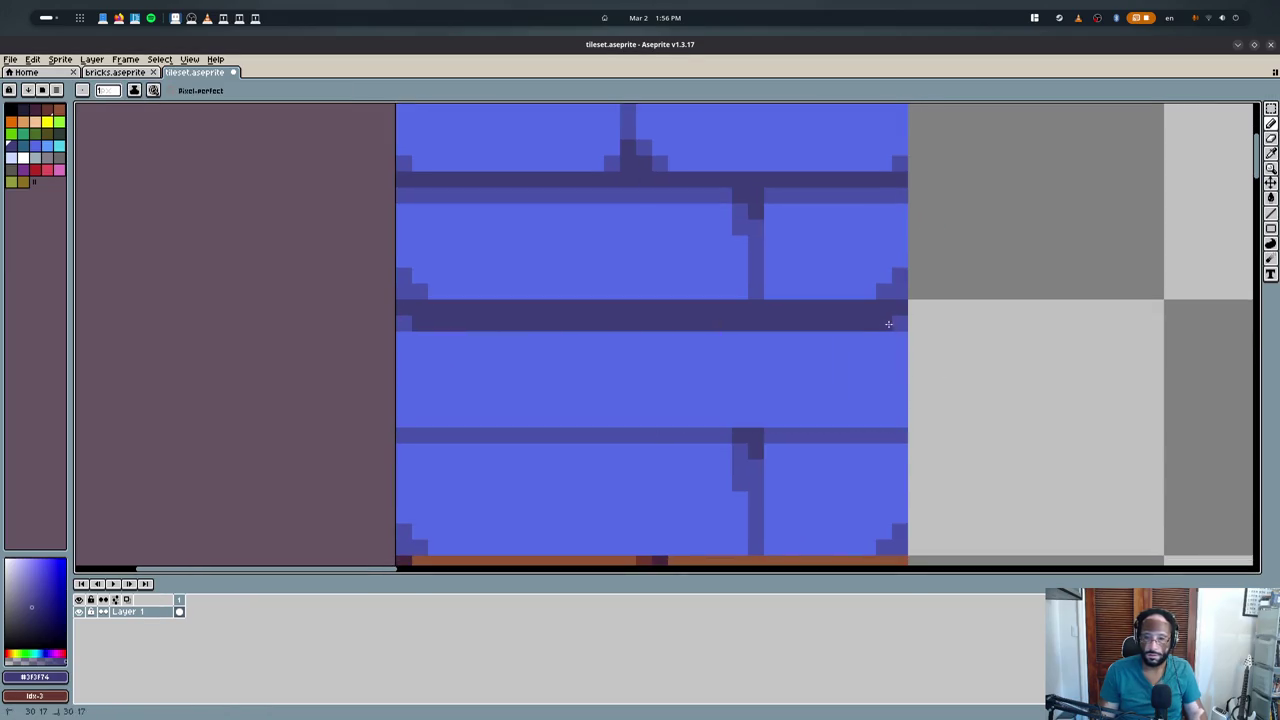
left_click(405, 322, "alt")
left_click_drag(406, 340, 892, 348)
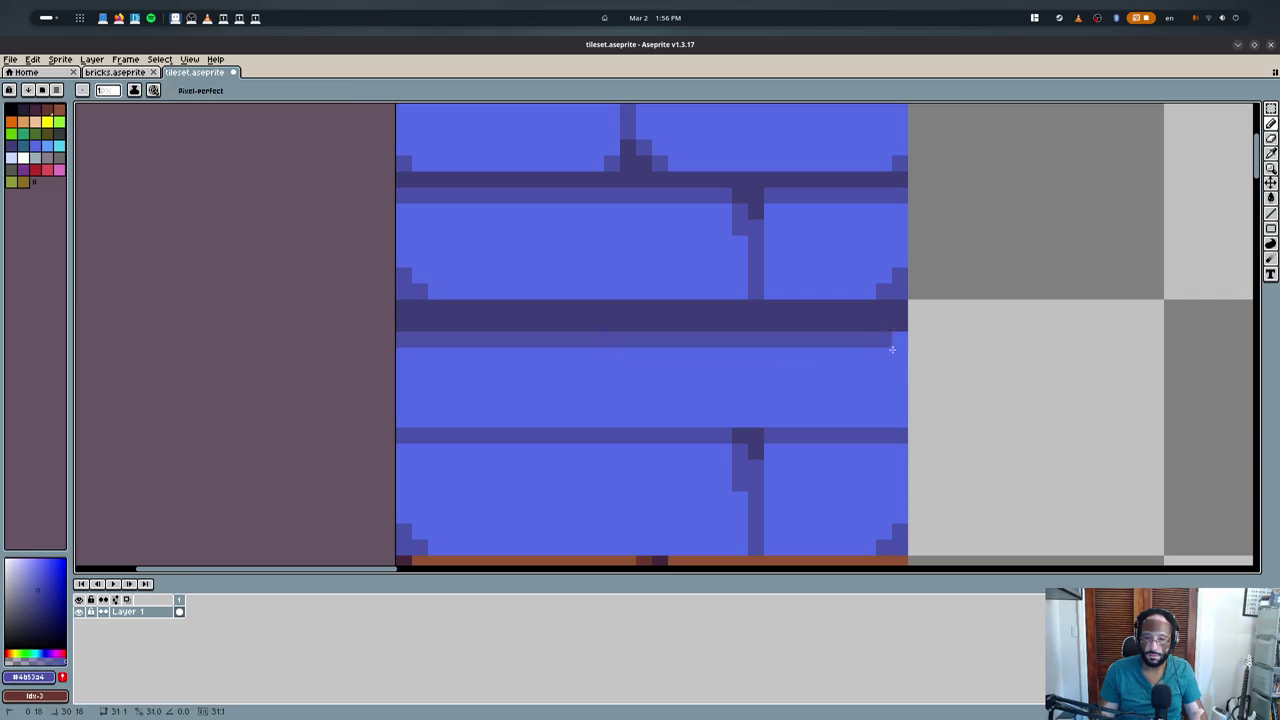
- Copy the thick mortar band and paste it lower across the bricks
key("m")
left_click_drag(900, 300, 380, 349)
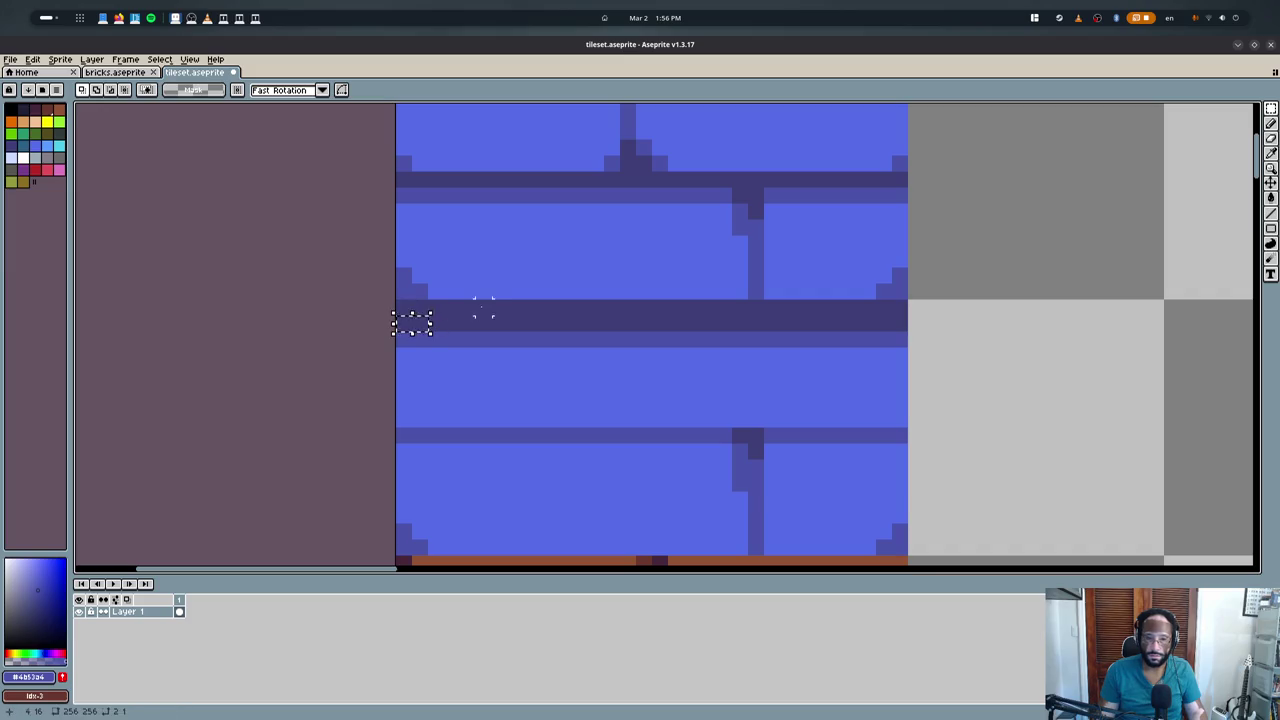
key("ctrl+c")
key("ctrl+v")
mouse_move(880, 335)
left_mouse_down()
mouse_move(880, 460)
mouse_move(837, 204)
left_mouse_up()
key("Return")
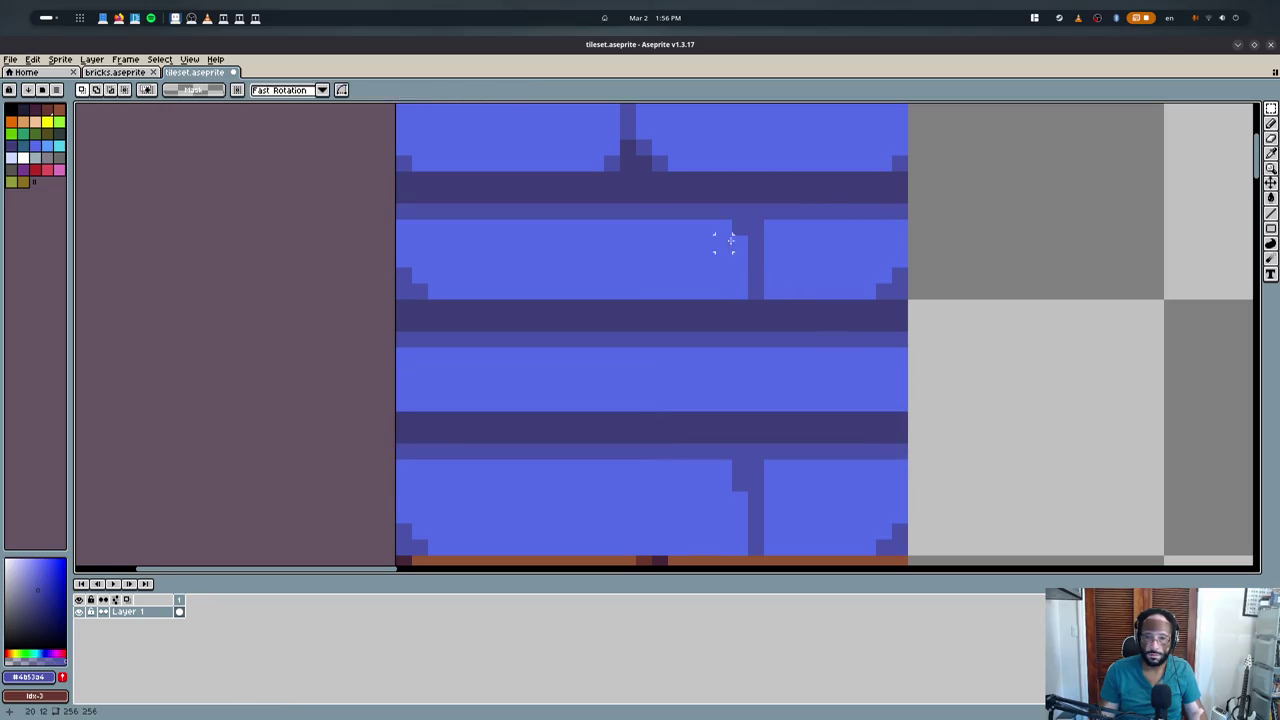
scroll(723, 249, "up", 2)
- Zoom around the blue brick tiles and turn on the tile grid
key("b")
scroll(735, 331, "down", 1)
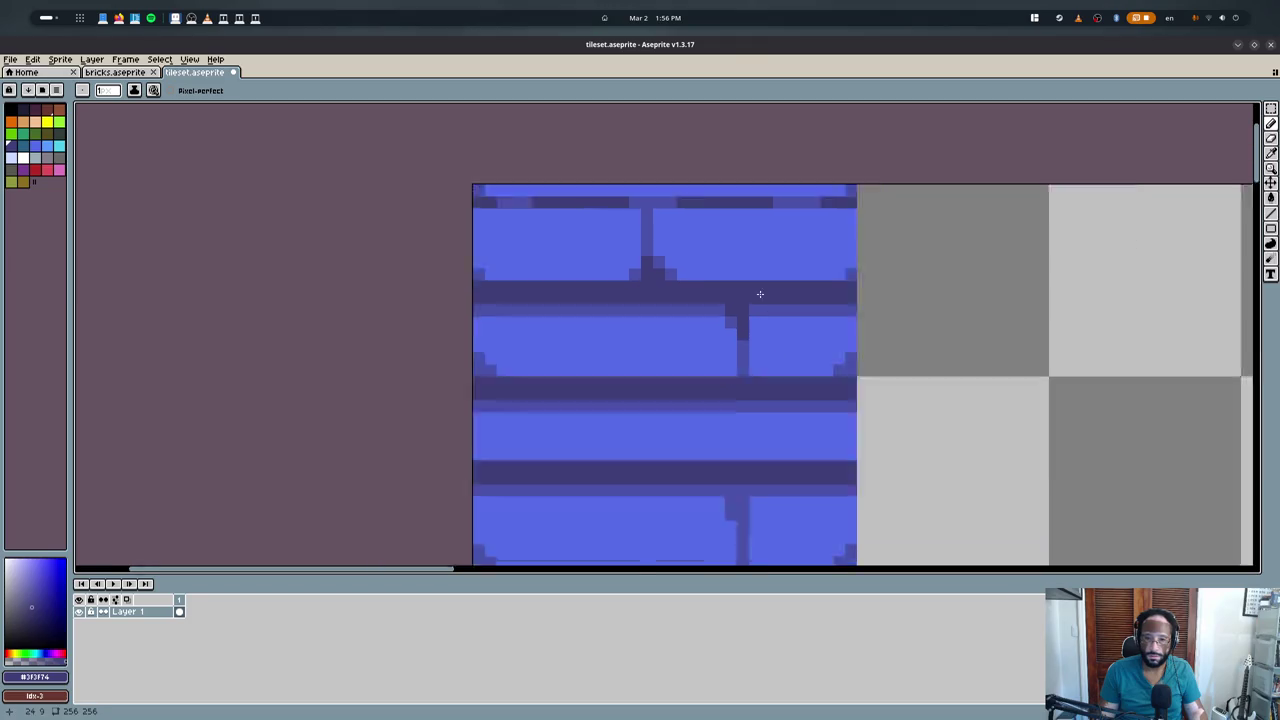
scroll(730, 358, "down", 1)
scroll(723, 370, "up", 1)
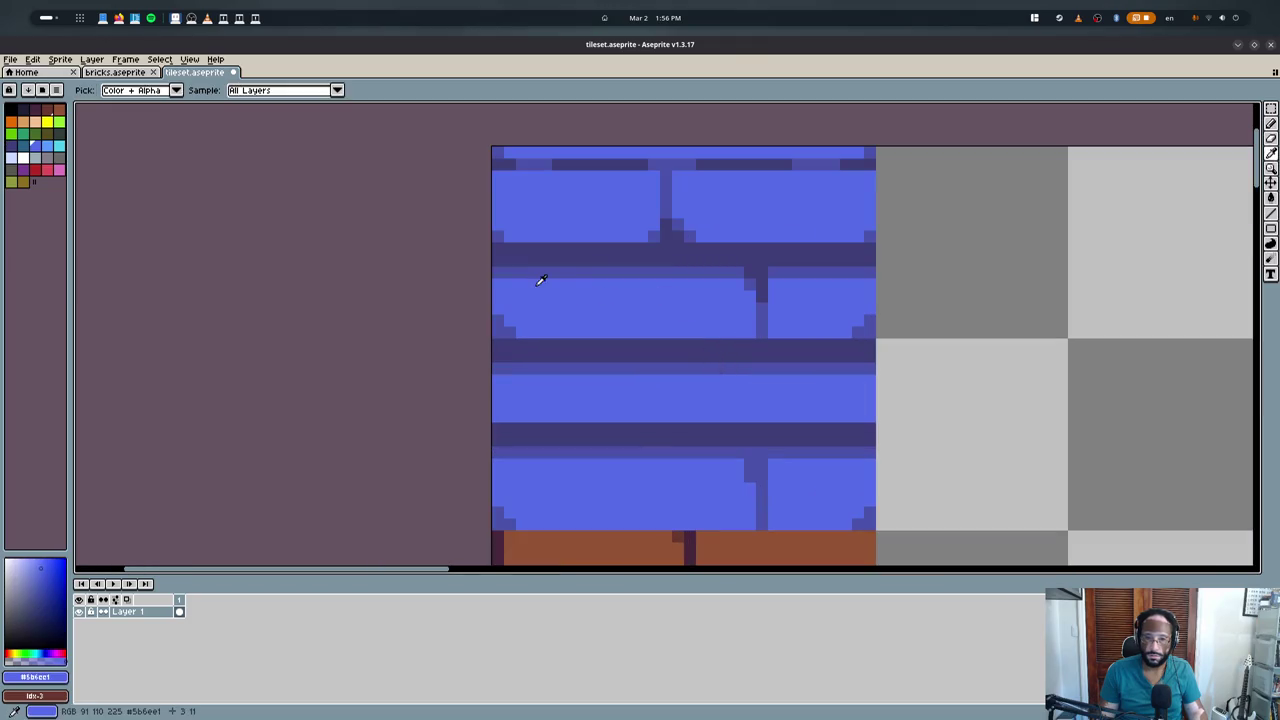
scroll(550, 260, "down", 4)
scroll(557, 242, "down", 2)
scroll(553, 242, "up", 1)
scroll(540, 248, "up", 2)
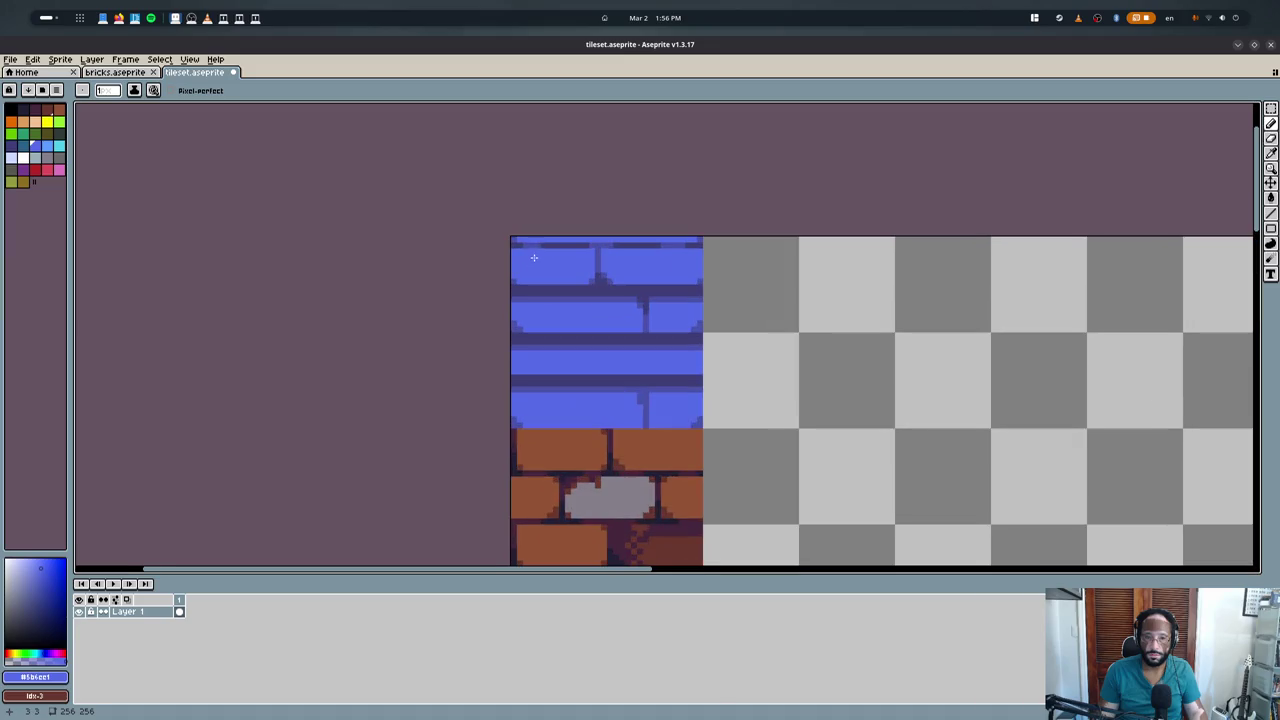
scroll(522, 258, "up", 1)
scroll(513, 400, "up", 1)
scroll(513, 474, "down", 2)
scroll(523, 466, "up", 1)
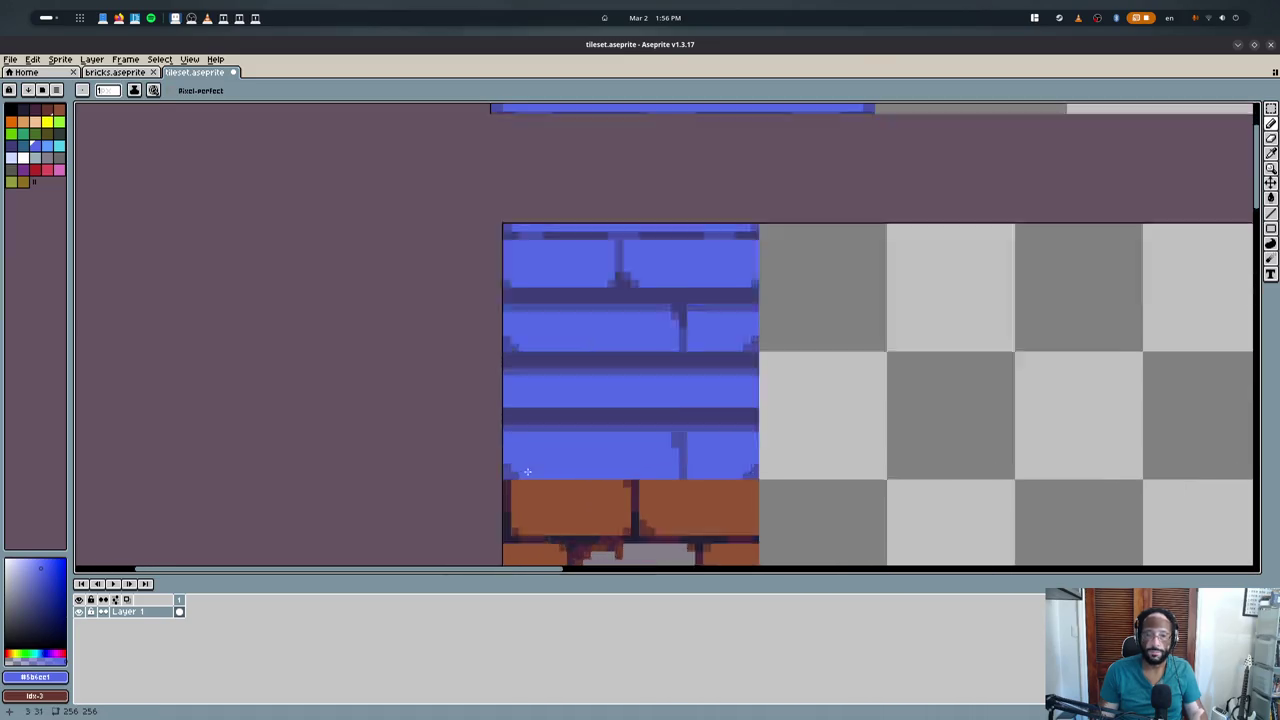
scroll(505, 420, "up", 1)
key("m")
key("b")
key("ctrl+apostrophe")
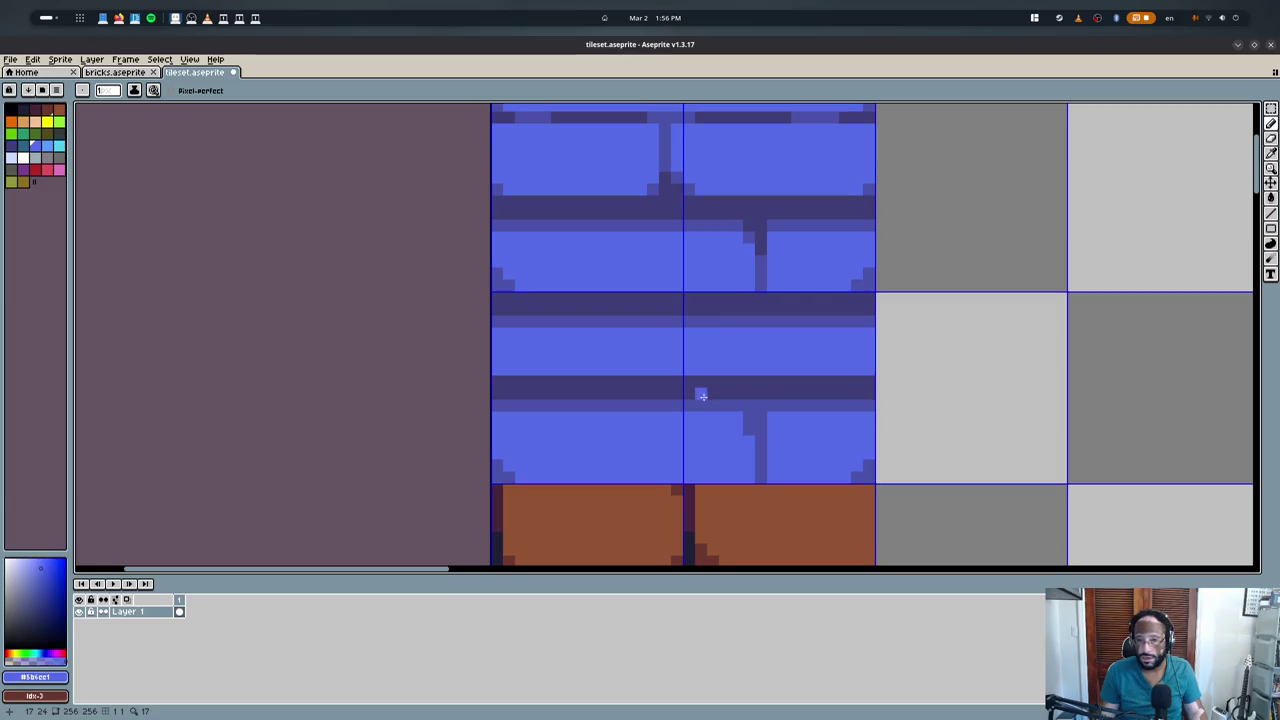
- Shift the middle mortar band across both tiles down one pixel
key("m")
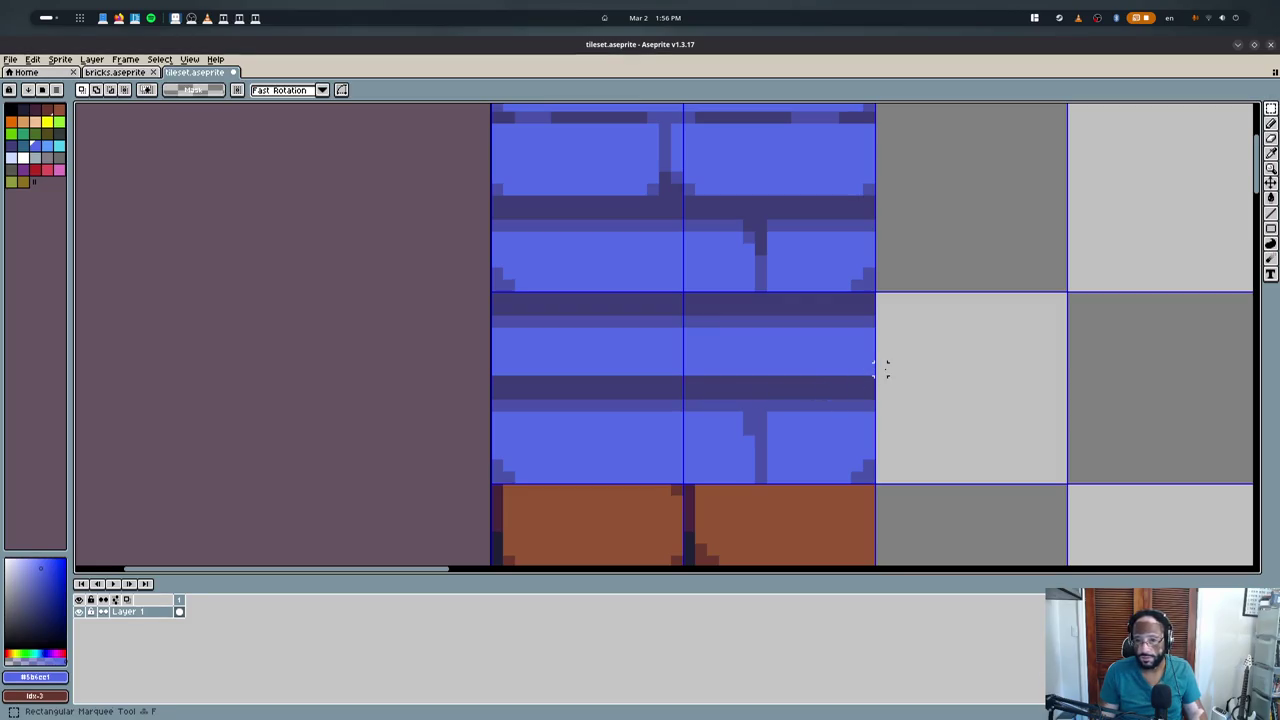
left_click_drag(880, 370, 906, 296)
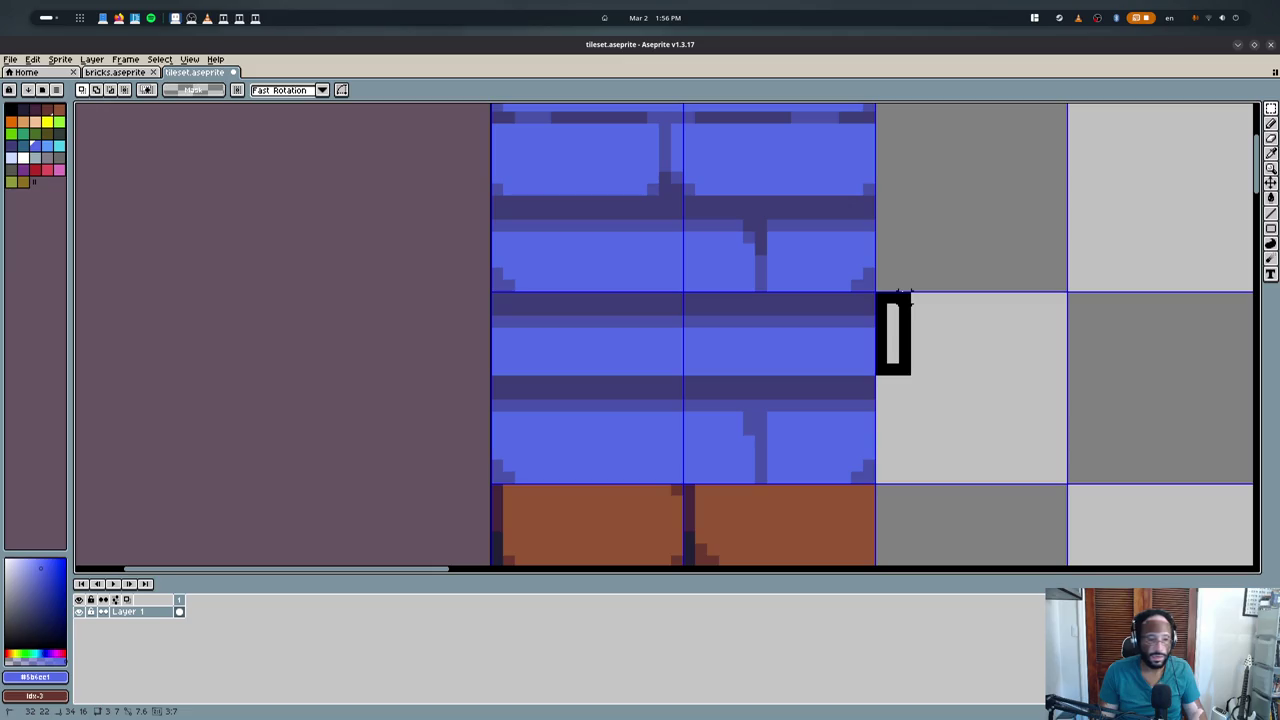
left_click(905, 297)
left_click_drag(868, 358, 443, 414)
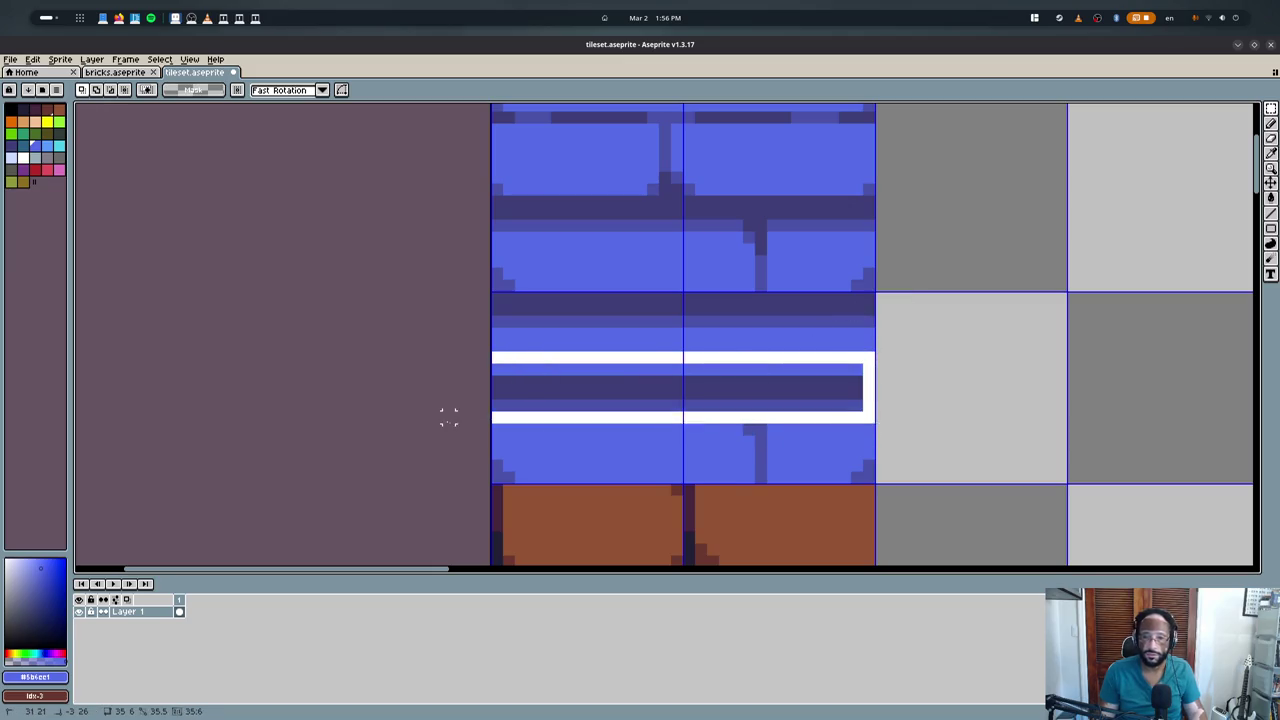
key("Down")
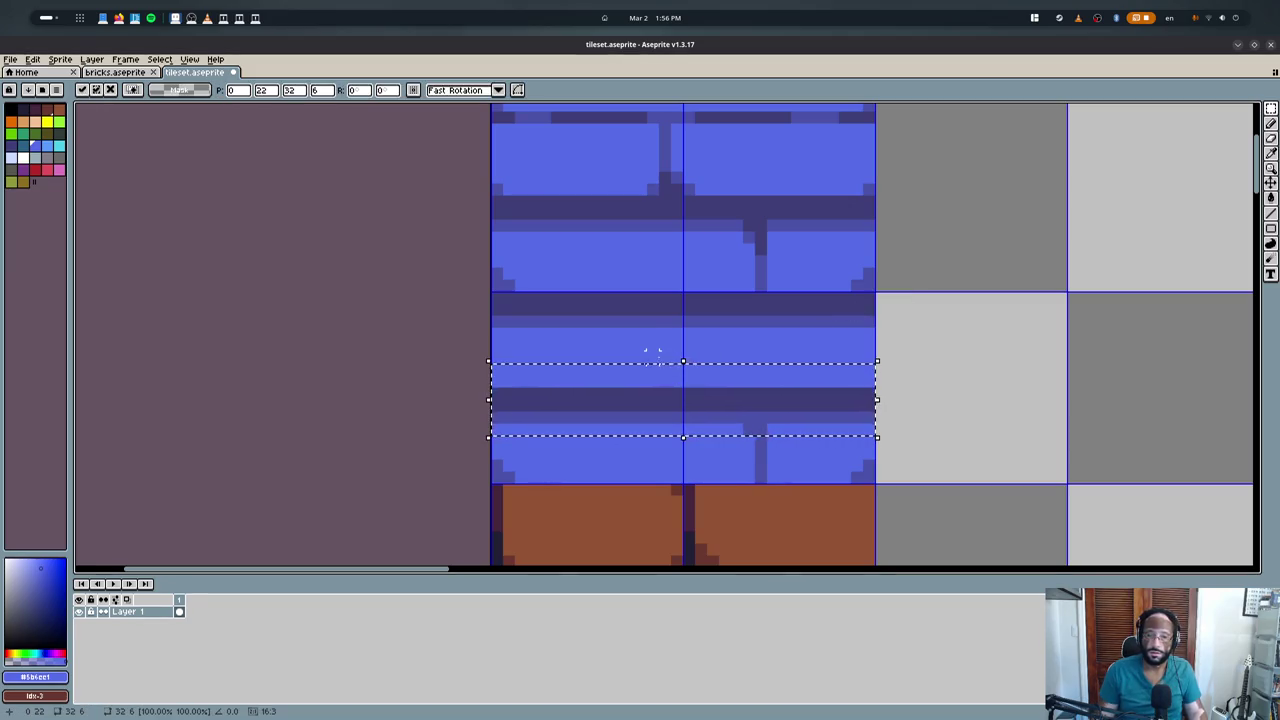
key("Return")
- Draw a stepped vertical joint and dark bottom edge on the middle-course brick
key("b")
left_click_drag(619, 384, 619, 329)
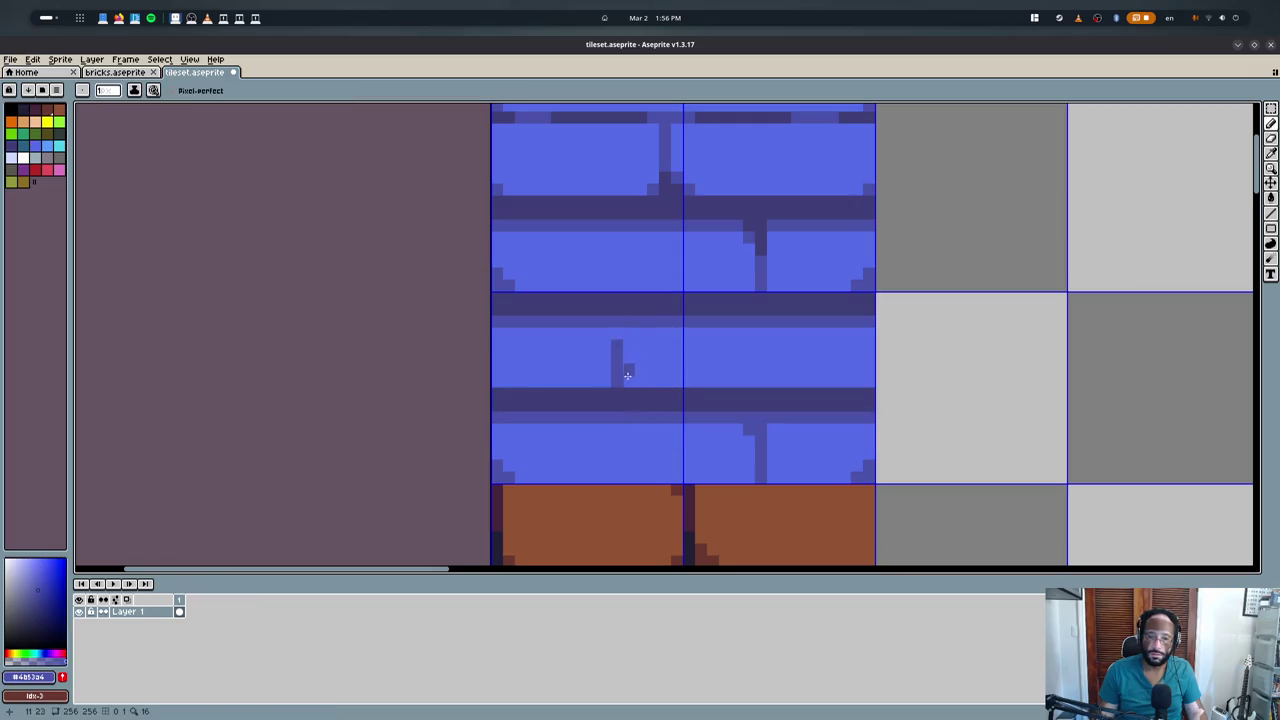
left_click_drag(591, 380, 502, 378)
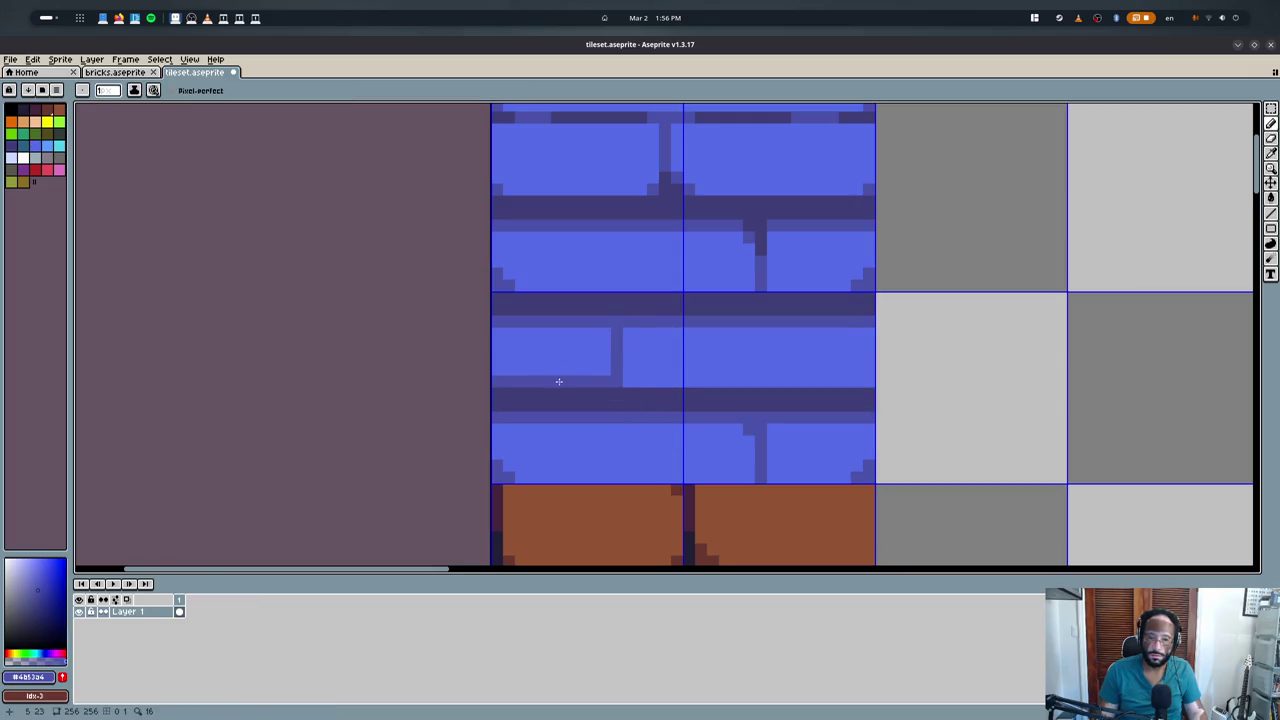
left_click(605, 370)
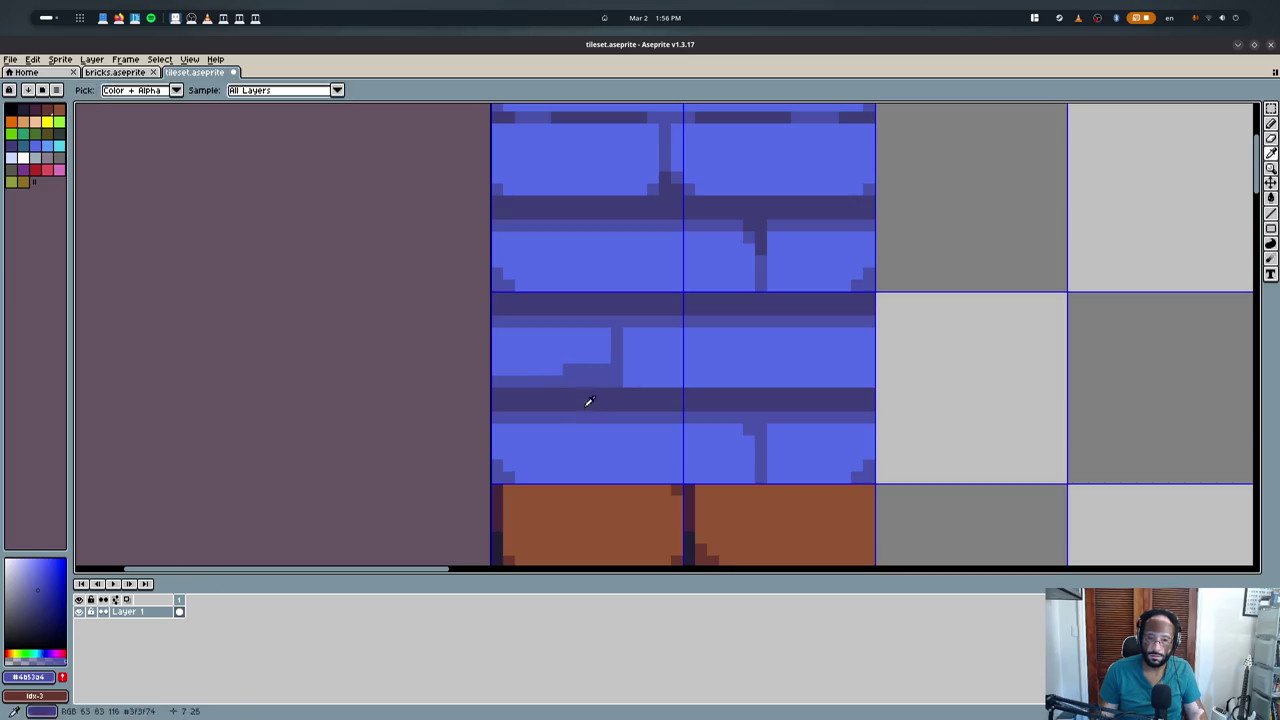
left_click(572, 392, "alt")
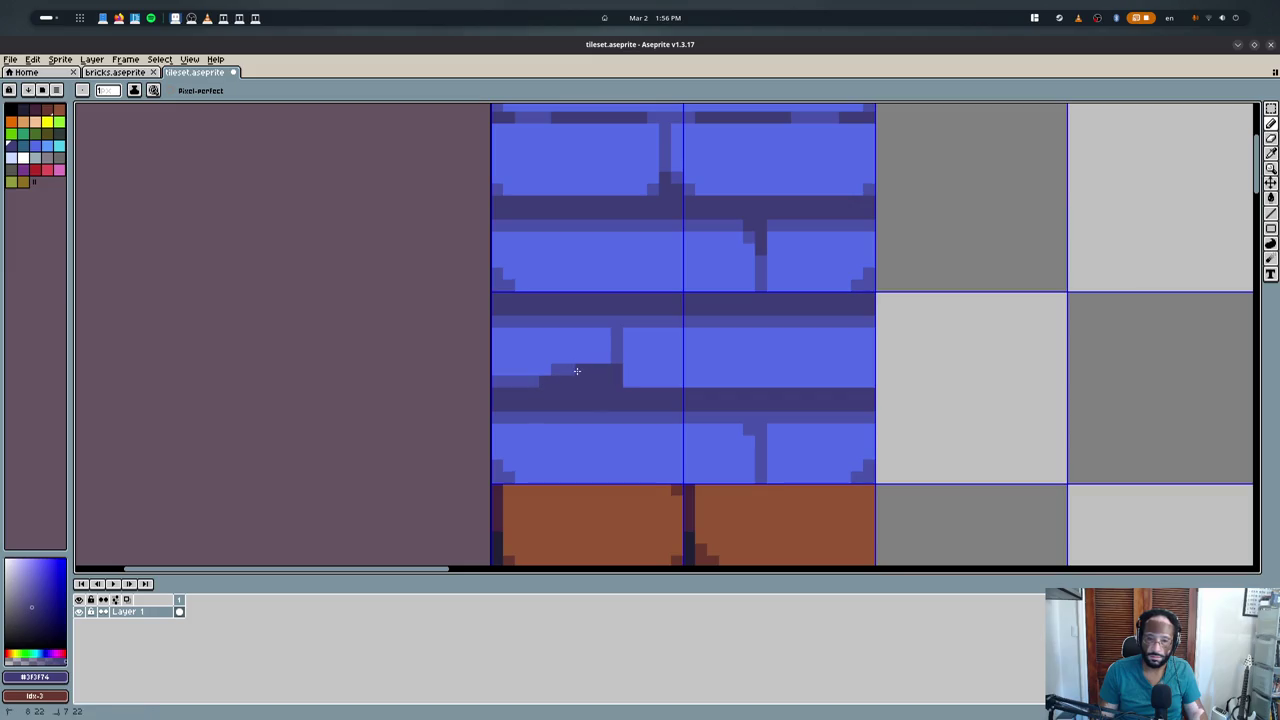
left_click(538, 361, "alt")
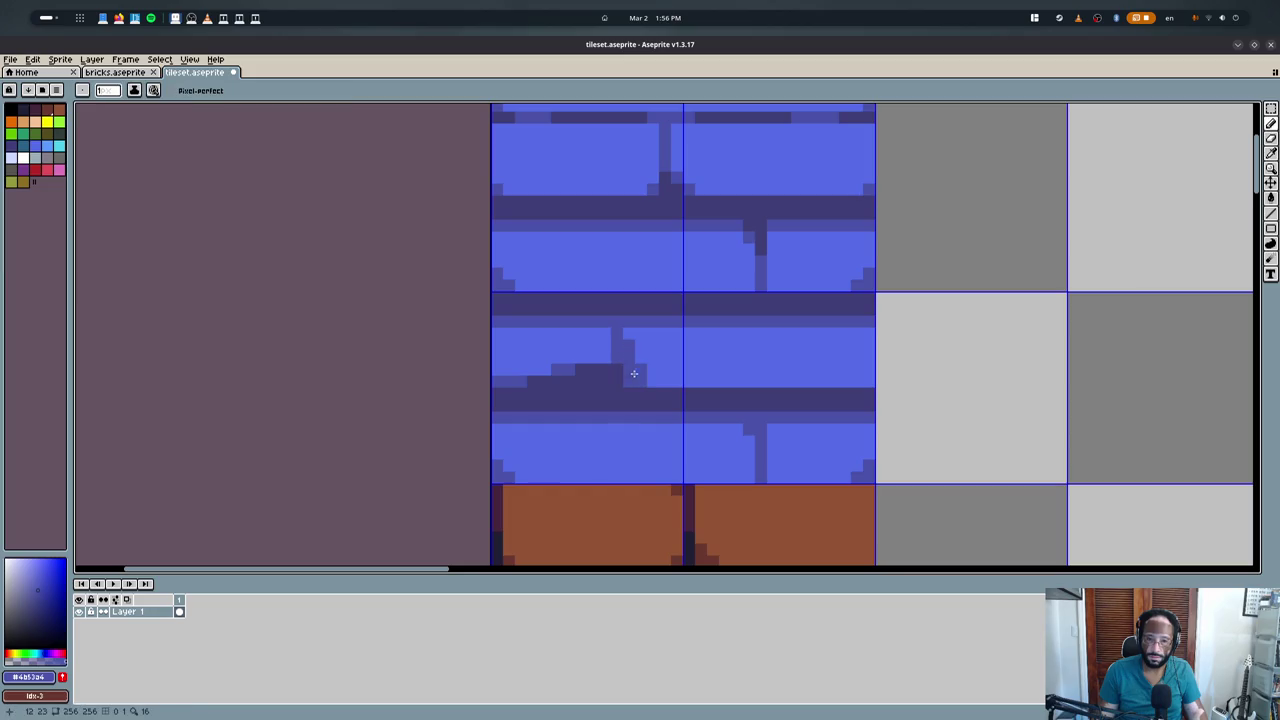
left_click(645, 352, "alt")
left_click(600, 376, "alt")
mouse_move(616, 333)
left_mouse_down()
mouse_move(616, 360)
mouse_move(626, 346)
left_mouse_up()
left_click(628, 336)
left_click(628, 376, "alt")
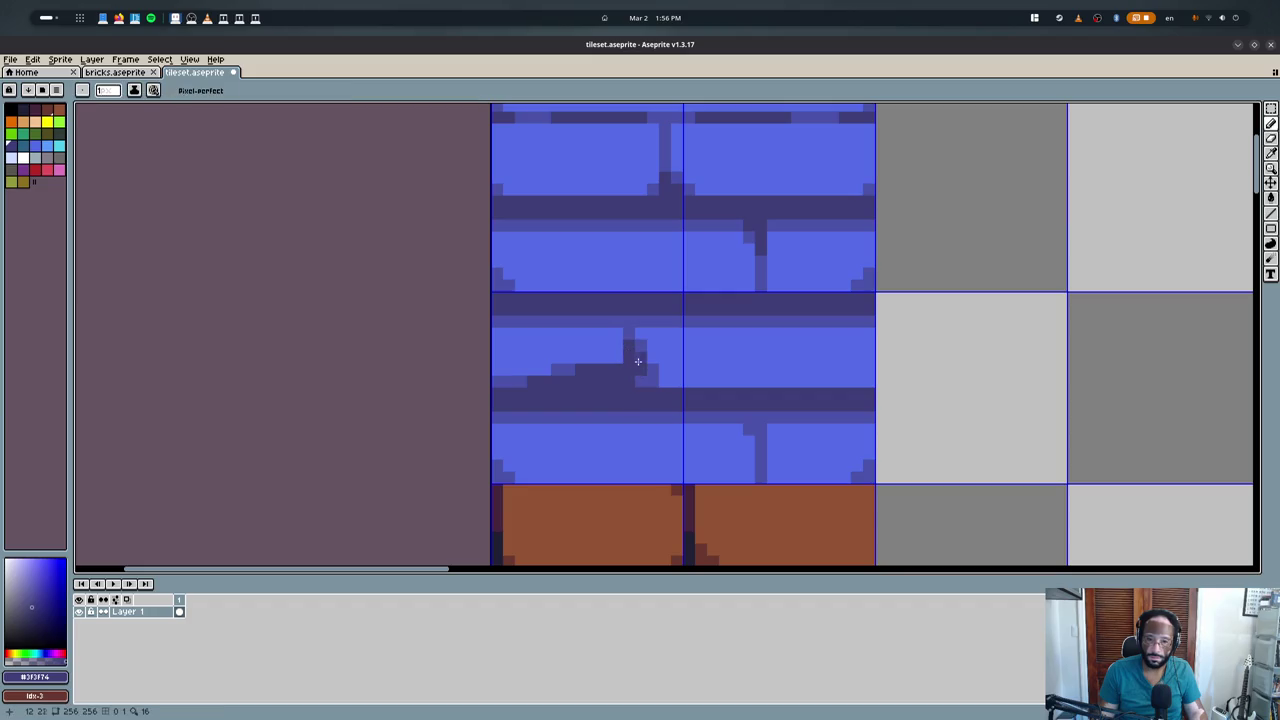
- Paint light-blue and mid-blue diagonal highlight streaks on the left brick
key("alt")
left_click(611, 367, "alt")
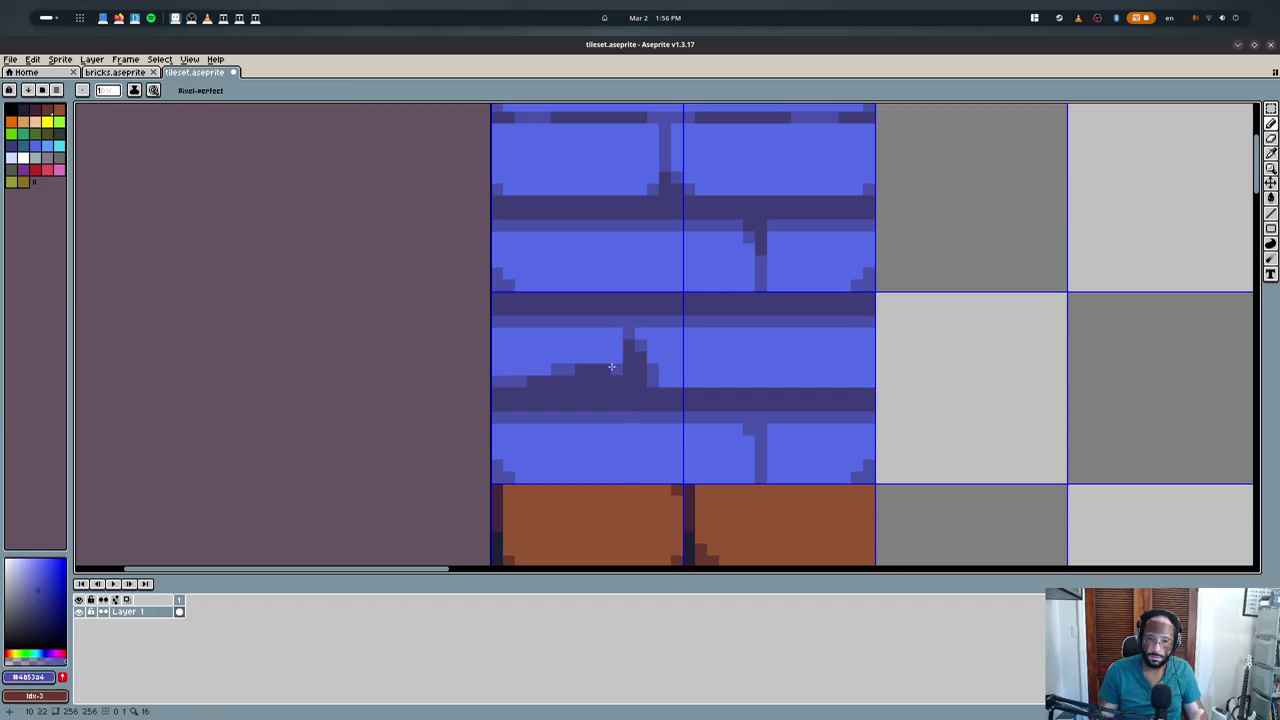
left_click(570, 352, "alt")
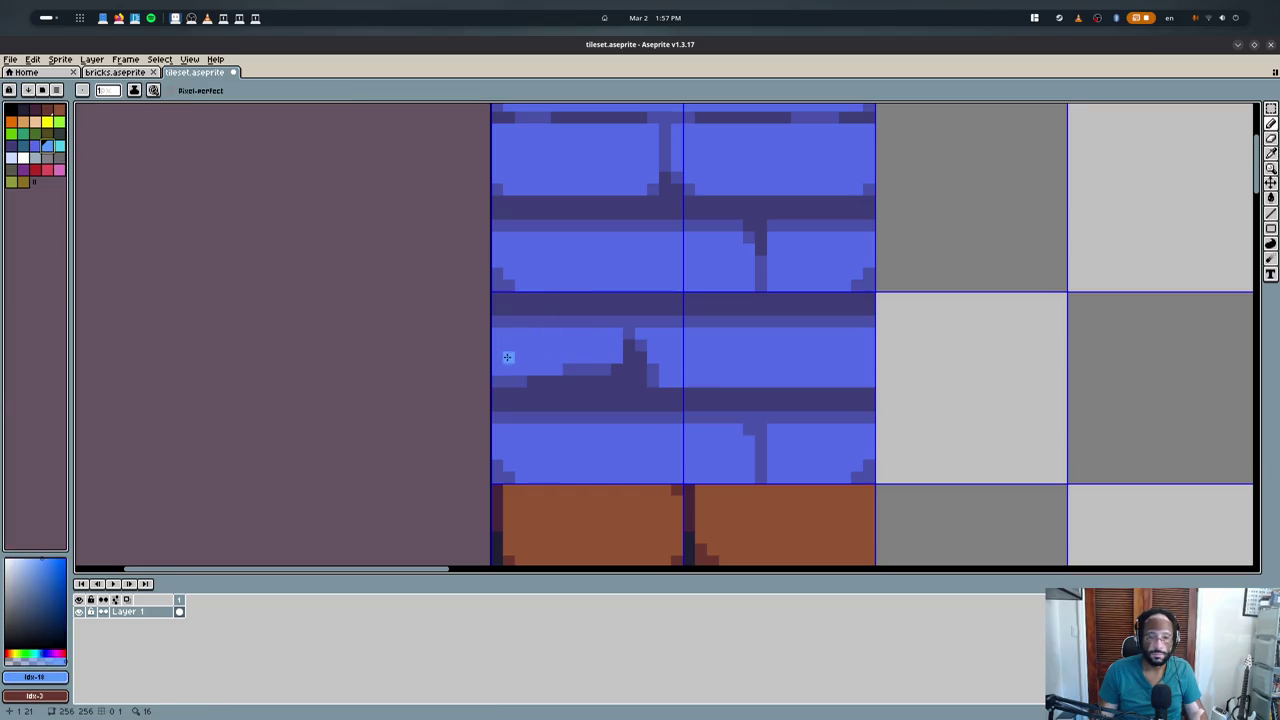
left_click_drag(507, 357, 528, 334)
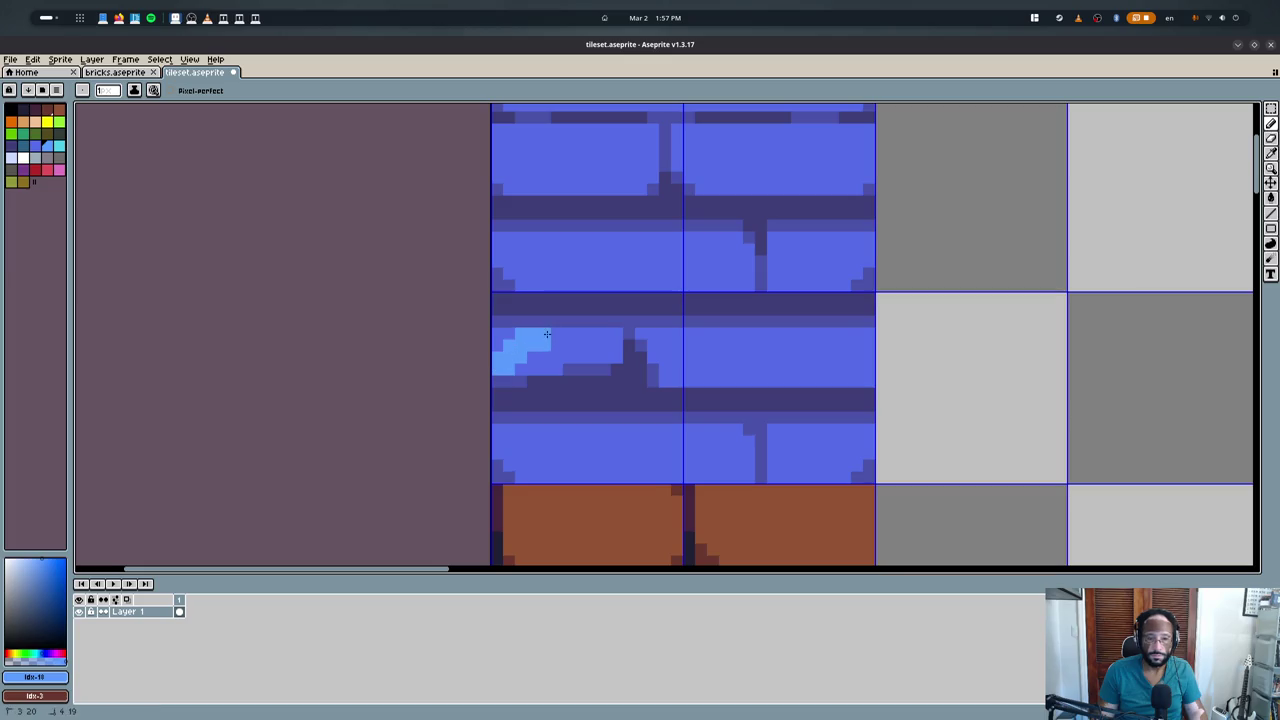
scroll(507, 347, "up", 3)
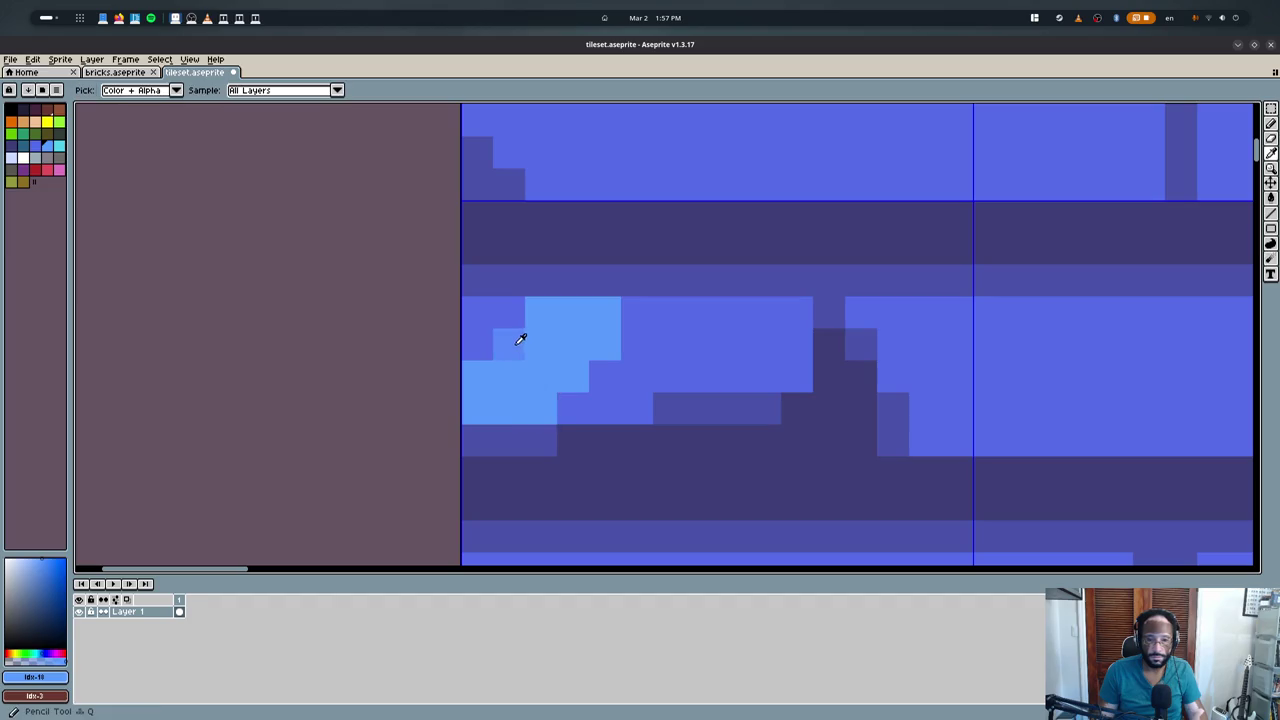
left_click(517, 337, "alt")
left_click(477, 376)
mouse_move(541, 344)
left_mouse_down()
mouse_move(556, 390)
mouse_move(611, 346)
left_mouse_up()
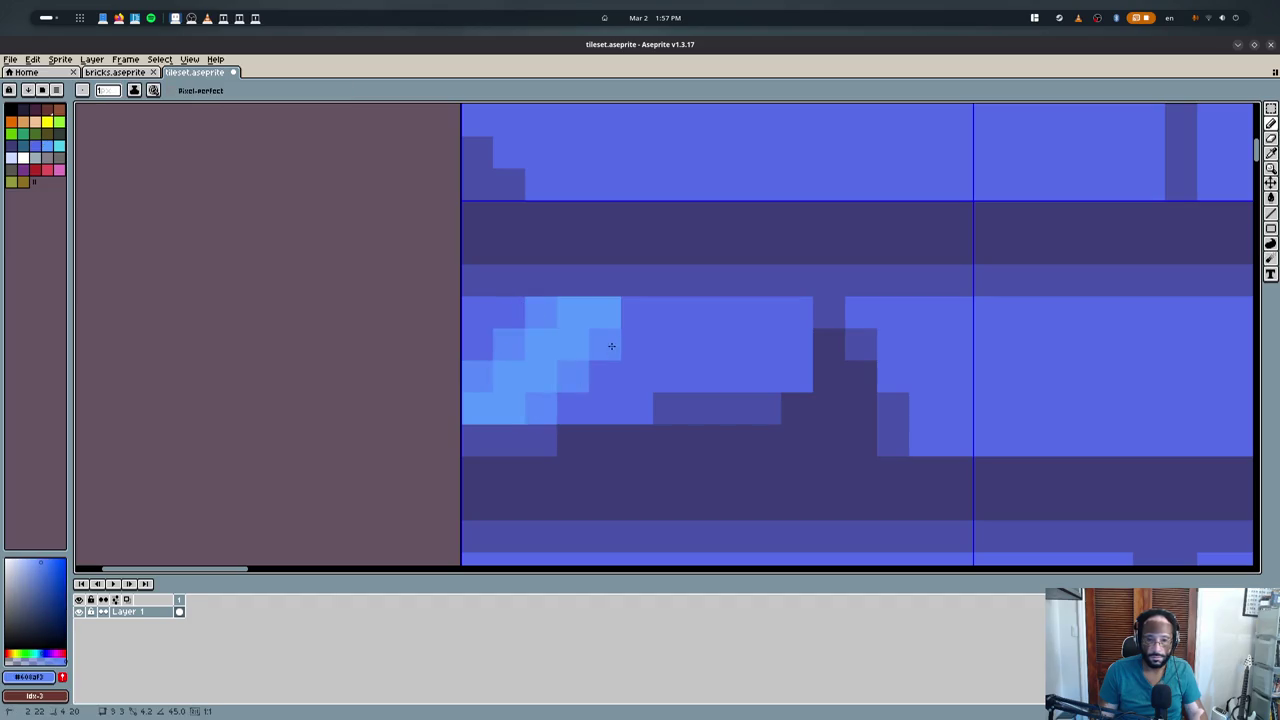
left_click_drag(732, 376, 796, 312)
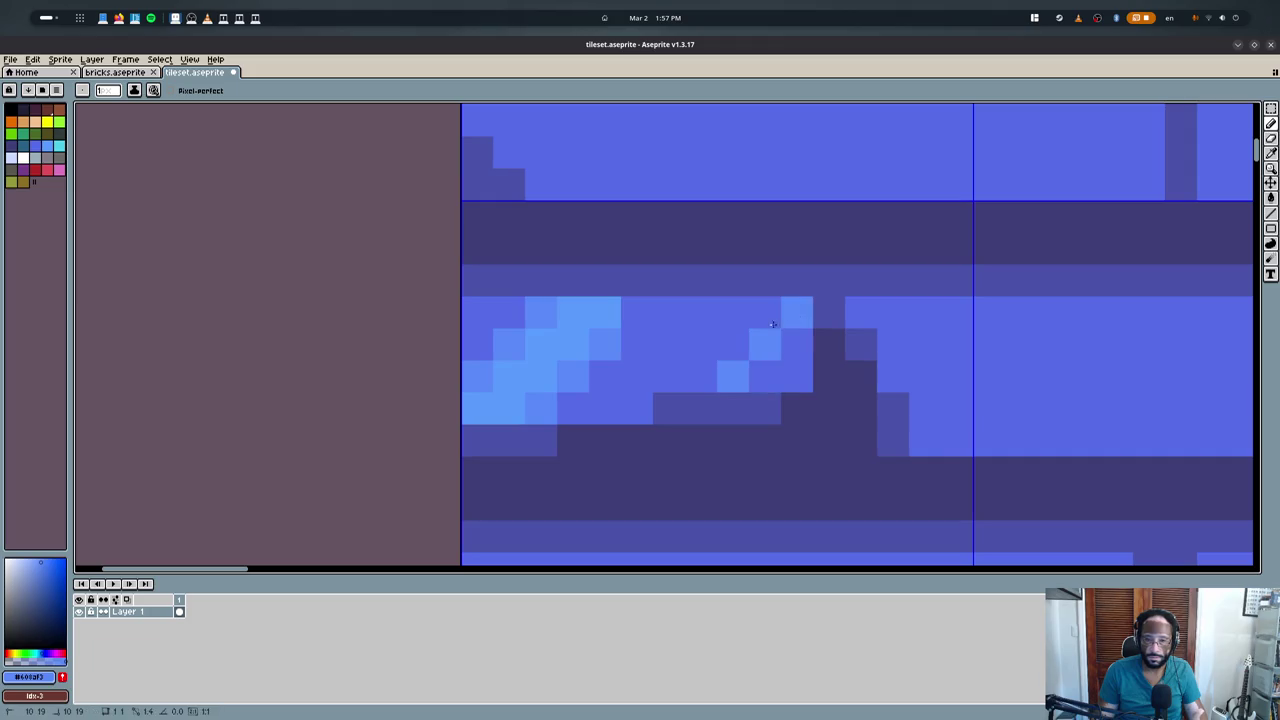
left_click_drag(700, 376, 771, 296)
left_click(789, 300, "alt")
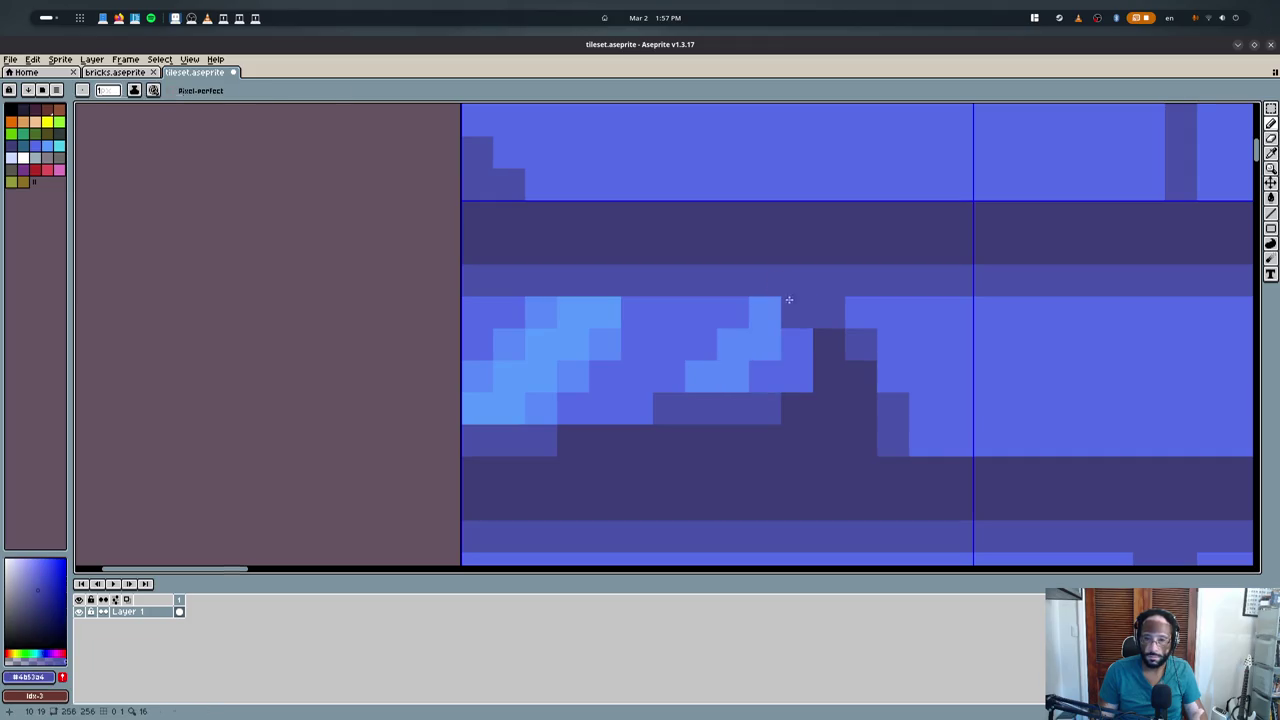
left_click(739, 280)
- Add dark crack pixels and notches along the right brick's edges
scroll(778, 378, "down", 1)
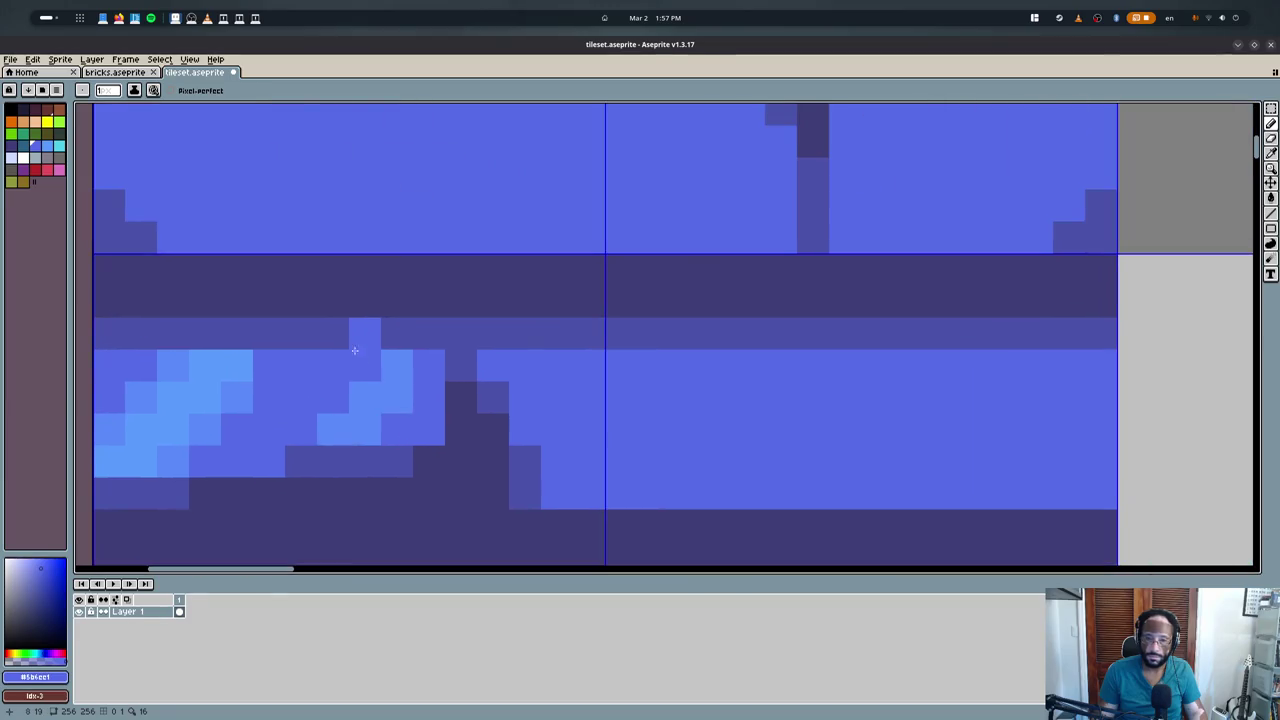
scroll(600, 370, "down", 2)
scroll(410, 375, "up", 2)
scroll(410, 375, "up", 1)
middle_click_drag(410, 375, 446, 340)
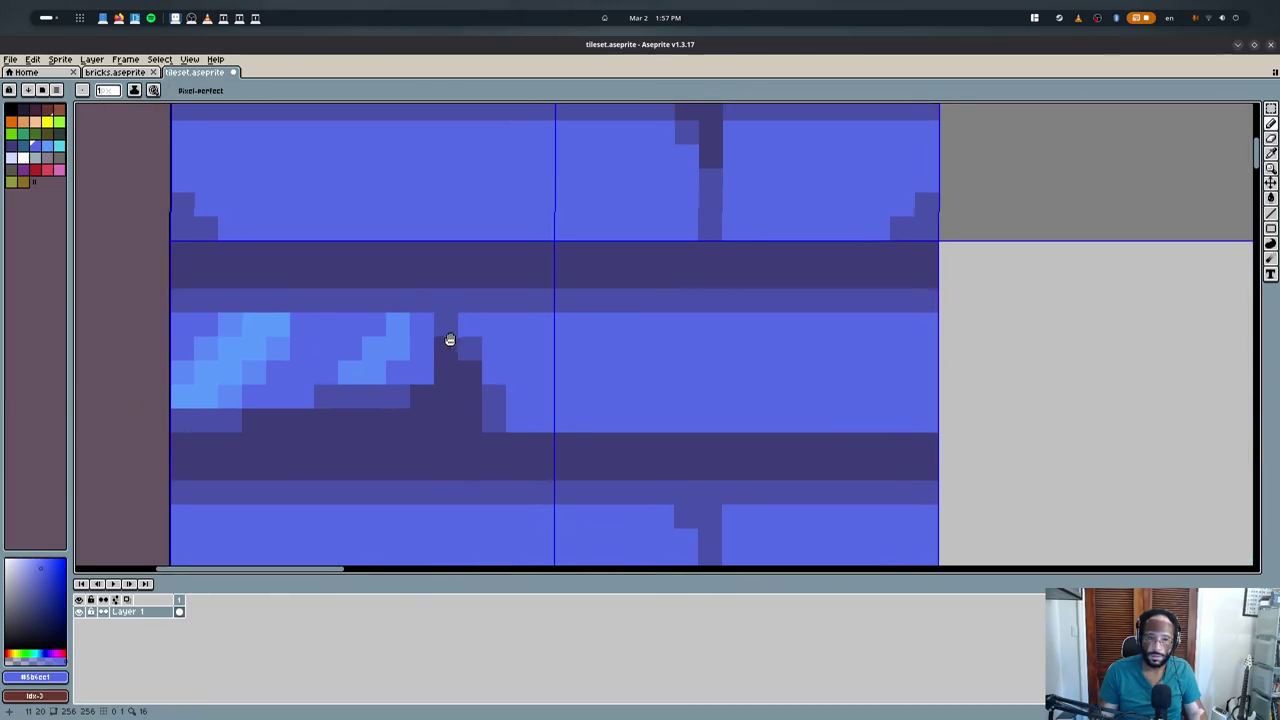
left_click(451, 326, "alt")
left_click(893, 331)
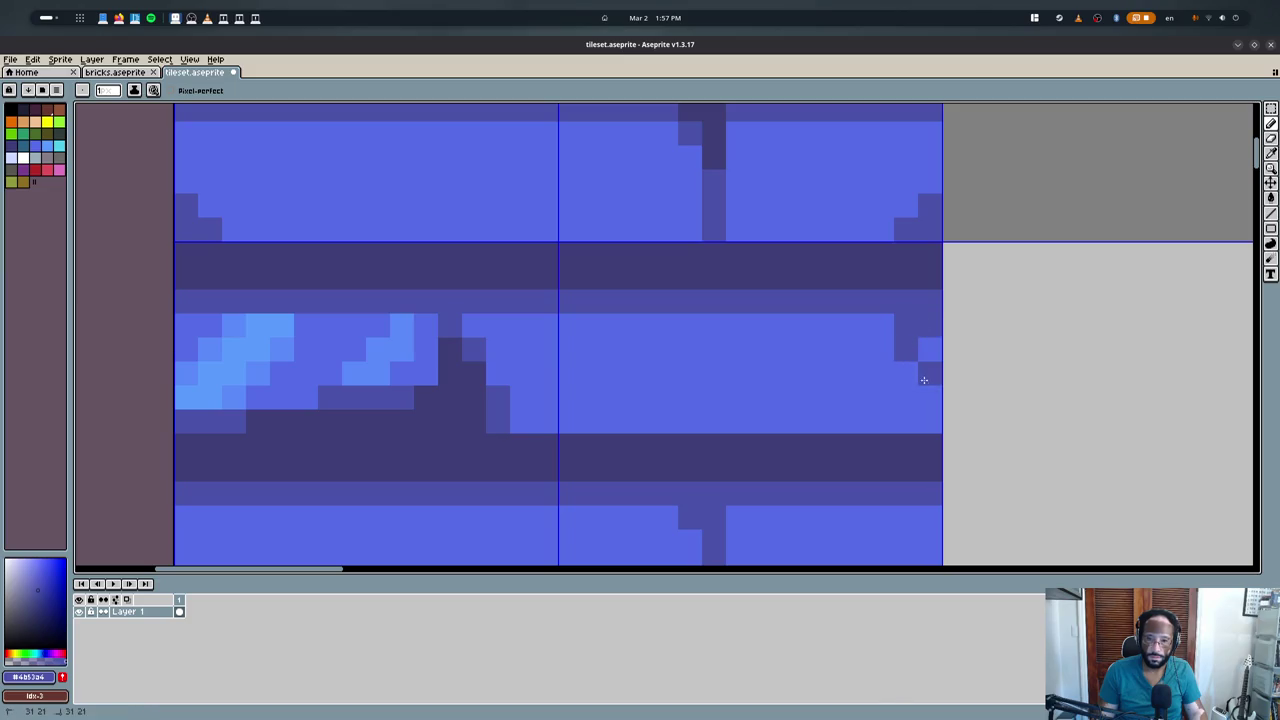
left_click_drag(924, 380, 928, 422)
left_click(906, 422)
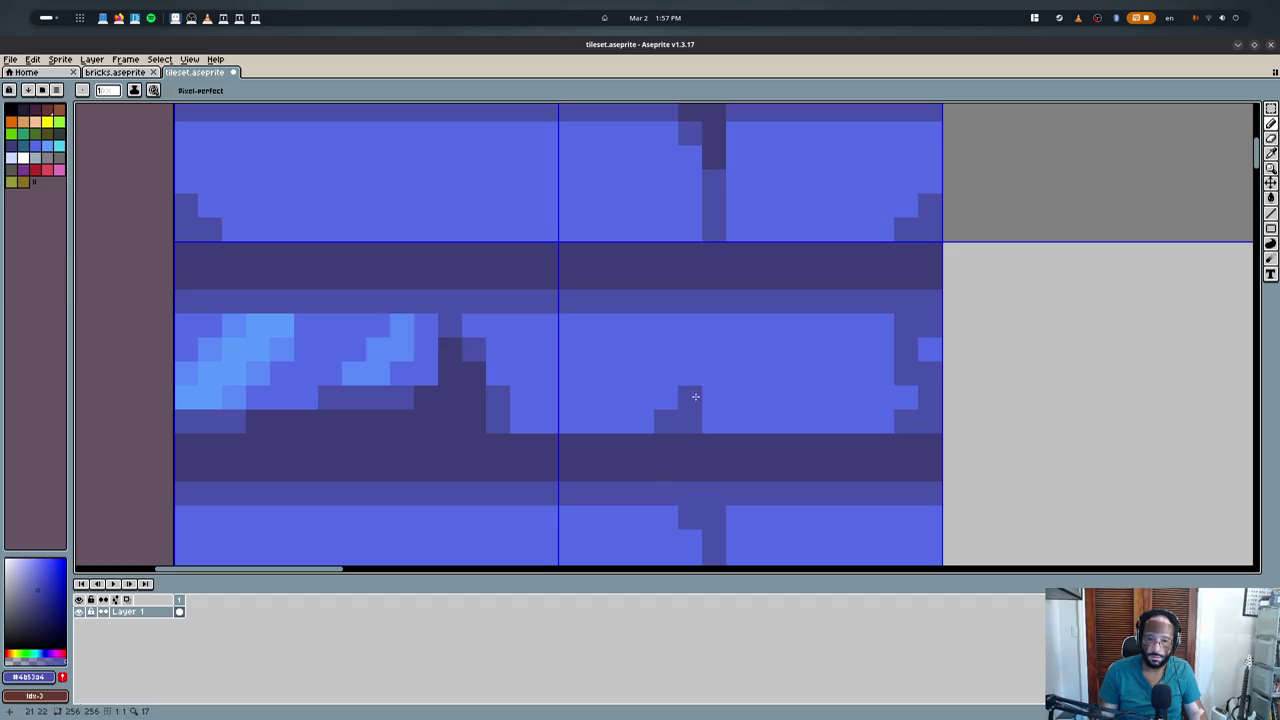
left_click(714, 422)
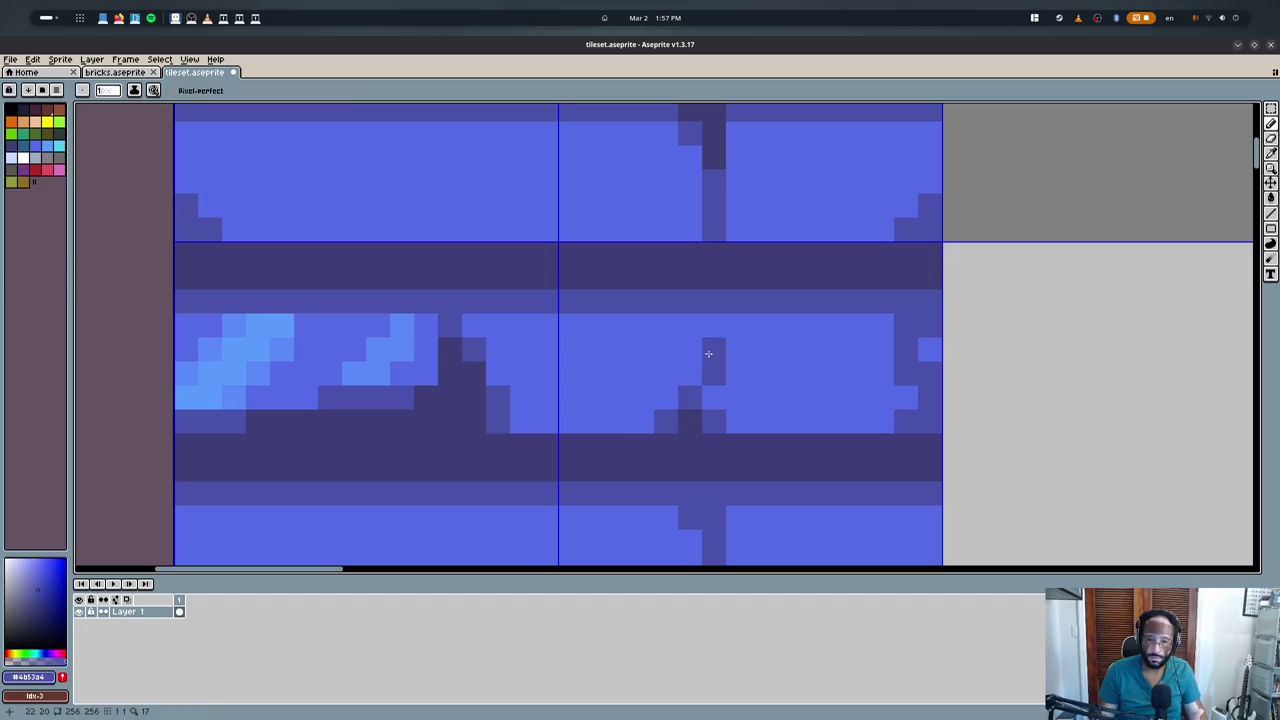
scroll(786, 420, "up", 3)
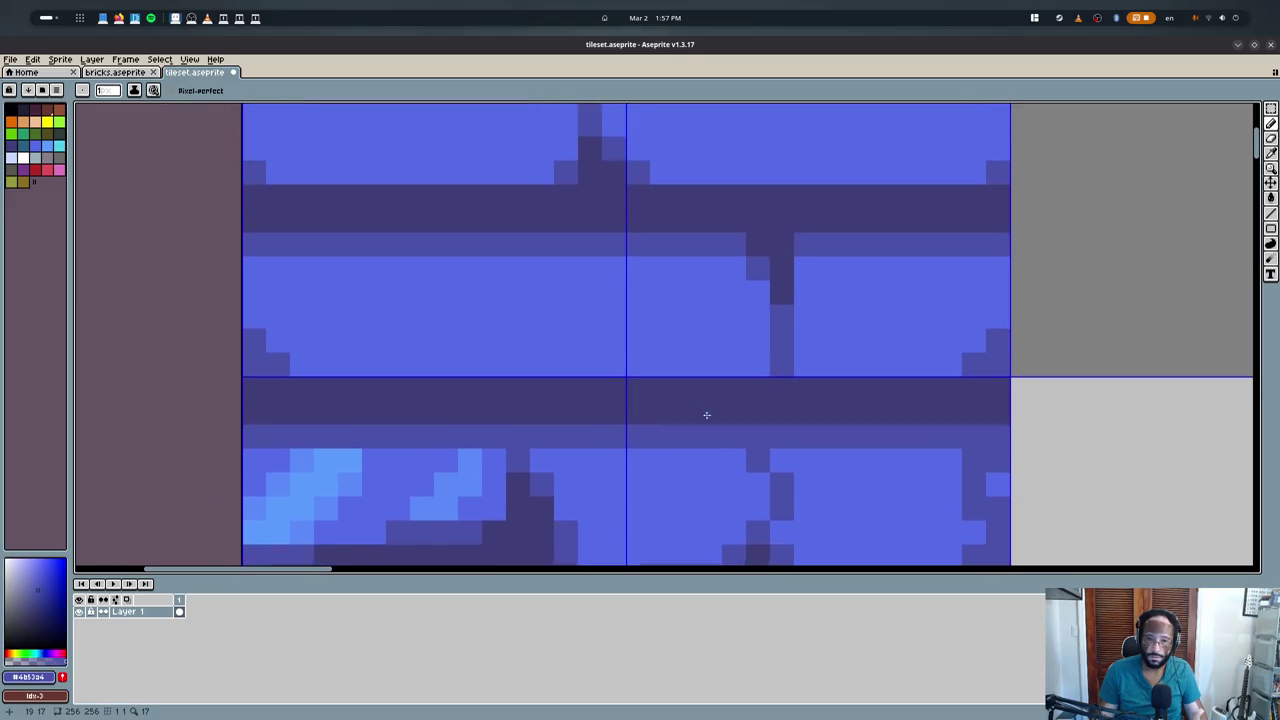
- Fill the gap between the dark pixels and hide the tile grid
left_click(541, 366)
scroll(538, 387, "down", 2)
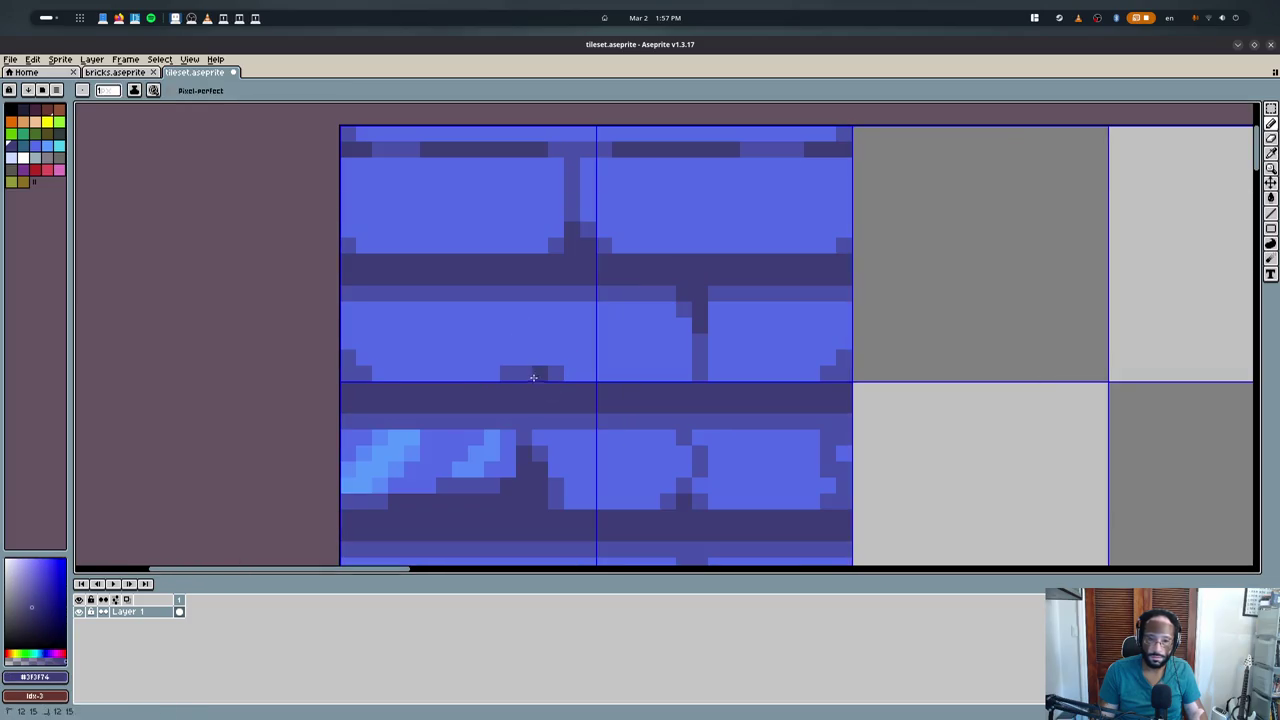
key("ctrl+apostrophe")
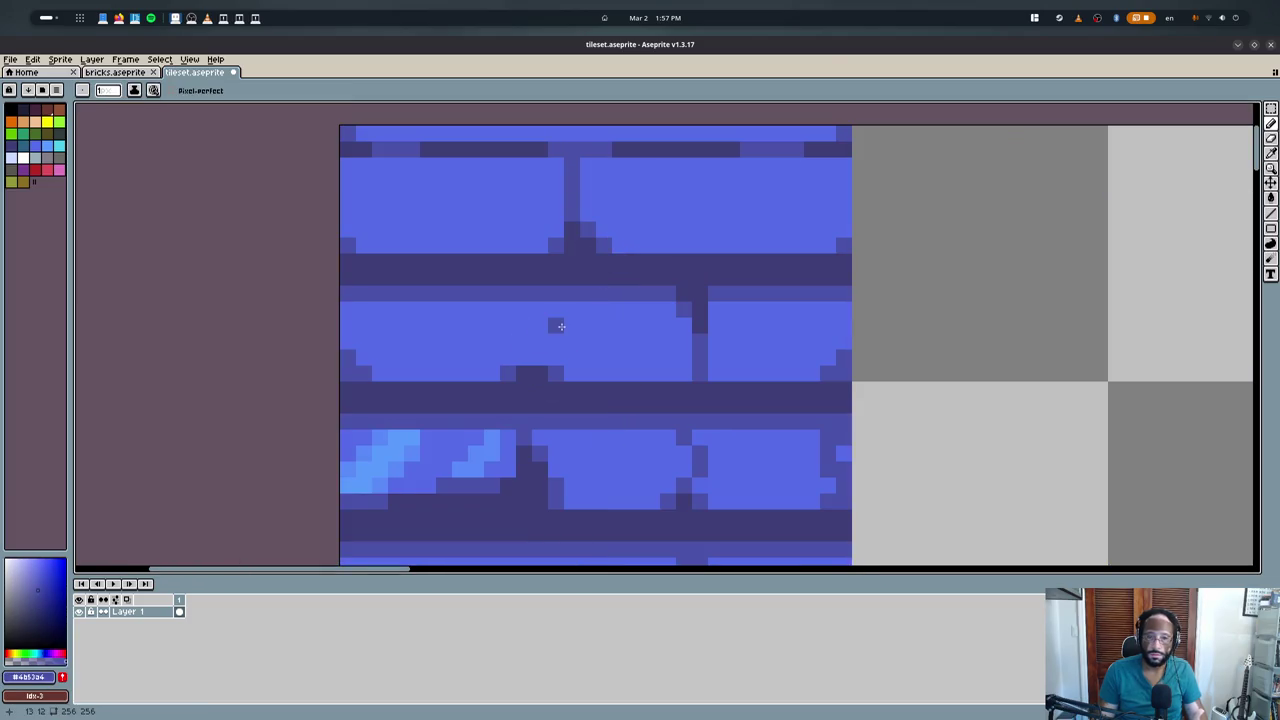
scroll(555, 322, "down", 3)
scroll(550, 318, "up", 1)
scroll(540, 310, "up", 2)
left_click(536, 306, "alt")
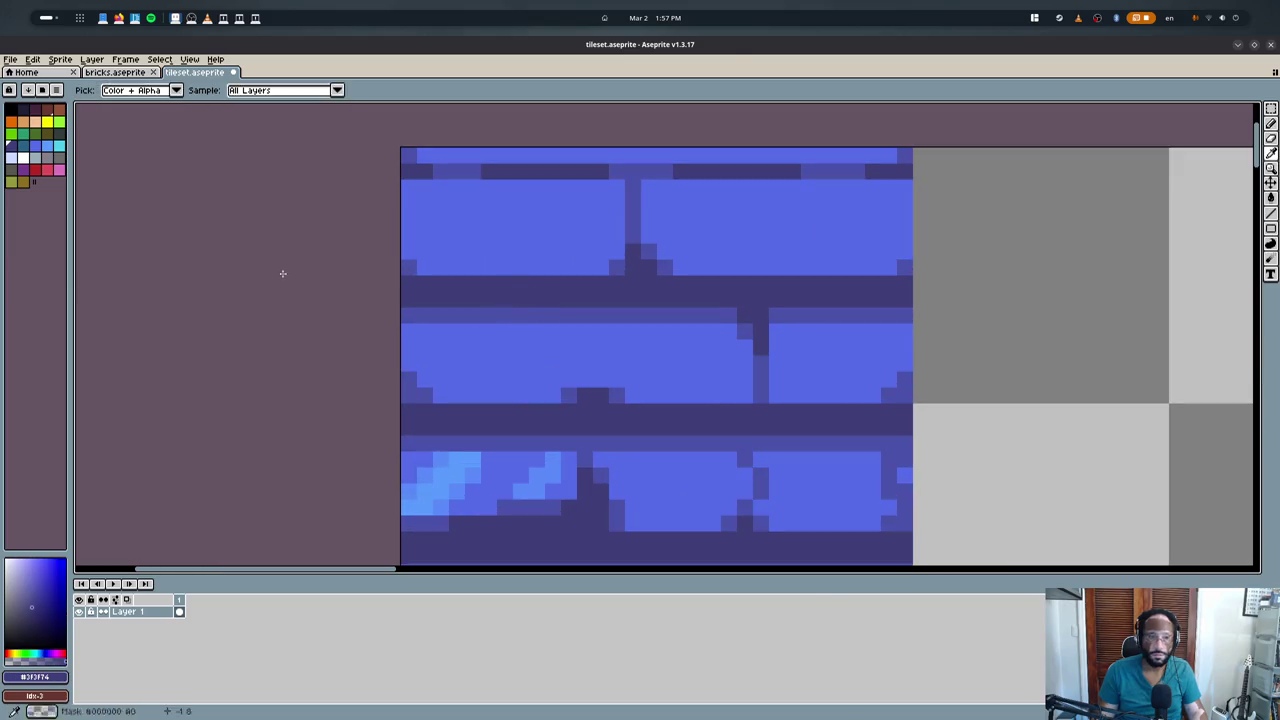
scroll(563, 229, "down", 1)
scroll(563, 229, "down", 1)
scroll(620, 225, "up", 4)
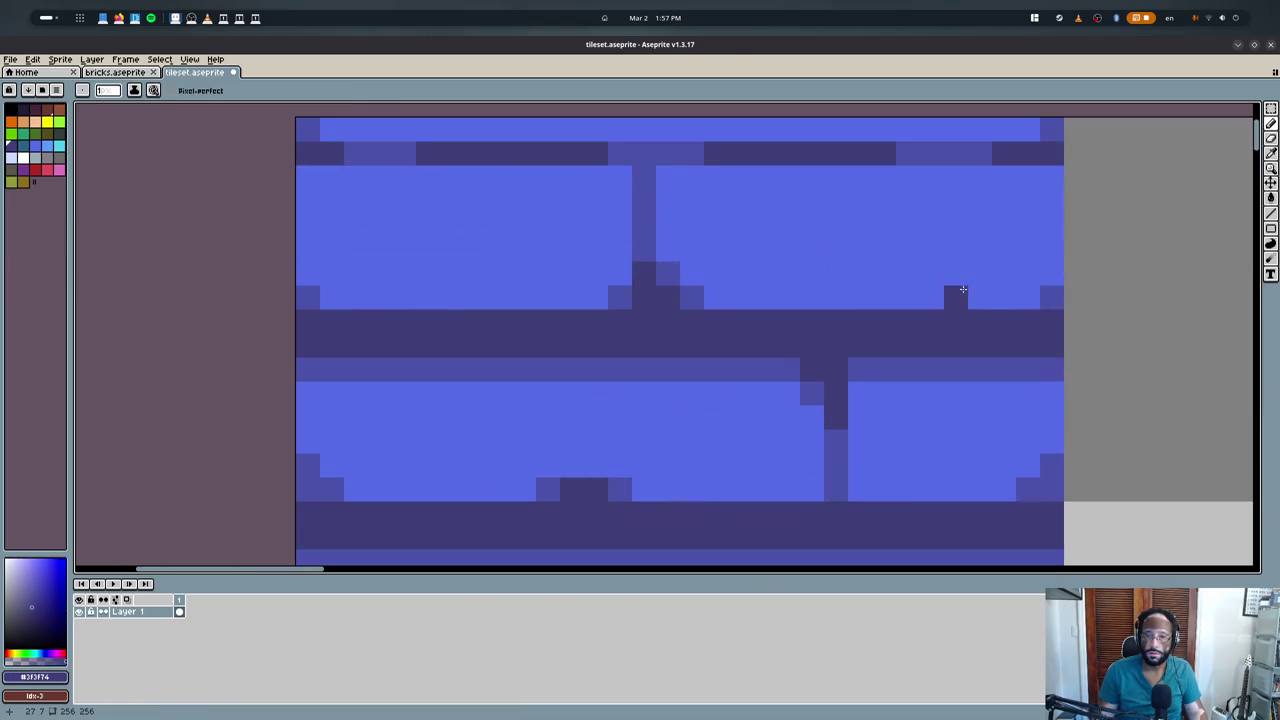
- Paint medium-blue crack pixels into the upper and top bricks
left_click(982, 152, "alt")
left_click_drag(956, 274, 956, 298)
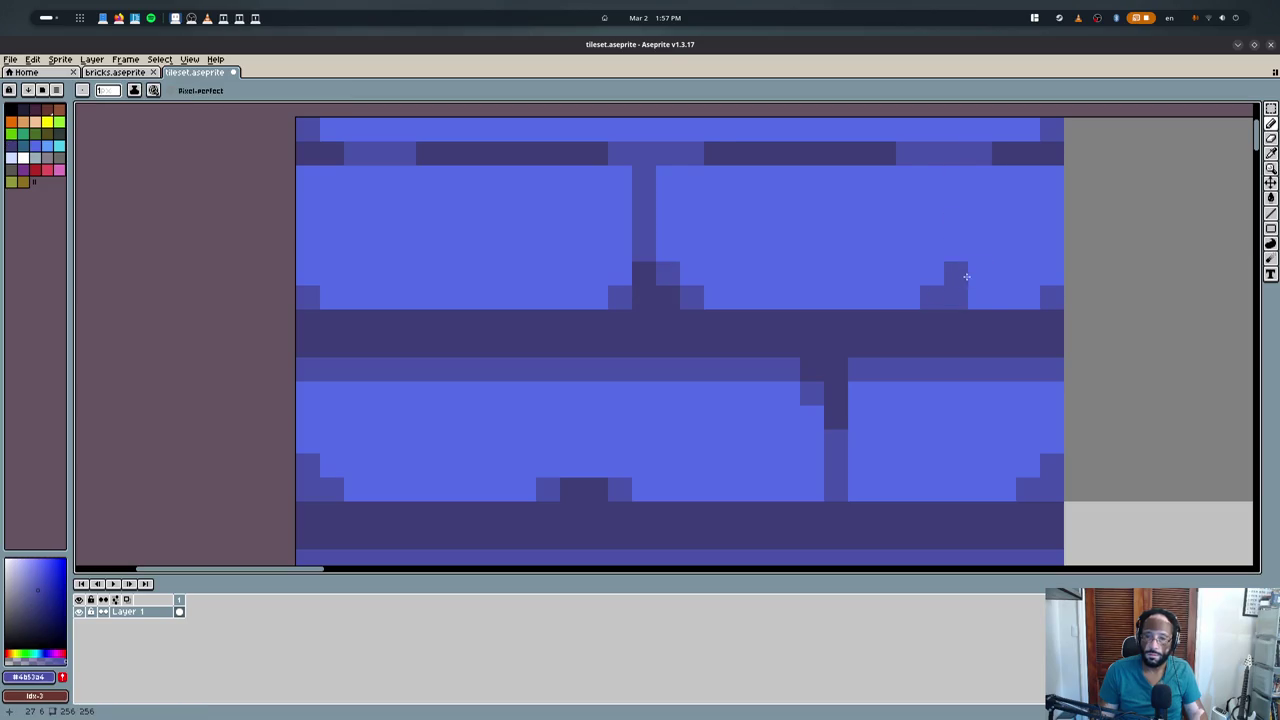
left_click(932, 226)
key("ctrl+z")
scroll(816, 193, "up", 3)
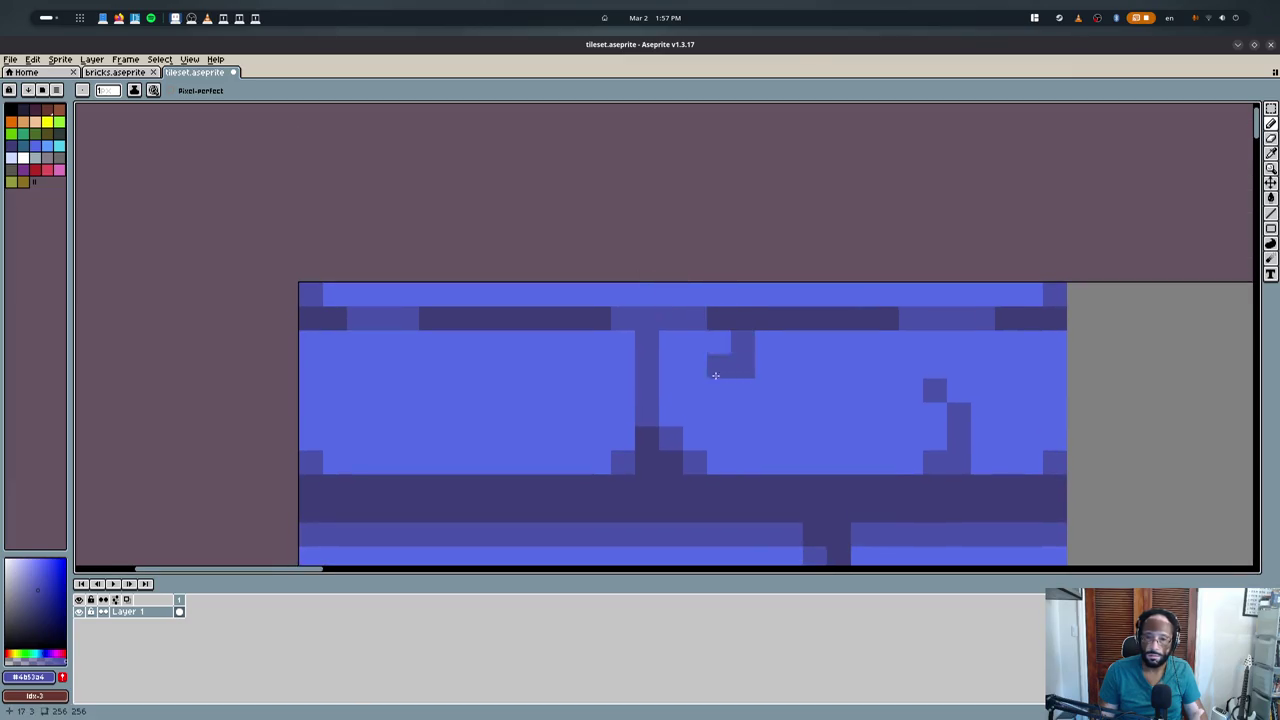
left_click(719, 390)
left_click(670, 366)
- Paint the blue tile's top pixel row light blue
scroll(674, 344, "down", 1)
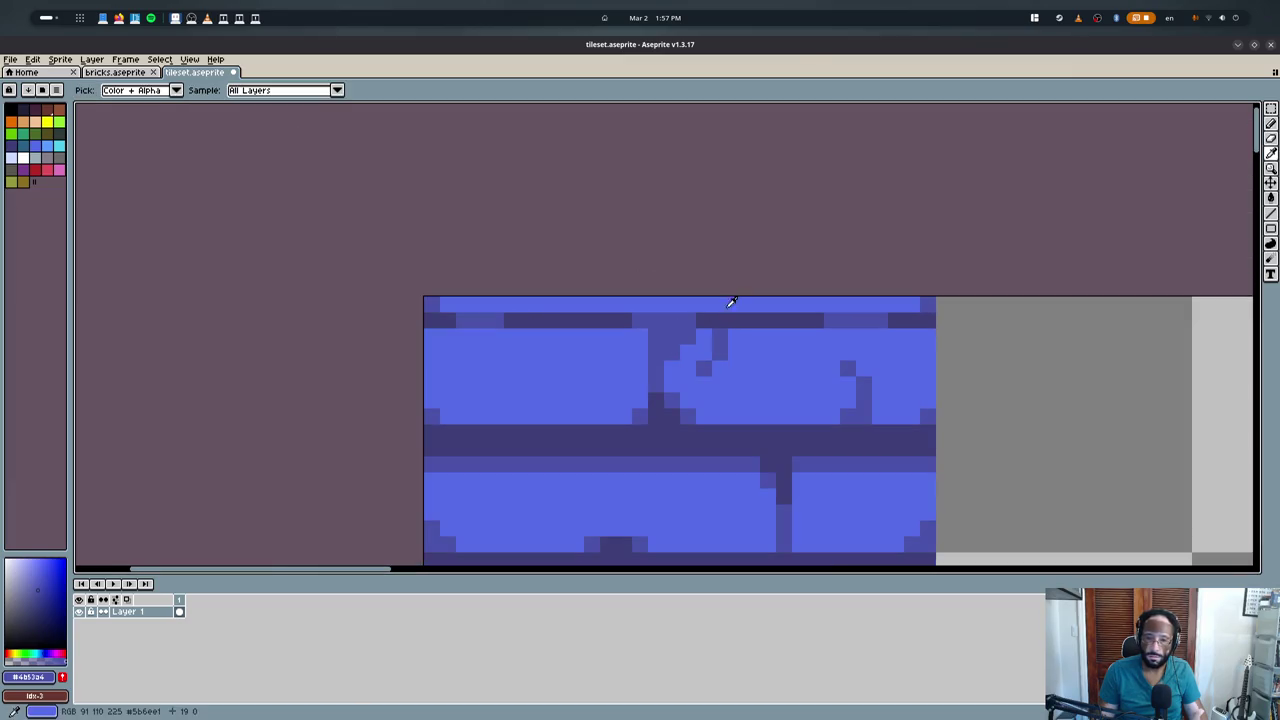
scroll(674, 318, "down", 4)
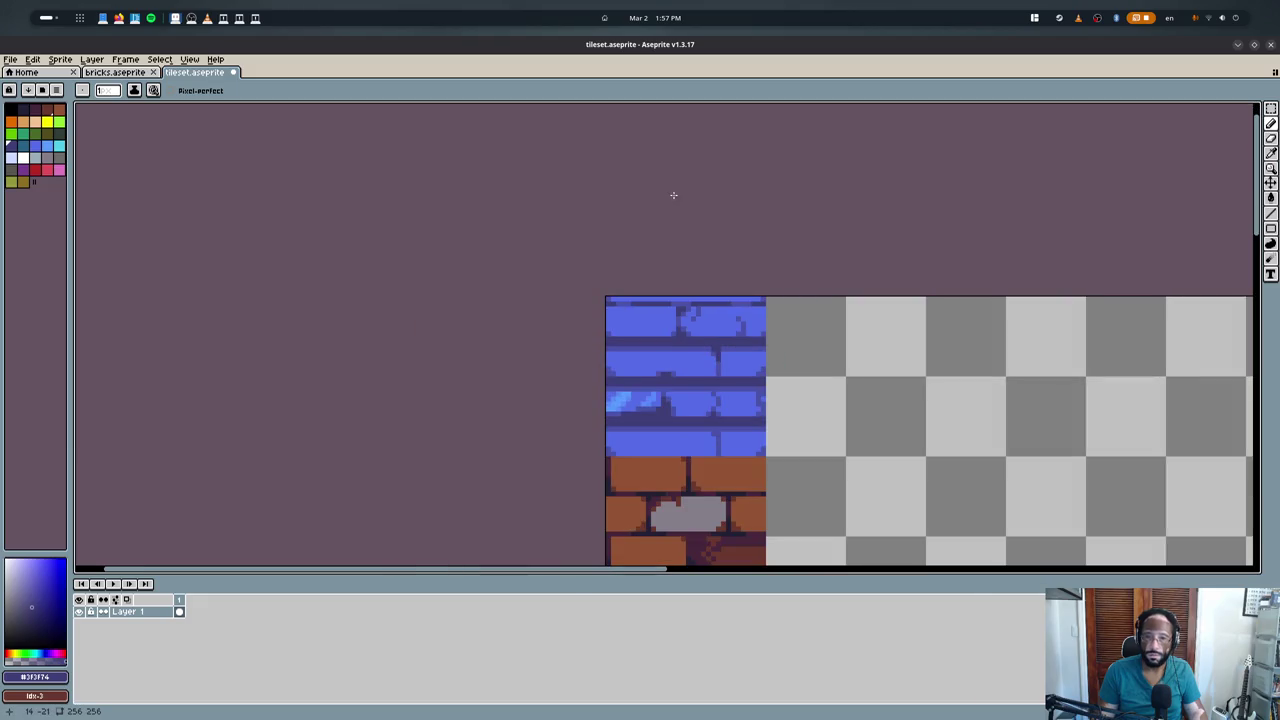
scroll(668, 360, "up", 1)
scroll(664, 390, "down", 1)
scroll(660, 414, "down", 2)
scroll(660, 414, "up", 3)
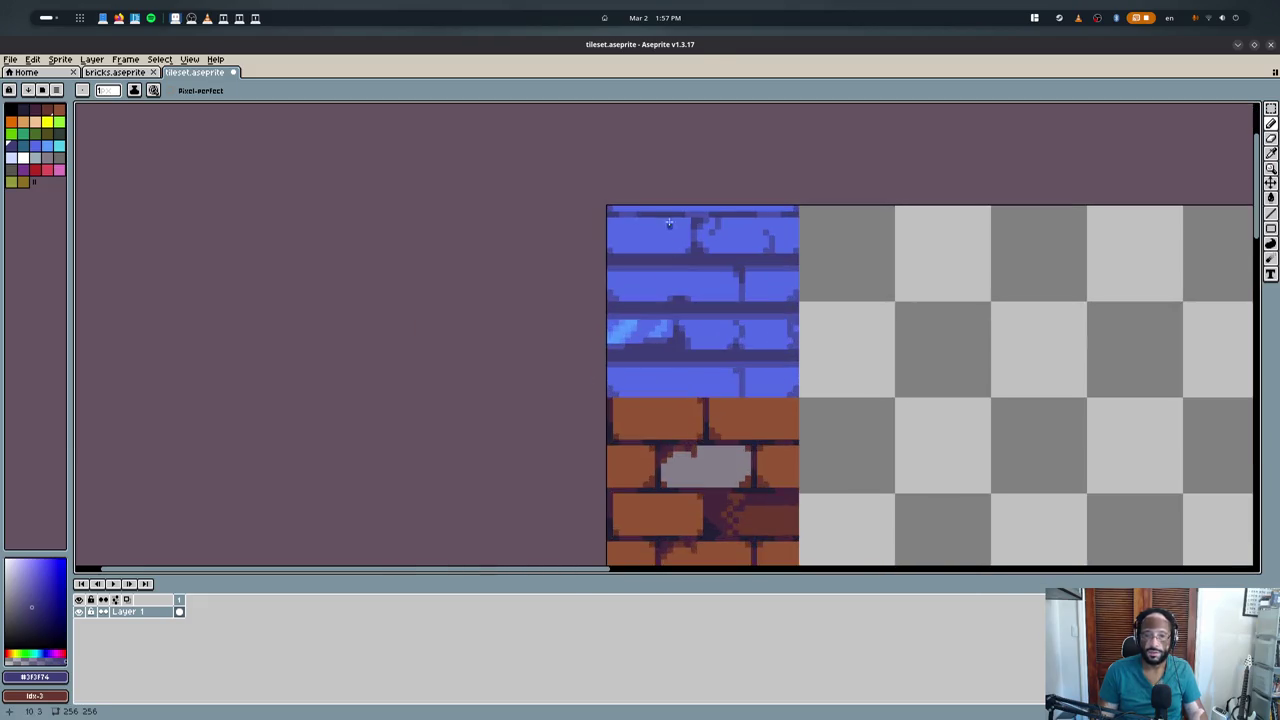
scroll(630, 370, "up", 4)
middle_click_drag(602, 299, 500, 353)
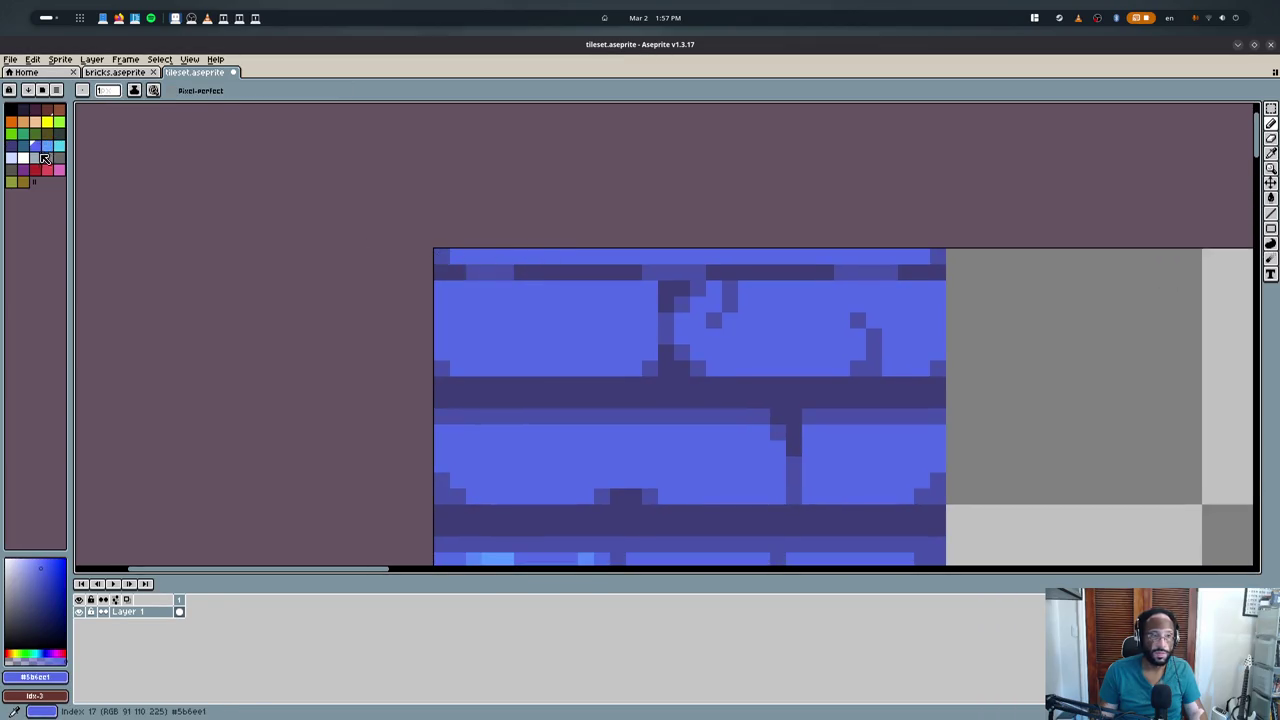
left_click(54, 155)
left_click_drag(614, 257, 930, 257)
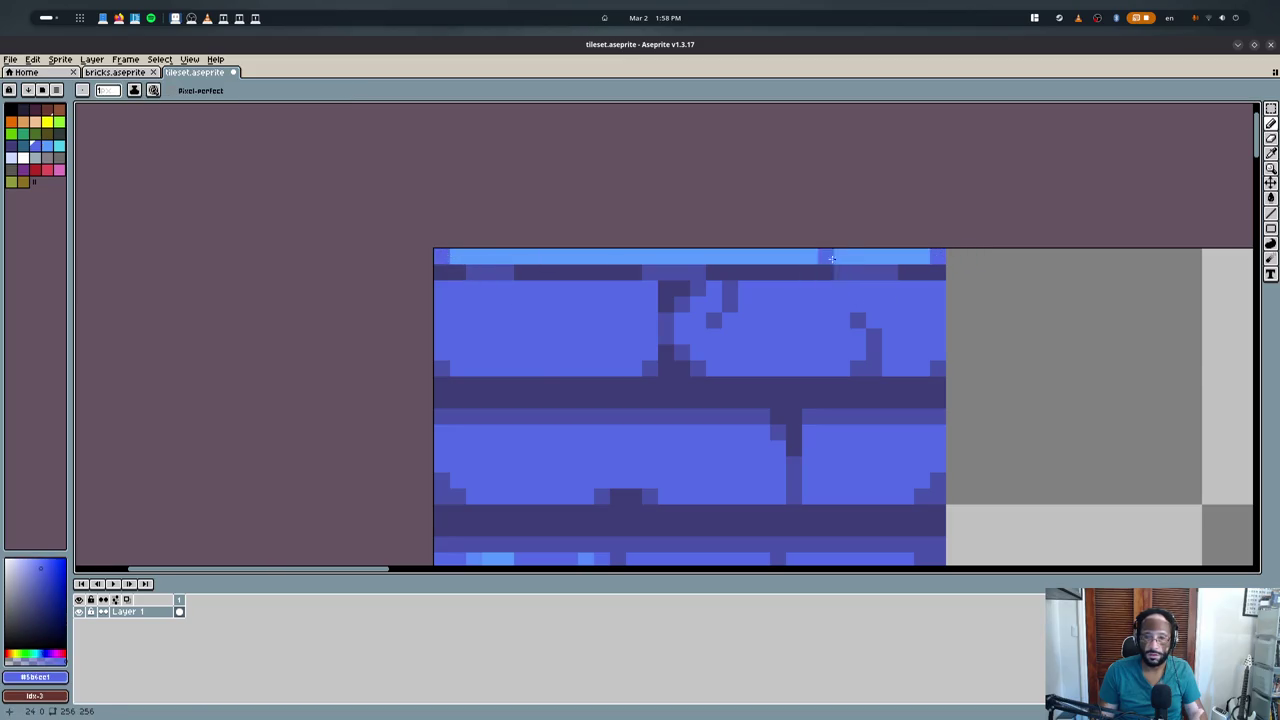
- Save the tileset and return to the Blender window
scroll(811, 232, "down", 7)
key("ctrl+s")
key("i")
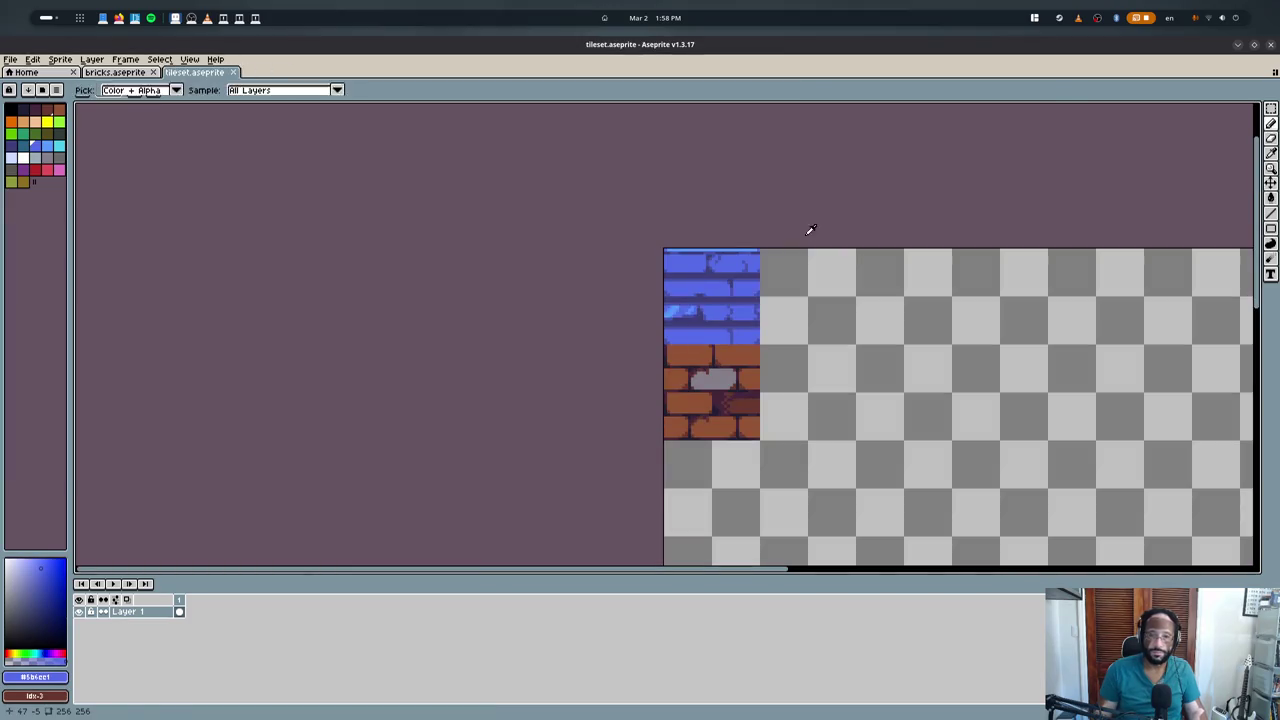
key("alt+Tab")
- Duplicate the BricksNoCollision material and rename the copy TilesetNoCollision
left_click(1150, 339)
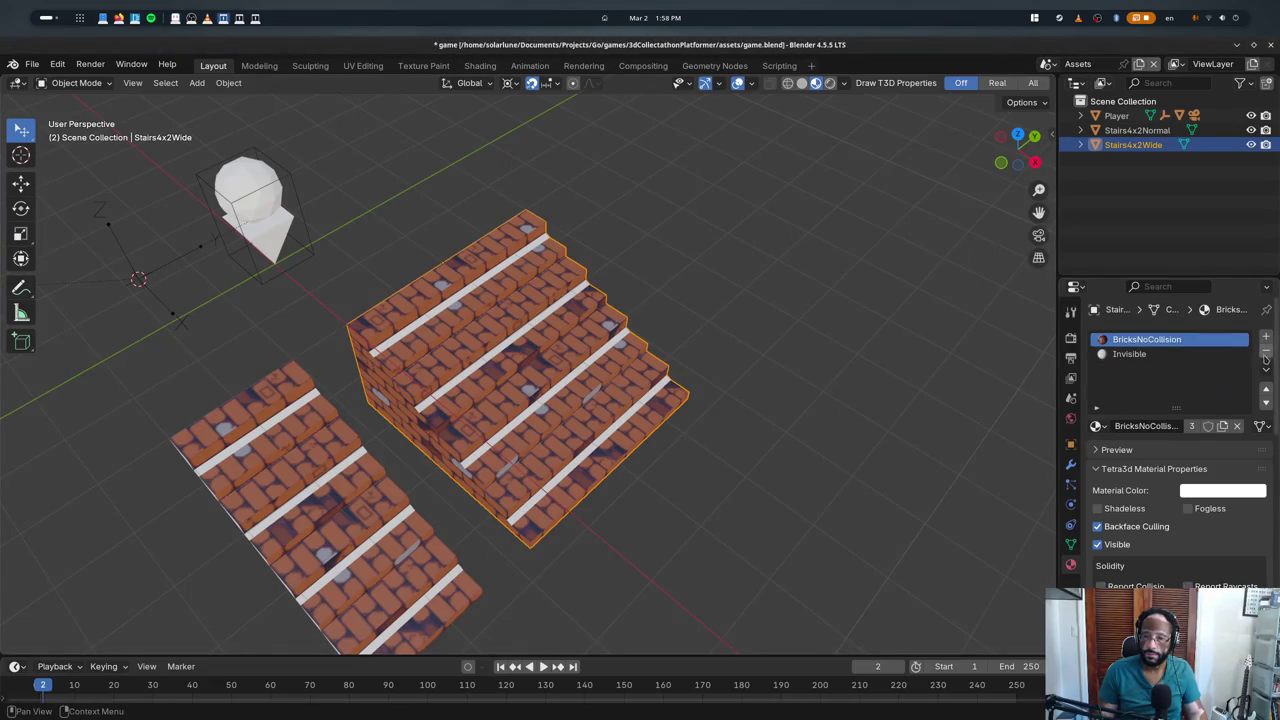
left_click(1094, 426)
type("t")
left_click(1222, 426)
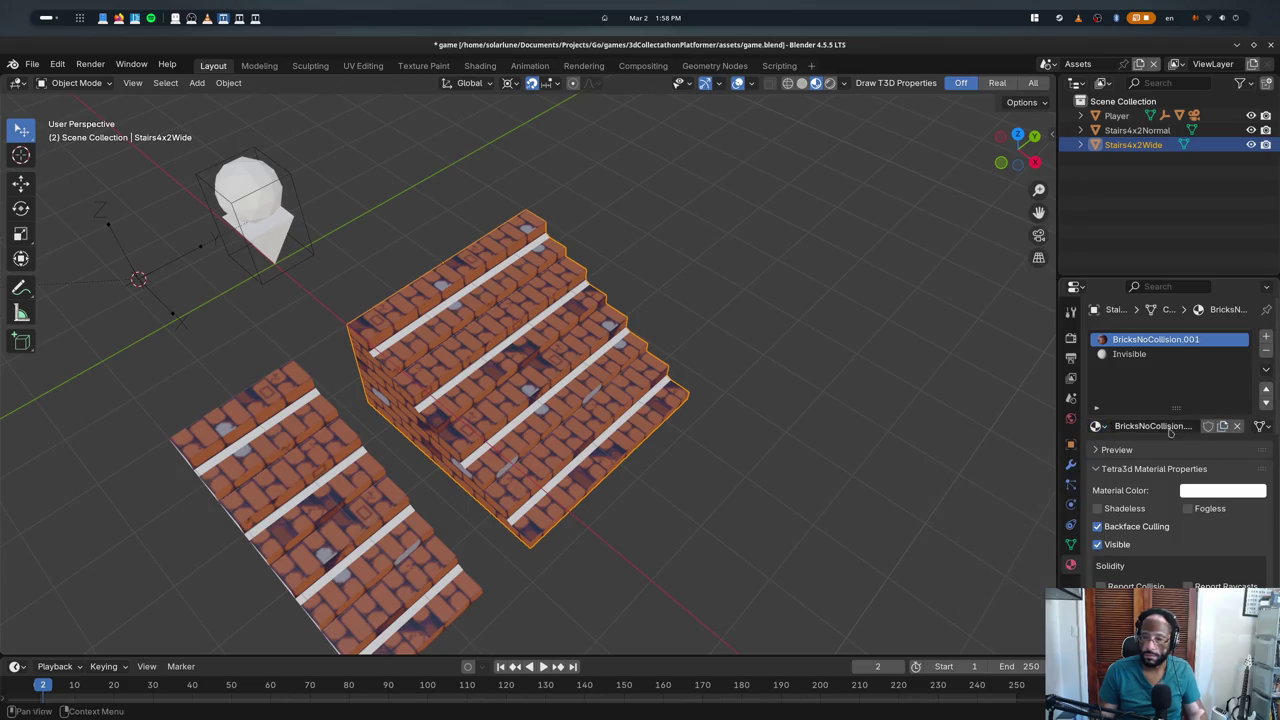
left_click(1157, 426)
type("Tileset")
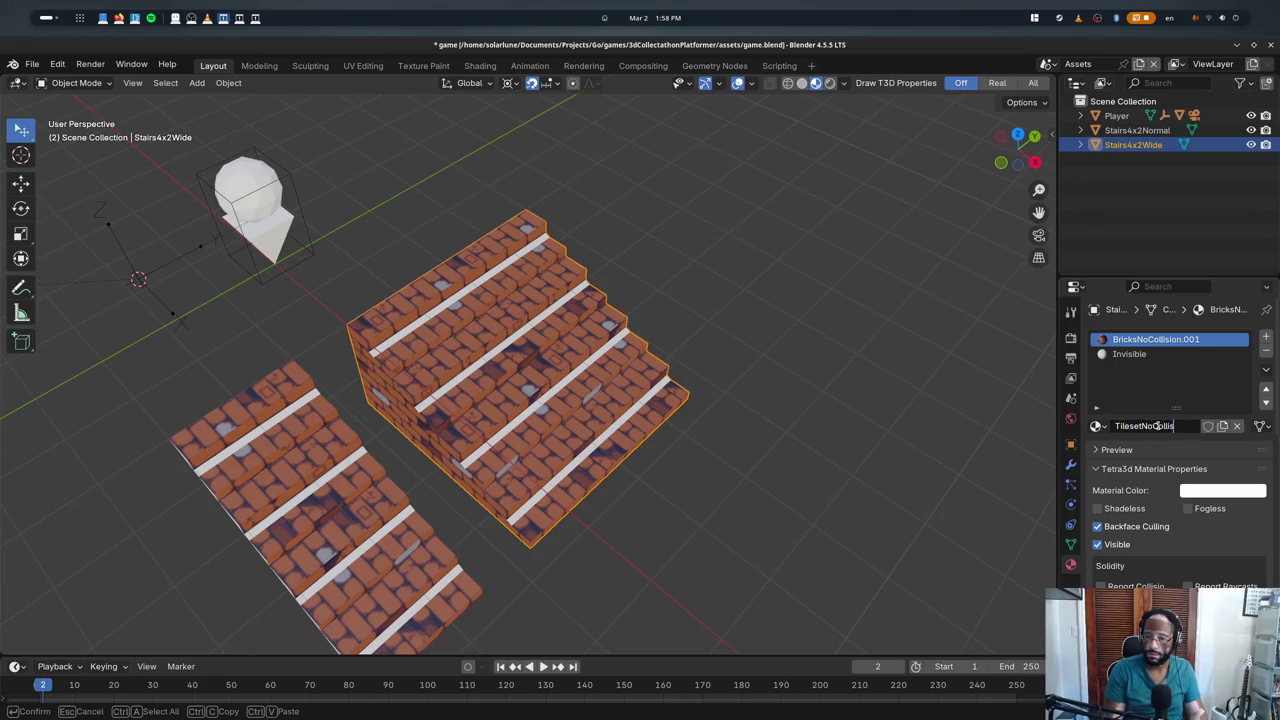
key("Return")
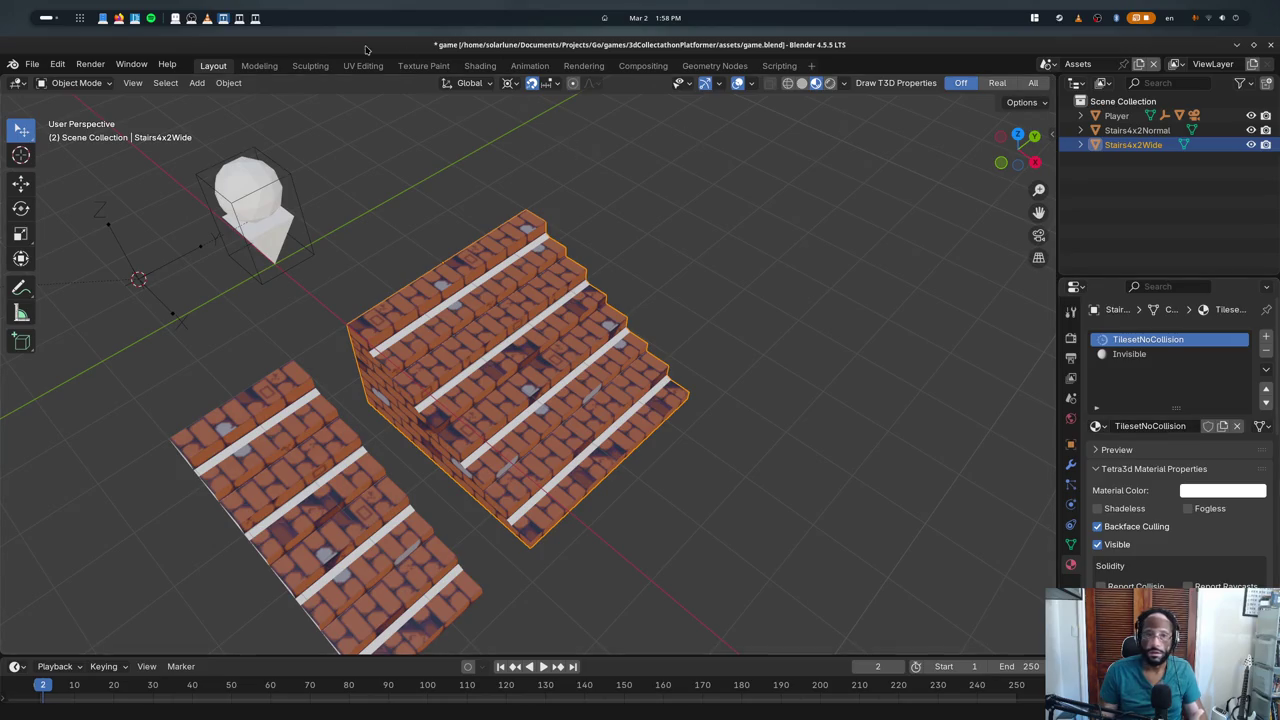
- Save game.blend and edit the stairs in the Texture Paint workspace
key("ctrl+s")
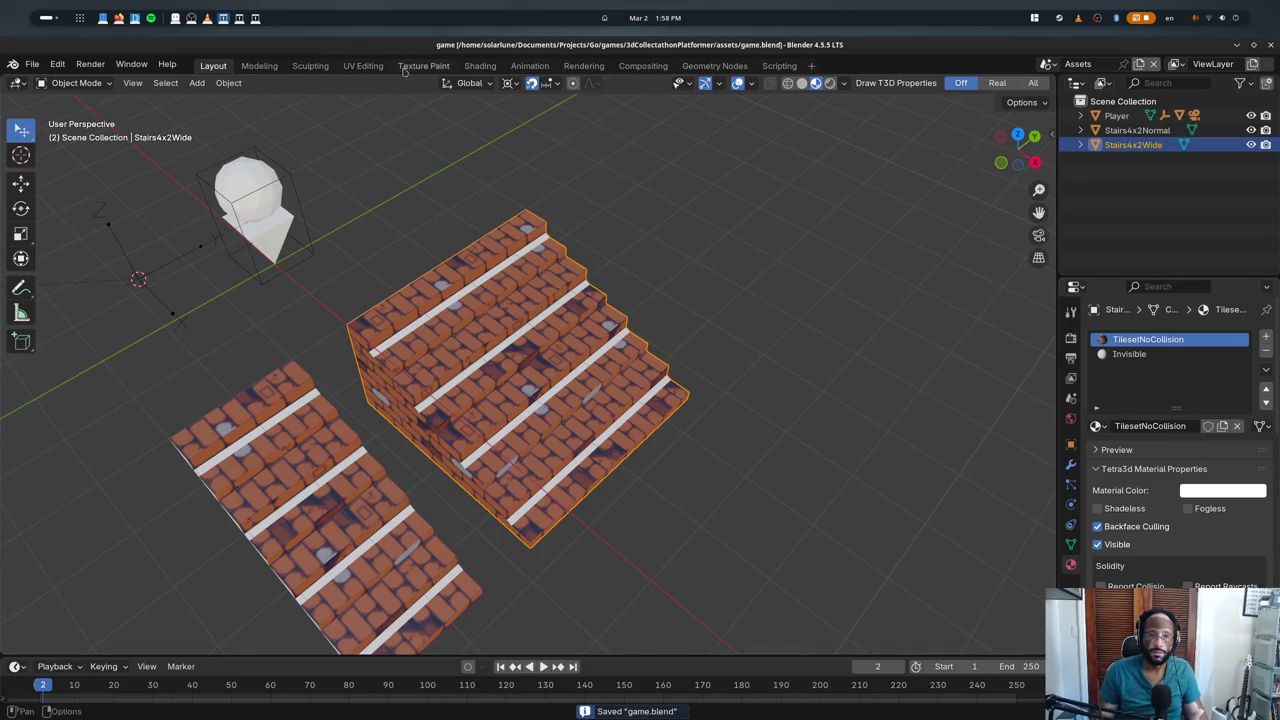
left_click(422, 66)
key("Tab")
key("Tab")
key("Tab")
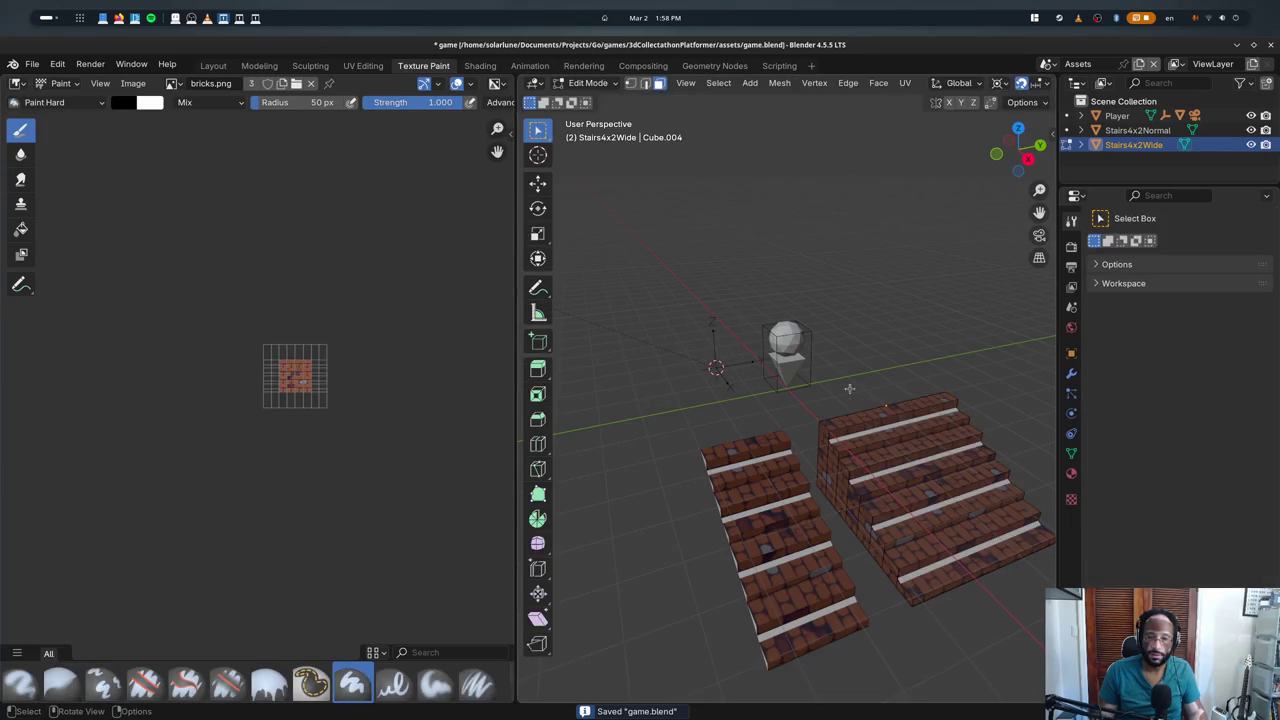
- Select the wide stairs, view them from front and above, and snap the cursor to them
left_click(588, 83)
left_click(595, 107)
middle_click_drag(760, 300, 877, 413)
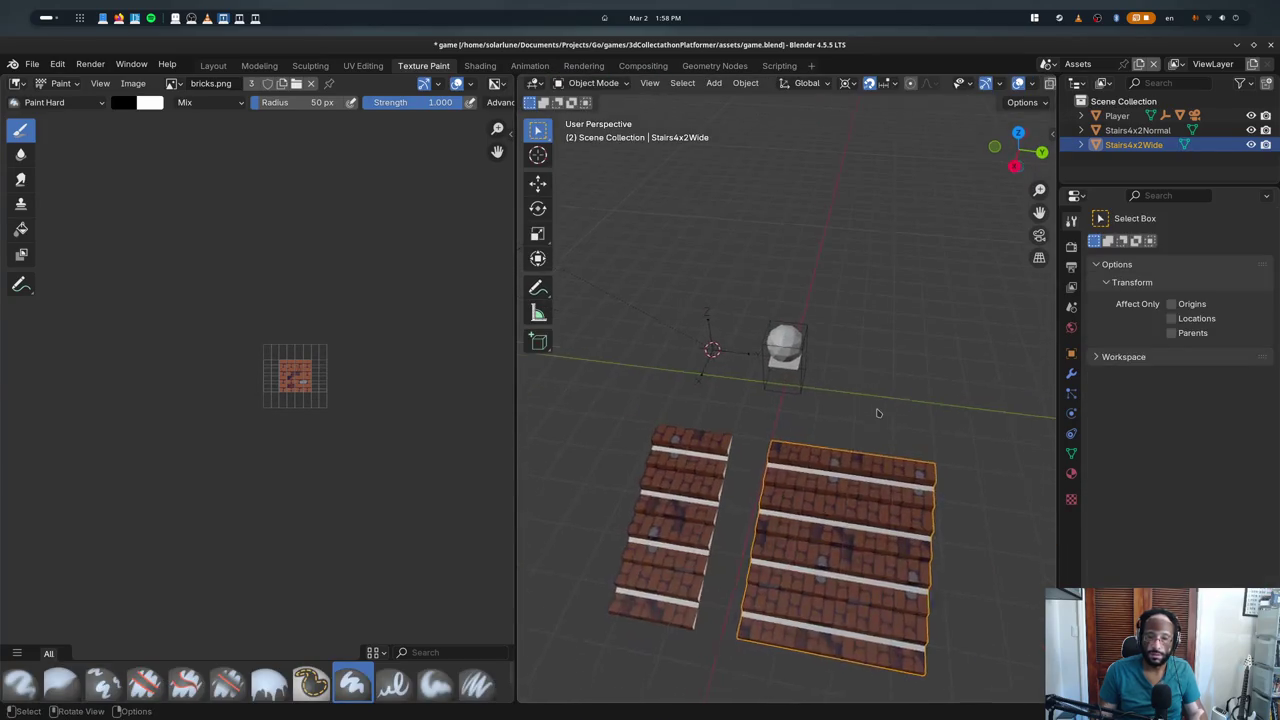
scroll(877, 413, "up", 4)
key("KP_7")
key("KP_1")
key("KP_8")
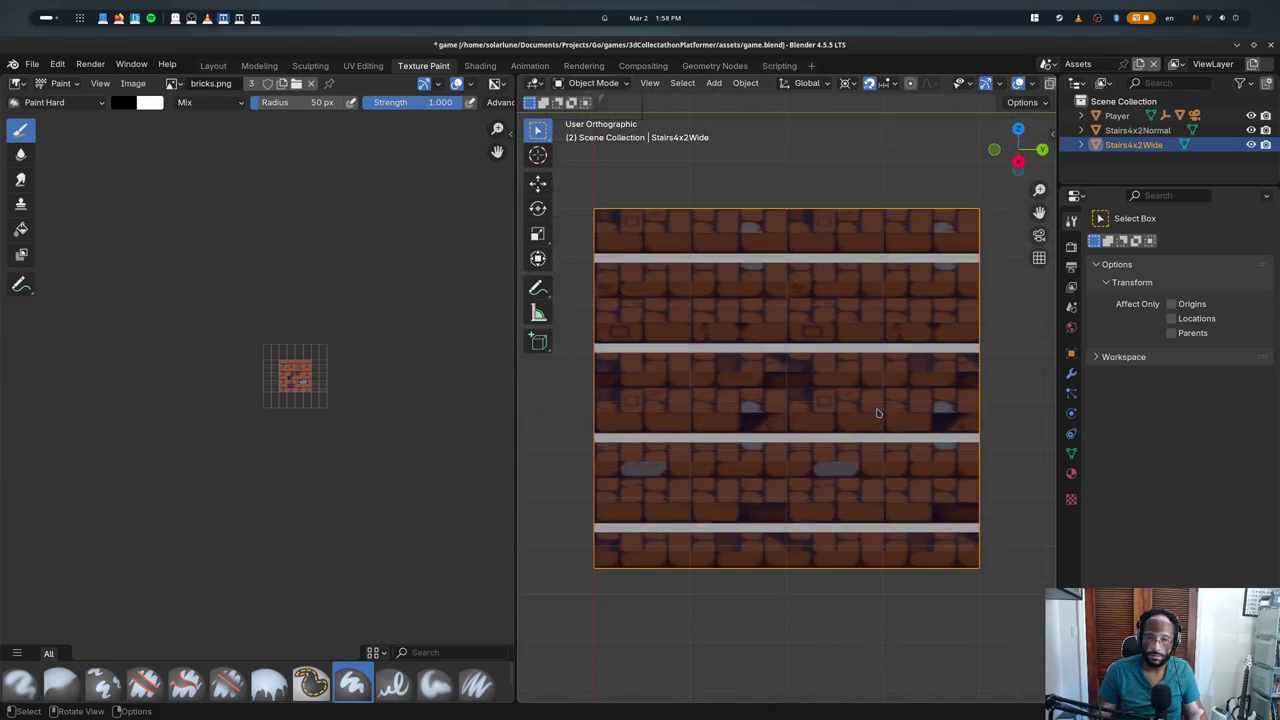
key("KP_5")
scroll(877, 413, "down", 3)
key("shift+s")
key("2")
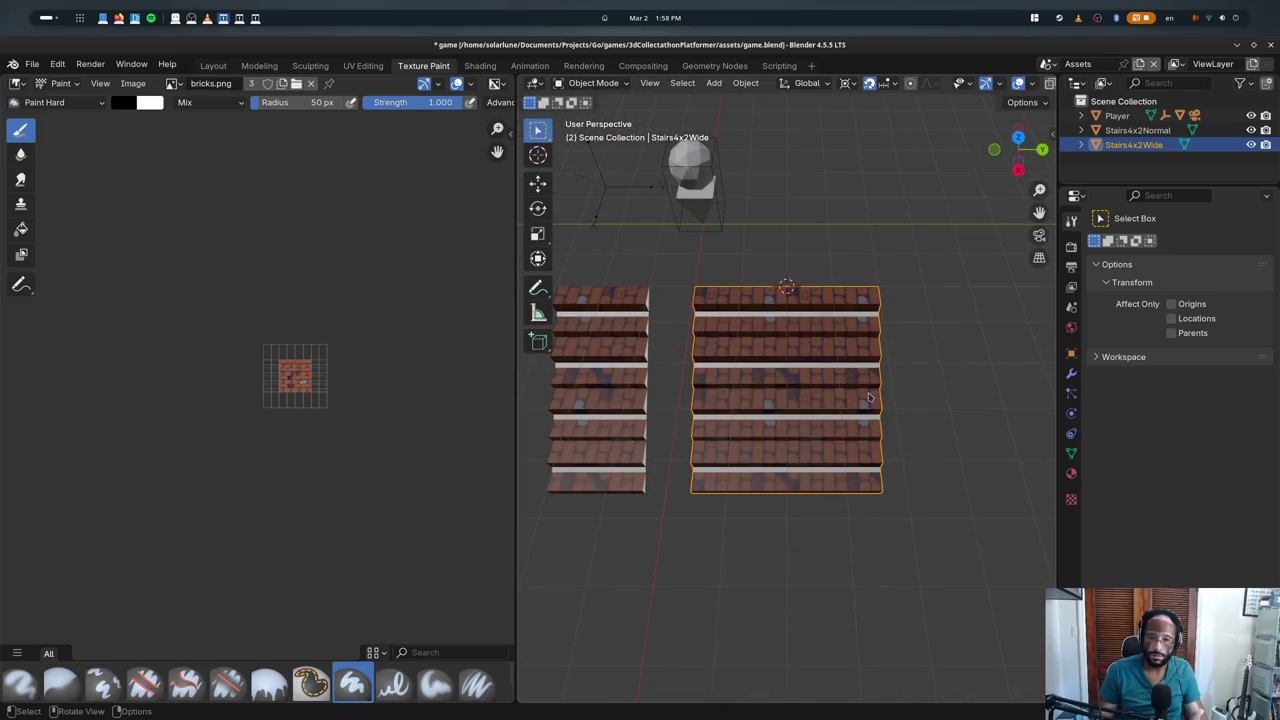
key("Tab")
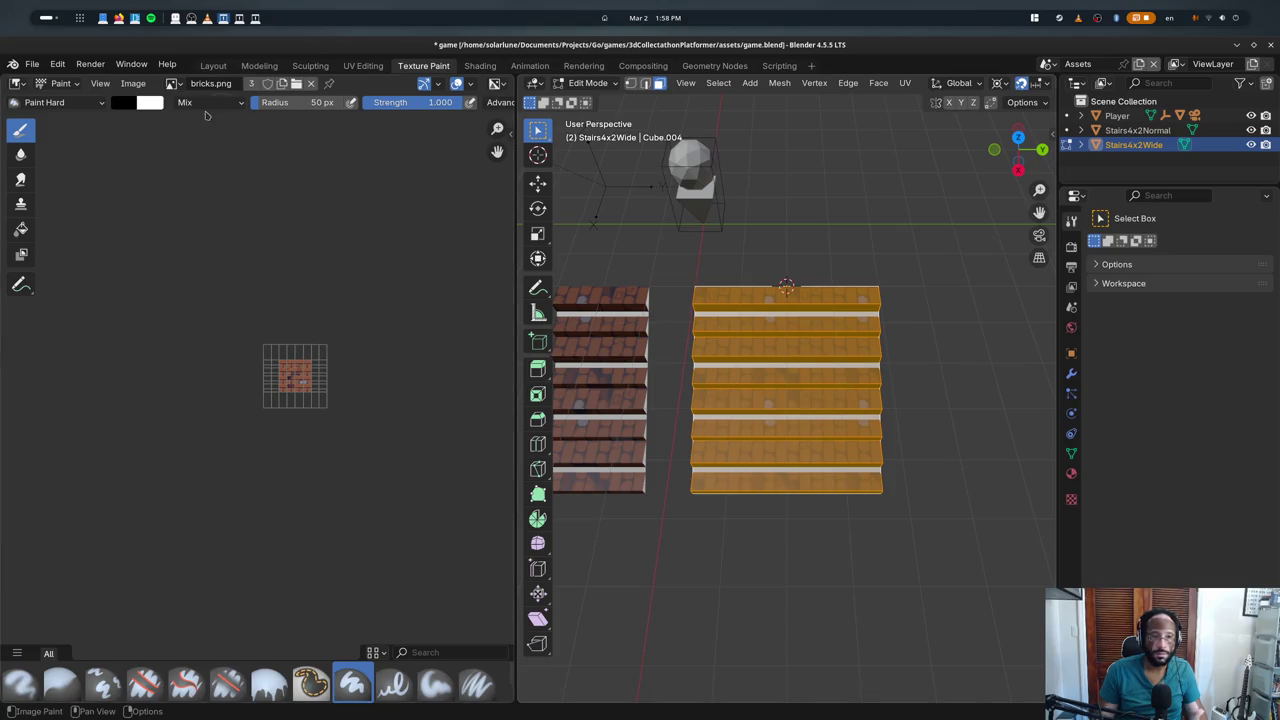
- Load tileset.png into the TilesetNoCollision image texture node in the UV Editing workspace
left_click(174, 83)
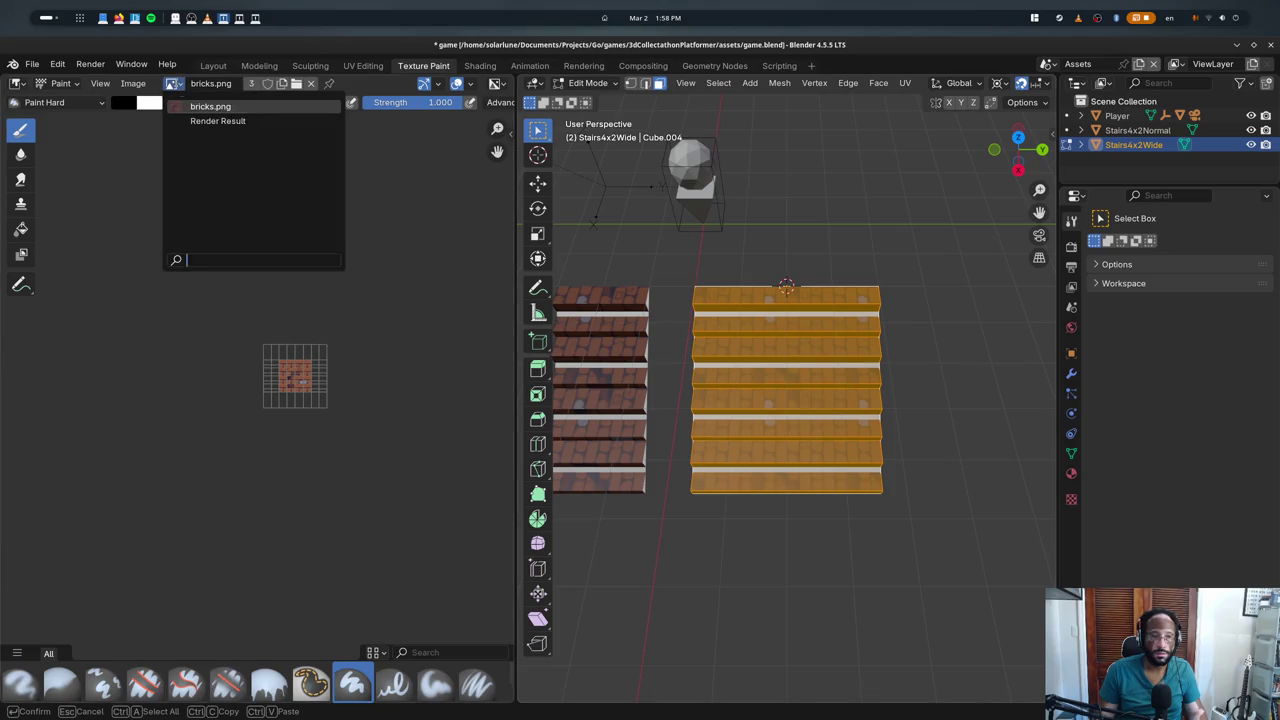
left_click(1071, 473)
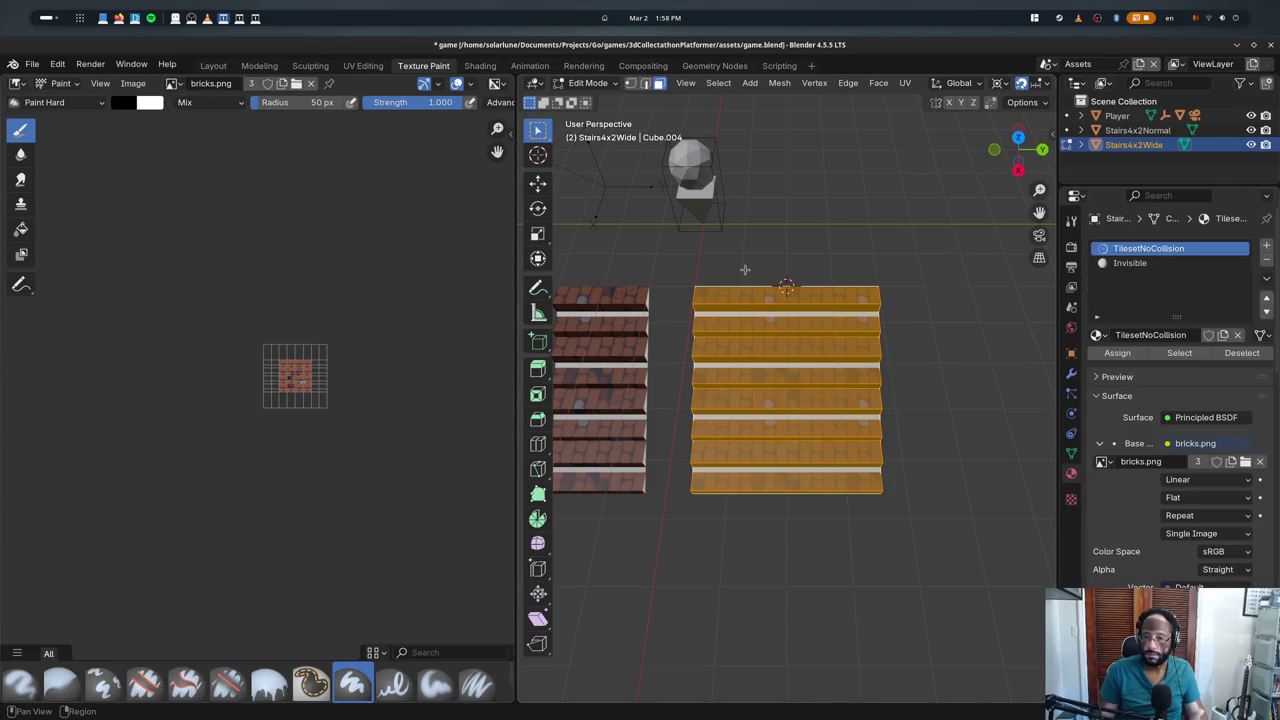
left_click(355, 66)
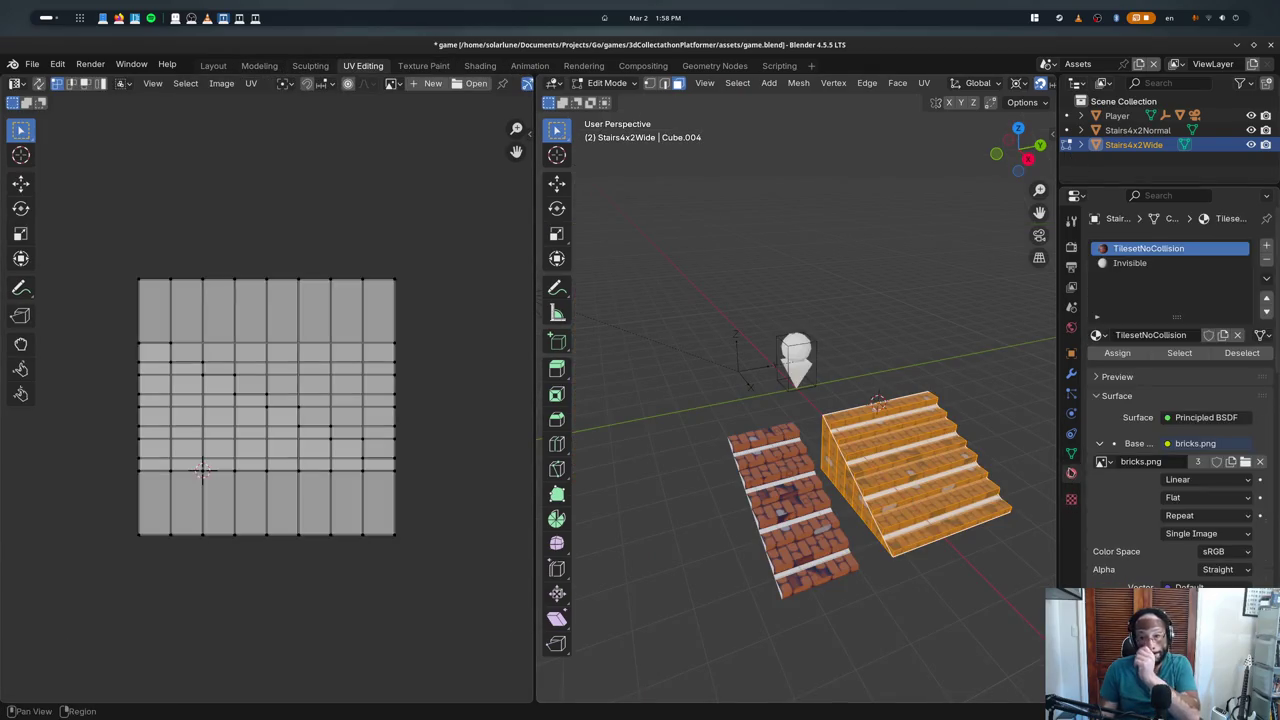
left_click(1244, 462)
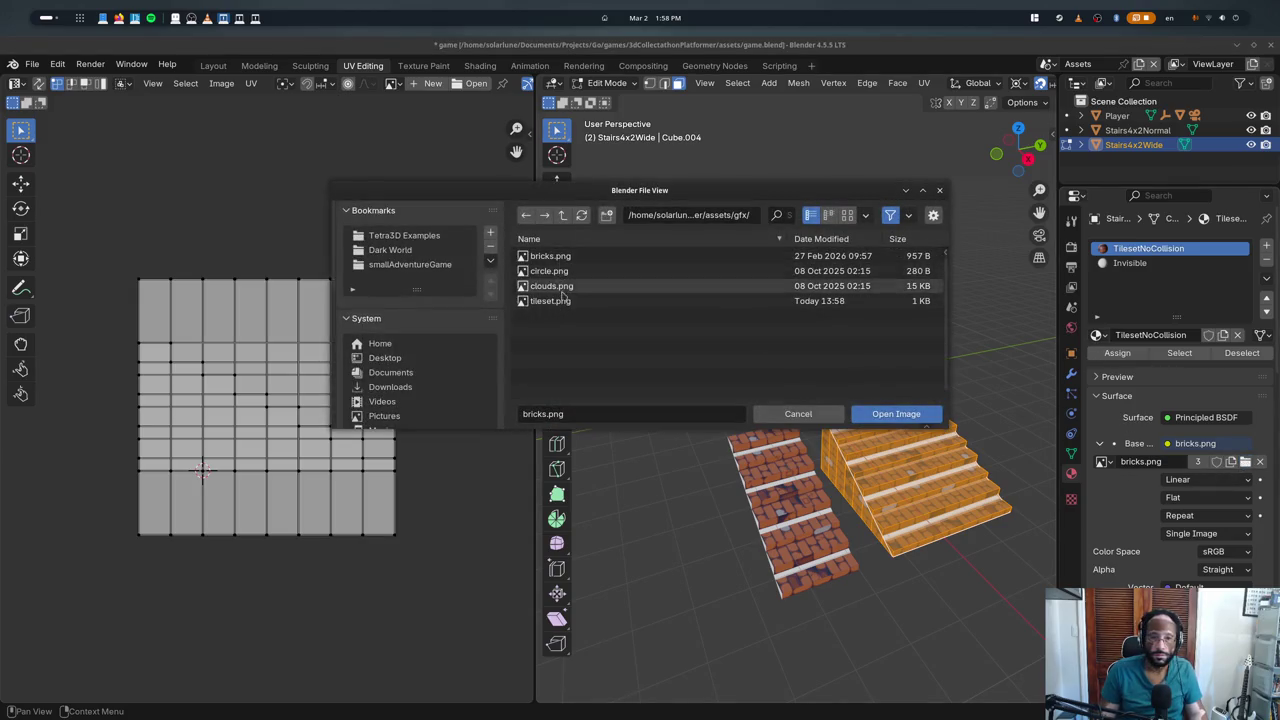
double_click(560, 292)
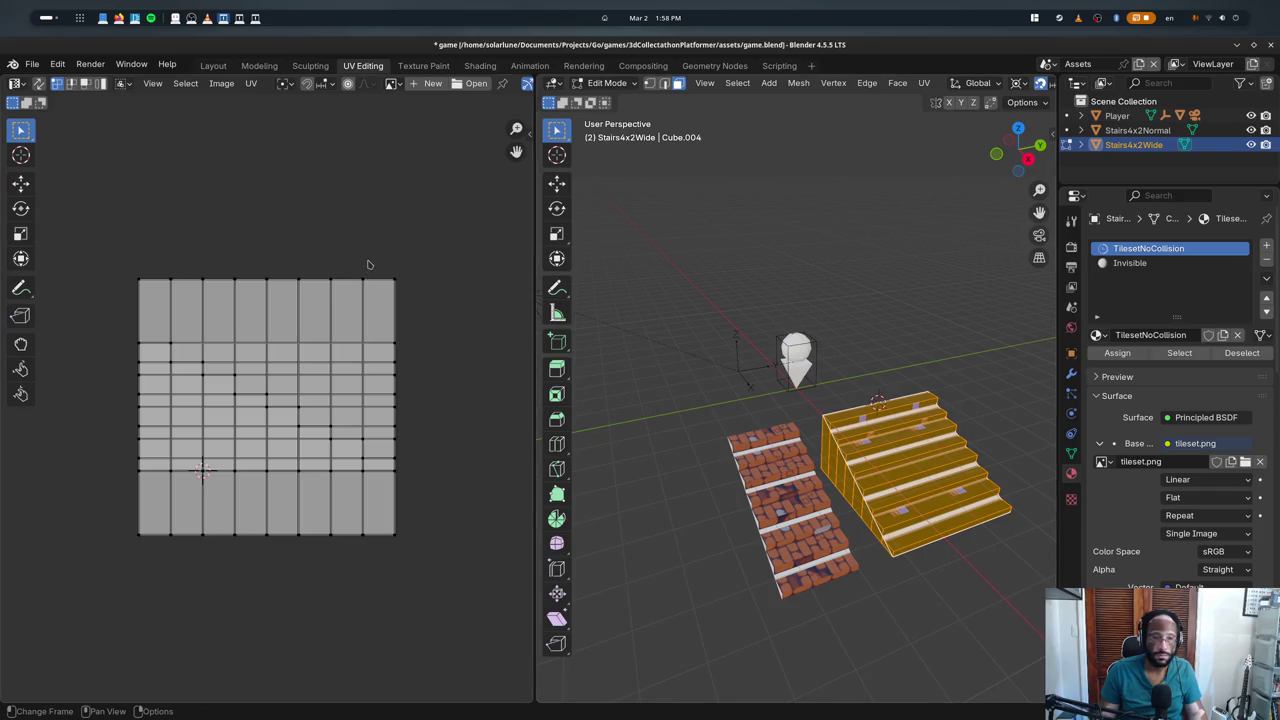
- Display tileset.png in the UV editor's image viewer
key("Tab")
left_click(205, 83)
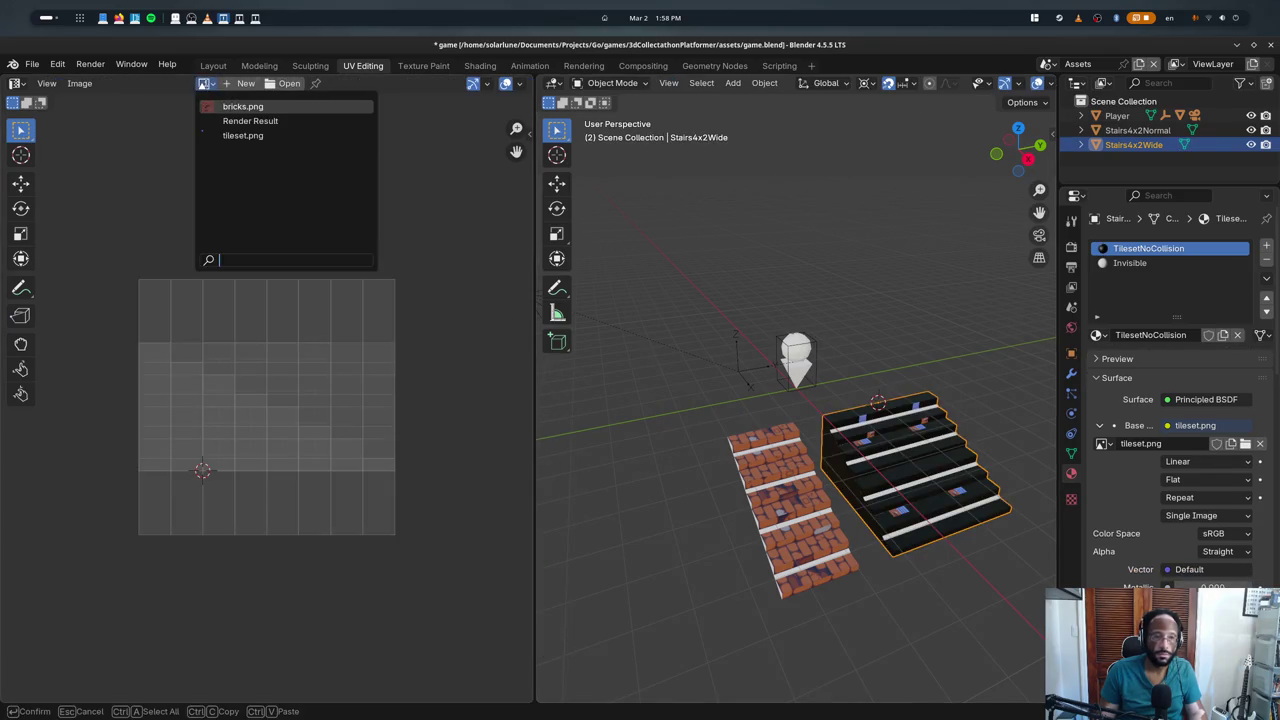
left_click(240, 134)
key("Tab")
key("Tab")
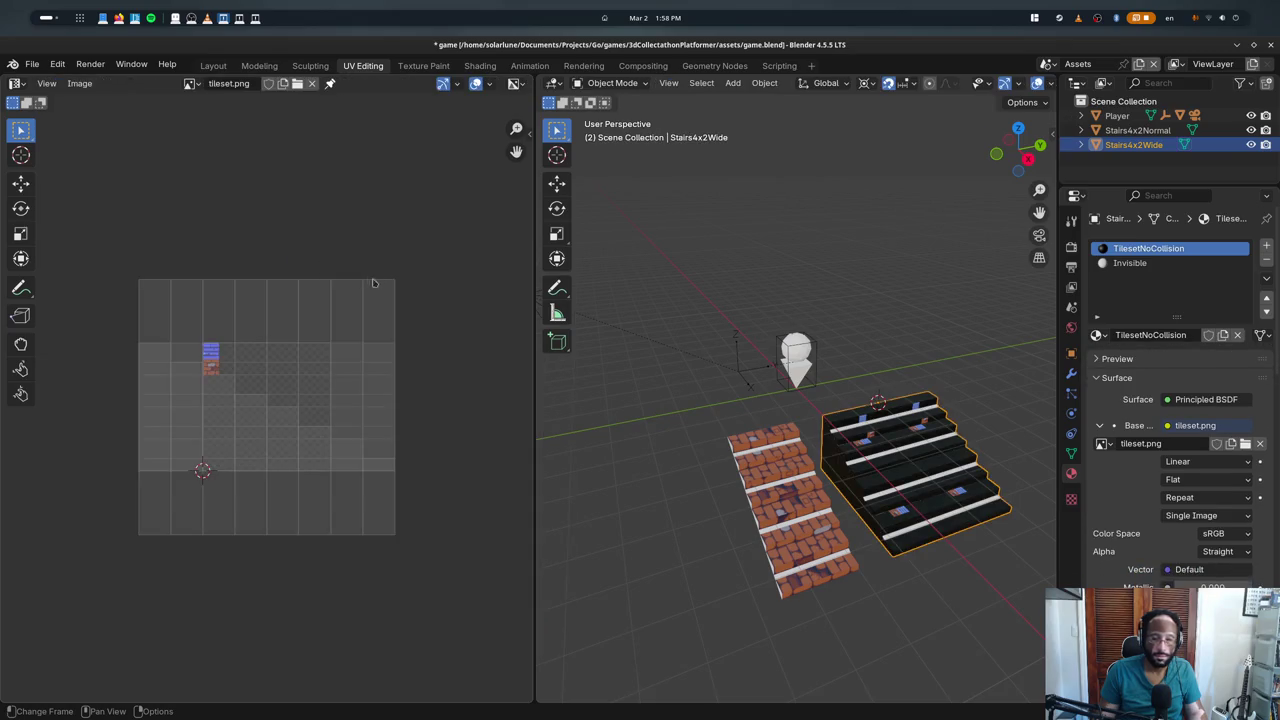
key("Tab")
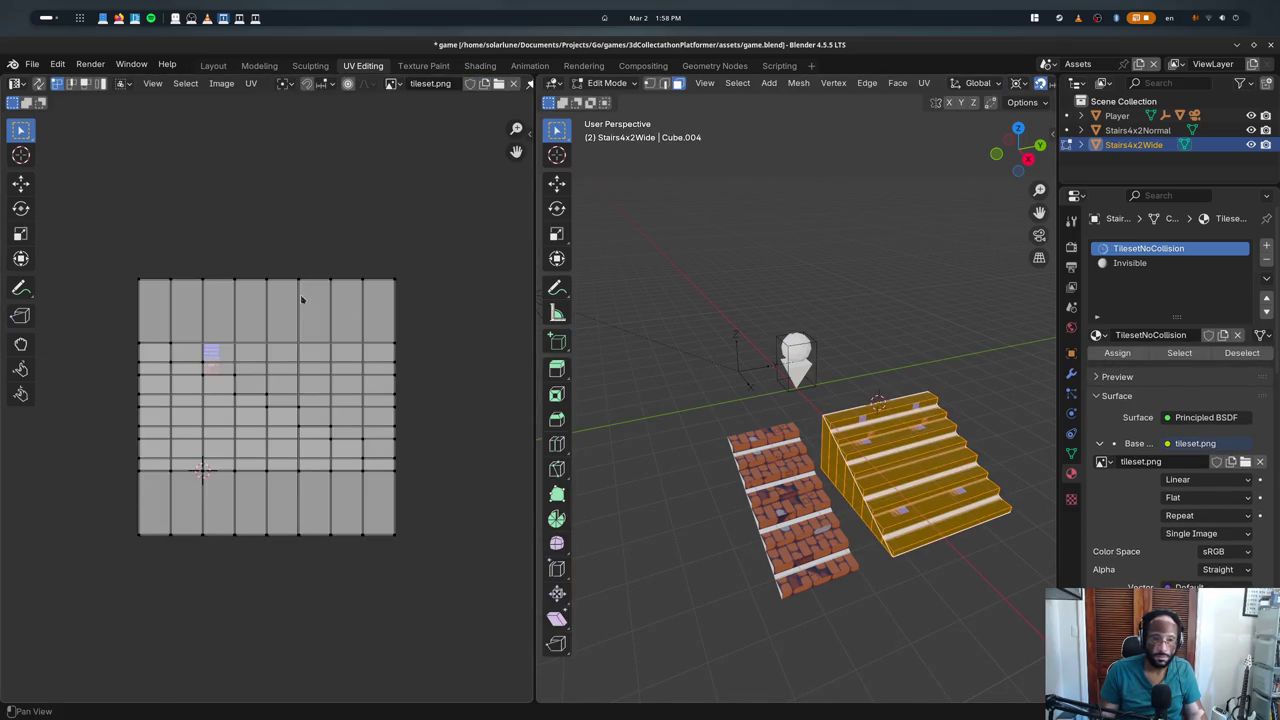
- Scale the stairs' UVs to 0.2 and move them onto the blue brick tile
type("as.2")
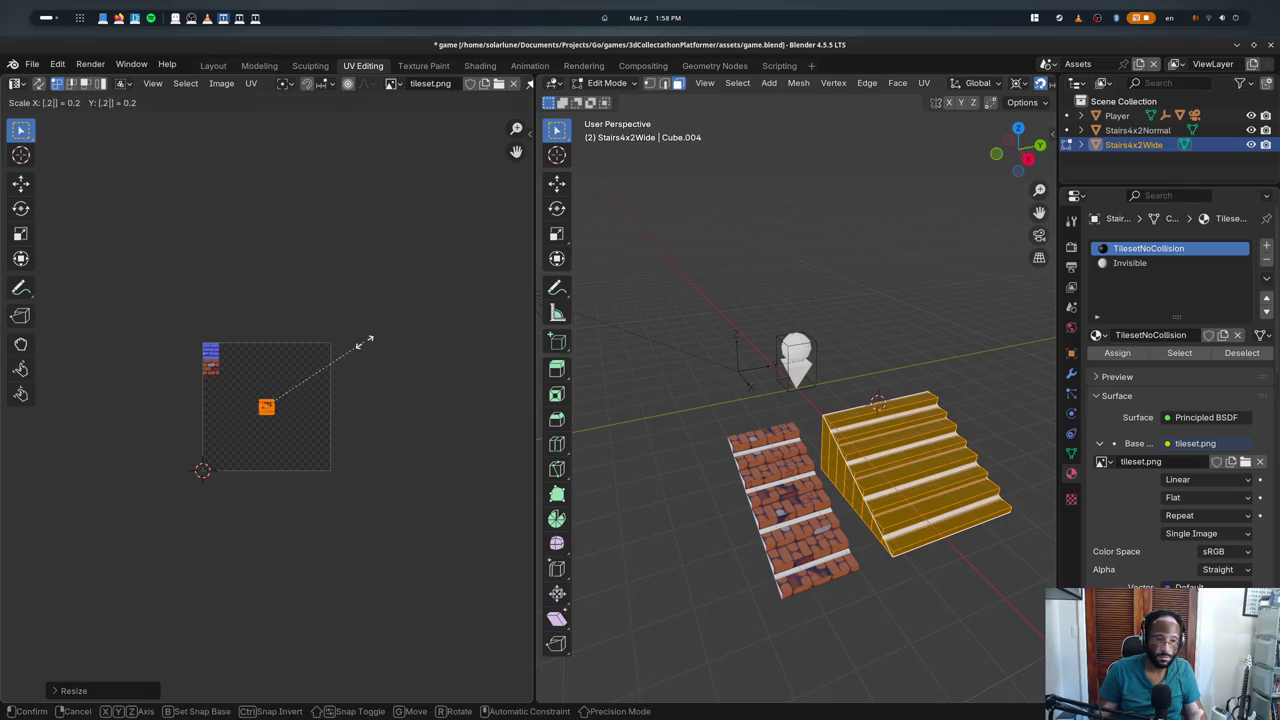
key("Return")
key("g")
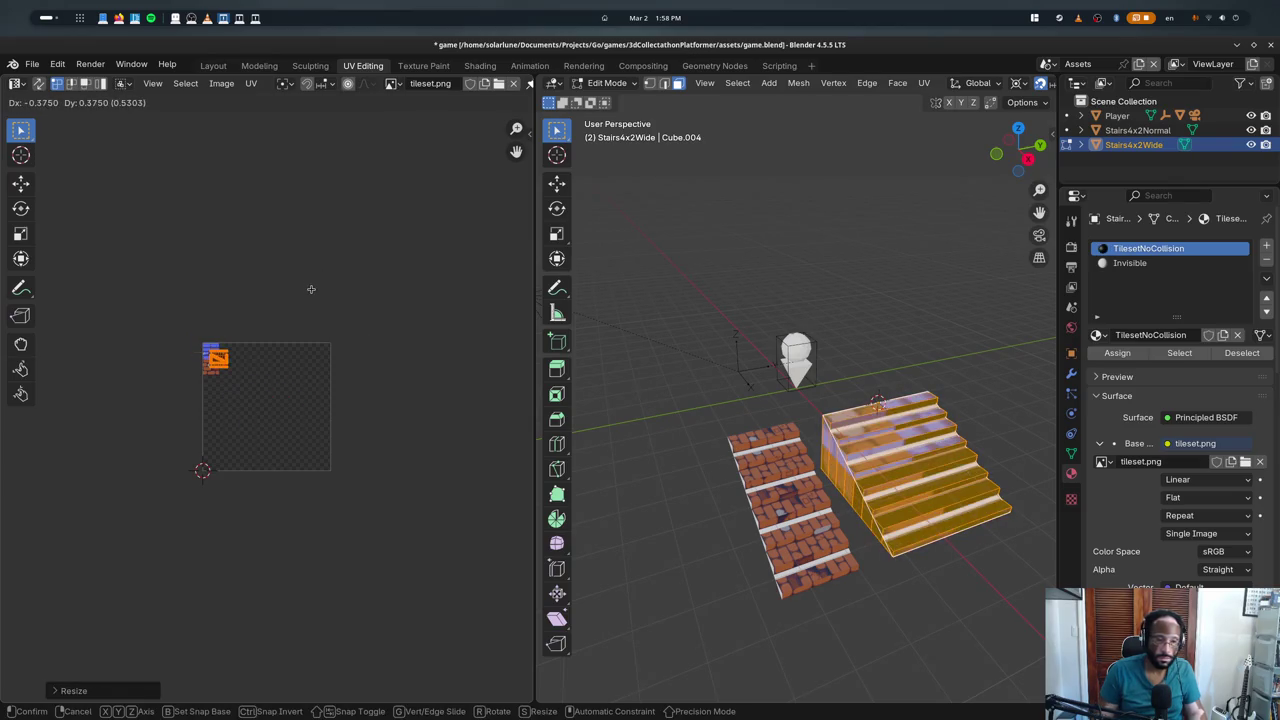
left_click(309, 298)
scroll(309, 298, "up", 3)
key("g")
left_click(309, 286)
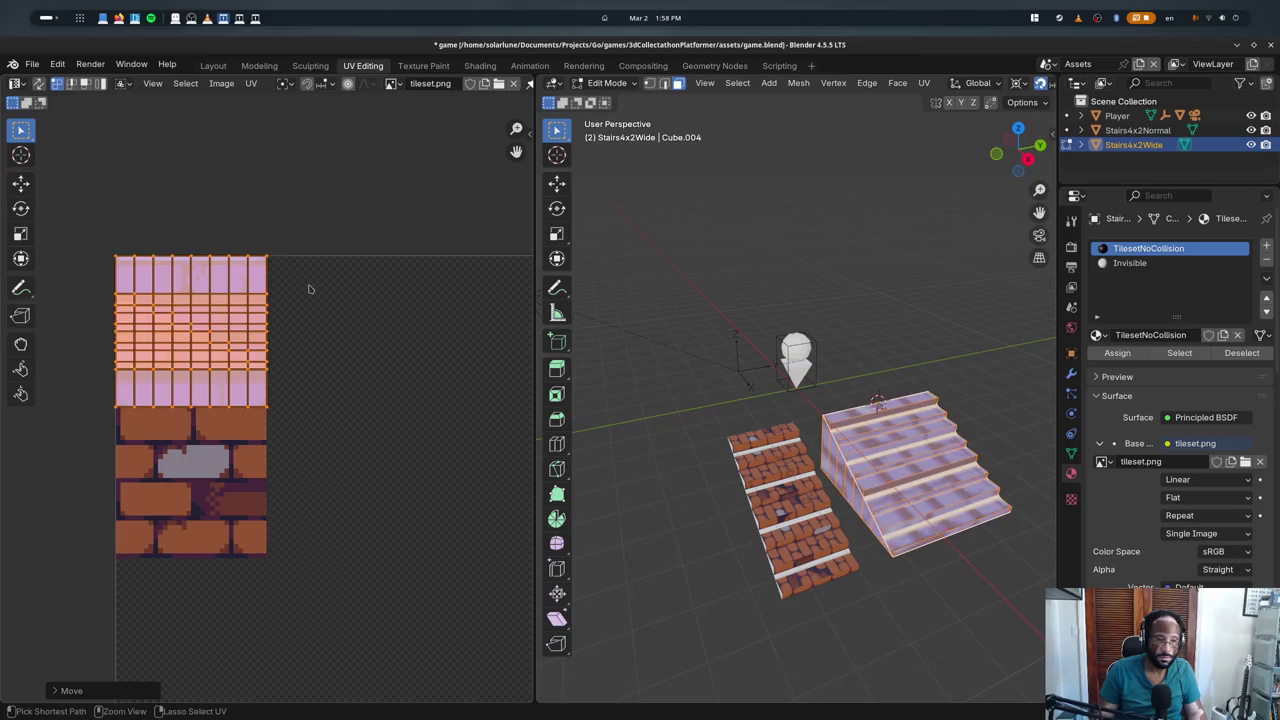
key("Tab")
middle_click_drag(945, 430, 879, 430)
key("Tab")
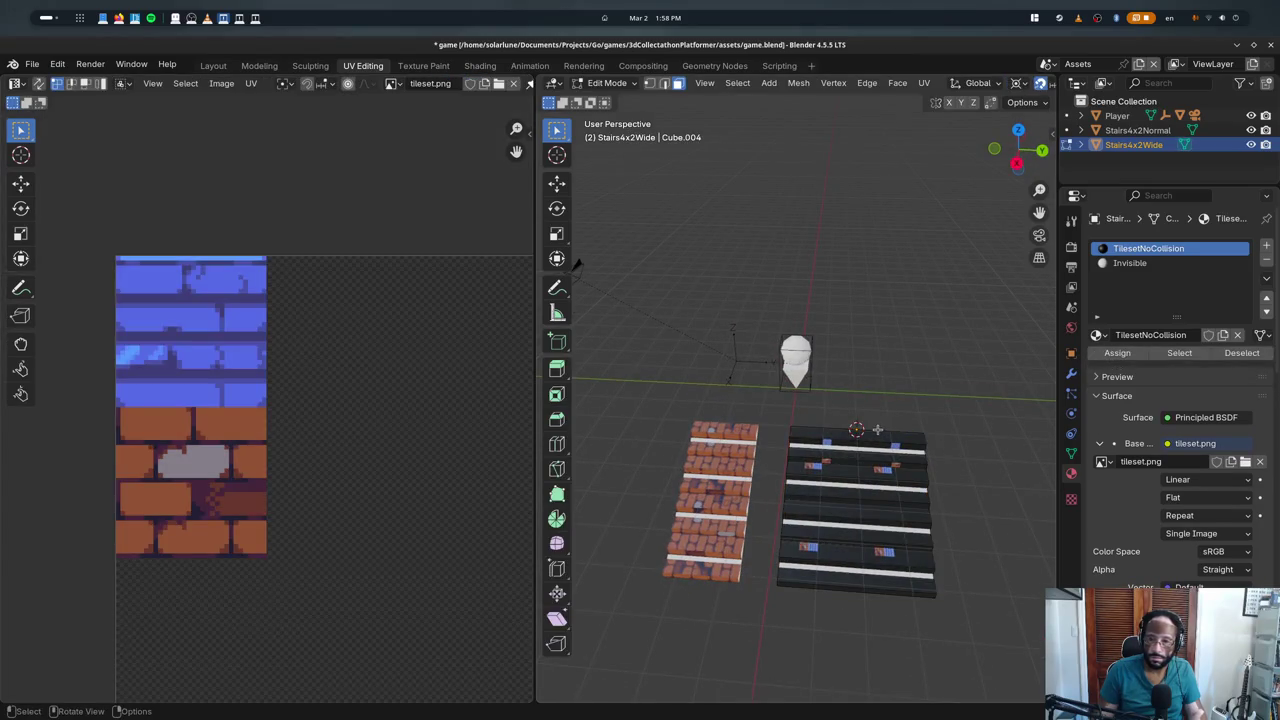
key("a")
- Collapse Surface and Settings, and move Tetra3d Material Properties to the top
left_click(1113, 399)
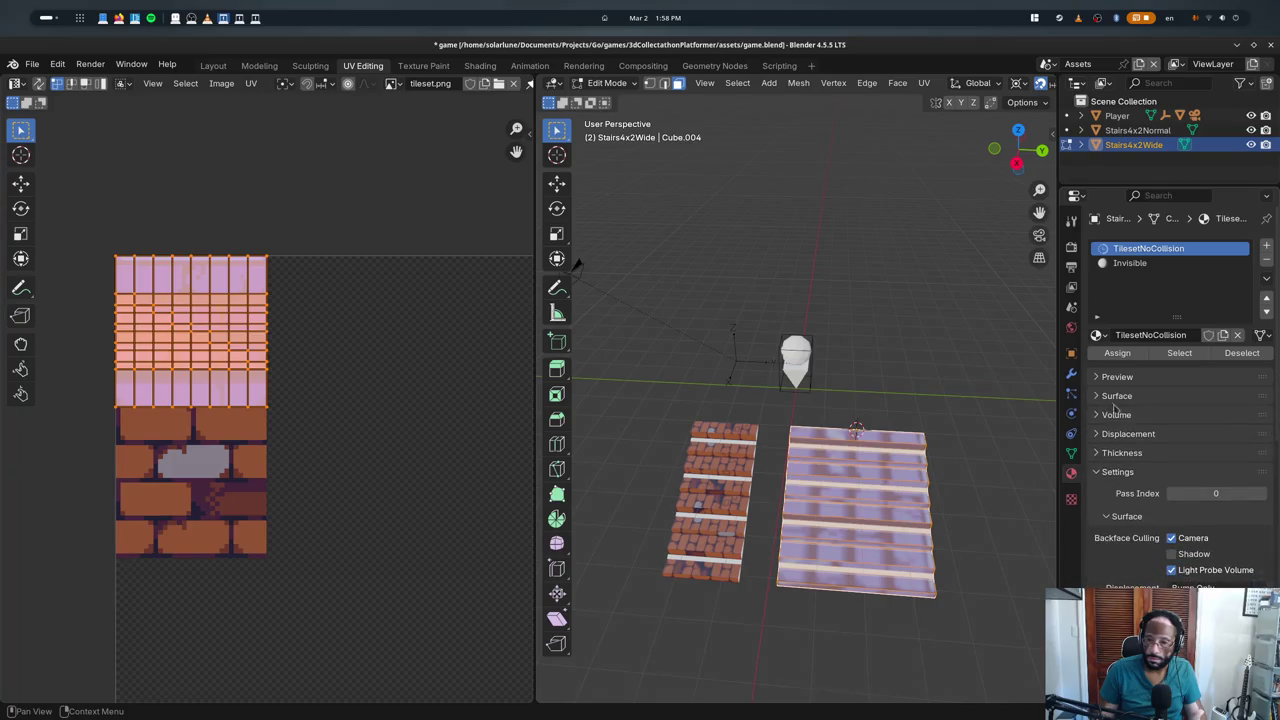
left_click(1118, 471)
left_click(1130, 490)
scroll(1140, 520, "down", 3)
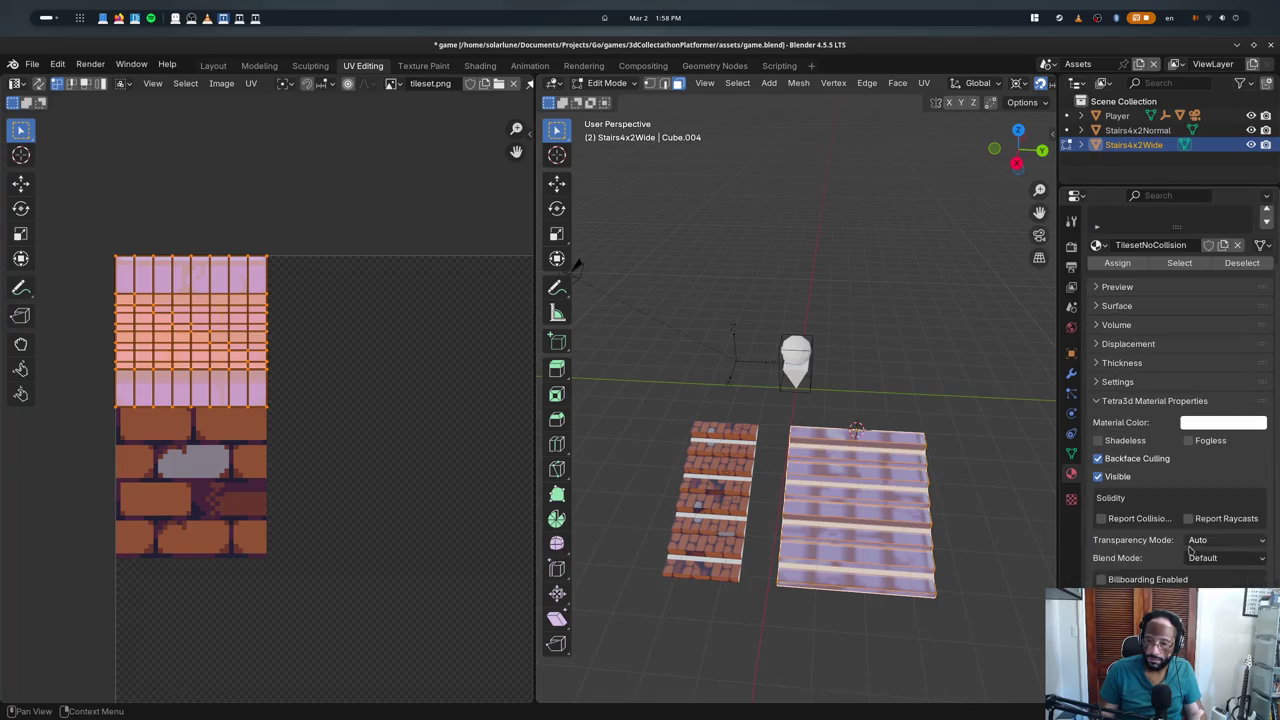
scroll(1148, 552, "down", 1)
scroll(1150, 540, "down", 1)
scroll(1230, 510, "up", 3)
scroll(1260, 495, "up", 3)
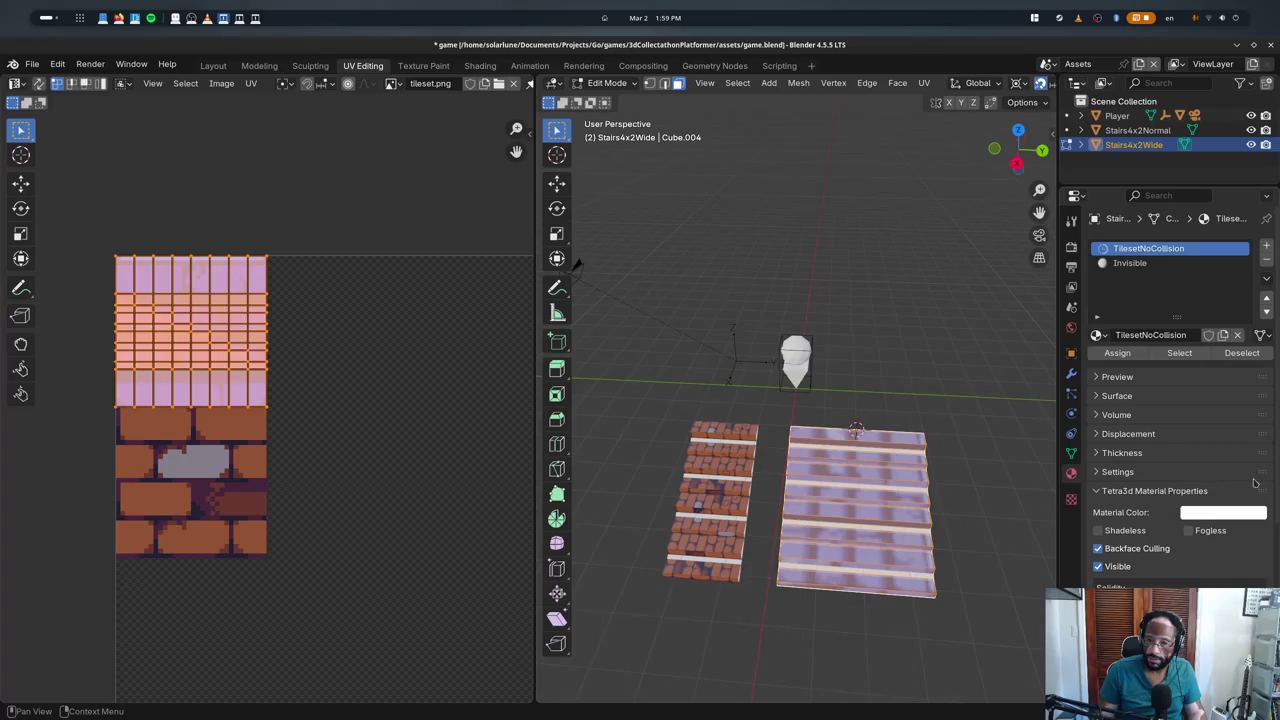
left_click_drag(1262, 491, 1262, 372)
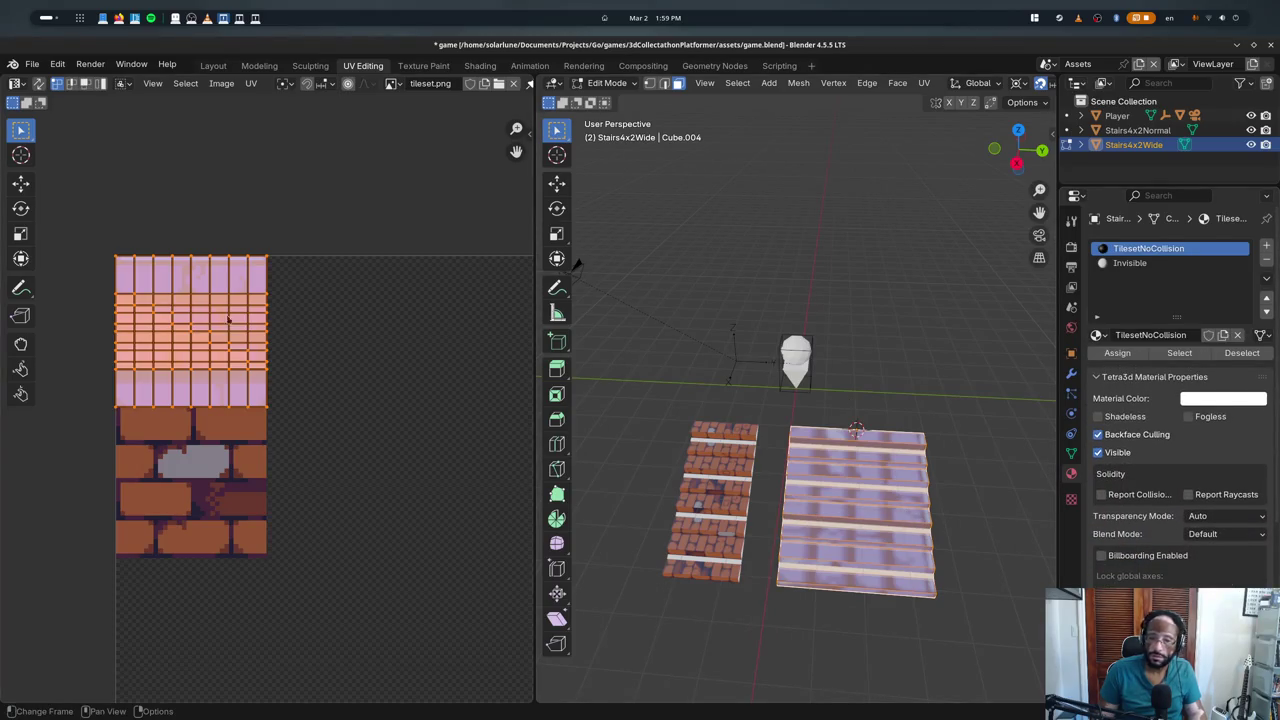
key("Tab")
- In top view, select the stairs' leftmost face columns in Edit Mode
key("KP_7")
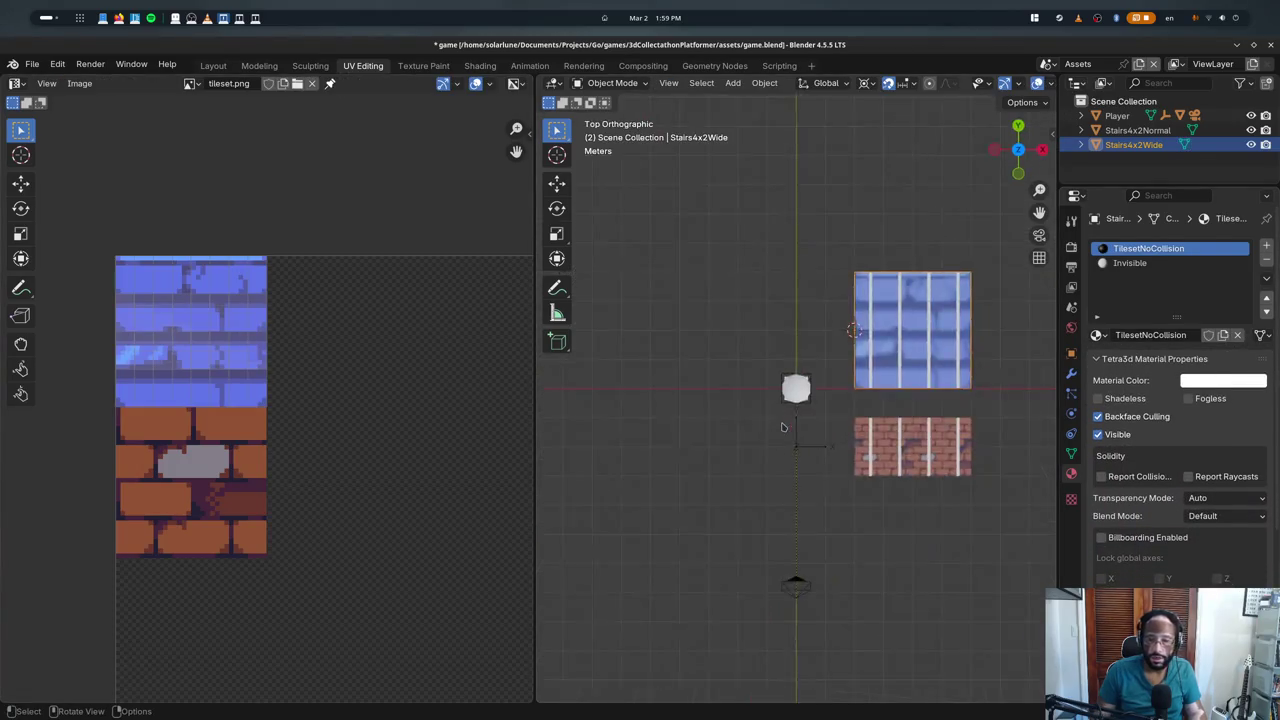
key("Tab")
key("KP_Decimal")
scroll(763, 421, "down", 1)
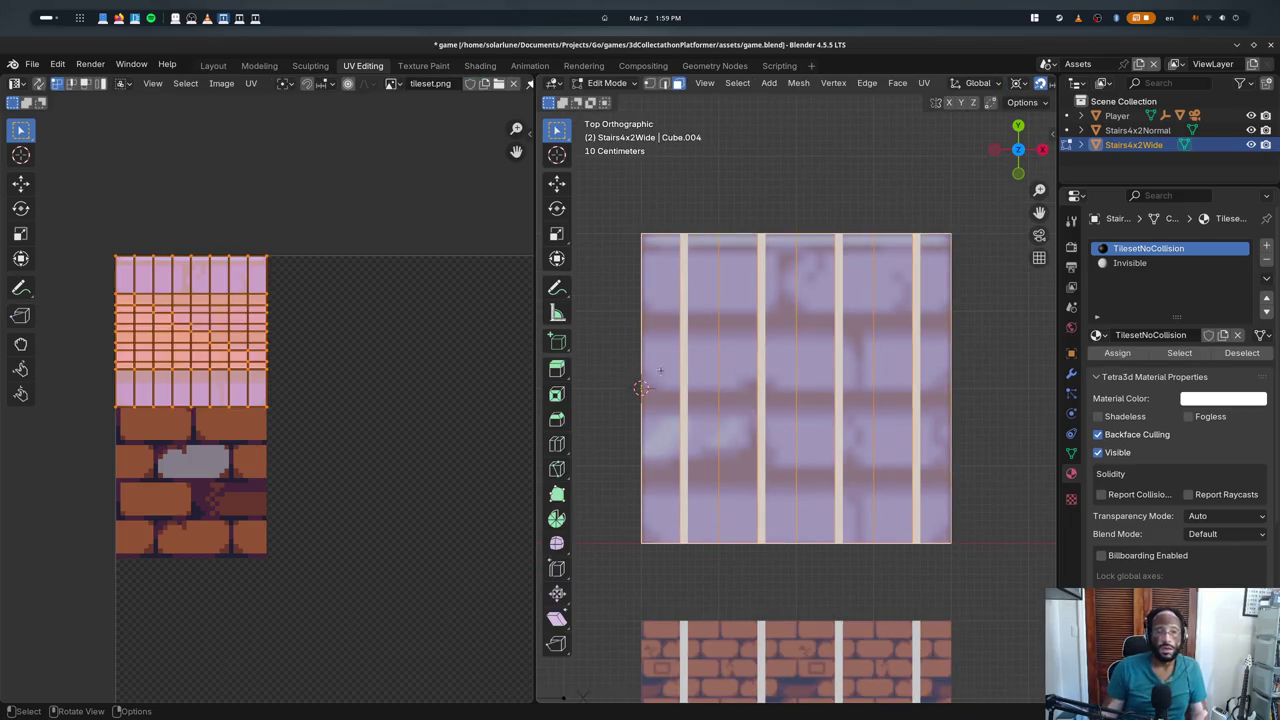
key("alt+a")
left_click(660, 340)
left_click(700, 335)
left_click(669, 334, "shift")
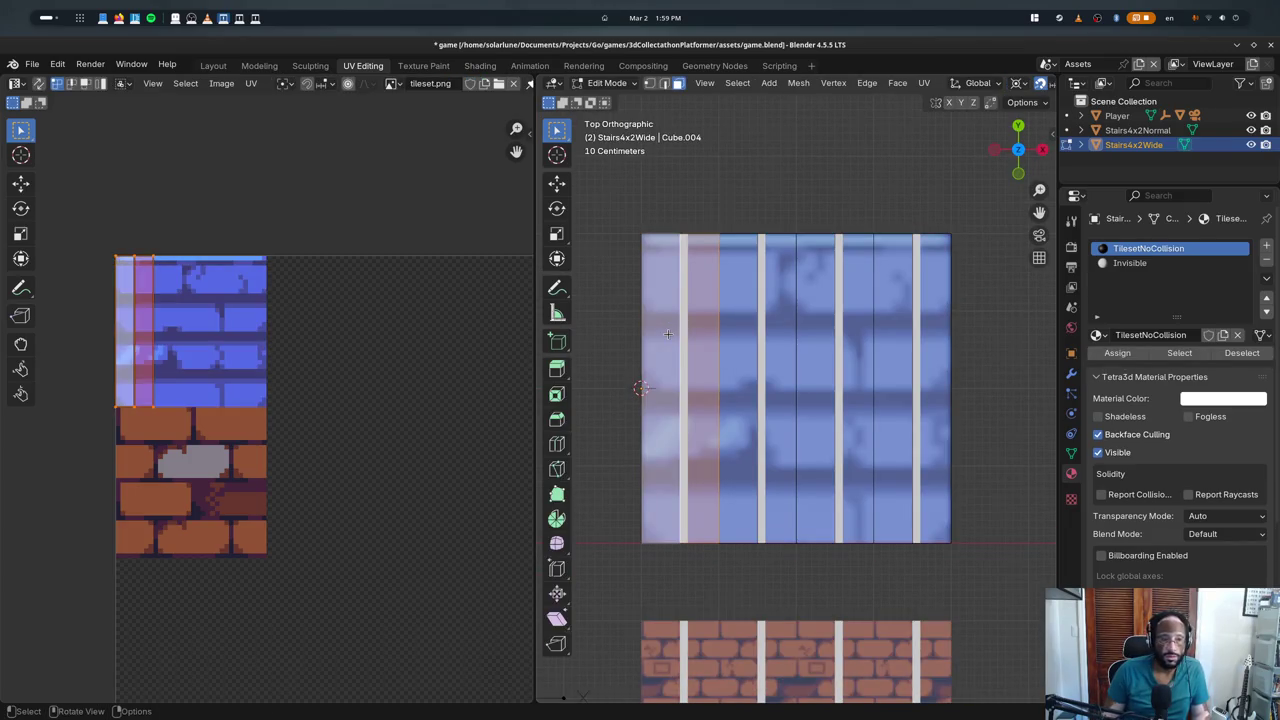
- Rotate the selected UVs 90° and move the strip to the top of the blue brick tile
type("r90")
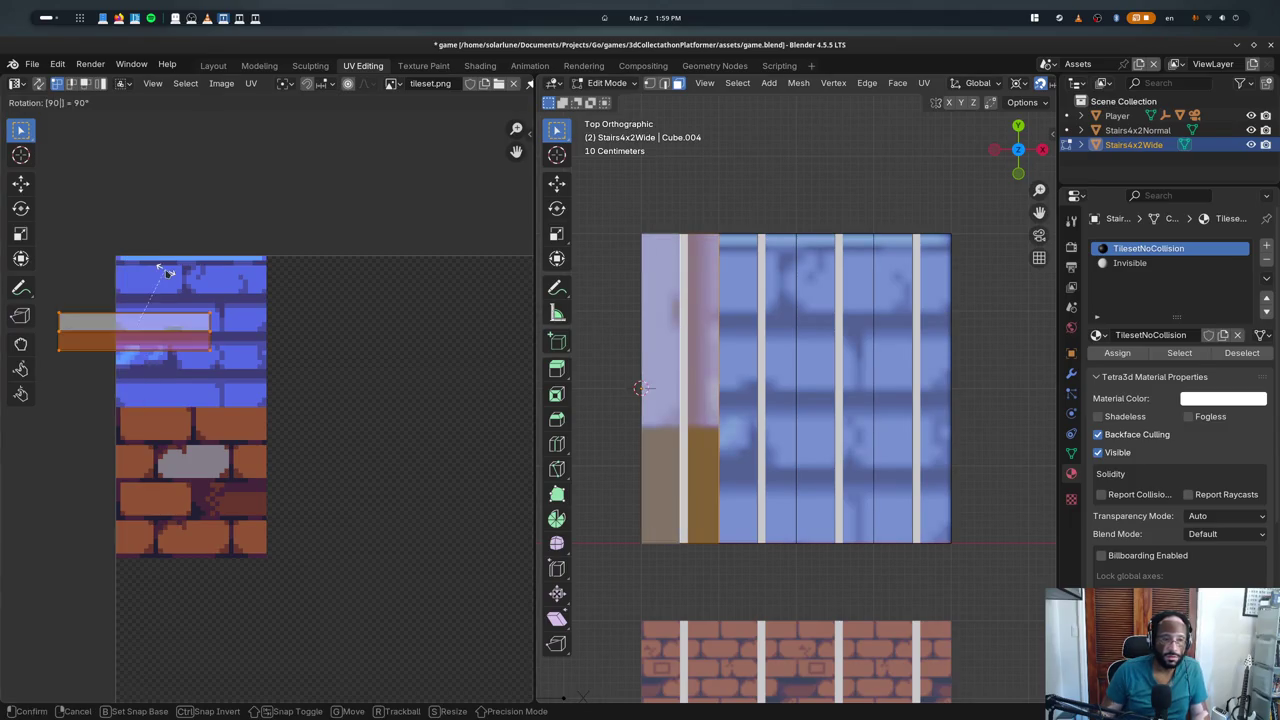
key("Return")
key("g")
left_click(223, 215)
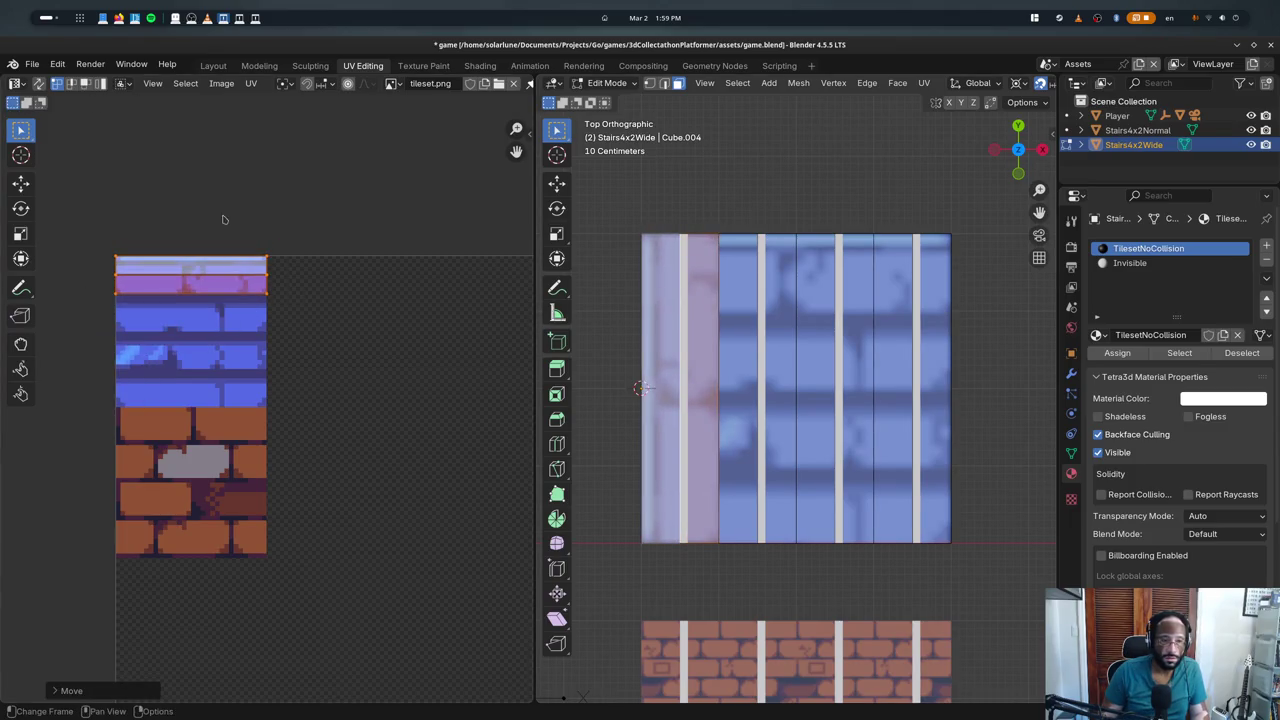
- Check the stairs in perspective and box-select the lower three stair-face UV strips in face mode
mouse_move(690, 190)
middle_mouse_down()
mouse_move(699, 214)
mouse_move(612, 254)
middle_mouse_up()
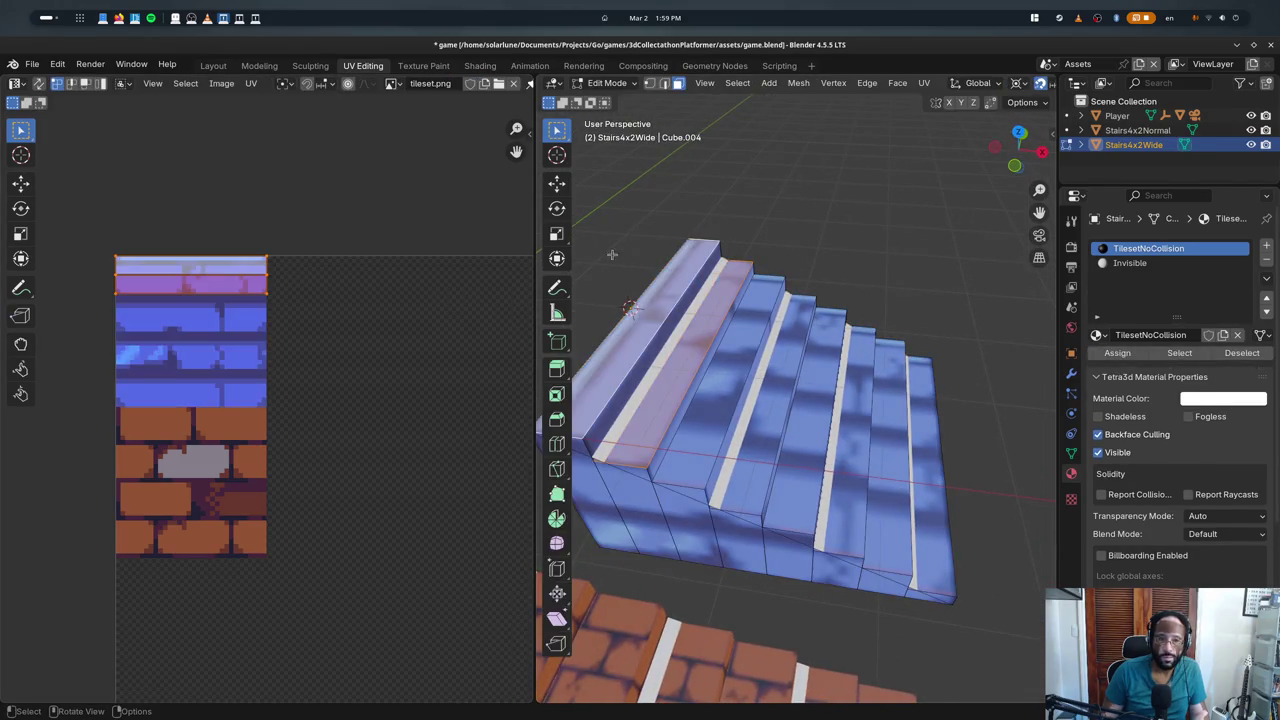
key("a")
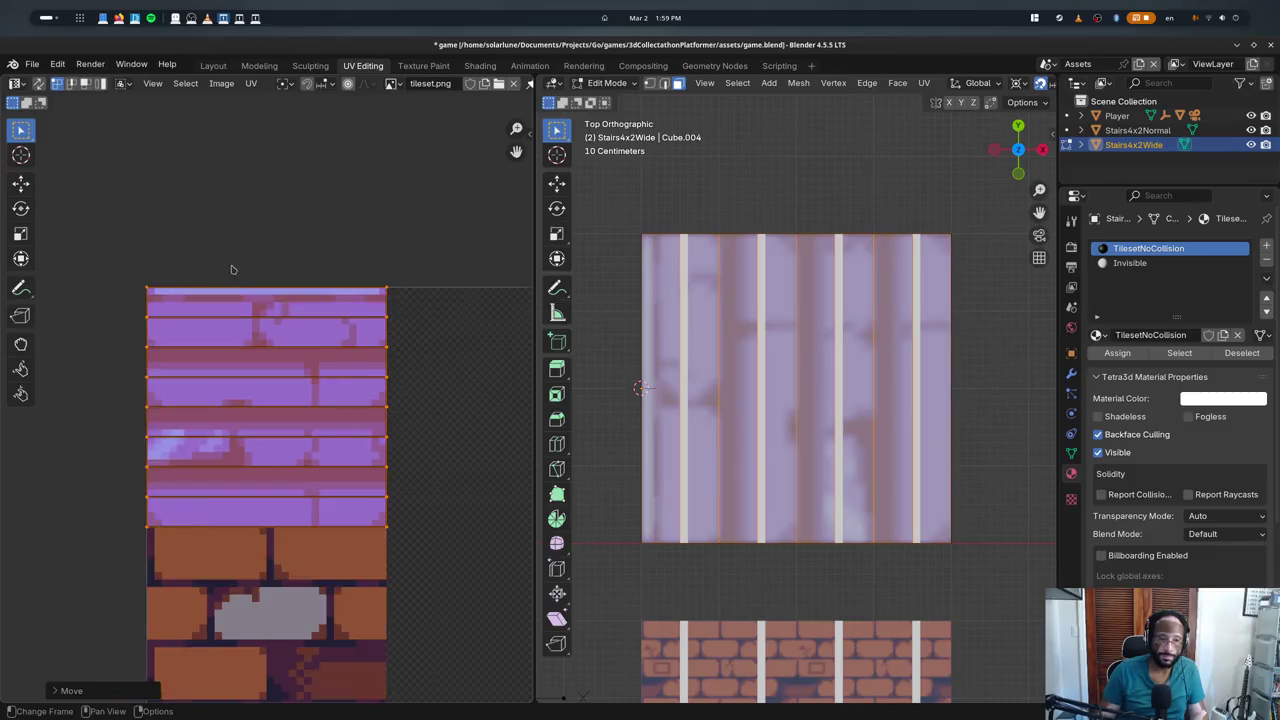
middle_click_drag(700, 300, 760, 305)
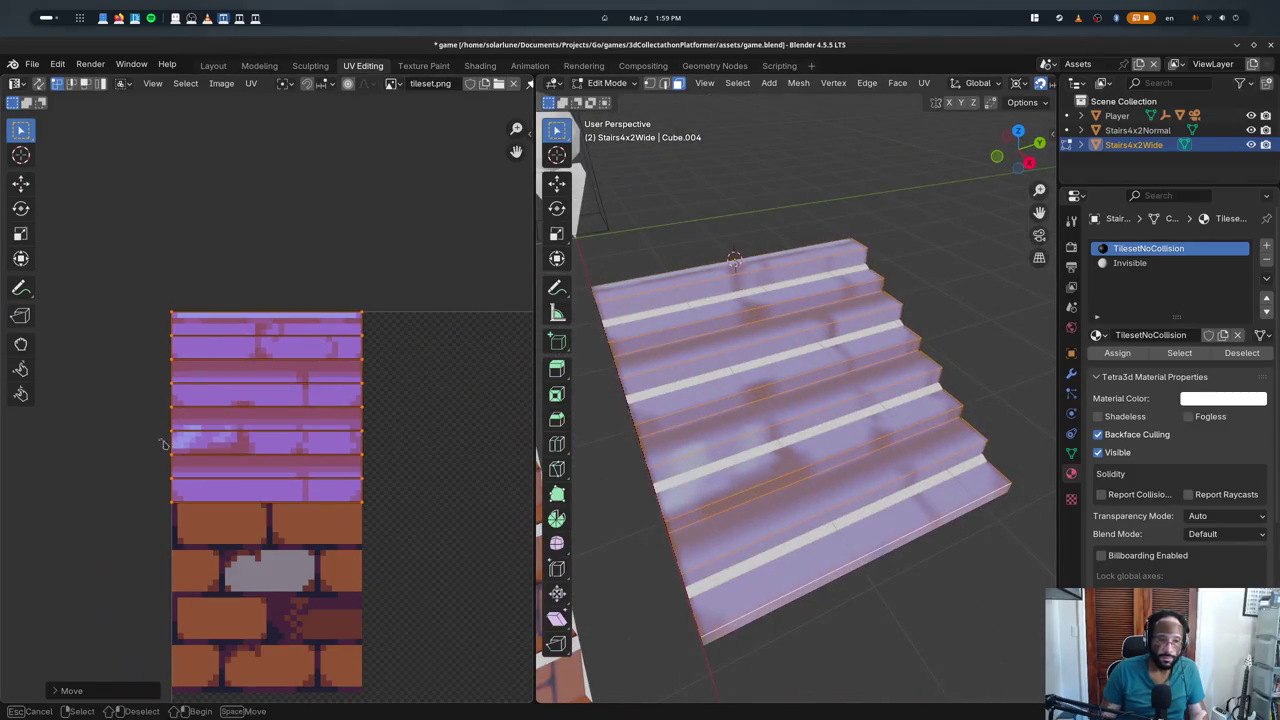
key("a")
key("3")
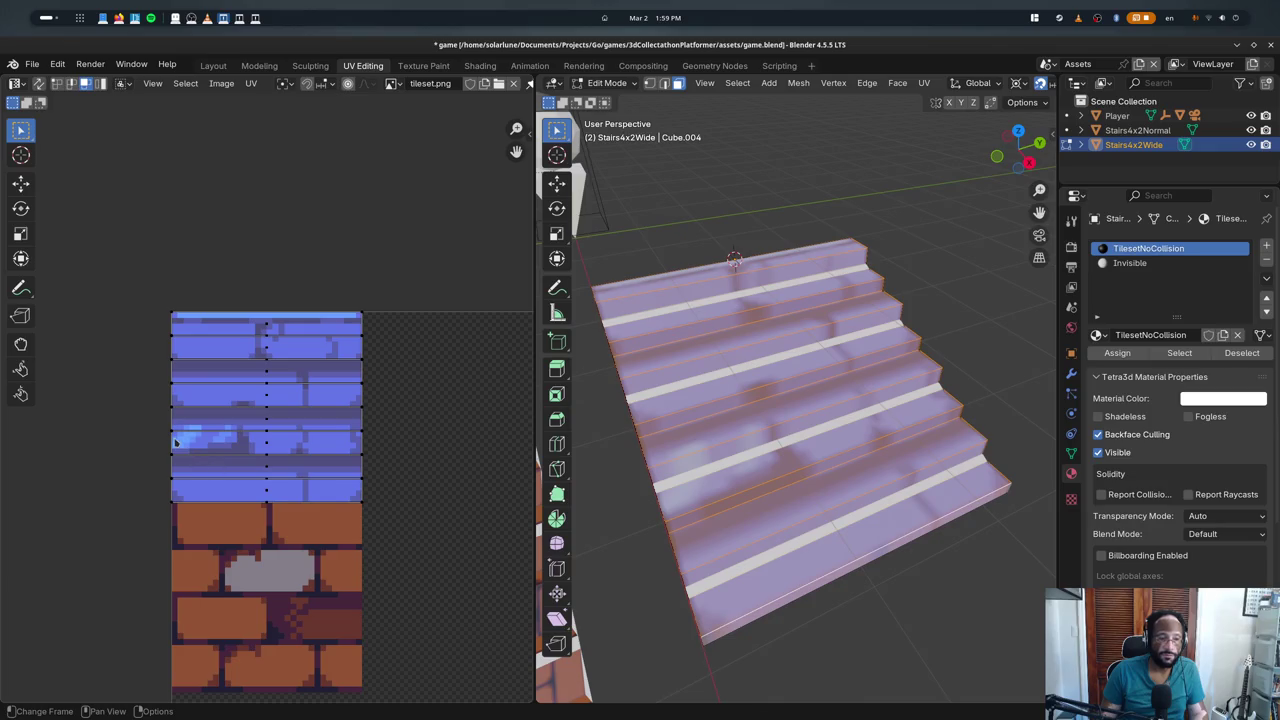
left_click_drag(169, 428, 380, 555)
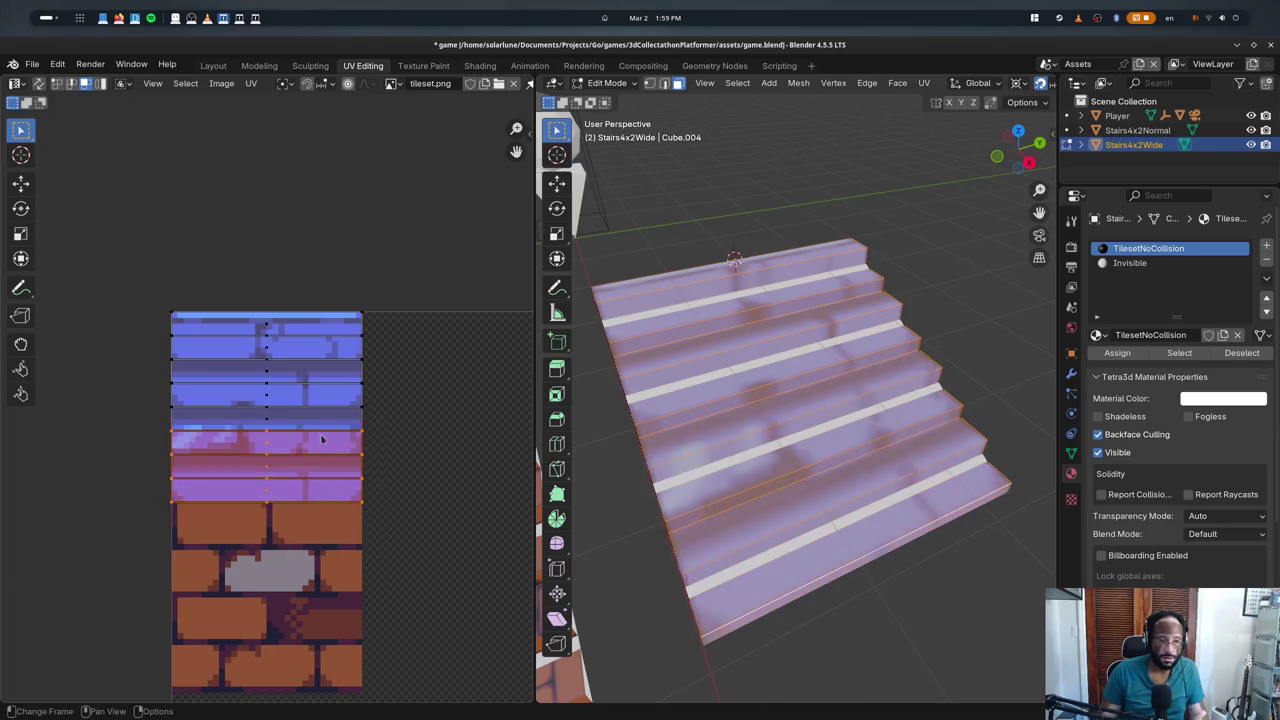
key("g")
key("Escape")
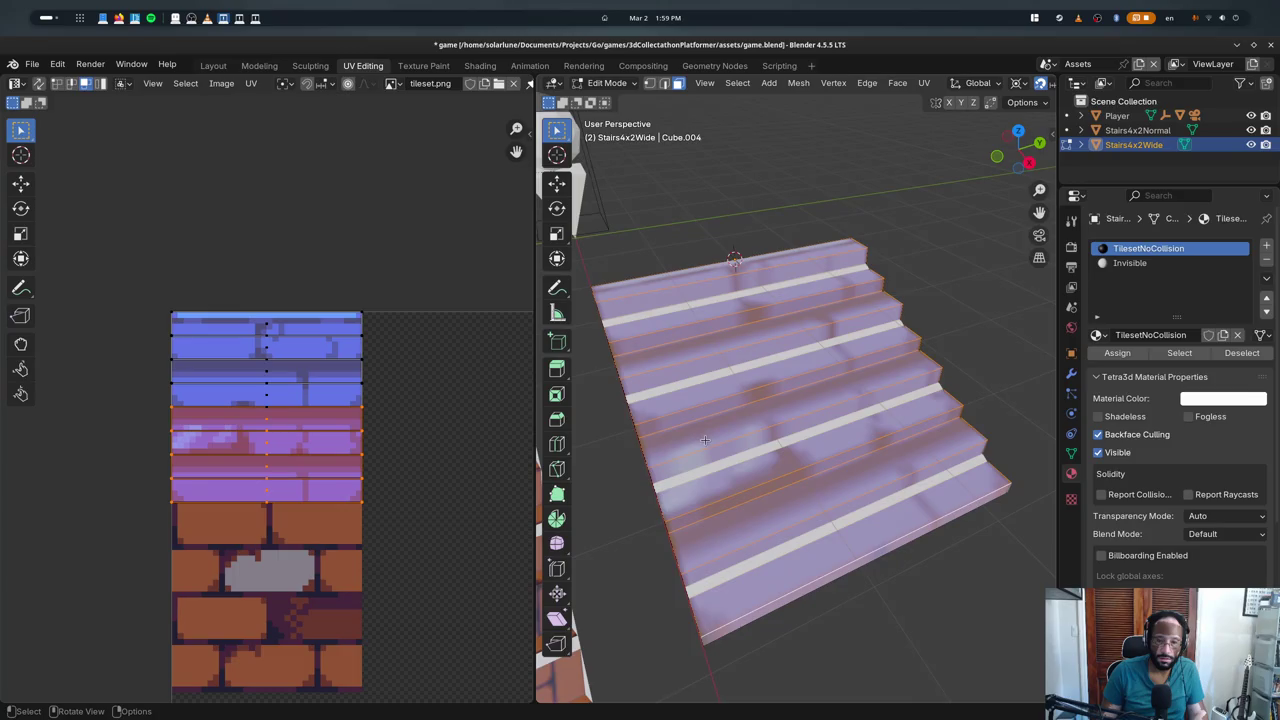
key("KP_7")
- Select the first remaining stair faces, toggling wireframe to reach them
left_click(797, 376)
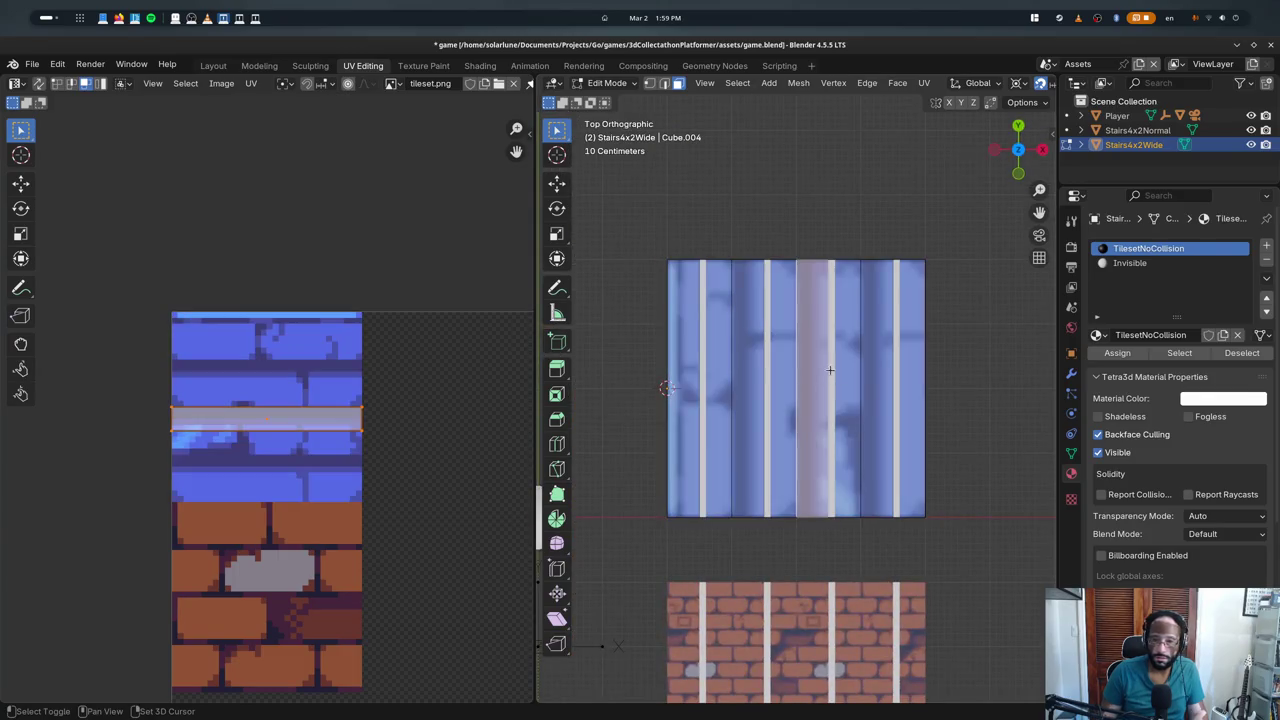
left_click(845, 376)
middle_click_drag(845, 376, 814, 281)
key("shift+z")
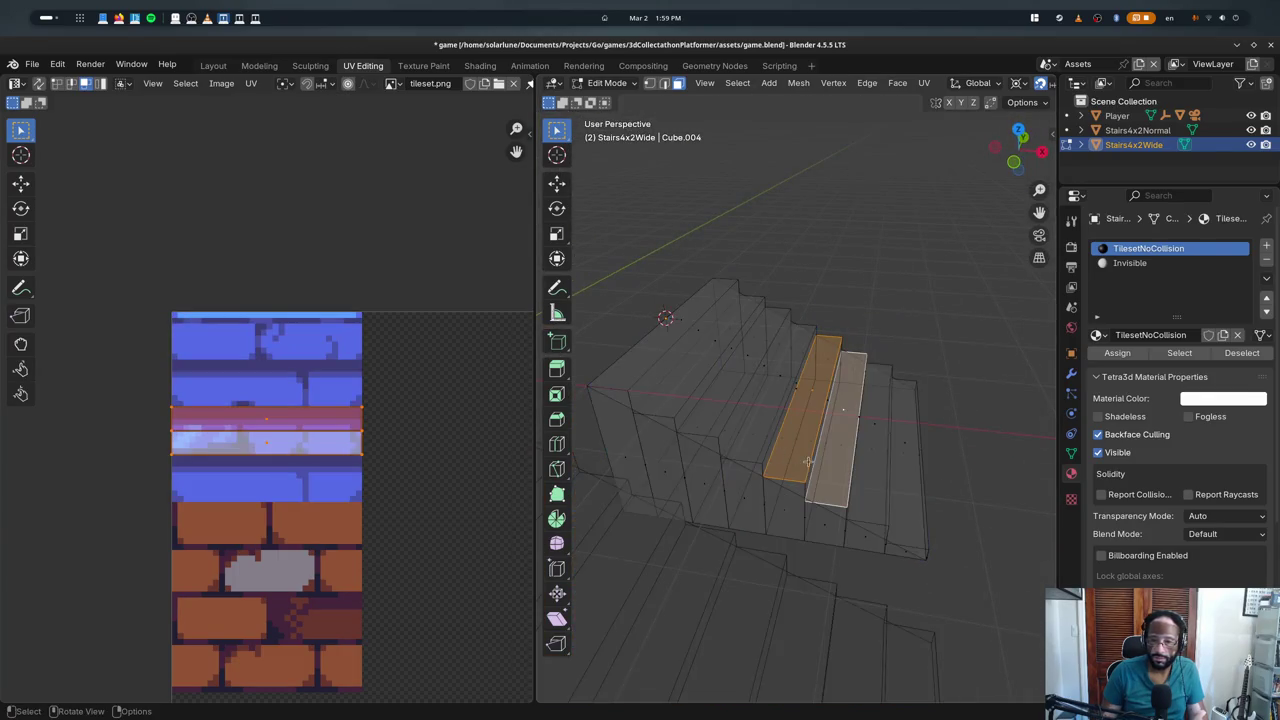
left_click(812, 460, "shift")
key("ctrl+z")
key("shift+z")
middle_click_drag(810, 455, 830, 403)
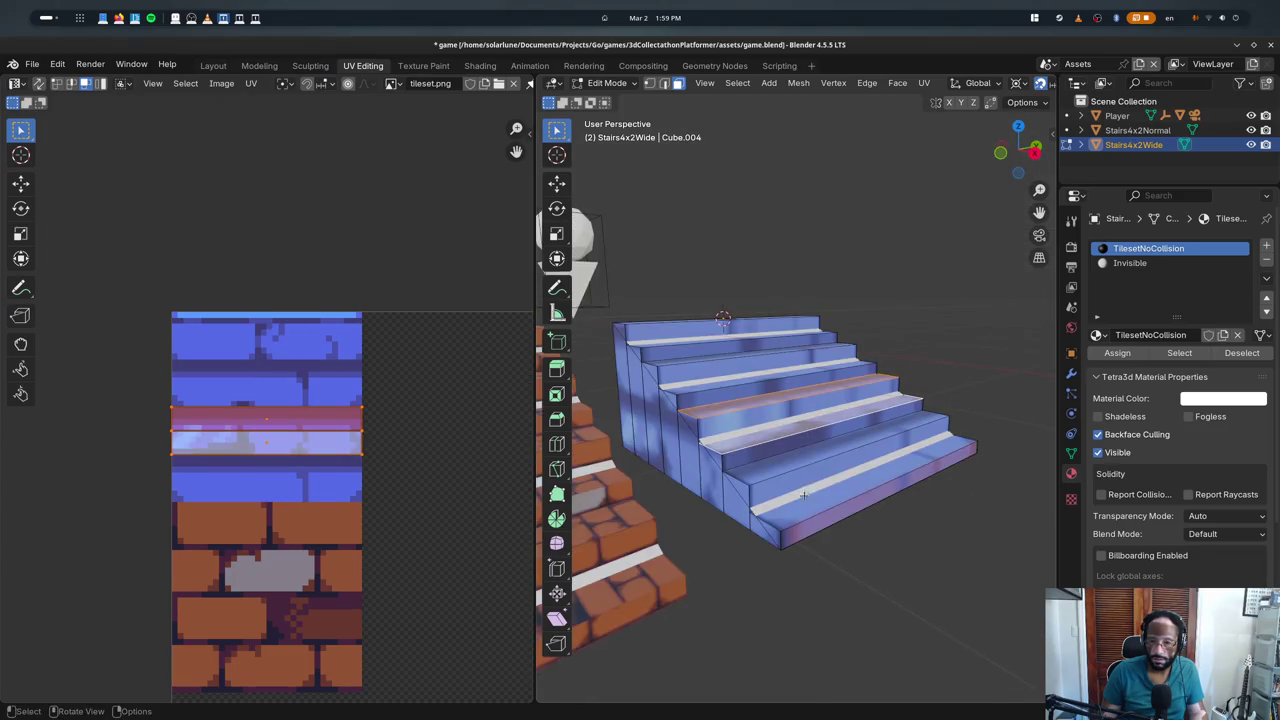
- Add the bottom treads and move their UVs onto the blue brick rows
left_click(865, 455, "shift")
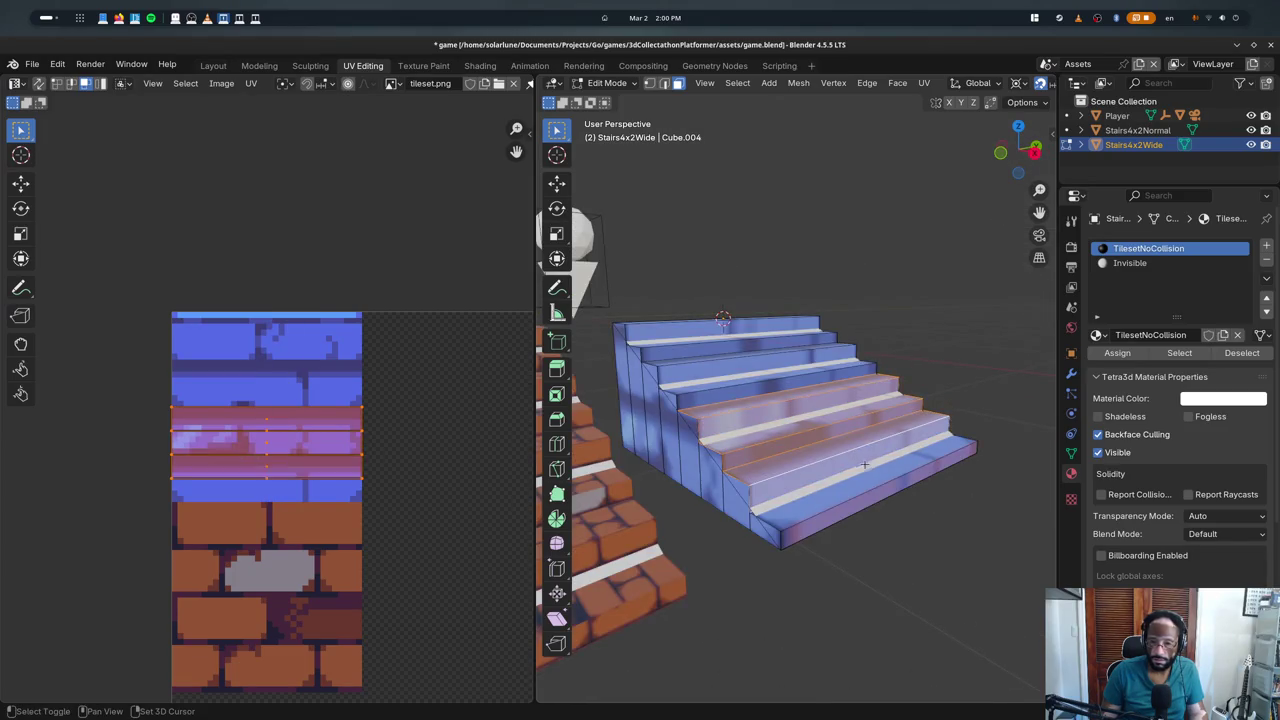
left_click(877, 477, "shift")
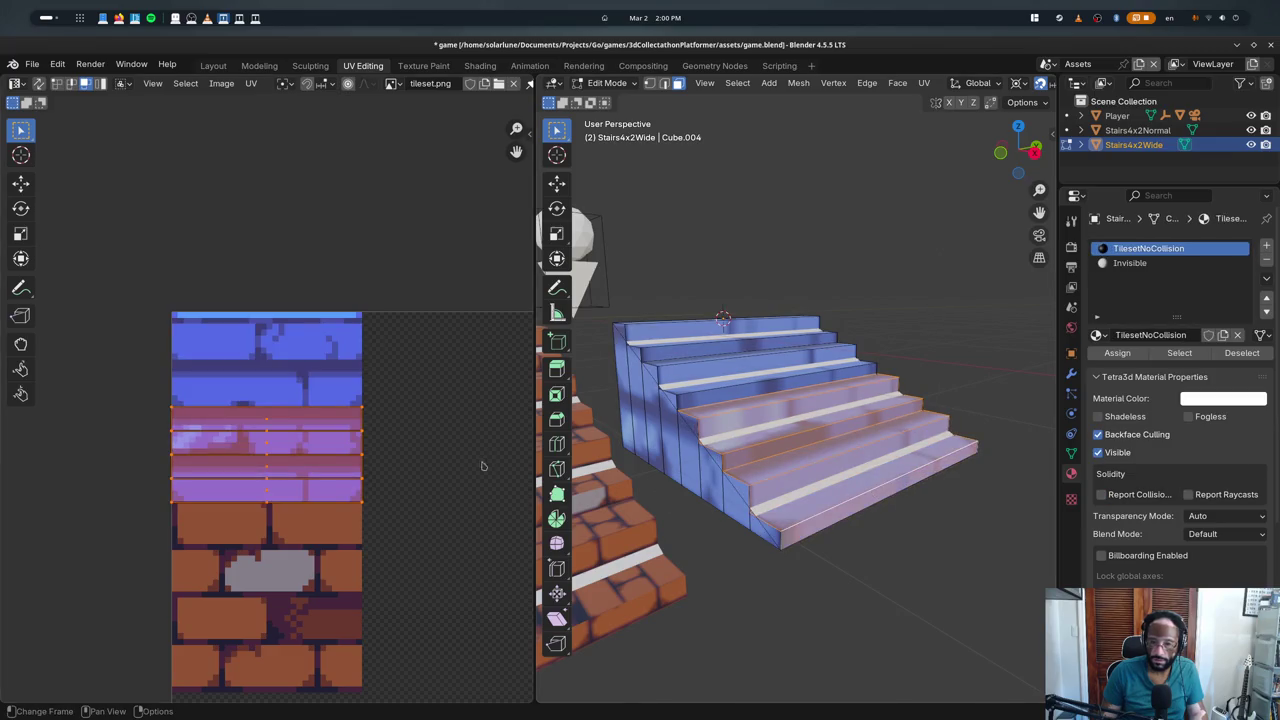
key("g")
left_click(389, 350)
- Box-select all the stair faces from top view with X-ray on
key("a")
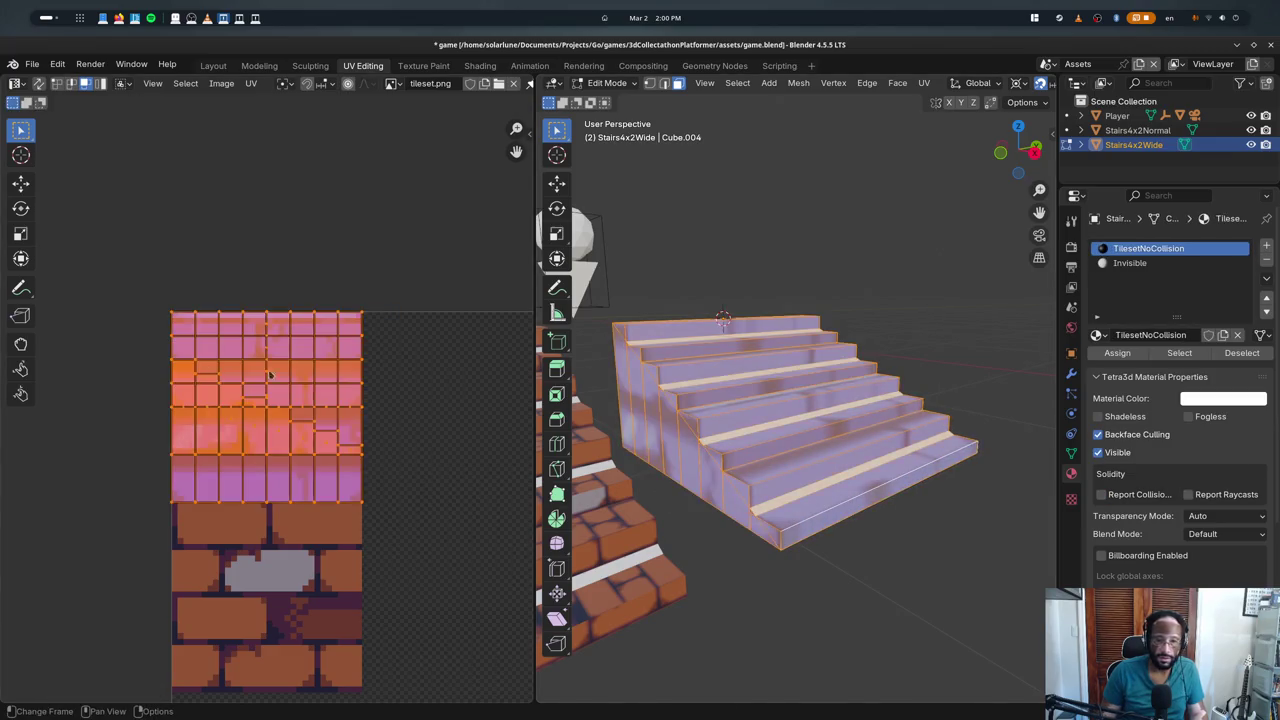
key("alt+a")
key("KP_7")
key("alt+z")
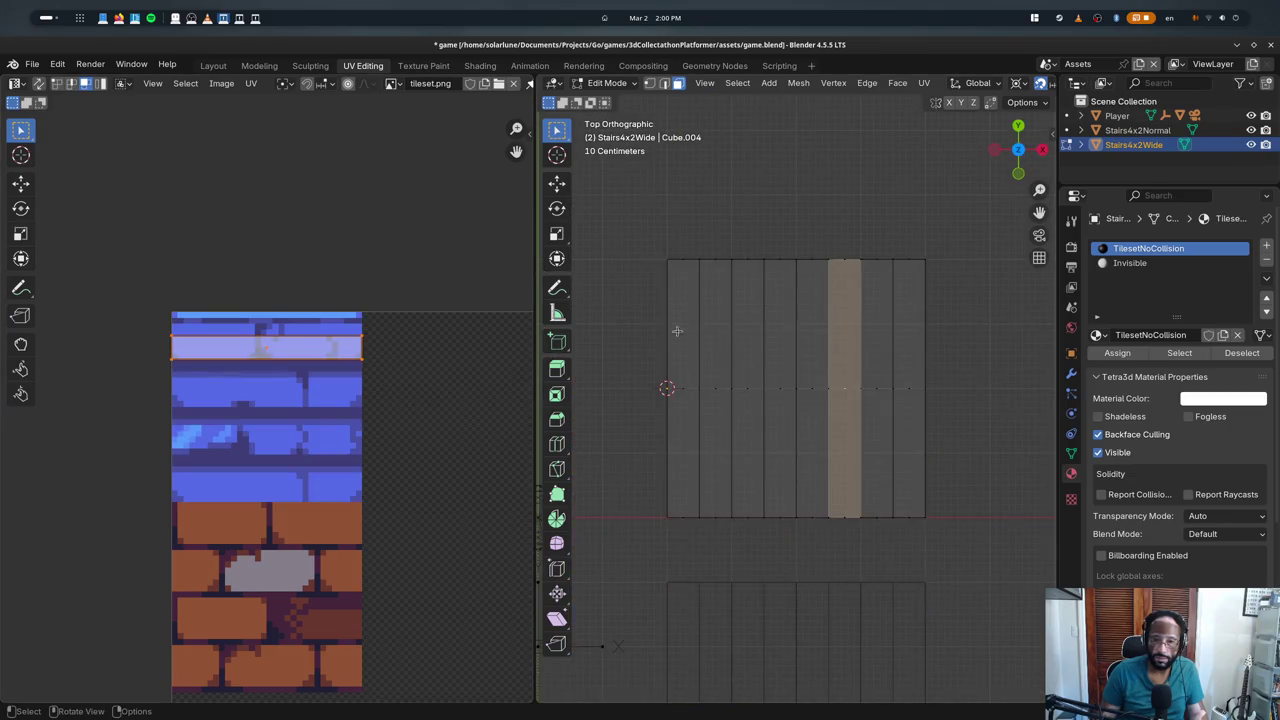
left_click_drag(672, 328, 1036, 471)
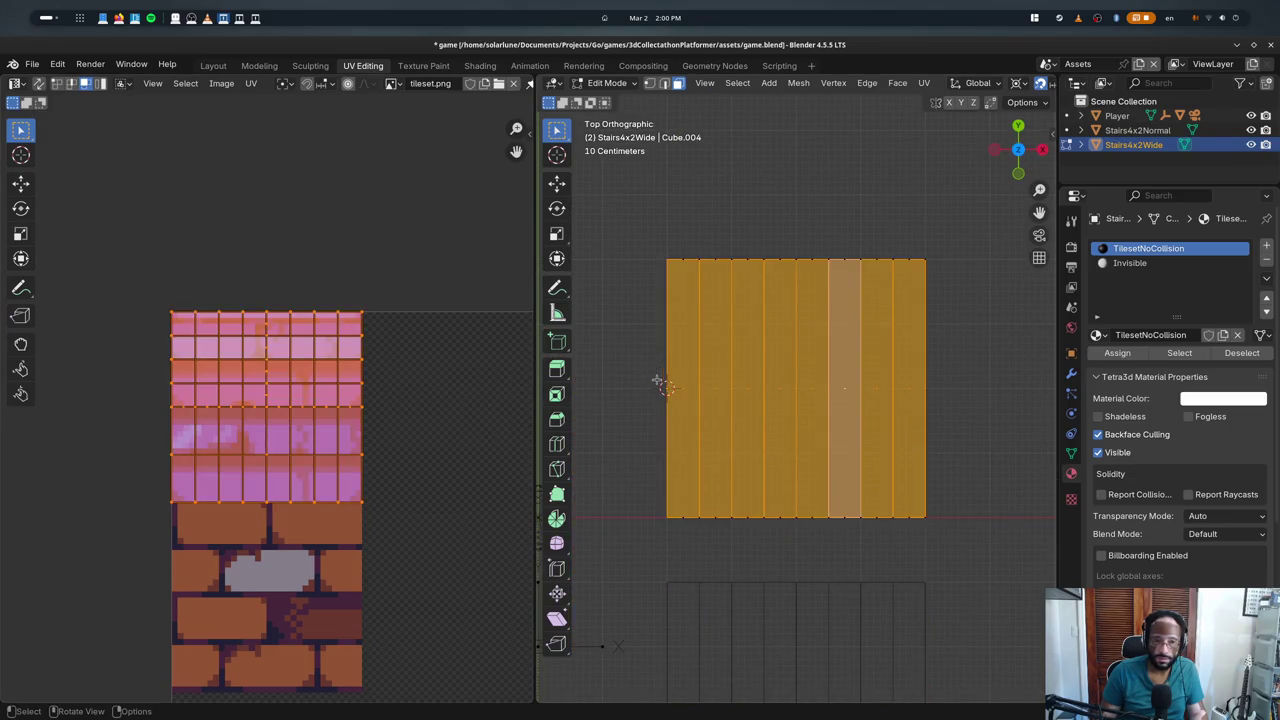
key("alt+a")
left_click_drag(666, 374, 928, 392)
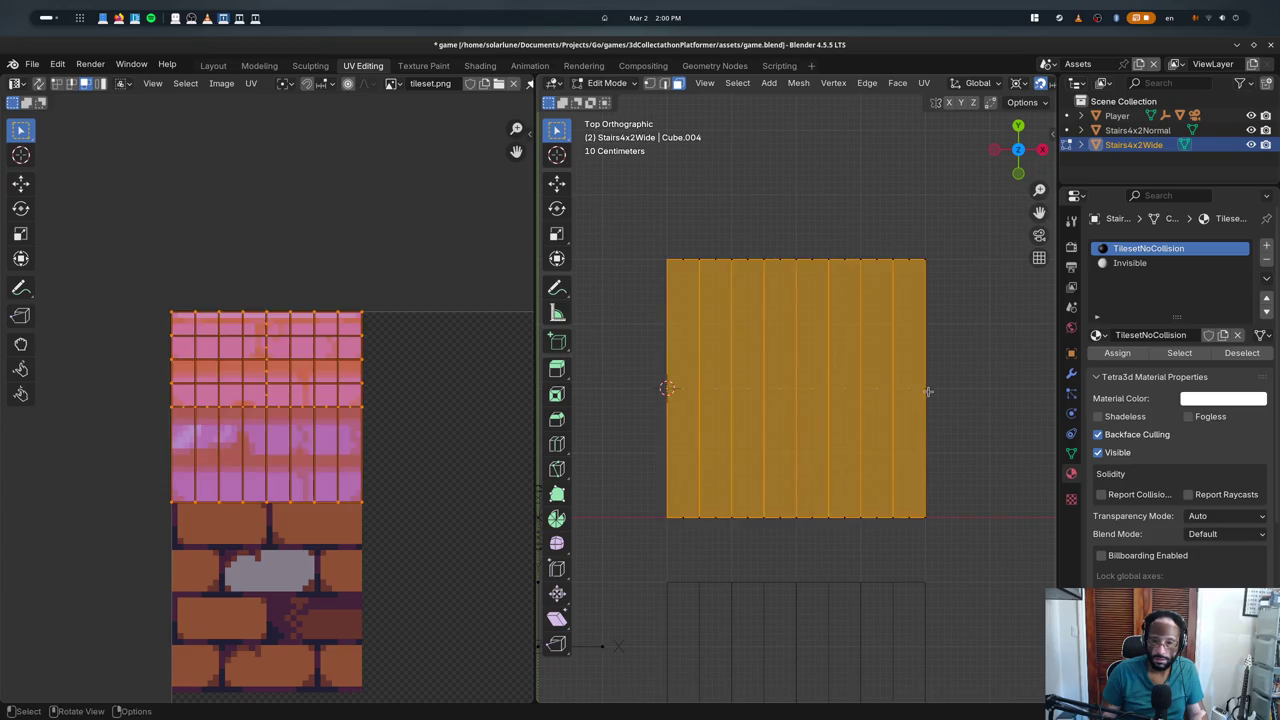
middle_click_drag(860, 428, 803, 340)
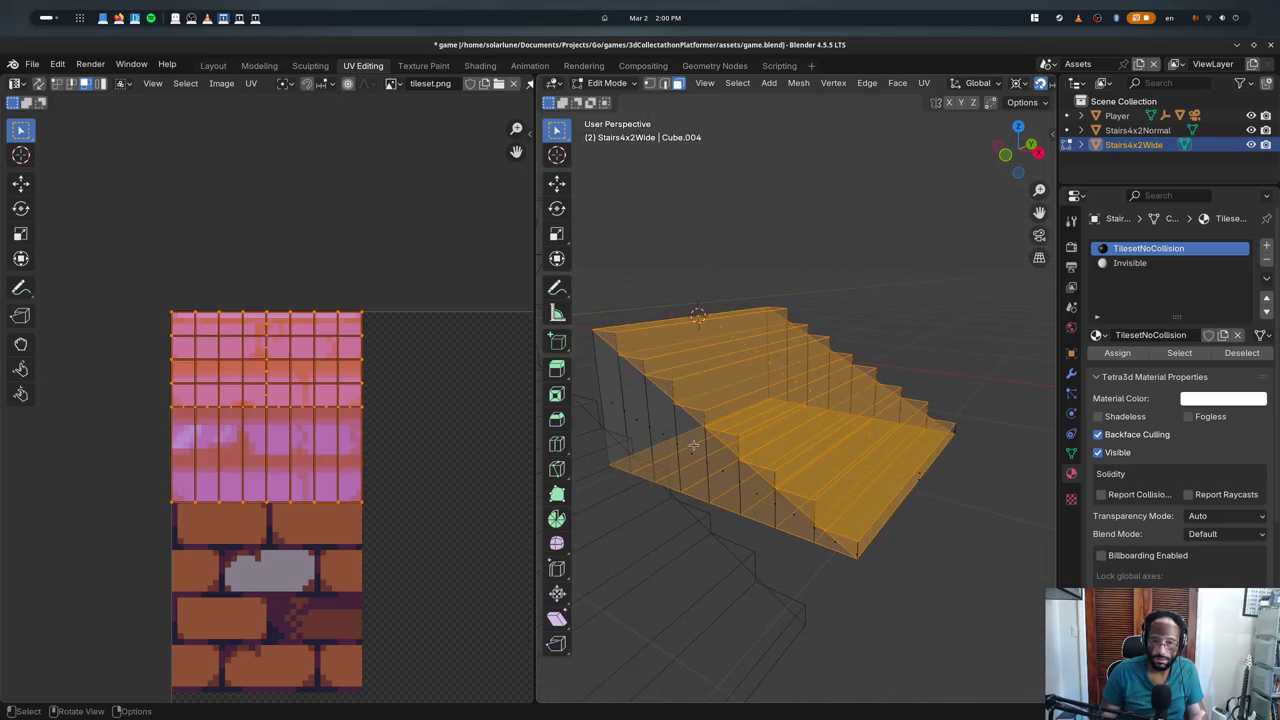
- Move one UV face beside the blue tiles in the UV editor
key("shift+z")
key("KP_7")
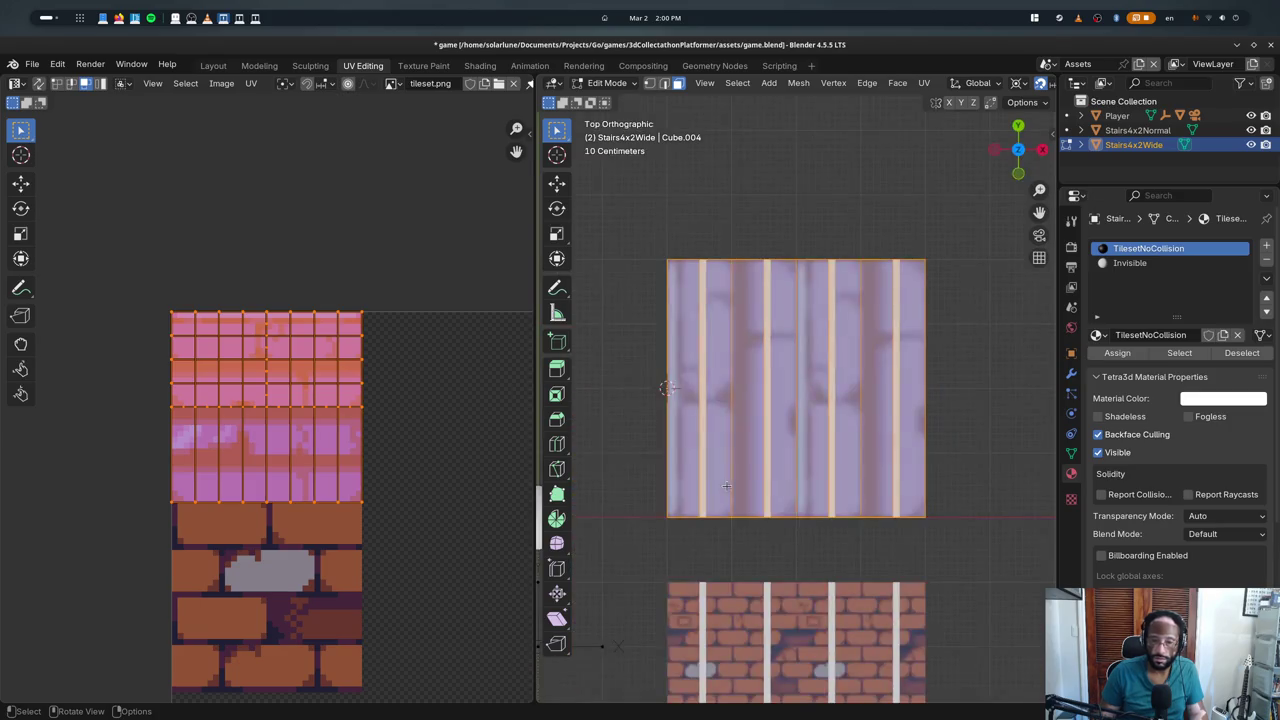
left_click(560, 416)
key("w")
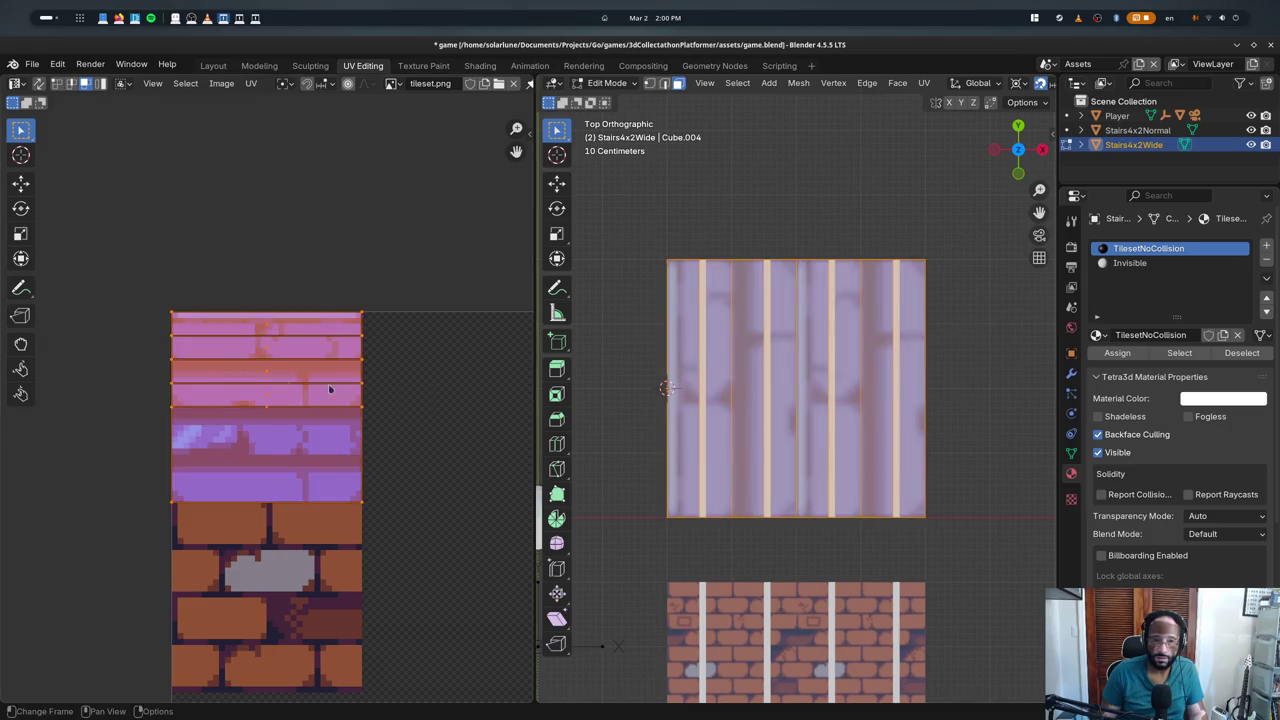
key("alt+a")
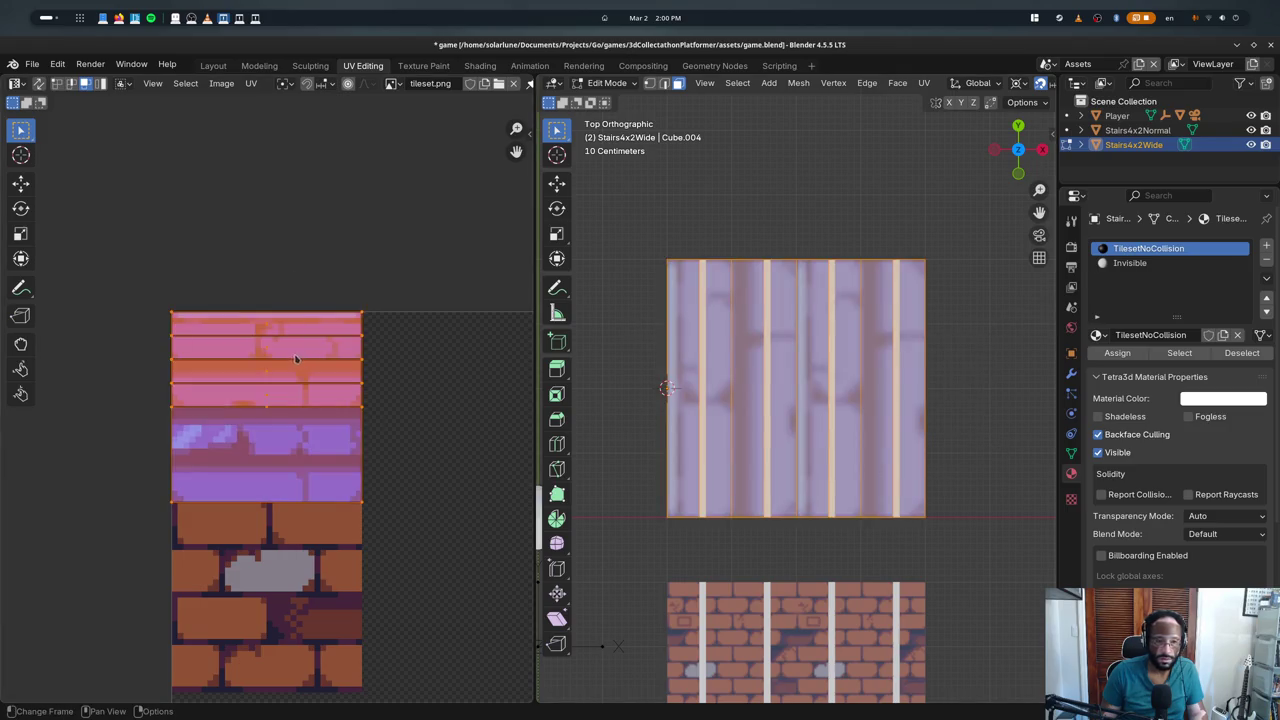
left_click_drag(256, 320, 281, 412)
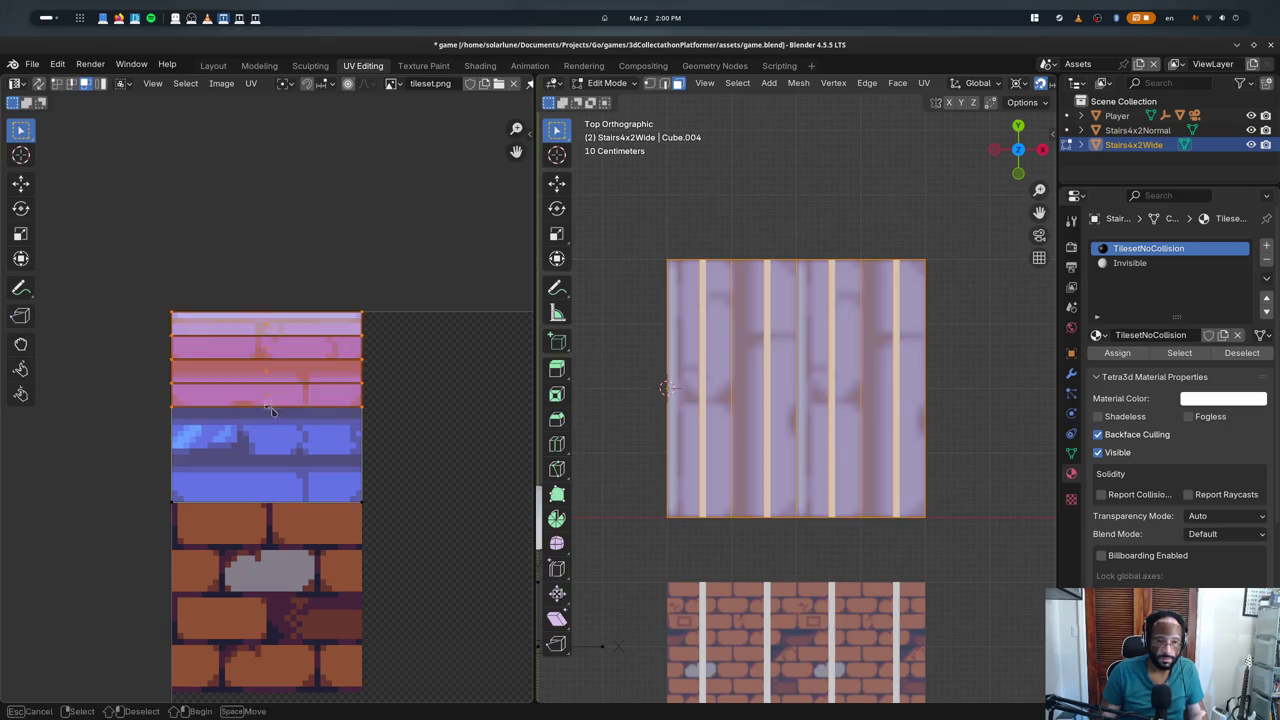
key("alt+a")
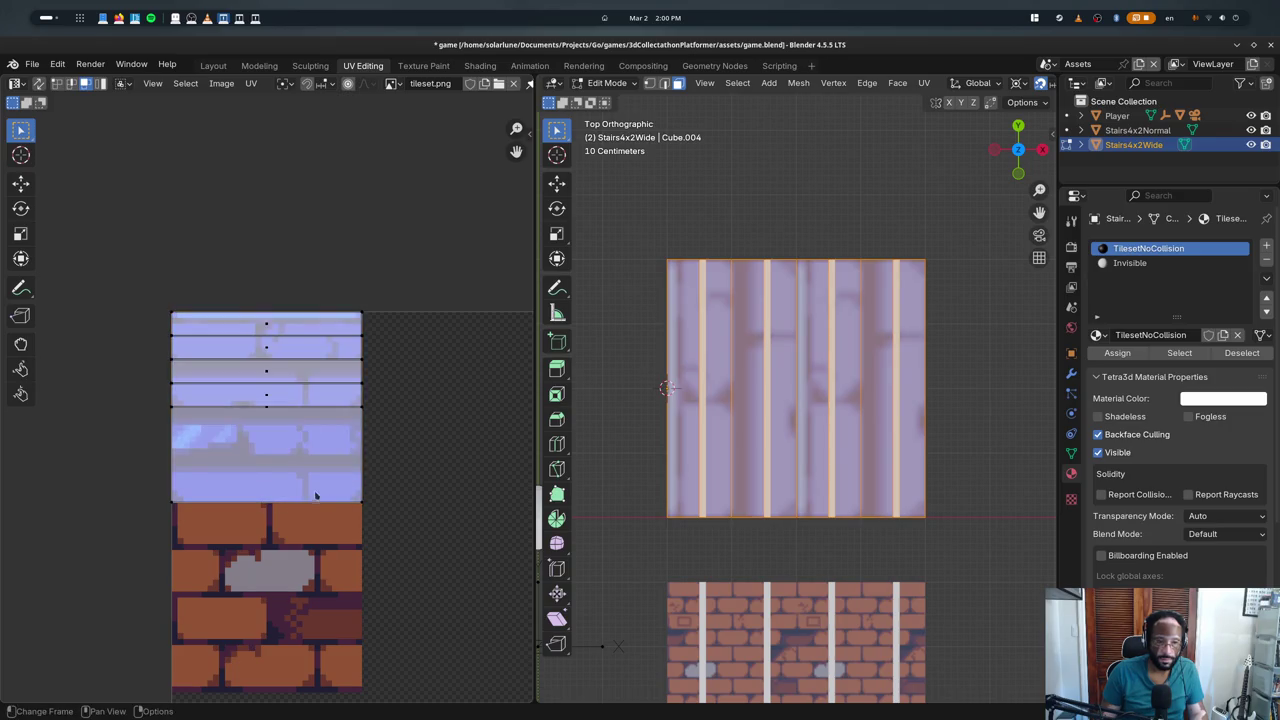
key("g")
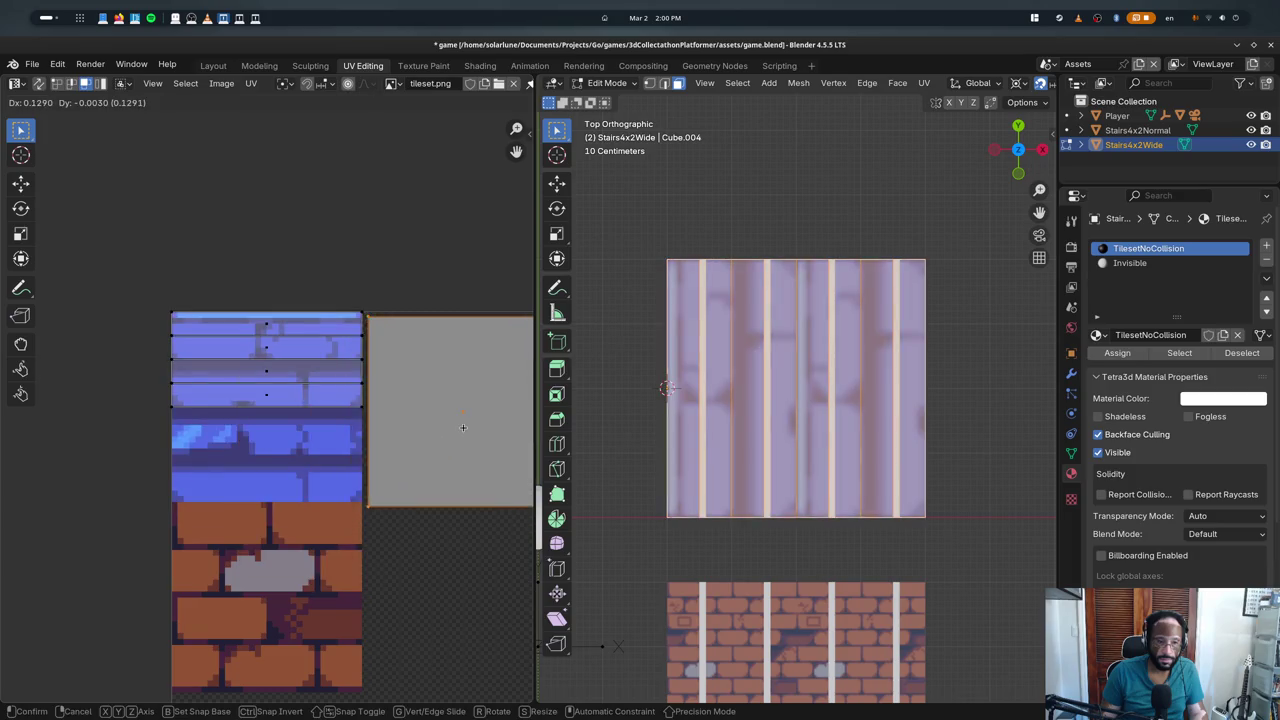
left_click(460, 425)
- Scale the top four UV faces by 2 in Y and move them down onto the blue rows
left_click_drag(311, 428, 203, 304)
key("shift+s")
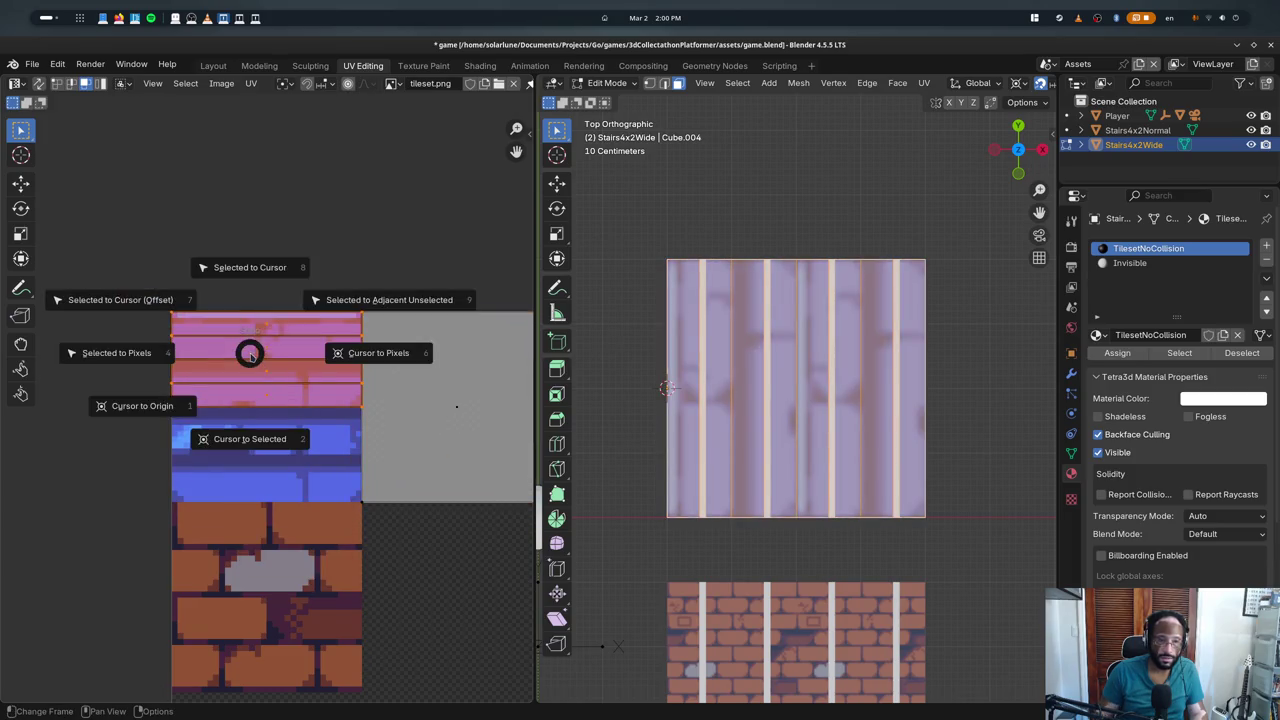
key("s")
key("y")
key("2")
key("Return")
key("g")
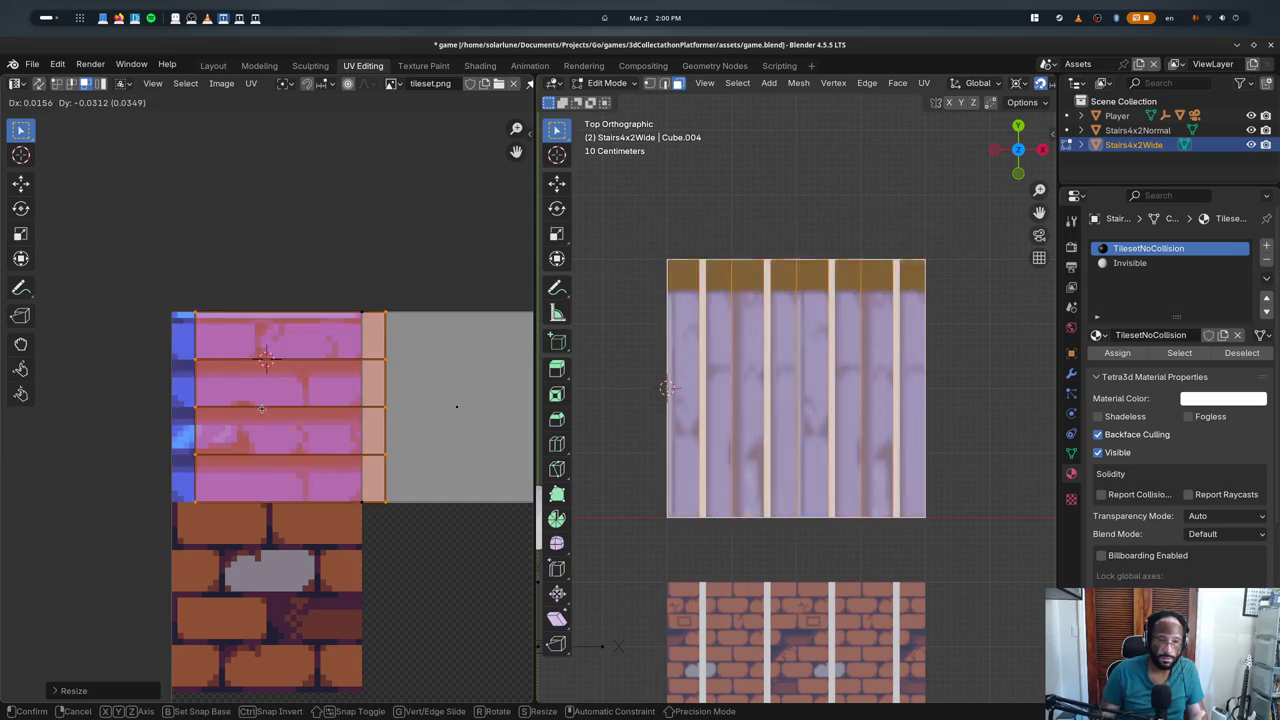
left_click(437, 395)
left_click_drag(445, 378, 489, 441)
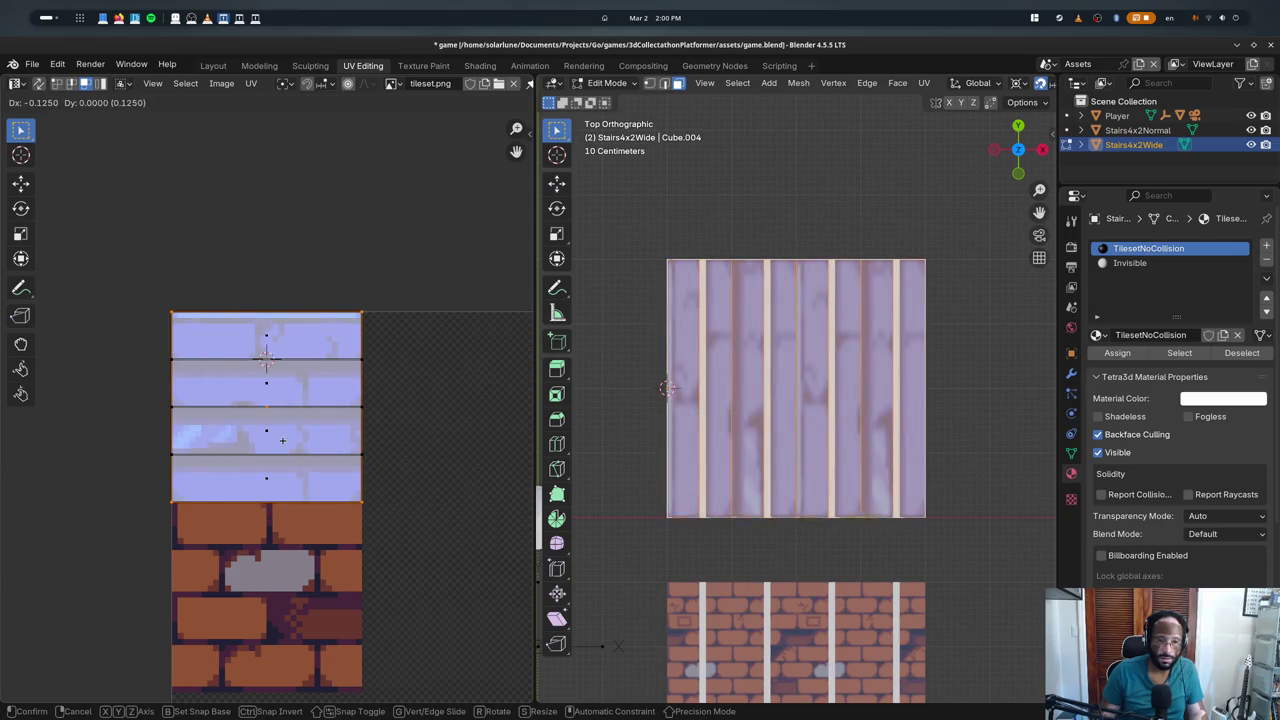
- Return to Object Mode and orbit to inspect the blue brick stairs
key("Tab")
mouse_move(748, 428)
middle_mouse_down()
mouse_move(730, 383)
mouse_move(765, 365)
mouse_move(703, 397)
mouse_move(760, 370)
middle_mouse_up()
scroll(768, 363, "down", 2)
scroll(768, 363, "down", 2)
- Export the scene, walk the character up the blue stairs in the game, then close it
left_click(1045, 64)
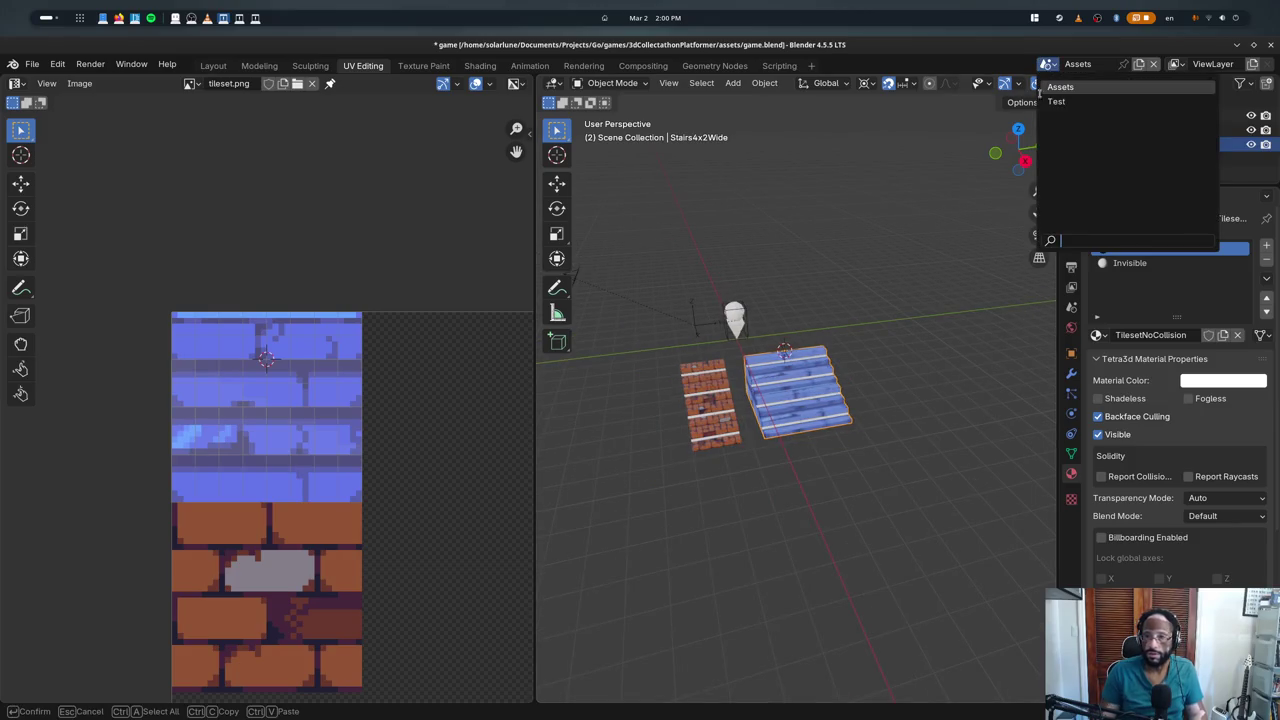
key("ctrl+s")
key("alt+Tab")
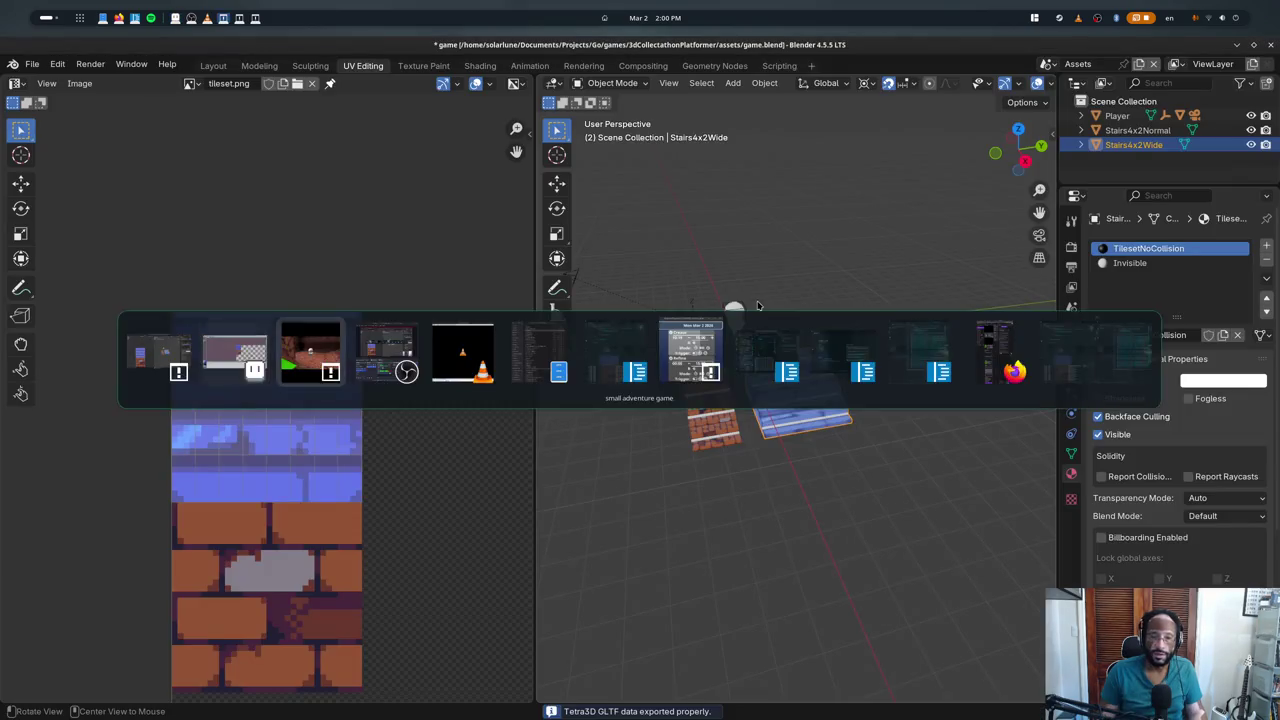
key("alt+Tab")
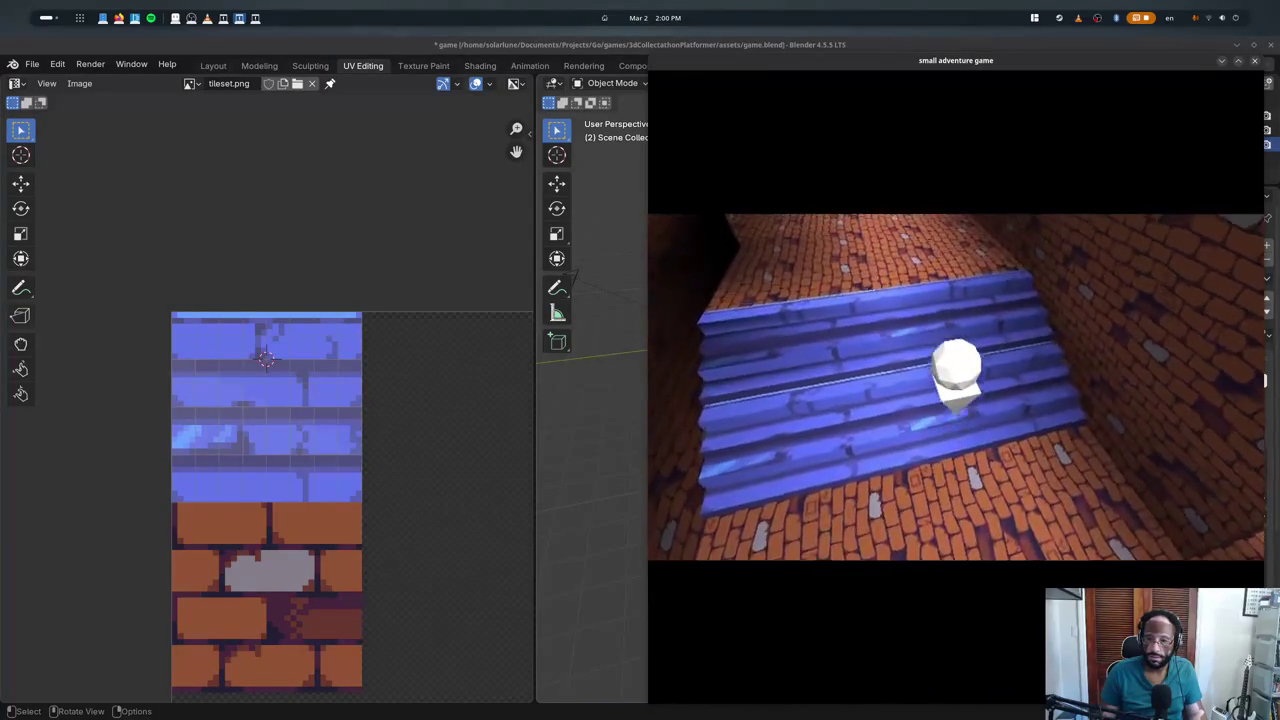
key("w")
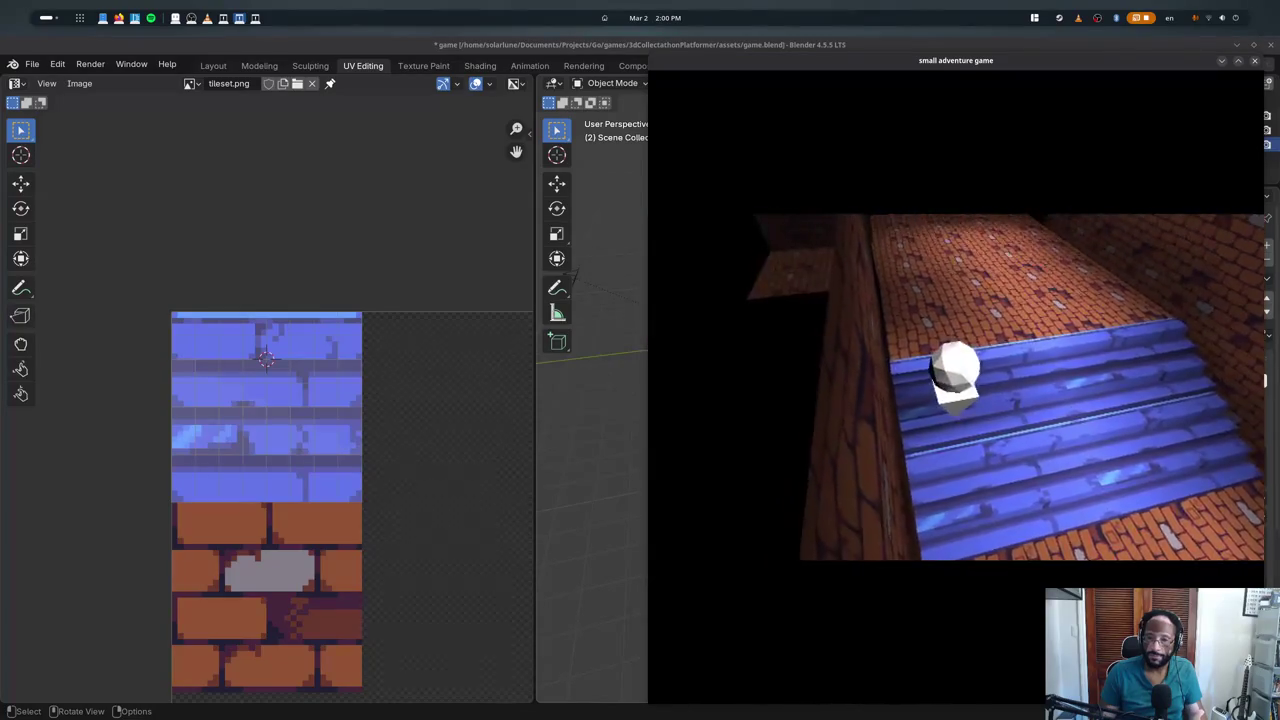
key("s")
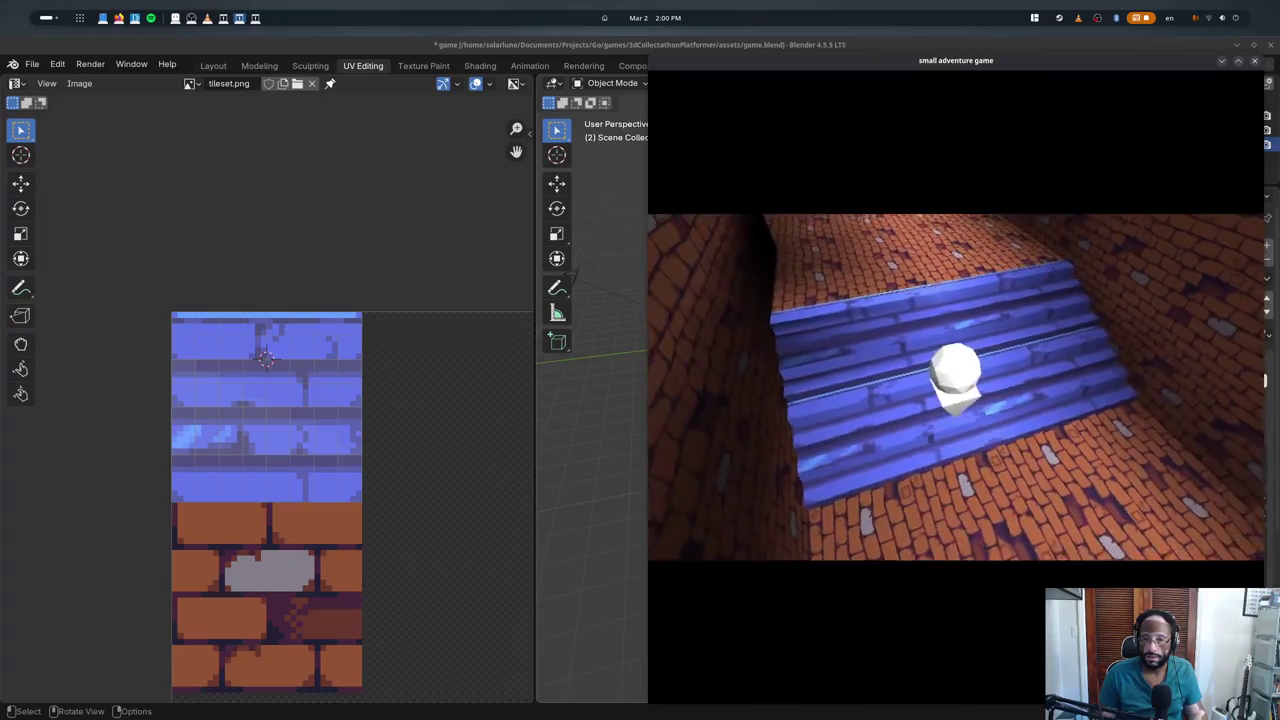
key("Escape")
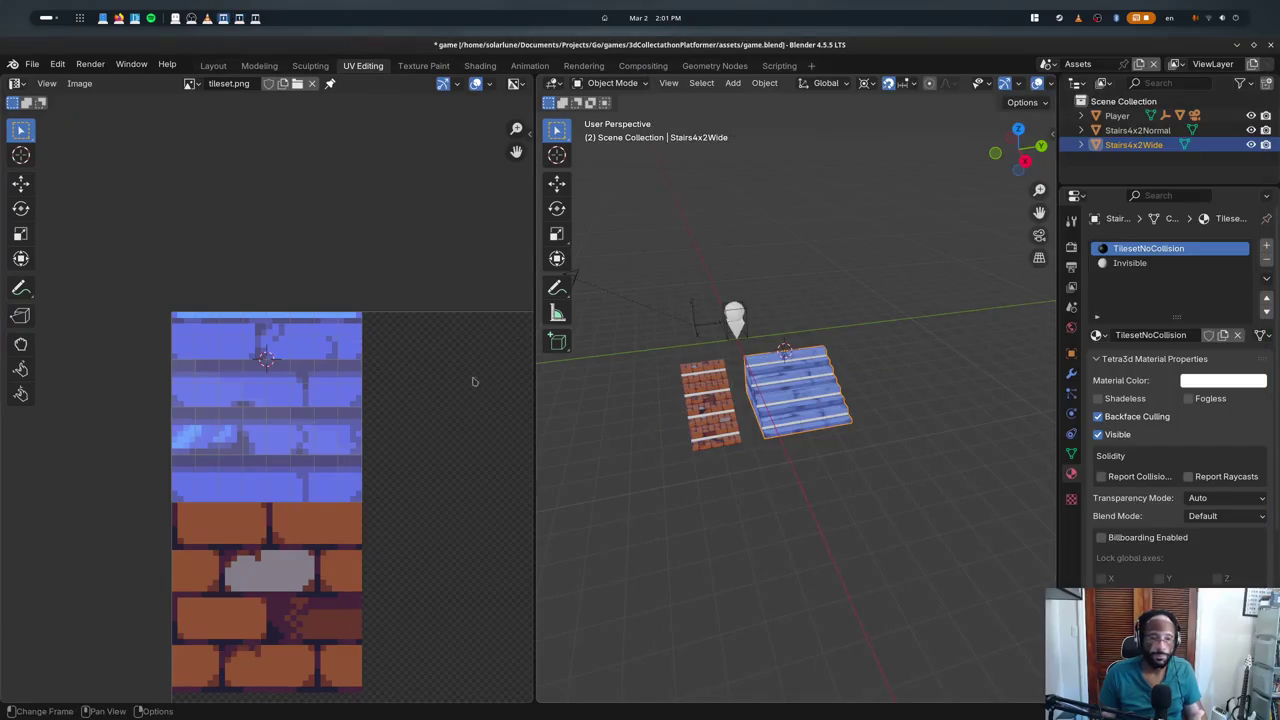
- Try shrinking the UV faces to half size and repositioning them, then undo it
key("Tab")
scroll(327, 448, "up", 1)
type("s")
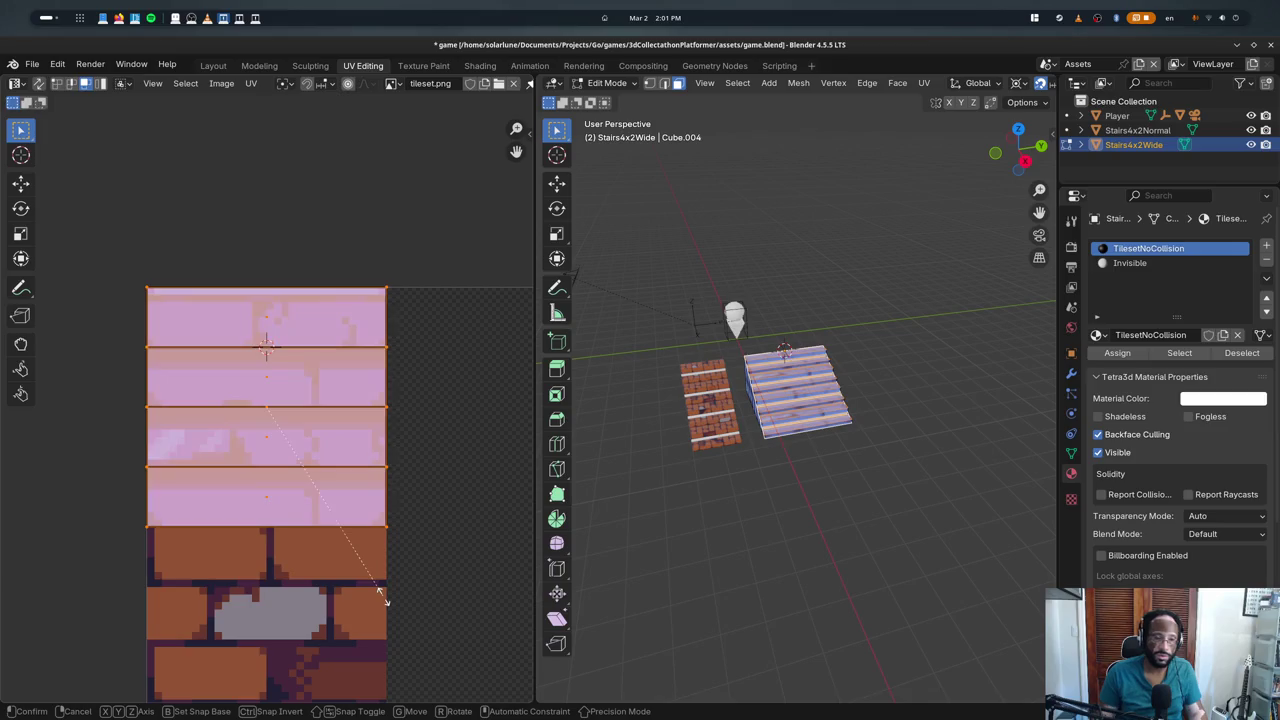
type("0.5")
key("Return")
key("g")
left_click(309, 553)
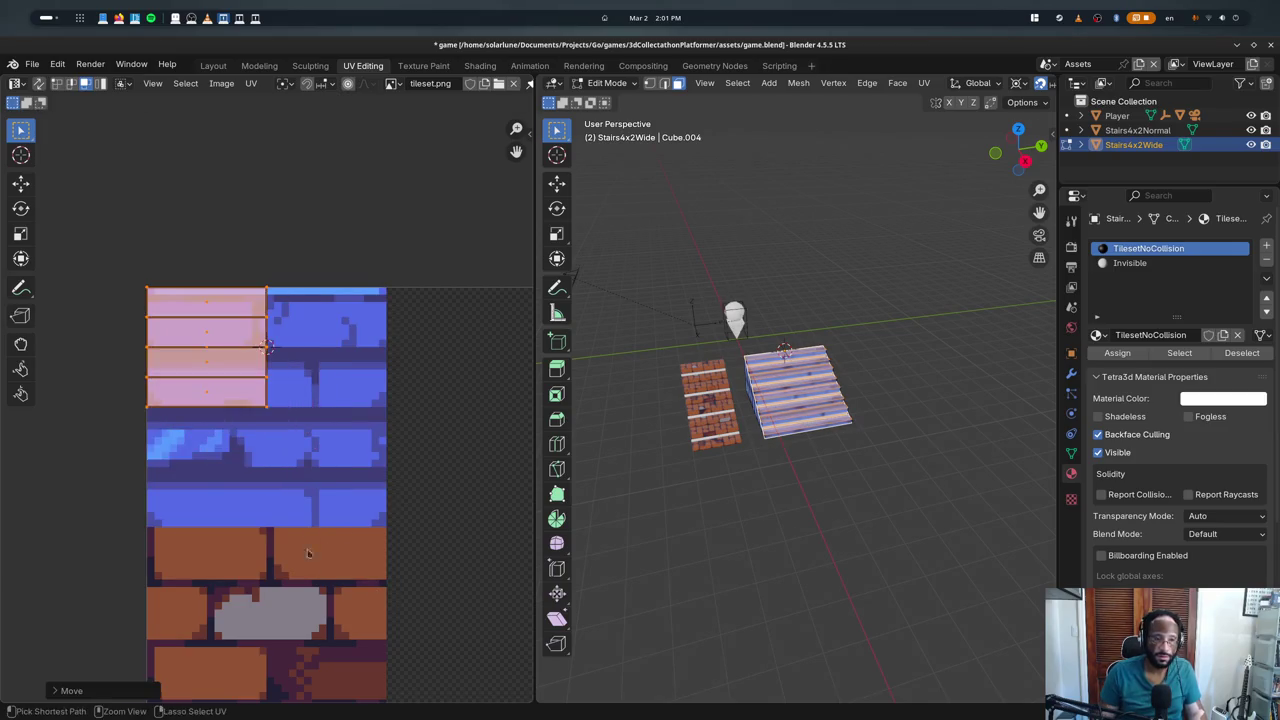
key("ctrl+z")
key("ctrl+z")
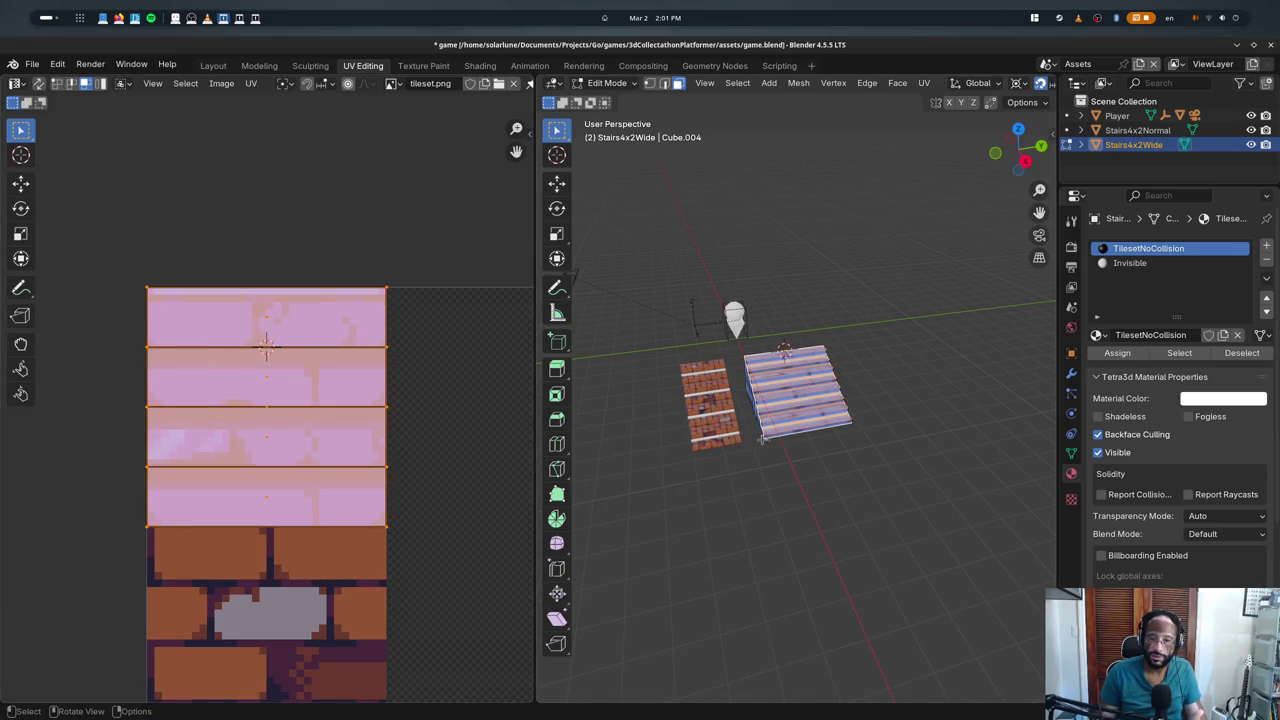
- Add a centred loop cut across the stairs from top view
key("KP_7")
key("a")
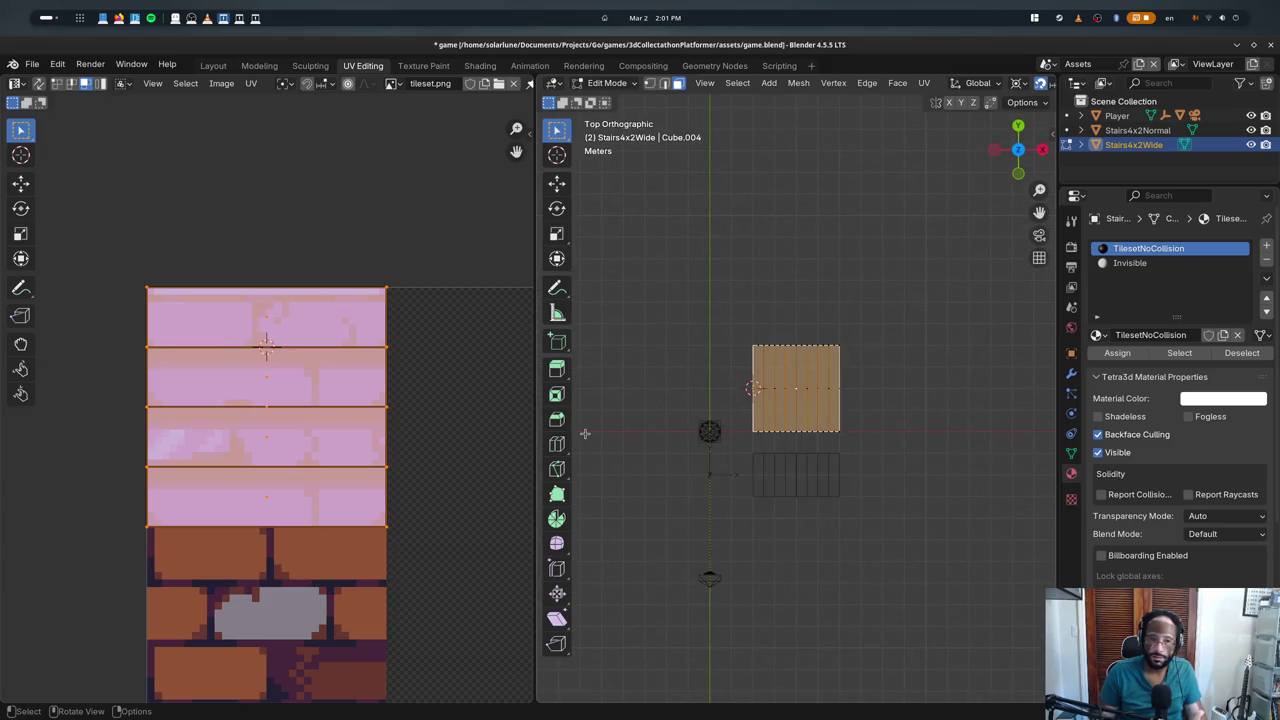
key("KP_Decimal")
key("ctrl+r")
left_click(920, 564)
right_click(920, 564)
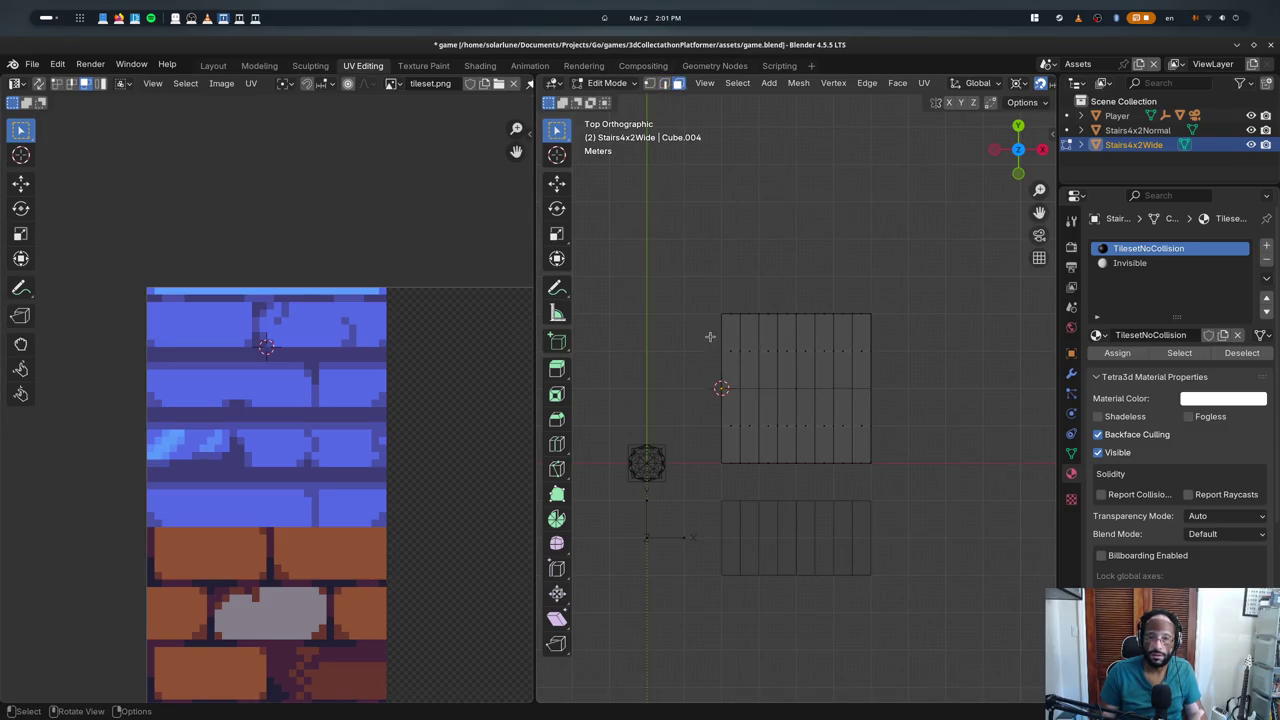
- Unwrap the top half of the stair faces and shift its UVs one tile right
left_click_drag(710, 337, 925, 375)
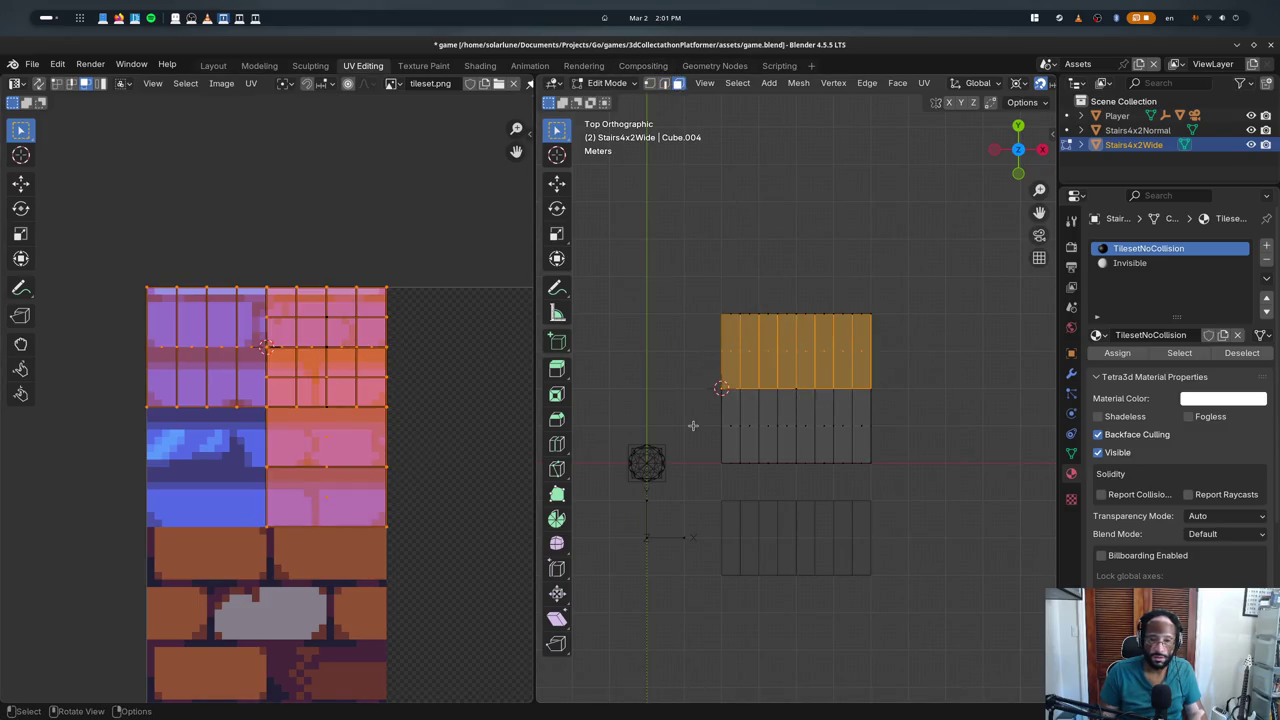
key("u")
key("Right")
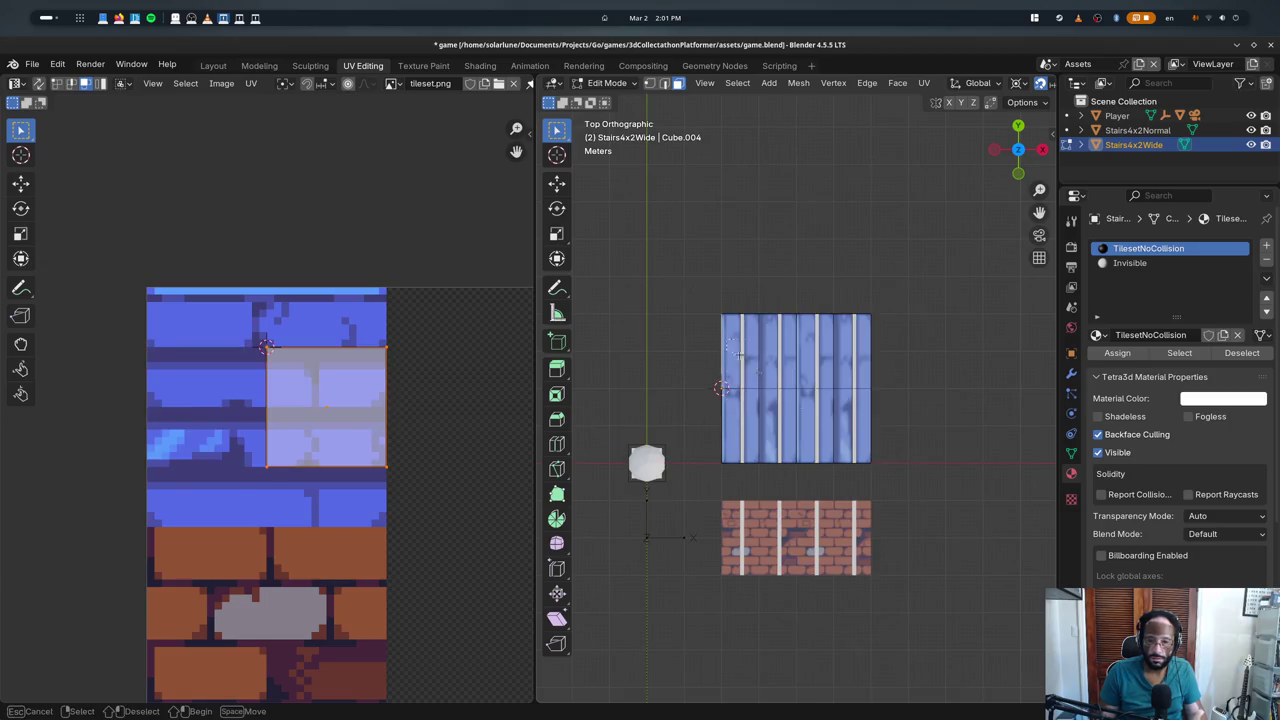
left_click_drag(968, 476, 720, 312)
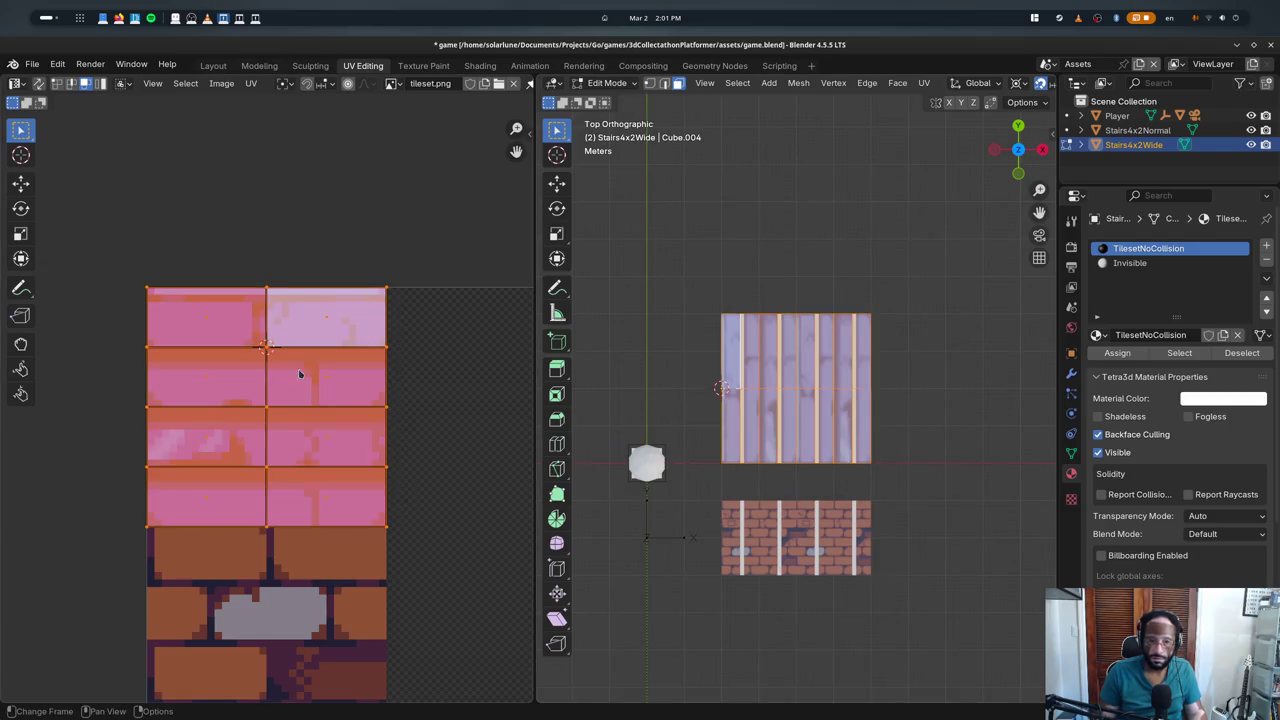
key("s")
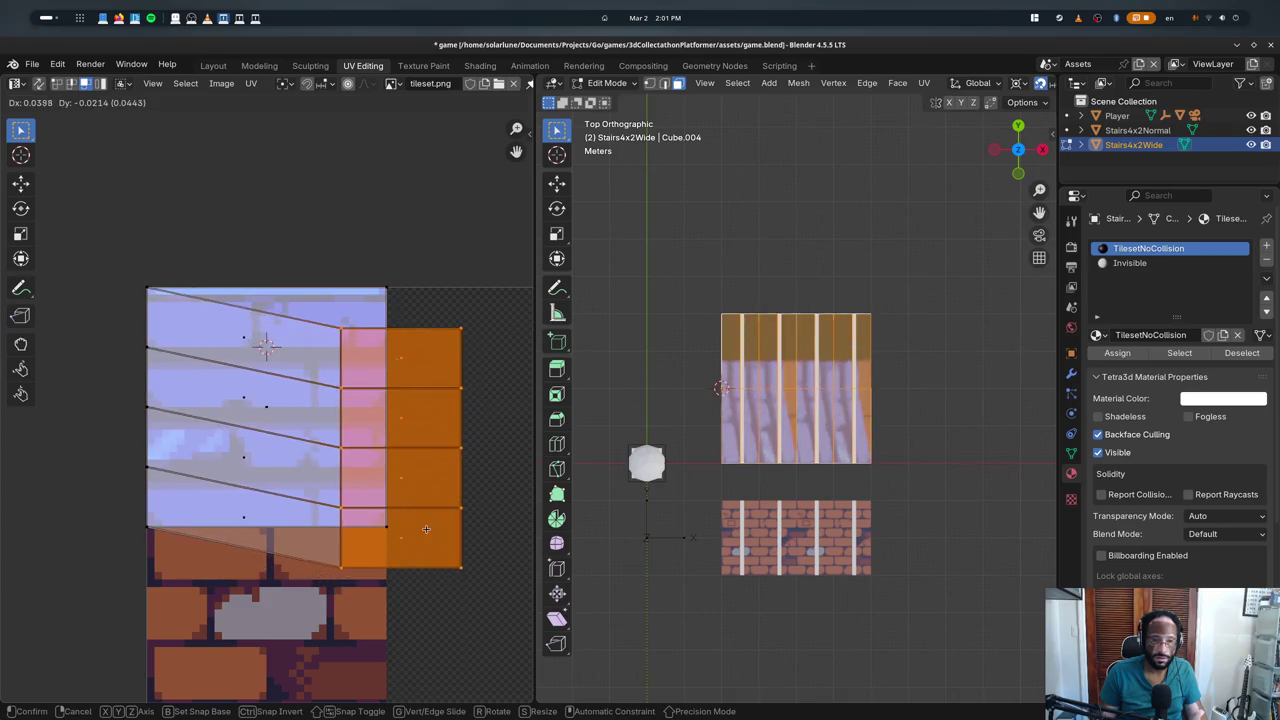
key("Escape")
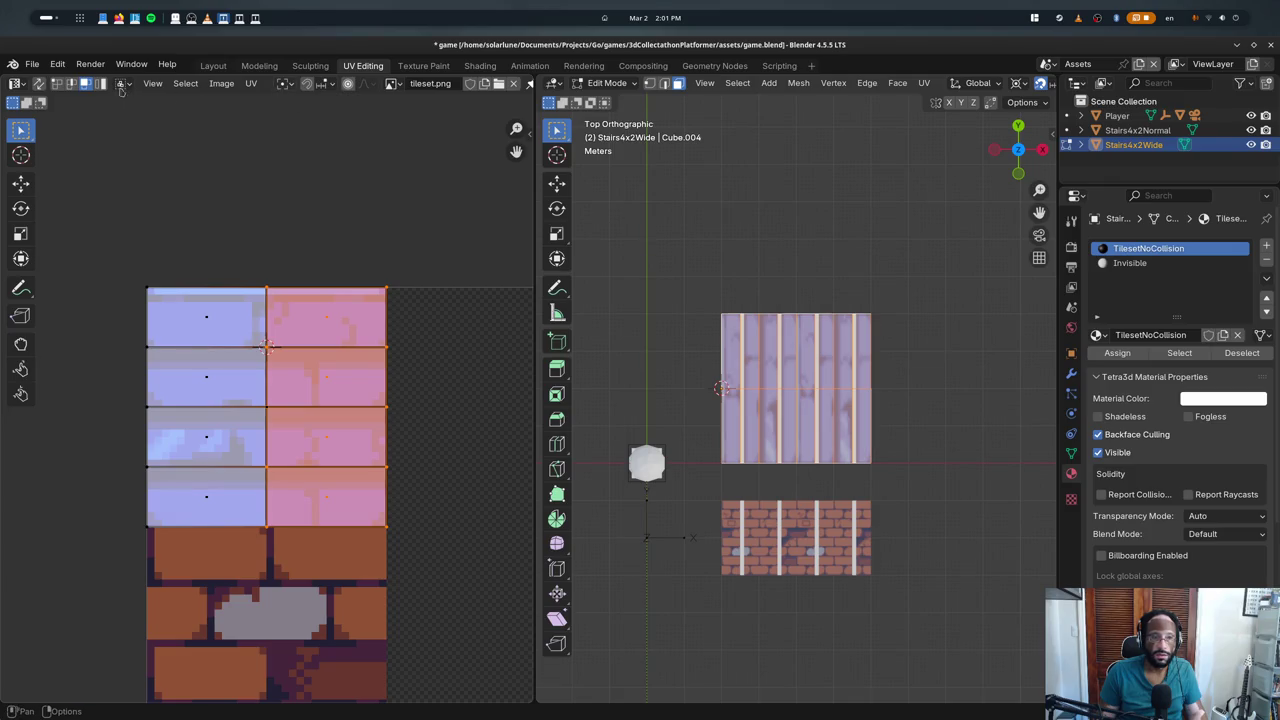
- Turn on UV Sync Selection and try selecting halves of the stair quad
left_click(38, 84)
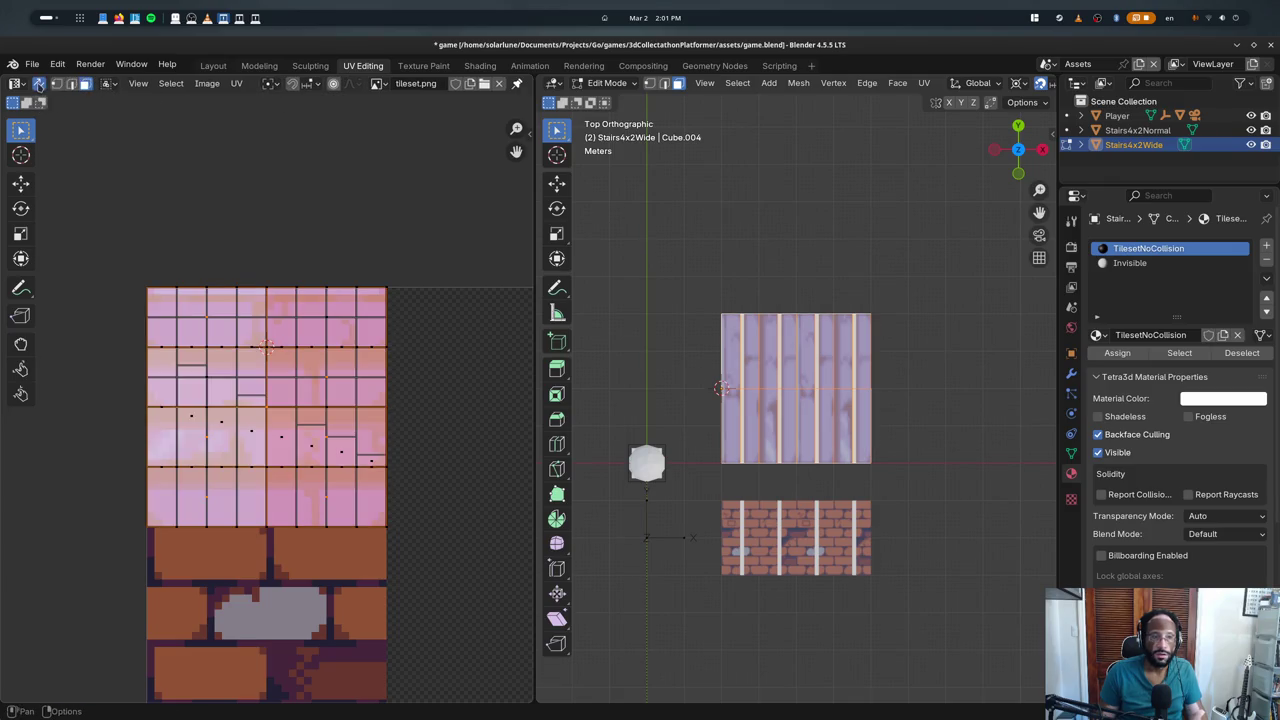
key("a")
left_click_drag(686, 363, 935, 380, "ctrl")
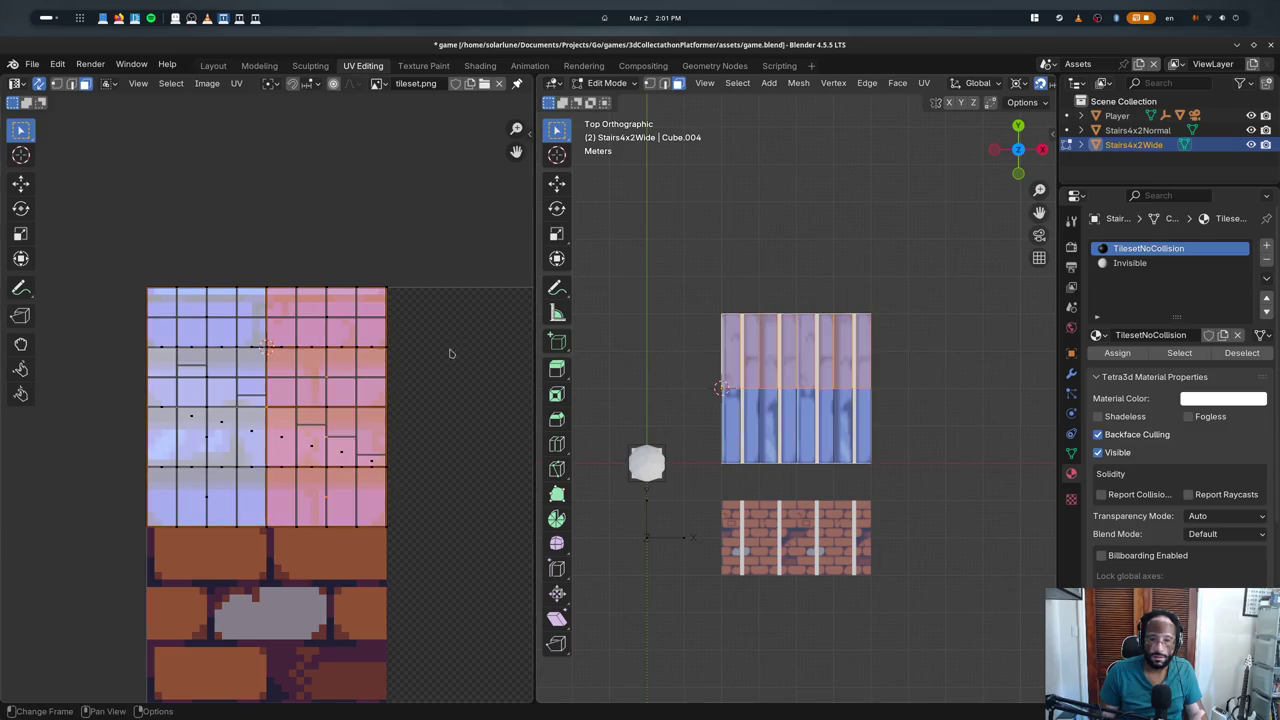
key("a")
left_click_drag(691, 343, 894, 371, "ctrl")
key("a")
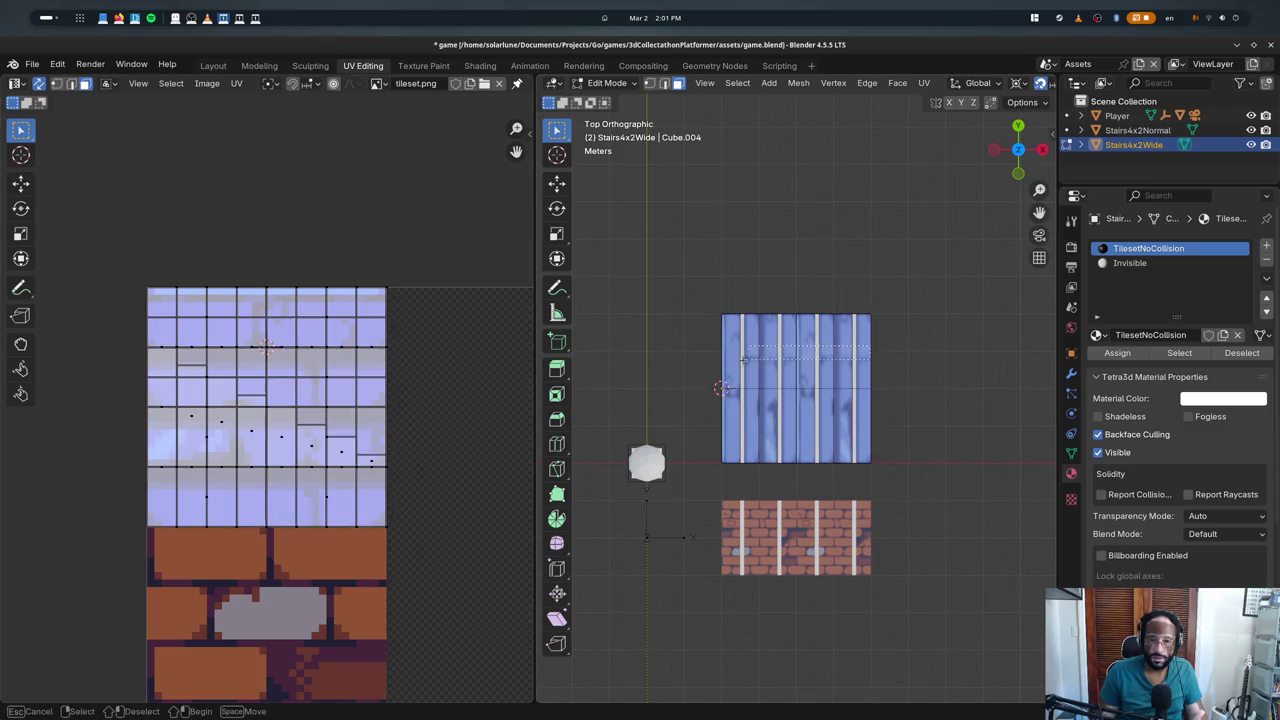
left_click_drag(744, 360, 706, 348)
- Select the right block's faces with X-ray in Right Orthographic view
key("alt+z")
left_click_drag(787, 383, 844, 442)
key("z")
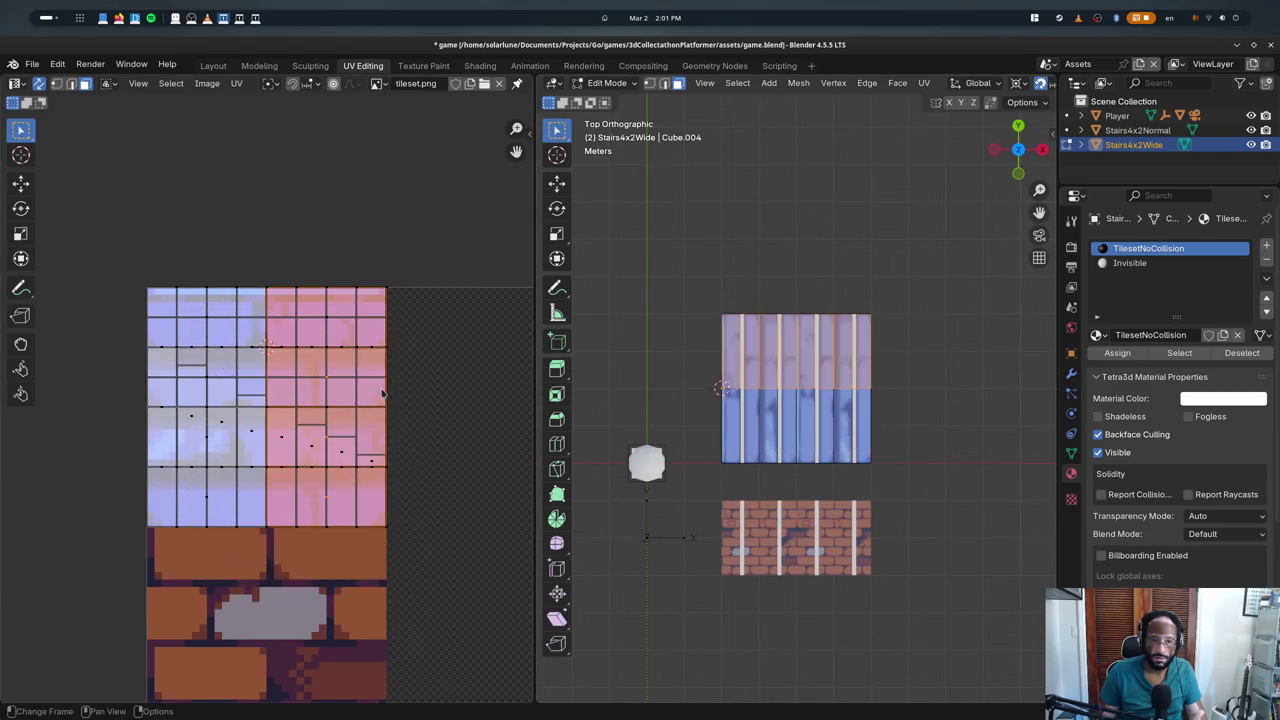
middle_click_drag(800, 400, 840, 360)
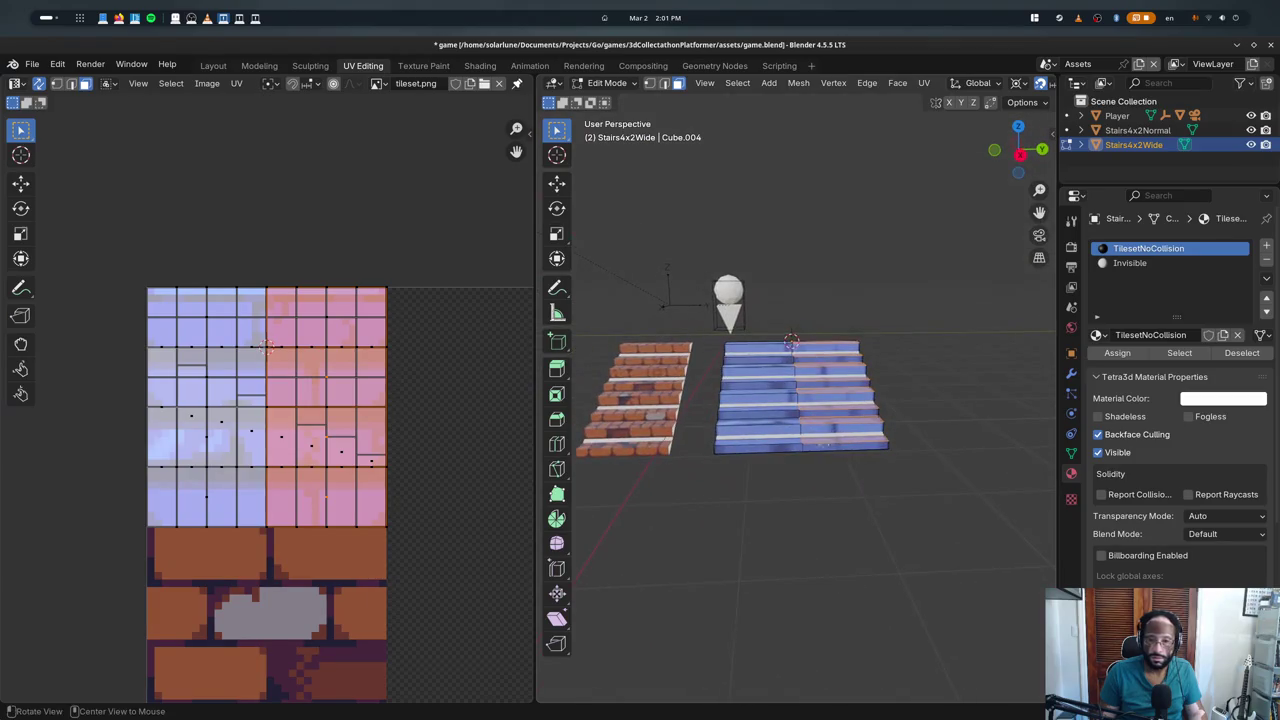
key("alt+z")
key("KP_3")
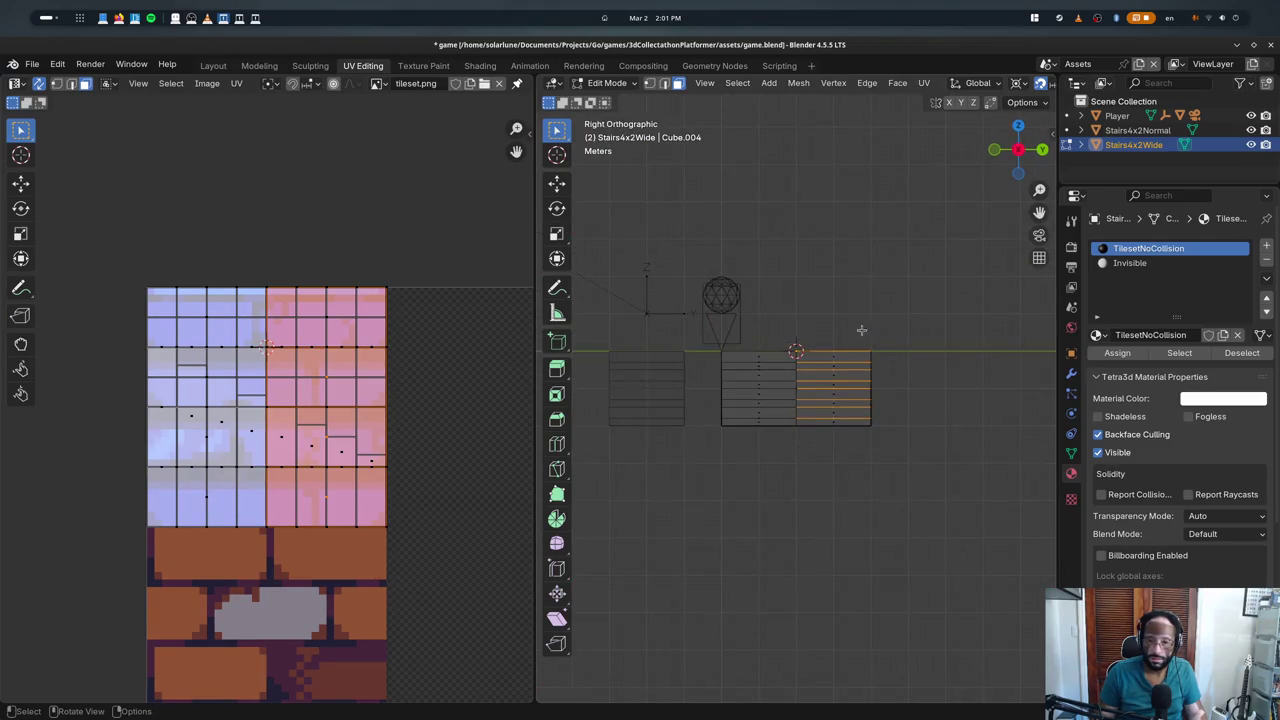
left_click_drag(848, 435, 841, 424)
middle_click_drag(832, 458, 692, 412)
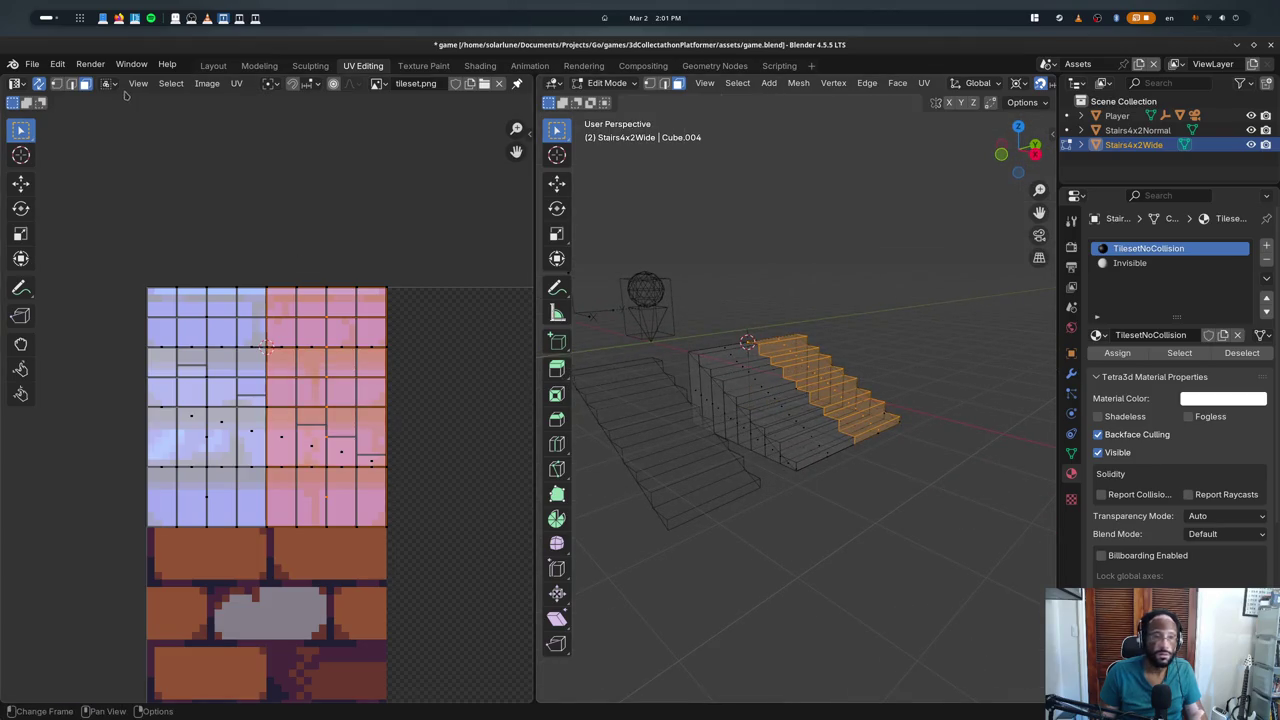
- Turn off UV Sync, then scale and move the right half's UVs across the tile width
left_click(39, 84)
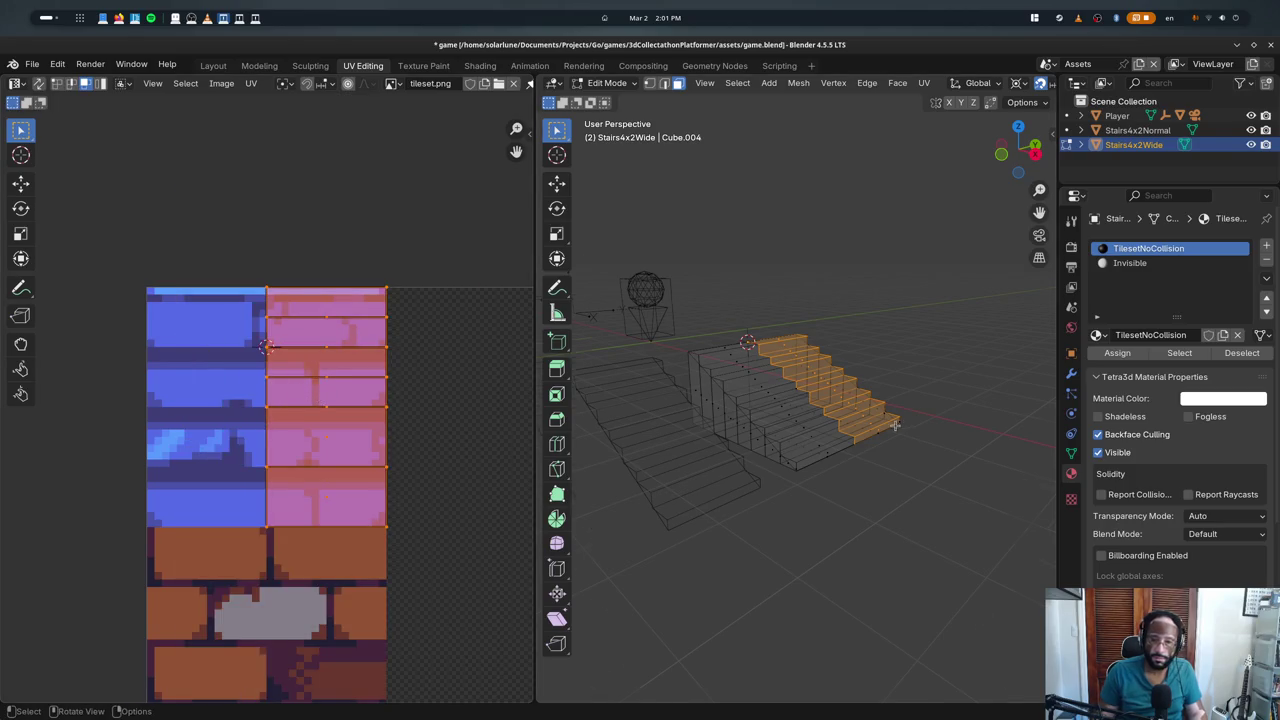
key("e")
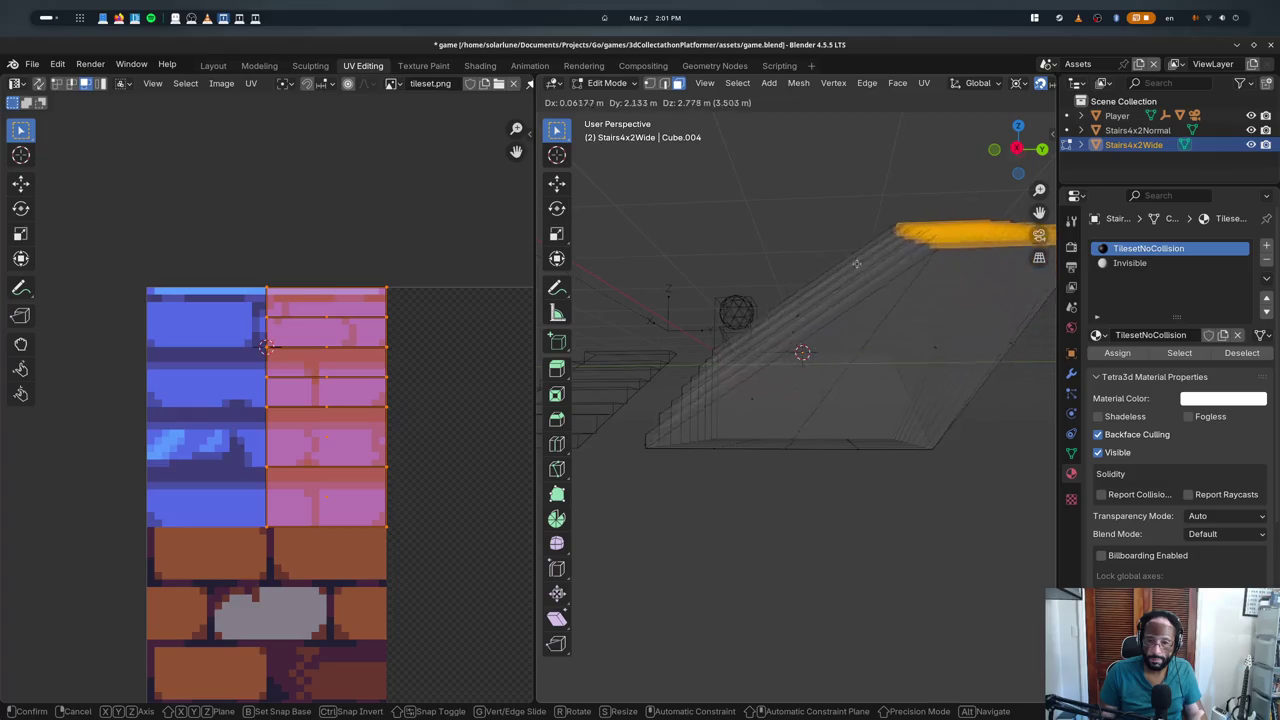
key("Escape")
key("s")
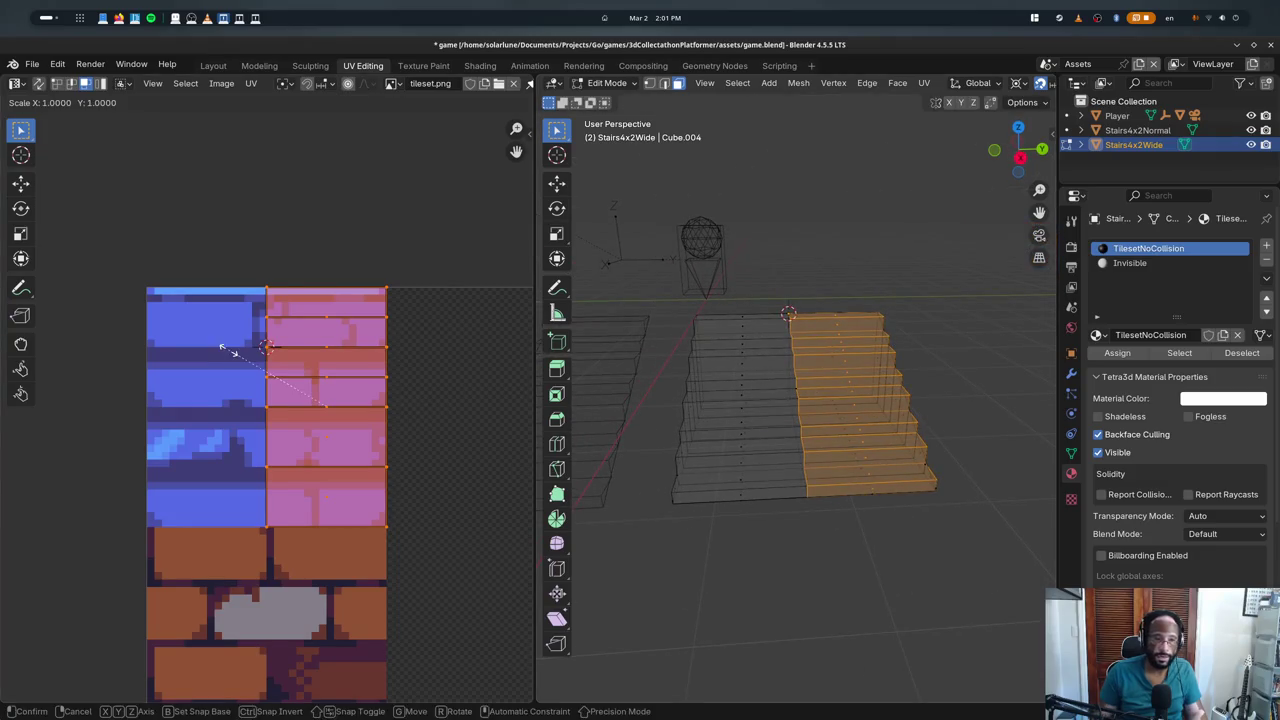
left_click(222, 347)
key("g")
left_click(230, 350)
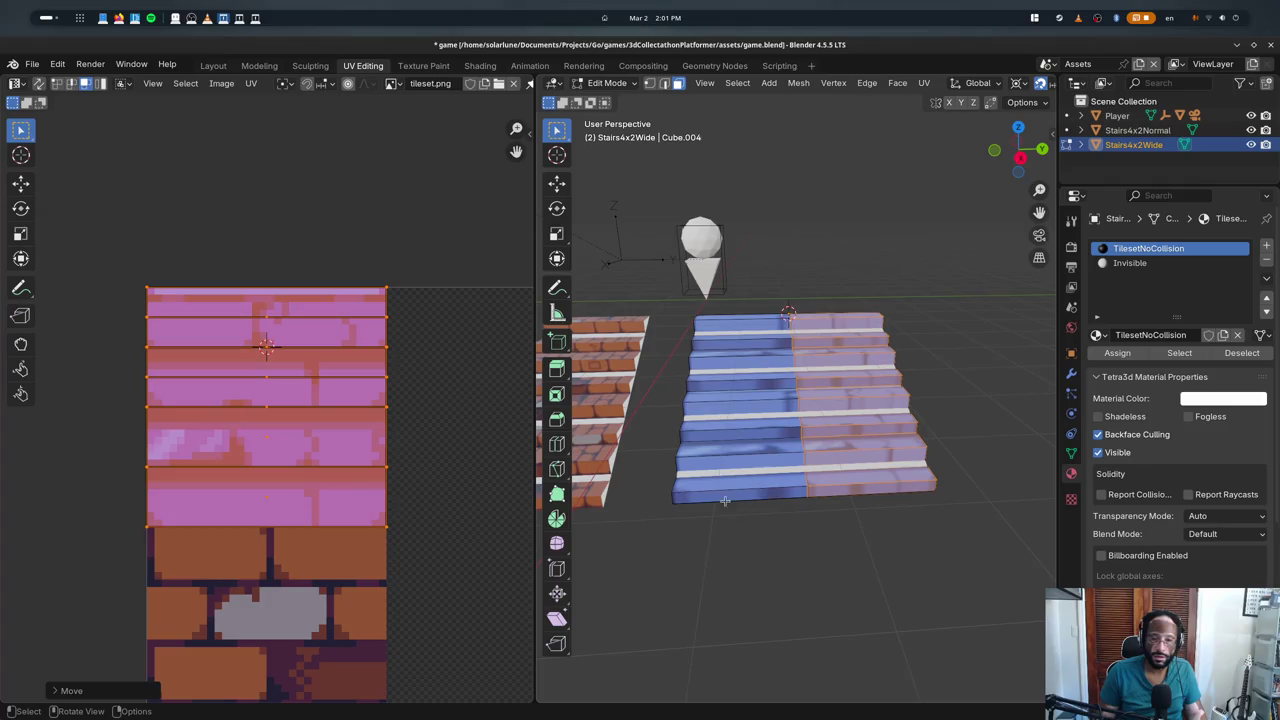
- Invert the selection to the stairs' left half and switch to wireframe
key("ctrl+i")
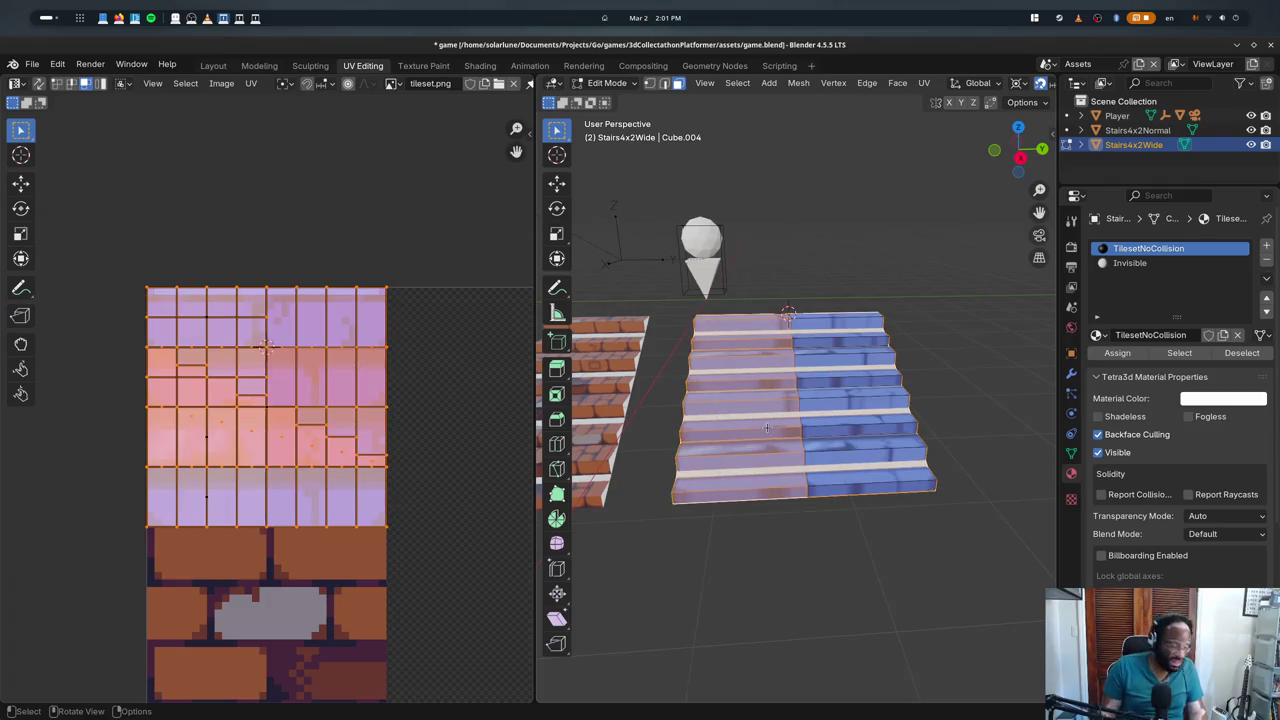
key("shift+z")
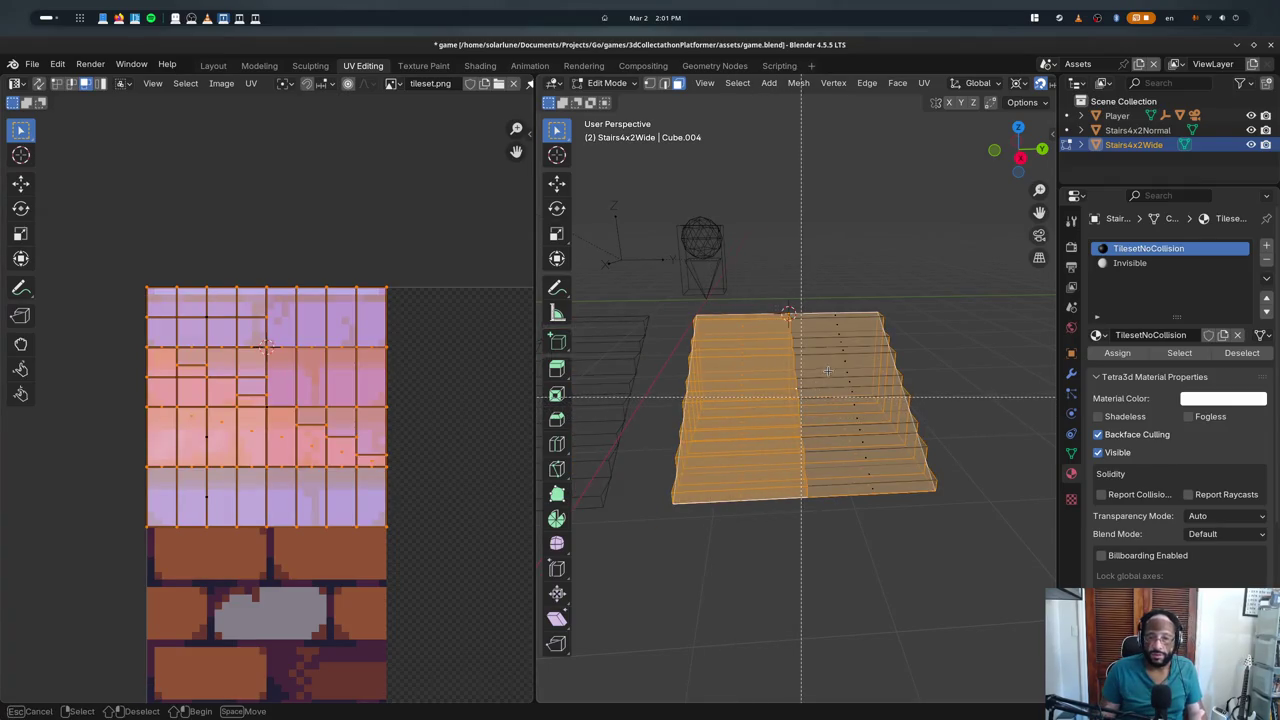
key("v")
scroll(843, 365, "down", 2)
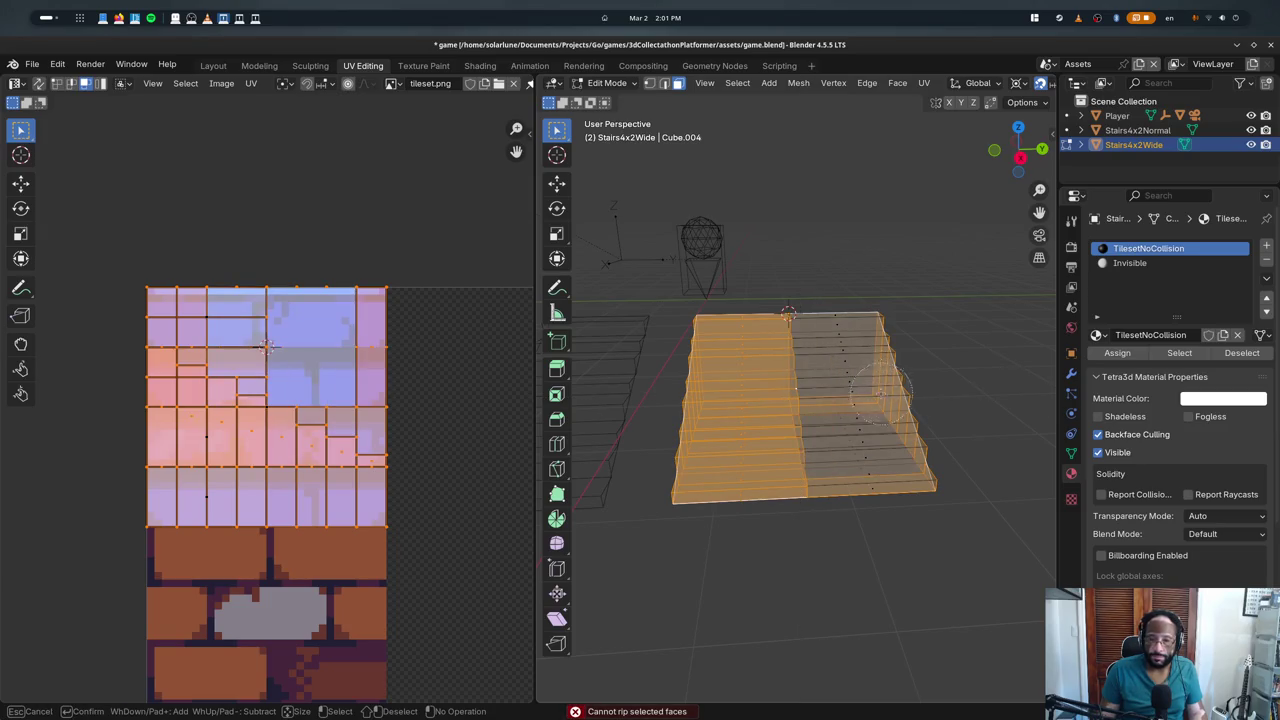
- Circle-deselect the risers so only the left half's treads stay selected
mouse_move(843, 365)
middle_mouse_down()
mouse_move(900, 421)
mouse_move(809, 388)
middle_mouse_up()
right_click(900, 421)
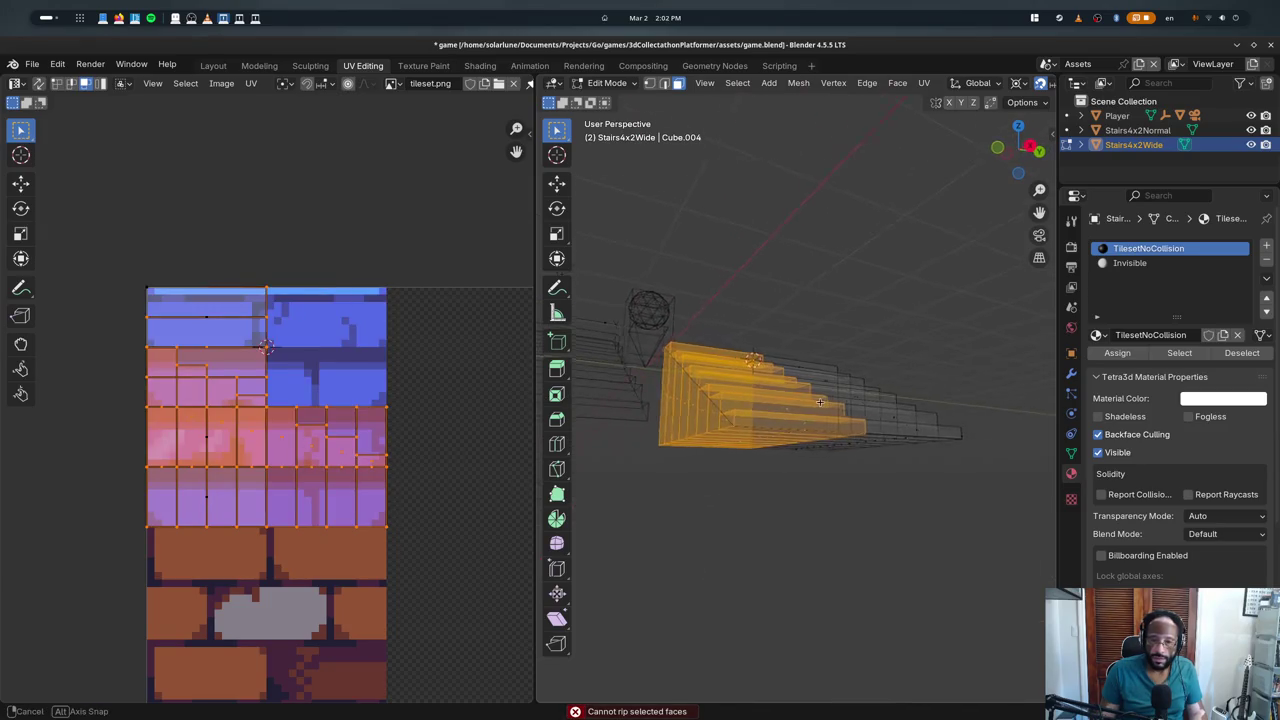
key("c")
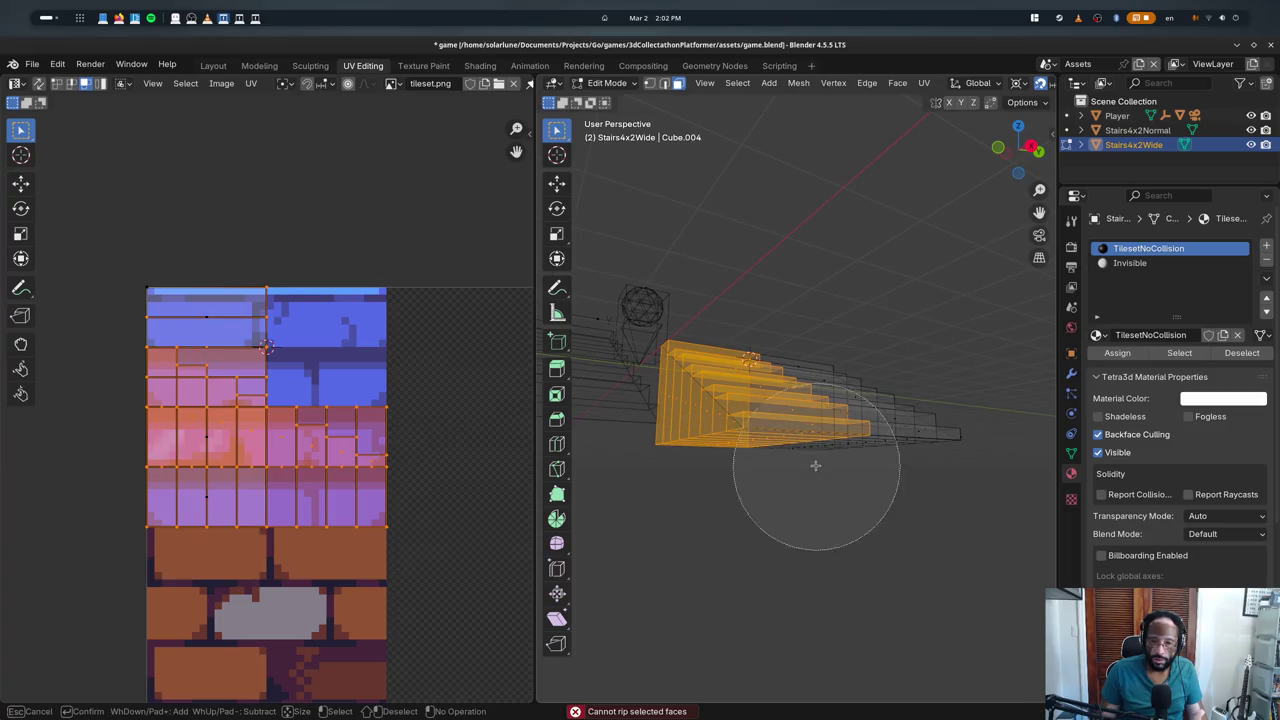
middle_click_drag(767, 500, 783, 508)
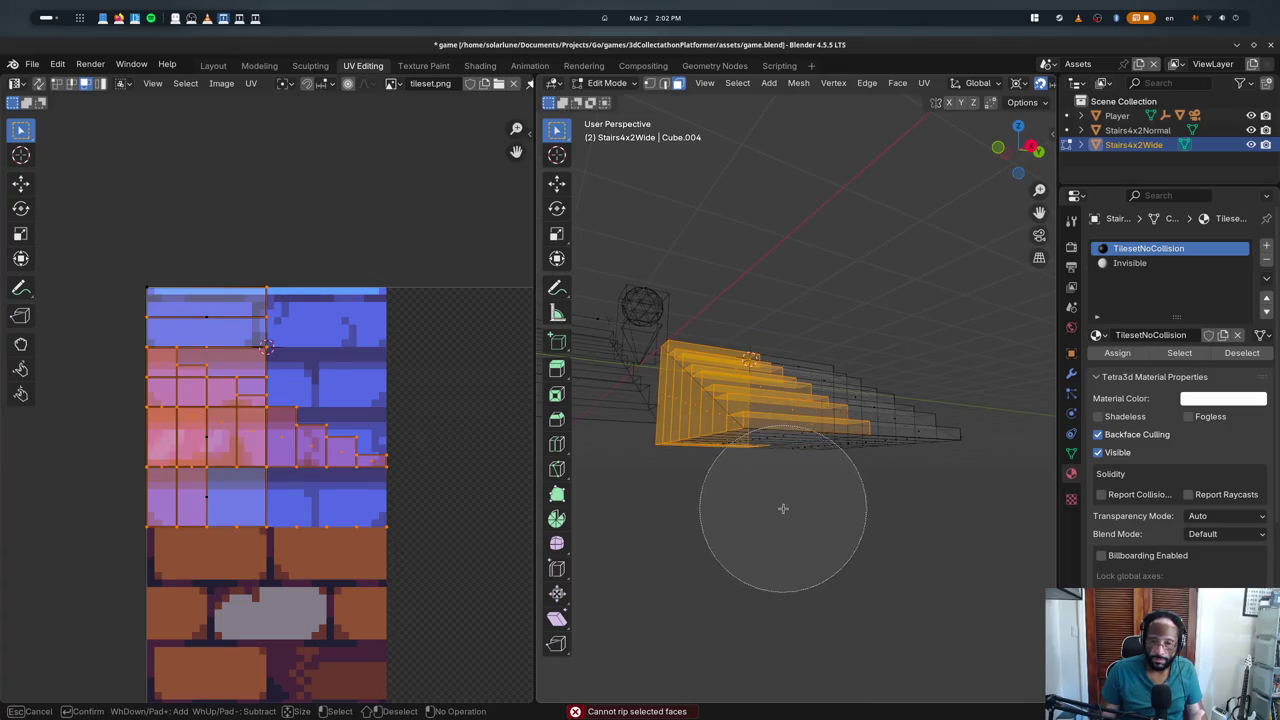
middle_click_drag(686, 517, 657, 457)
right_click(684, 467)
key("alt+z")
middle_click_drag(743, 508, 874, 500)
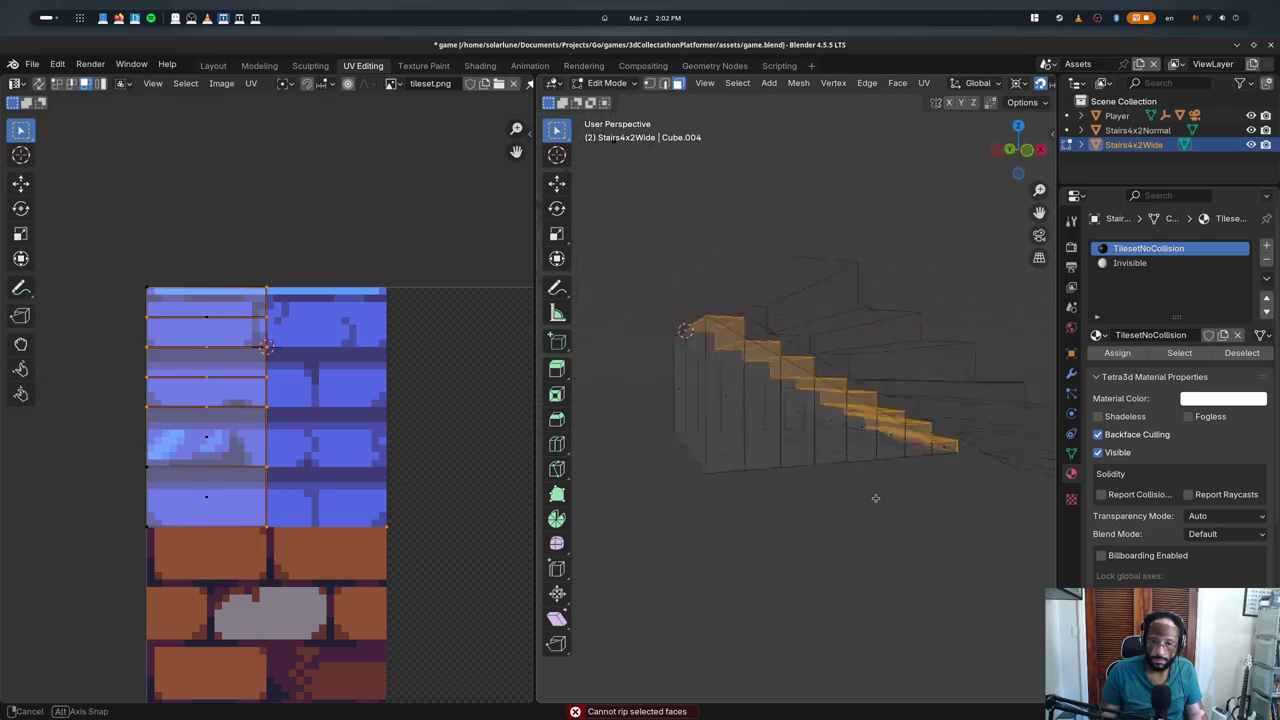
key("z")
left_click(786, 684)
middle_click_drag(786, 684, 768, 481)
- Double the treads' UV width along X and move them into the blue brick tile
key("s")
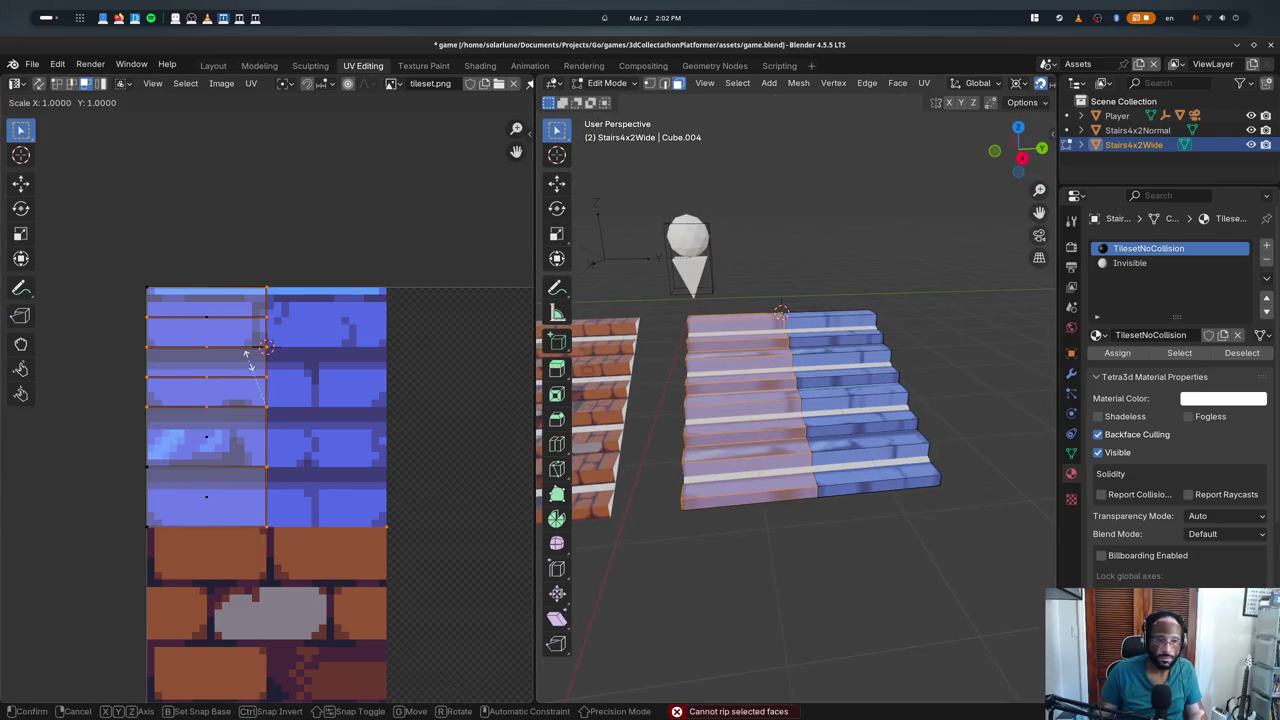
key("x")
key("2")
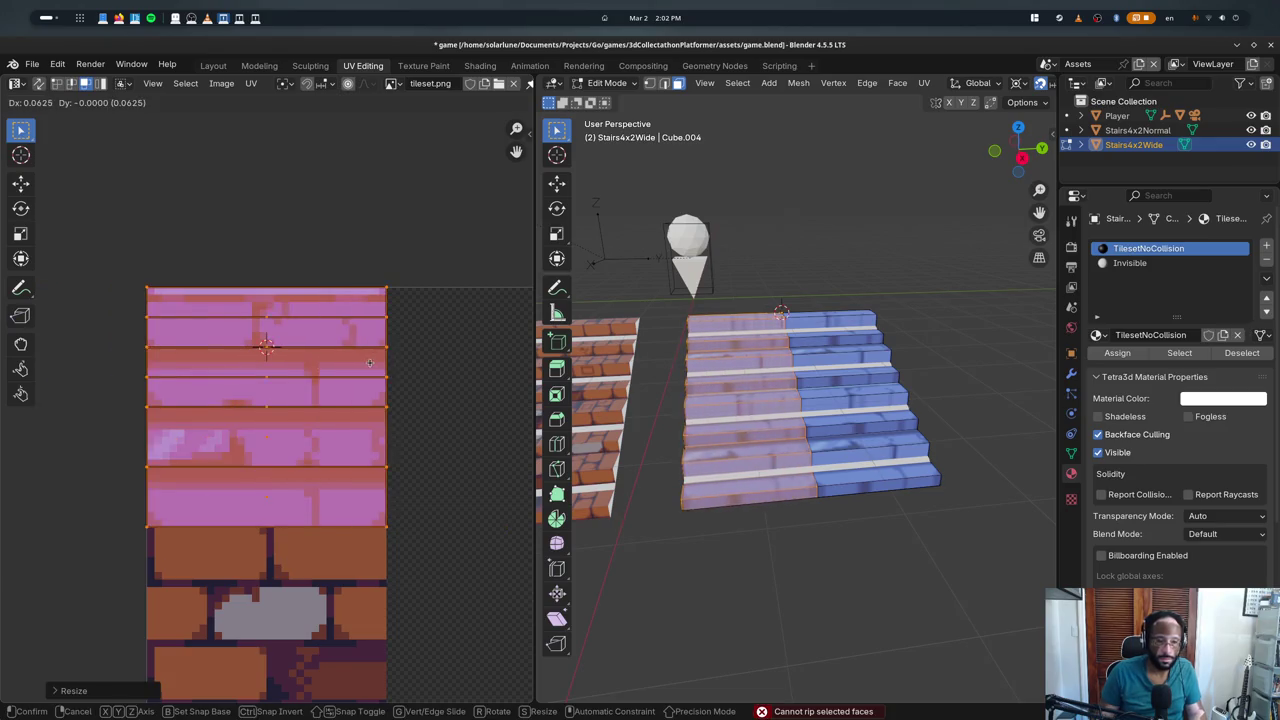
key("Return")
scroll(395, 464, "down", 1)
scroll(395, 464, "down", 1)
key("g")
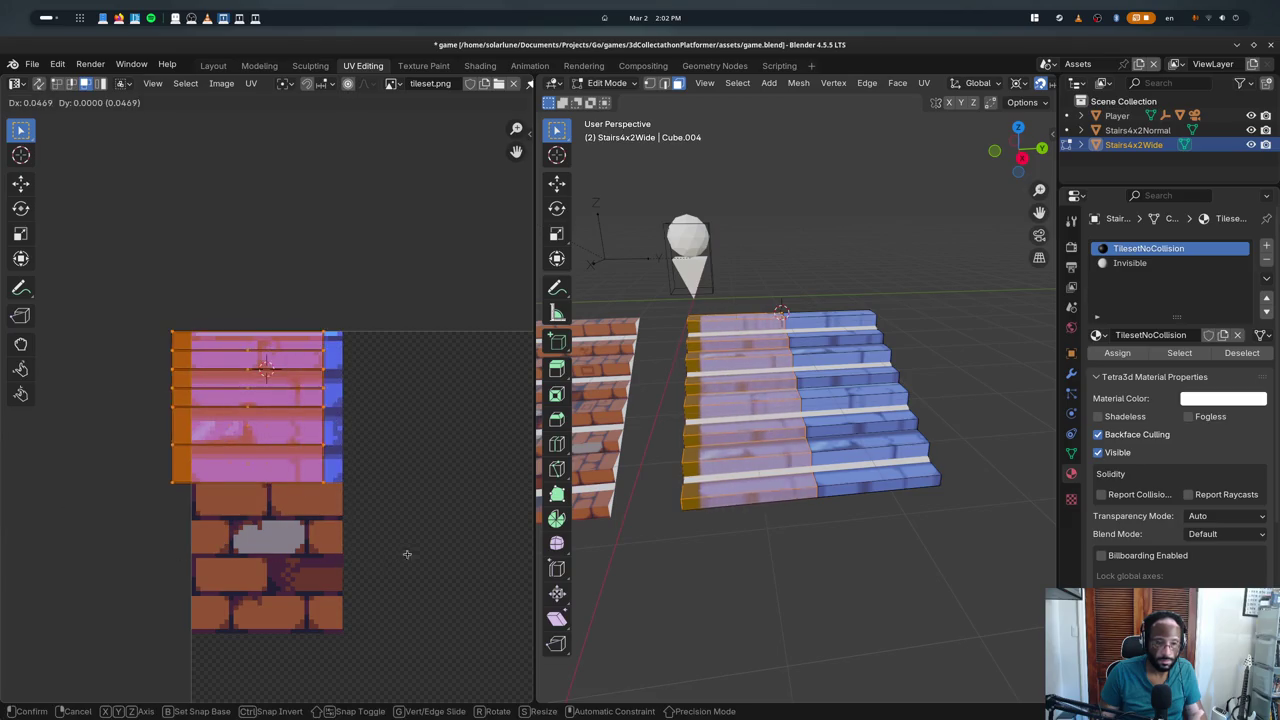
left_click(576, 483)
- Return to Object Mode and export the scene for the game
key("Tab")
middle_click_drag(576, 483, 710, 484)
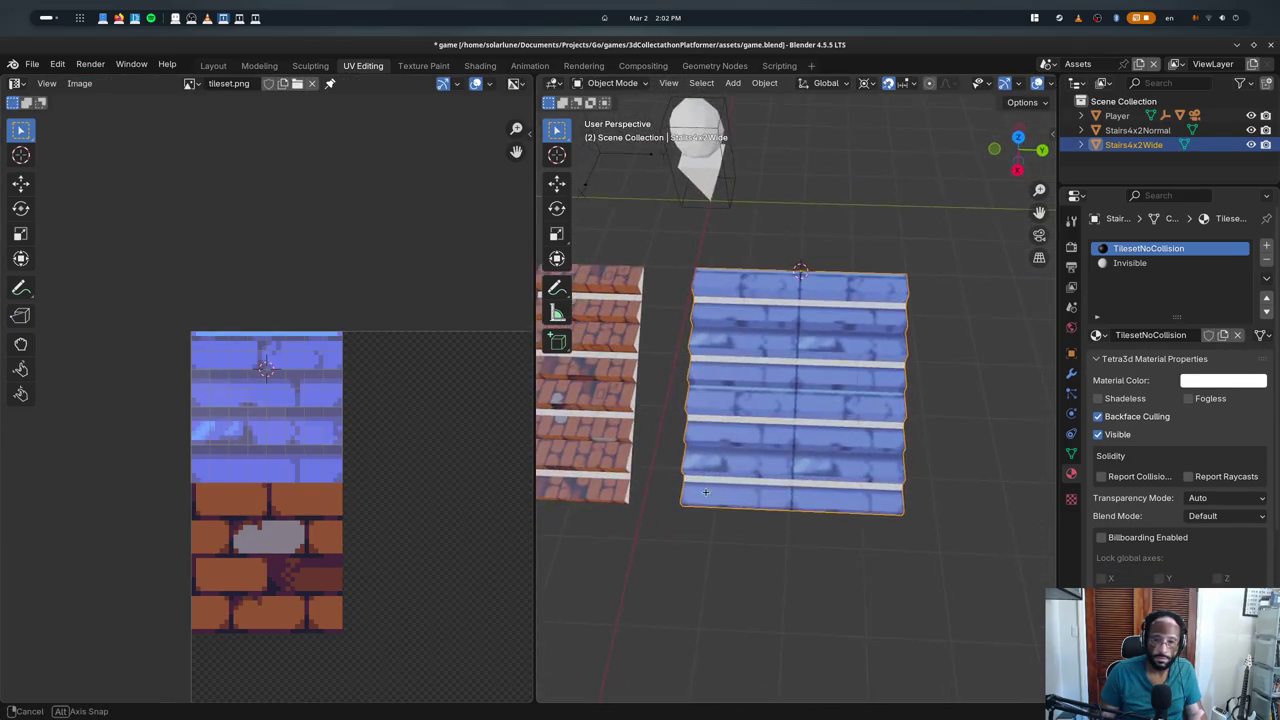
key("ctrl+s")
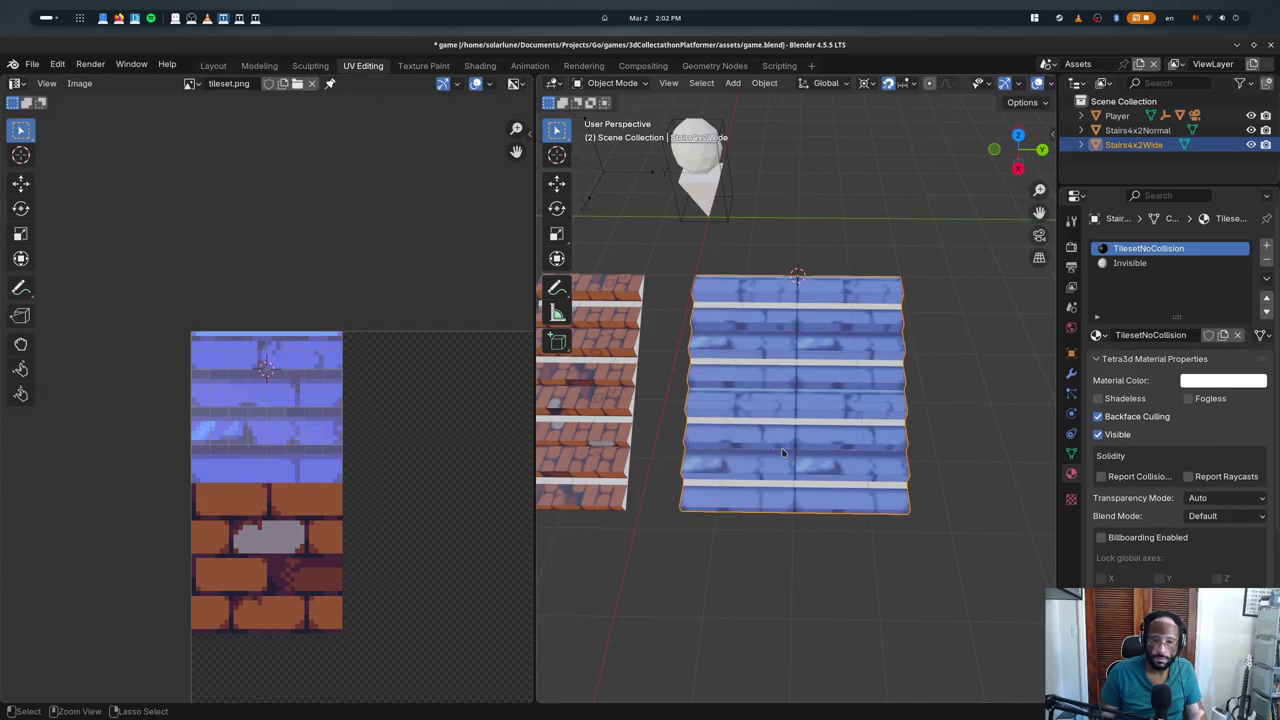
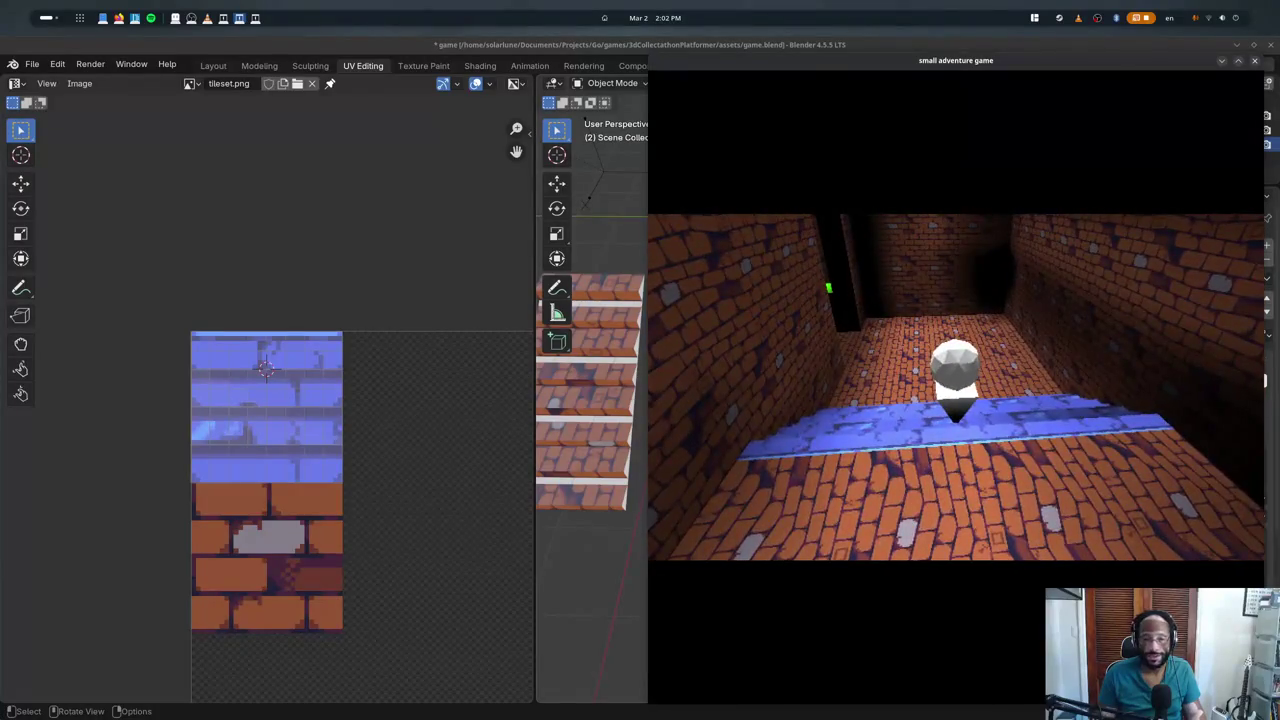
- Switch from Blender to the Visual Studio Code window showing game.ts
key("alt+Tab")
key("alt+Tab")
key("alt+Tab")
key("alt+Tab")
key("alt+Tab")
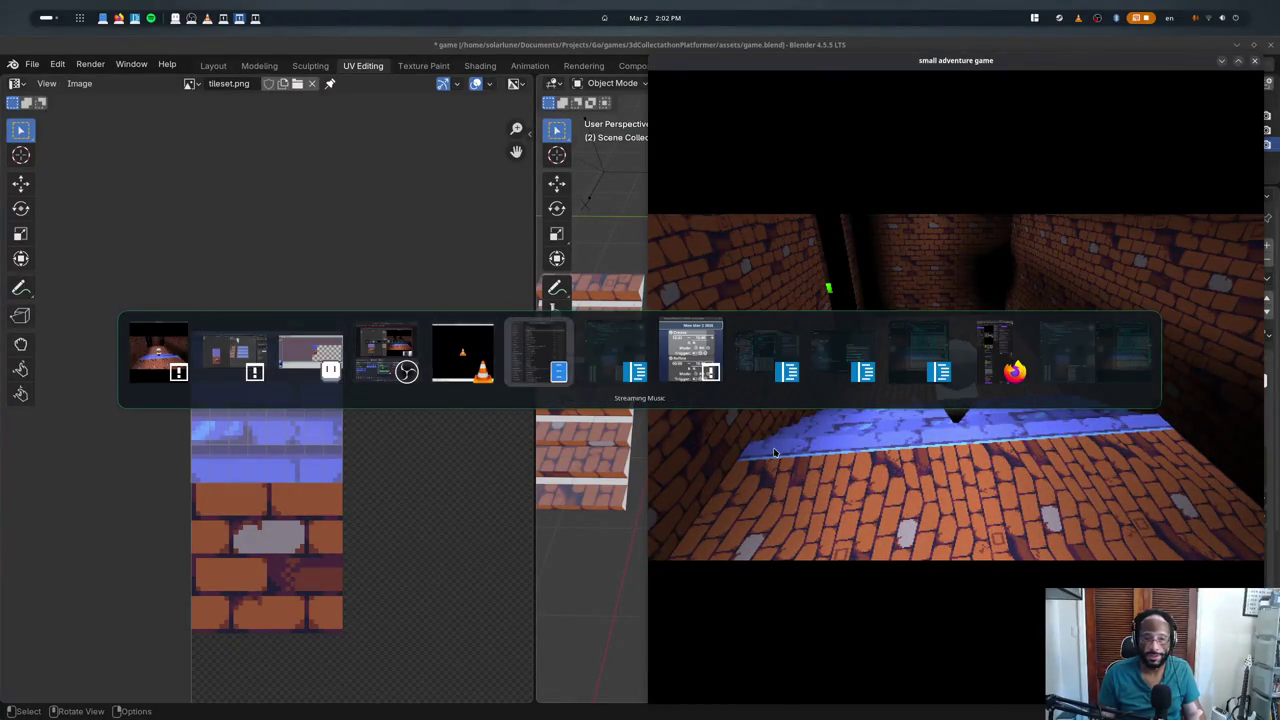
key("alt+Tab")
key("alt+Tab")
key("alt+Tab")
key("alt+Tab")
key("alt+Tab")
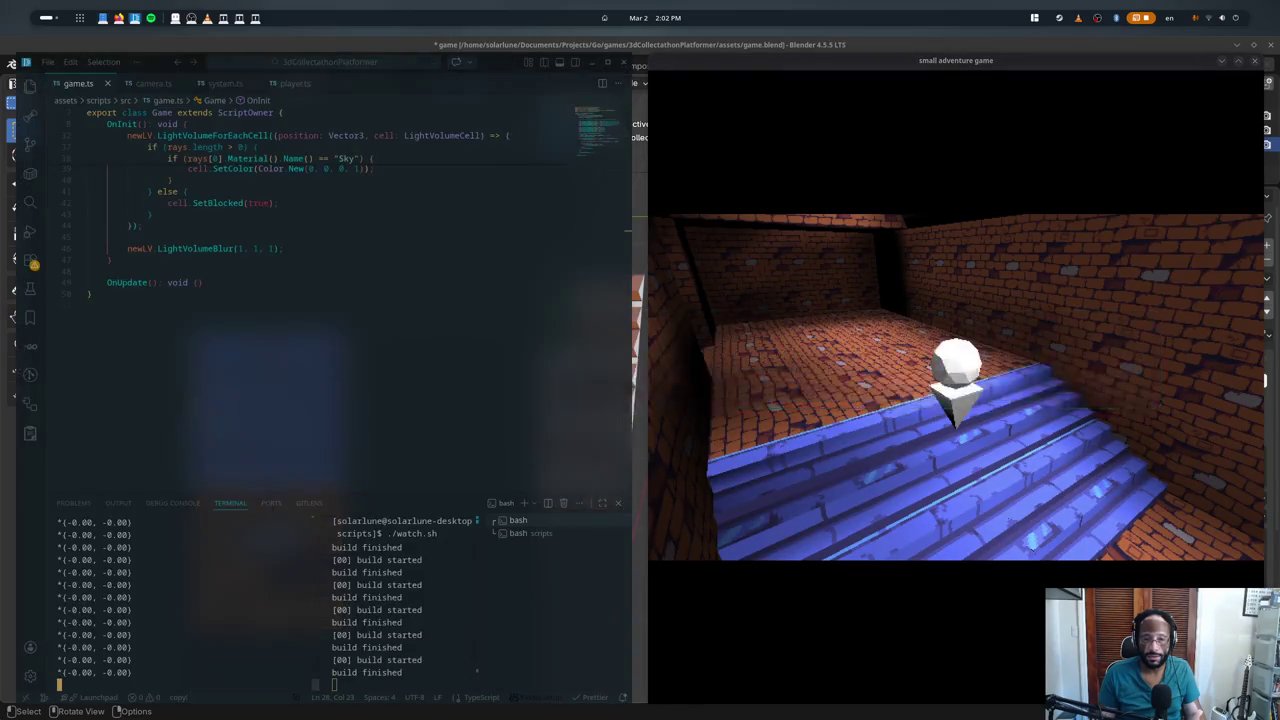
- Hide the terminal and add an AddX offset after position.Clone() on the sky-ray line
scroll(242, 275, "up", 4)
key("ctrl+grave")
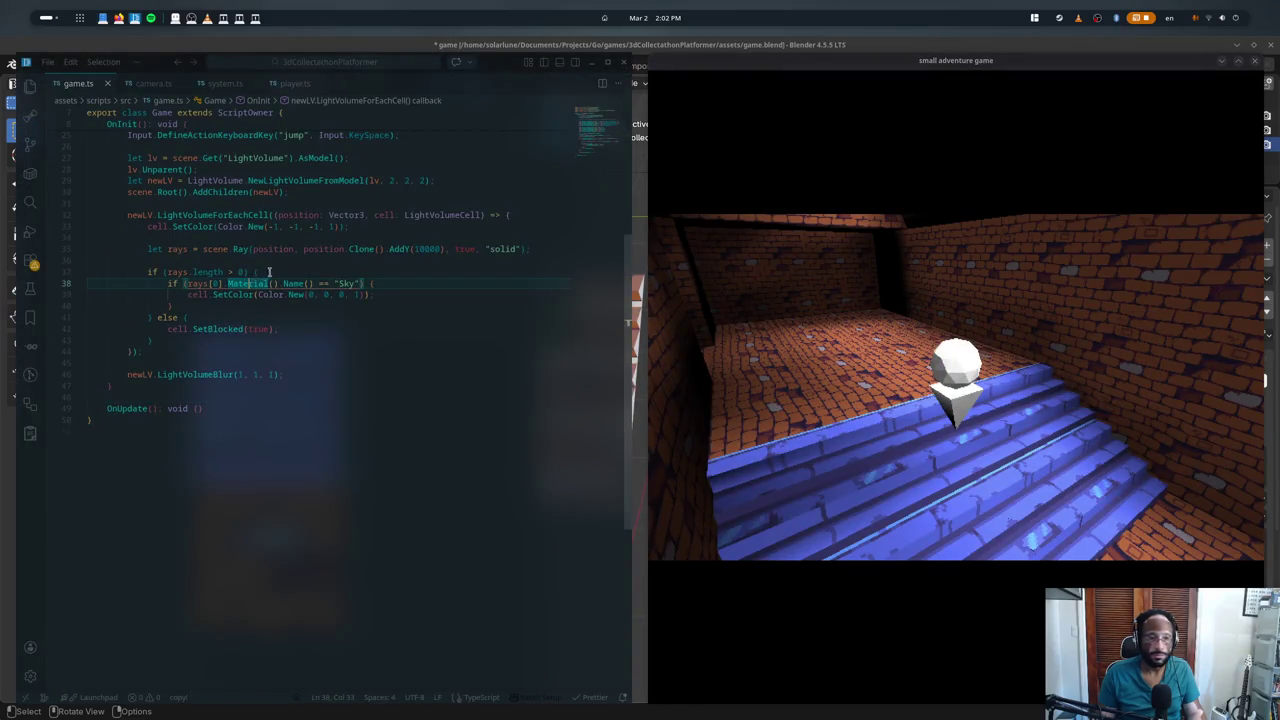
scroll(302, 240, "up", 2)
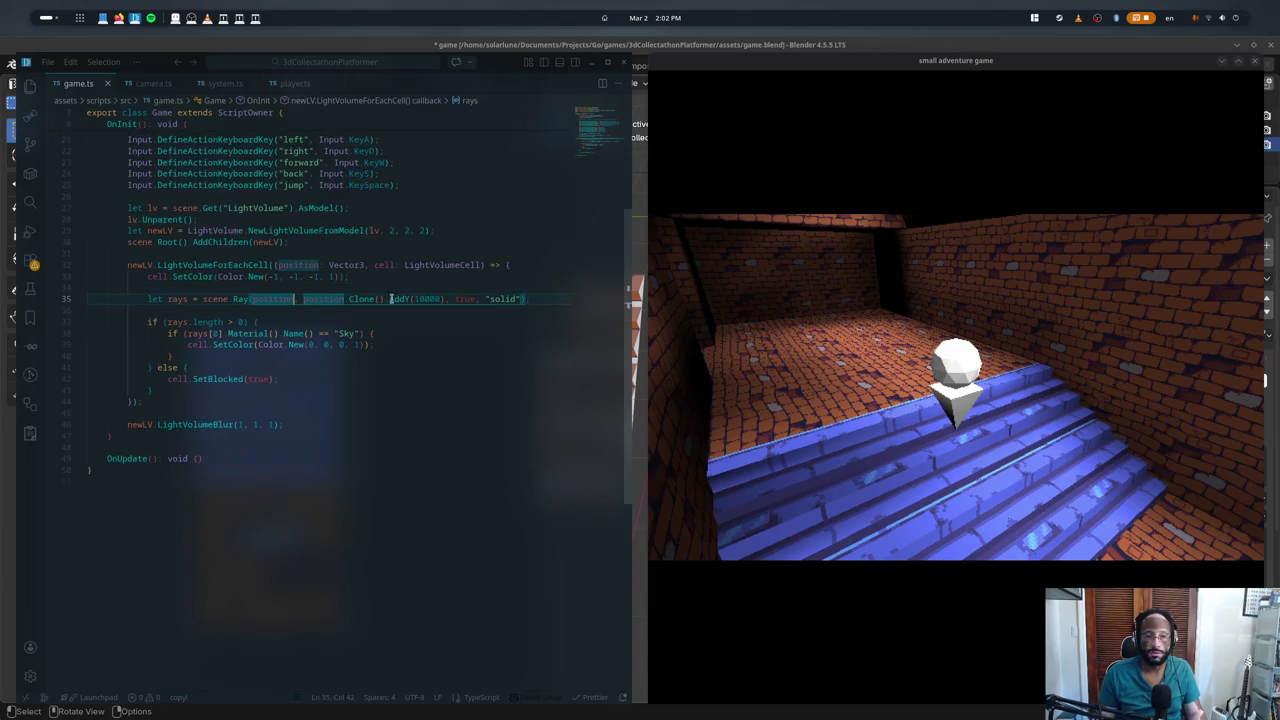
type(".AddX")
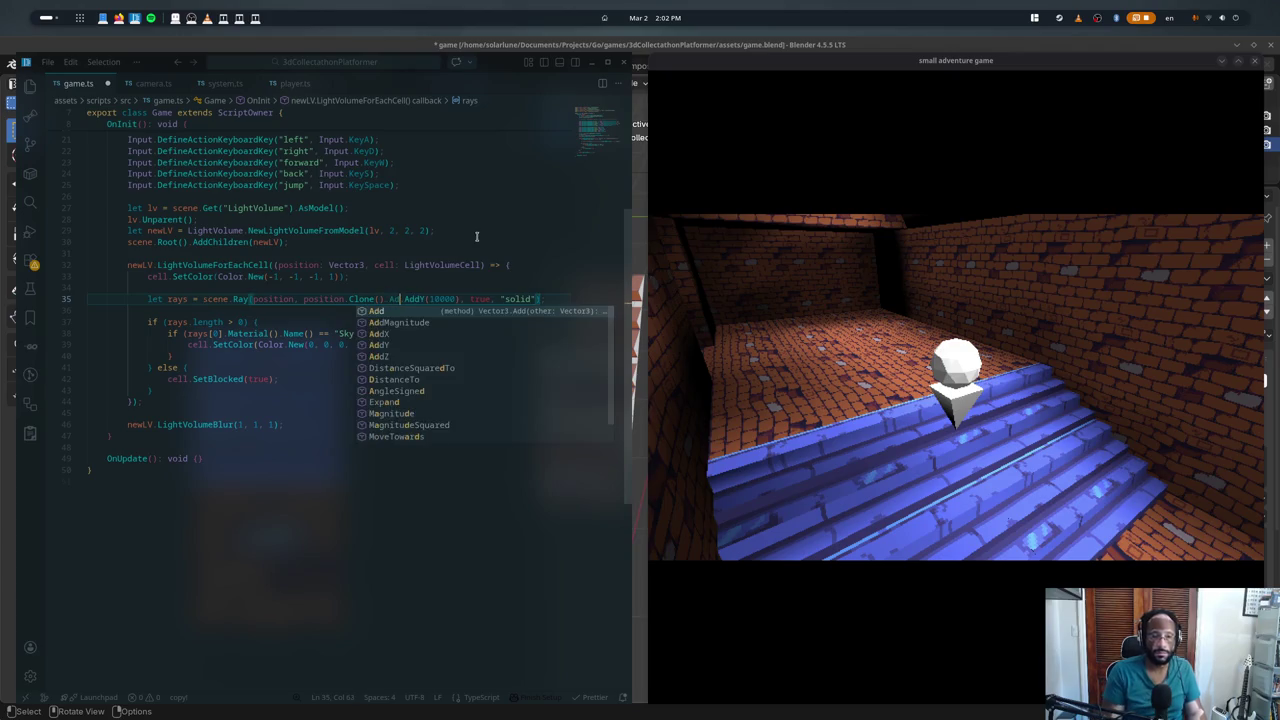
key("Return")
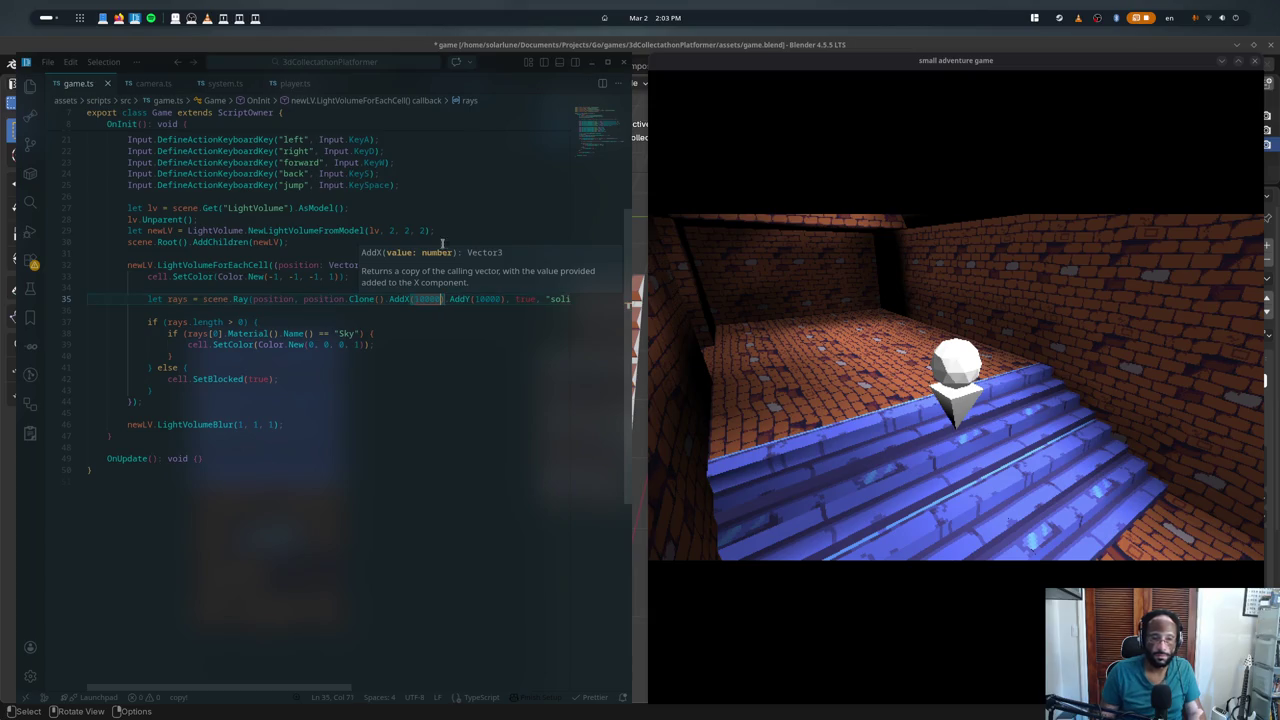
- Walk the character through the brick corridor toward the blue stairs, then save game.ts
left_click(956, 388)
key("w")
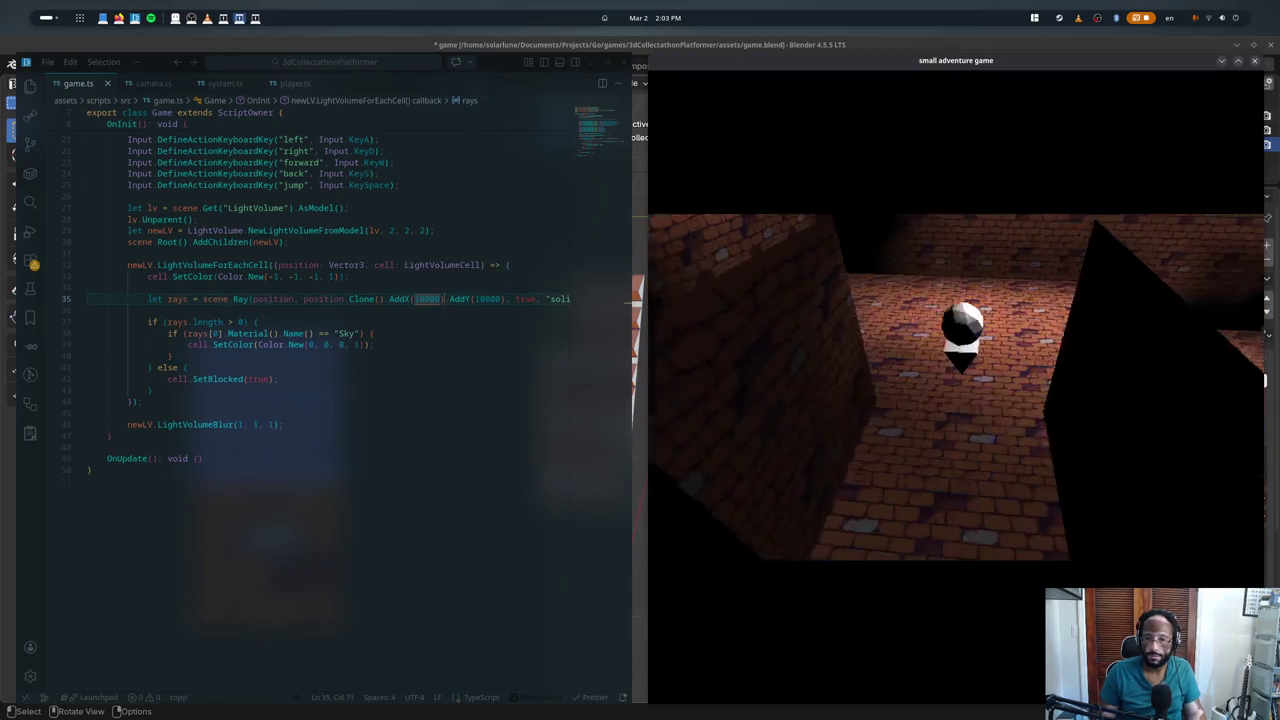
key("w")
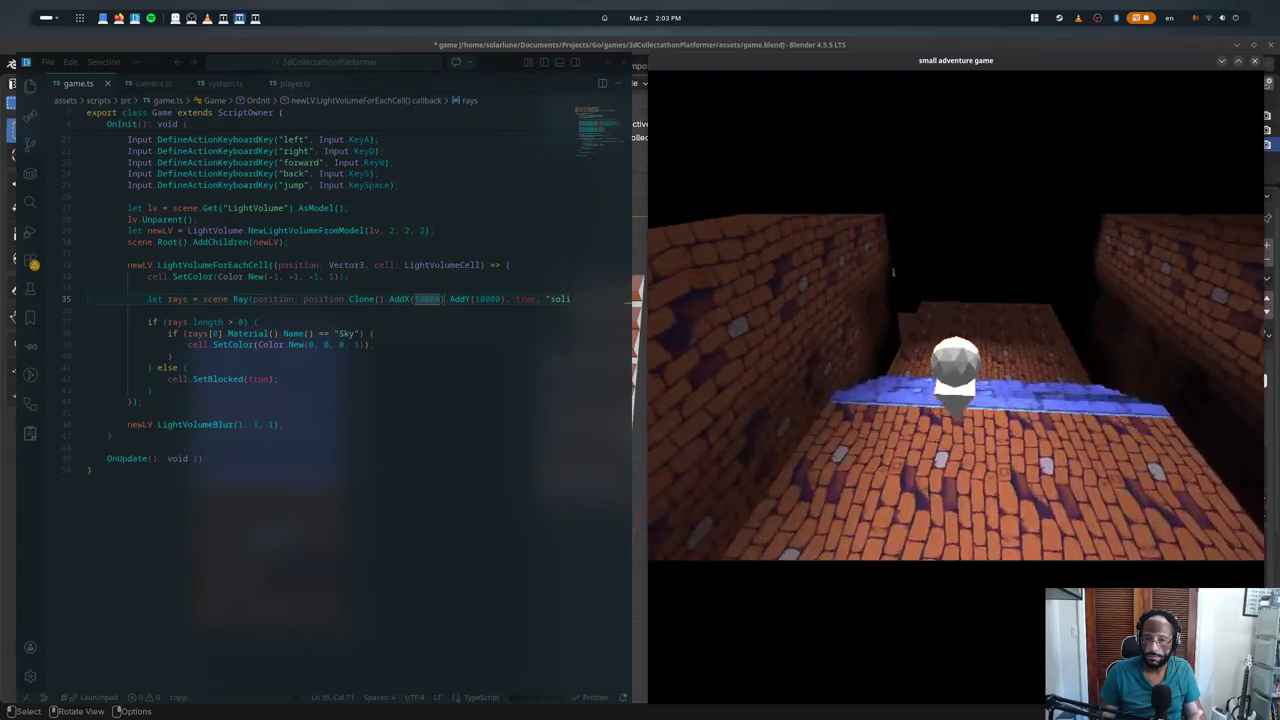
key("w")
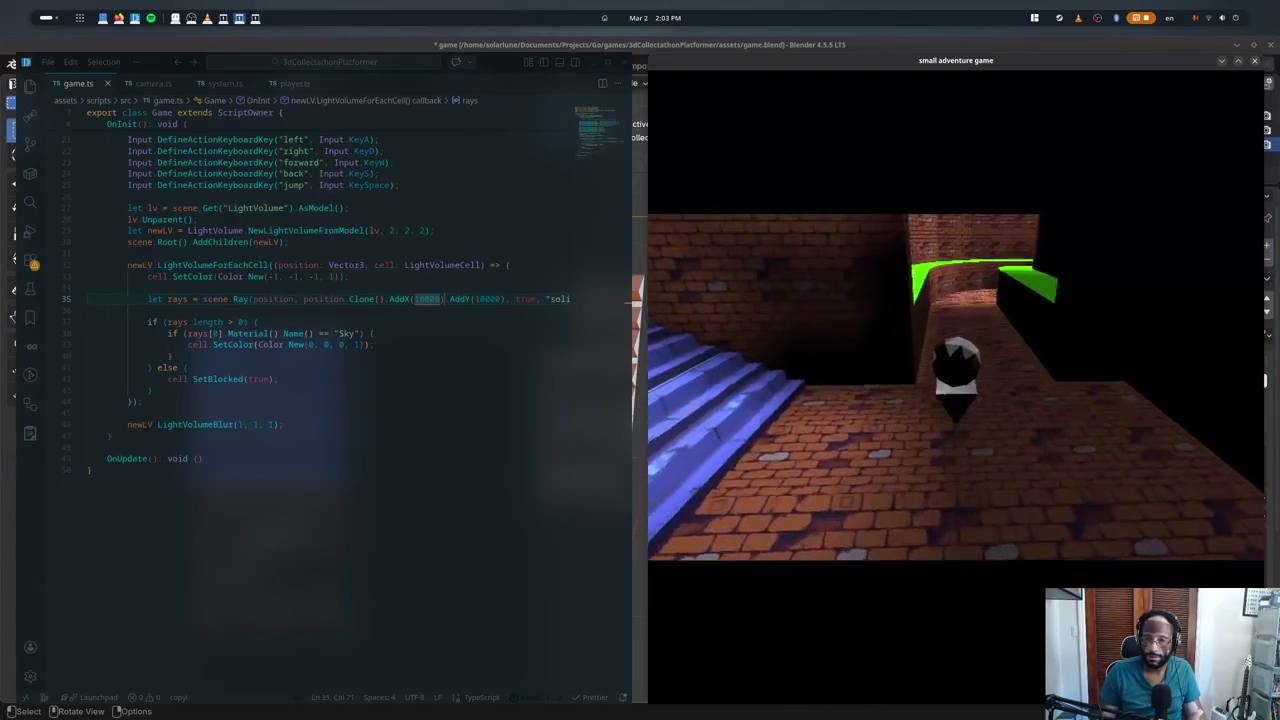
key("w")
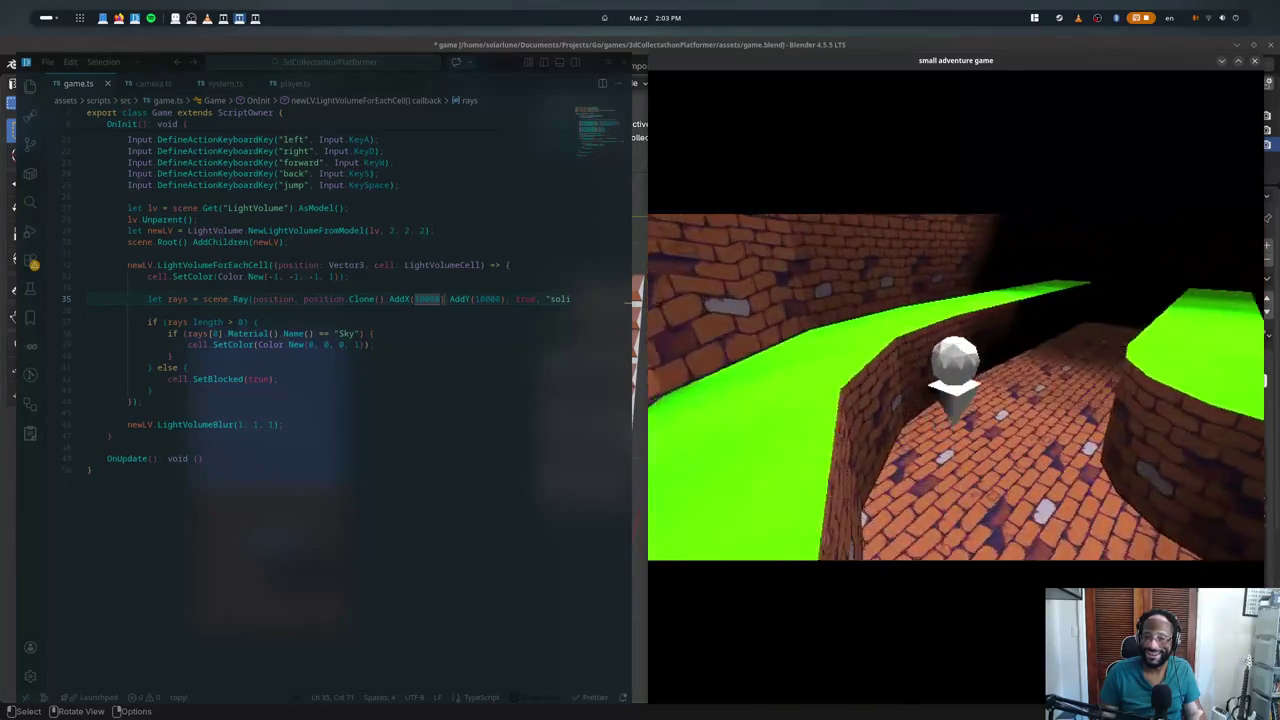
key("w")
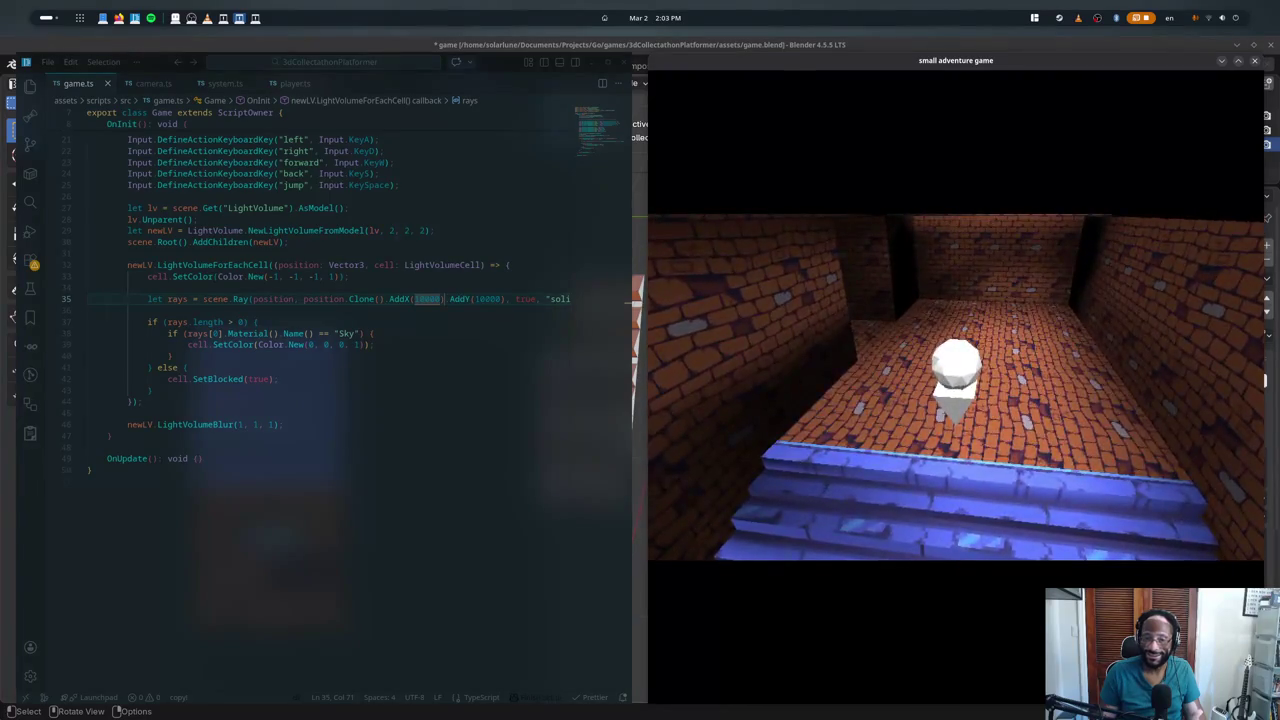
key("Escape")
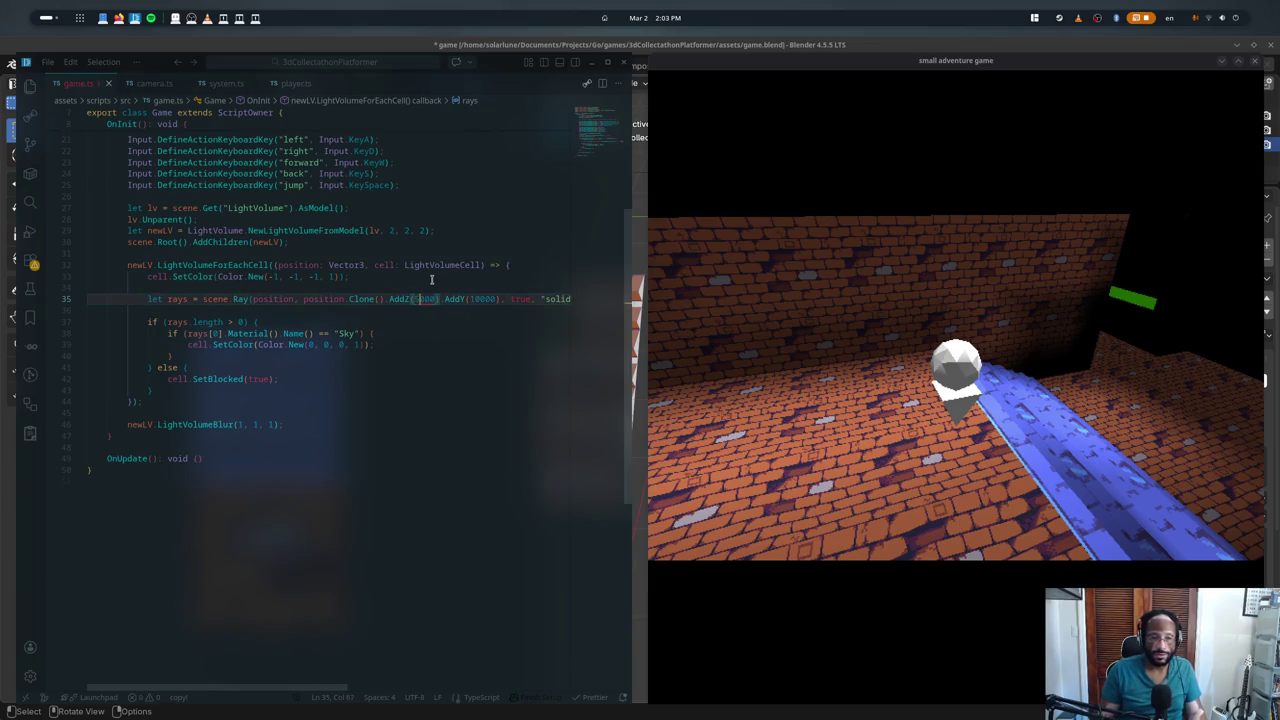
key("ctrl+s")
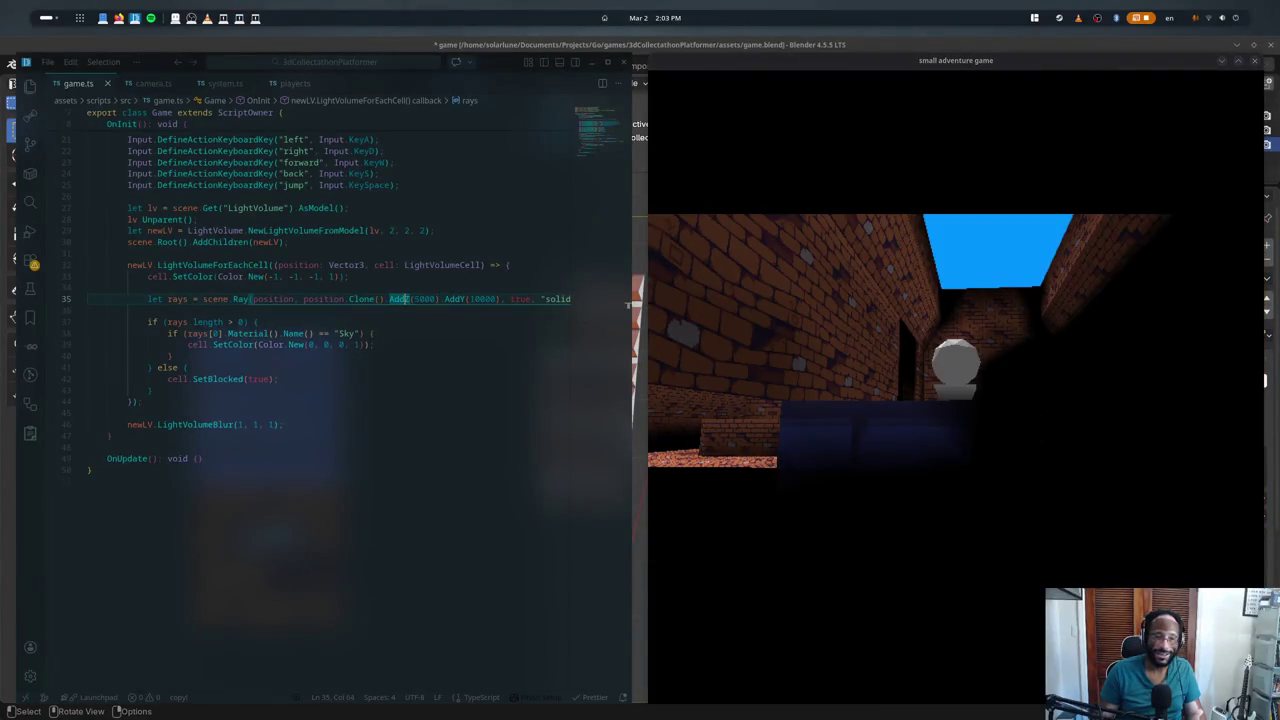
- Change the sky-ray offset to SubZ(5000), save, and maximize the reloaded game window
type("SubZ")
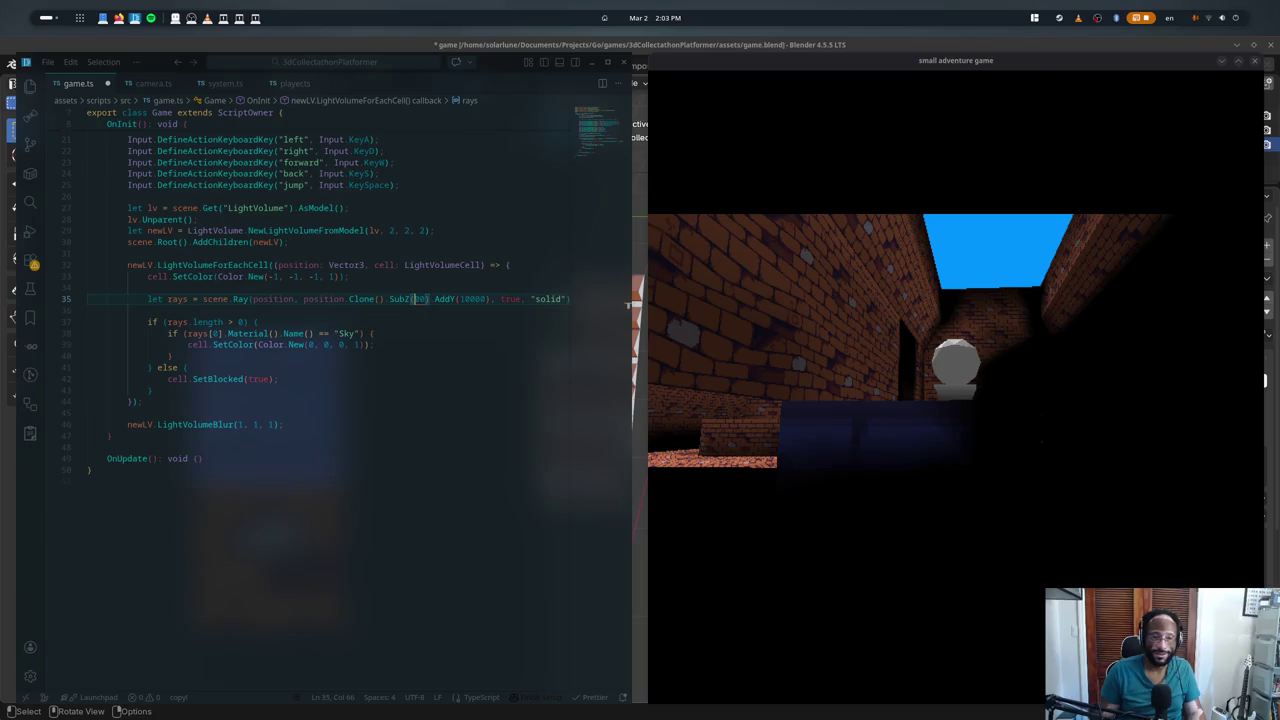
type("2")
key("ctrl+s")
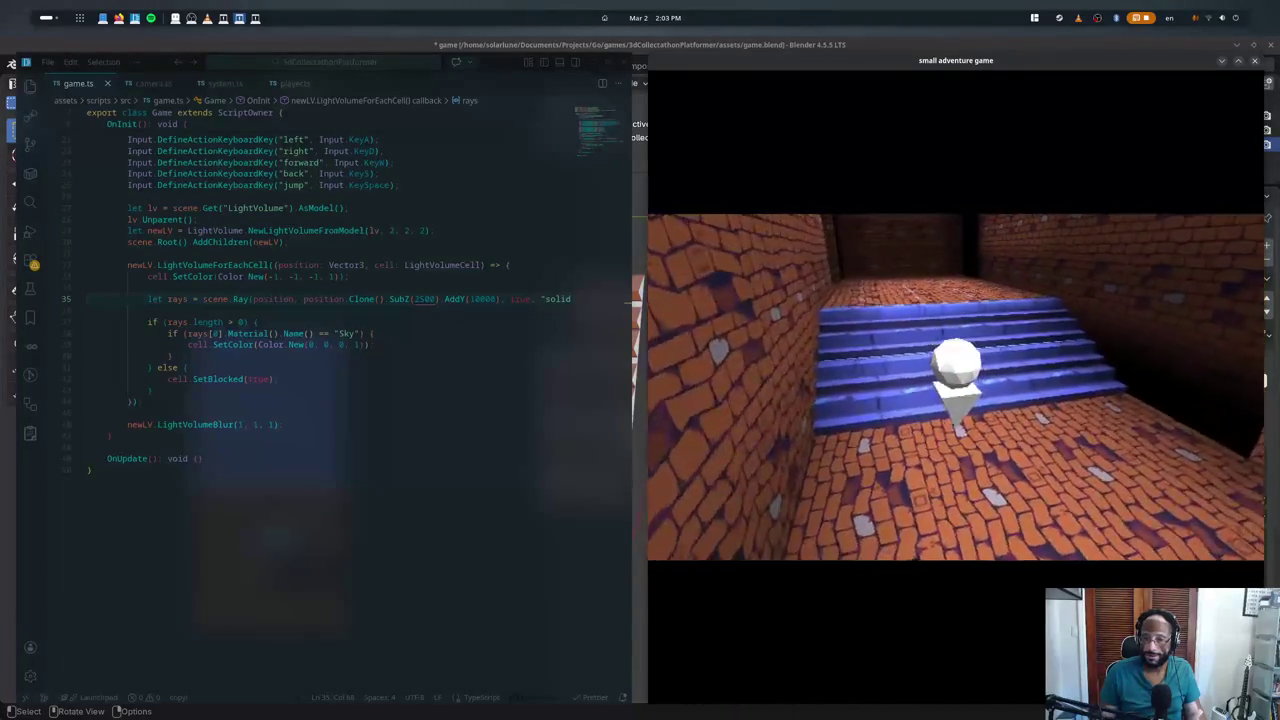
double_click(423, 299)
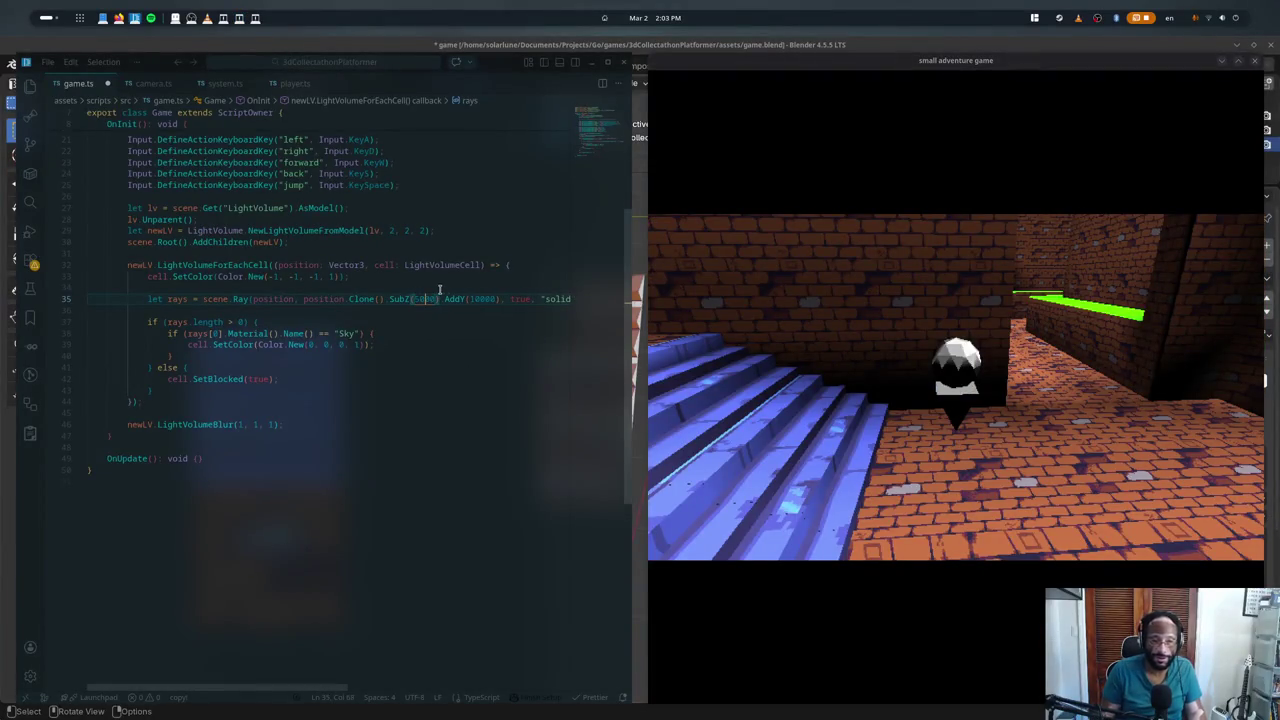
key("alt+Tab")
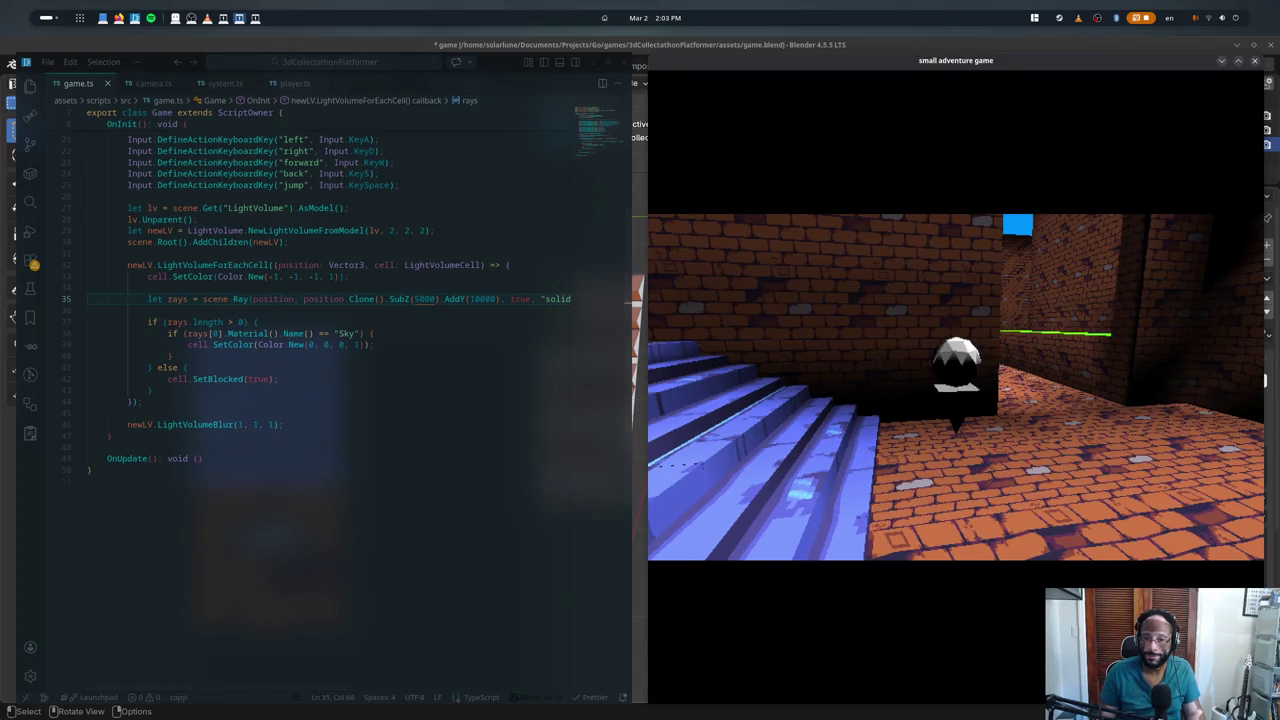
key("super+Up")
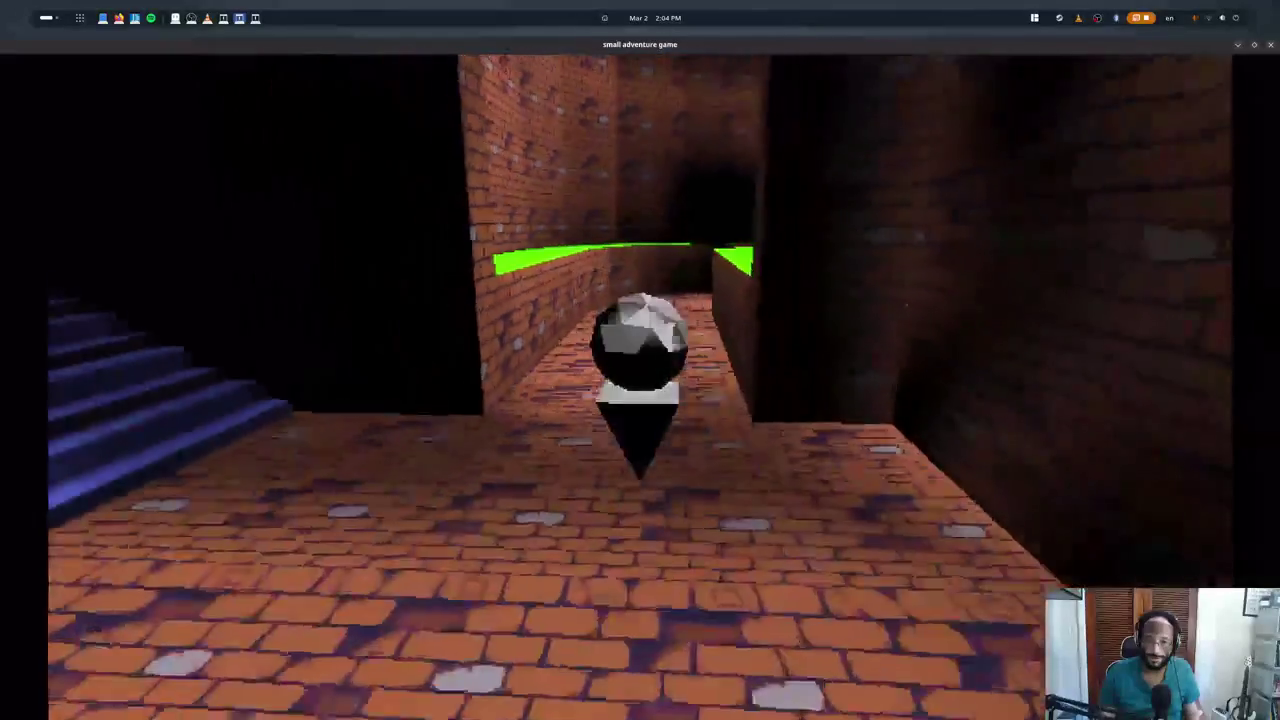
- Walk the character off the green ledge, up the blue stairs and around the brick pillar
key("w")
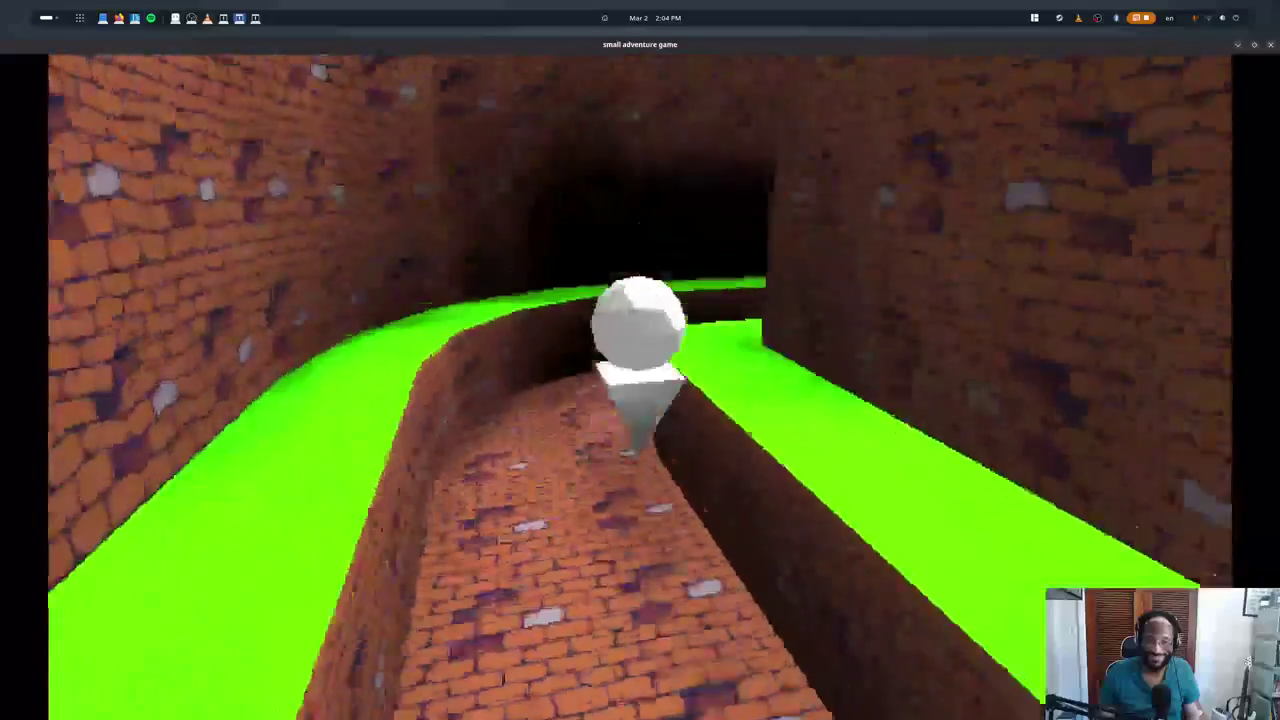
key("w")
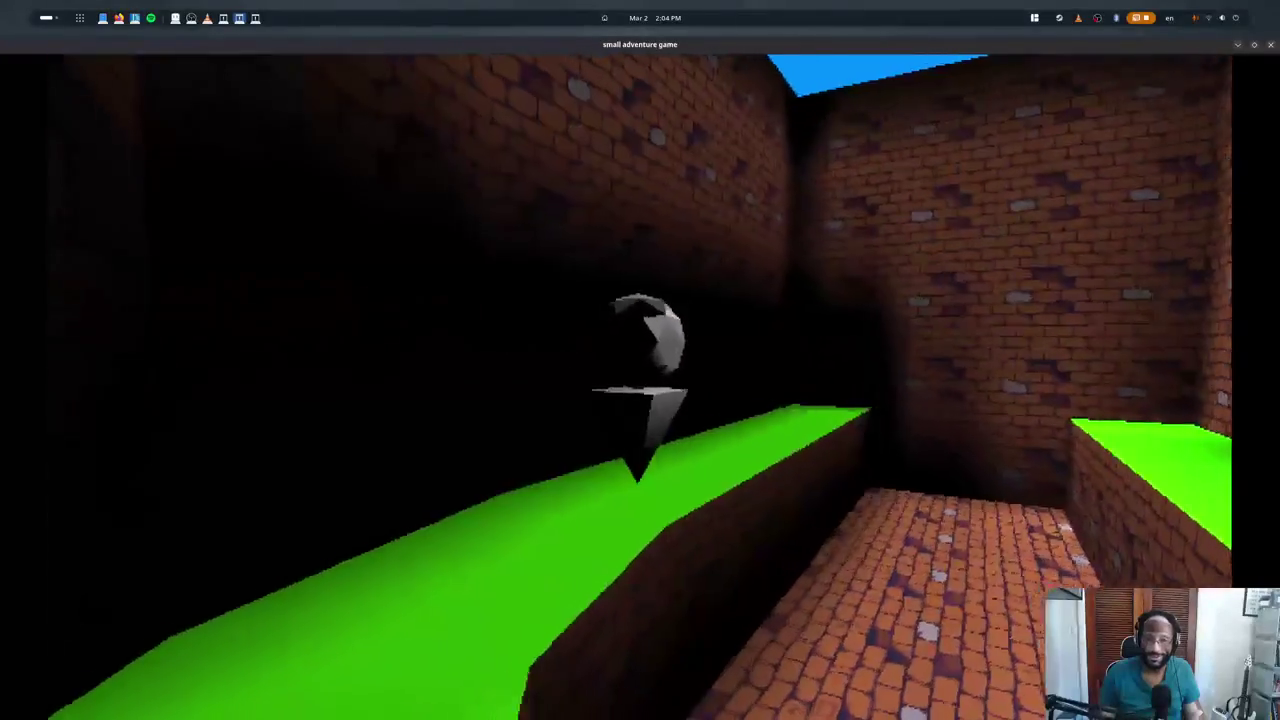
key("w")
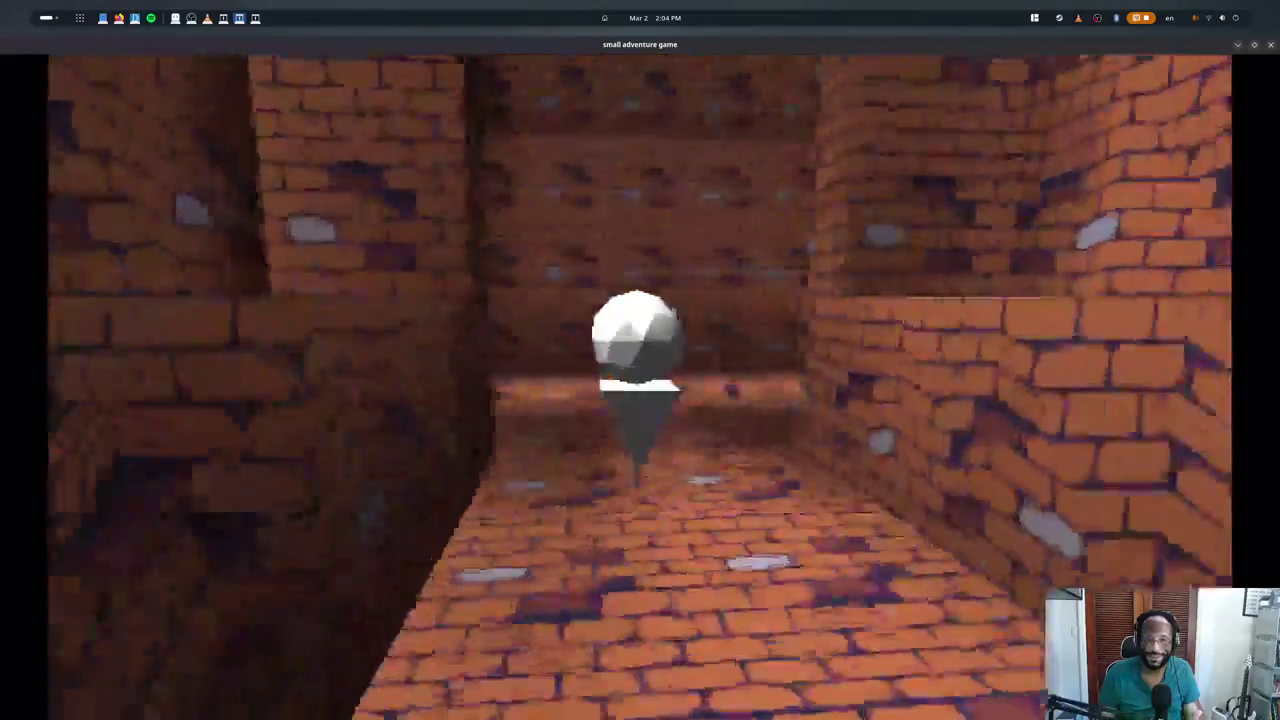
key("w")
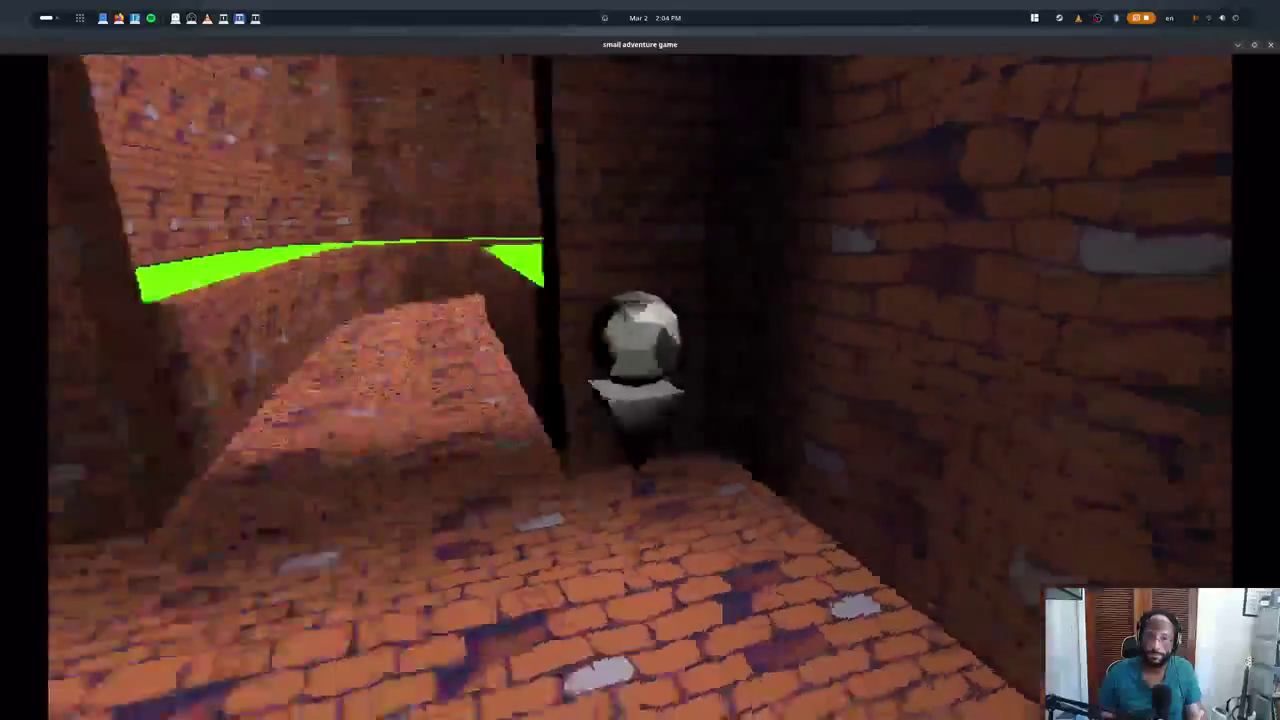
key("w")
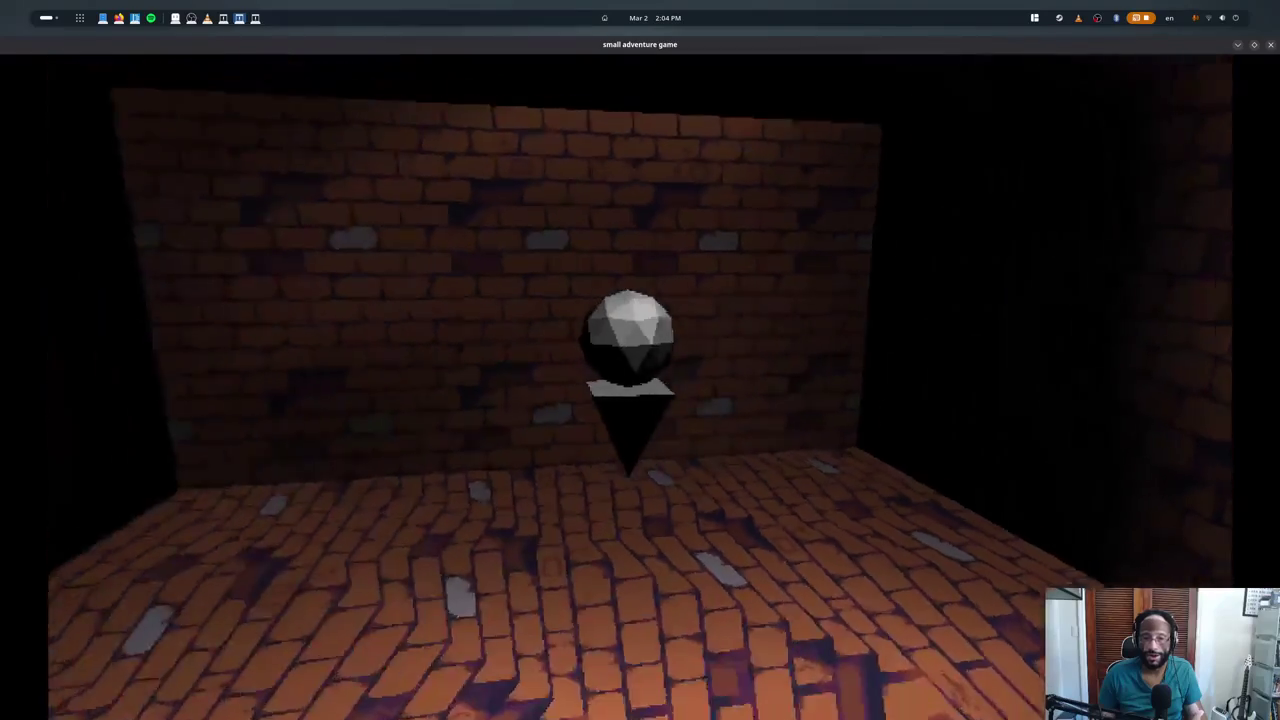
key("w")
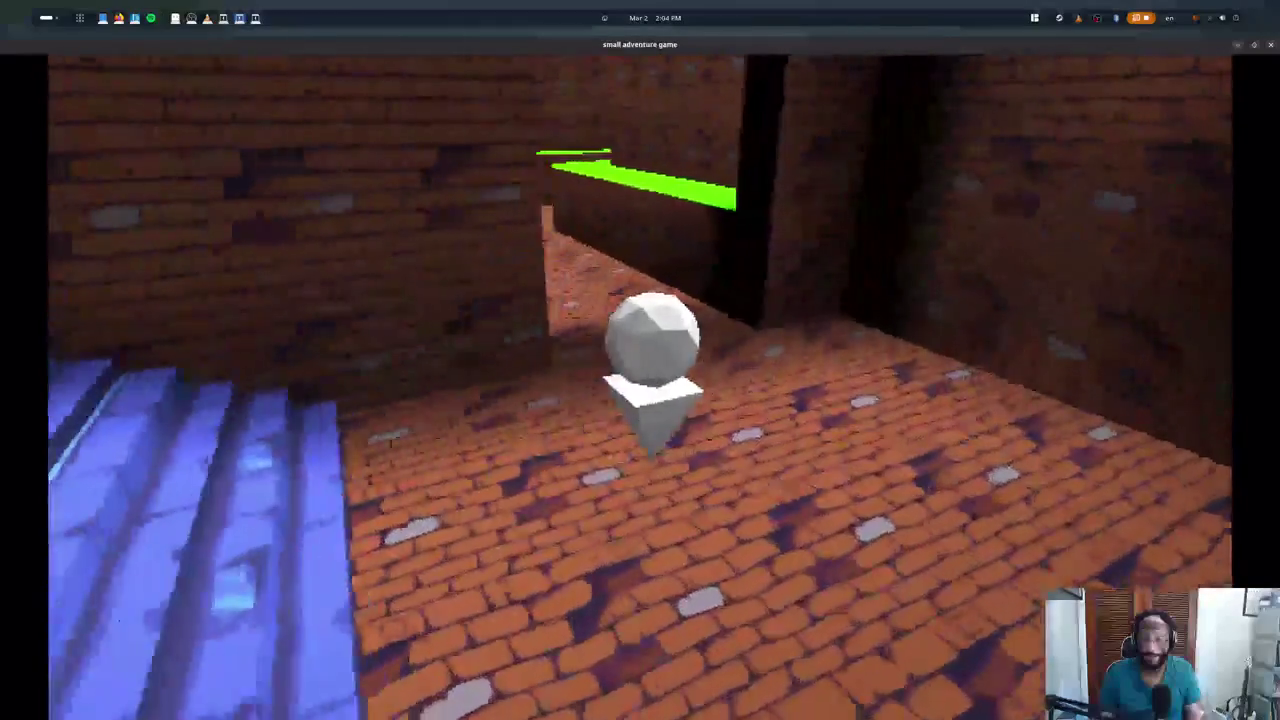
key("w")
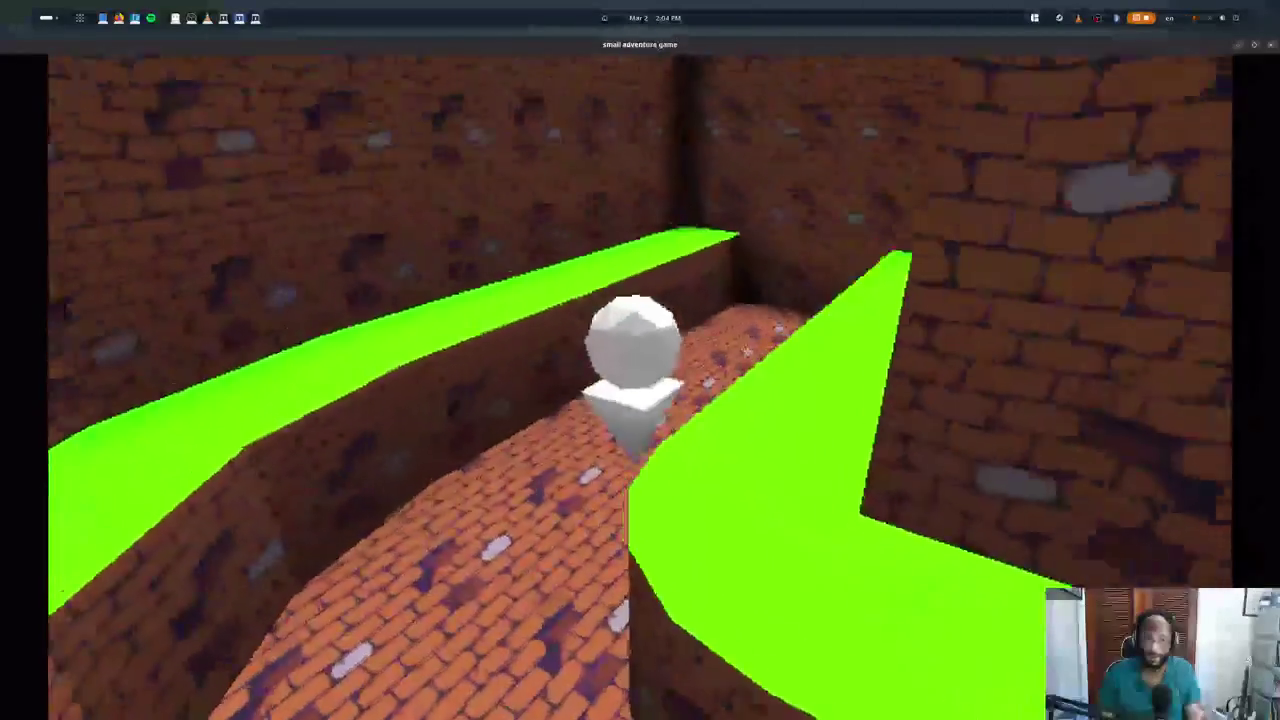
key("w")
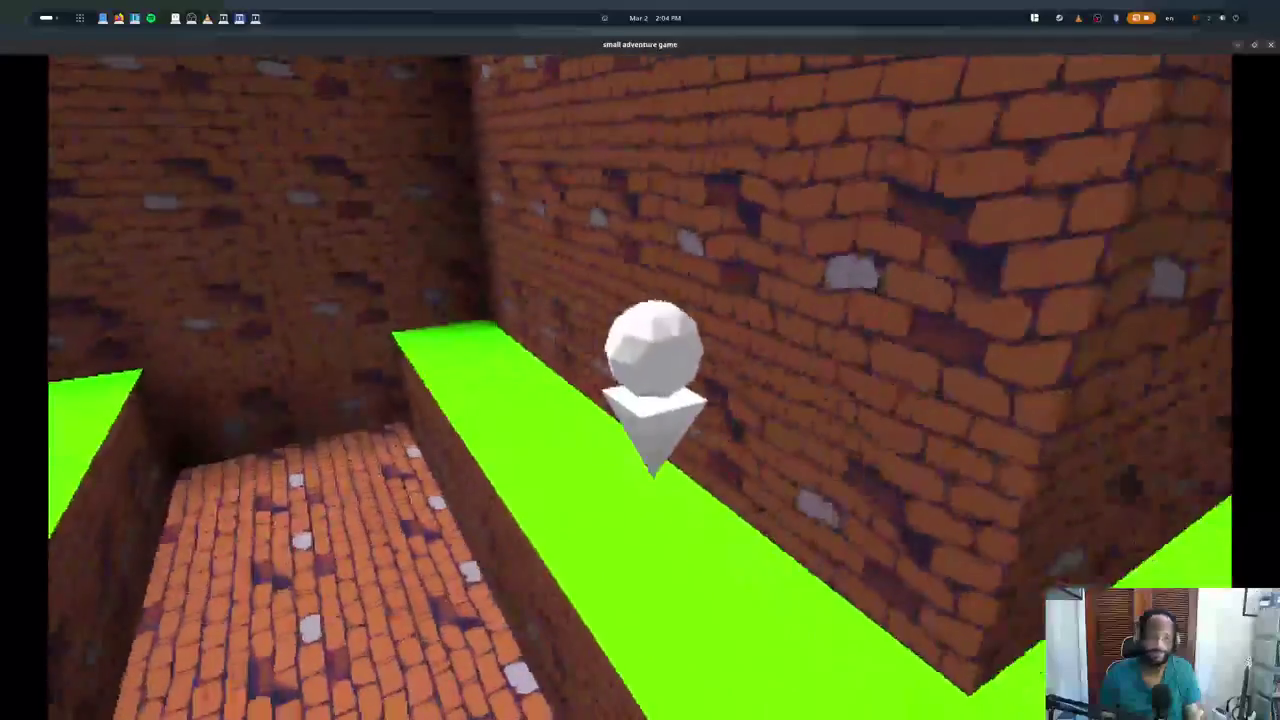
key("w")
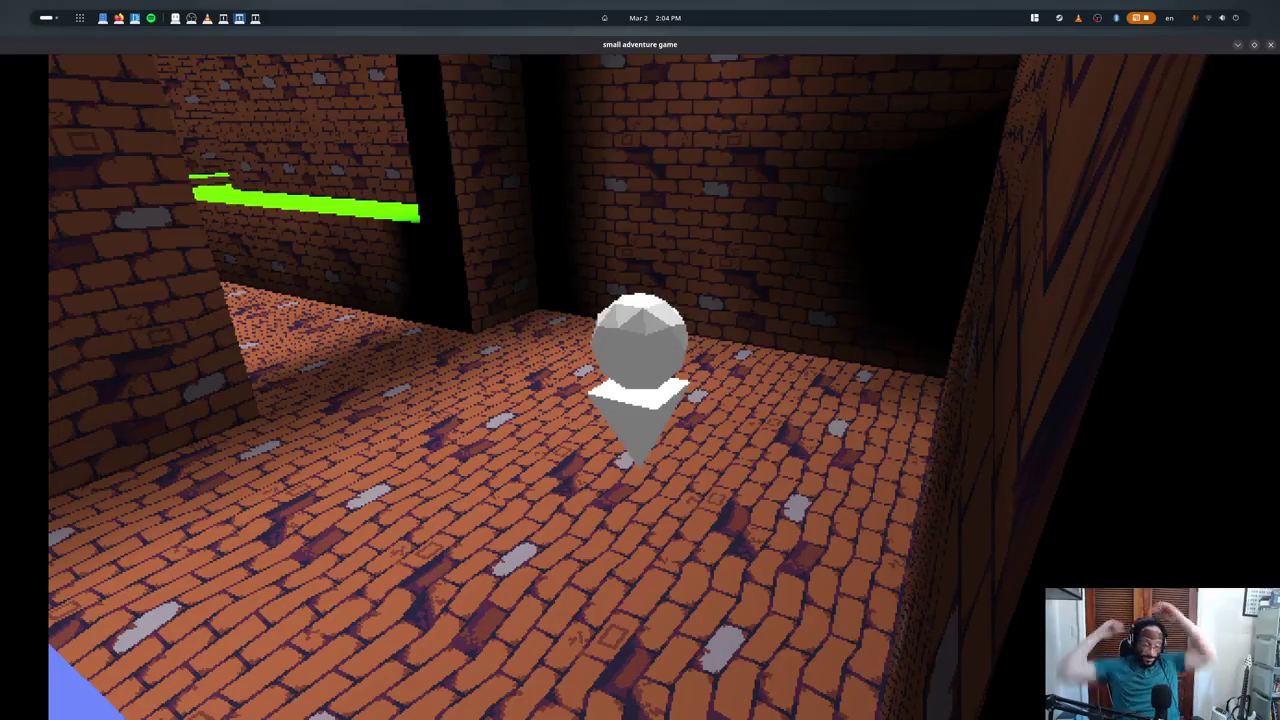
- Show the F1 debug performance overlay and keep walking through the maze corridors
key("F1")
key("F1")
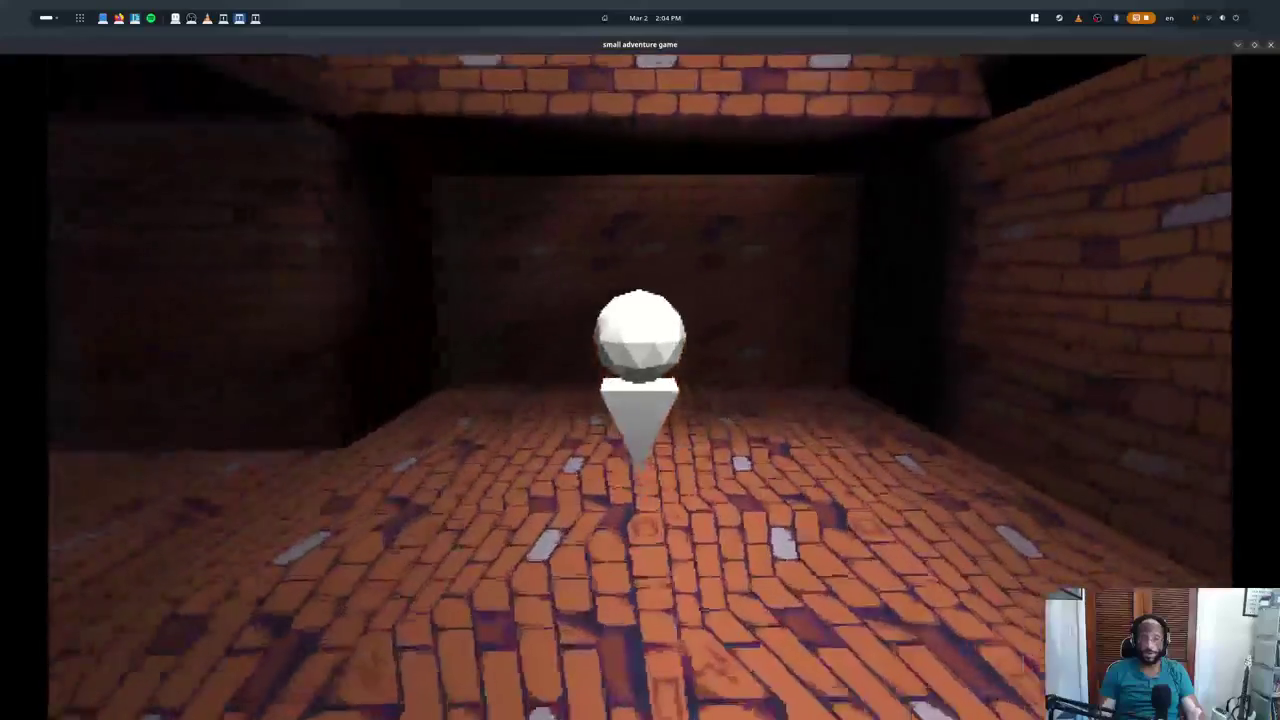
key("w")
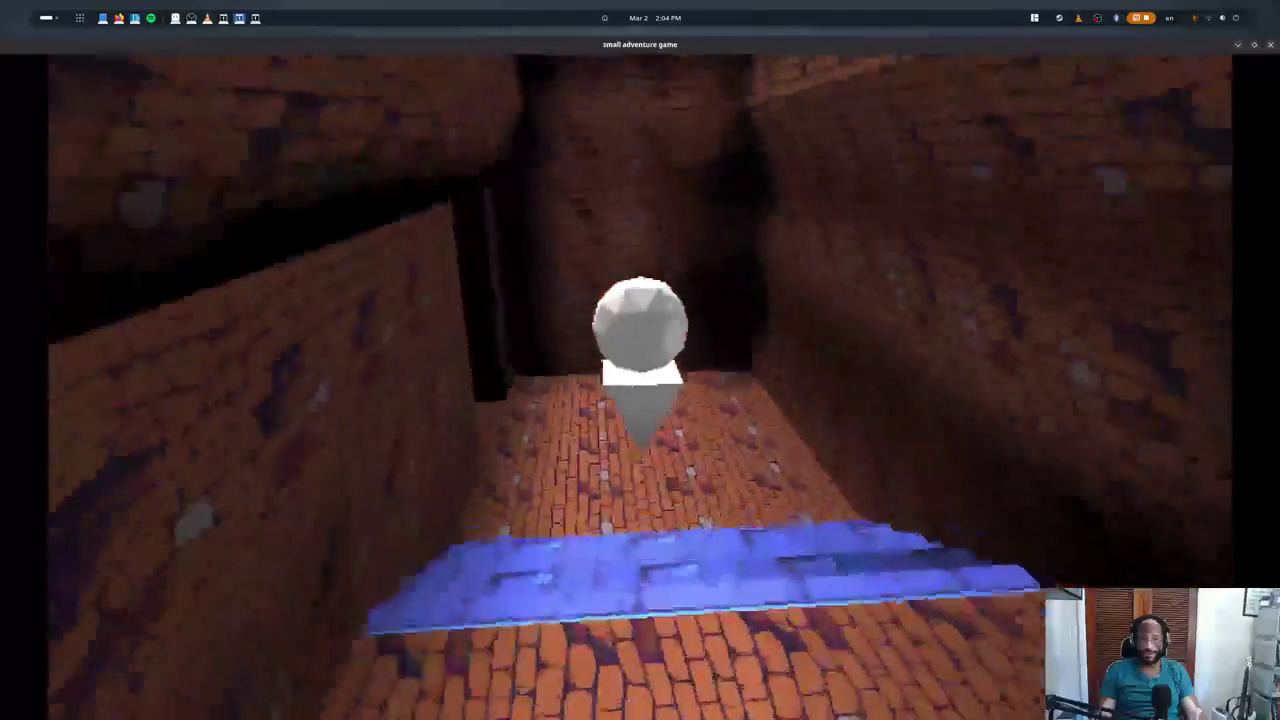
key("w")
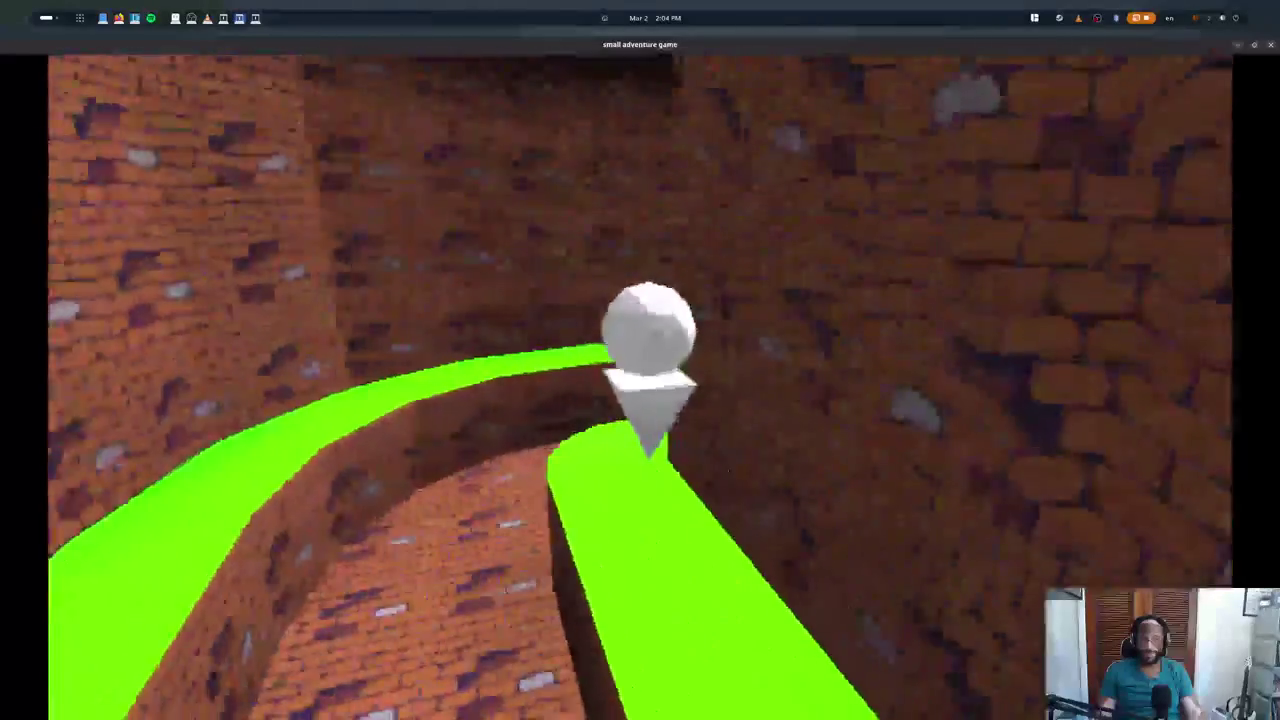
key("w")
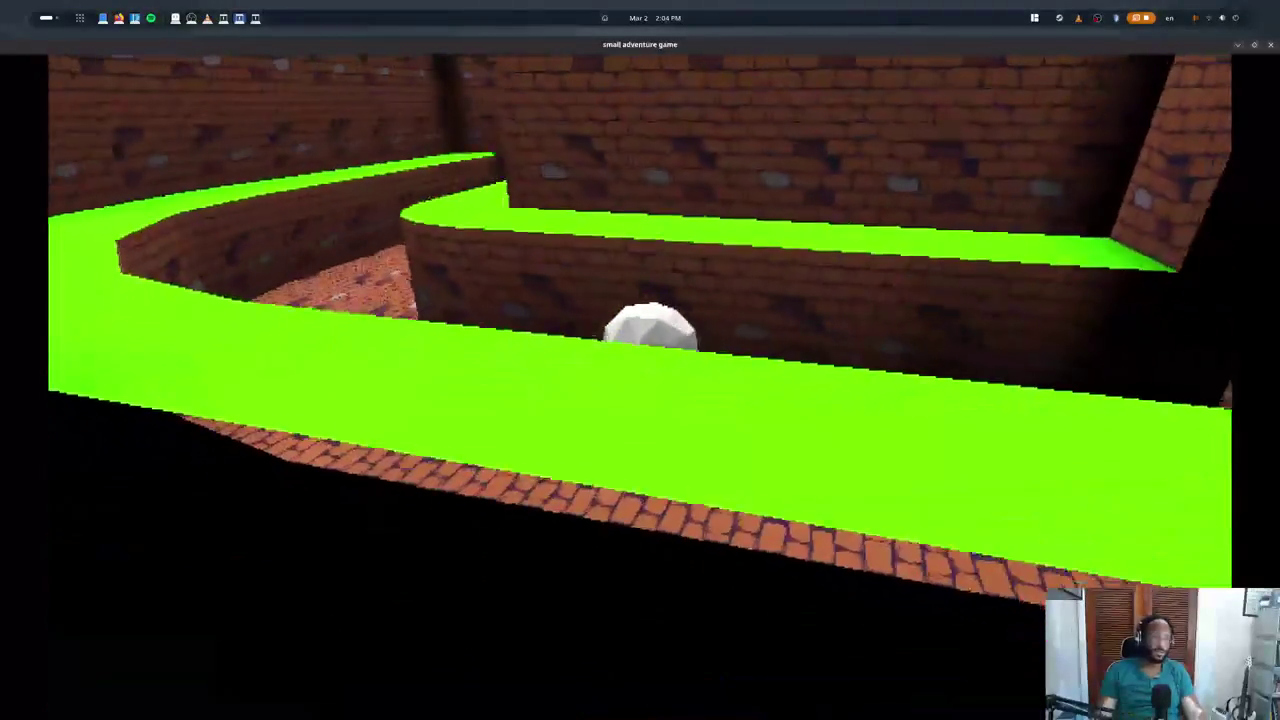
key("w")
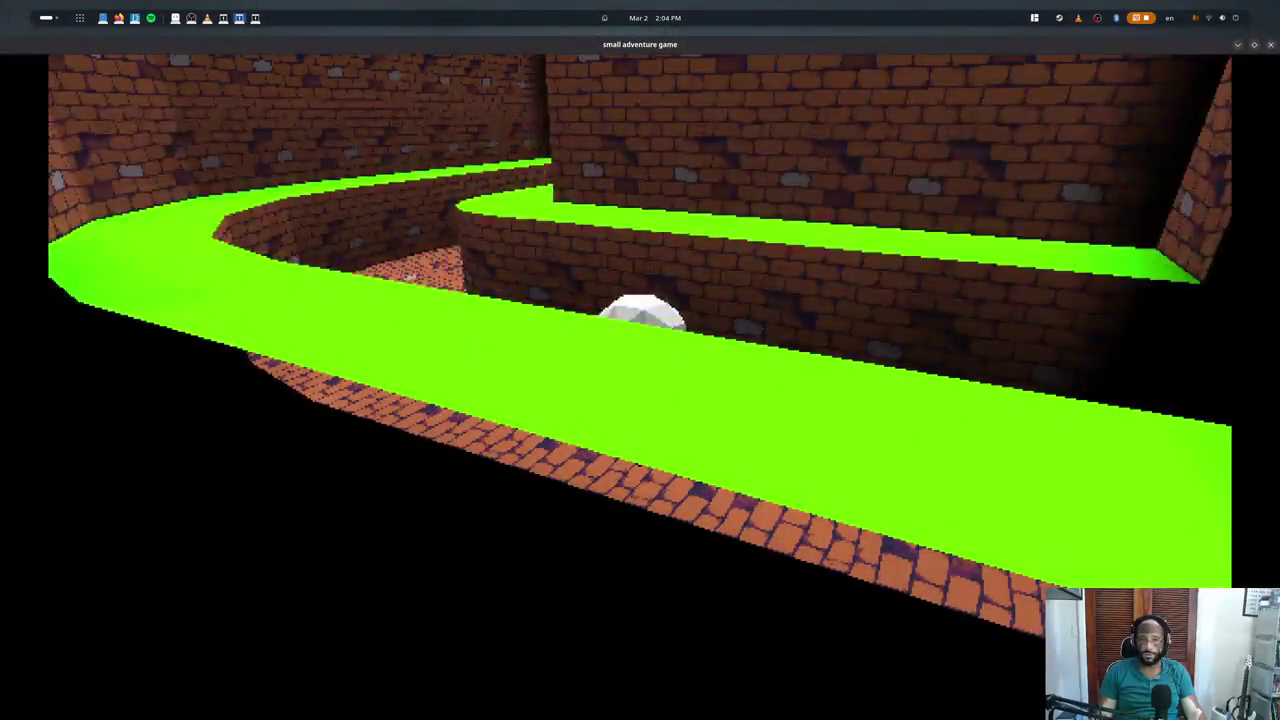
- Bring the Blender window back to the front using the window overview
key("super")
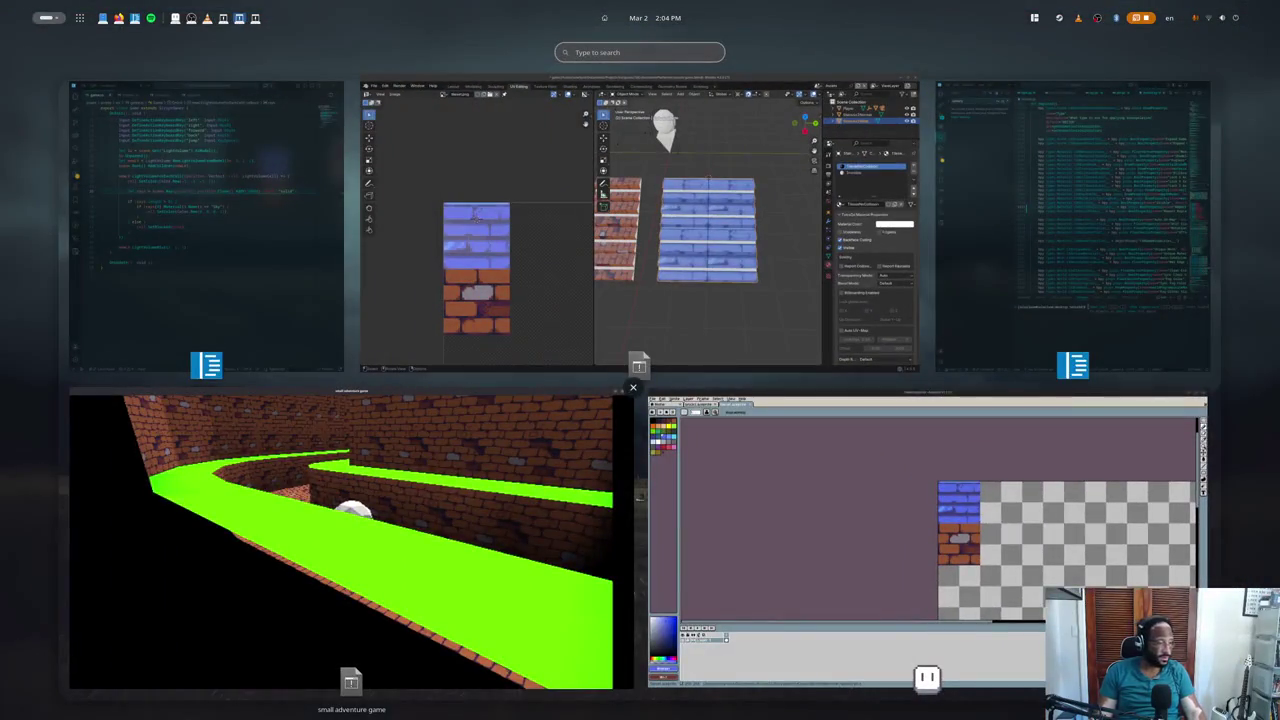
key("super")
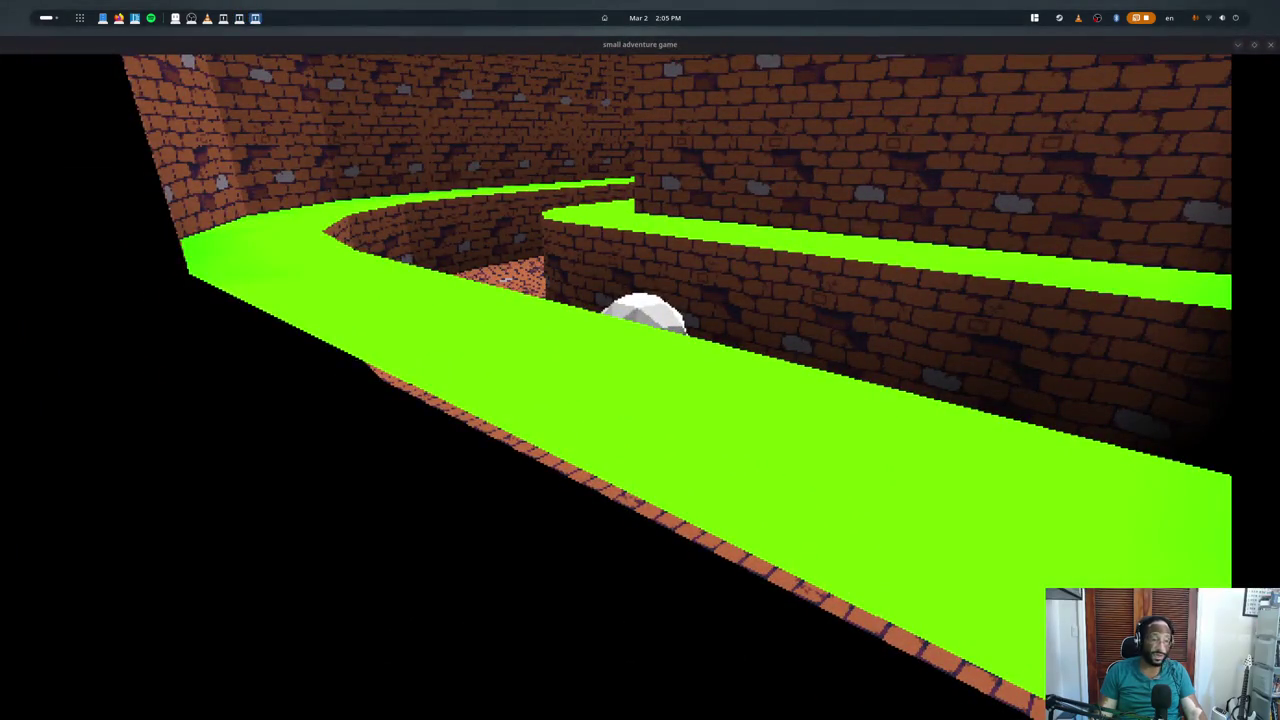
key("super")
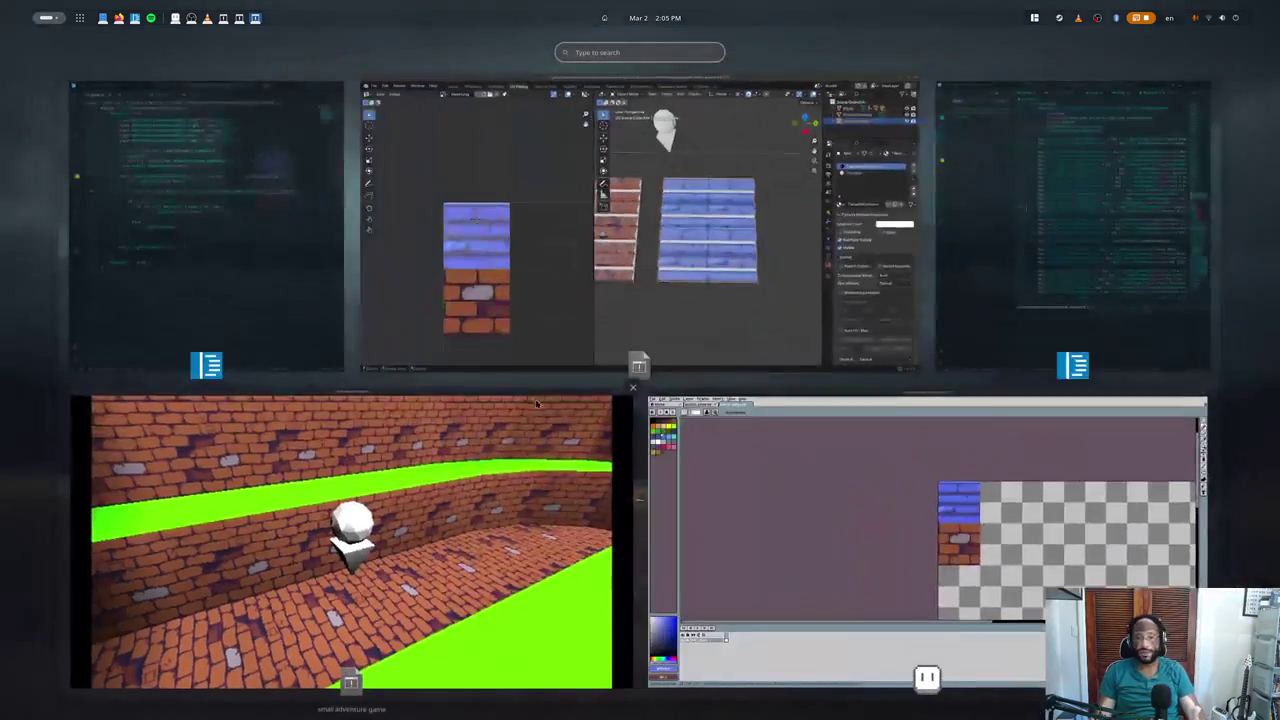
left_click(560, 340)
scroll(686, 309, "down", 3)
- Return to Object Mode and switch to the Test scene containing the level
key("Tab")
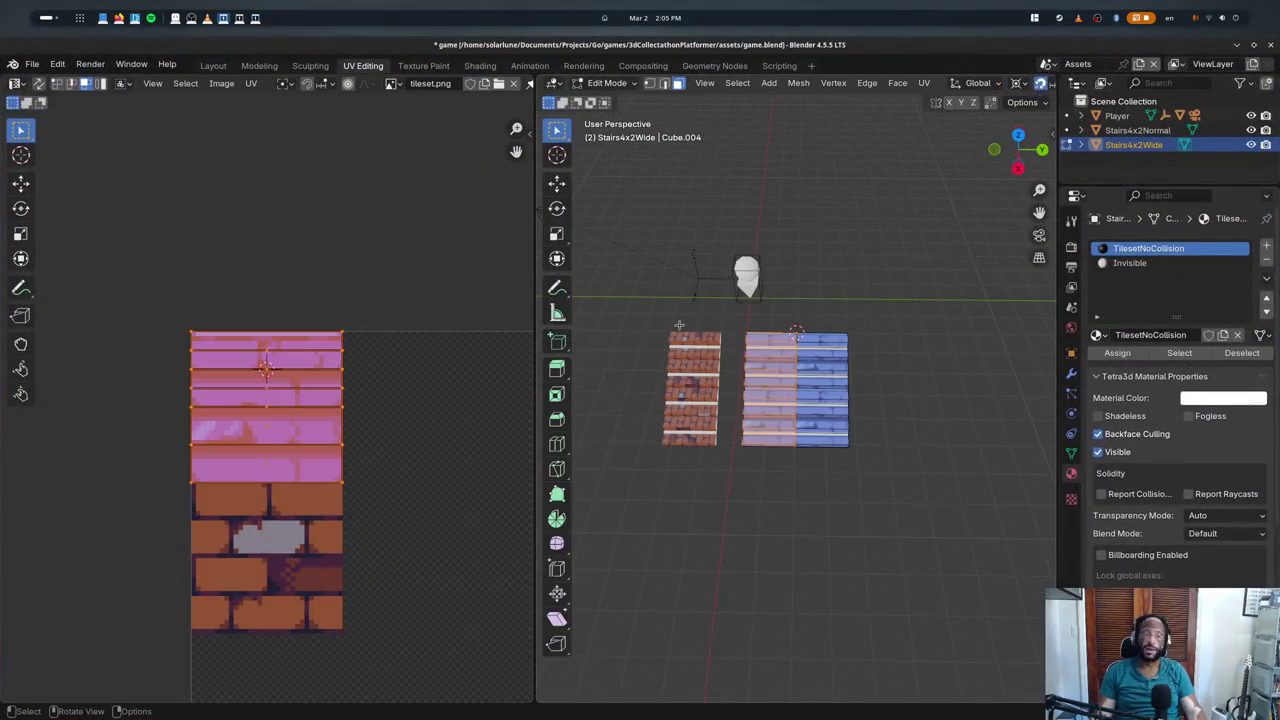
key("Tab")
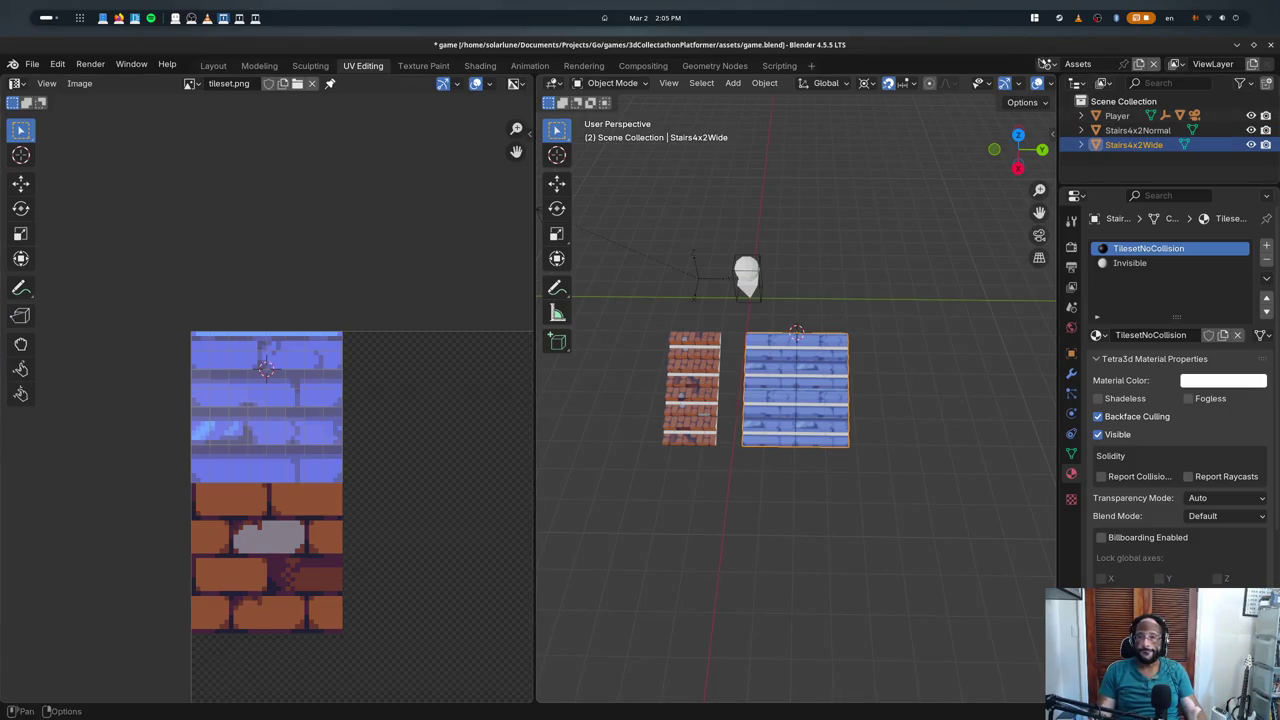
left_click(1044, 63)
left_click(1075, 100)
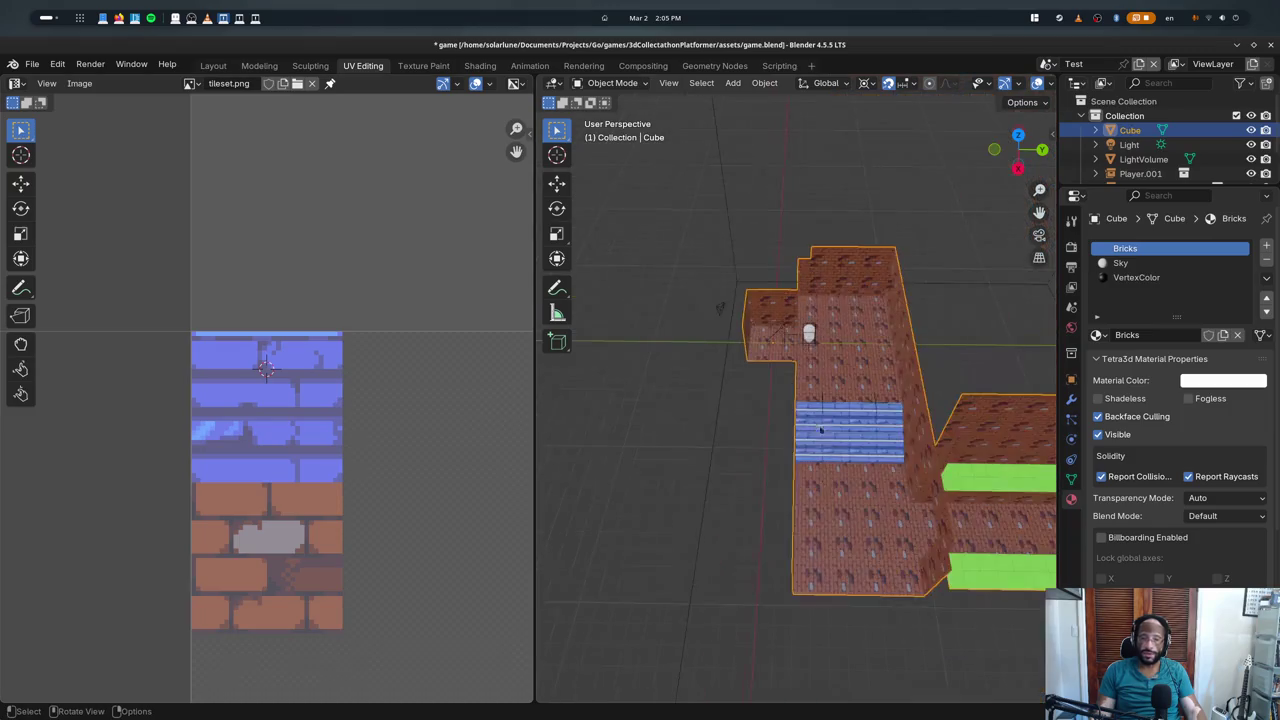
- Orbit and zoom down into the corridor to inspect the blue-textured stairs
middle_click_drag(821, 430, 840, 400)
scroll(840, 400, "up", 4)
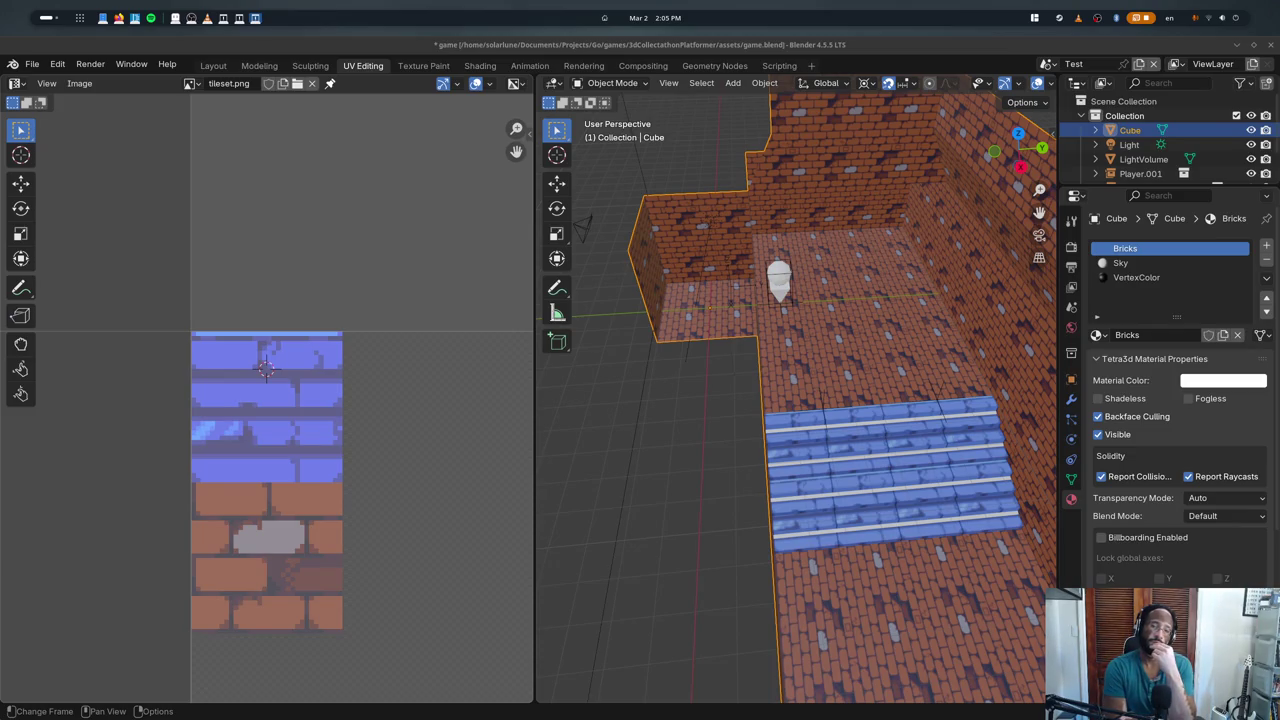
middle_click_drag(760, 400, 789, 327)
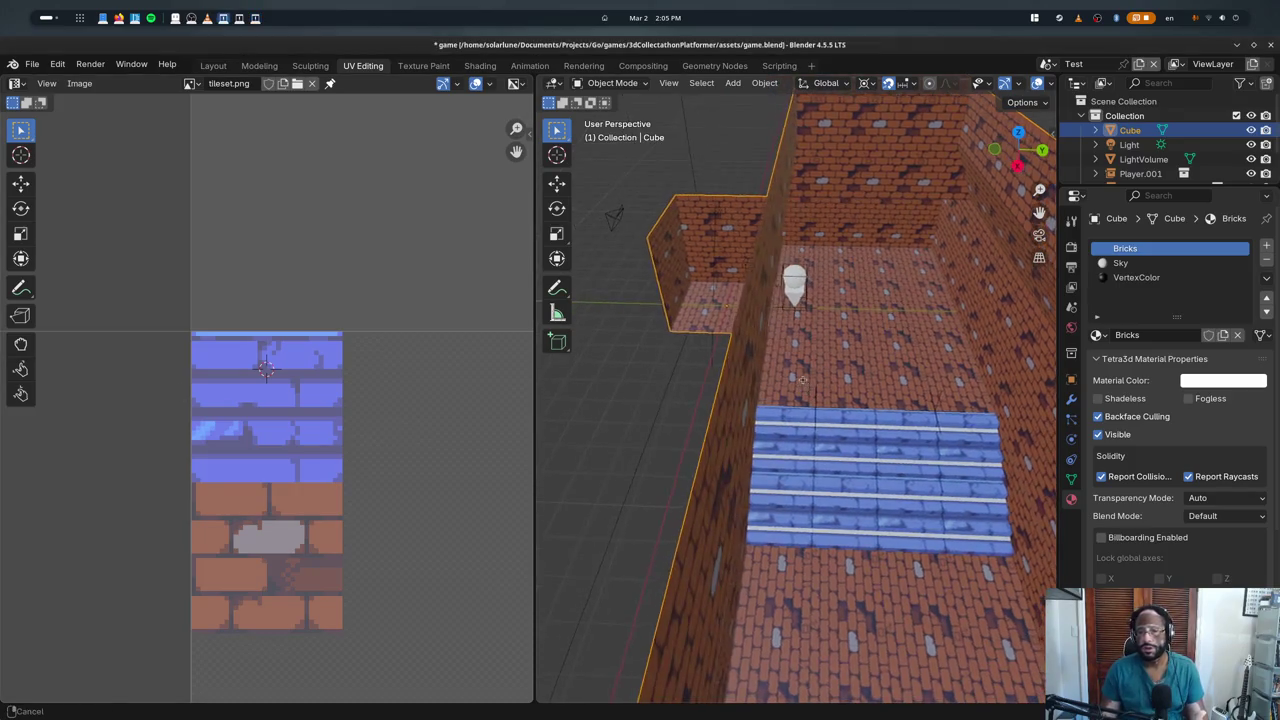
scroll(792, 334, "up", 2)
scroll(795, 341, "up", 2)
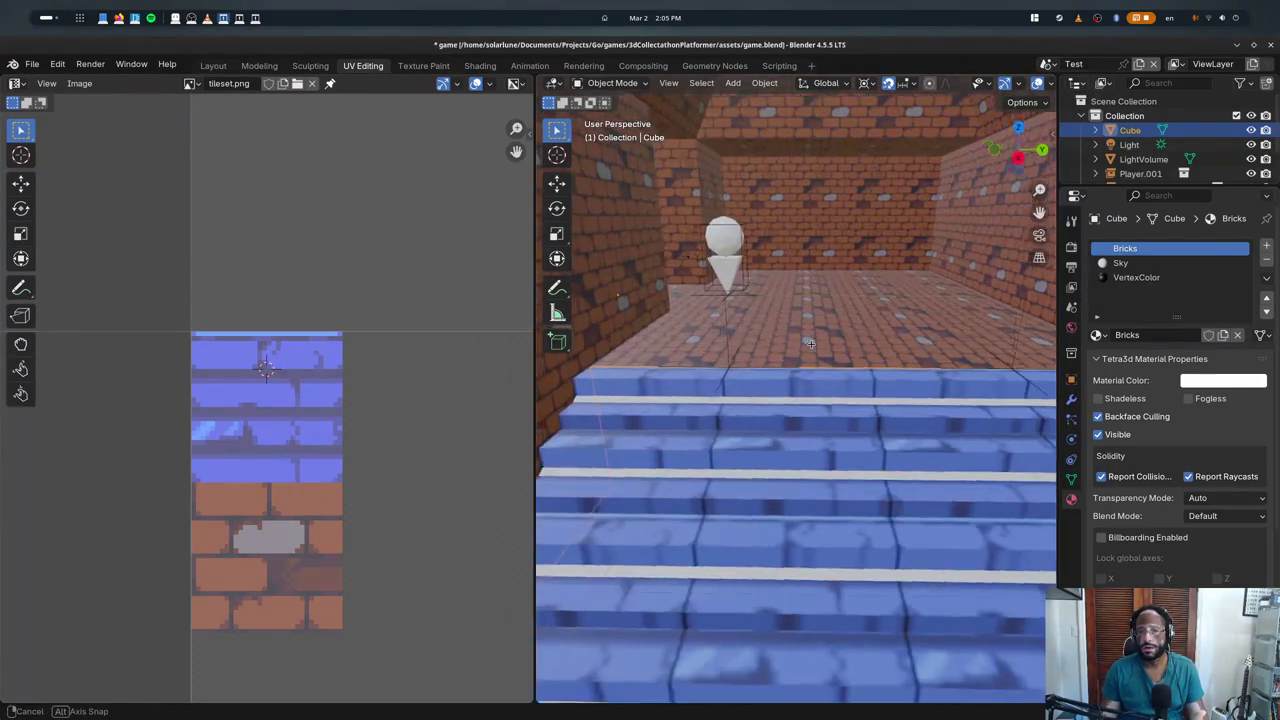
scroll(798, 348, "up", 1)
scroll(800, 355, "up", 1)
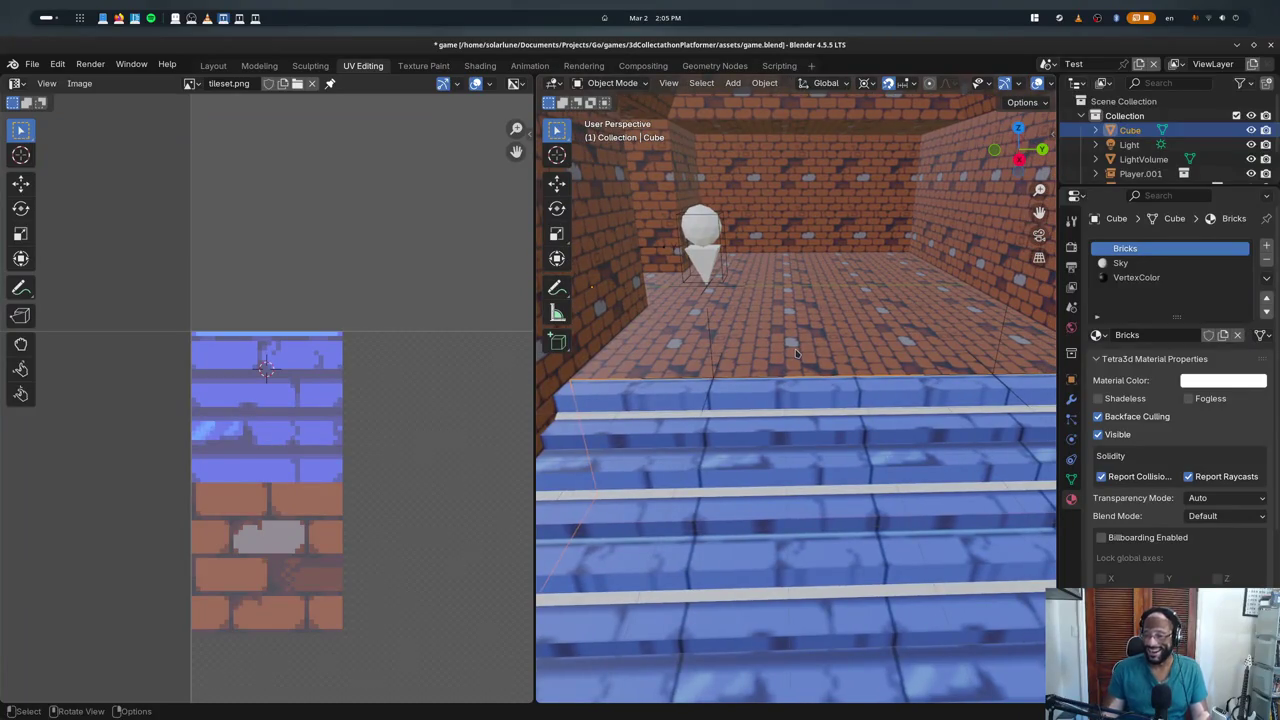
scroll(797, 356, "down", 2)
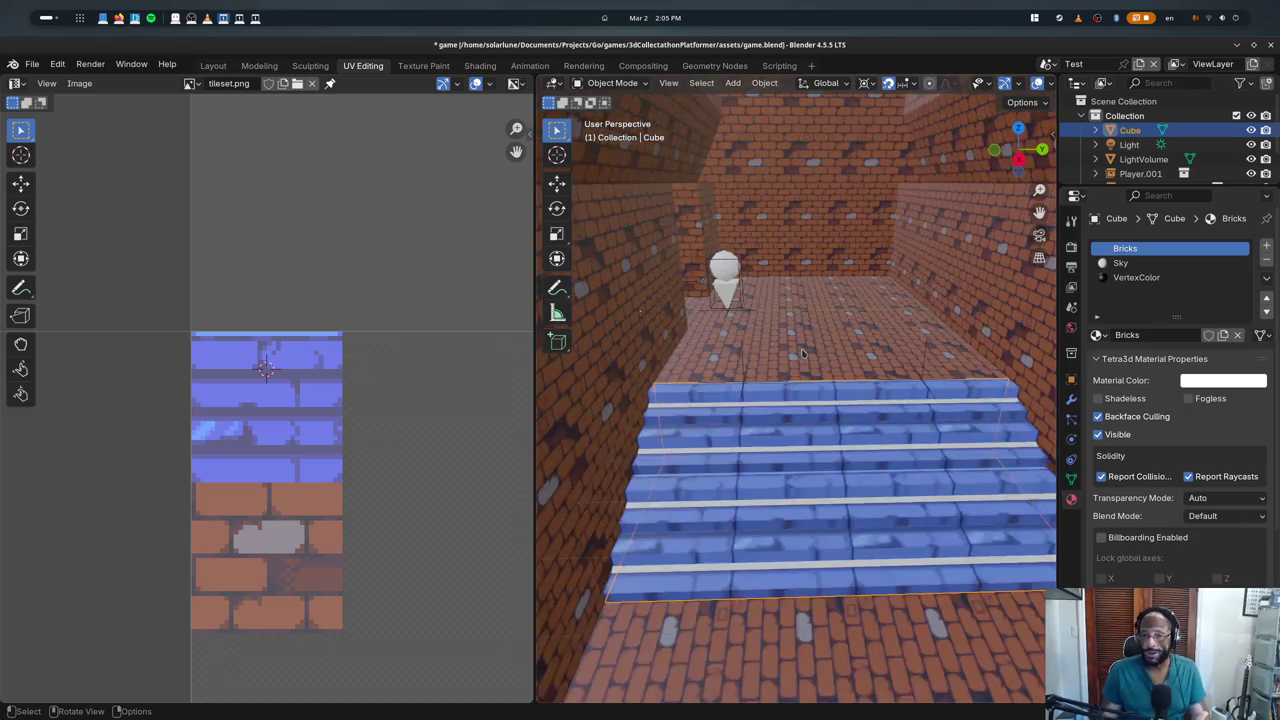
scroll(800, 365, "down", 1)
- Save game.blend and bring up the window overview to reach Aseprite
key("ctrl+s")
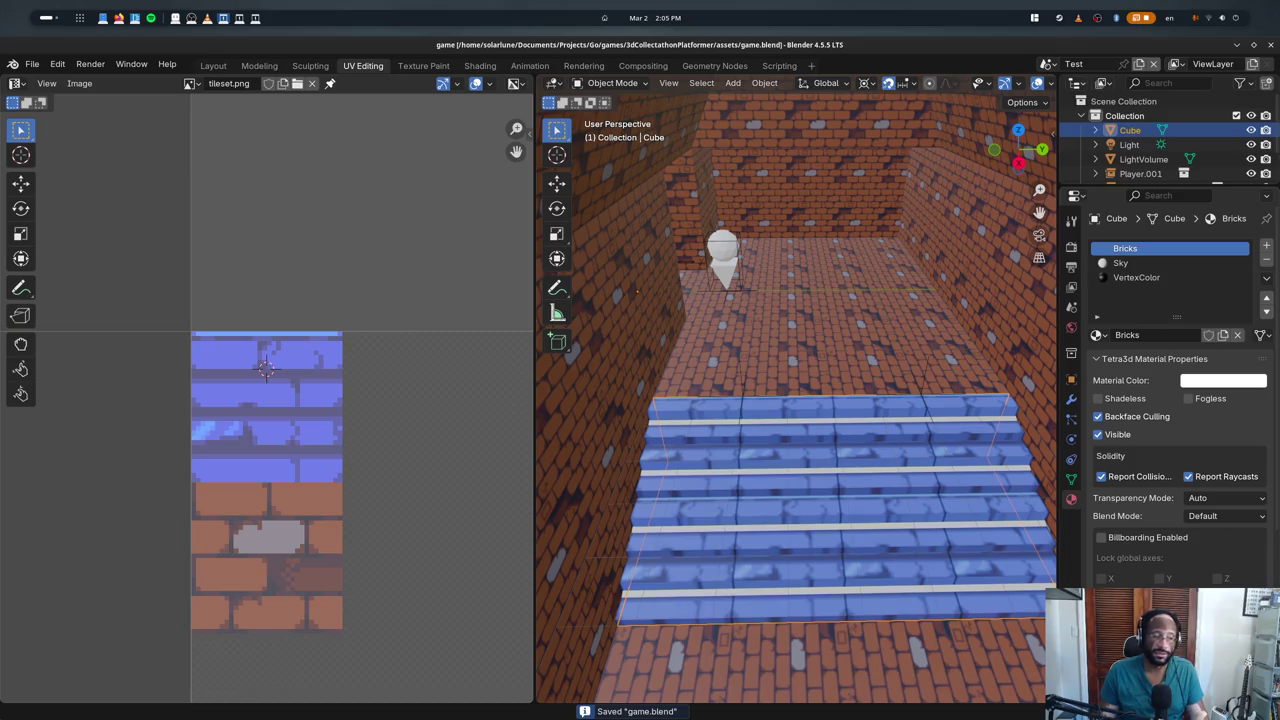
key("alt+Tab")
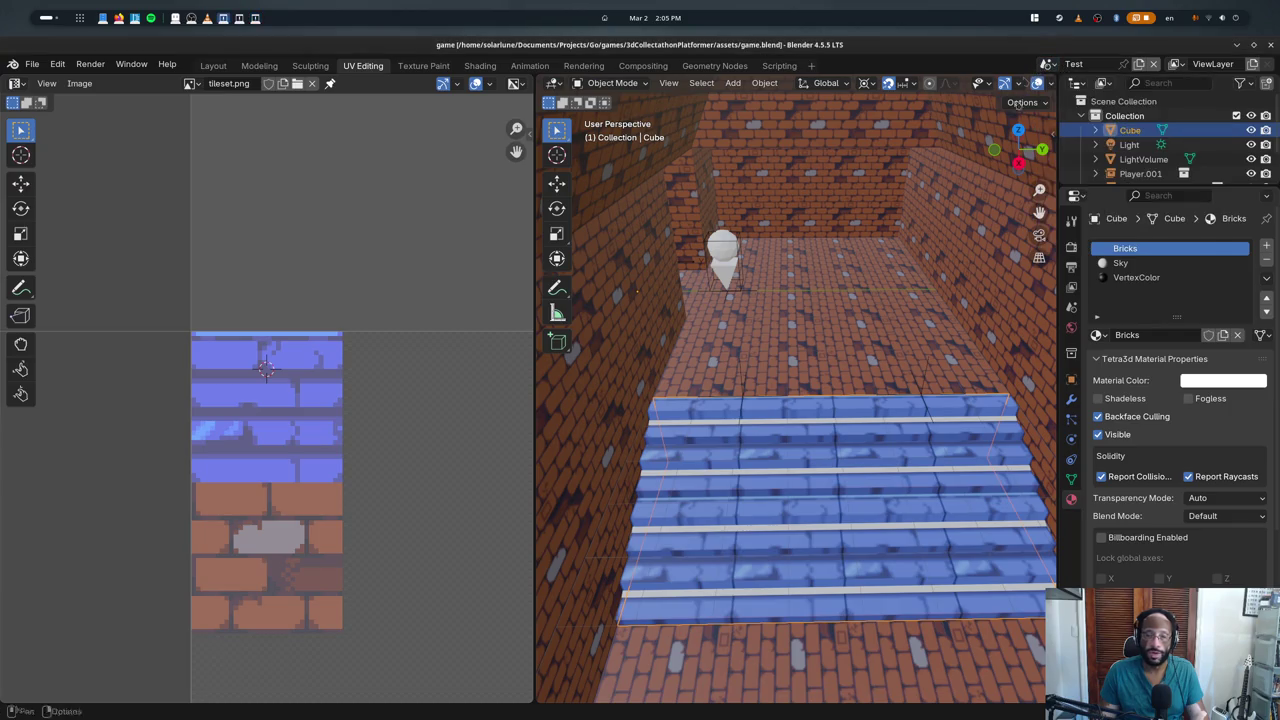
key("super")
- Select the empty tile beside the blue bricks and fill it with dark grey
left_click(737, 591)
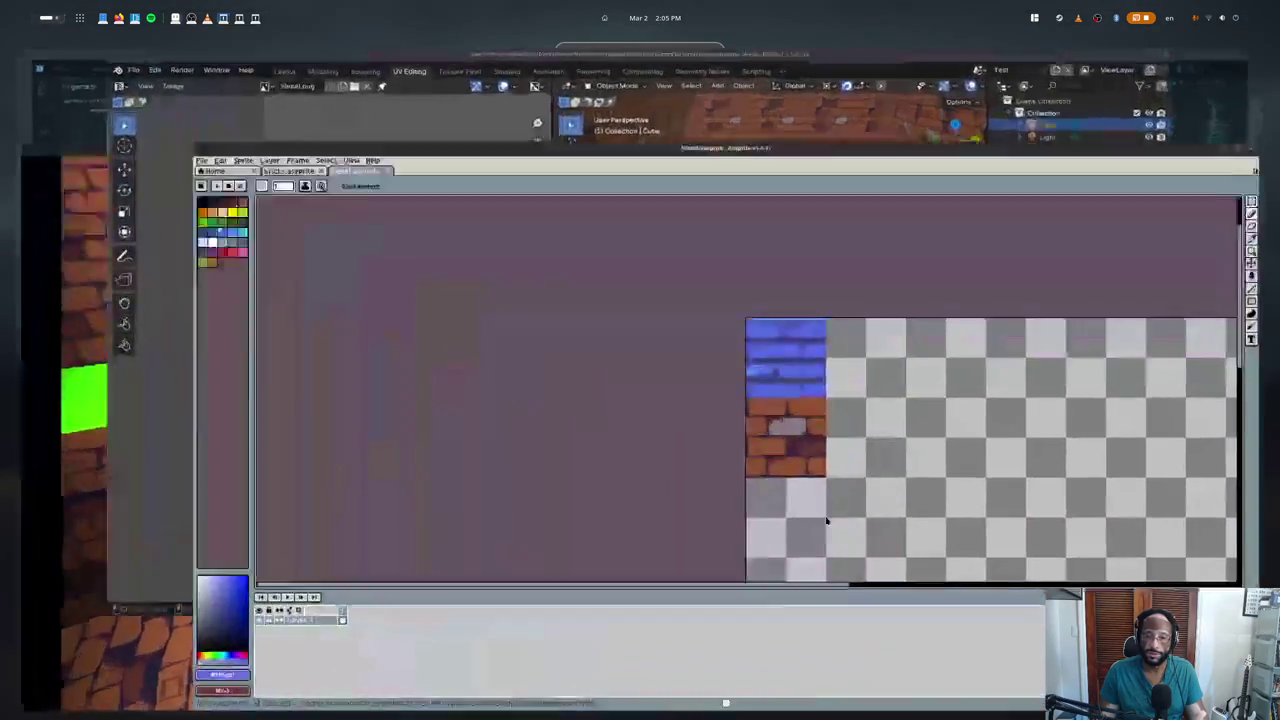
scroll(846, 251, "up", 1)
left_click_drag(700, 244, 864, 406)
scroll(790, 360, "up", 4)
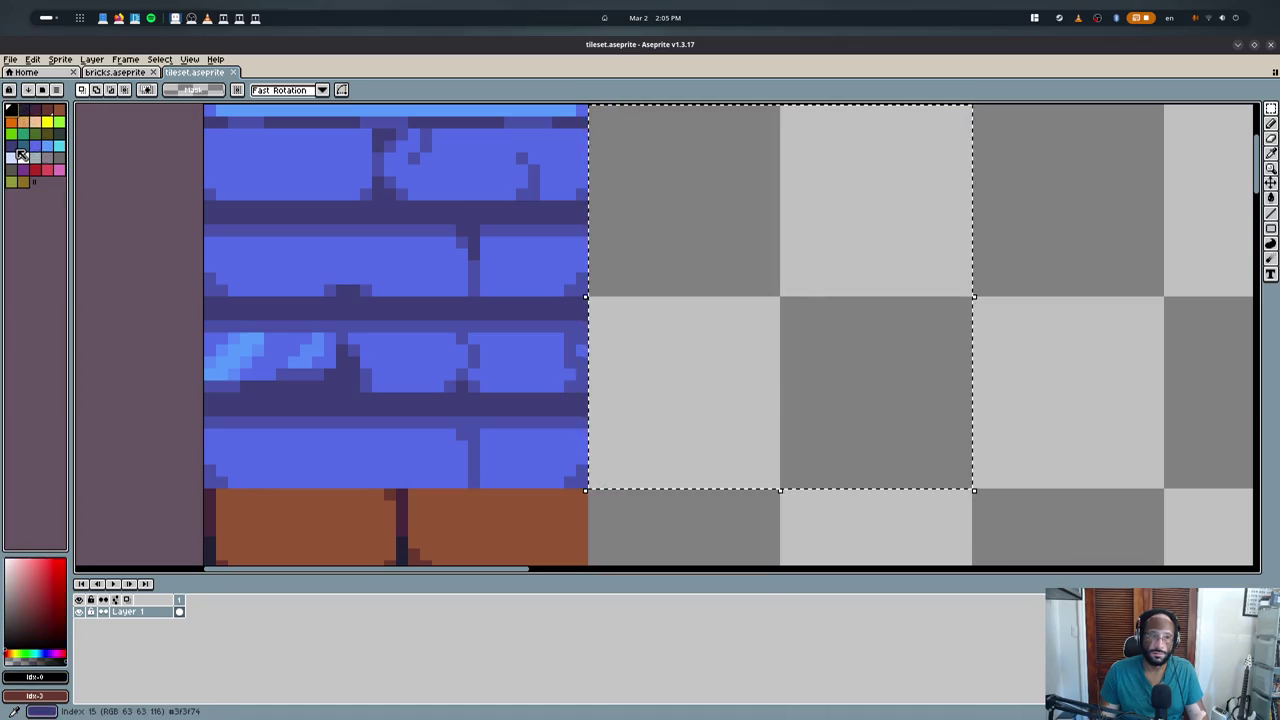
left_click(29, 177)
scroll(588, 288, "down", 2)
key("f")
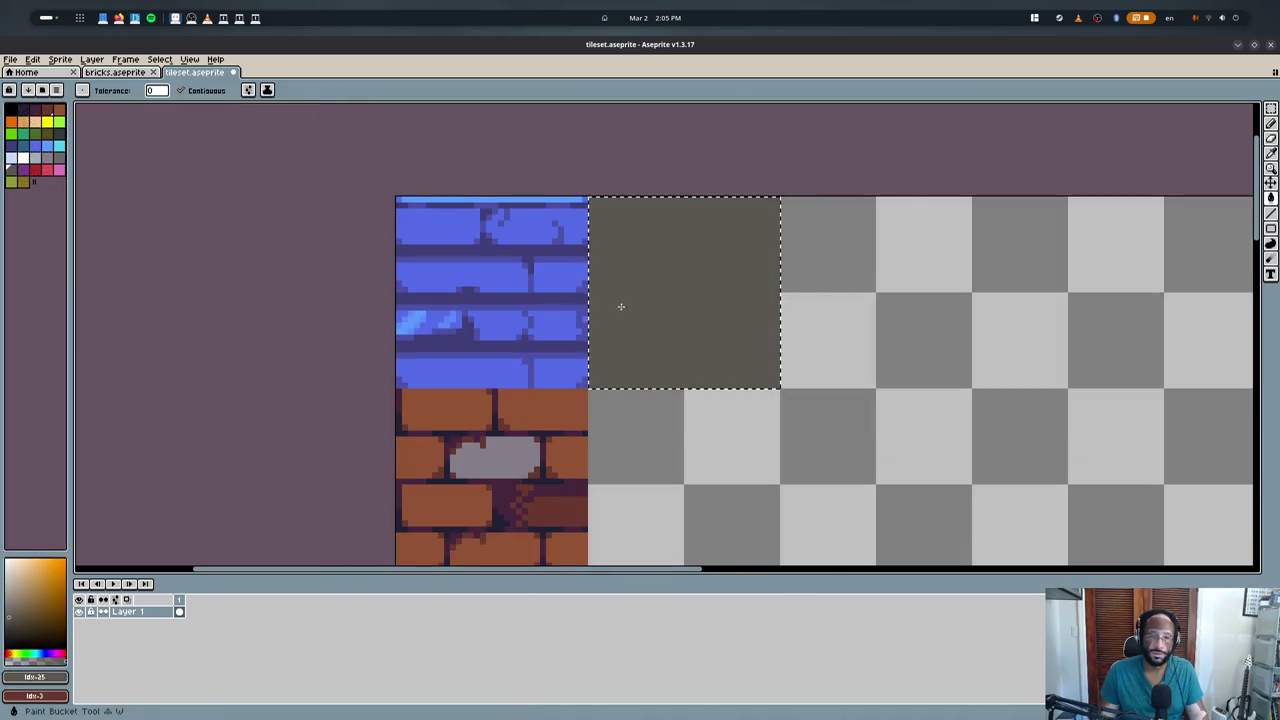
key("ctrl+z")
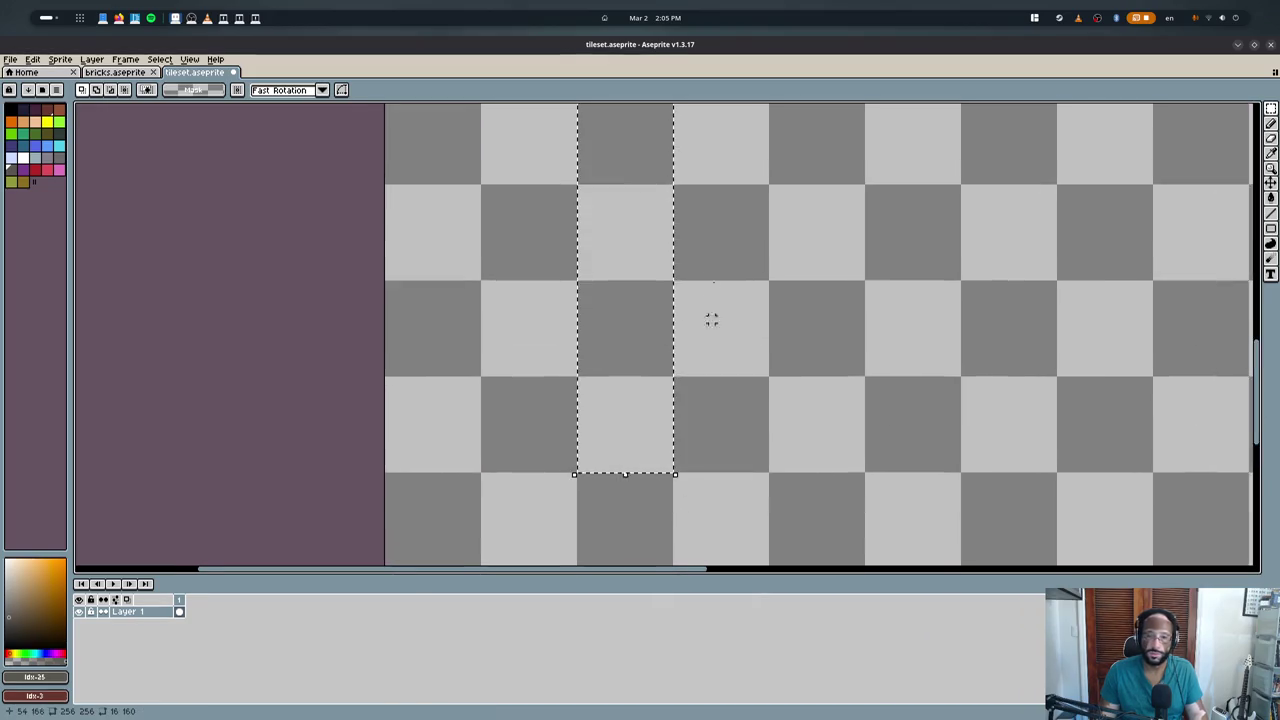
- Deselect and reframe the canvas to show both the brick and grey tiles
middle_click_drag(709, 317, 703, 448)
scroll(703, 448, "down", 1)
key("ctrl+d")
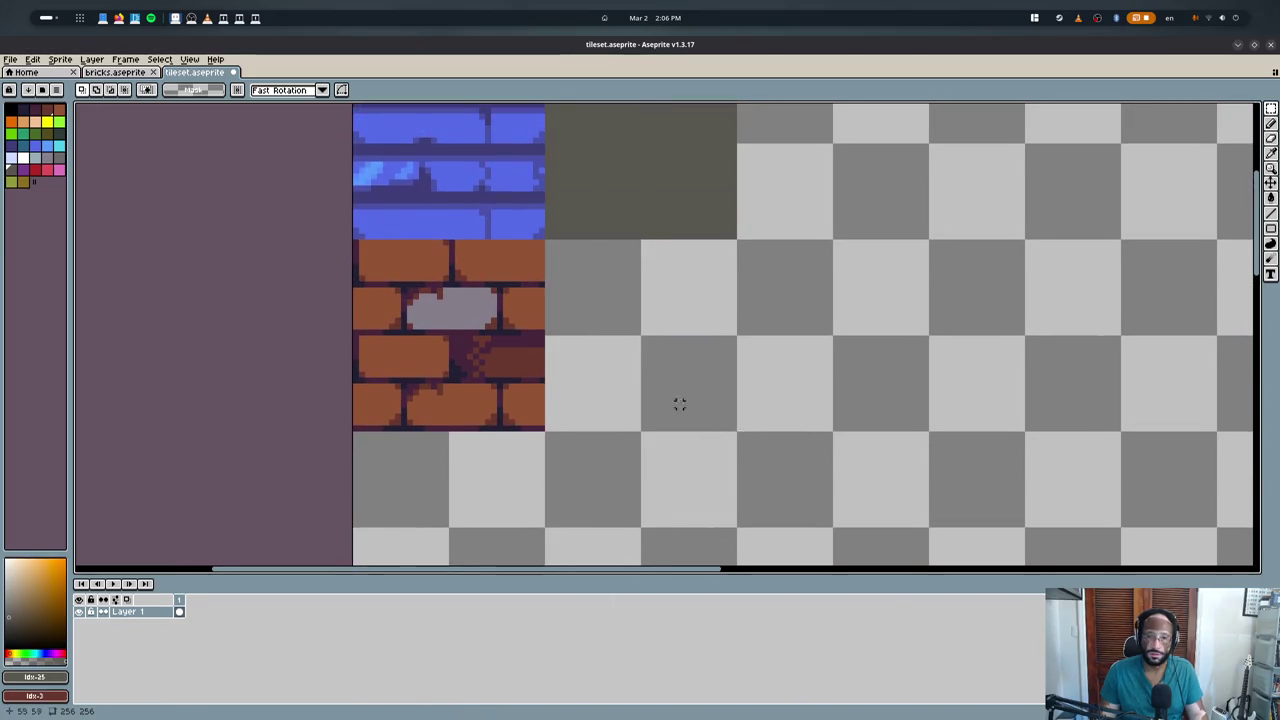
scroll(677, 403, "down", 1)
scroll(607, 352, "down", 1)
scroll(597, 209, "up", 1)
scroll(617, 263, "up", 1)
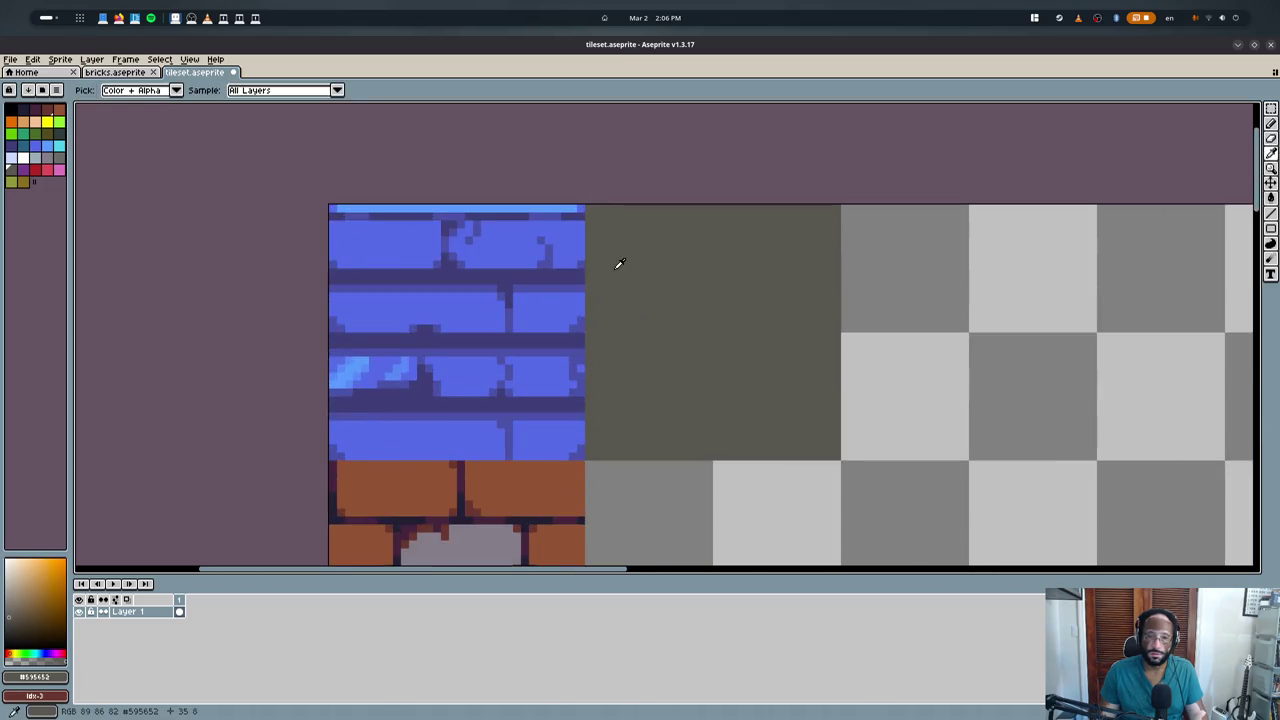
- Pencil dark outline lines along the grey tile's top, right and bottom edges
key("b")
left_click(22, 113)
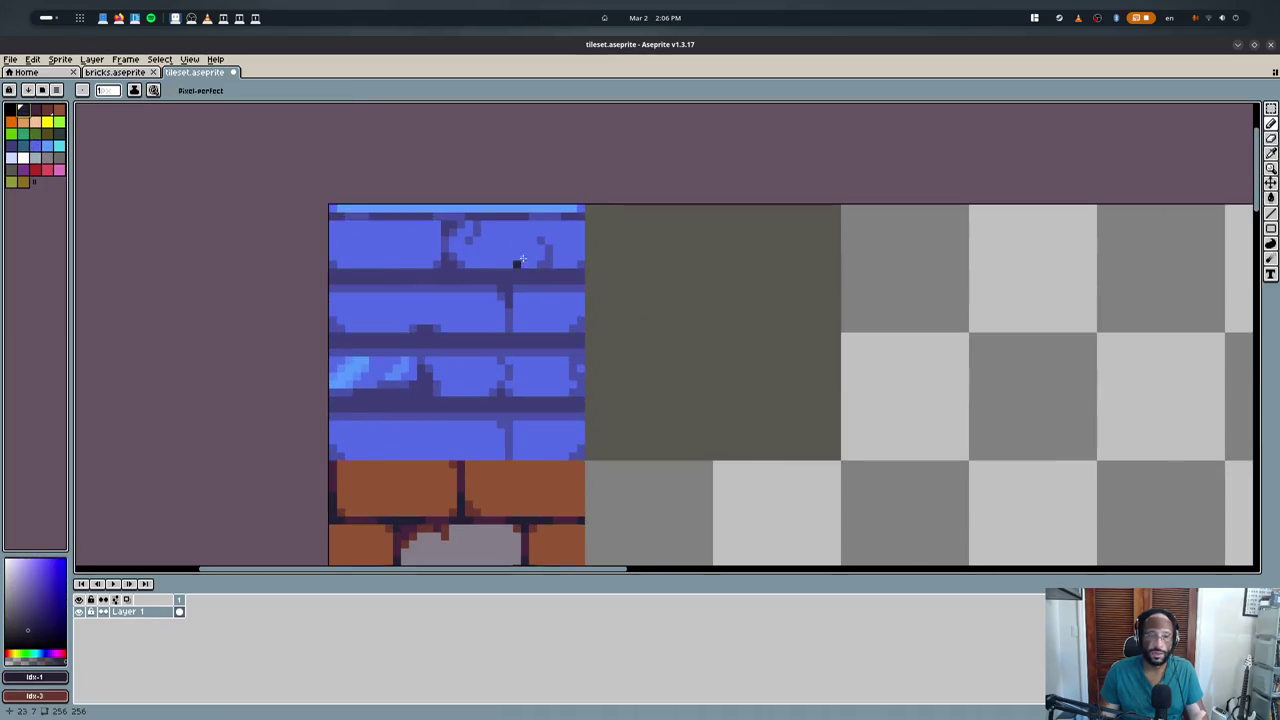
scroll(596, 222, "up", 1)
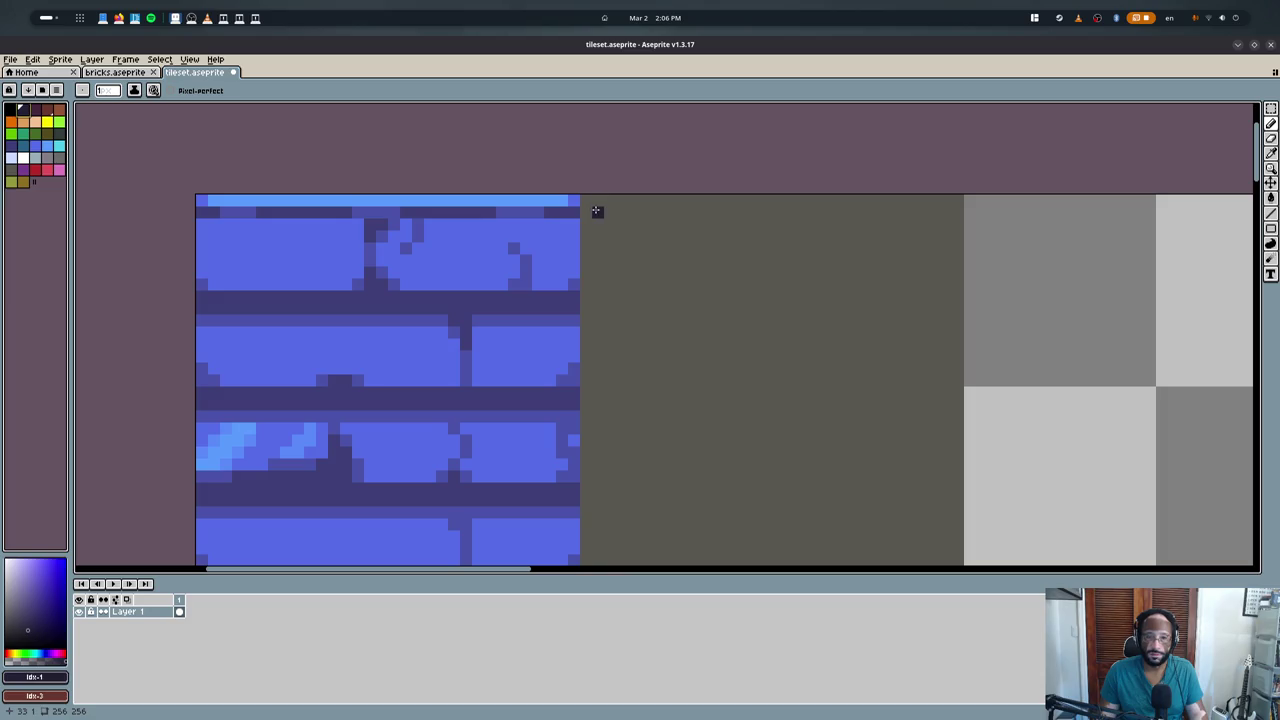
scroll(597, 211, "down", 1)
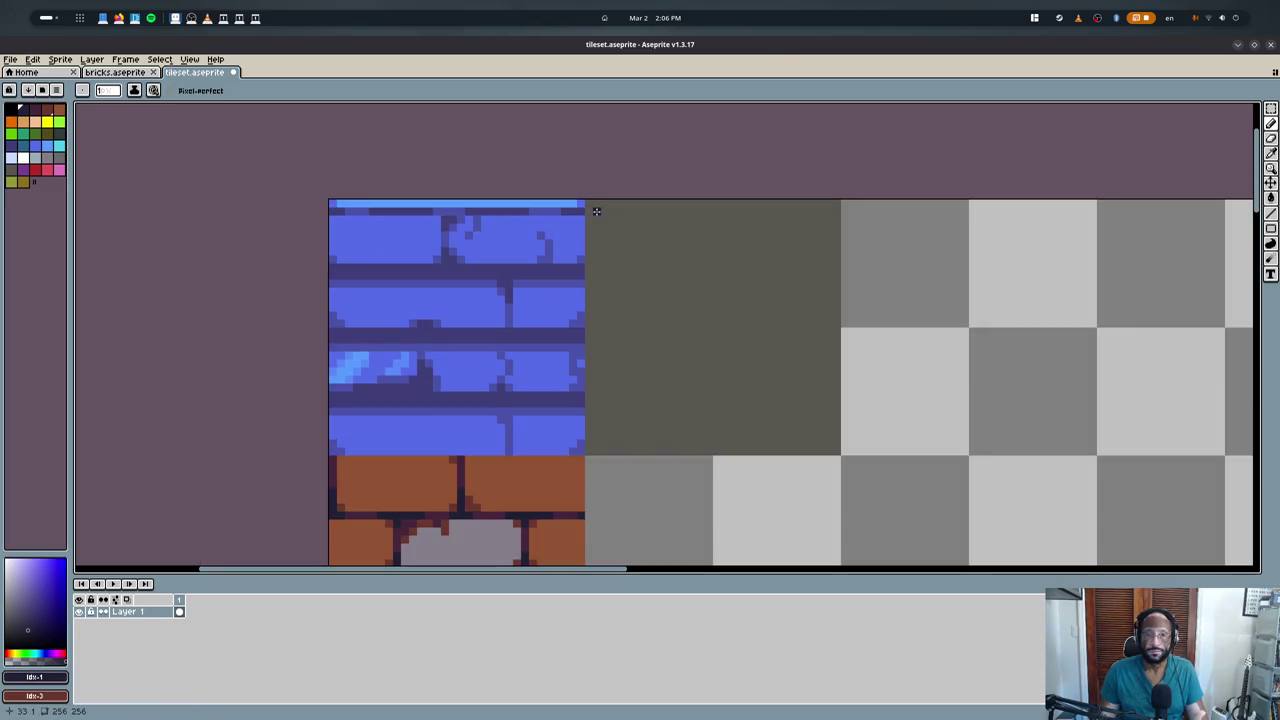
scroll(596, 211, "up", 1)
left_click_drag(596, 211, 944, 494)
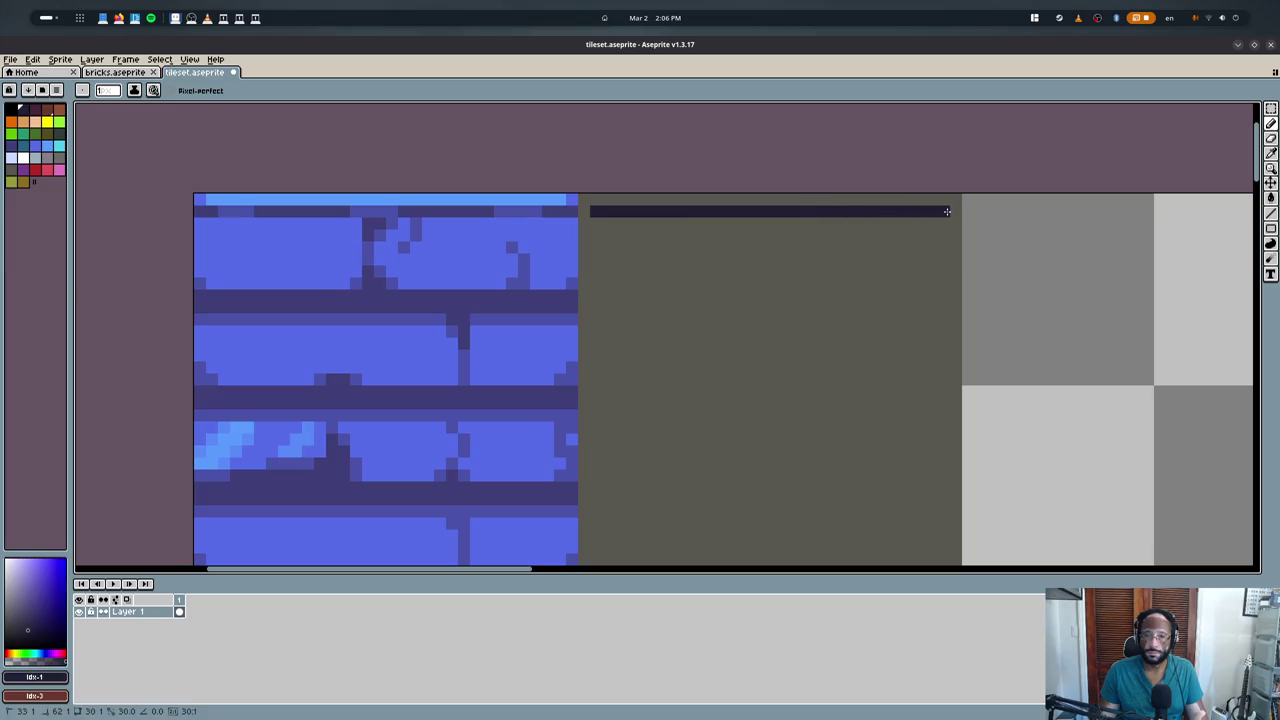
middle_click_drag(939, 459, 932, 307)
left_click_drag(932, 402, 575, 402)
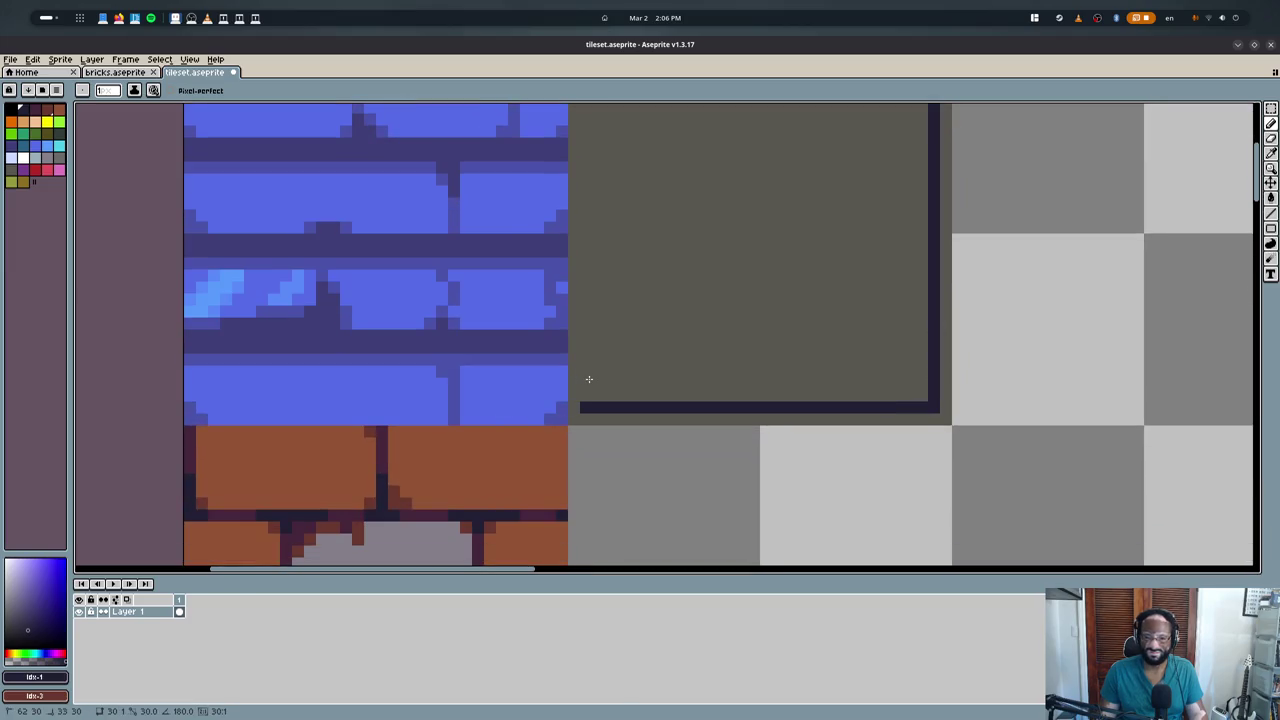
- Finish the outline's left edge and erase the tile's interior to transparent
left_click(577, 198, "shift")
key("g")
left_click(609, 242)
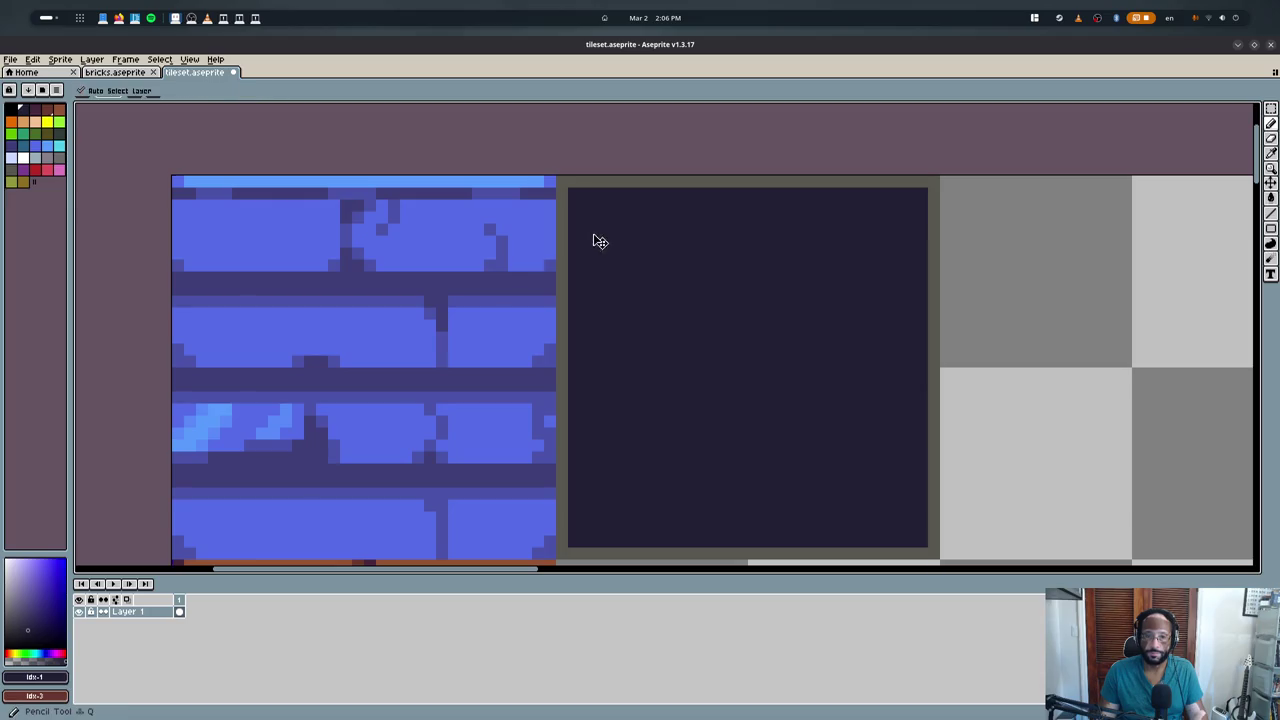
key("ctrl+z")
key("e")
key("w")
left_click(600, 222)
key("Delete")
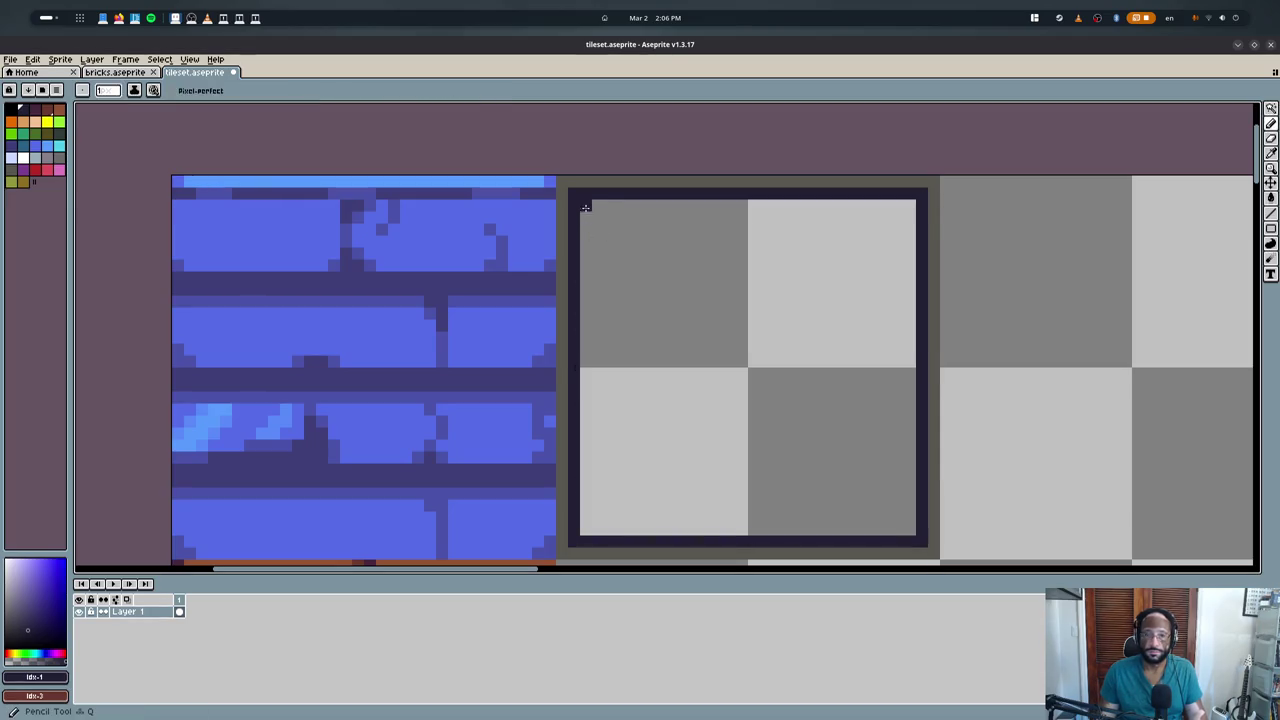
key("b")
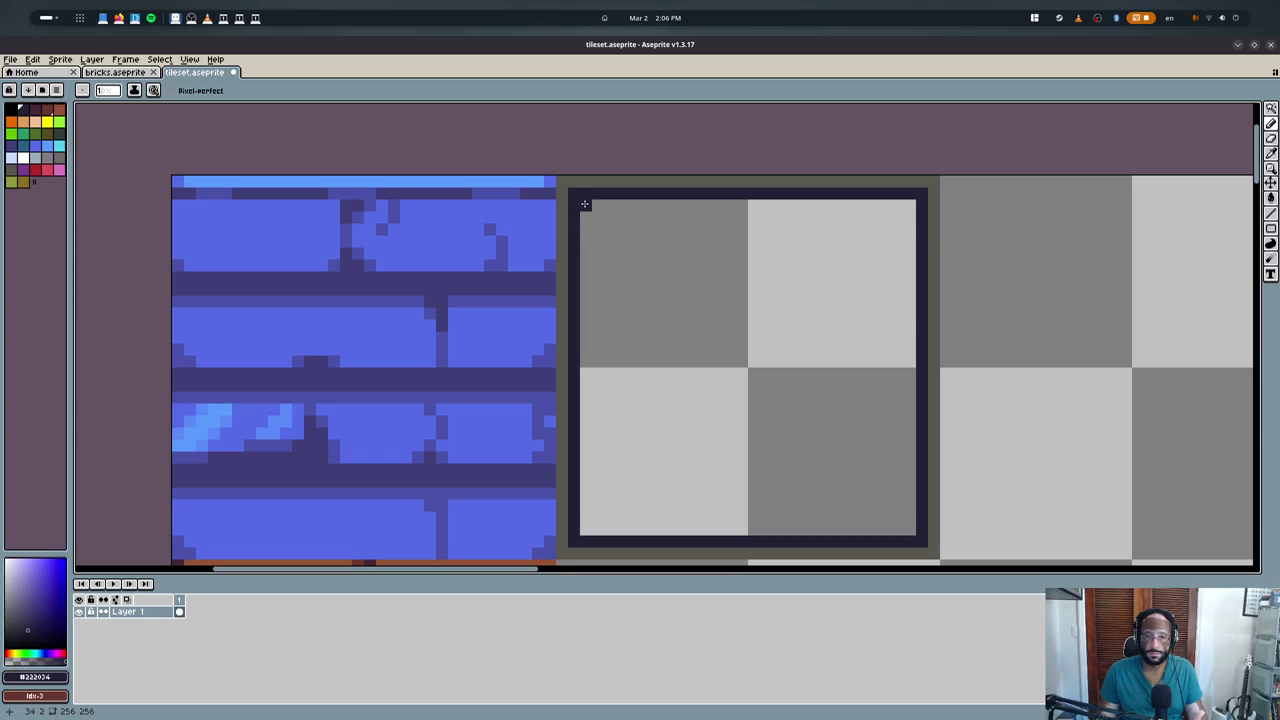
- Redraw the dark square outline and round off its top-left corner with darker grey
left_click(910, 206, "shift")
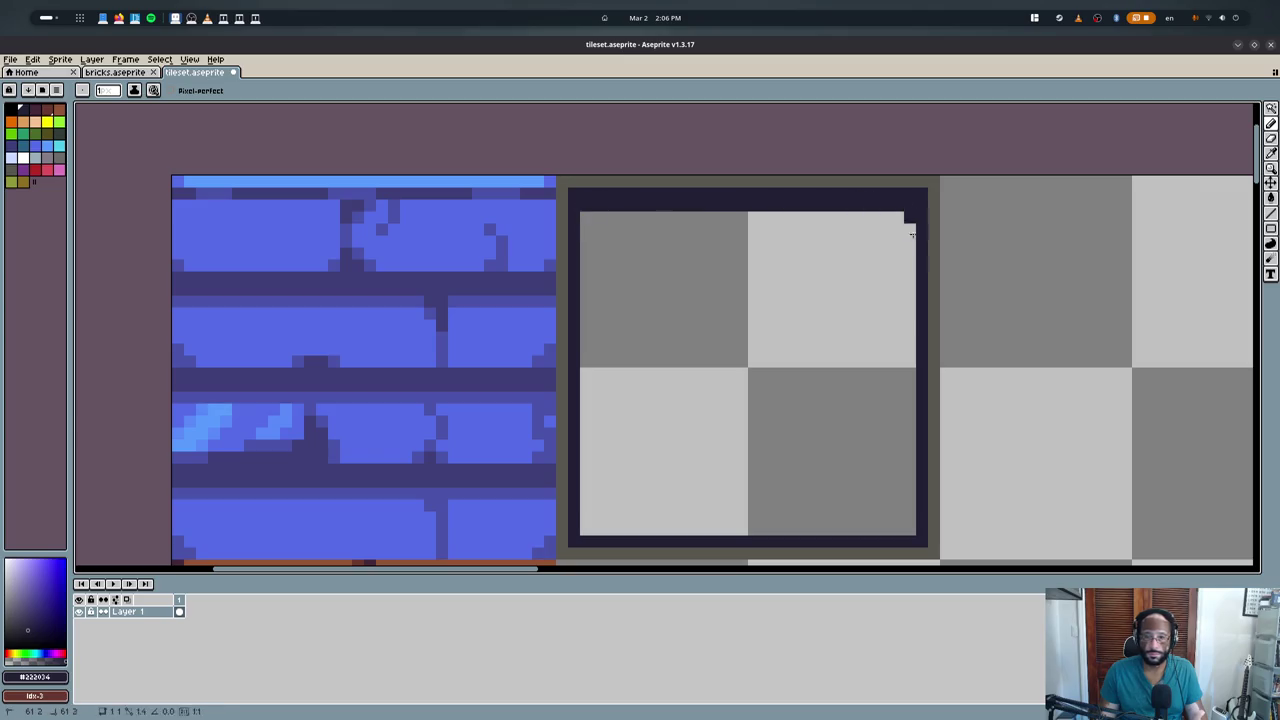
left_click(911, 526, "shift")
left_click(586, 530, "shift")
left_click(586, 236, "shift")
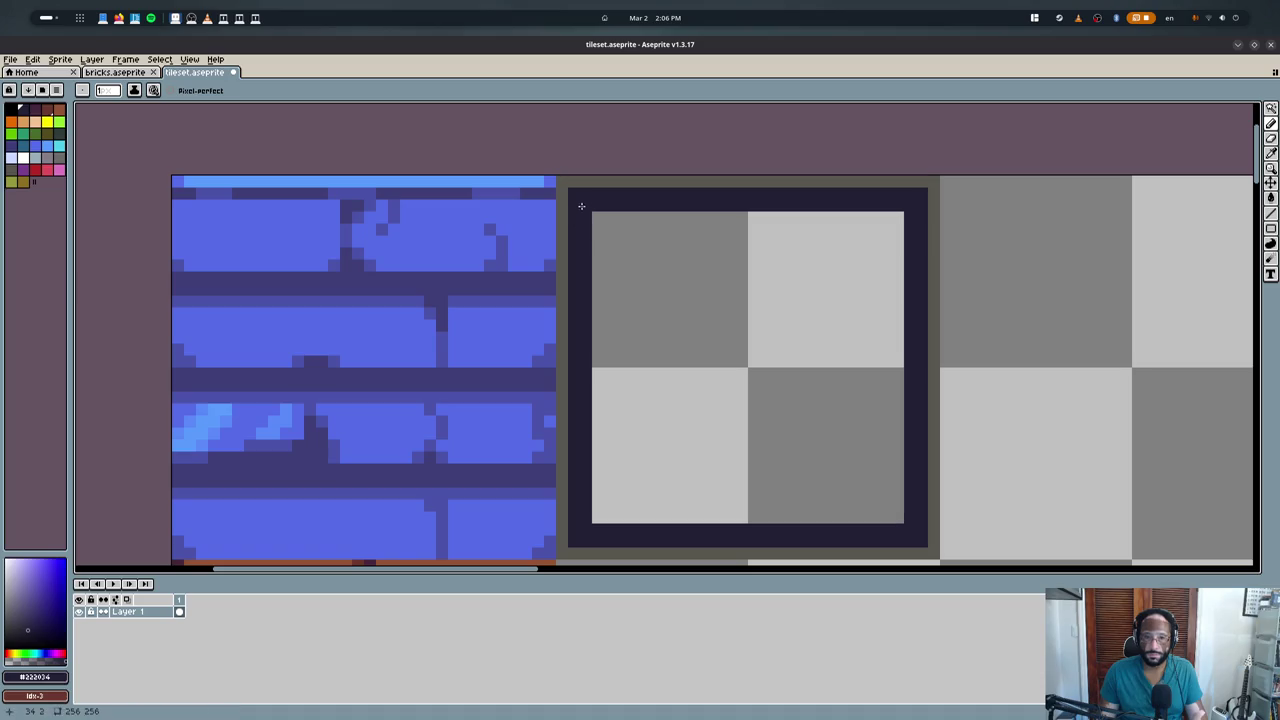
left_click(574, 194, "alt")
key("r")
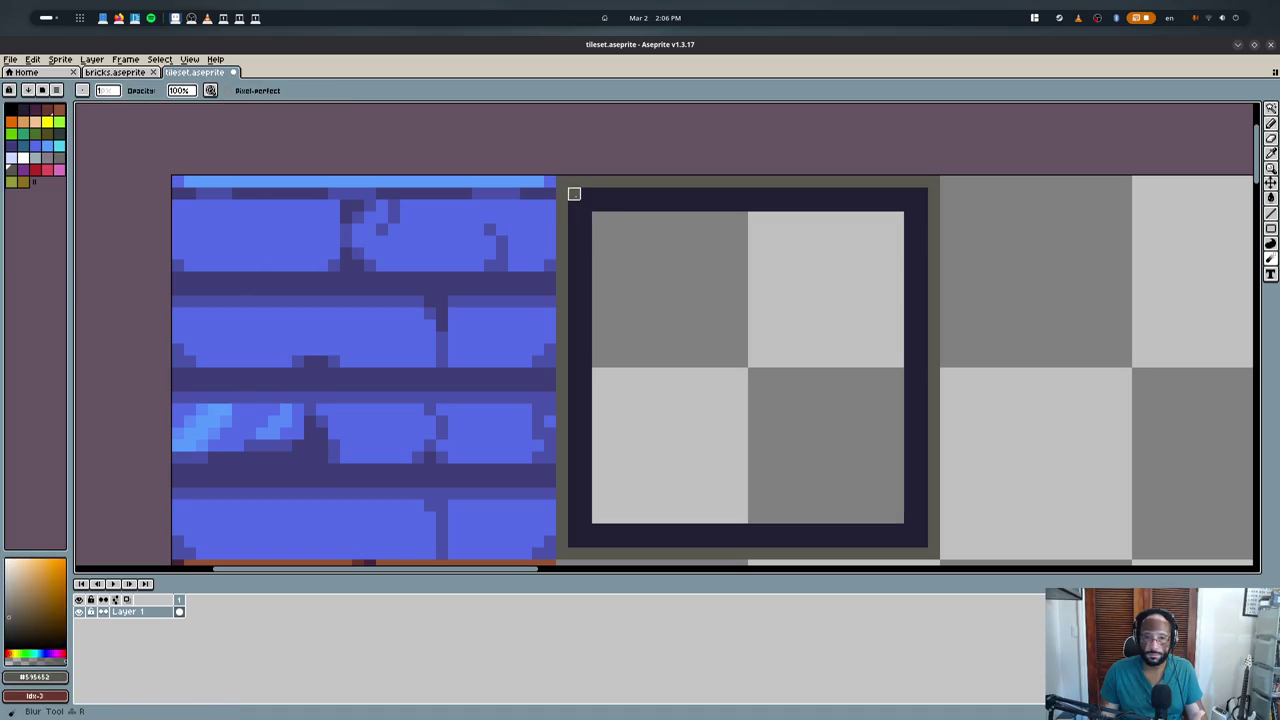
left_click(574, 194)
key("b")
left_click(580, 204, "alt")
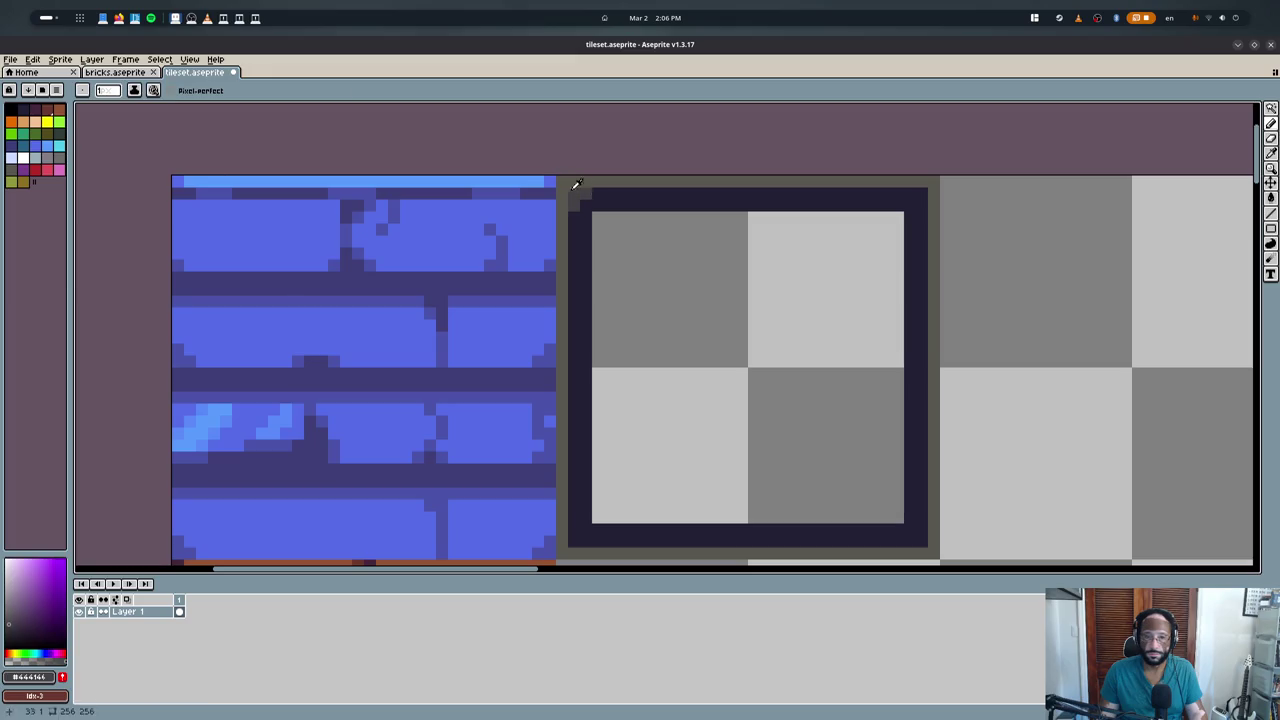
left_click(586, 194)
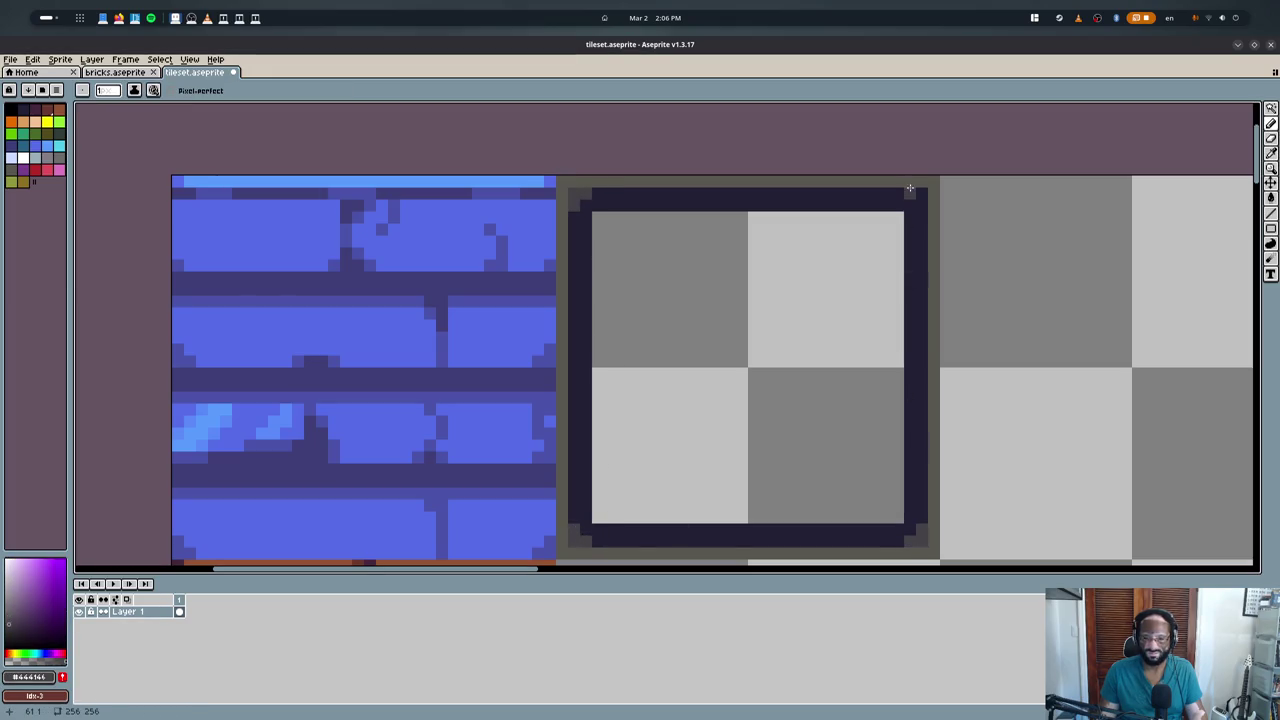
- Draw a diagonal checker of dark blocks filling the tile's top-left corner
left_click(620, 196, "alt")
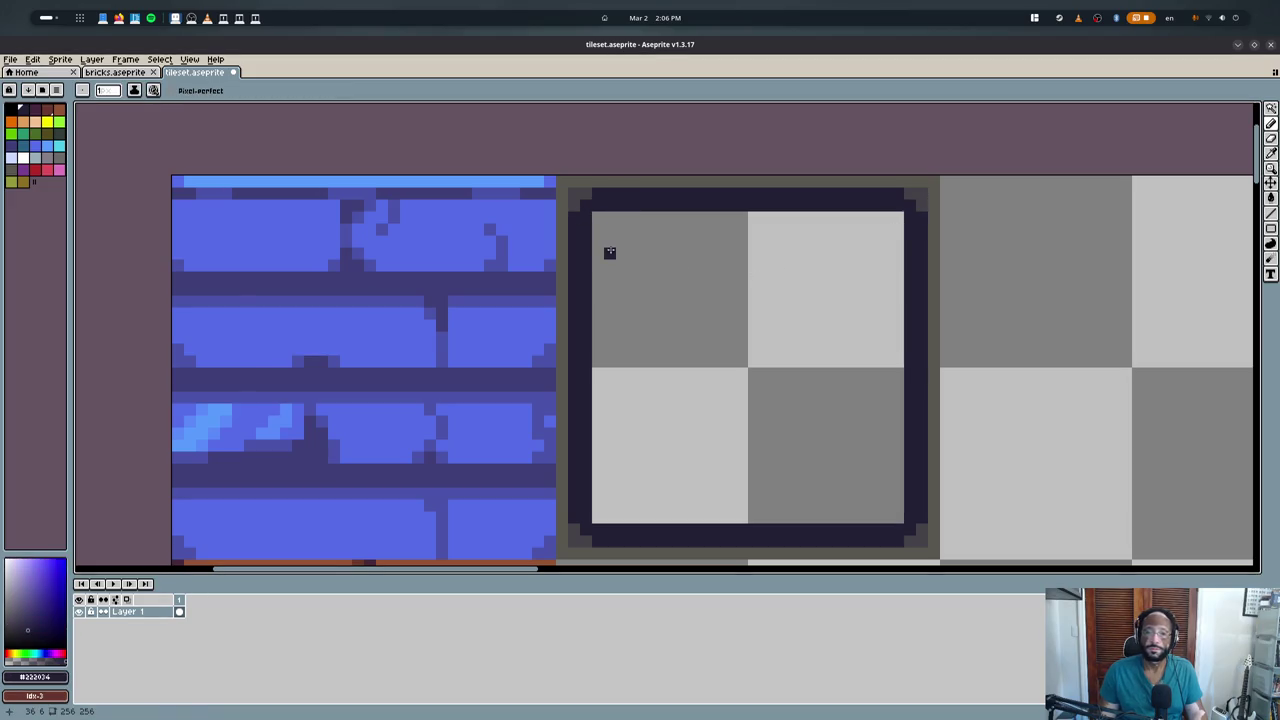
left_click_drag(597, 230, 635, 207)
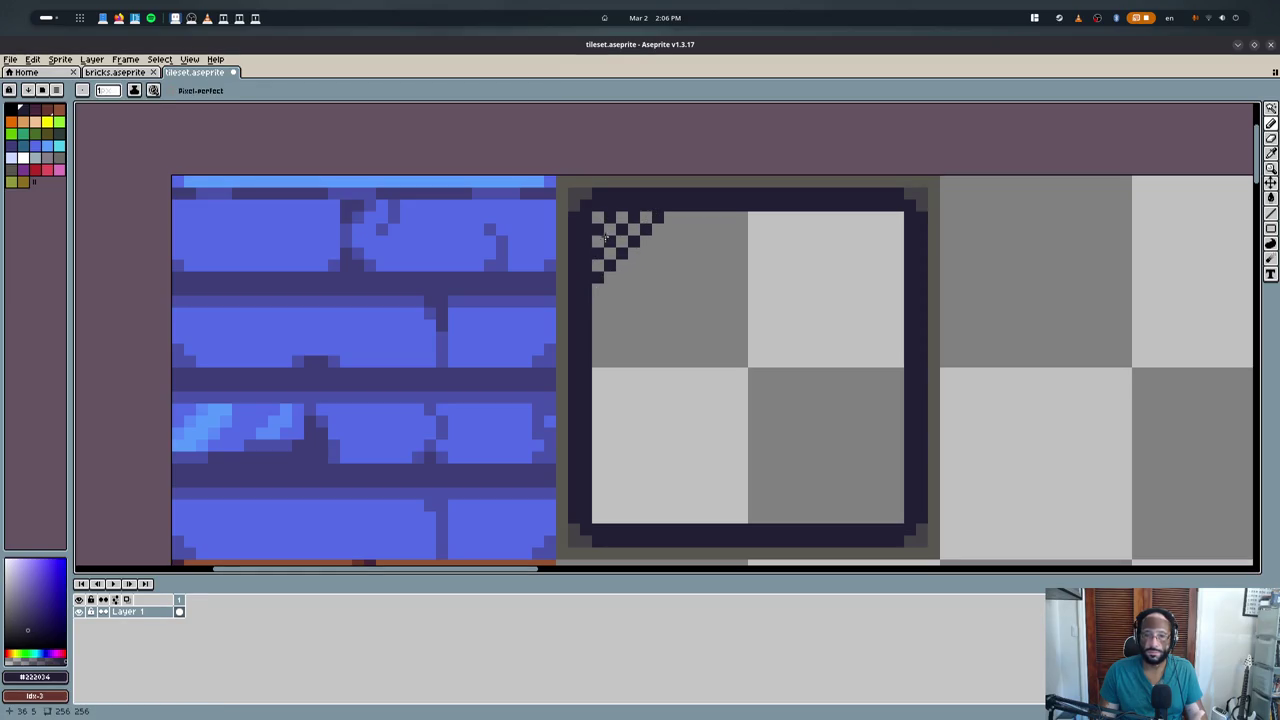
key("ctrl+z")
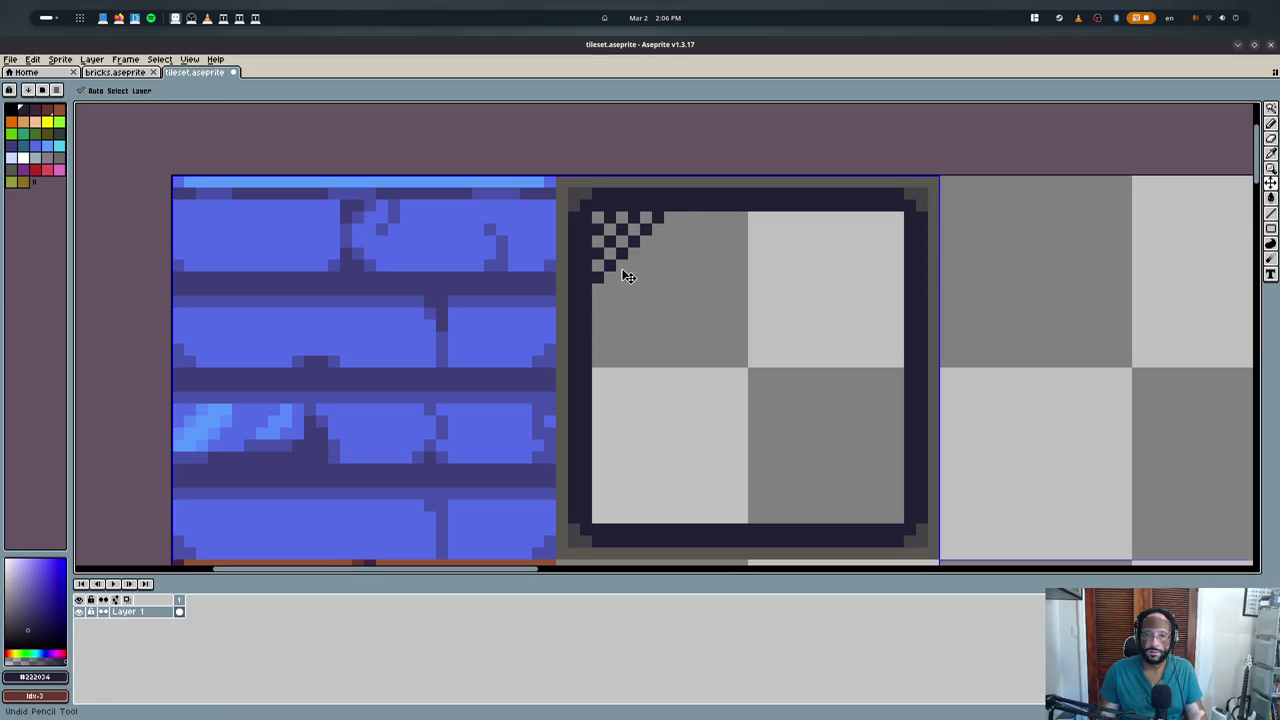
key("ctrl+z")
key("ctrl+z")
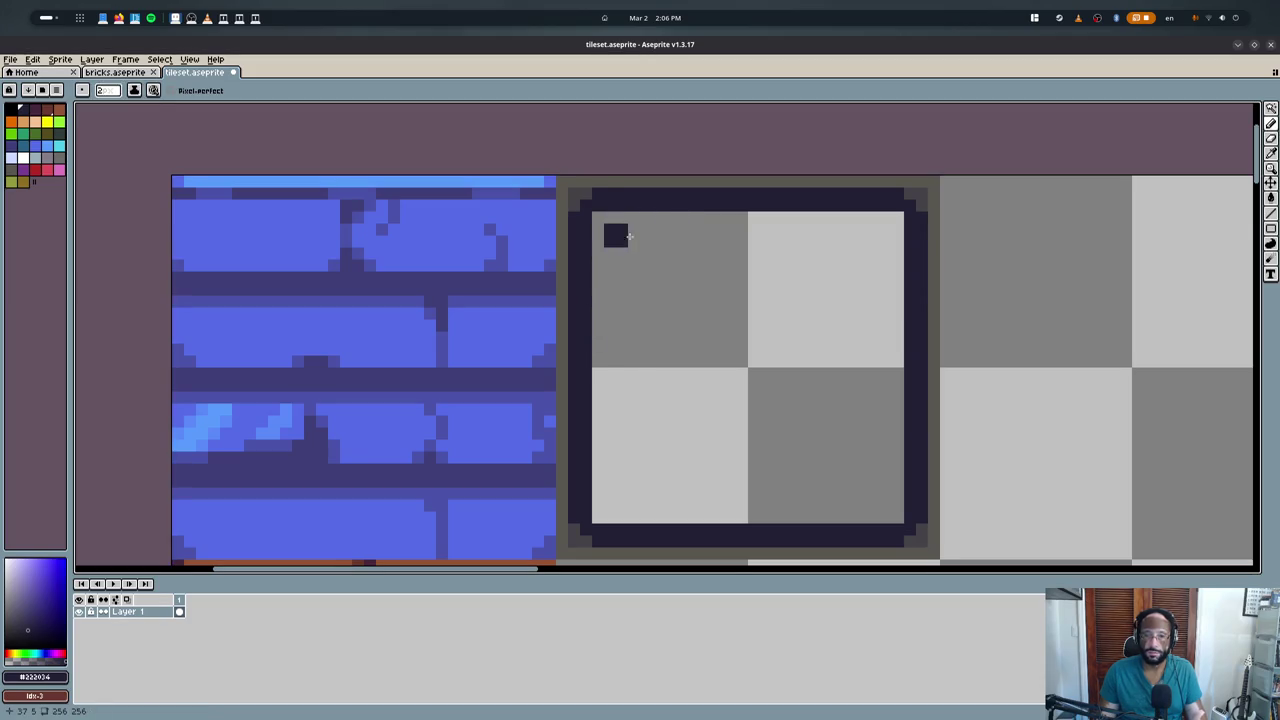
left_click_drag(630, 234, 606, 258)
left_click(679, 229)
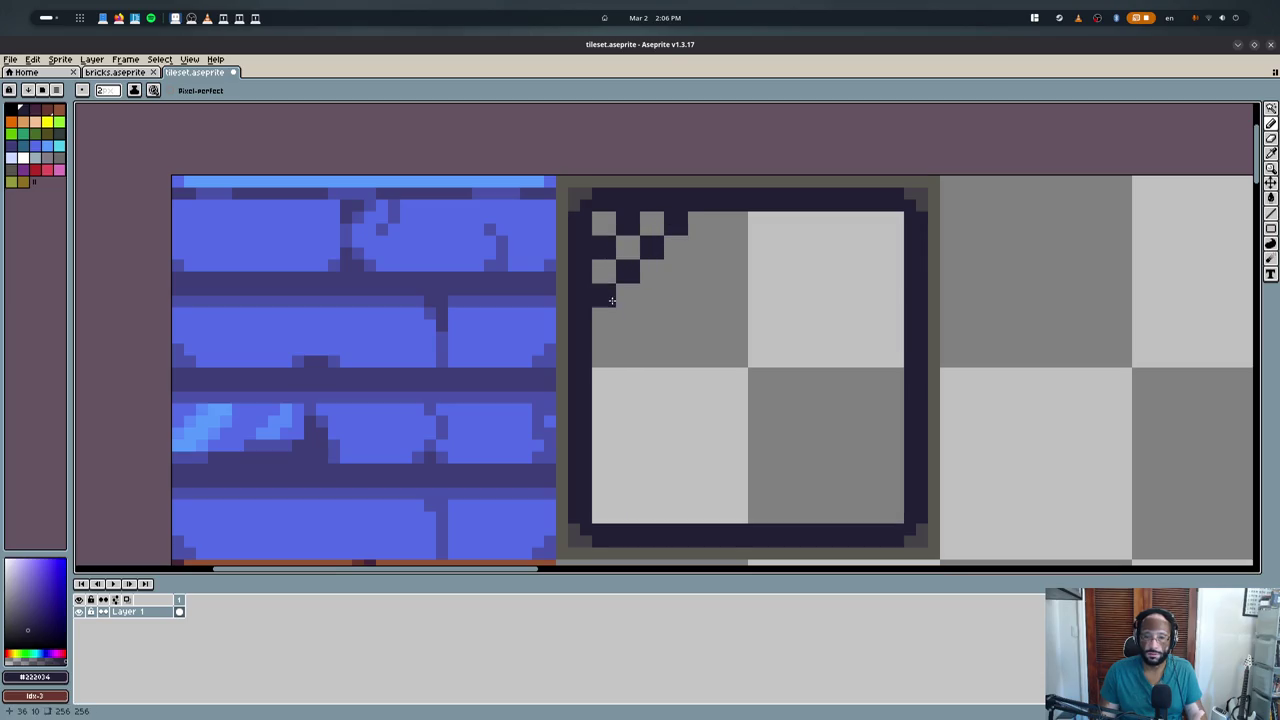
left_click_drag(608, 347, 724, 226)
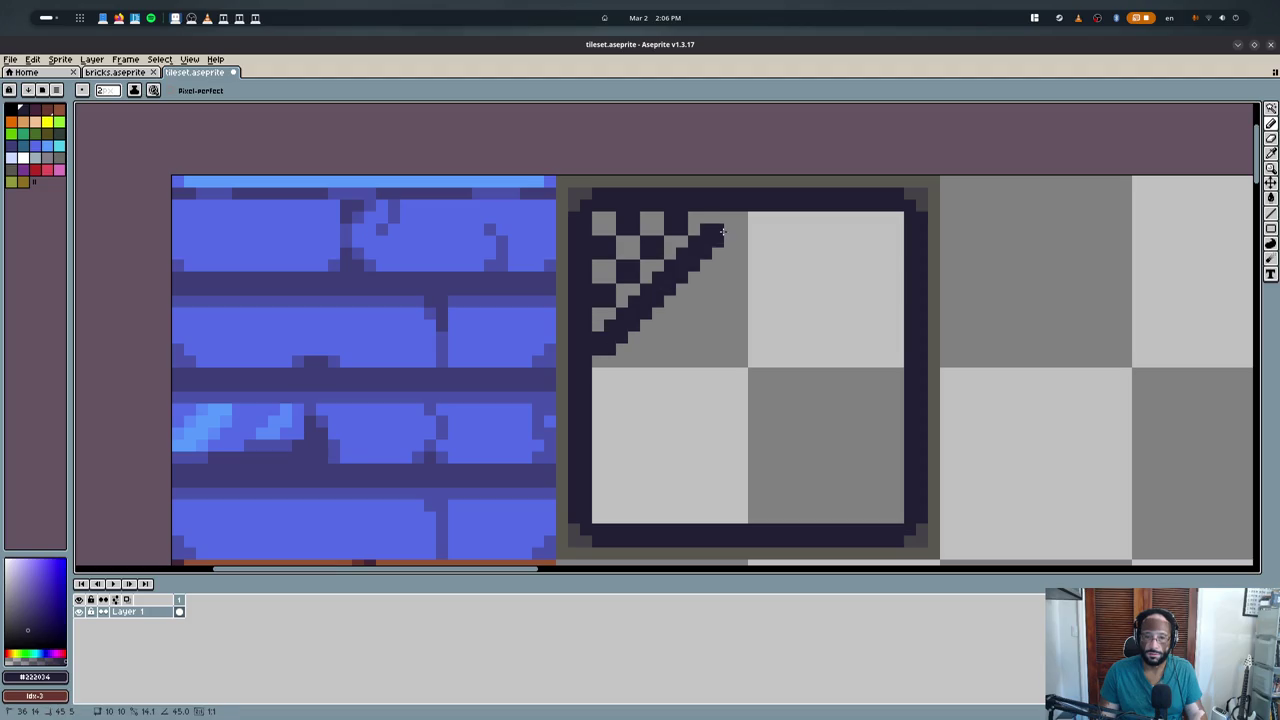
key("ctrl+z")
left_click(700, 248)
left_click(676, 272)
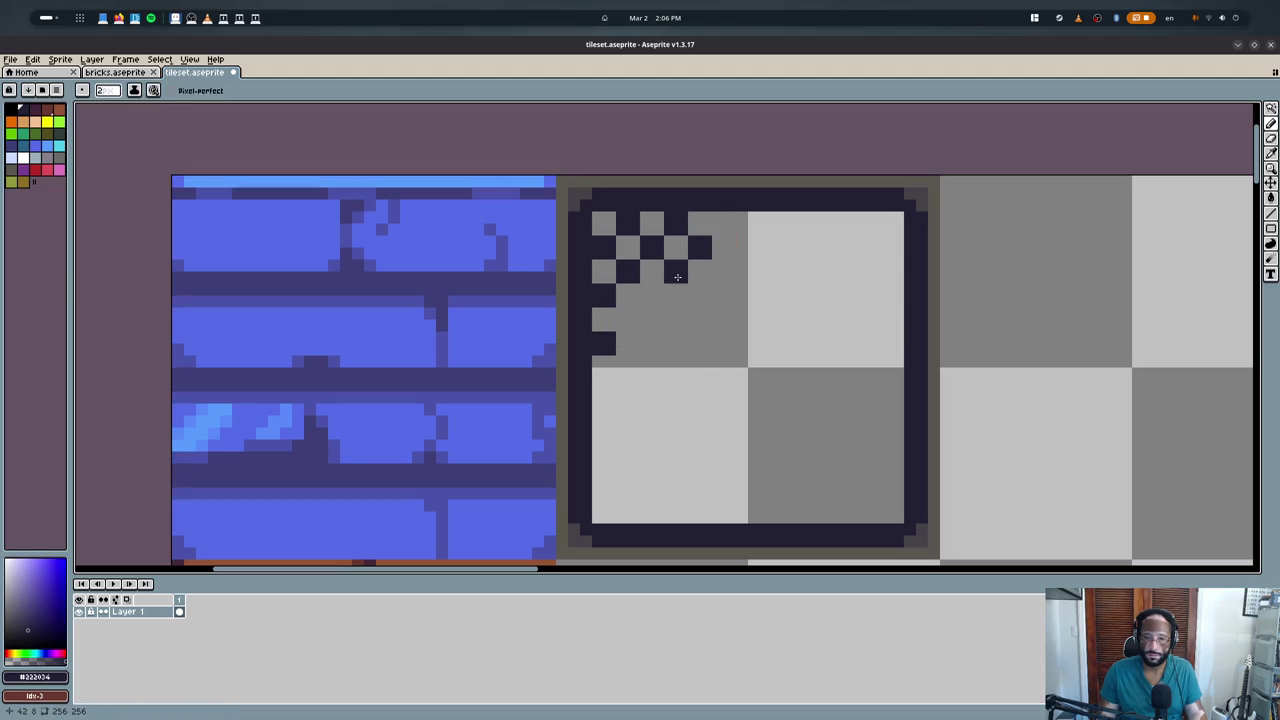
left_click(657, 296)
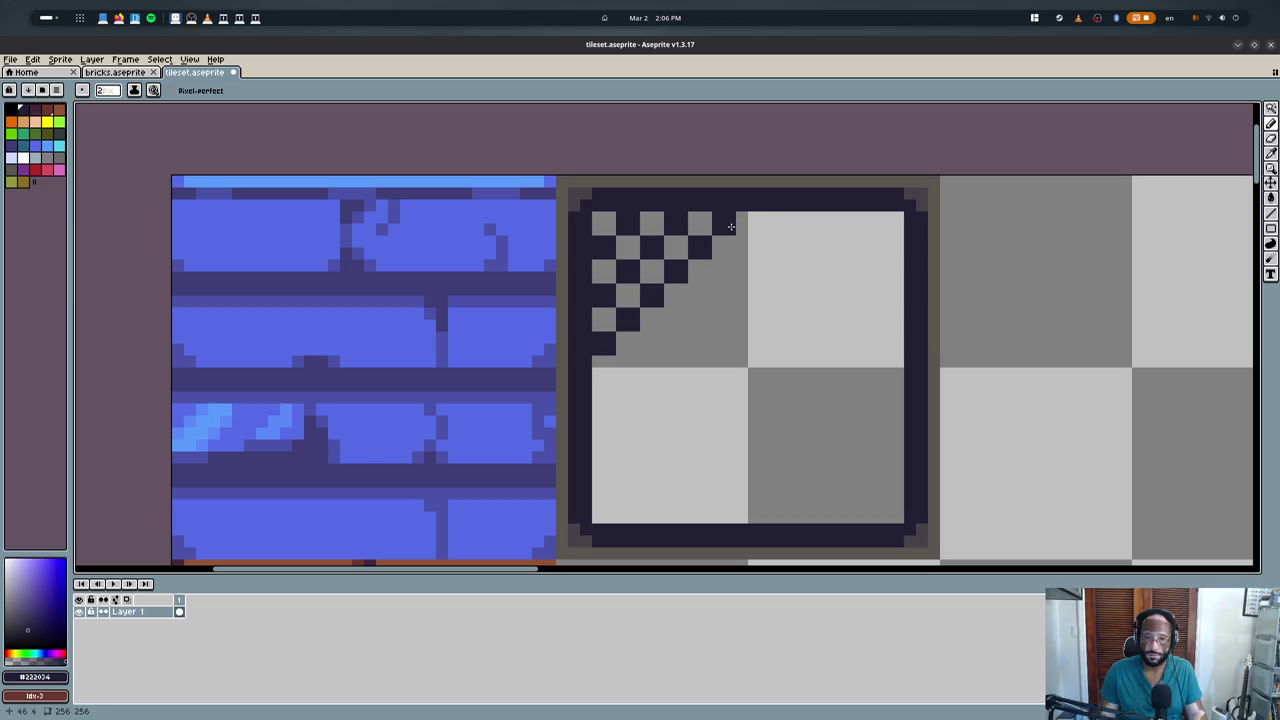
scroll(714, 400, "down", 2)
scroll(714, 400, "up", 2)
- Duplicate the checkered corner and place the copy to its right
key("m")
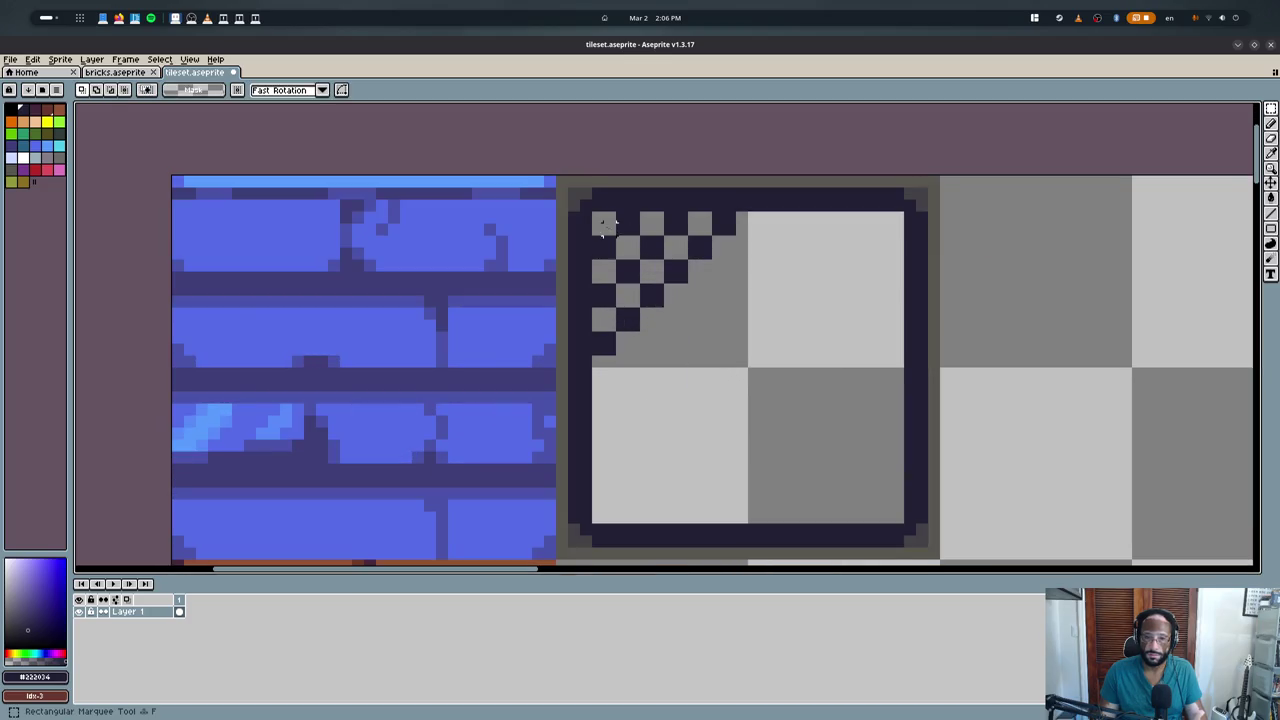
mouse_move(603, 223)
left_mouse_down()
mouse_move(714, 314)
mouse_move(738, 356)
left_mouse_up()
mouse_move(674, 310)
left_mouse_down("ctrl")
mouse_move(818, 310)
mouse_move(710, 322)
mouse_move(670, 441)
mouse_move(781, 446)
left_mouse_up("ctrl")
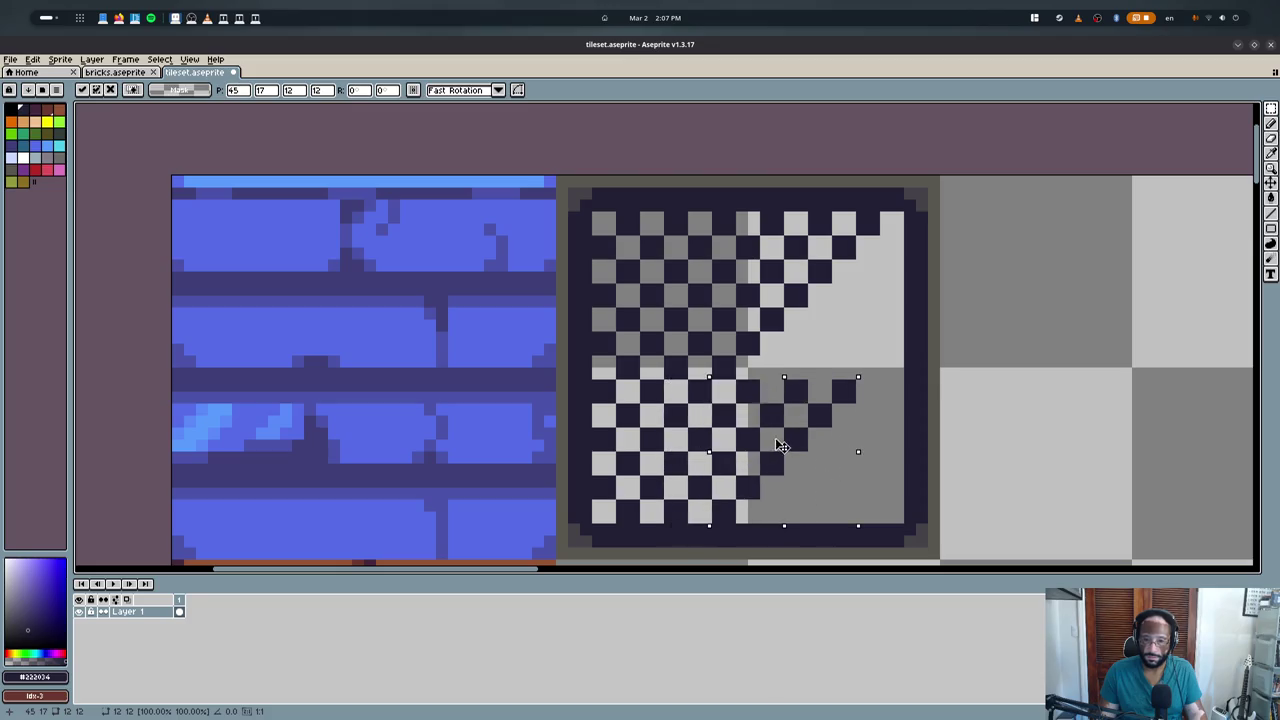
mouse_move(781, 446)
left_mouse_down()
mouse_move(793, 422)
mouse_move(786, 266)
left_mouse_up()
key("Right")
key("Right")
key("Right")
key("Right")
key("Right")
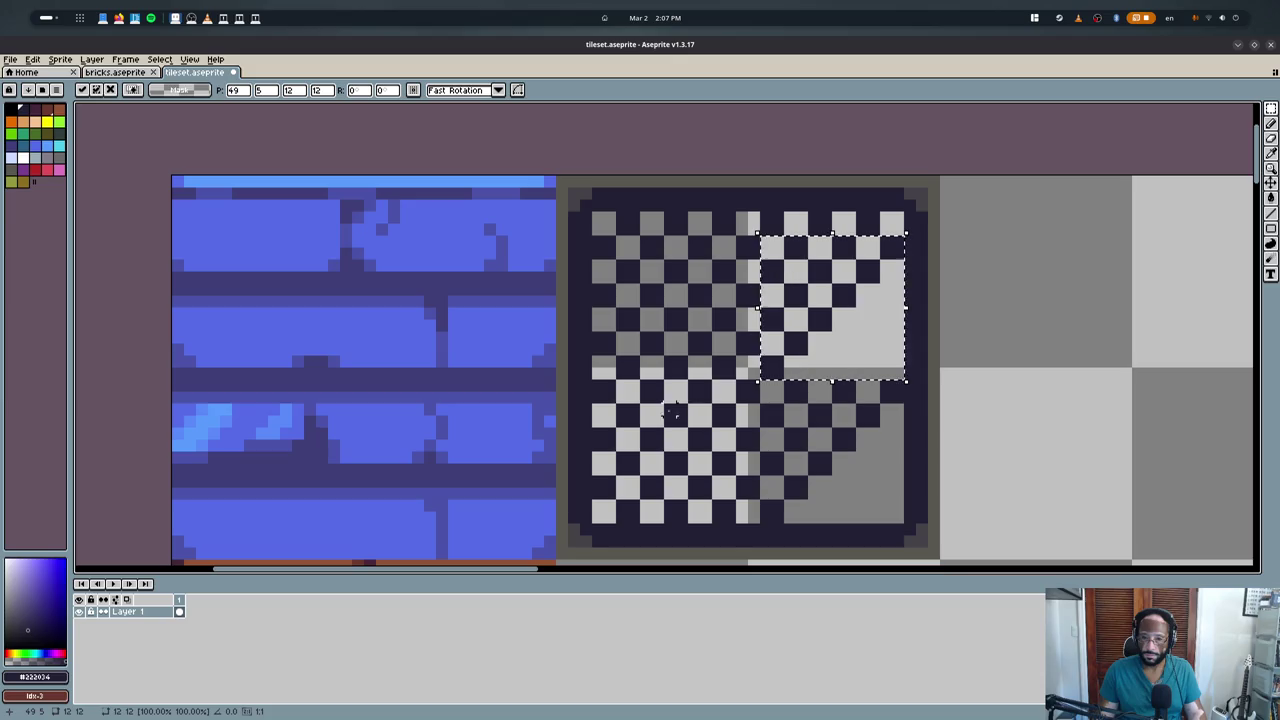
left_click(675, 410)
- Copy the left half of the checker pattern and paste it over the tile's right side
left_click_drag(591, 211, 757, 522)
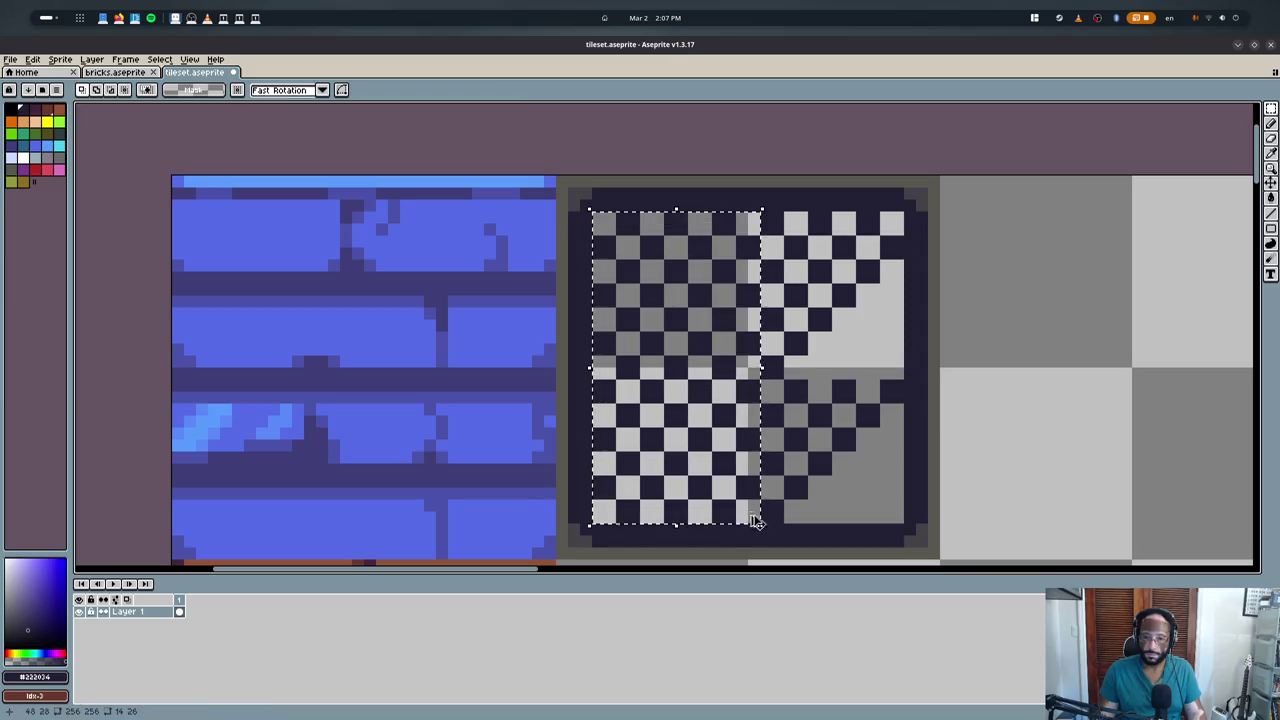
key("ctrl+c")
key("ctrl+v")
left_click_drag(826, 443, 912, 453)
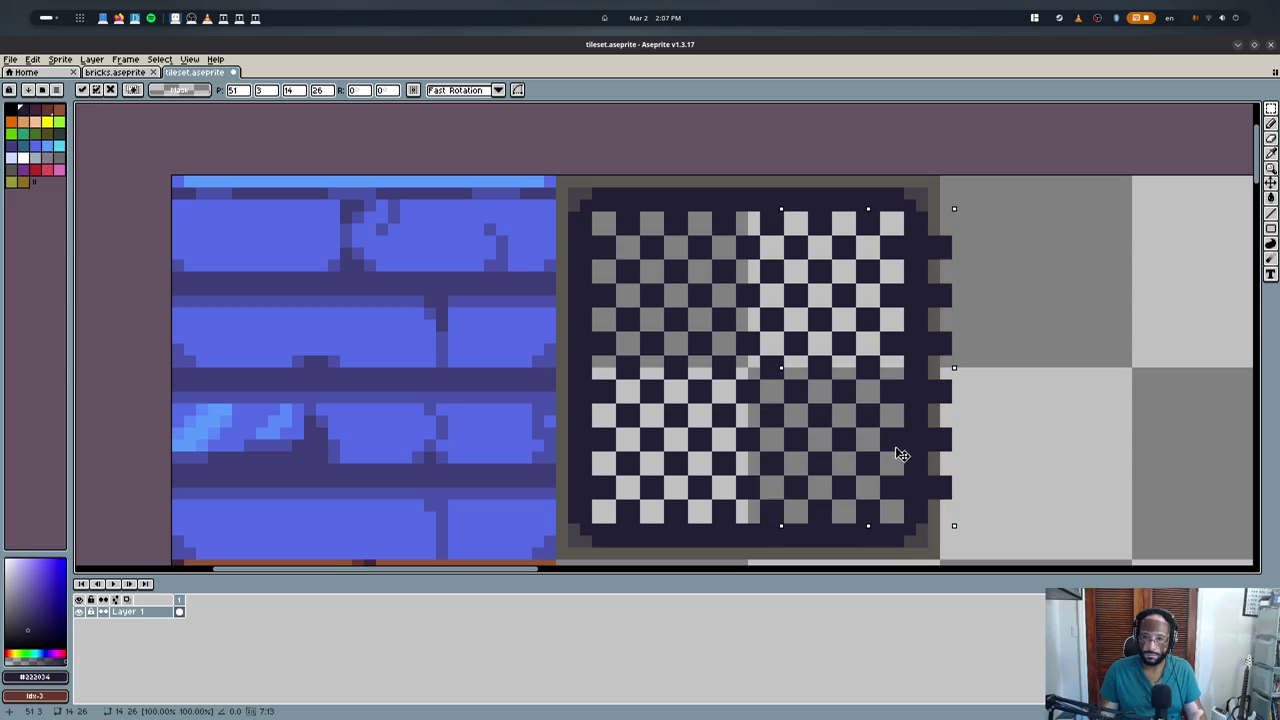
key("b")
- Repaint the tile's right edge grey and erase dark pixels spilling past it
left_click(936, 217, "alt")
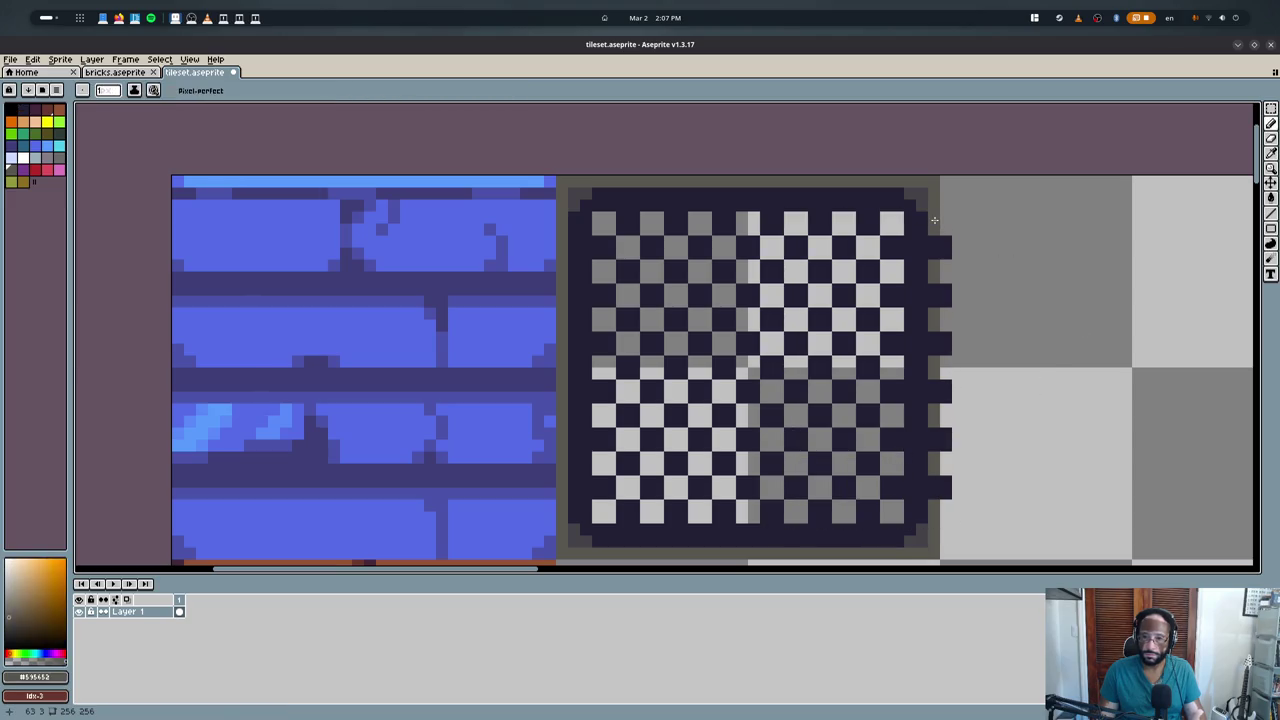
left_click_drag(934, 236, 934, 404)
key("e")
left_click(946, 493)
left_click_drag(946, 493, 946, 240)
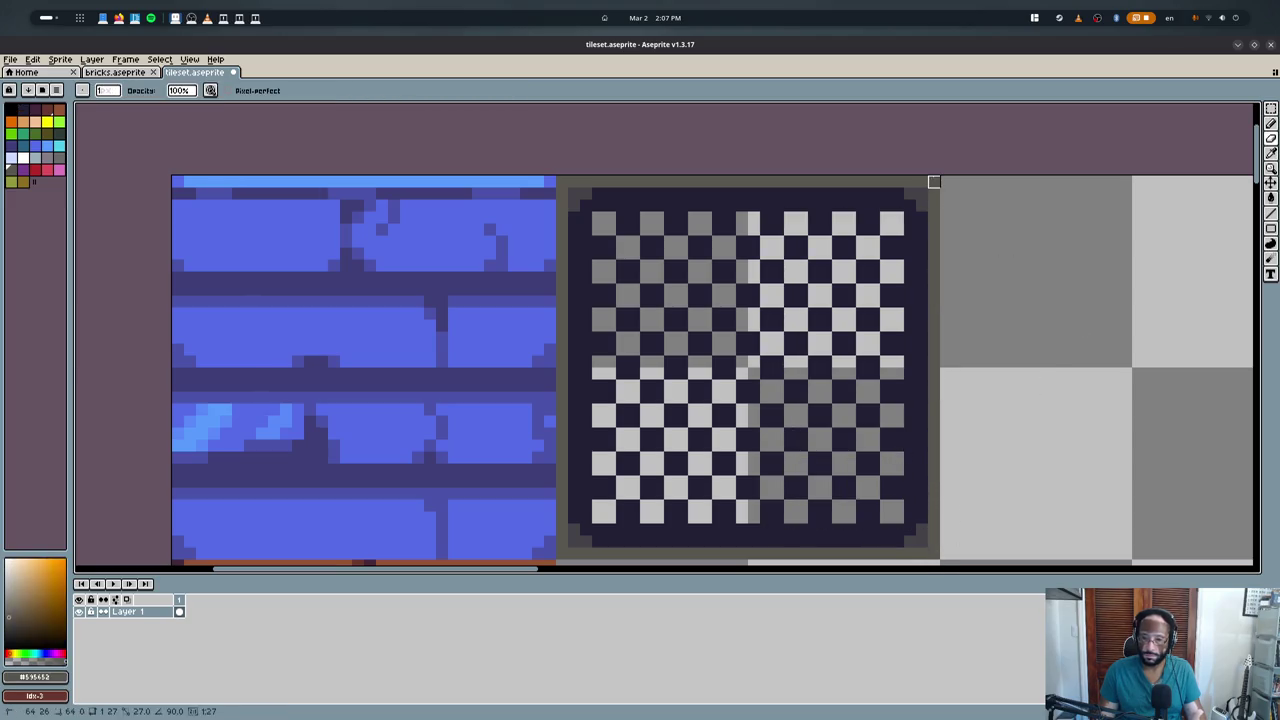
scroll(960, 260, "down", 2)
- Export the tileset sprite sheet and return to Blender
key("ctrl+s")
key("Return")
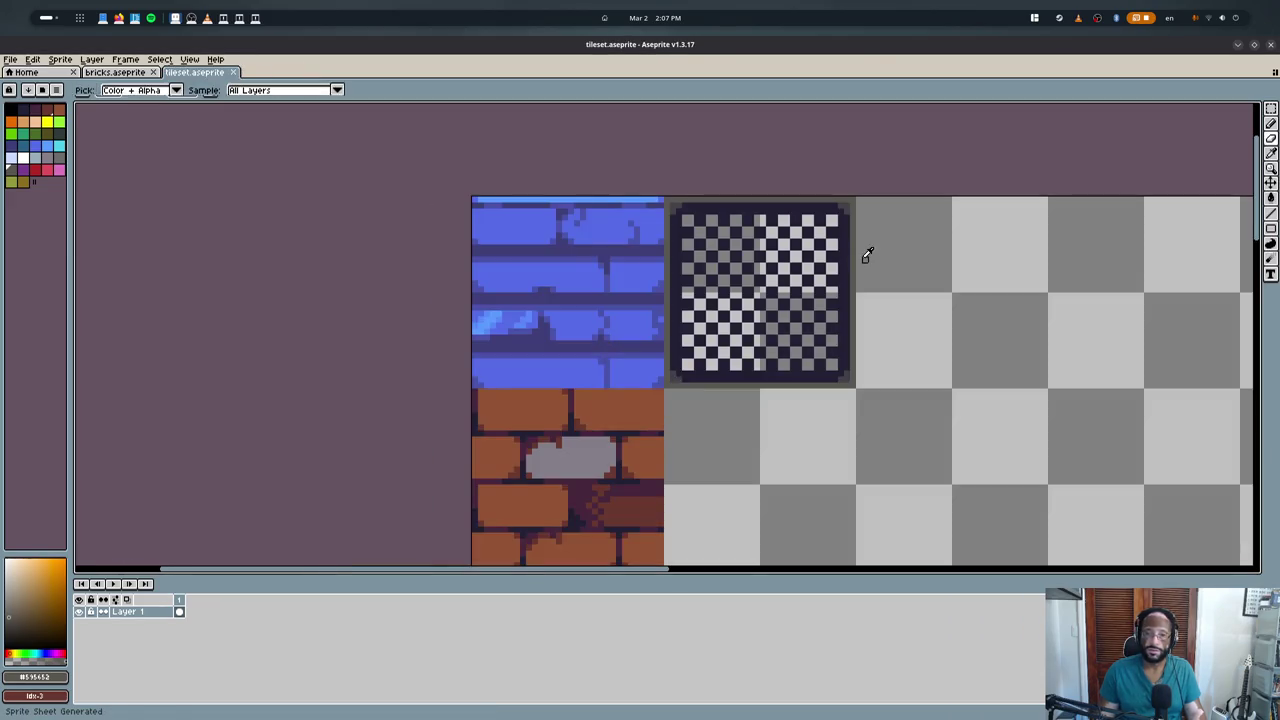
key("alt+Tab")
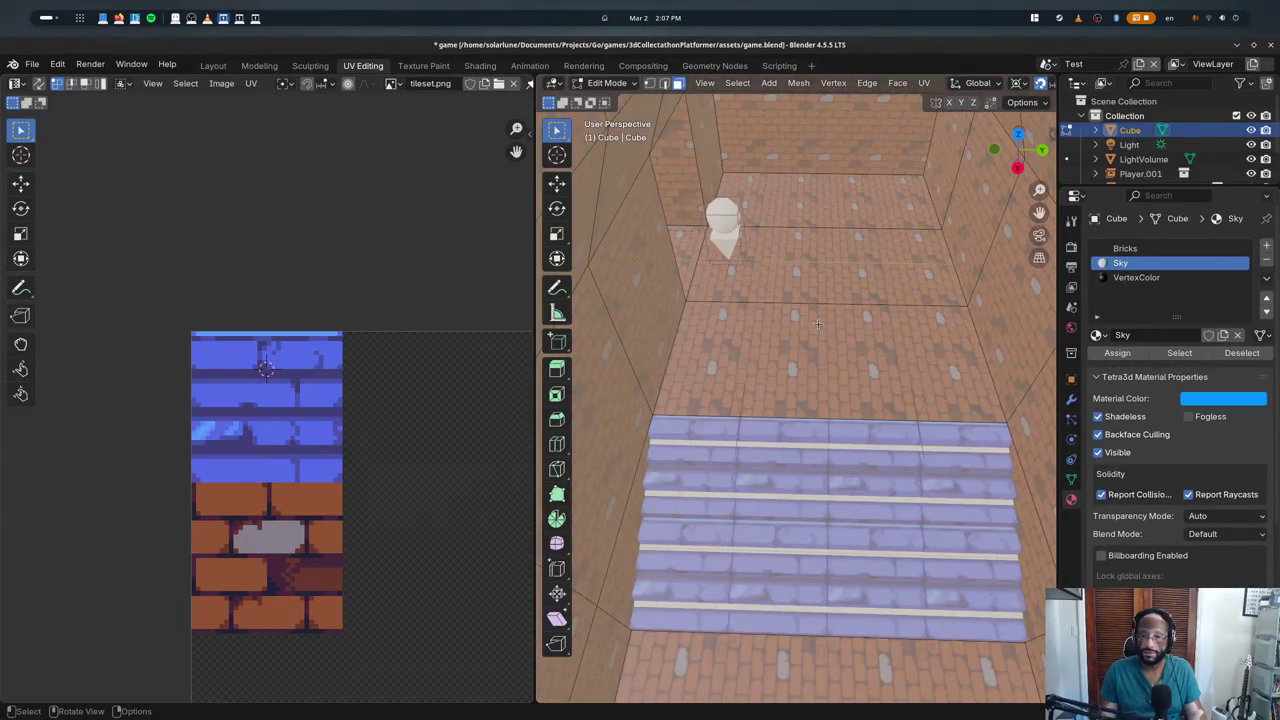
- Check the Sky and Bricks material slots, view the brick corridor from above, and save
left_click(1120, 262)
mouse_move(856, 318)
middle_mouse_down()
mouse_move(836, 291)
mouse_move(813, 433)
mouse_move(770, 440)
mouse_move(760, 400)
middle_mouse_up()
key("Tab")
left_click(770, 440)
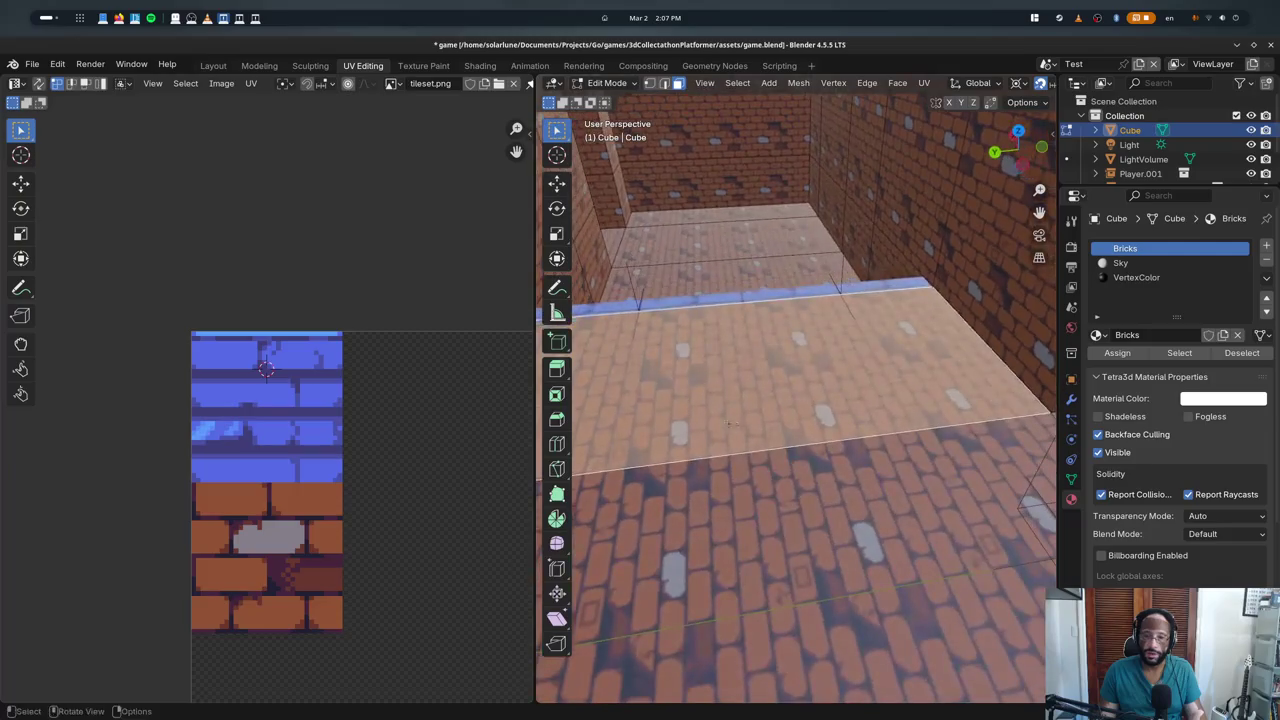
key("Tab")
scroll(417, 405, "down", 3)
mouse_move(659, 432)
middle_mouse_down()
mouse_move(756, 421)
mouse_move(1016, 444)
middle_mouse_up()
scroll(756, 421, "down", 3)
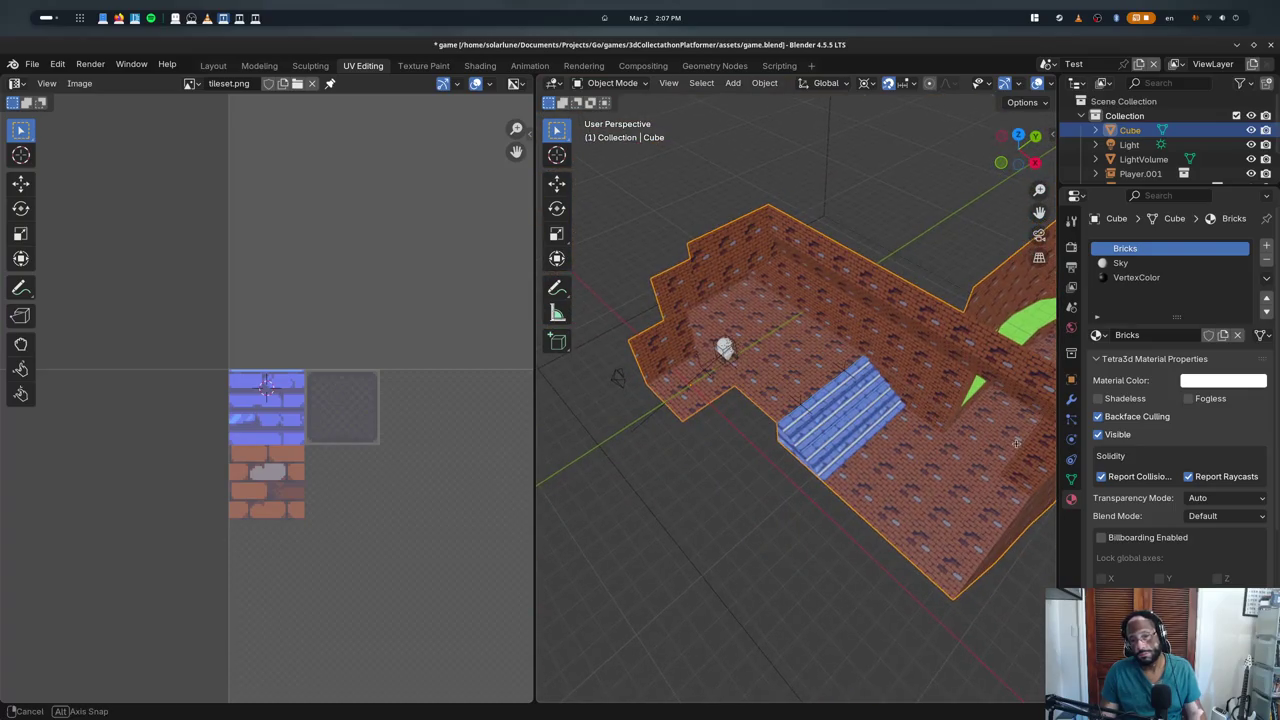
middle_click_drag(1016, 444, 1025, 443)
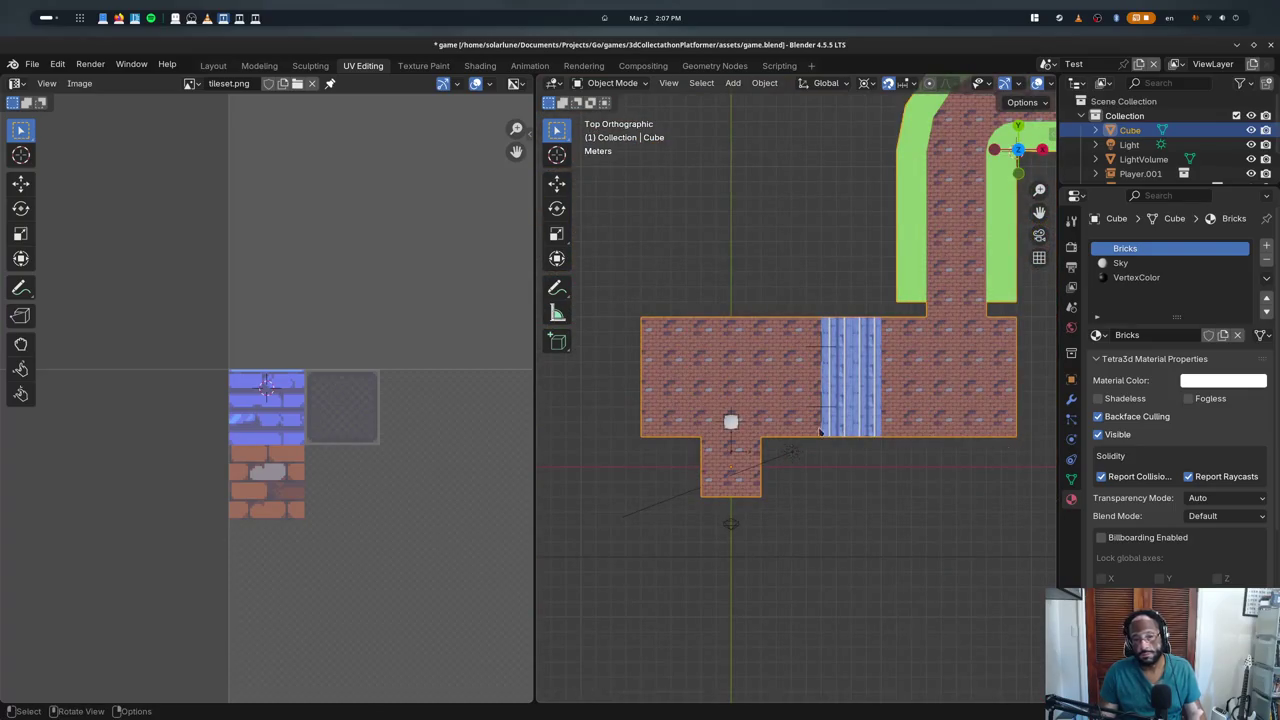
key("ctrl+s")
- Select the level Cube and enter Edit Mode in a perspective view
scroll(787, 438, "down", 1)
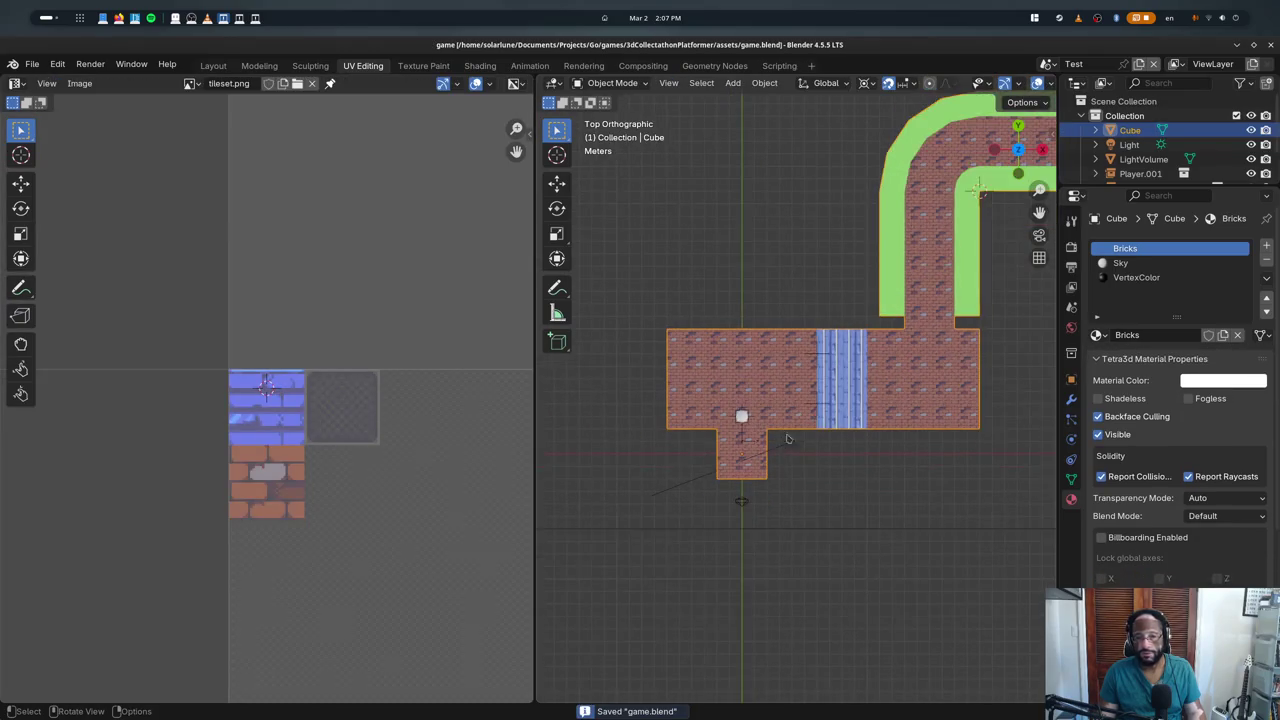
scroll(787, 438, "down", 5)
key("shift+d")
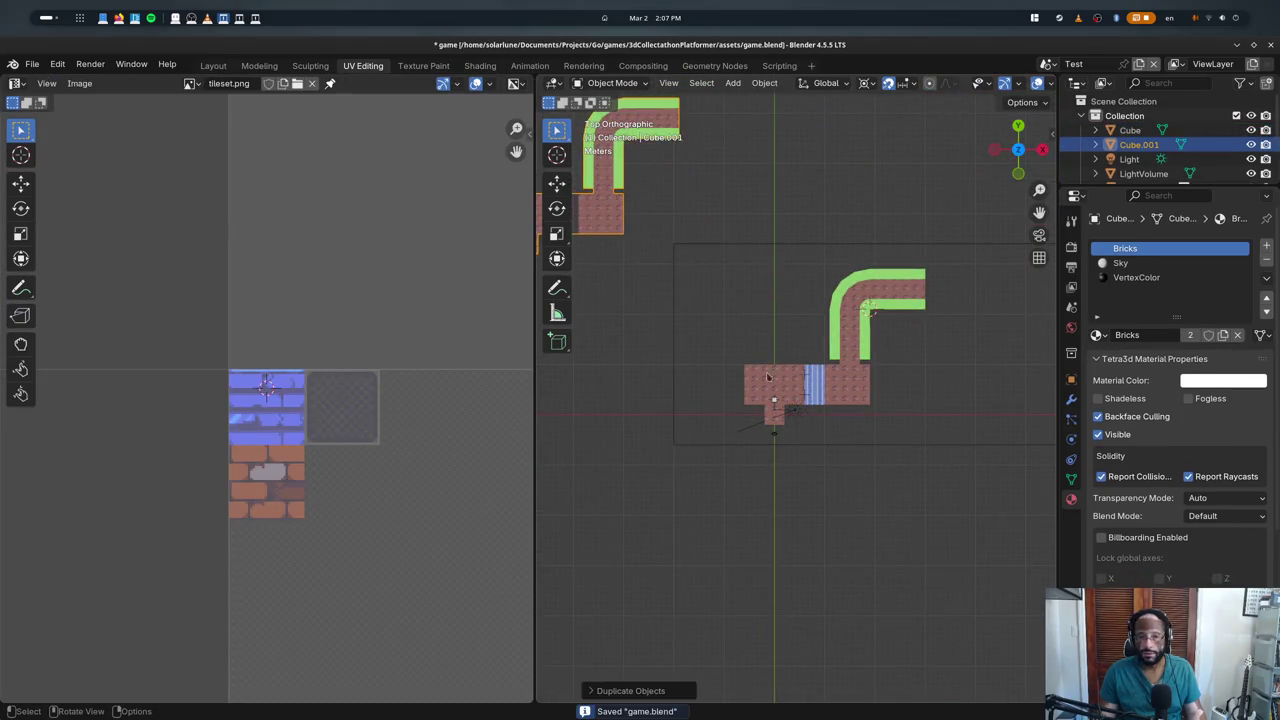
left_click(771, 402)
left_click(755, 412)
scroll(755, 415, "up", 4)
key("Tab")
mouse_move(755, 420)
middle_mouse_down()
mouse_move(765, 417)
mouse_move(737, 425)
mouse_move(777, 282)
middle_mouse_up()
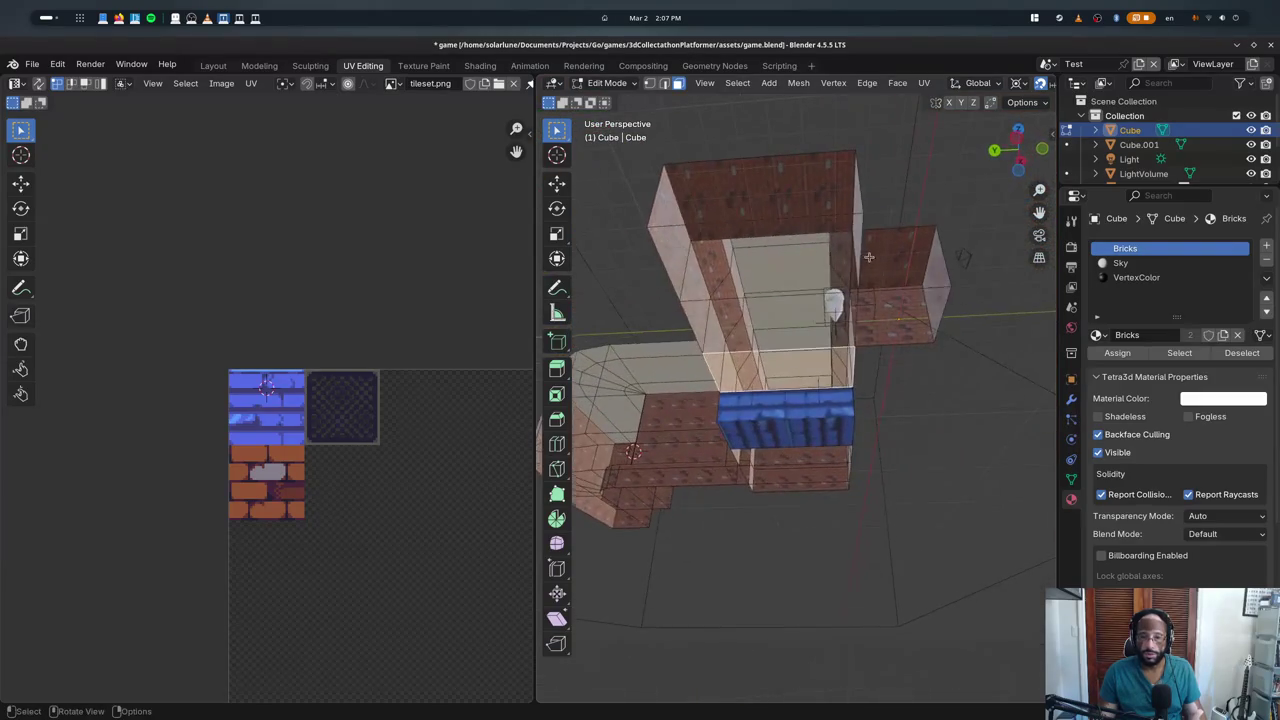
- Loop-cut the maze corridor with Ctrl+R, keeping the new loops centred
key("ctrl+r")
scroll(777, 300, "up", 2)
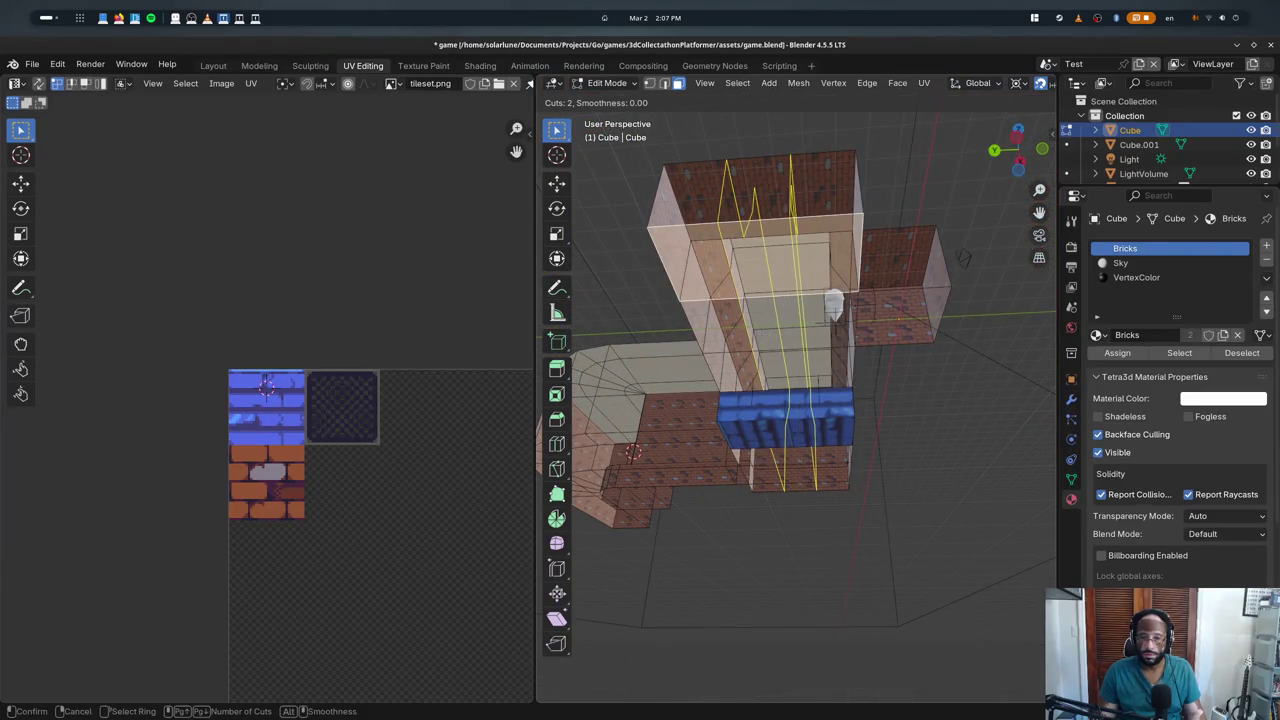
left_click(775, 348)
right_click(775, 348)
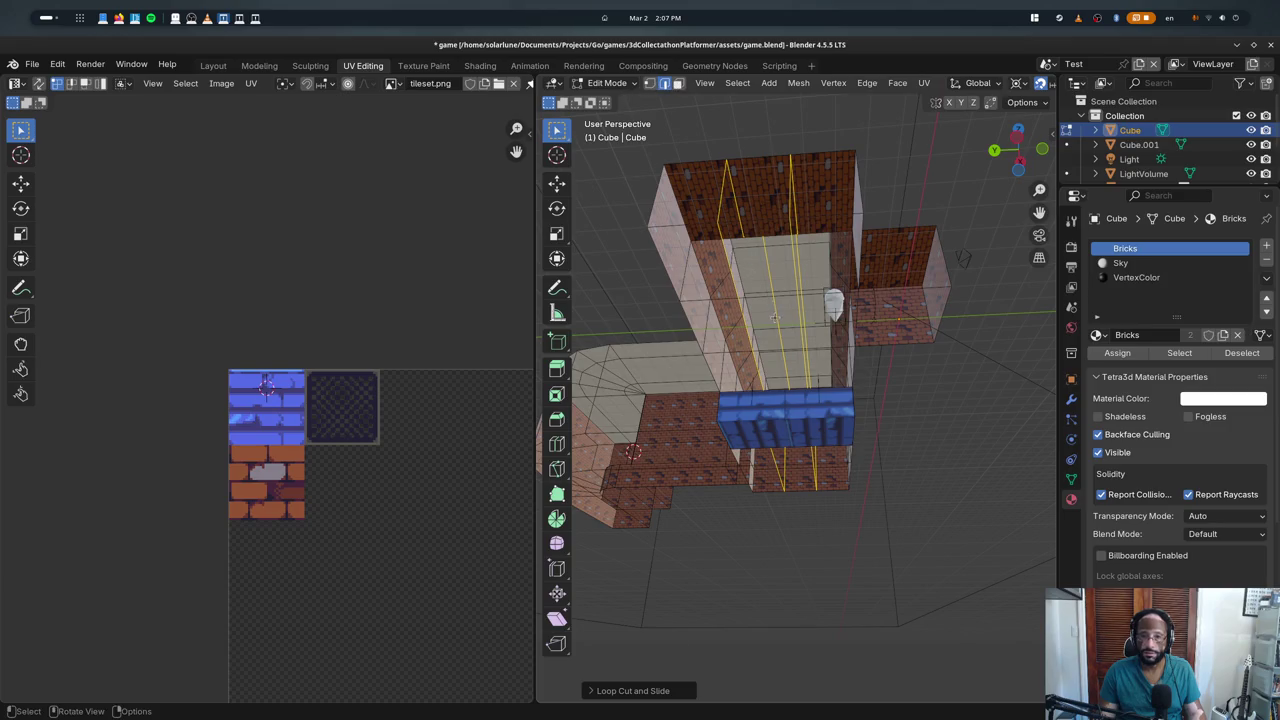
- In face select, extrude the selected corridor strip 1 m along its normal
left_click(678, 83)
left_click(754, 230)
left_click(779, 303, "shift")
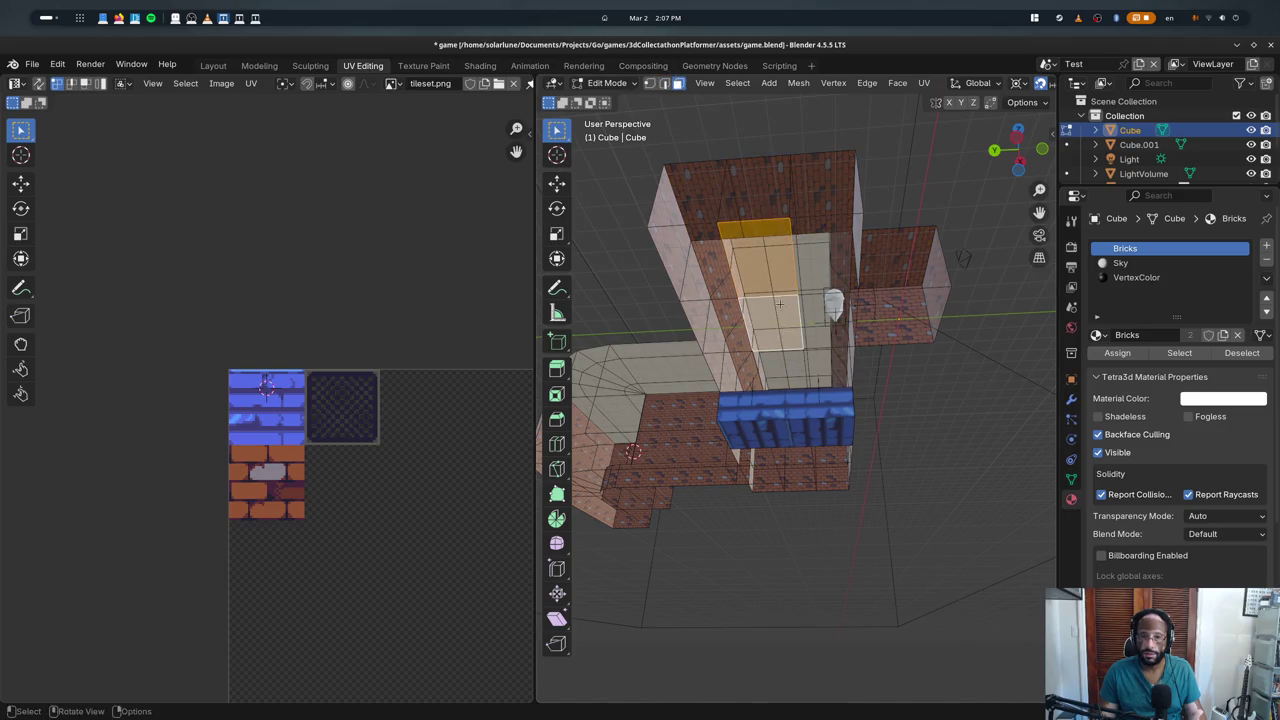
middle_click_drag(779, 303, 686, 381)
key("e")
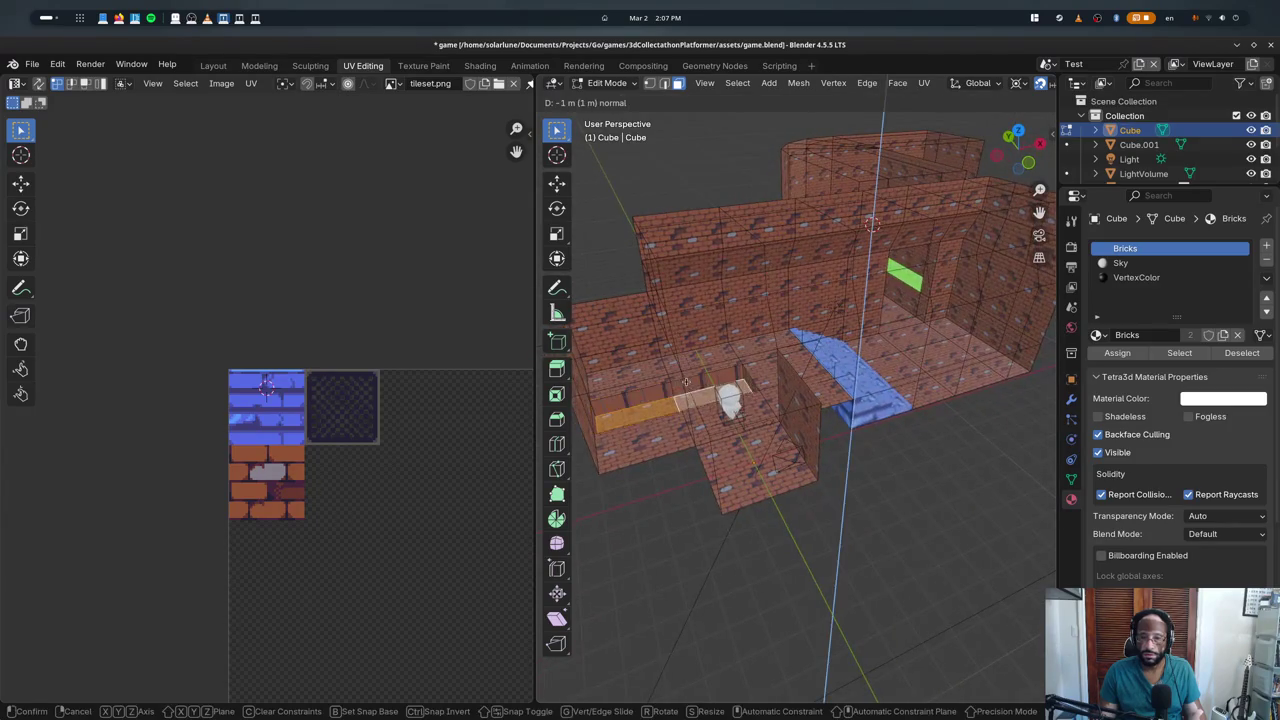
left_click(686, 381)
- Select the lower and upper floor faces and duplicate them in place
key("a")
key("alt+a")
mouse_move(760, 380)
middle_mouse_down()
mouse_move(834, 376)
mouse_move(807, 463)
mouse_move(881, 486)
mouse_move(866, 440)
middle_mouse_up()
left_click(829, 435)
left_click(845, 322, "shift")
key("shift+d")
right_click(866, 428)
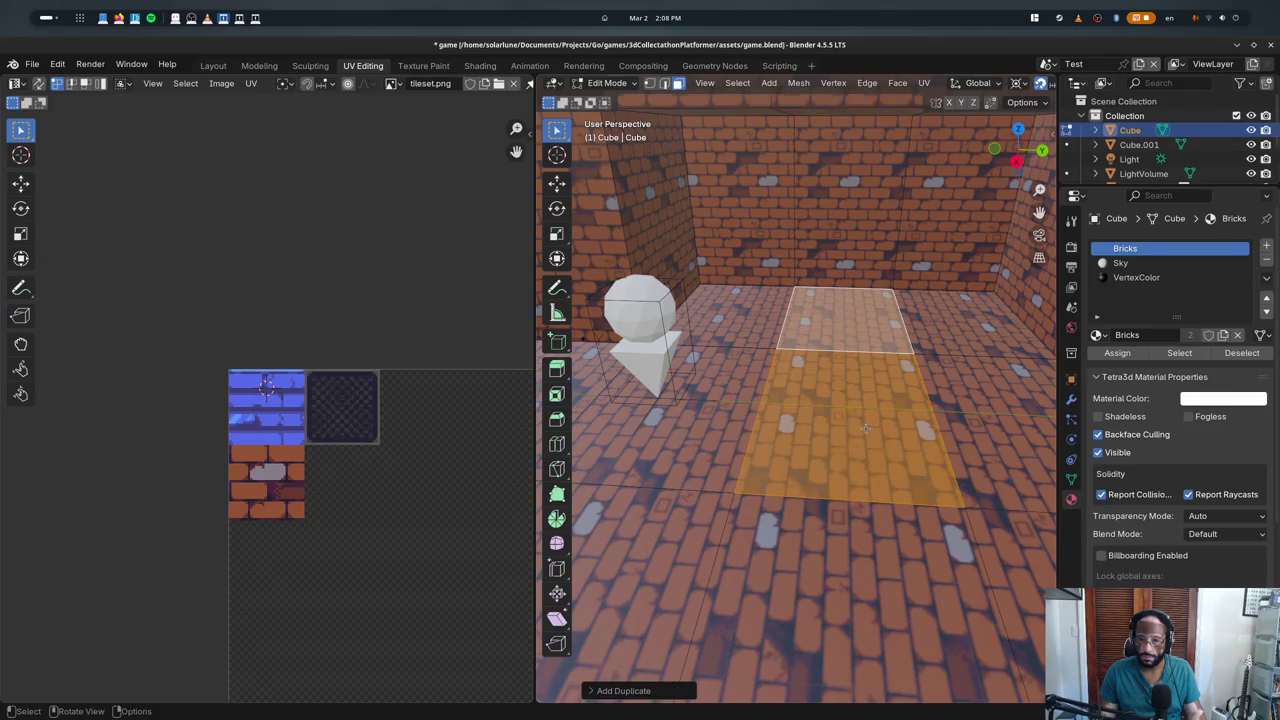
- Add a slot copying TilesetNoCollision as 'Tileset', enable Report Collision, and assign it to the faces
left_click(1266, 245)
left_click(1097, 336)
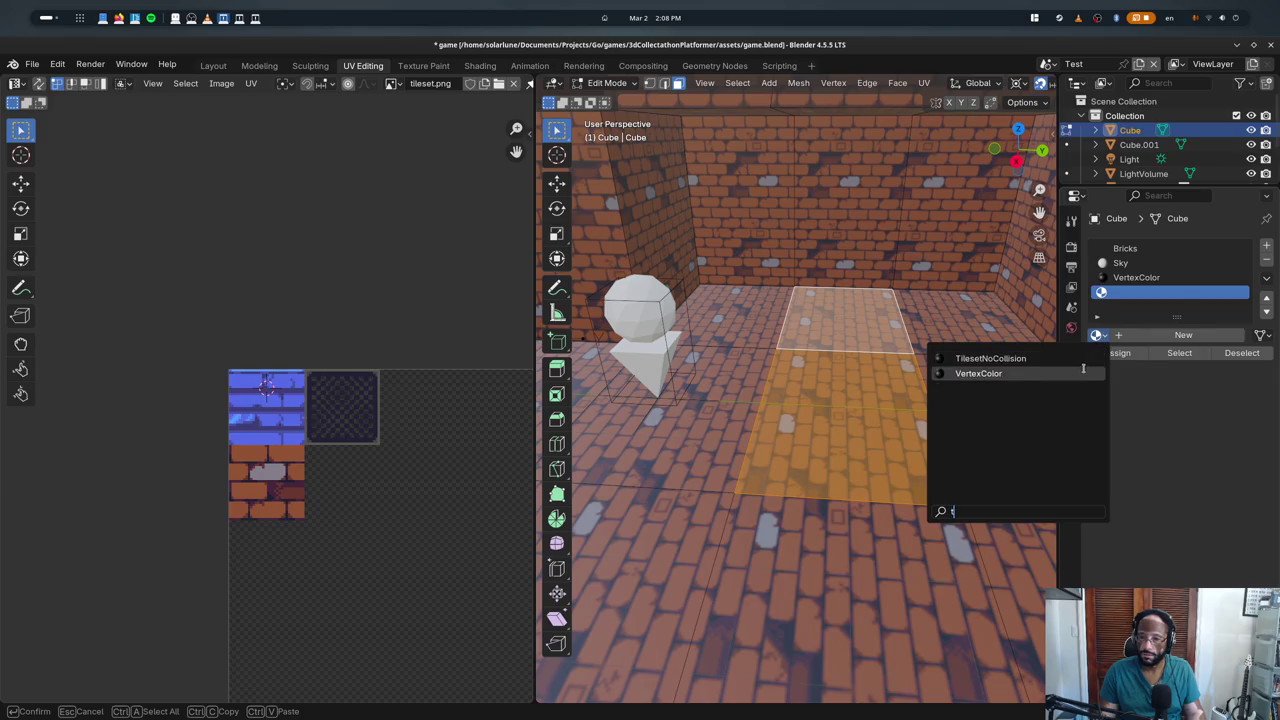
left_click(1100, 357)
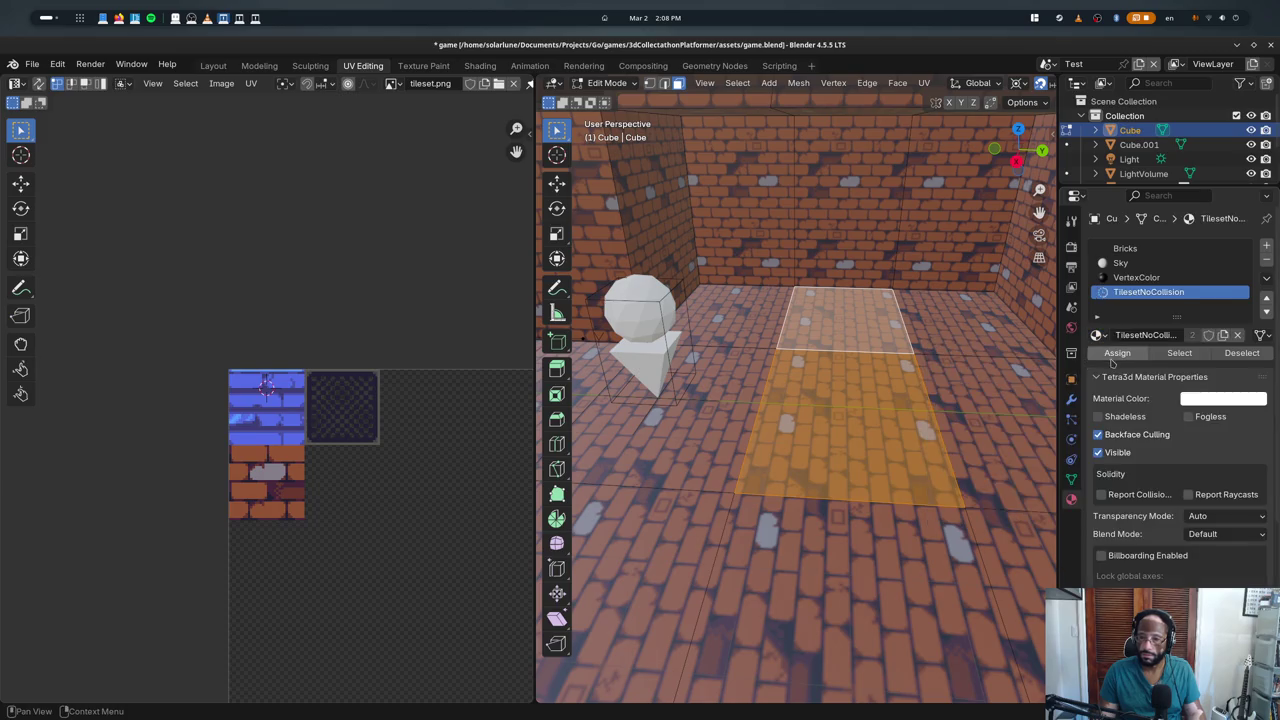
left_click(1223, 335)
double_click(1145, 335)
type("Tileset")
key("Return")
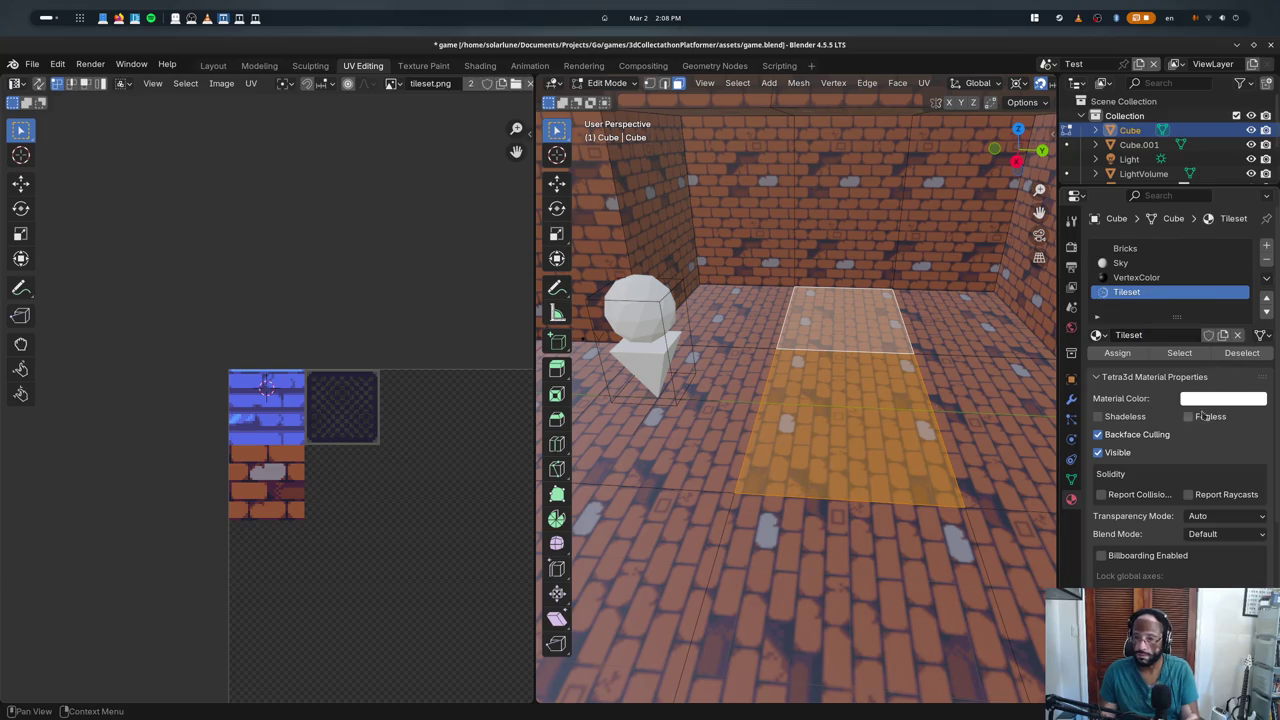
left_click(1140, 494)
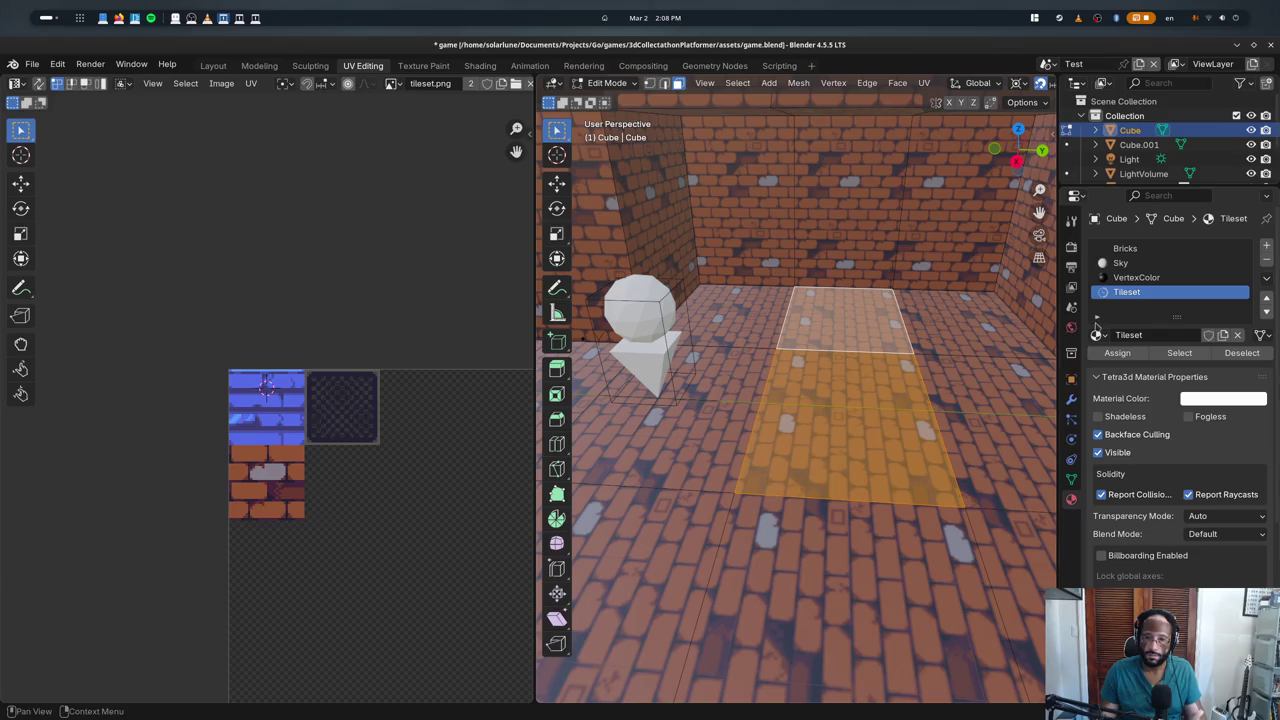
left_click(1117, 353)
scroll(358, 340, "down", 5)
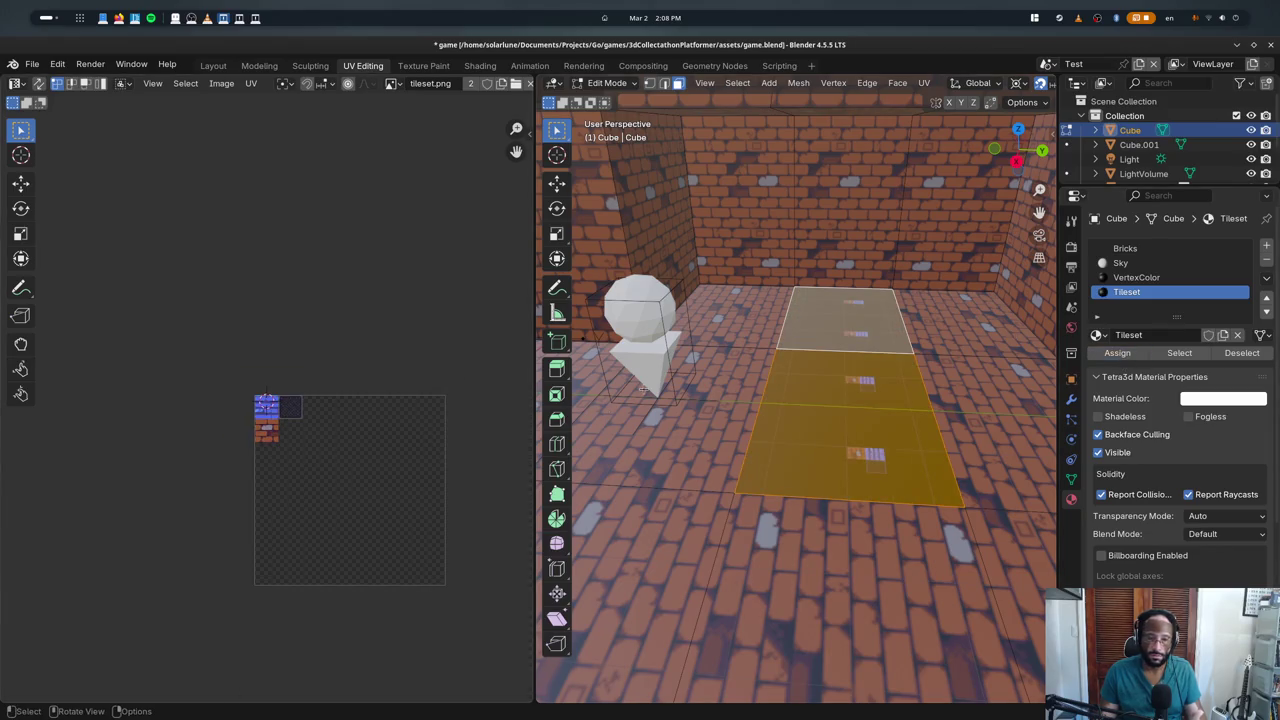
- Reset the floor faces' UVs and scale them down to 0.25
key("u")
left_click(770, 449)
type("s")
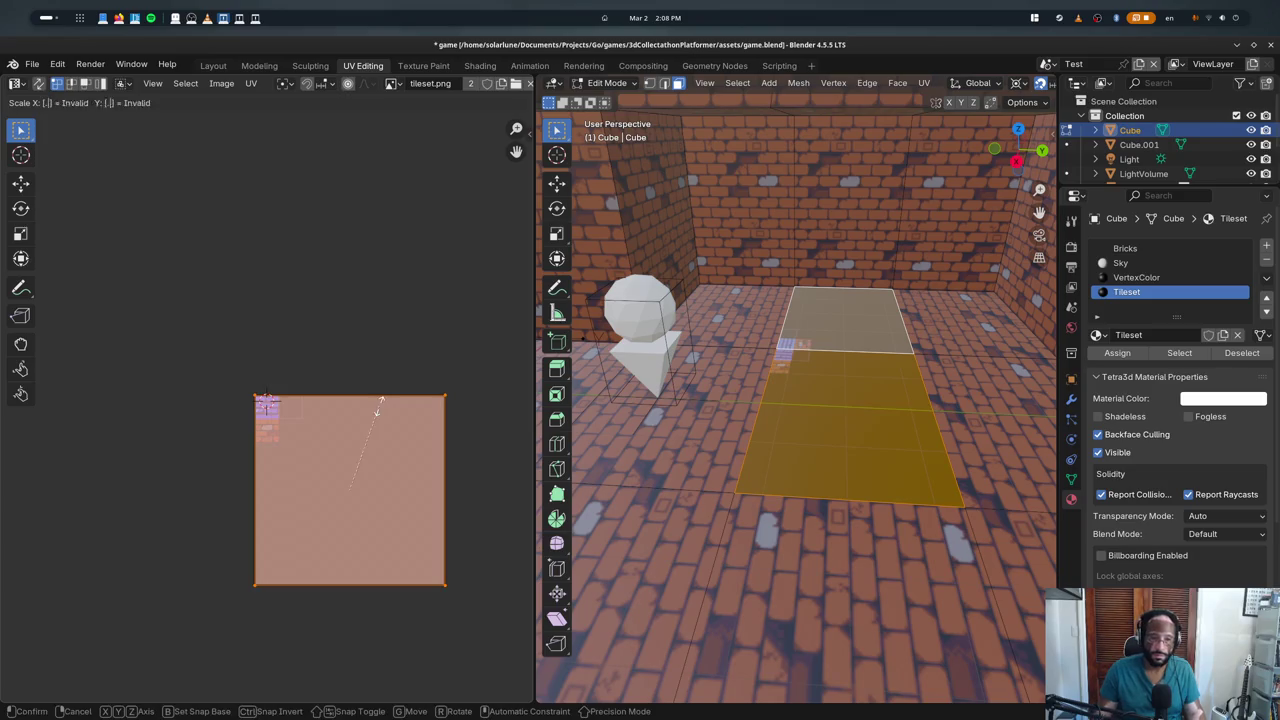
type("25")
key("Return")
key("Escape")
type("s")
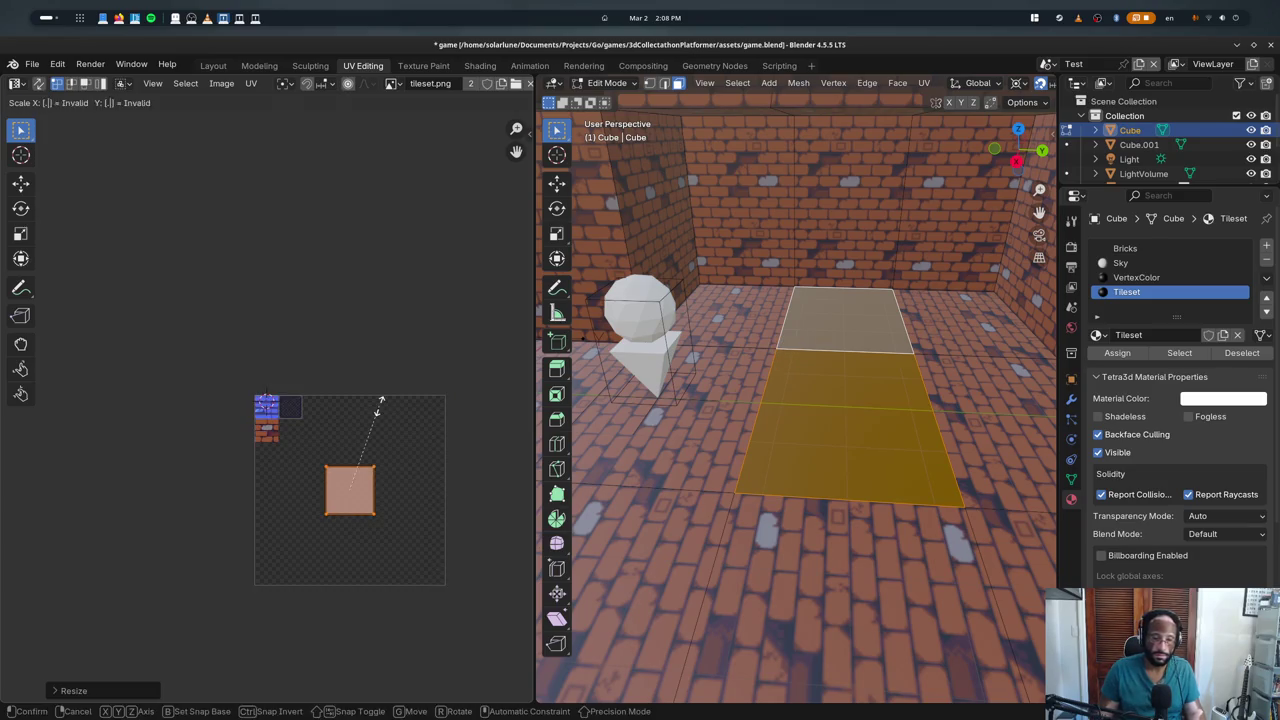
type("0.25")
key("Return")
- Move the UV square and scale it by 2 to fit the dark grate tile
key("g")
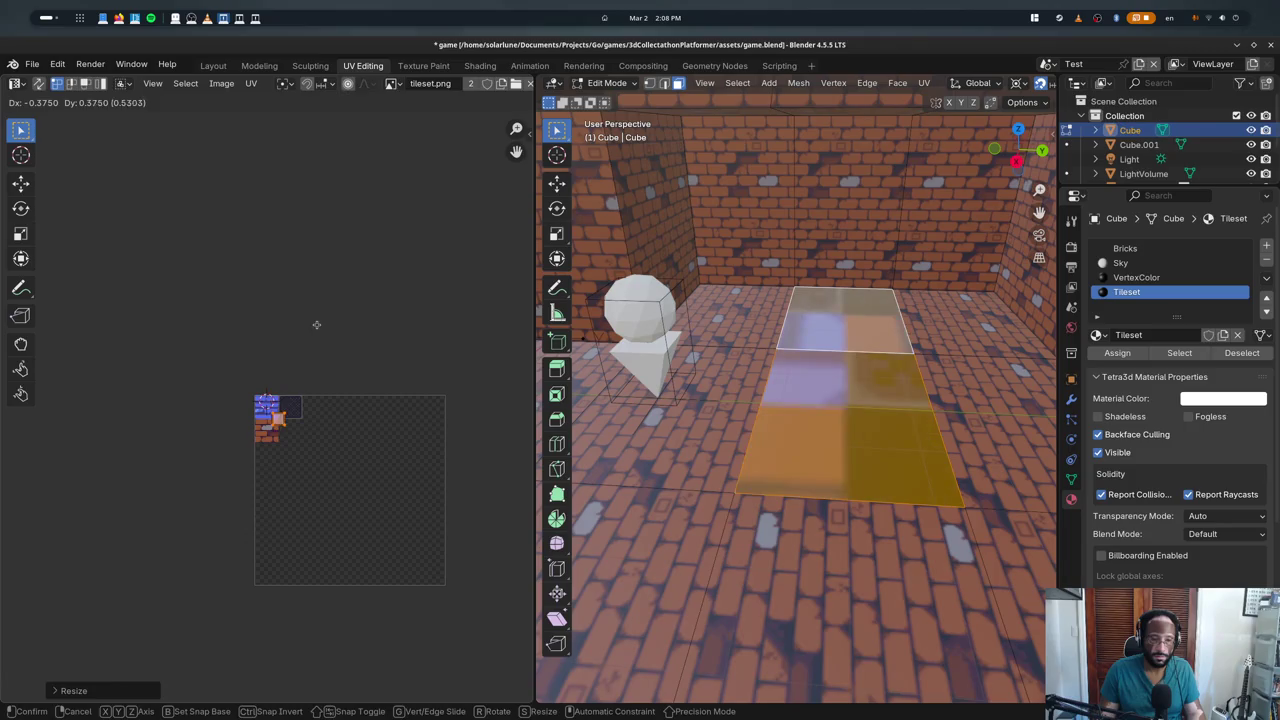
left_click(301, 338)
key("KP_Decimal")
scroll(344, 422, "down", 6)
type("s2")
key("Return")
key("g")
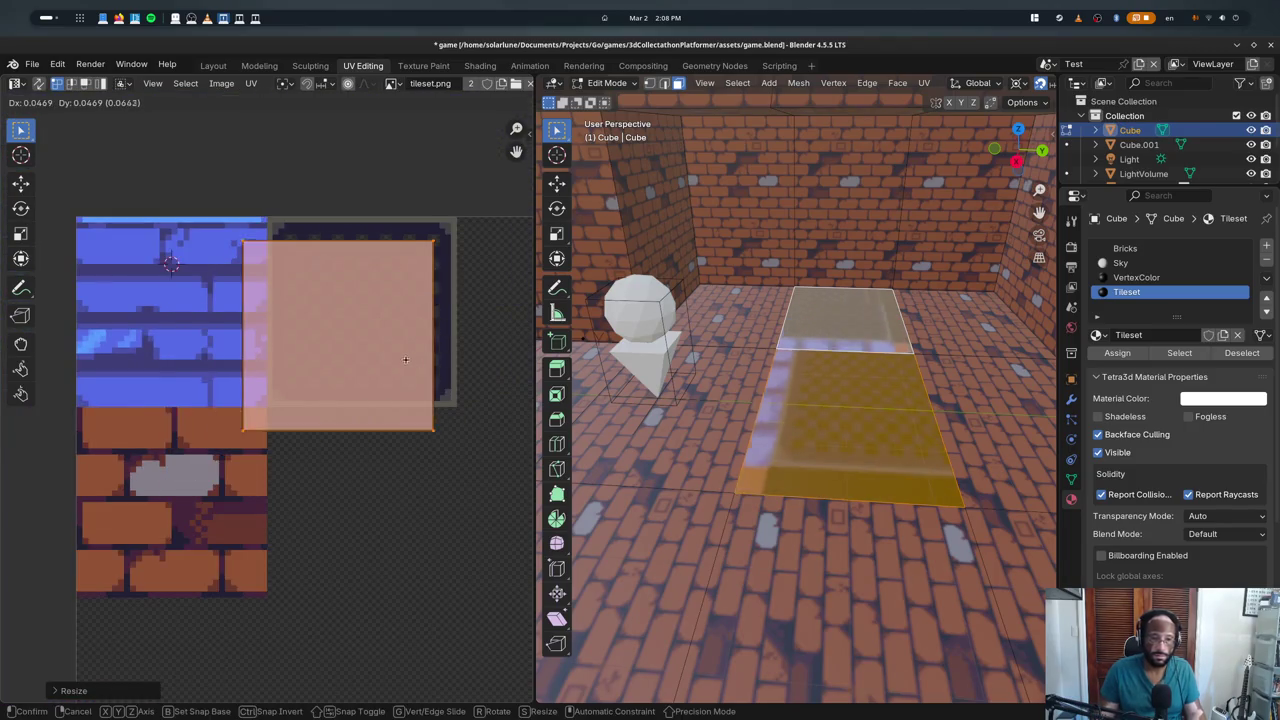
key("Return")
- Preview the textured floor, then assign Tileset to the selected floor faces
key("Tab")
middle_click_drag(769, 396, 753, 397)
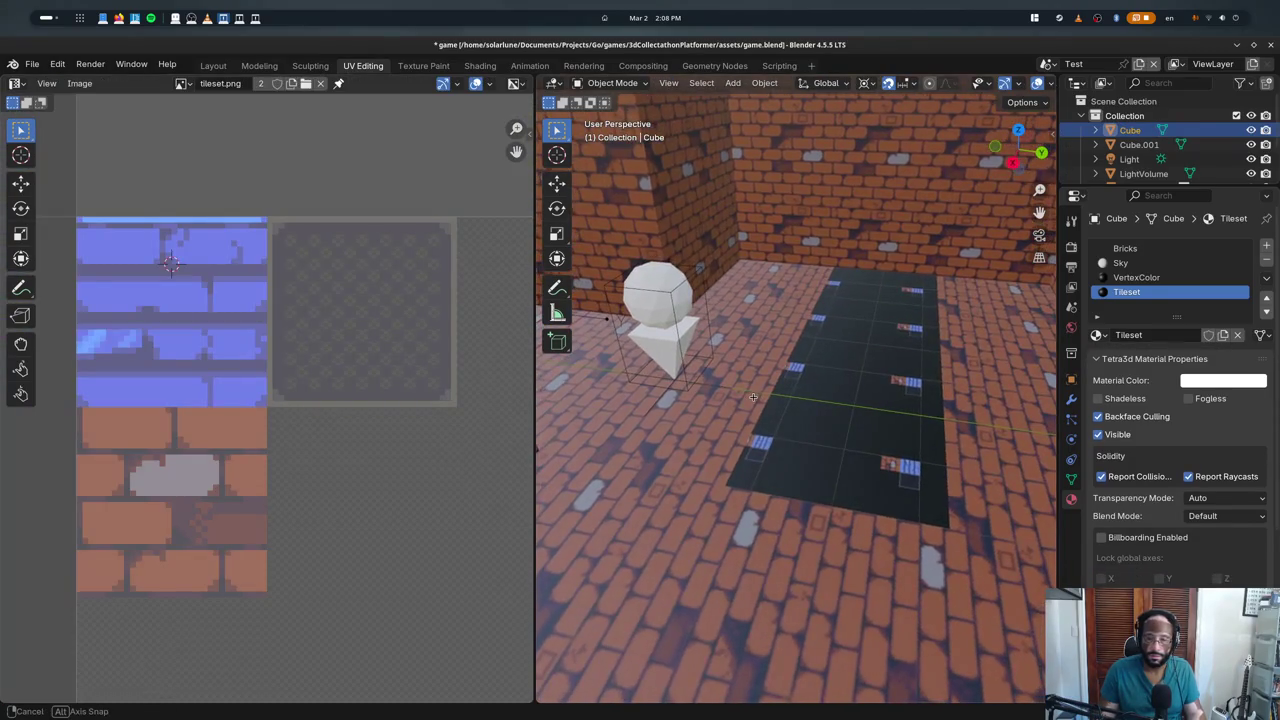
key("Tab")
scroll(1137, 497, "down", 2)
scroll(1137, 497, "down", 1)
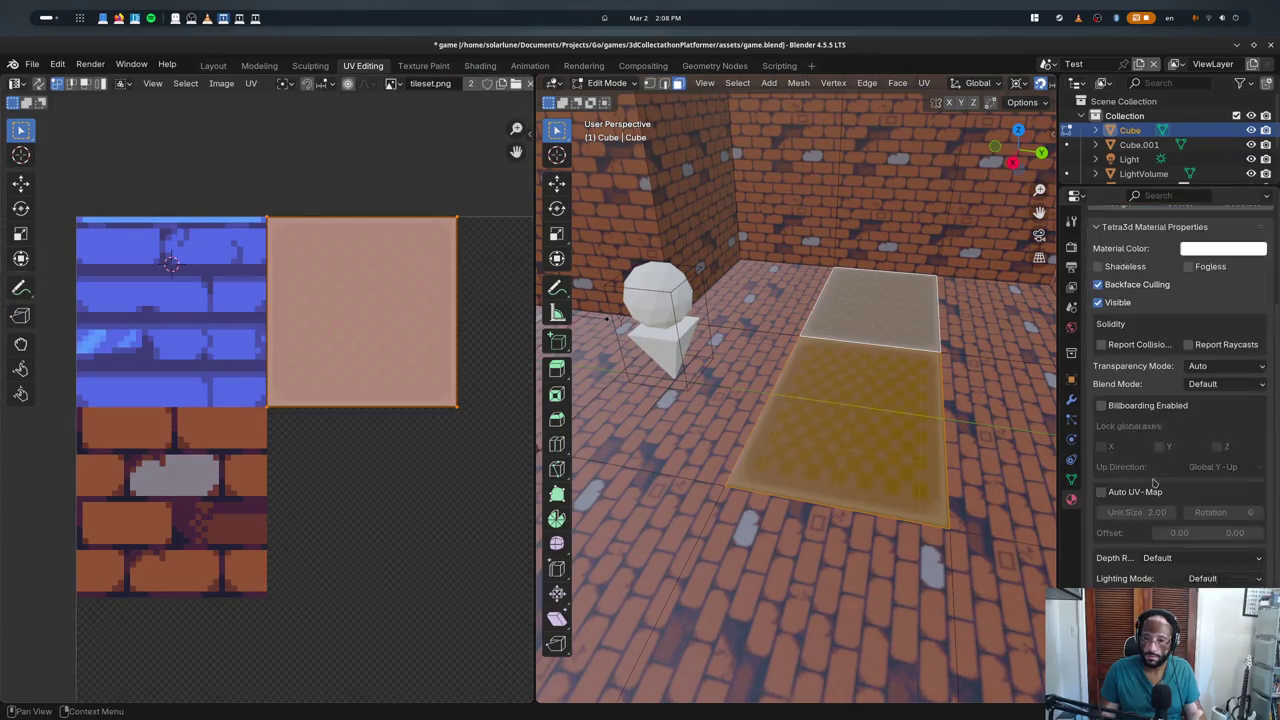
scroll(1137, 497, "down", 3)
scroll(1103, 407, "up", 3)
scroll(1117, 395, "up", 3)
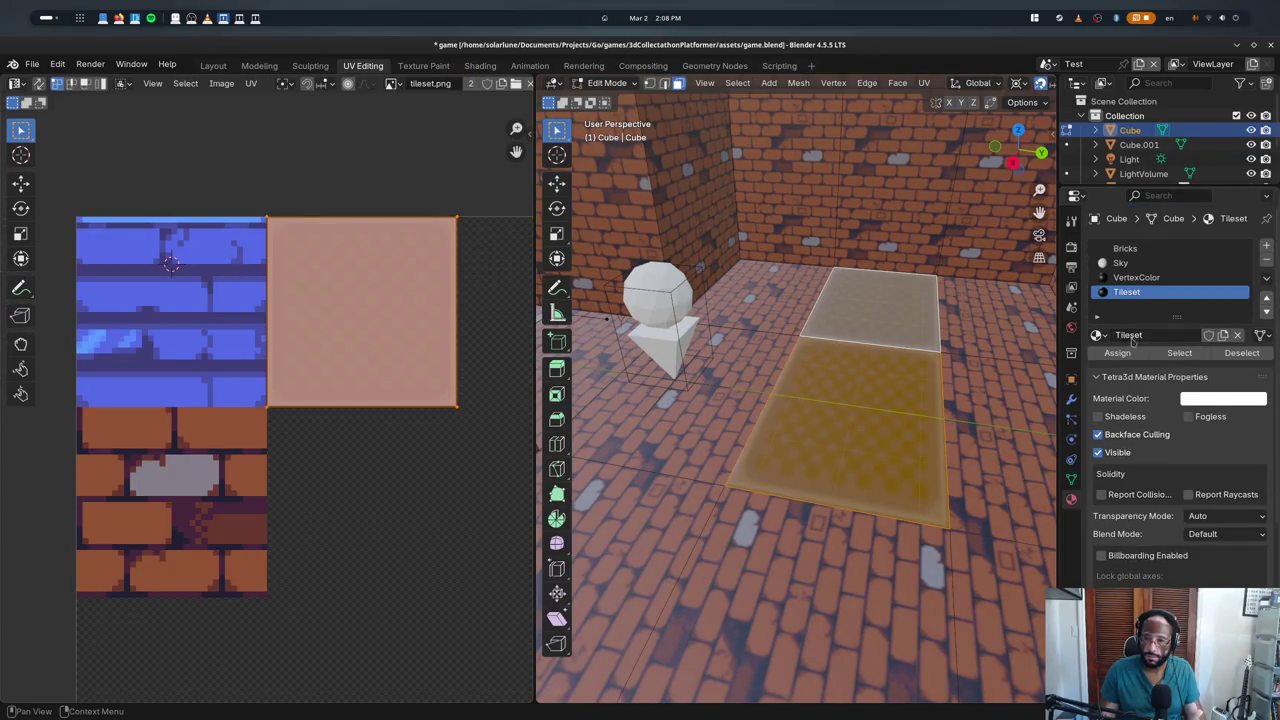
left_click(1118, 354)
- Compare the floor in Object Mode, save, and toggle Tileset's automatic UV mapping on and off
key("Tab")
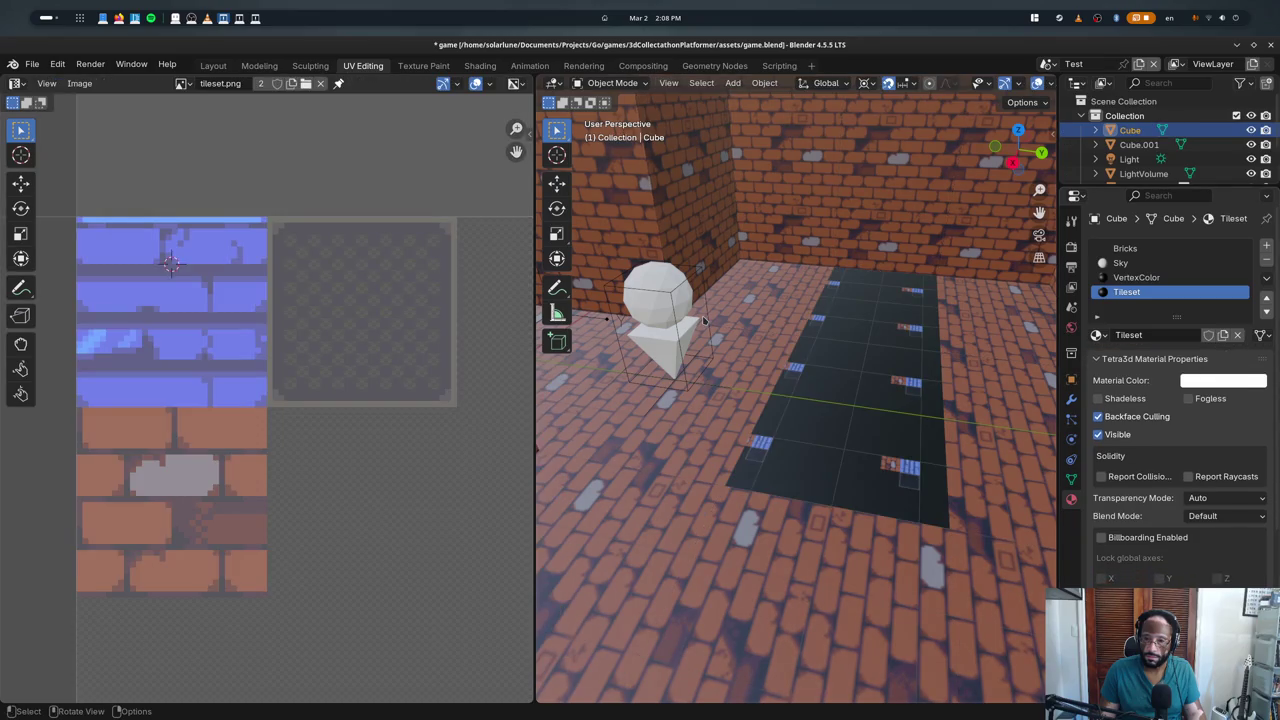
key("Tab")
key("Tab")
key("Tab")
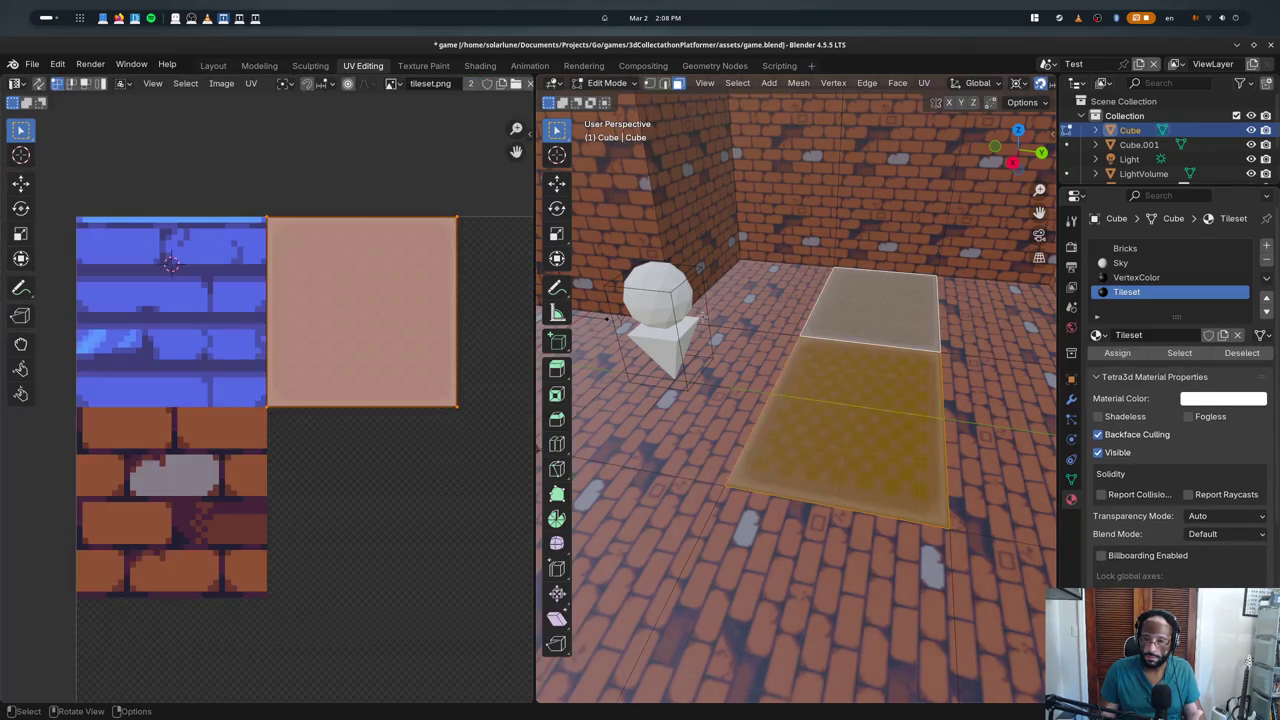
key("Tab")
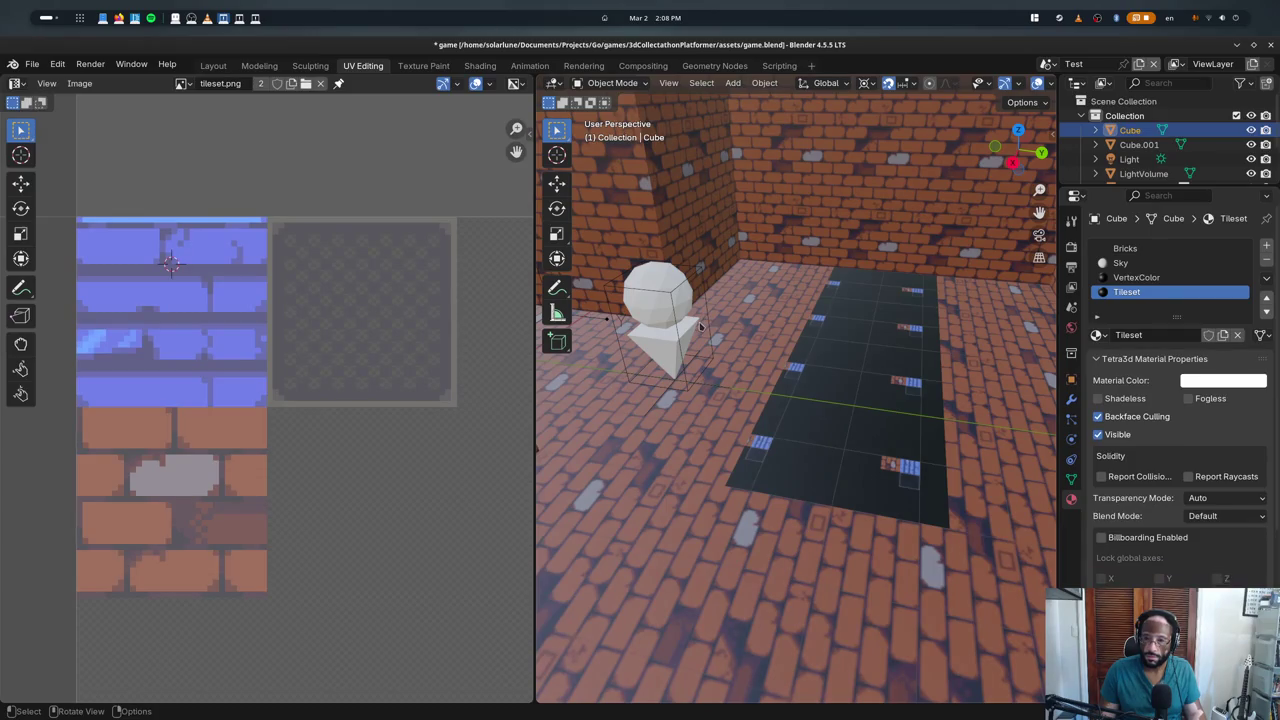
key("Tab")
key("ctrl+s")
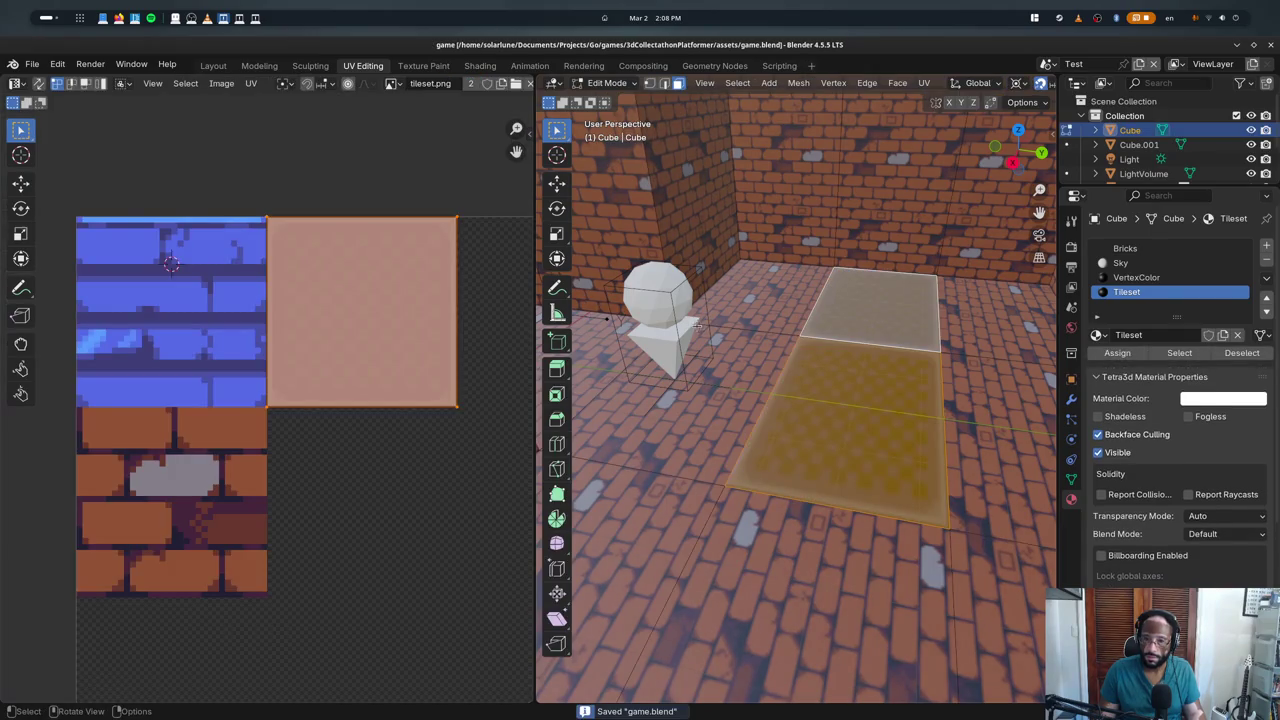
scroll(1138, 538, "down", 3)
left_click(1132, 548)
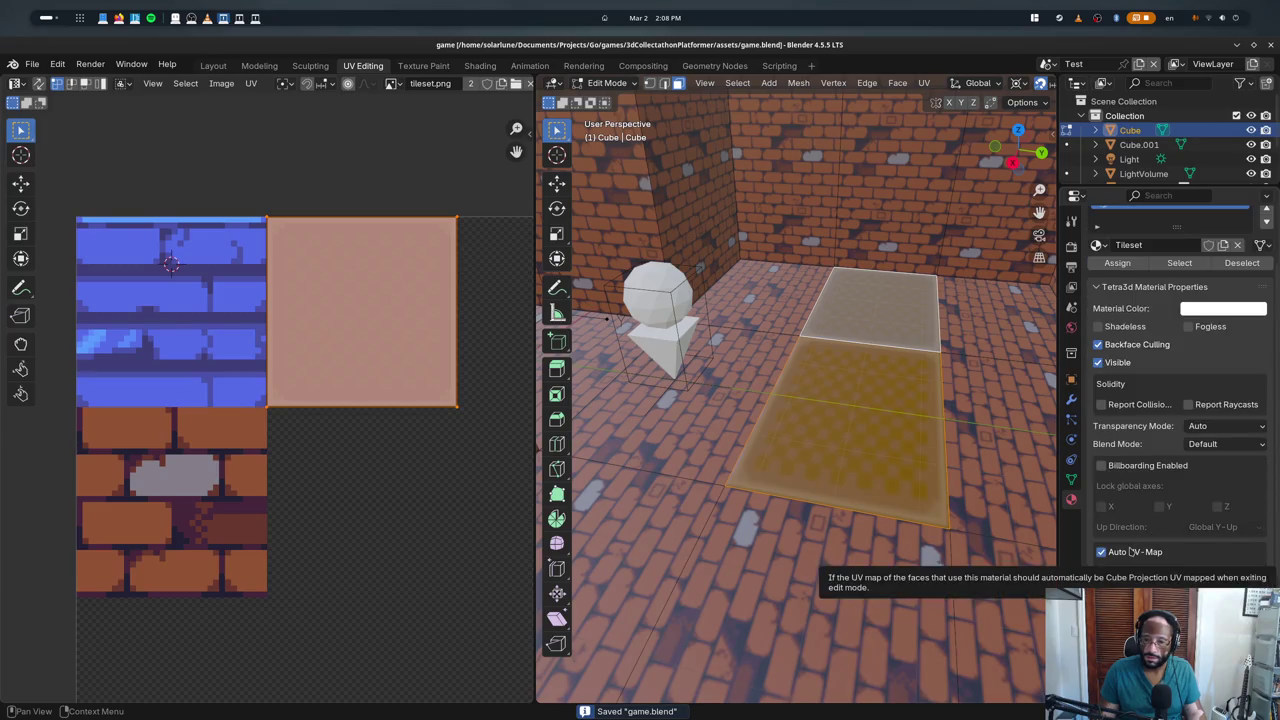
left_click(1132, 551)
key("Tab")
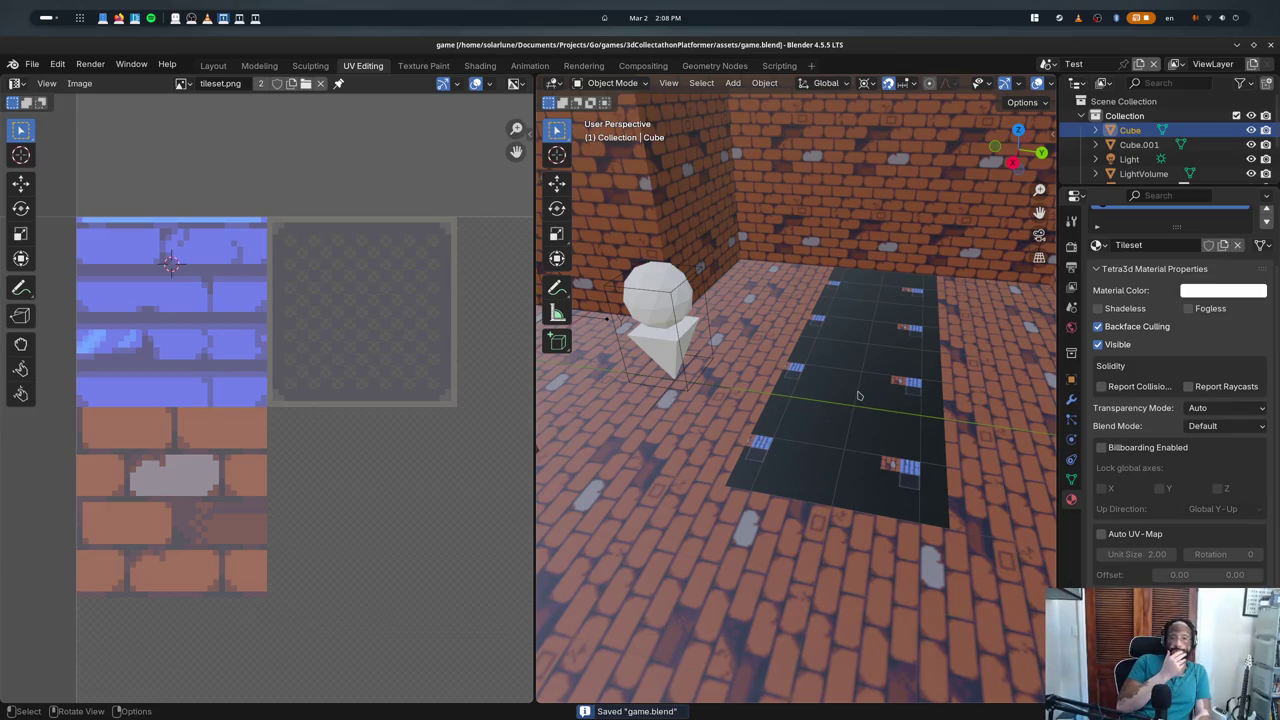
- Assign Tileset to the reselected lower floor face, save game.blend, and switch windows
key("Tab")
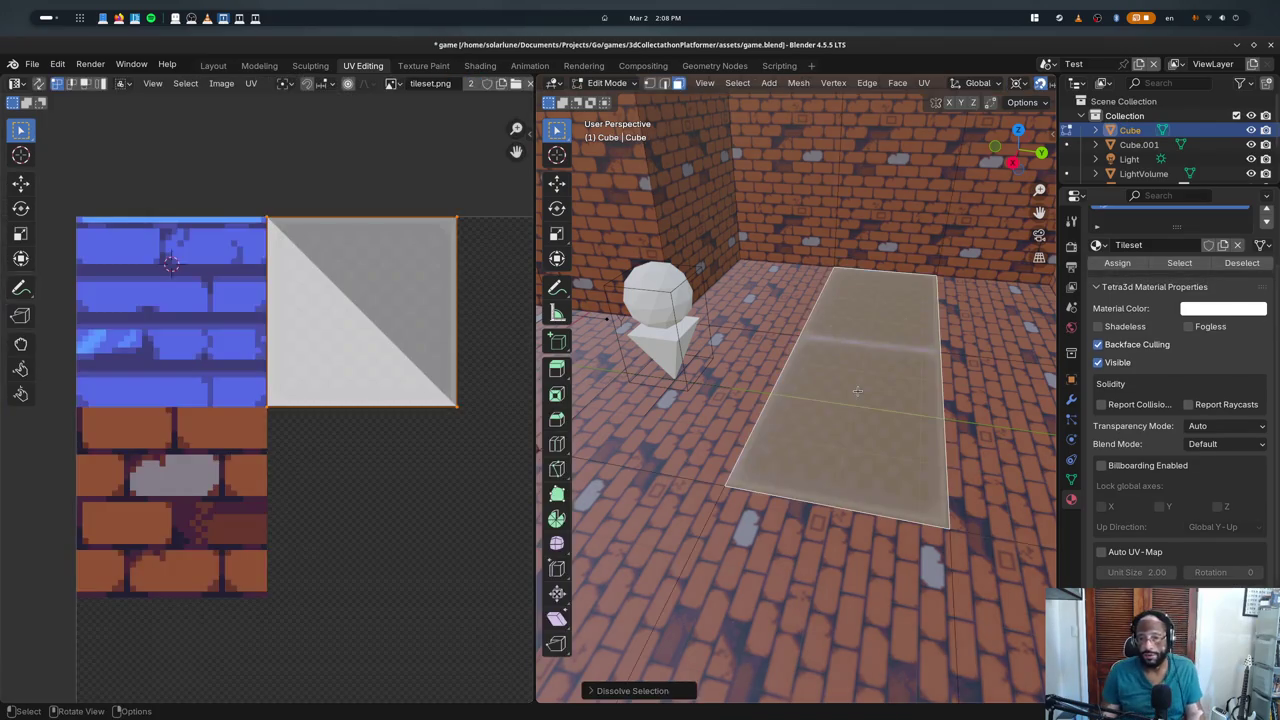
left_click(860, 395, "shift")
left_click(880, 412, "shift")
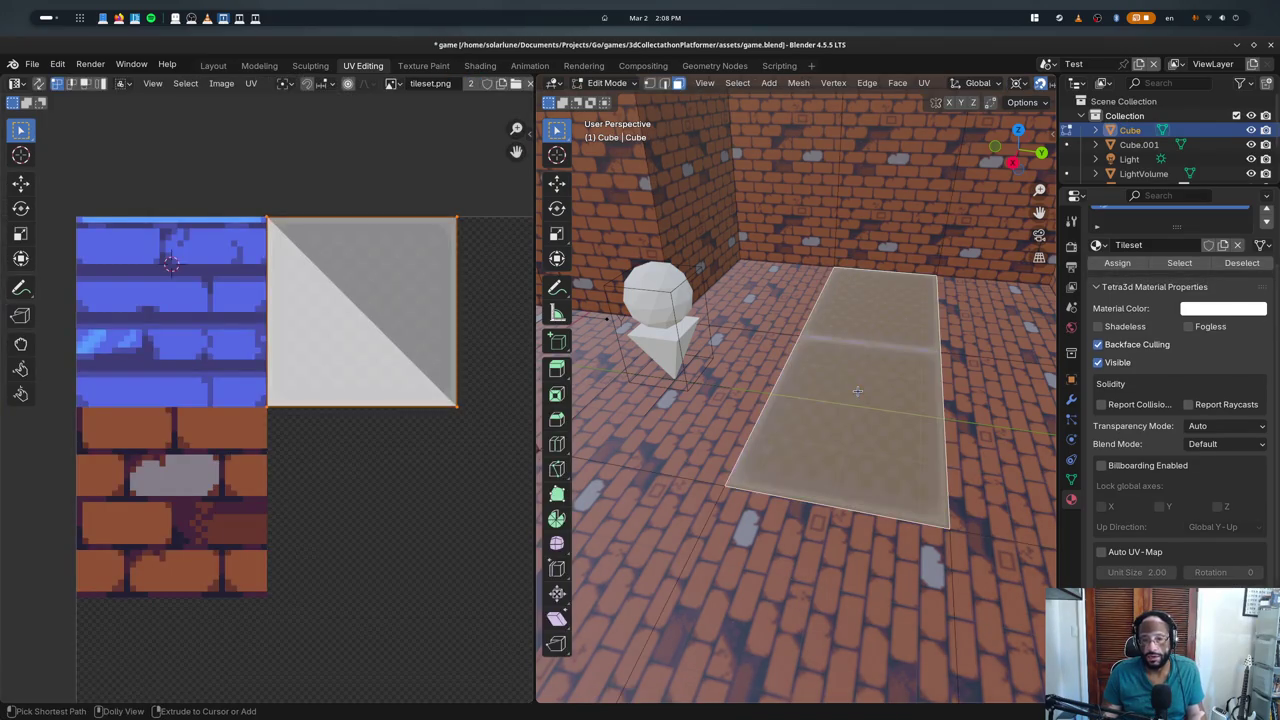
left_click(905, 432, "shift")
scroll(1120, 548, "up", 5)
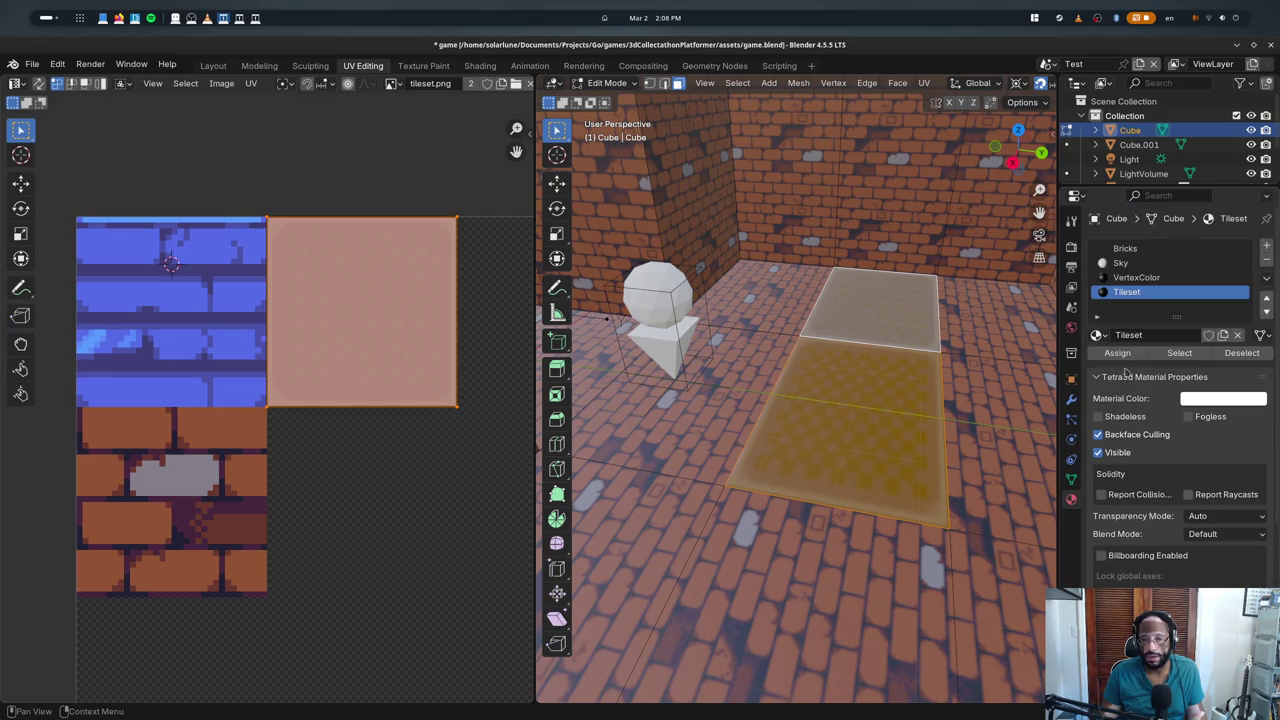
left_click(1118, 354)
key("ctrl+s")
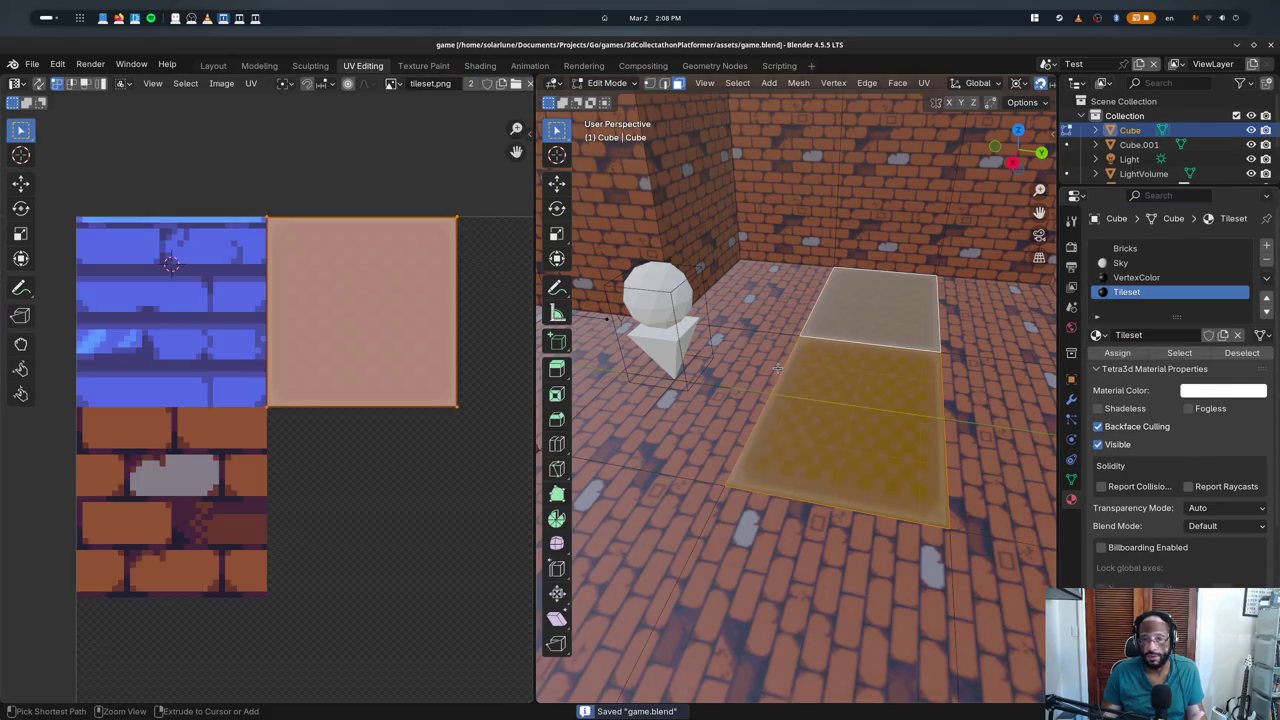
key("alt+Tab")
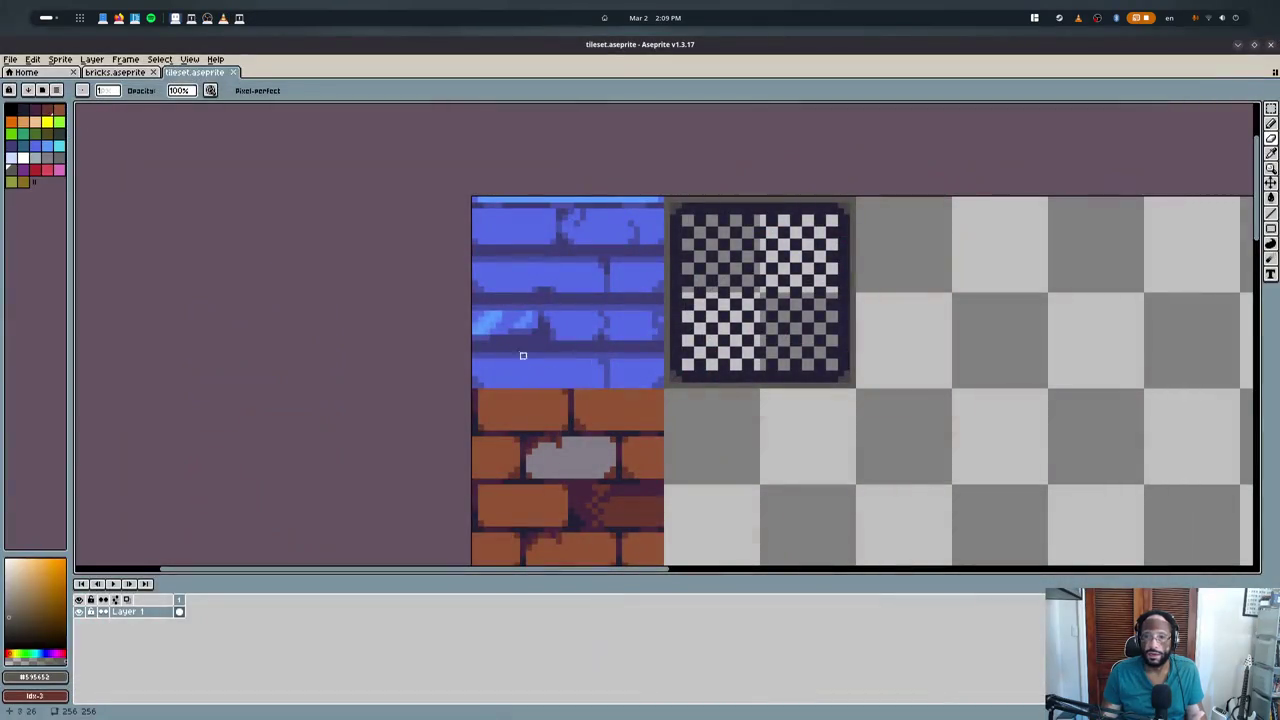
key("super")
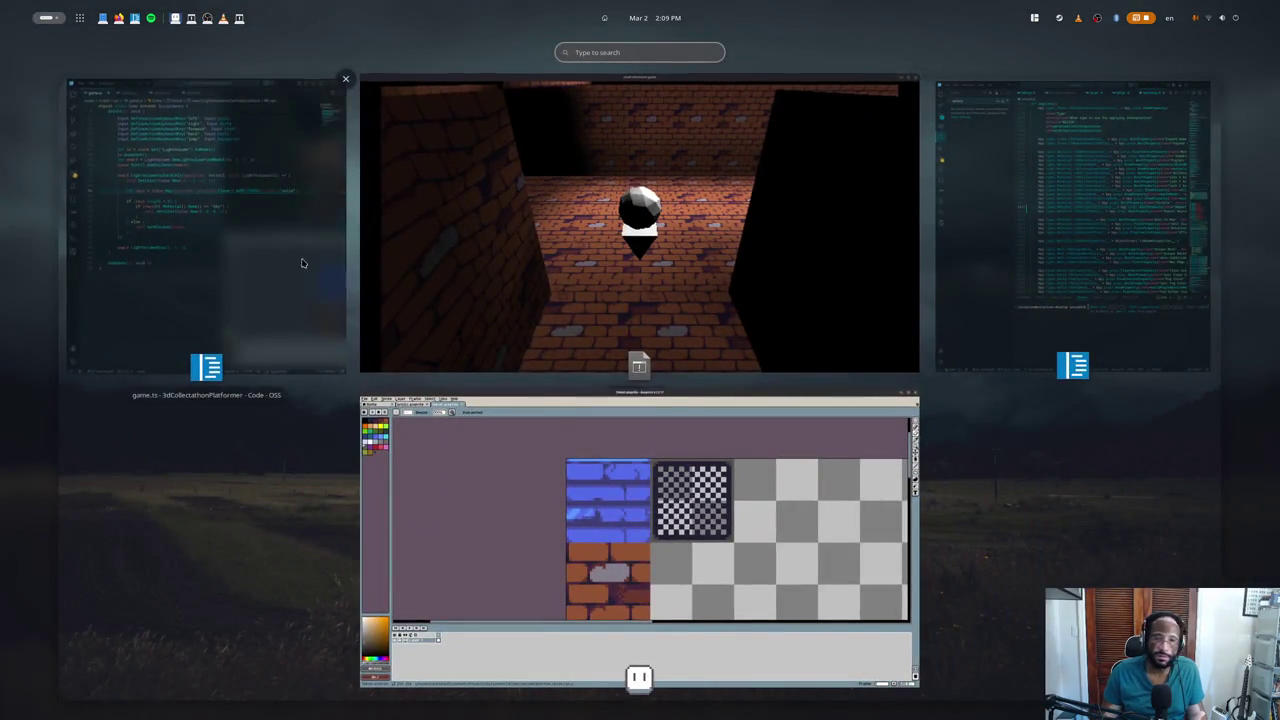
key("super")
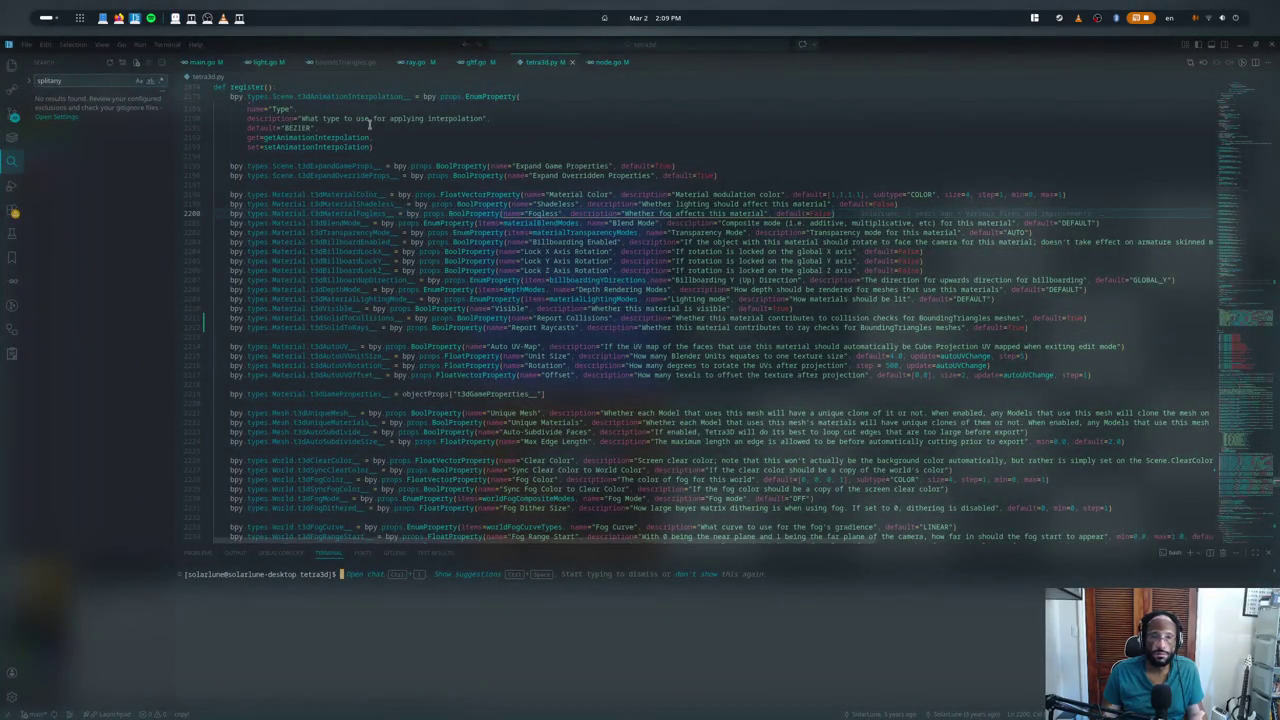
- Search tetra3d.py for 'autouv' and jump to the MATERIAL_OT_tetra3dAutoUV operator class
key("ctrl+f")
type("autouv")
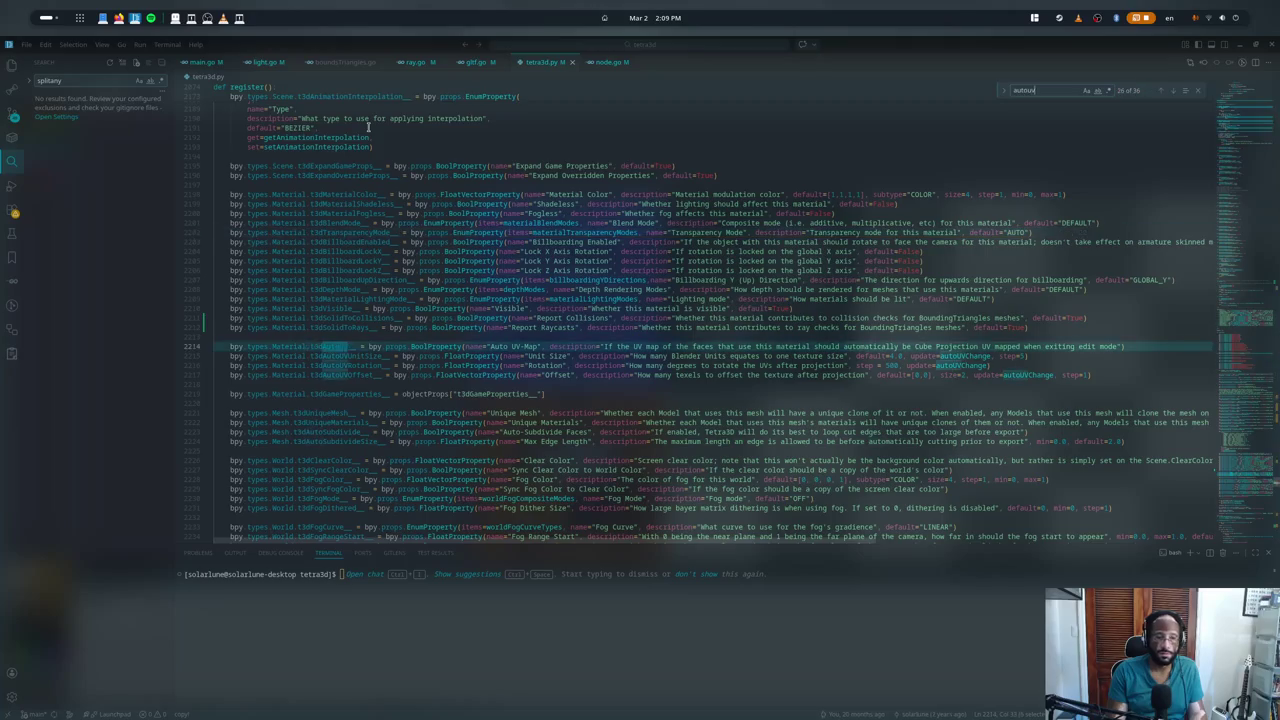
key("Return")
key("Return")
key("Return")
key("Return")
key("Return")
key("Return")
key("Return")
key("Return")
key("alt+Tab")
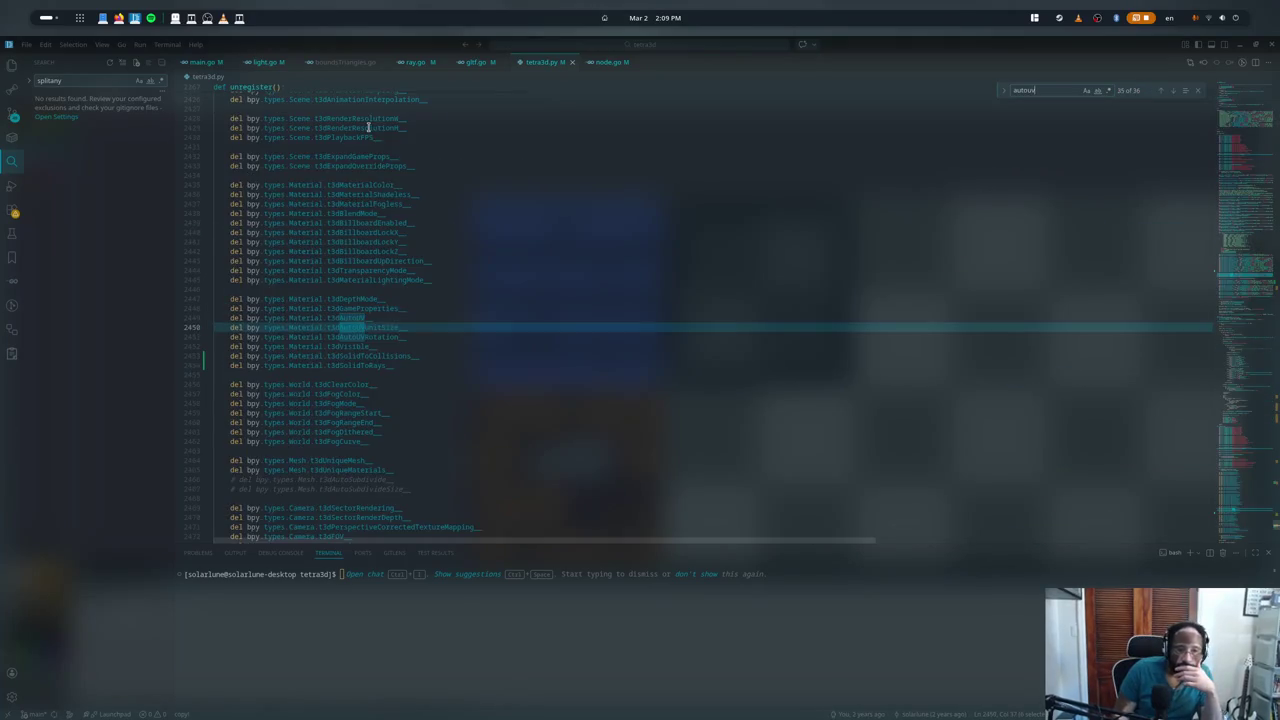
key("Return")
key("Return")
key("Return")
key("Return")
key("Return")
key("Return")
key("Return")
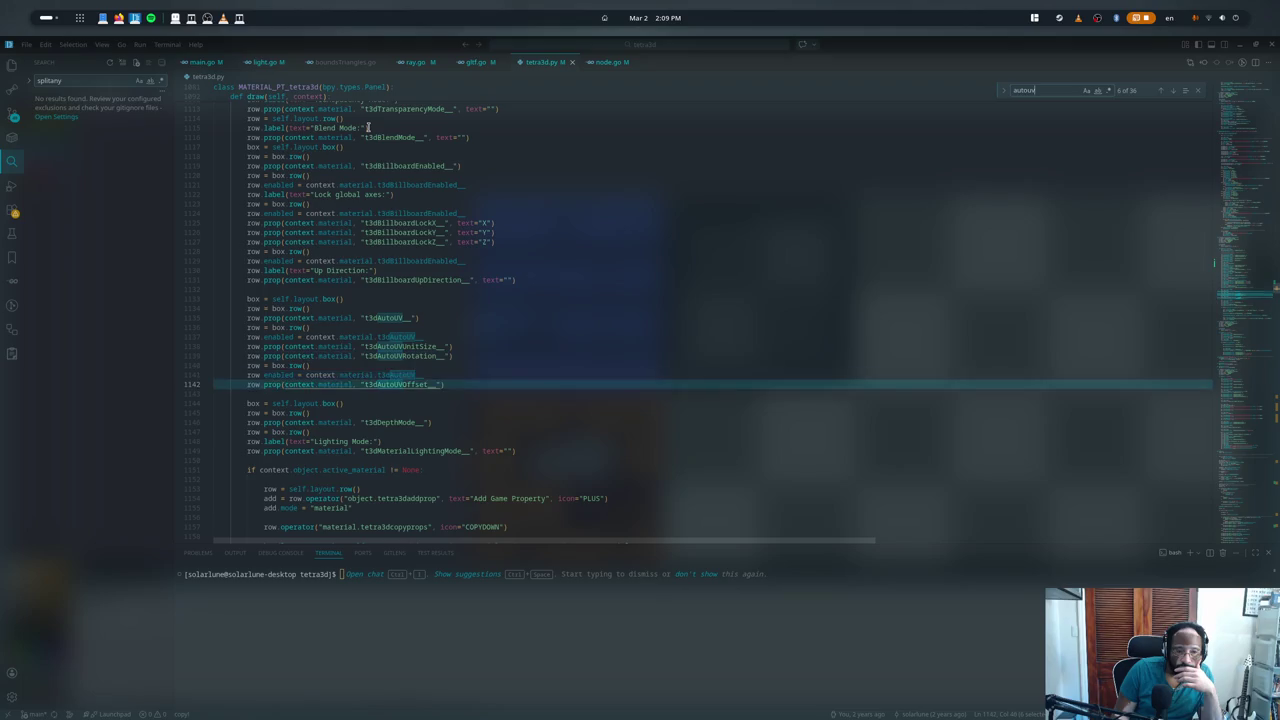
key("Return")
- Read the operator's cube-projection UV code in execute(), then bring up the desktop search
scroll(375, 200, "down", 5)
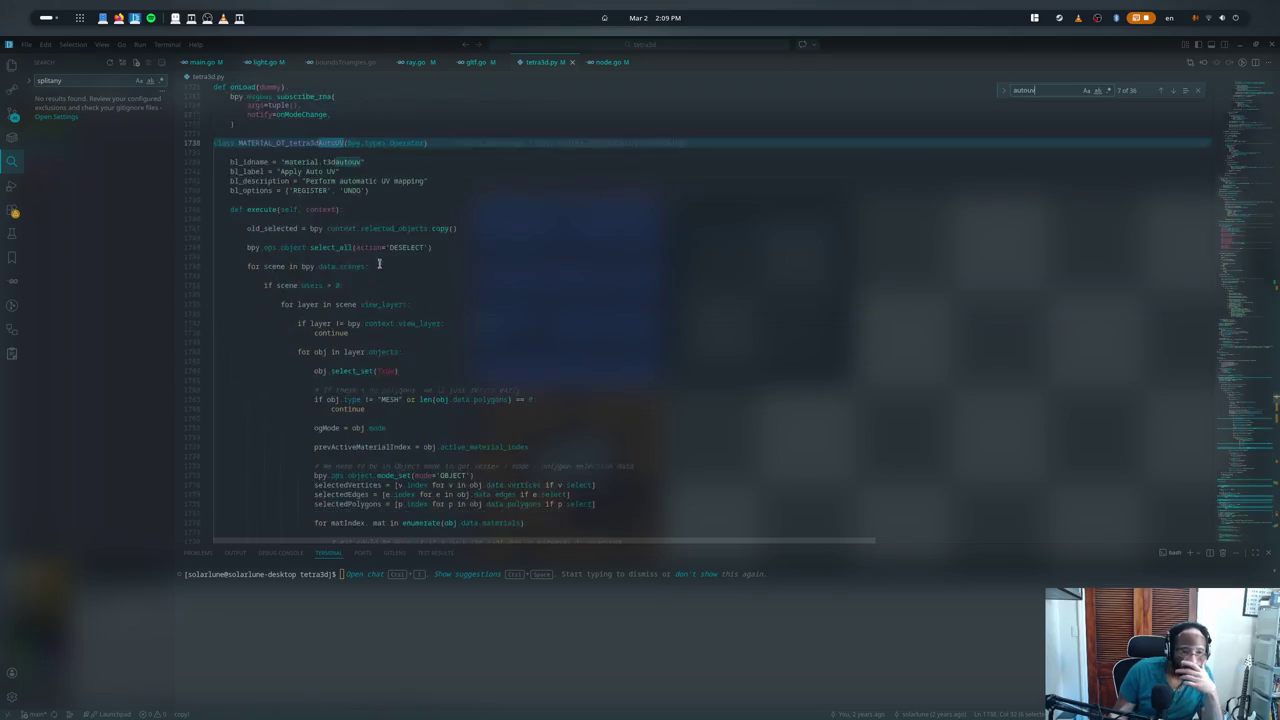
scroll(350, 255, "down", 3)
scroll(353, 265, "down", 2)
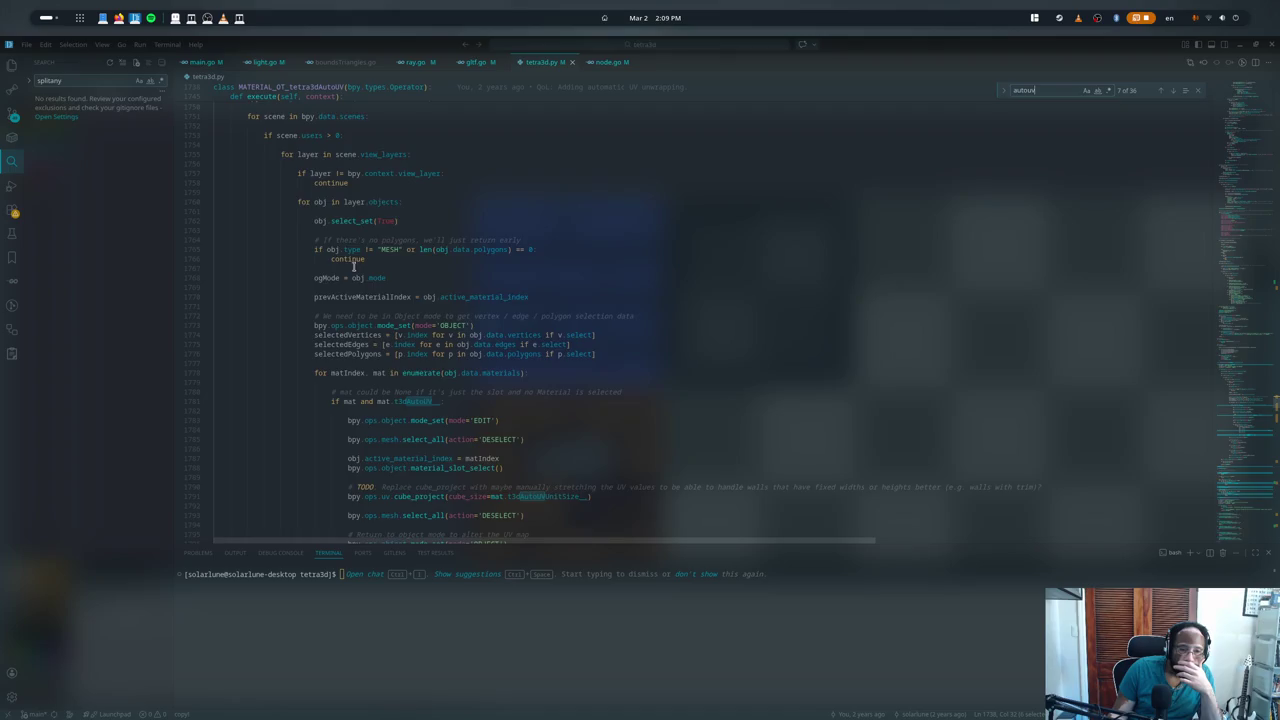
scroll(353, 265, "down", 4)
left_click(338, 287)
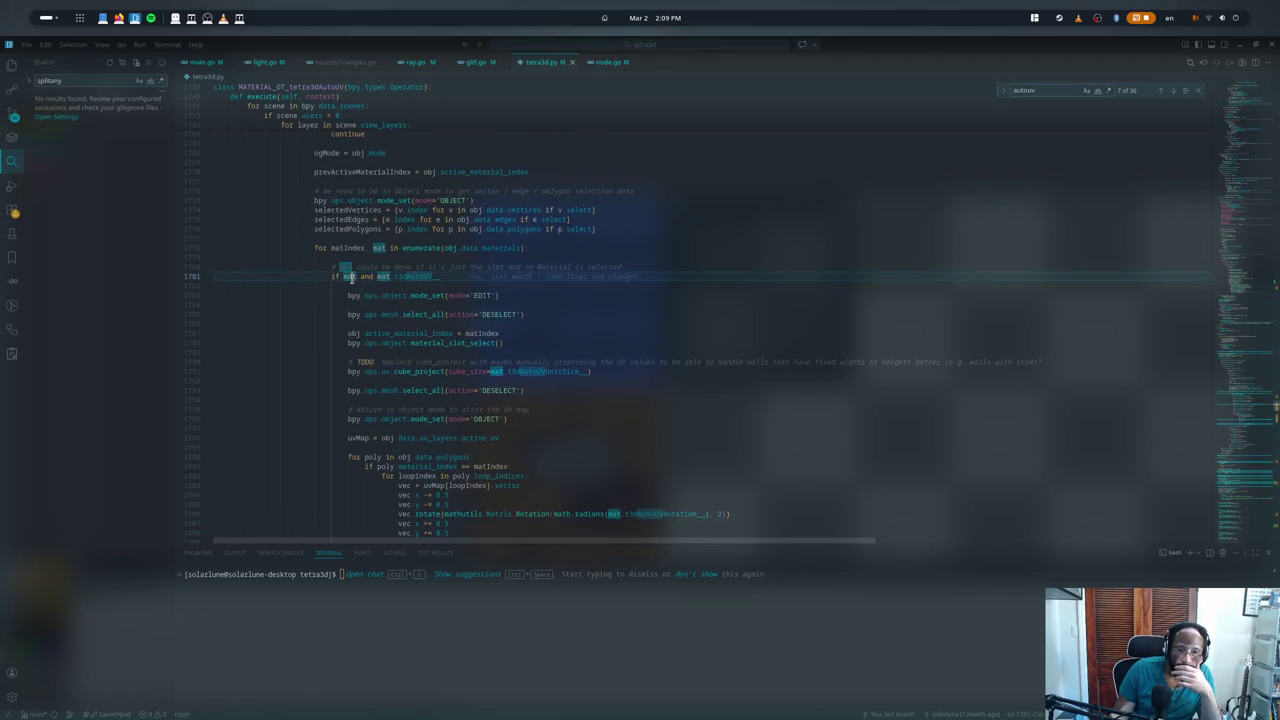
double_click(362, 267)
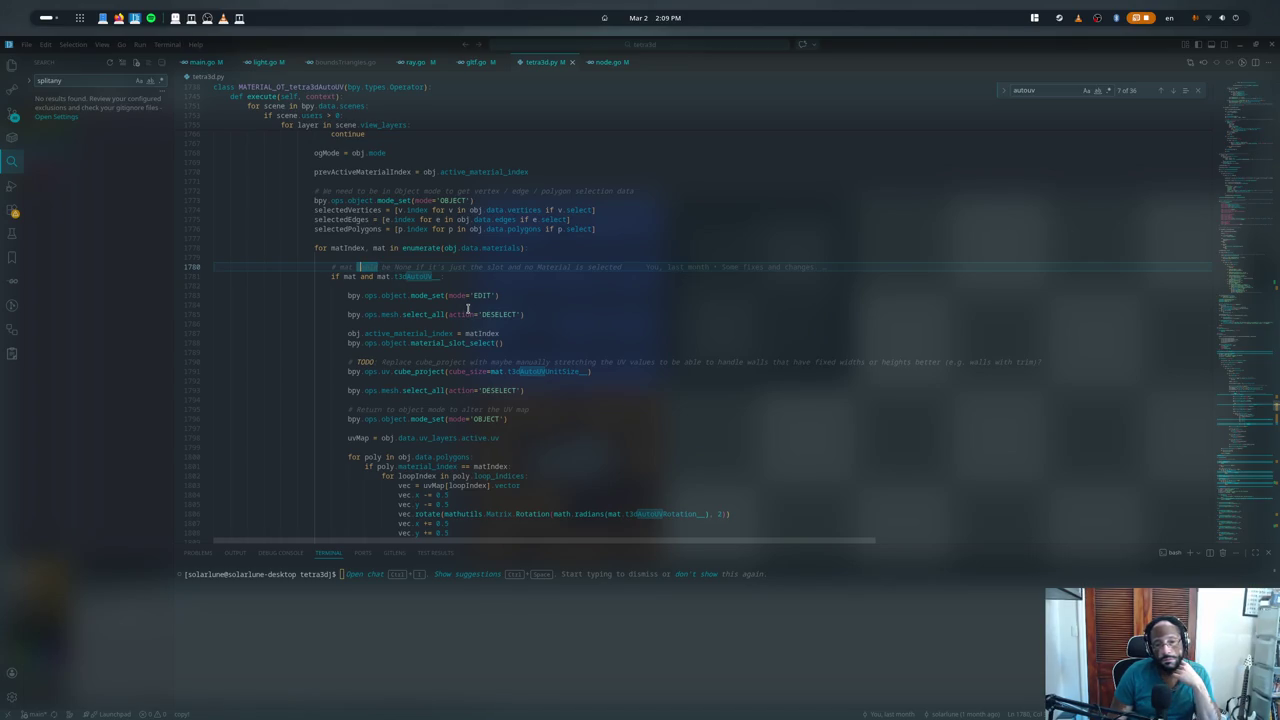
scroll(467, 309, "down", 3)
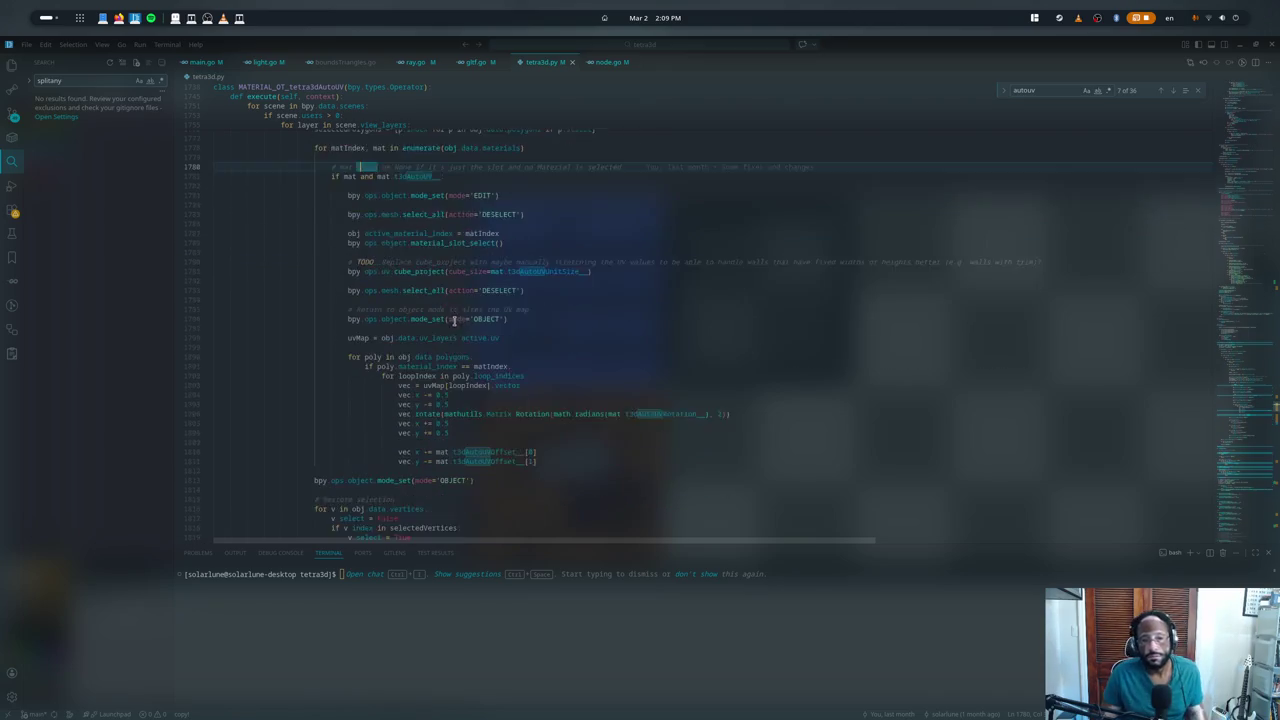
scroll(446, 318, "down", 1)
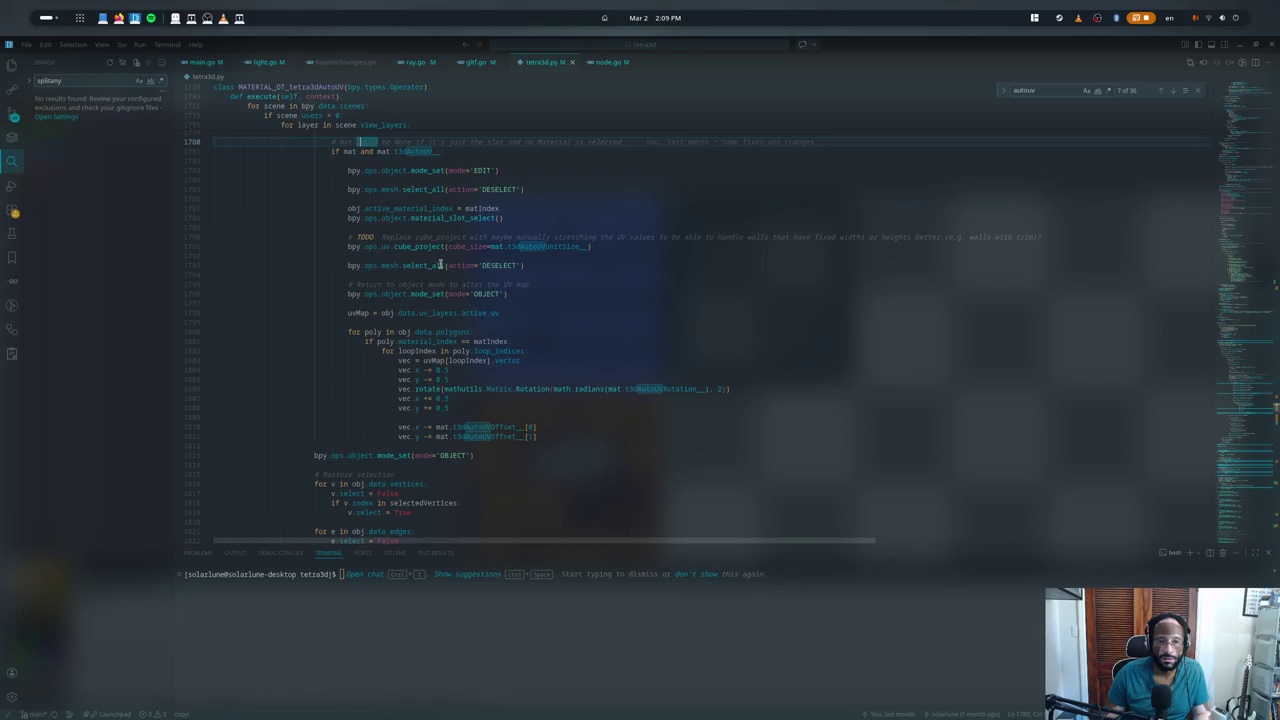
key("super")
- Launch Blender from a 'blender' search and open game.blend from recent files
type("blender")
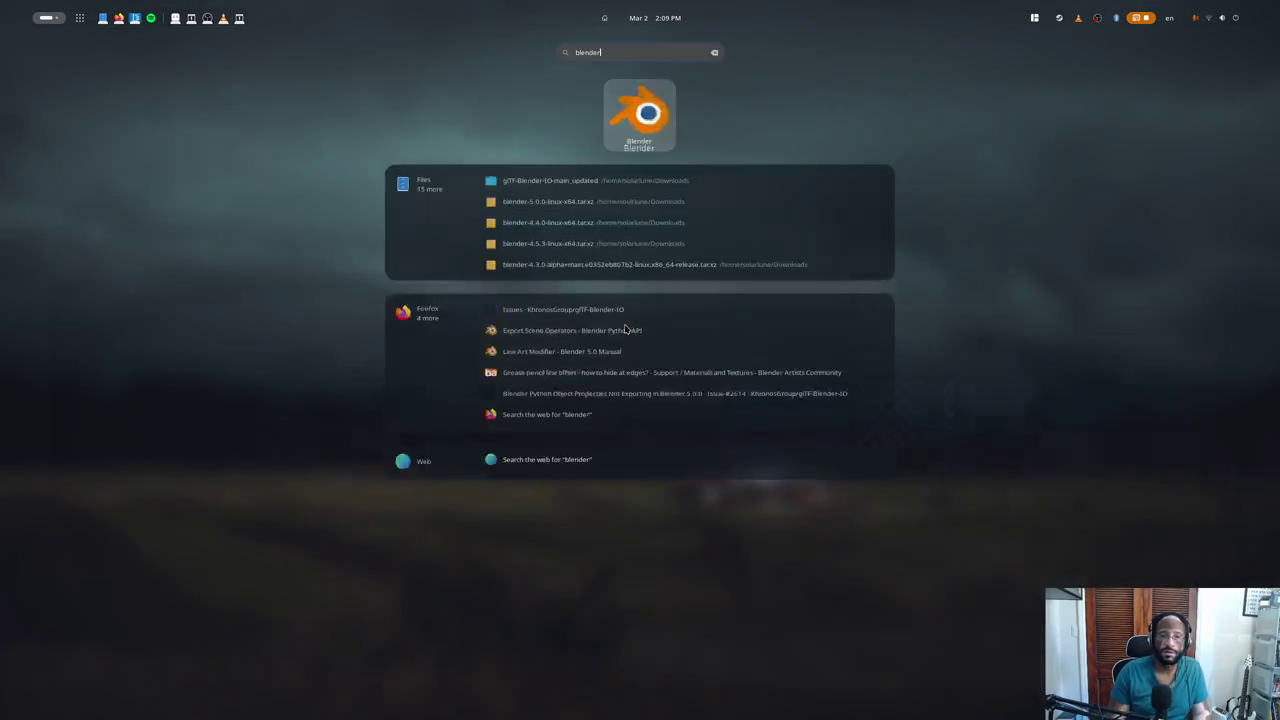
key("Return")
left_click(32, 63)
left_click(32, 63)
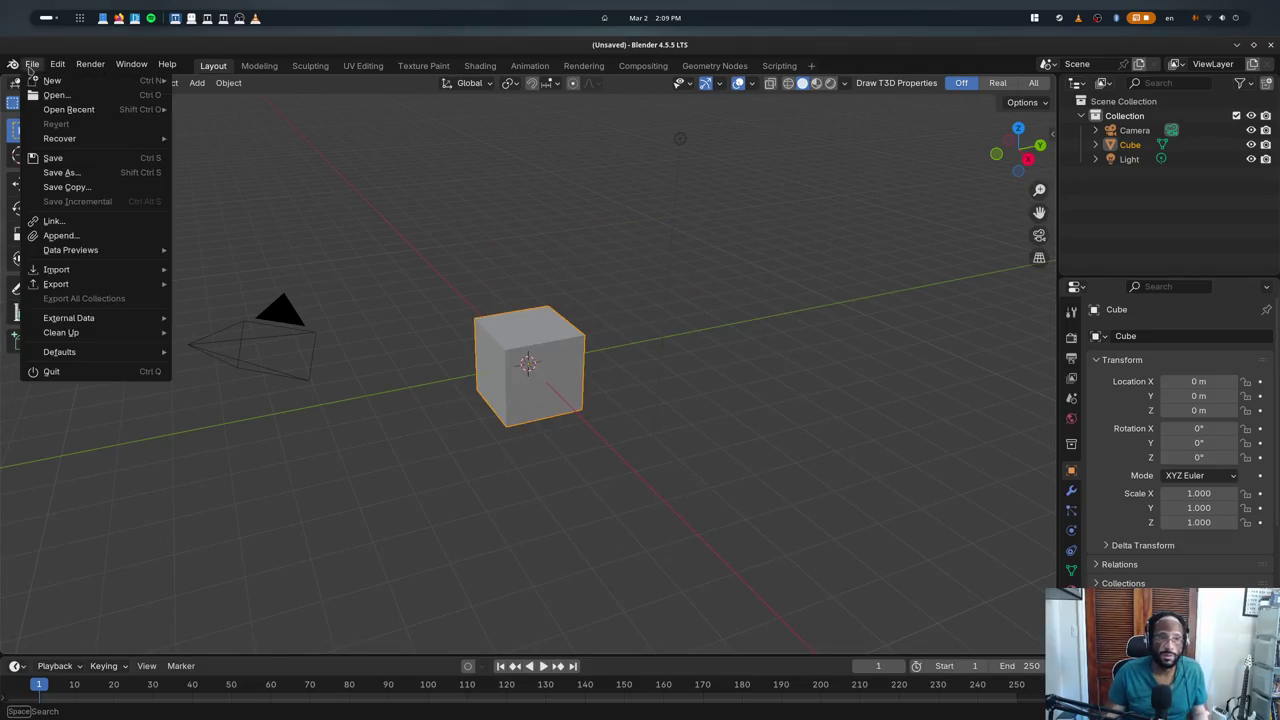
left_click(217, 109)
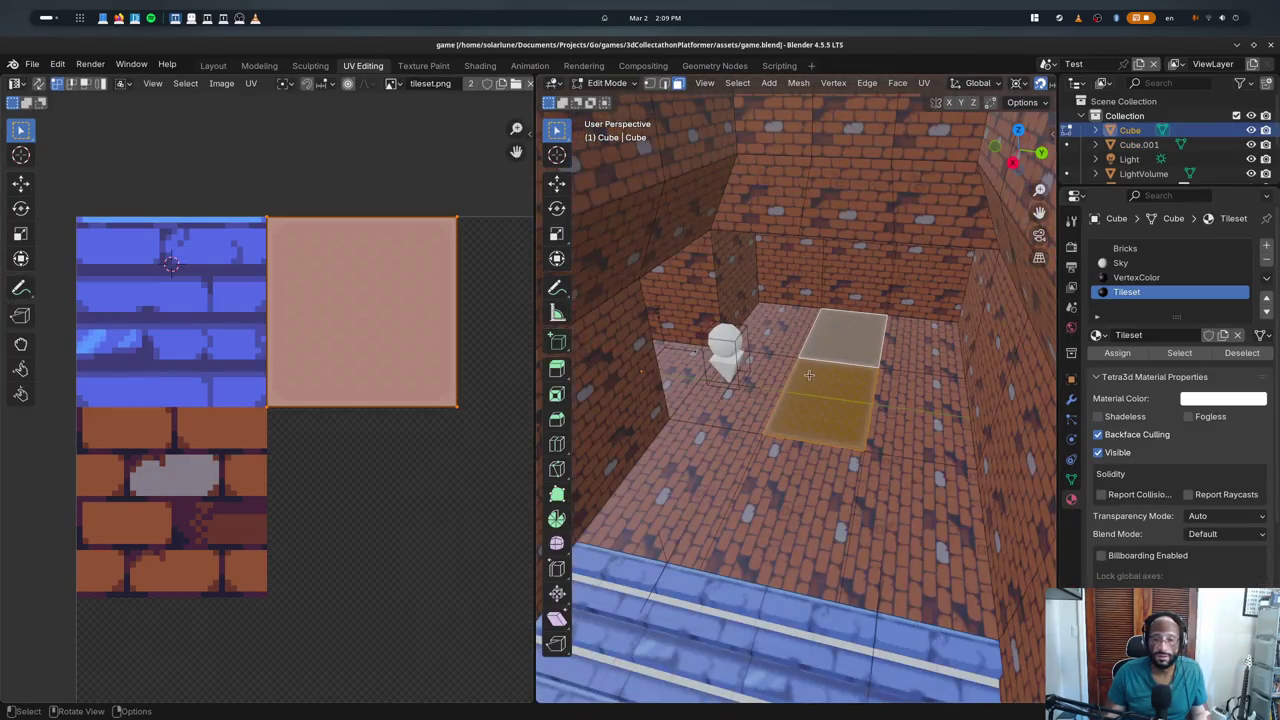
- In Edit Mode, select the two raised floor faces of the level mesh
key("Tab")
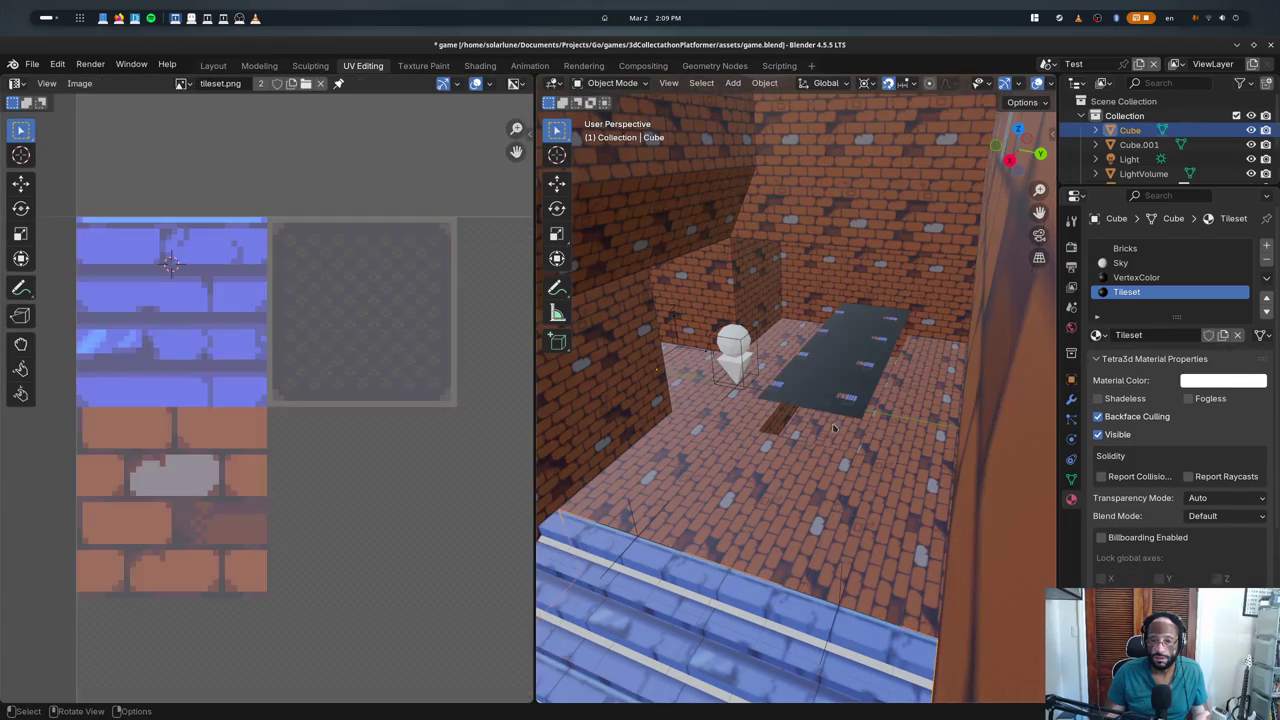
scroll(830, 415, "up", 2)
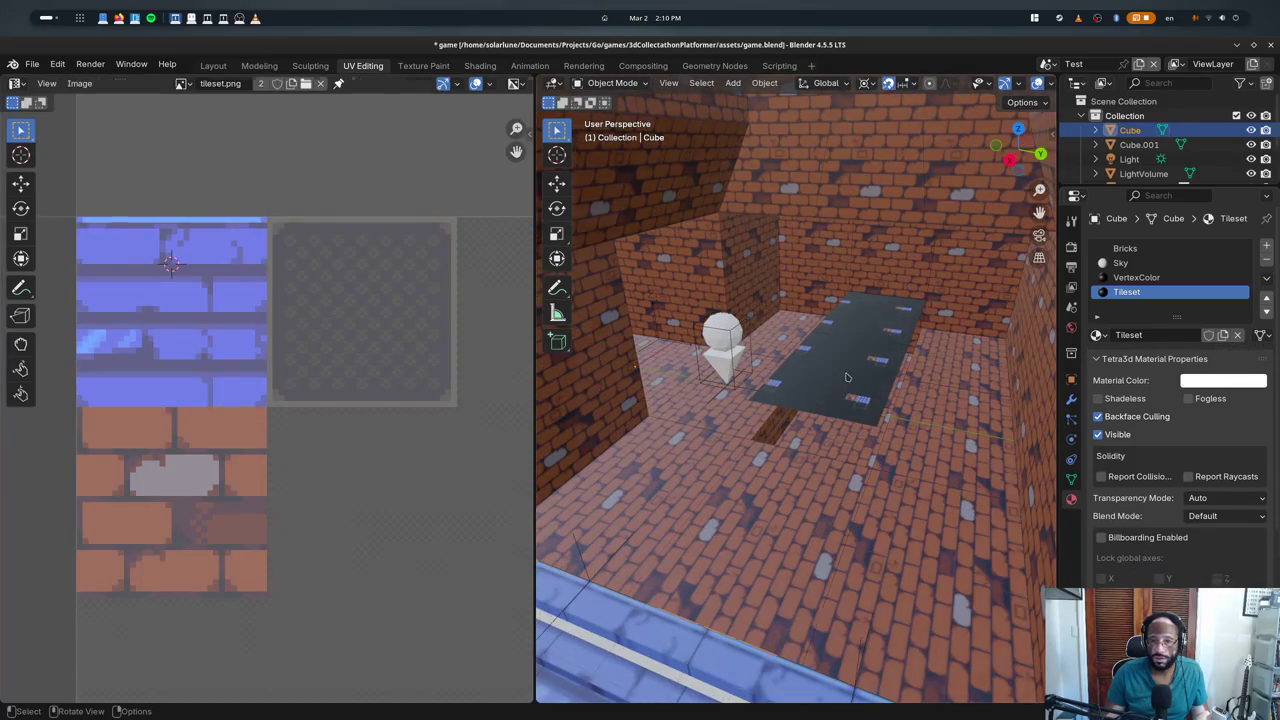
key("Tab")
left_click(846, 377)
left_click(838, 379)
scroll(371, 340, "down", 2)
scroll(363, 345, "down", 1)
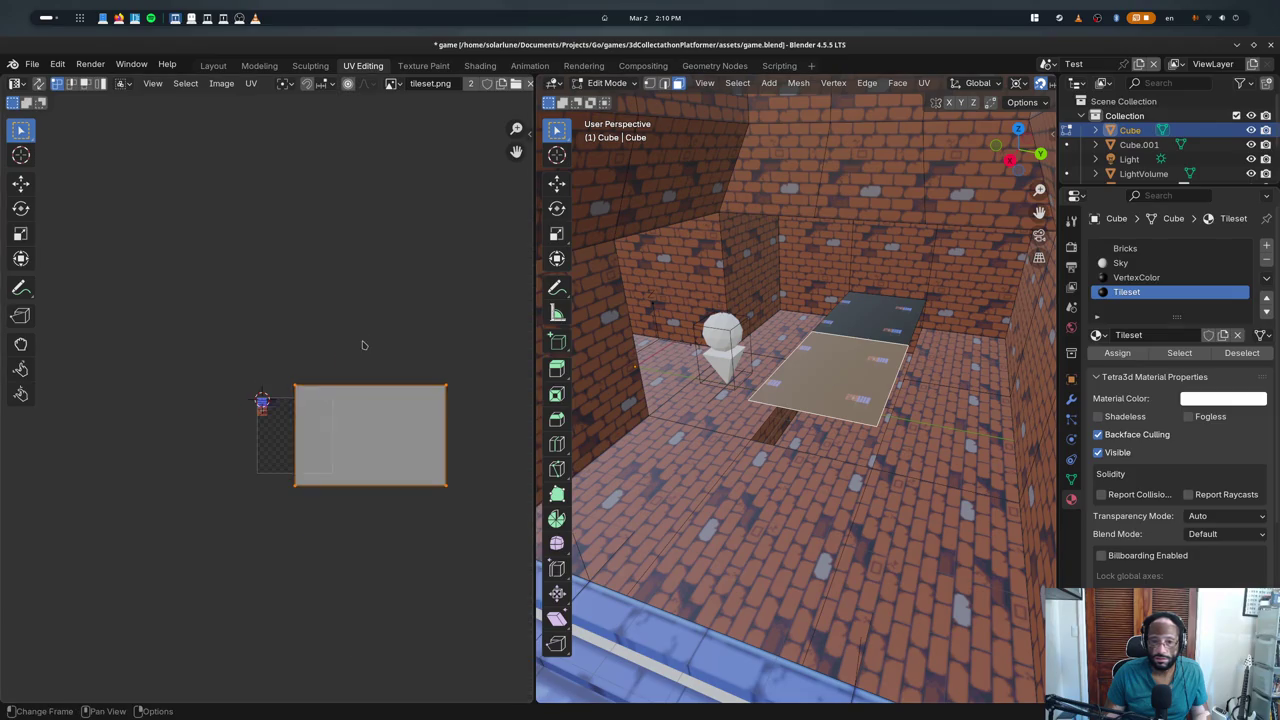
left_click(836, 388, "ctrl")
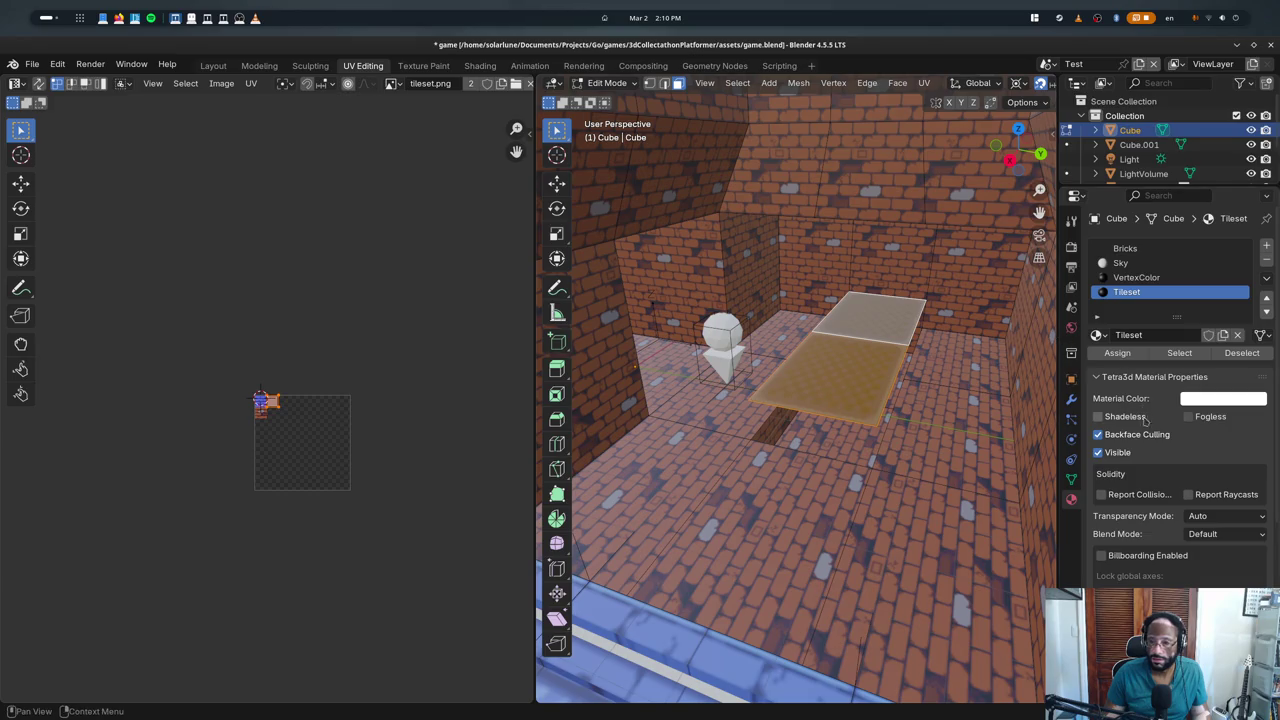
scroll(1135, 570, "down", 2)
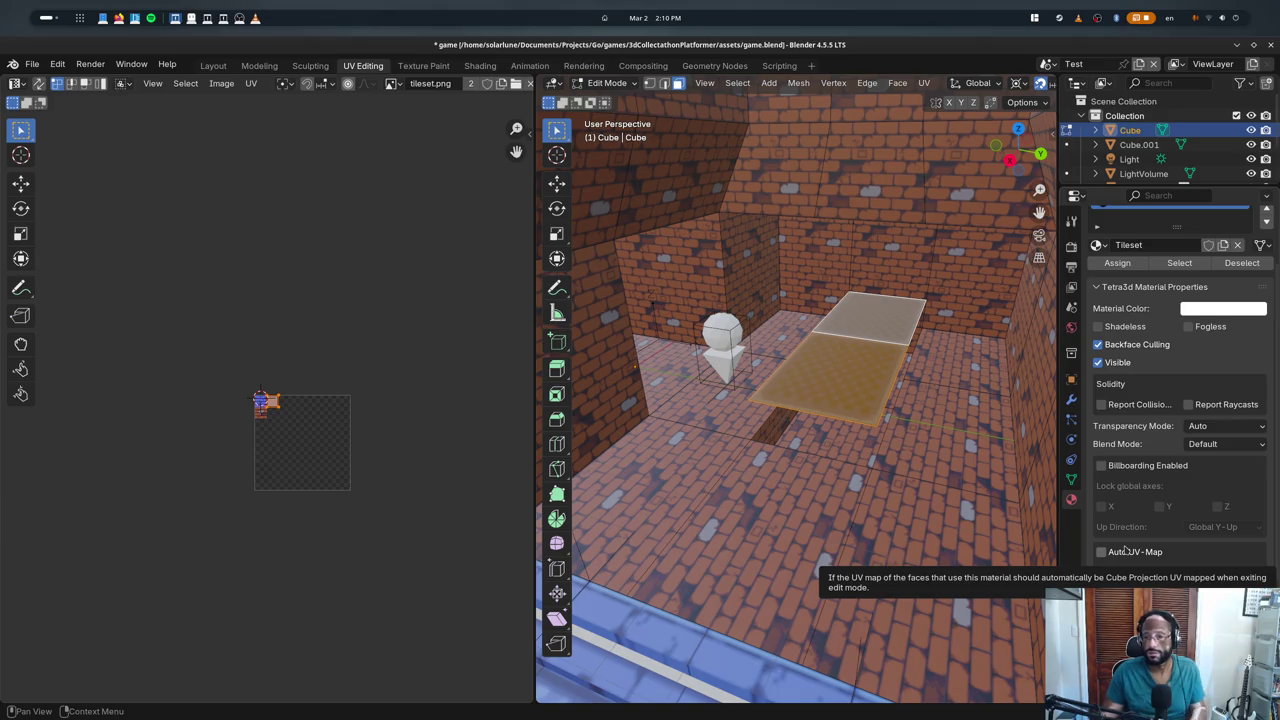
scroll(1140, 450, "up", 2)
- Assign the Tileset material slot to the selected floor faces, then quit Blender
left_click(1167, 252)
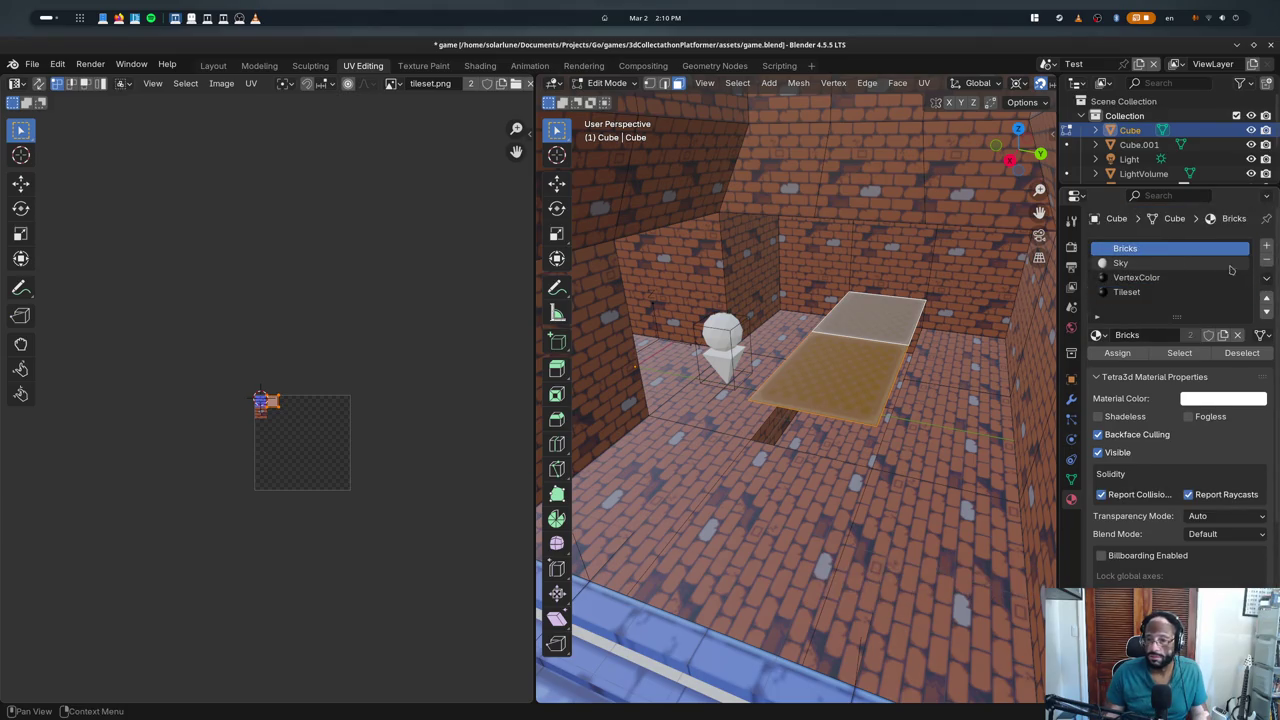
left_click(1266, 259)
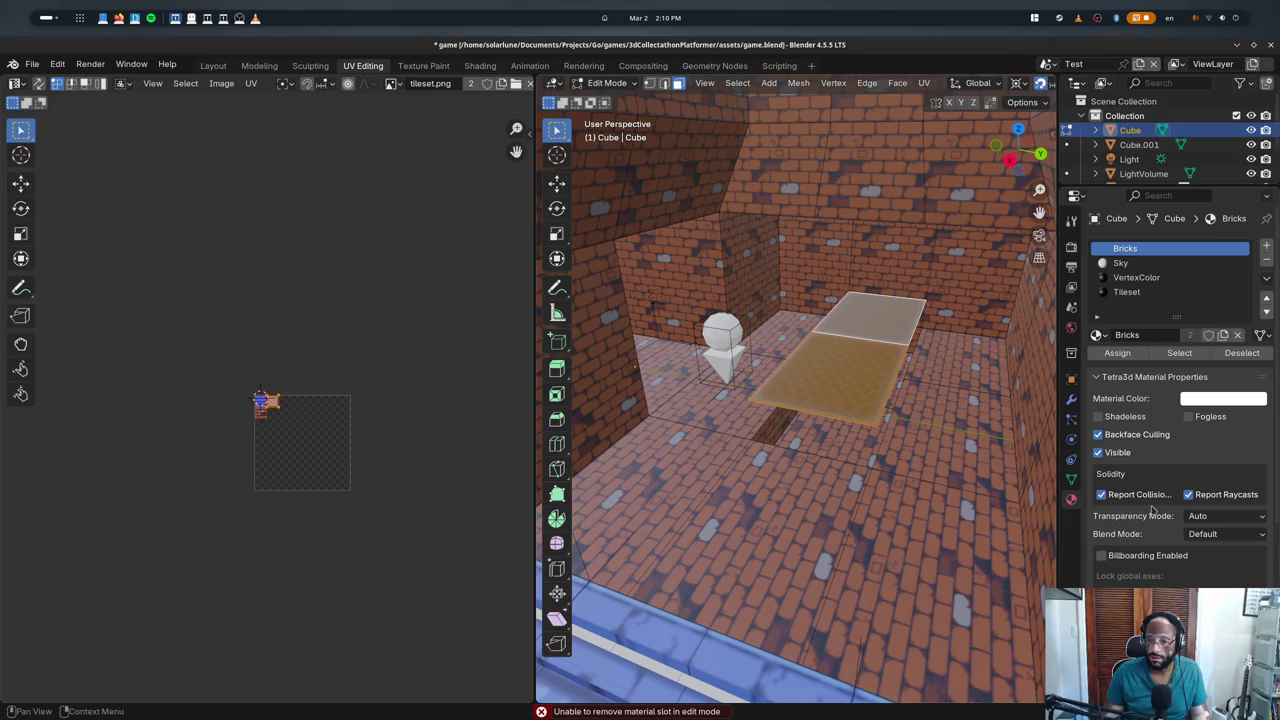
scroll(1151, 508, "down", 3)
scroll(1148, 526, "up", 3)
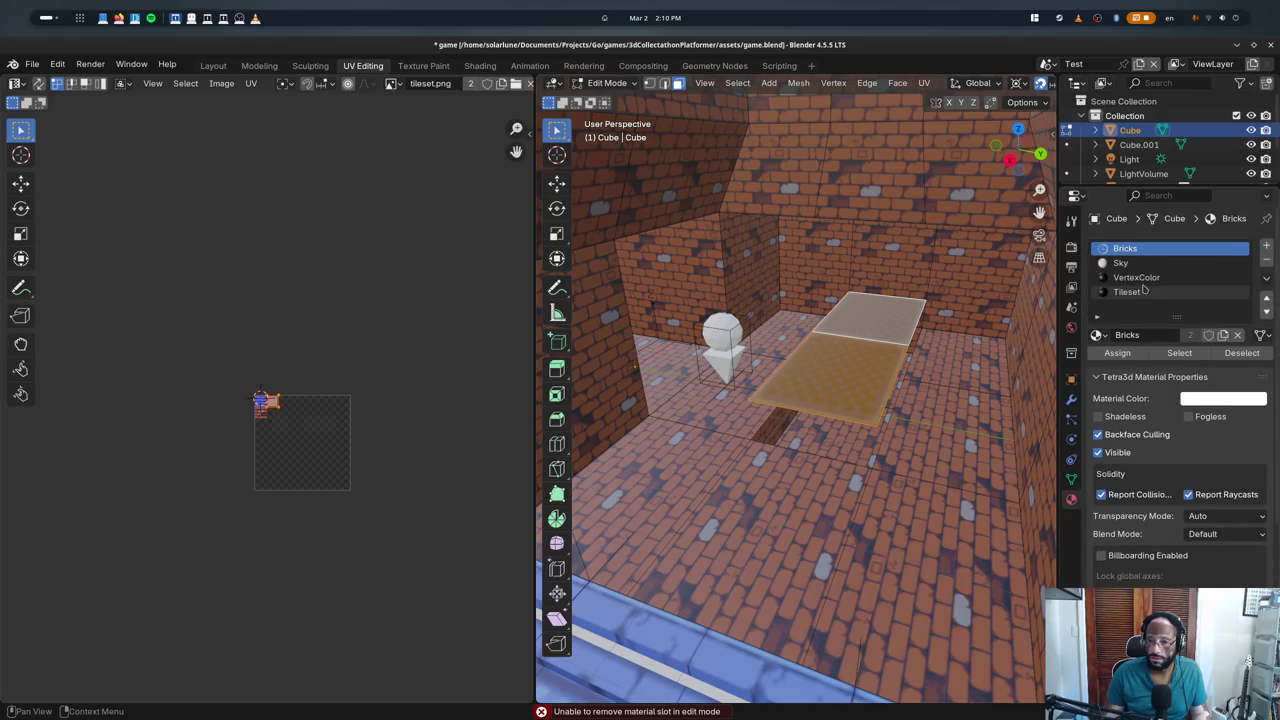
left_click(1144, 291)
left_click(1199, 253)
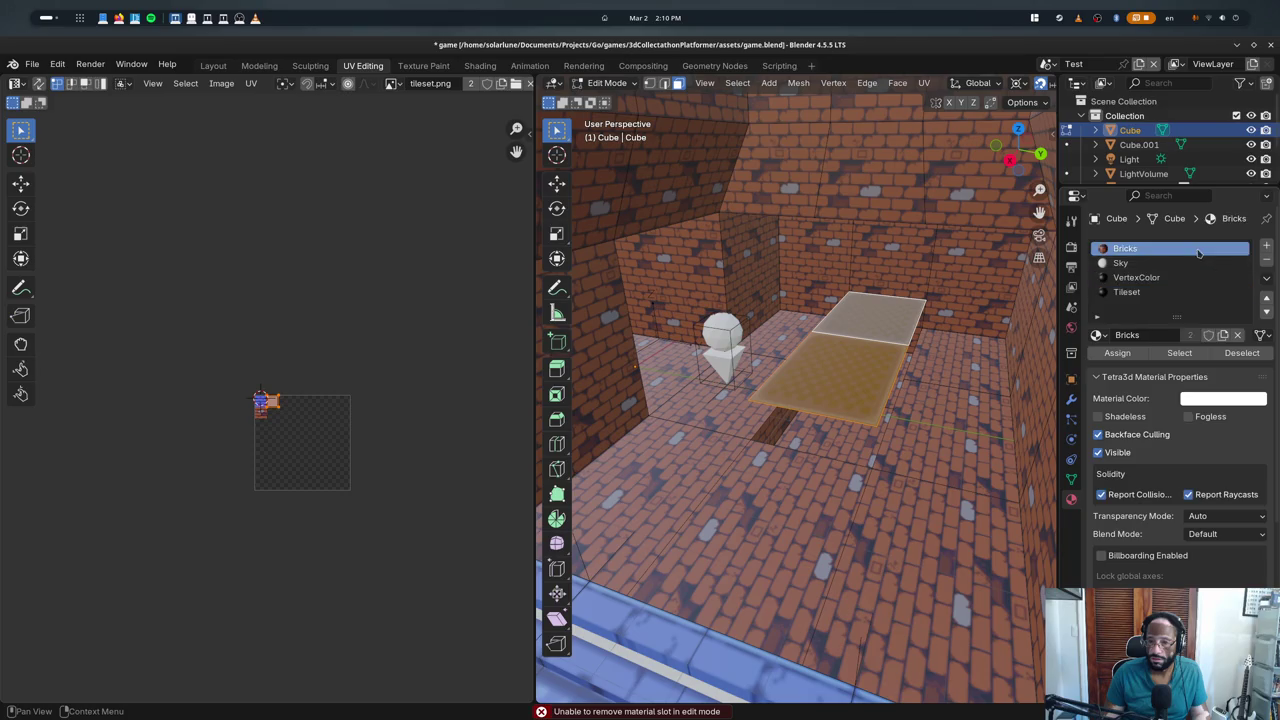
left_click(810, 420)
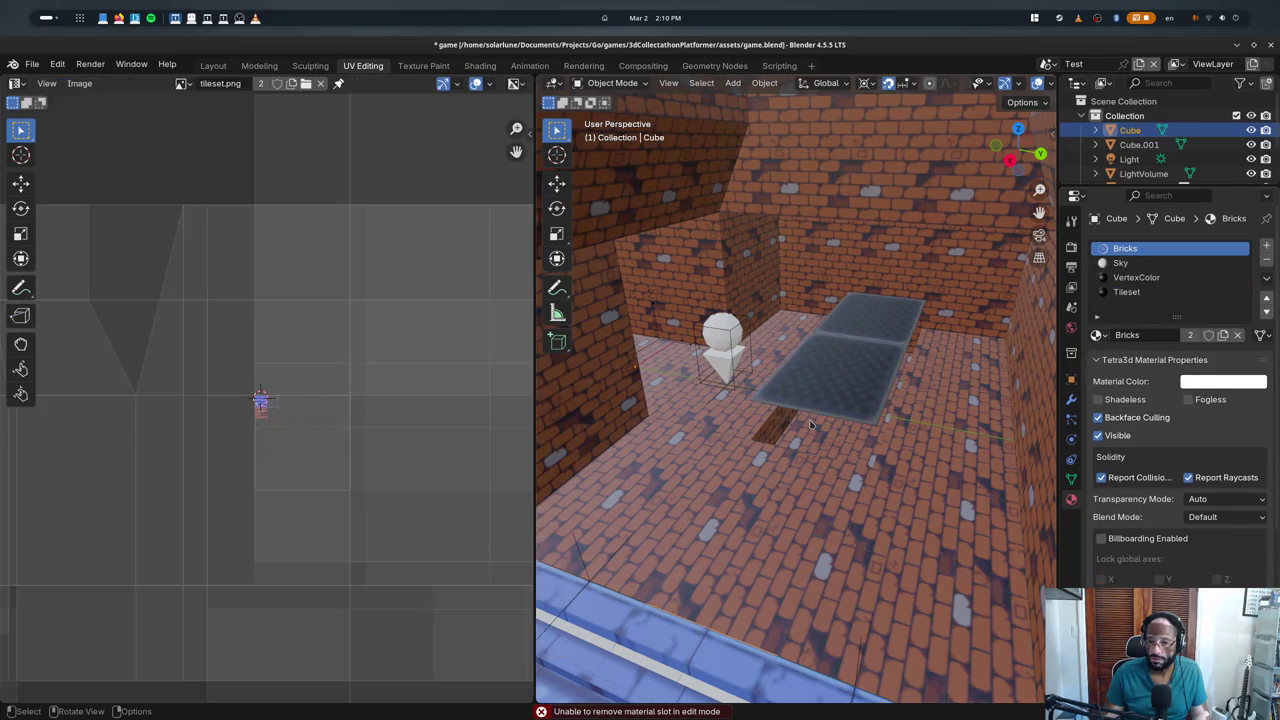
left_click(1117, 353)
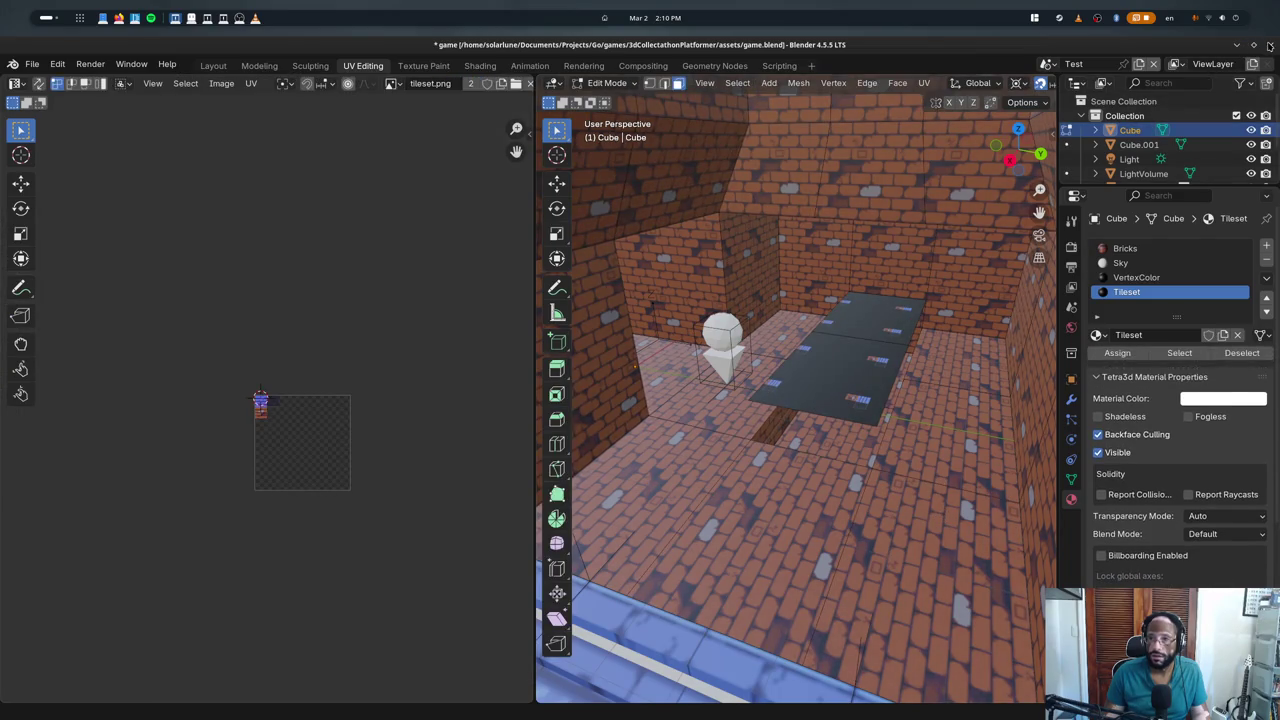
left_click(1268, 46)
left_click(558, 409)
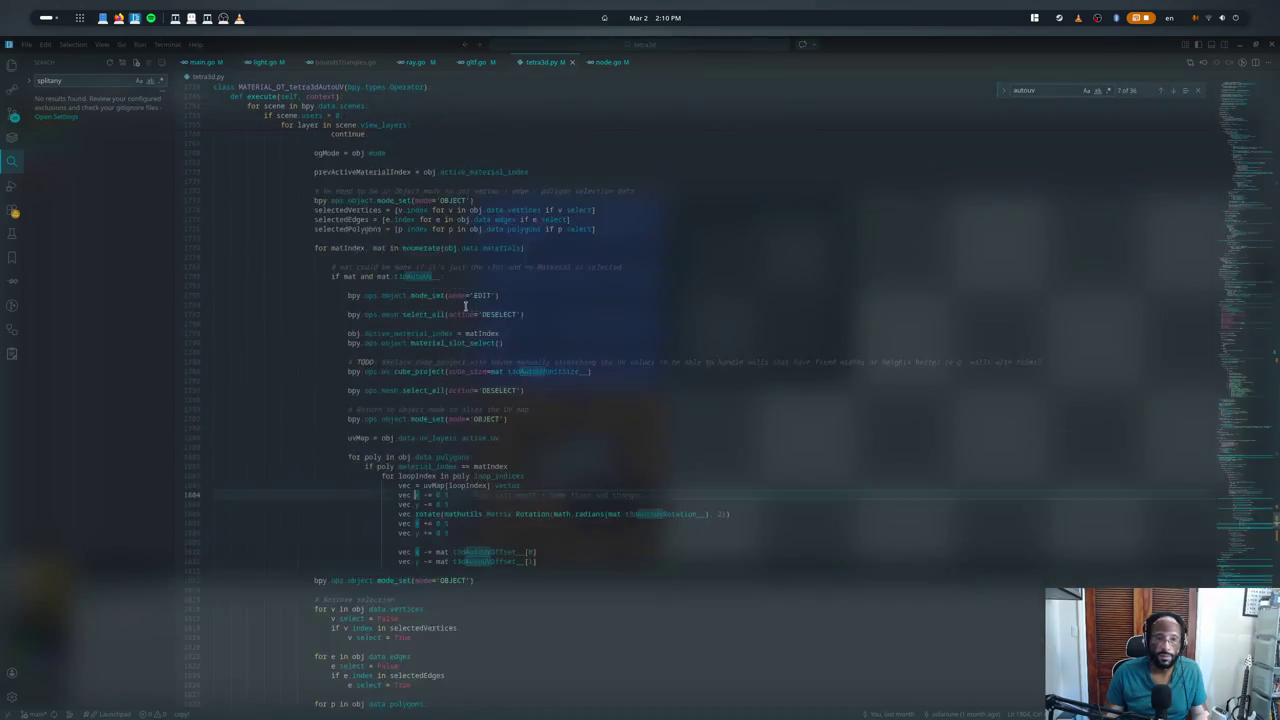
- Search tetra3d.py for 'uv' to get back to the previous autouv match
scroll(465, 307, "up", 10)
key("BackSpace")
key("BackSpace")
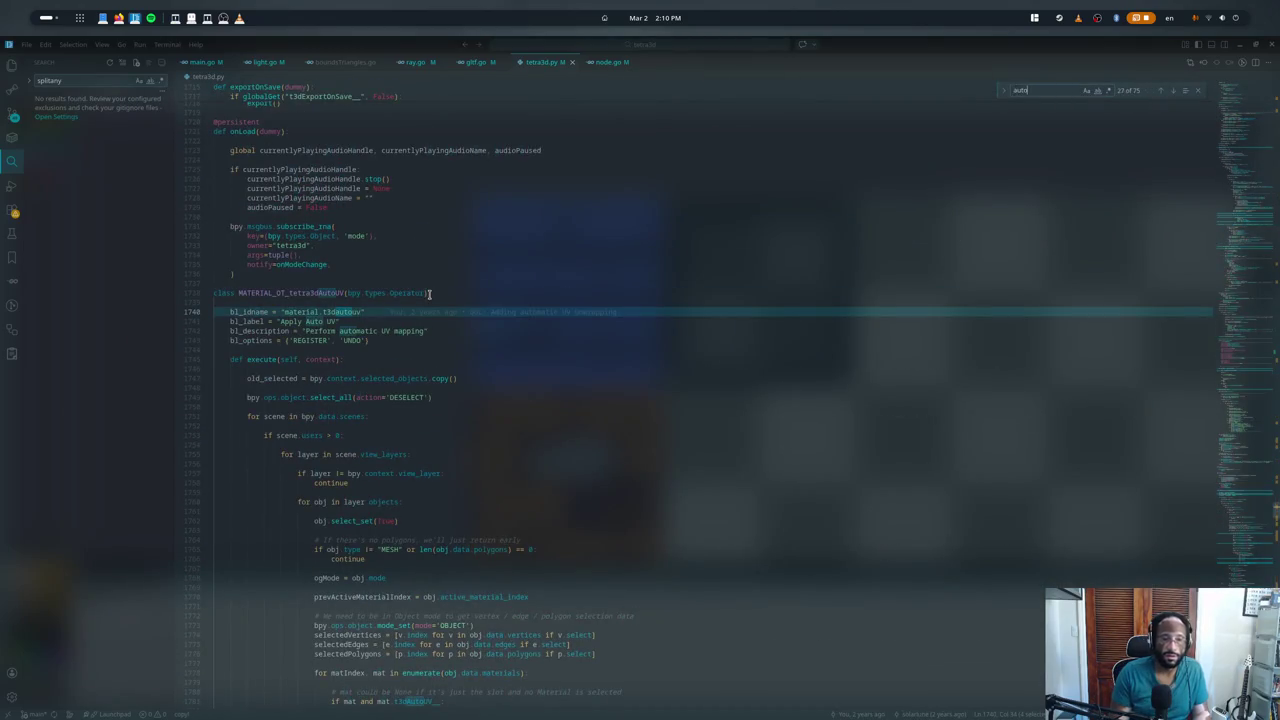
type("uv(")
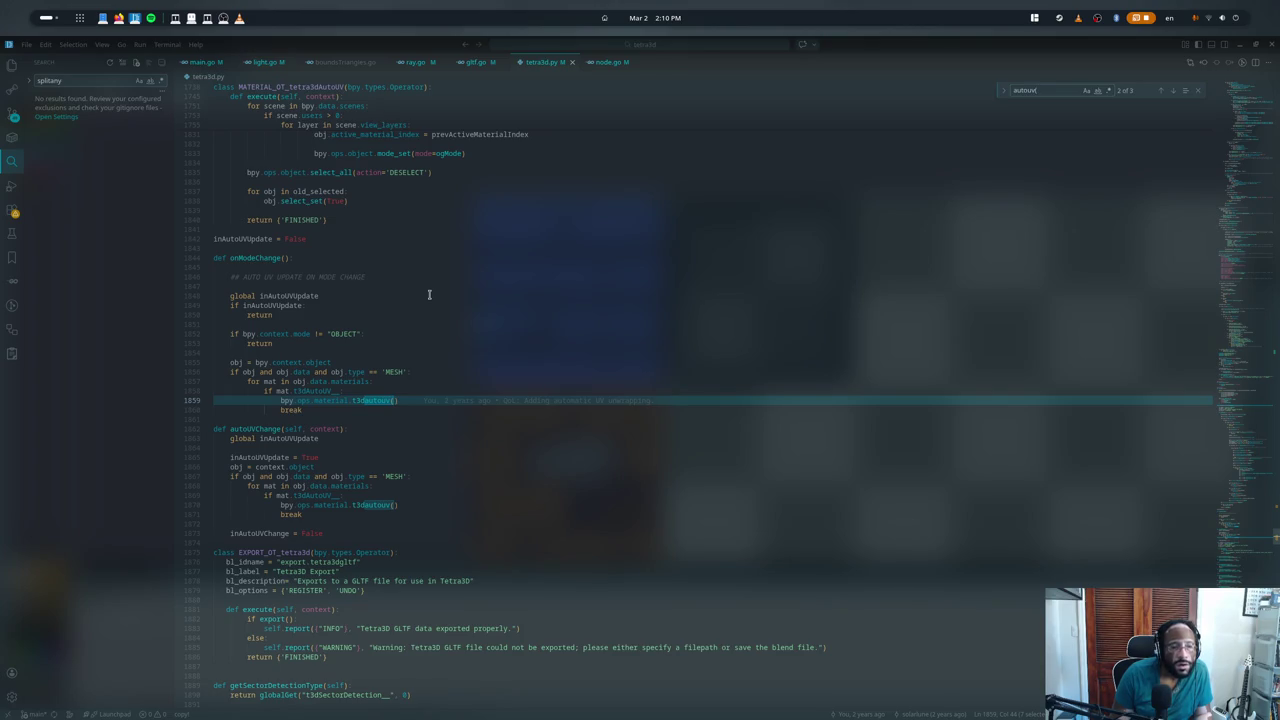
key("shift+Return")
key("Escape")
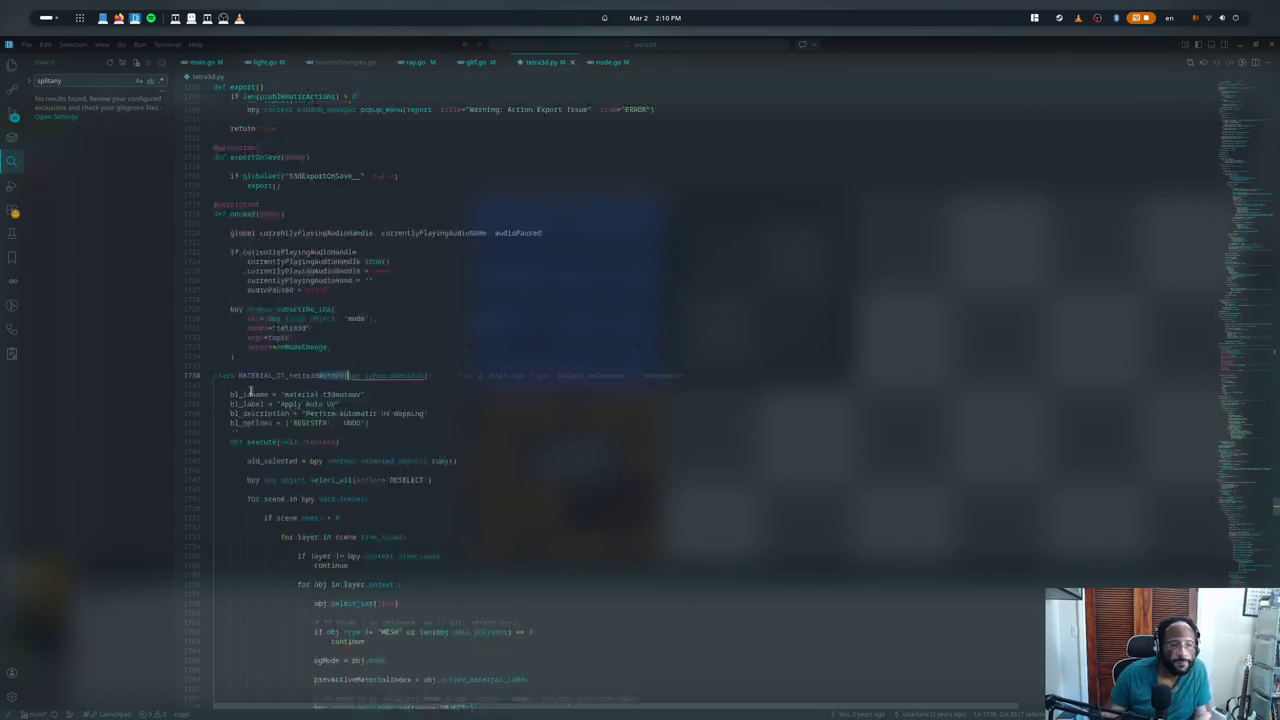
scroll(400, 310, "down", 7)
scroll(335, 355, "down", 3)
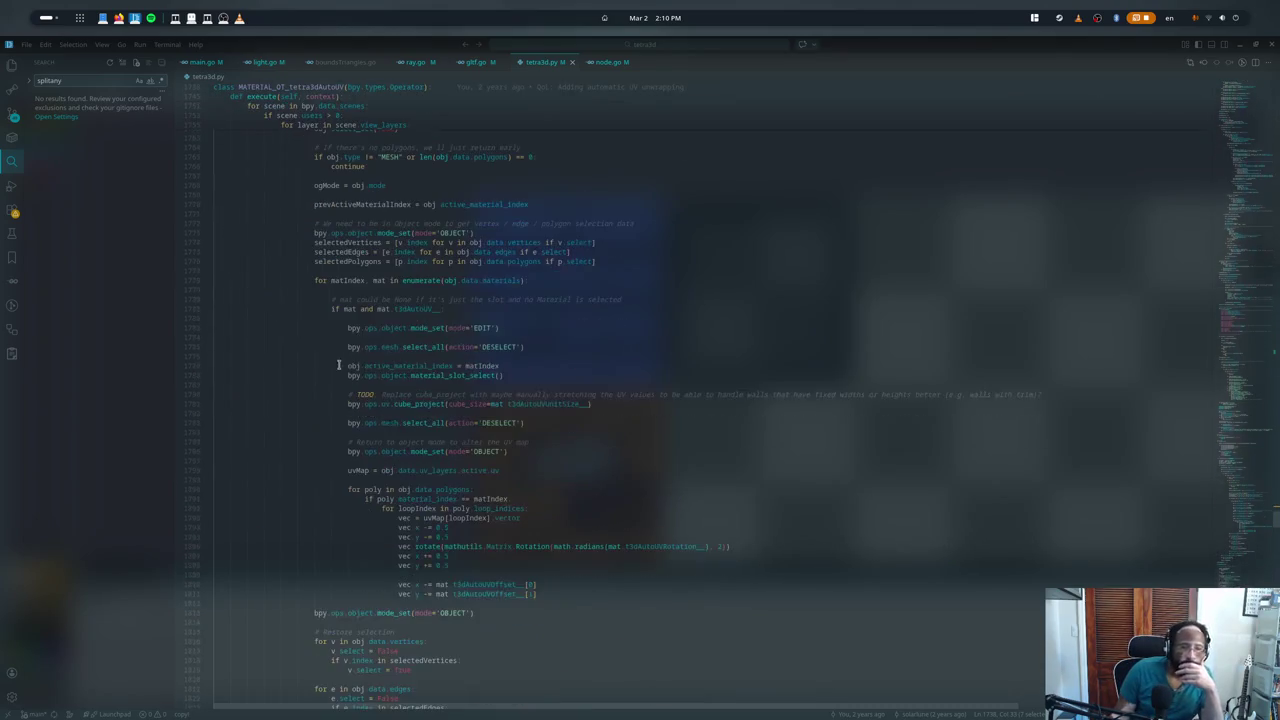
- Trace the loop's mat, active_material_index and material_slot_select usages, then open the bpy.ops.object docs page
left_click(363, 280)
double_click(379, 280)
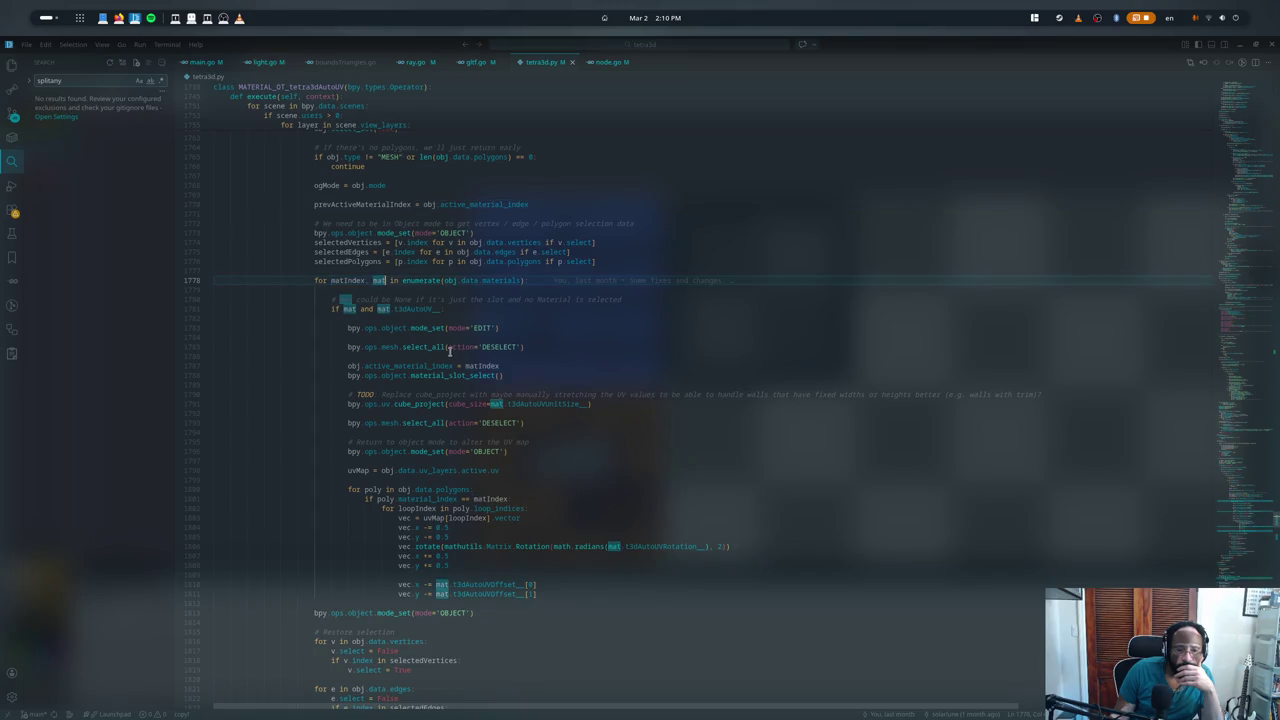
left_click(466, 366)
double_click(441, 366)
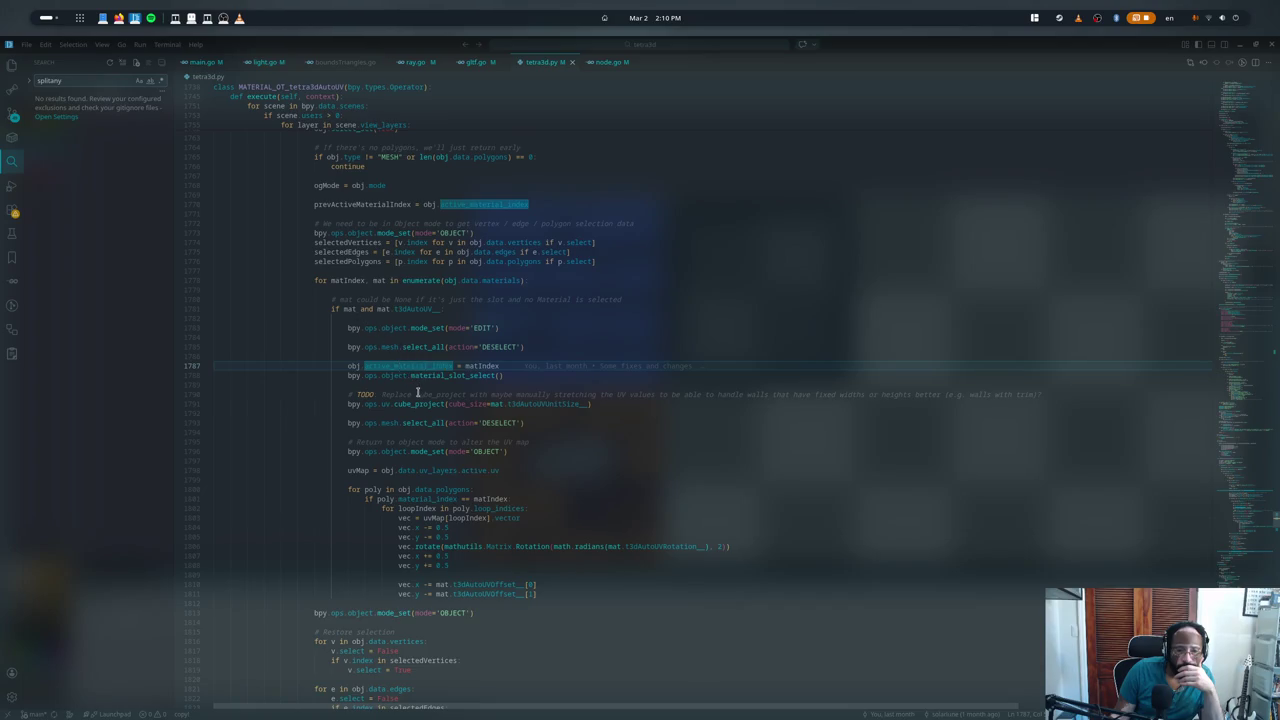
double_click(434, 375)
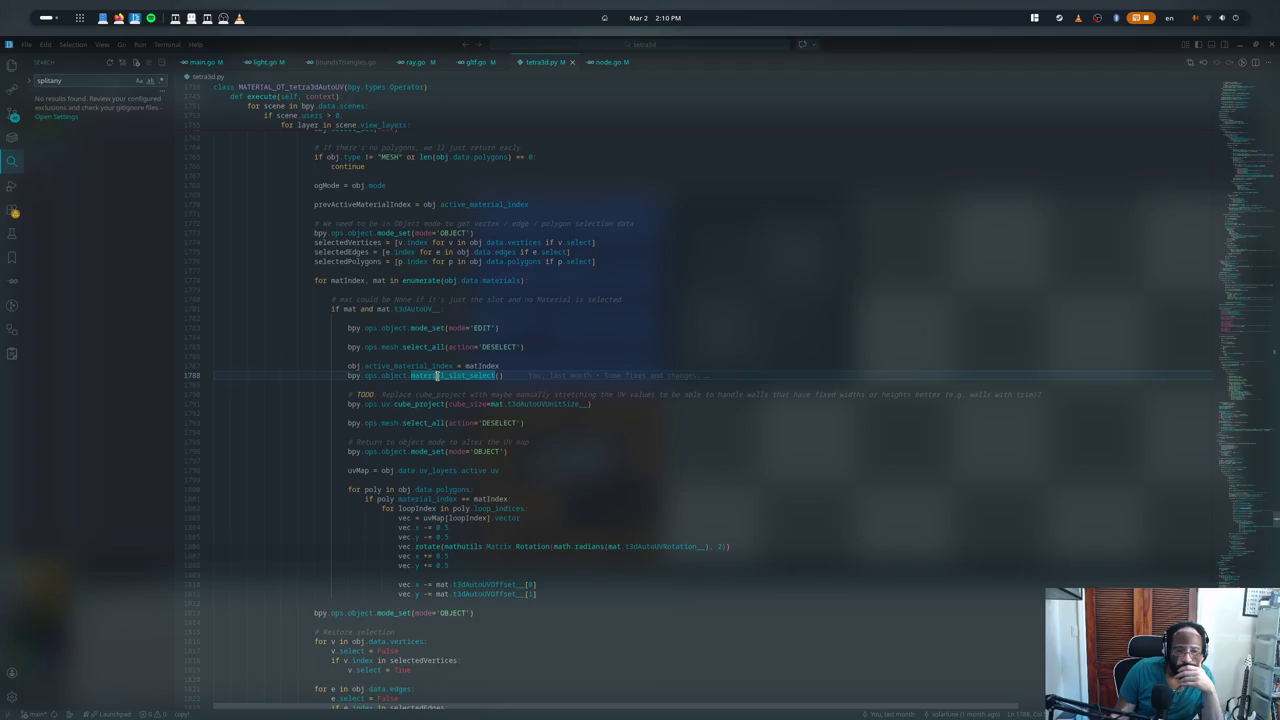
key("Escape")
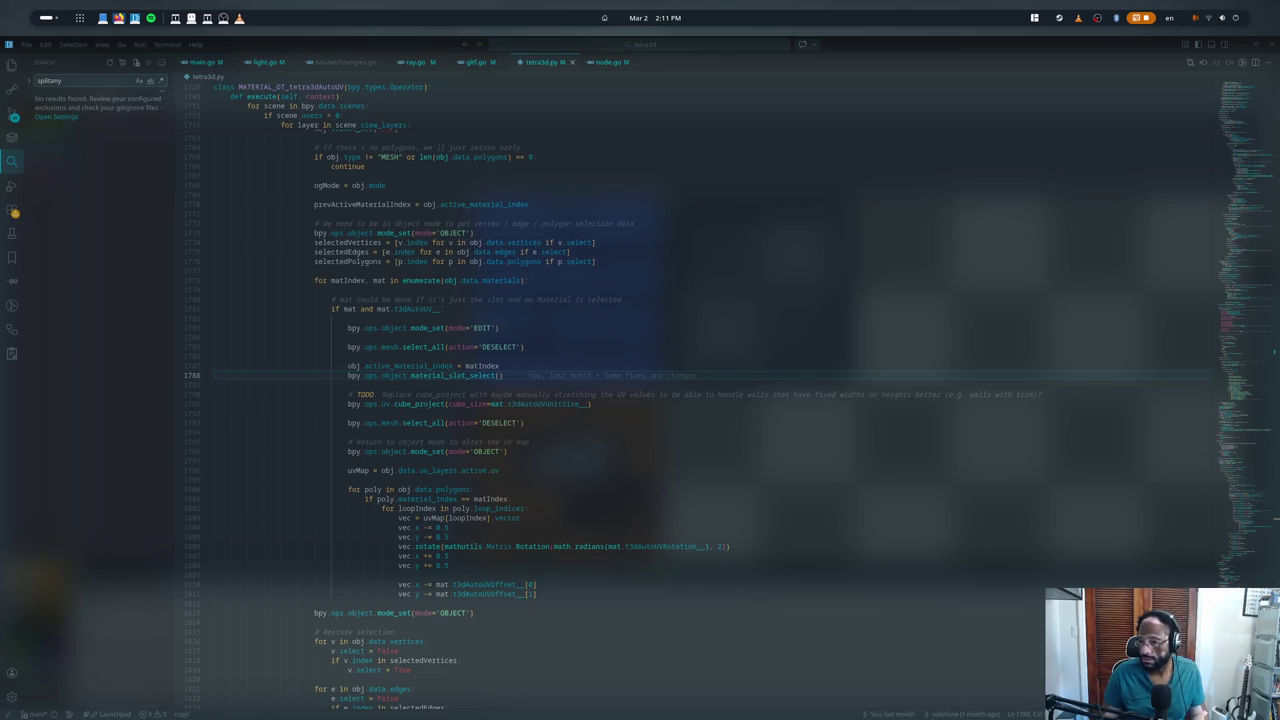
key("alt+Tab")
left_click(200, 268)
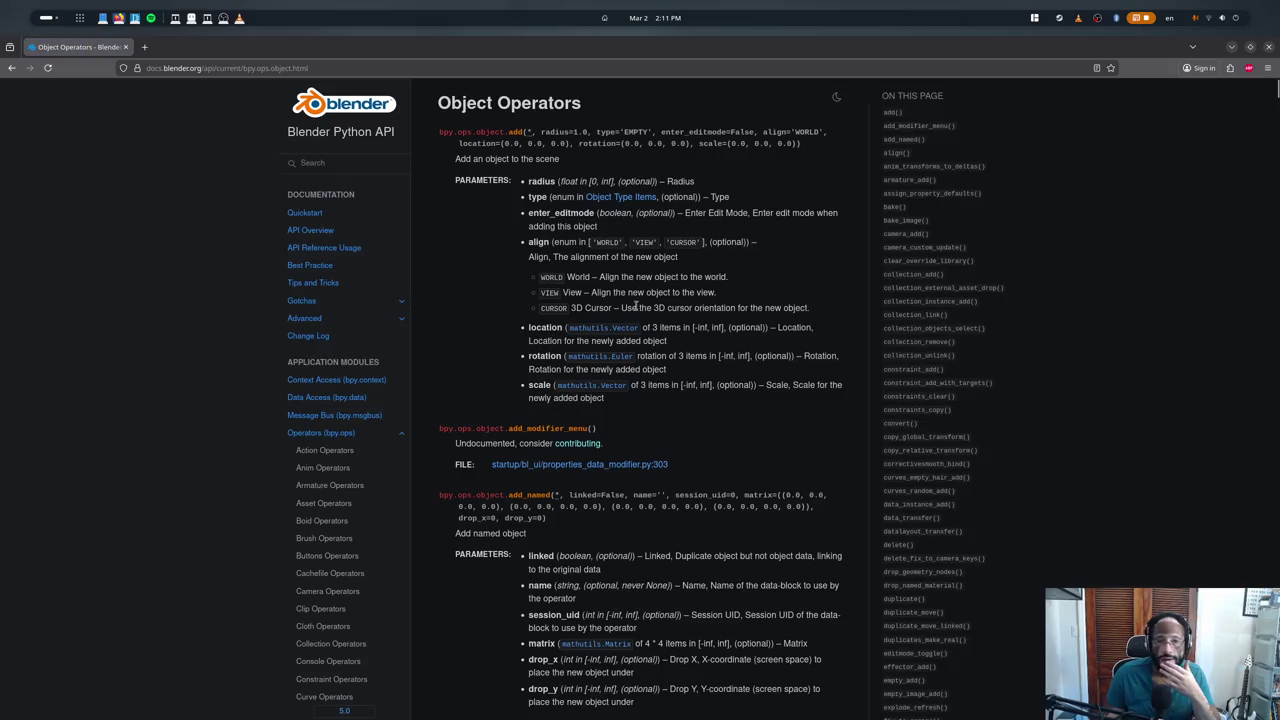
- Find 'material_slot_select' on the Object Operators page and scroll up through nearby entries
key("ctrl+f")
type("materi")
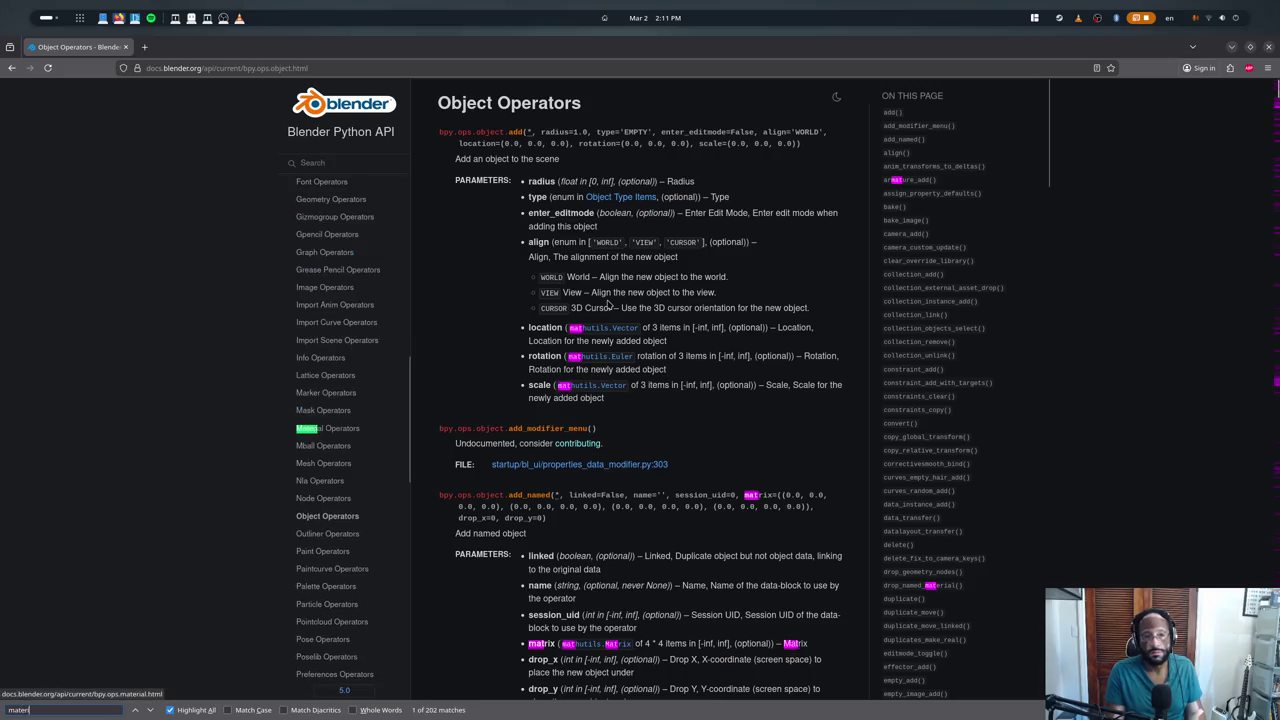
type("al_slot_select")
key("Escape")
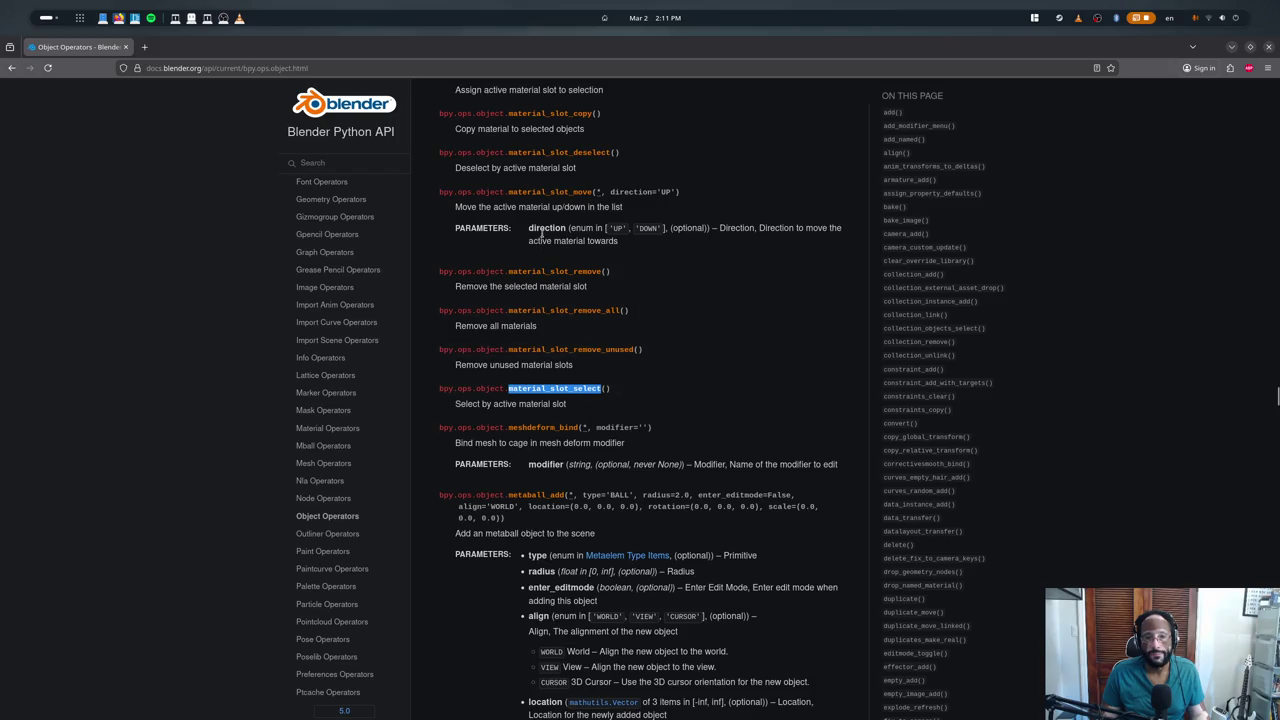
scroll(545, 250, "up", 1)
scroll(555, 280, "up", 2)
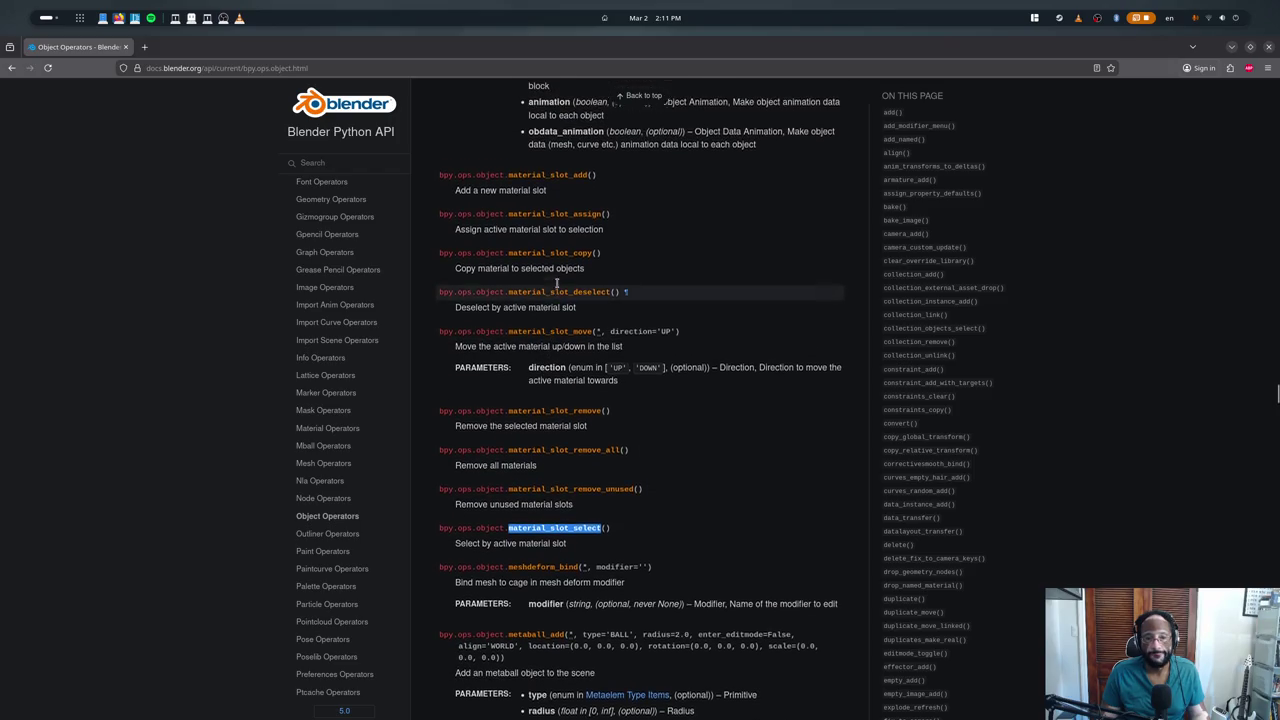
scroll(557, 285, "up", 1)
scroll(565, 295, "up", 3)
scroll(575, 300, "up", 1)
scroll(583, 309, "up", 1)
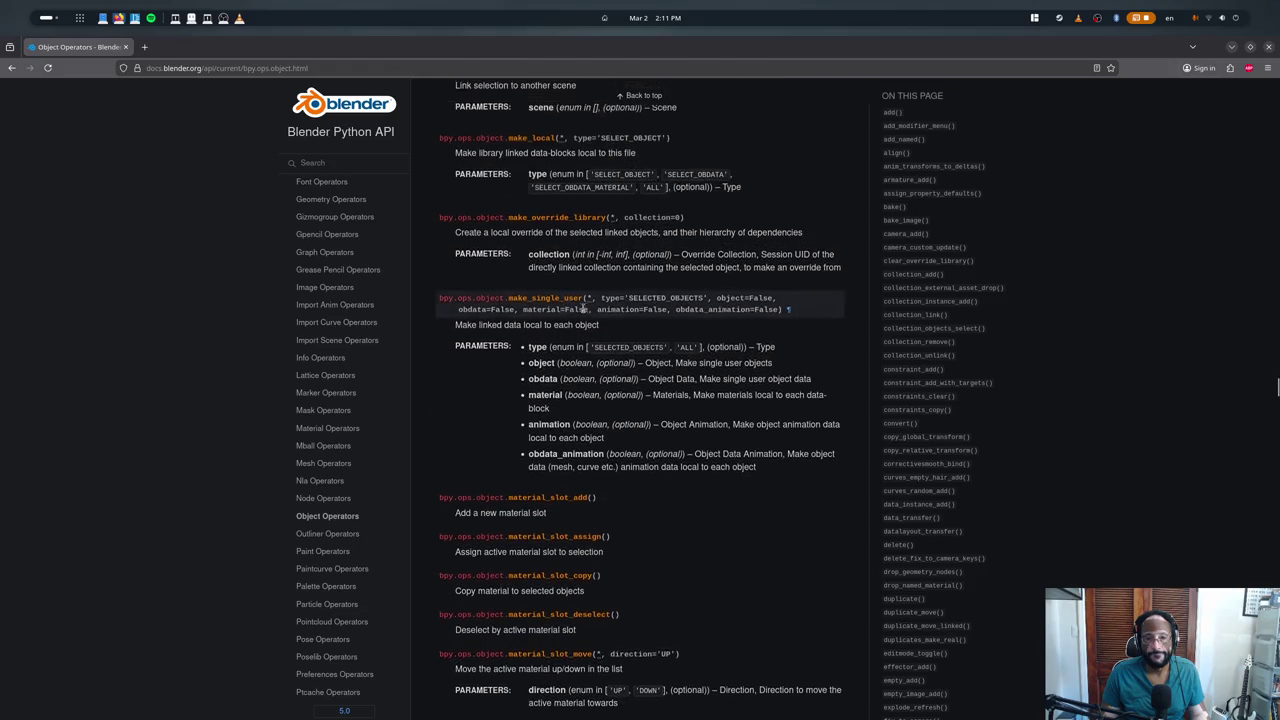
scroll(583, 309, "up", 4)
- Step through 'active' and 'material slot' matches to read material_slot_select's description
key("ctrl+f")
type("active")
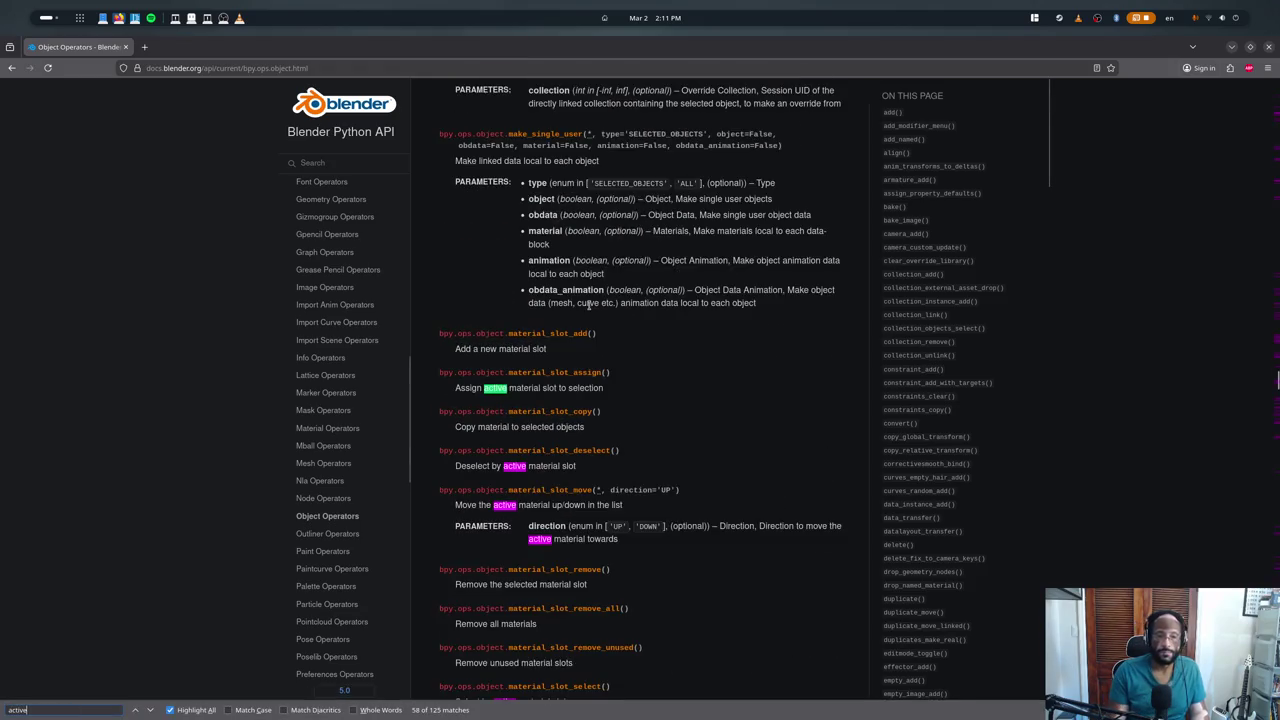
key("Return")
key("shift+Return")
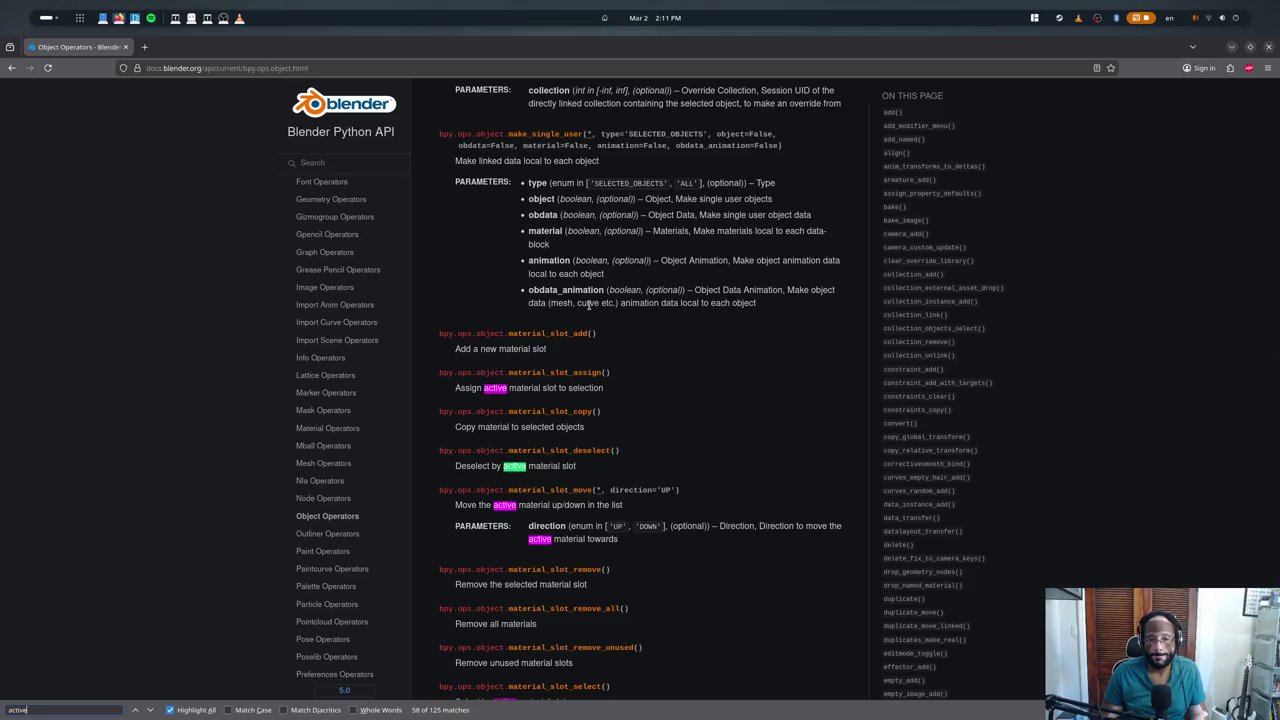
key("Return")
key("Return")
key("Return")
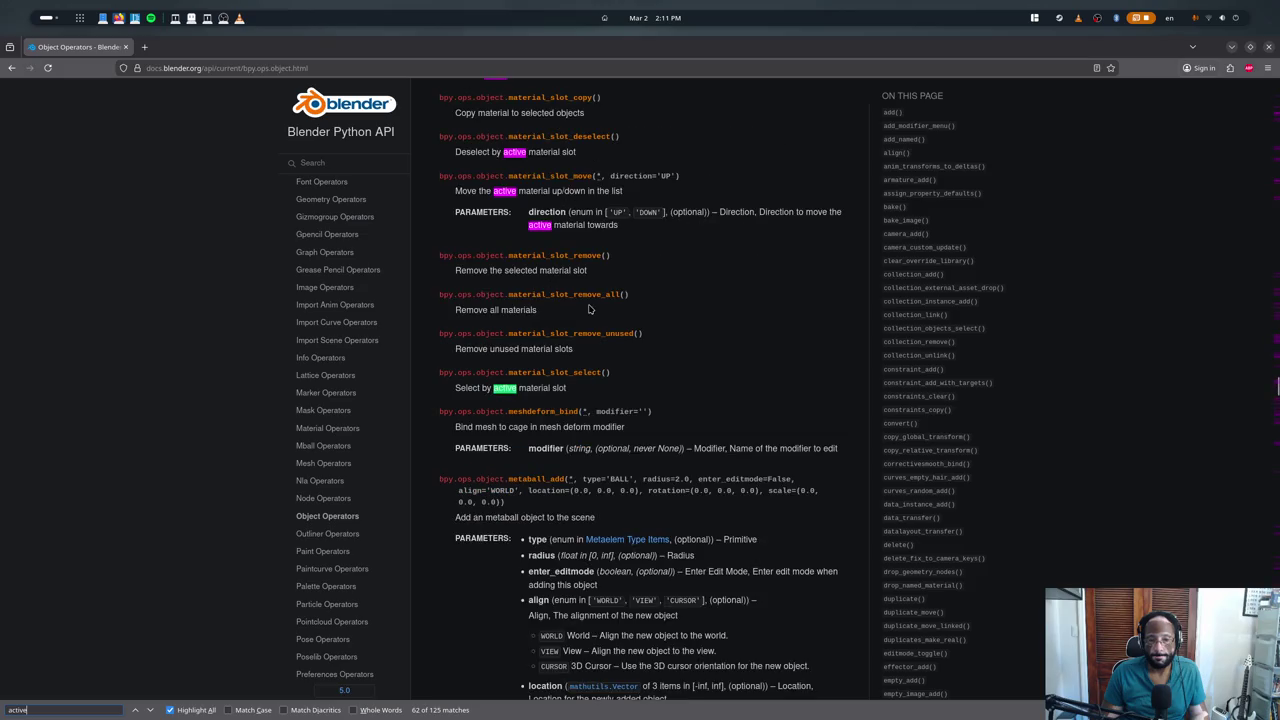
key("Return")
key("Return")
key("Return")
key("Return")
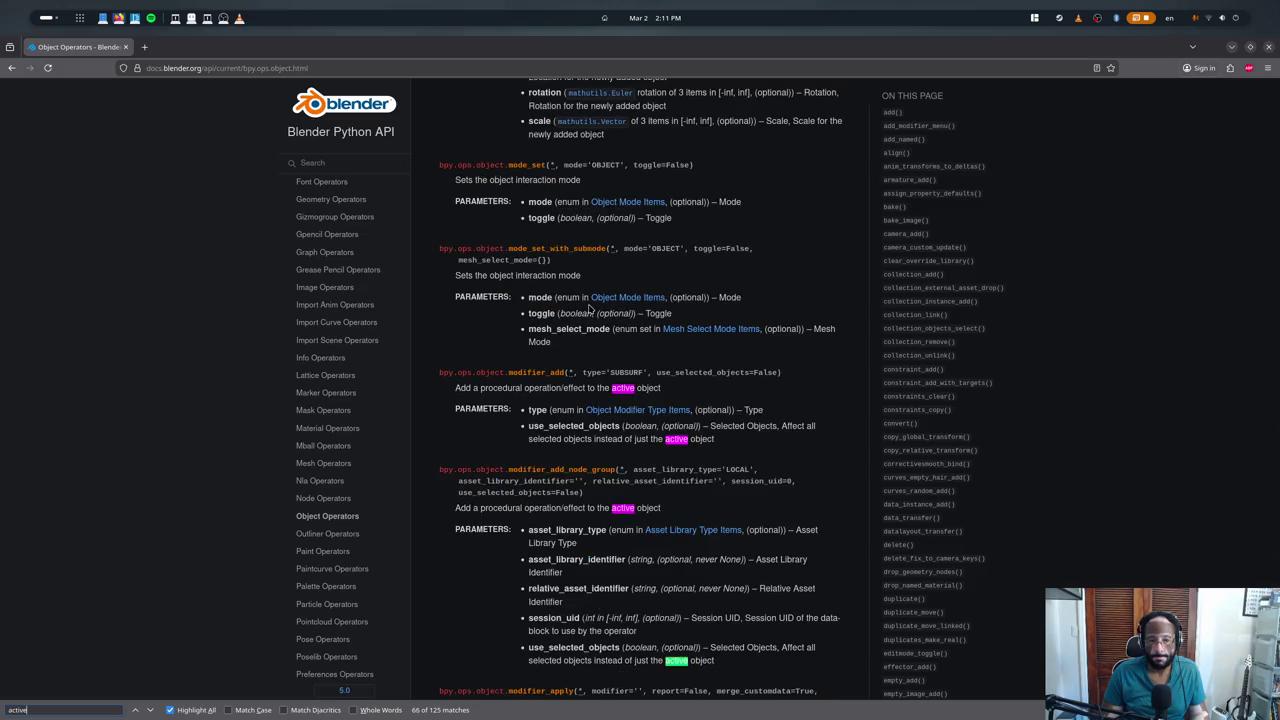
key("Return")
type("material sl")
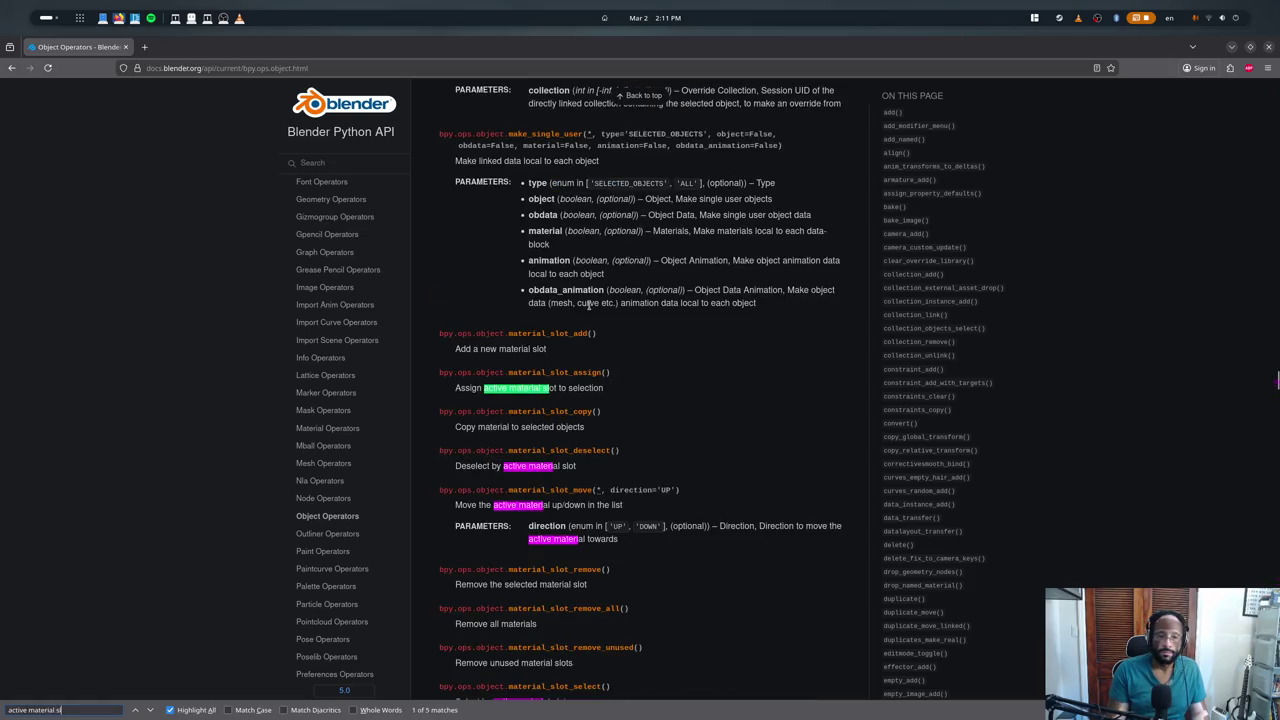
type("ot")
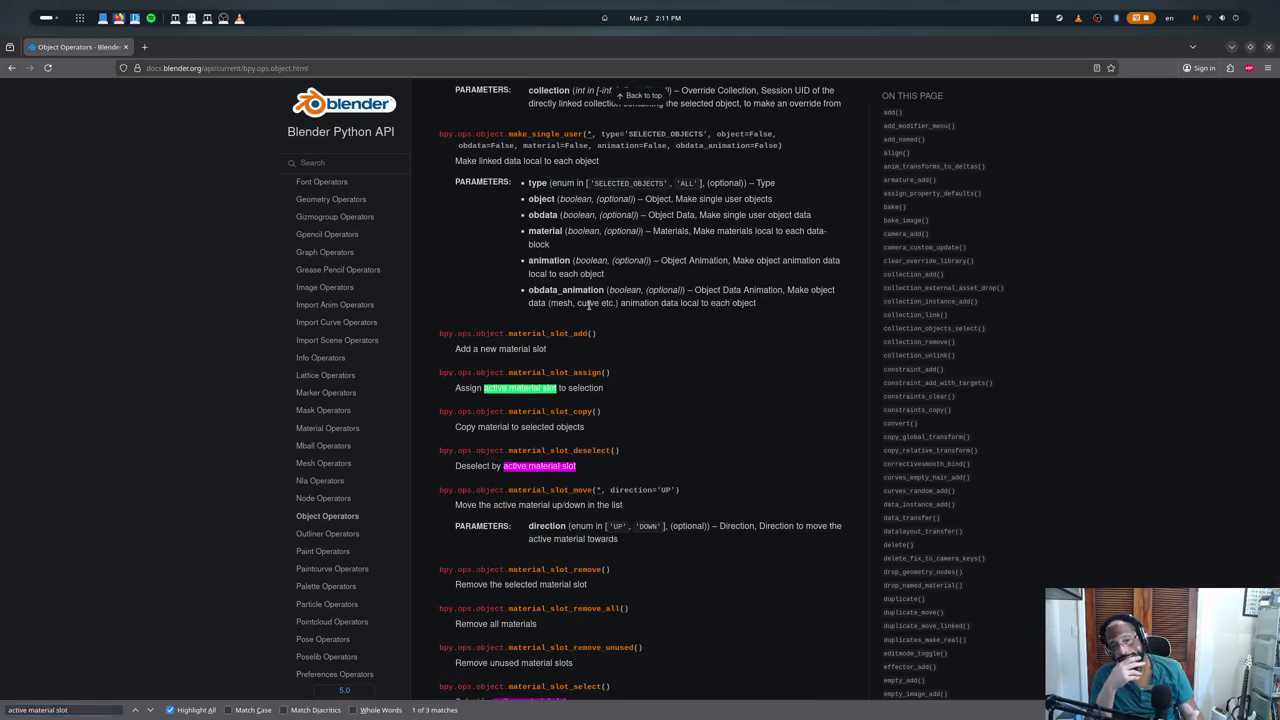
key("Escape")
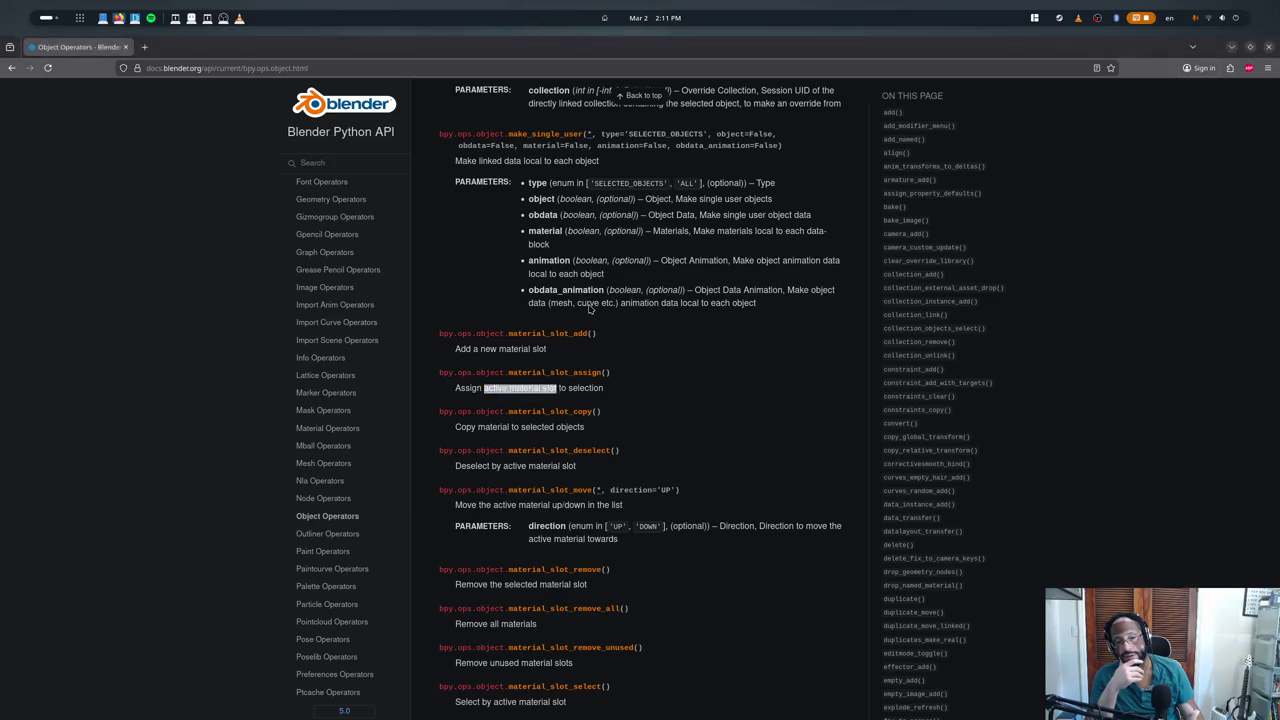
key("alt+Tab")
key("alt+Tab")
key("alt+Tab")
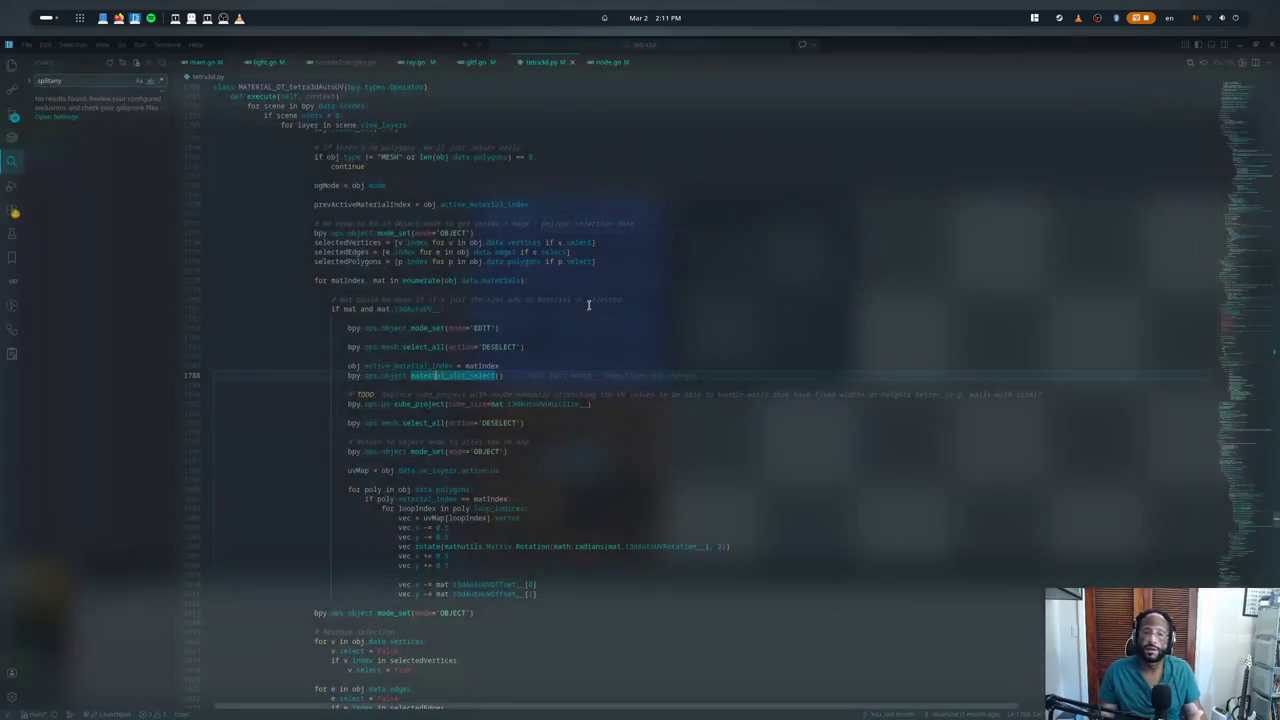
key("alt+Tab")
- Cycle through the open windows, then launch Blender from an Activities search for 'blender'
key("alt+Tab")
key("alt+Tab")
key("alt+Tab")
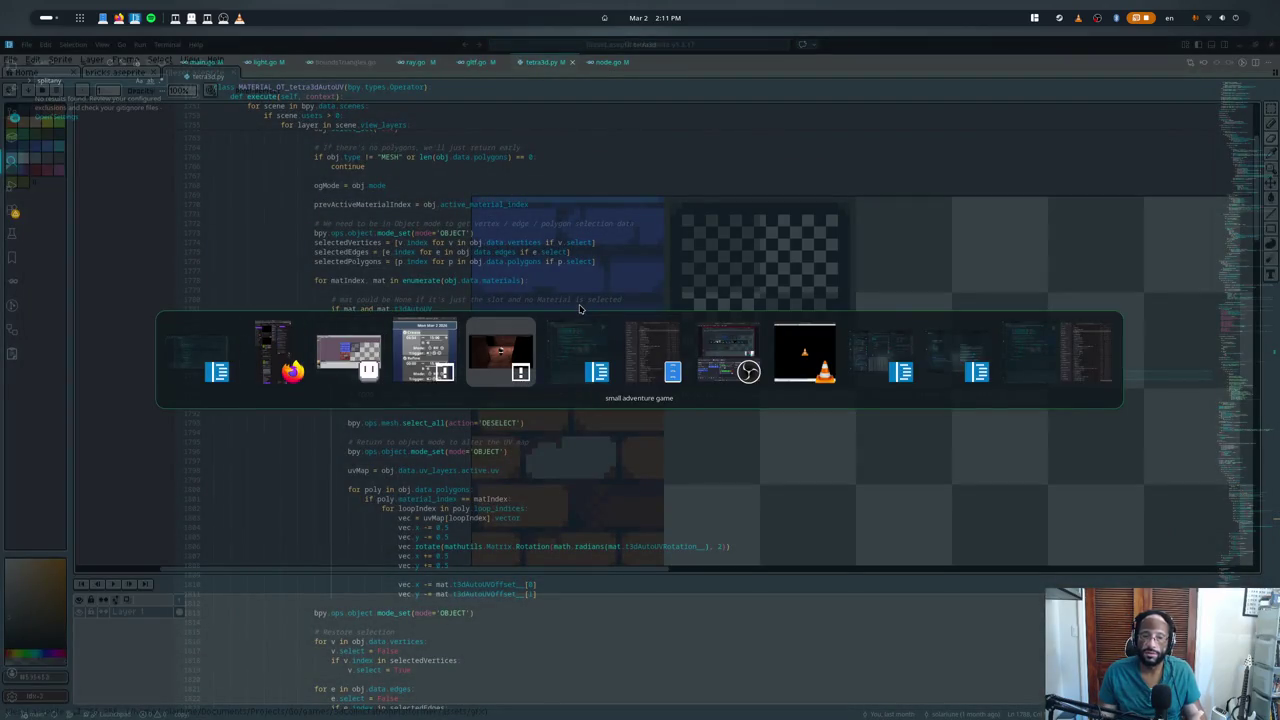
key("alt+Tab")
key("alt+Tab")
key("alt+shift+Tab")
key("alt+shift+Tab")
key("alt+shift+Tab")
key("alt+shift+Tab")
key("alt+shift+Tab")
key("alt+shift+Tab")
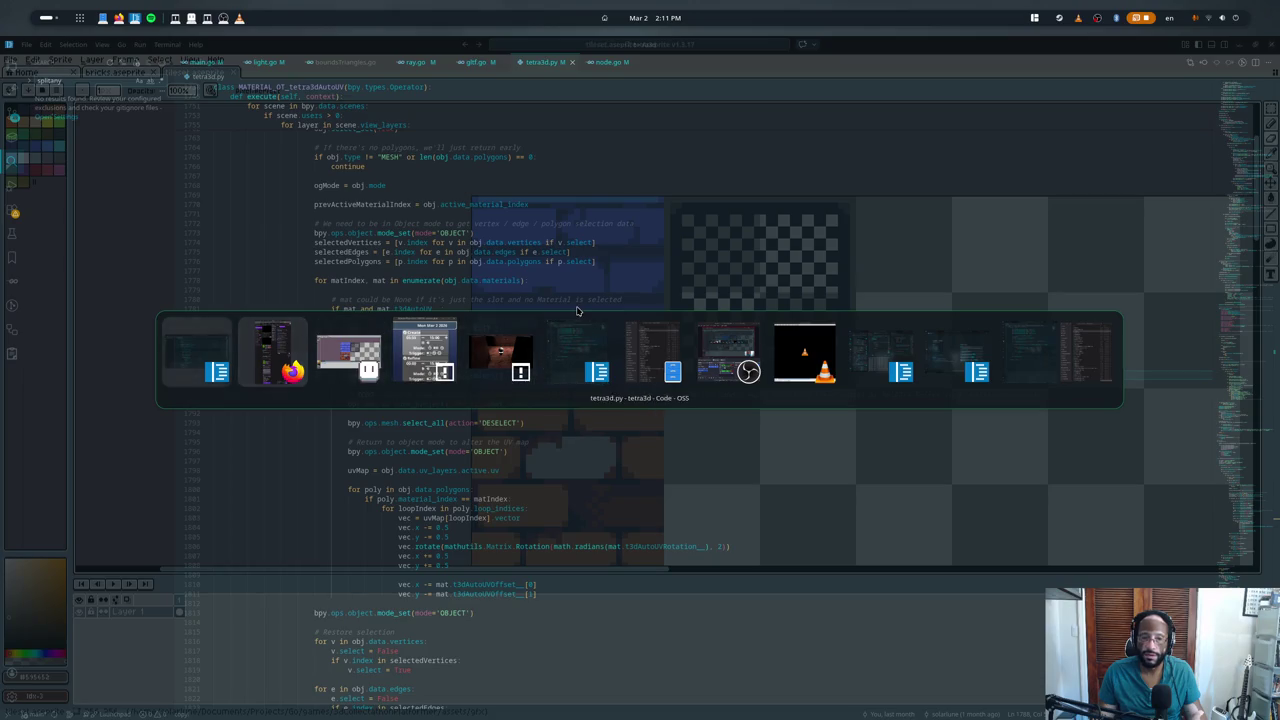
key("alt+shift+Tab")
key("alt+shift+Tab")
key("alt+shift+Tab")
key("alt+shift+Tab")
key("alt+shift+Tab")
key("alt+shift+Tab")
key("alt+shift+Tab")
key("alt+shift+Tab")
key("alt+shift+Tab")
key("alt+shift+Tab")
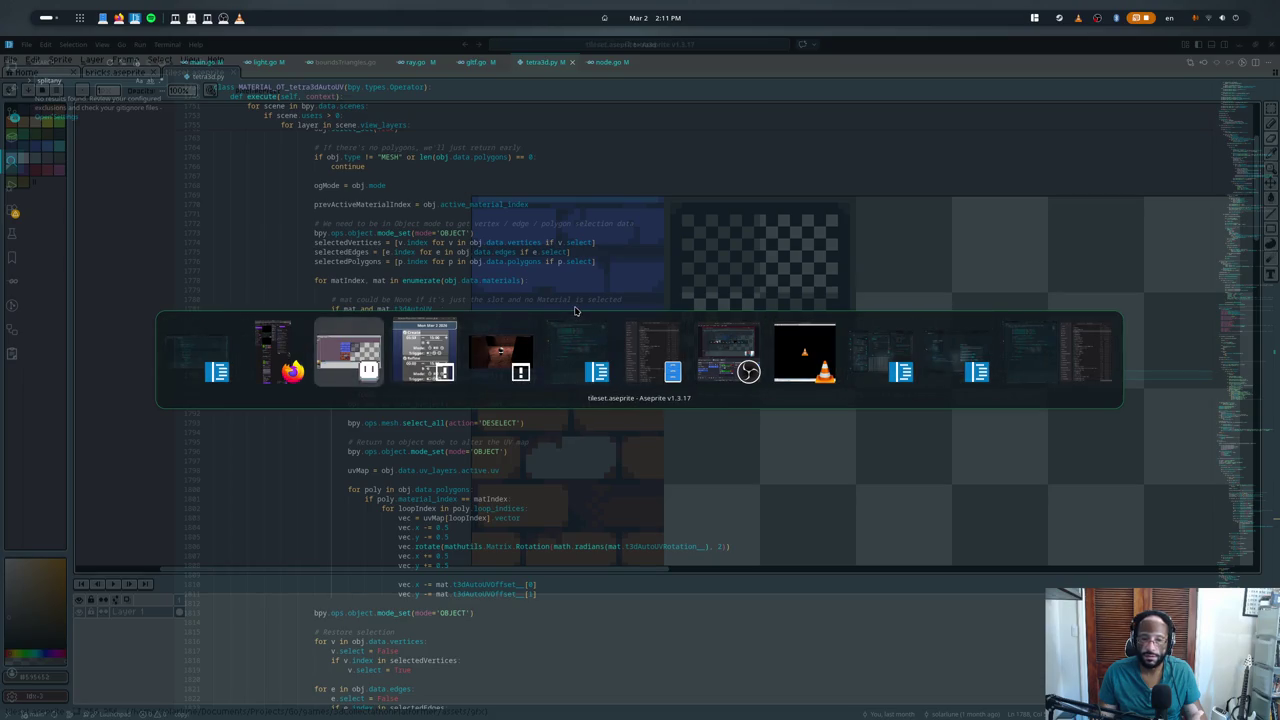
key("alt+shift+Tab")
key("alt+shift+Tab")
key("super")
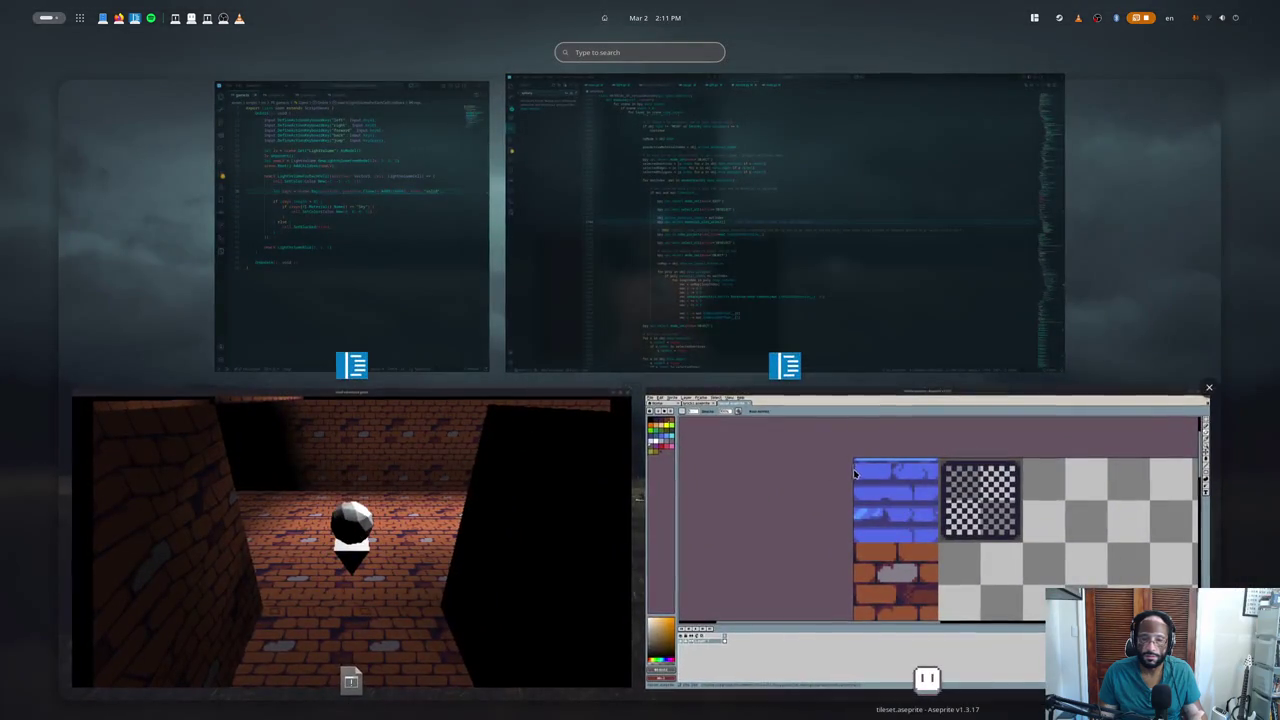
type("blender")
key("Return")
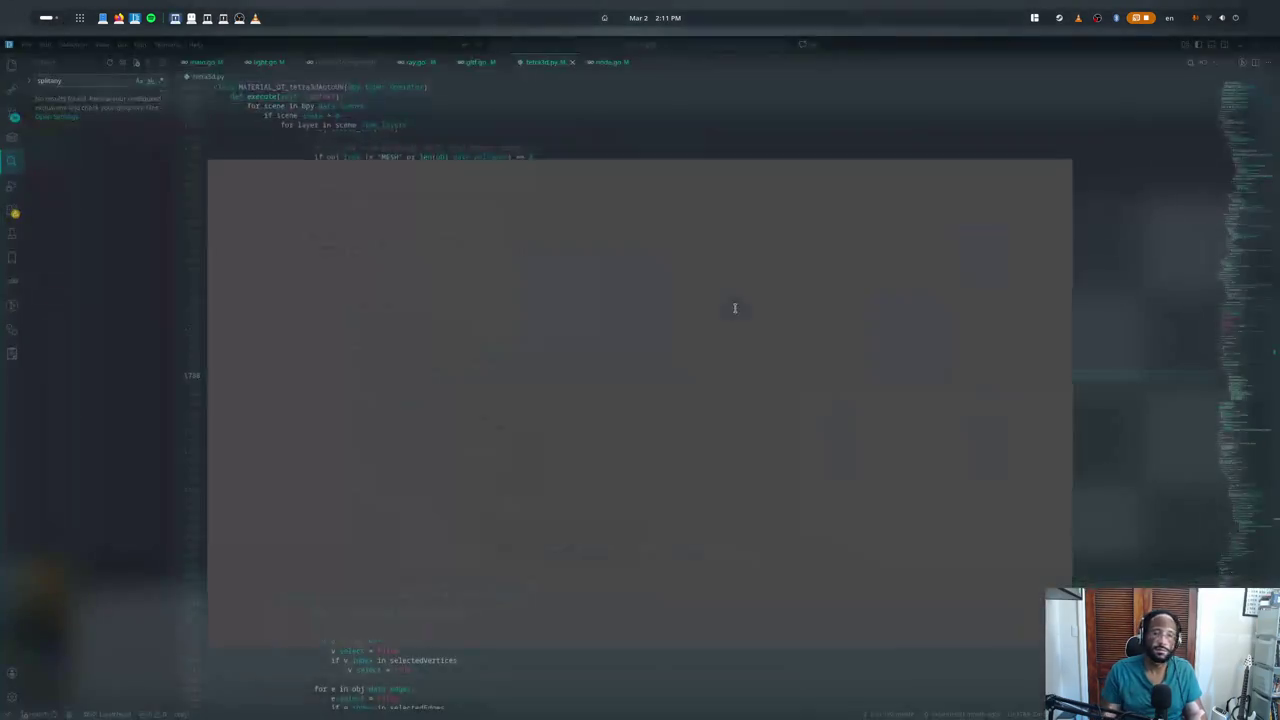
- Load the recent game.blend level and put the level mesh into edit mode
left_click(32, 63)
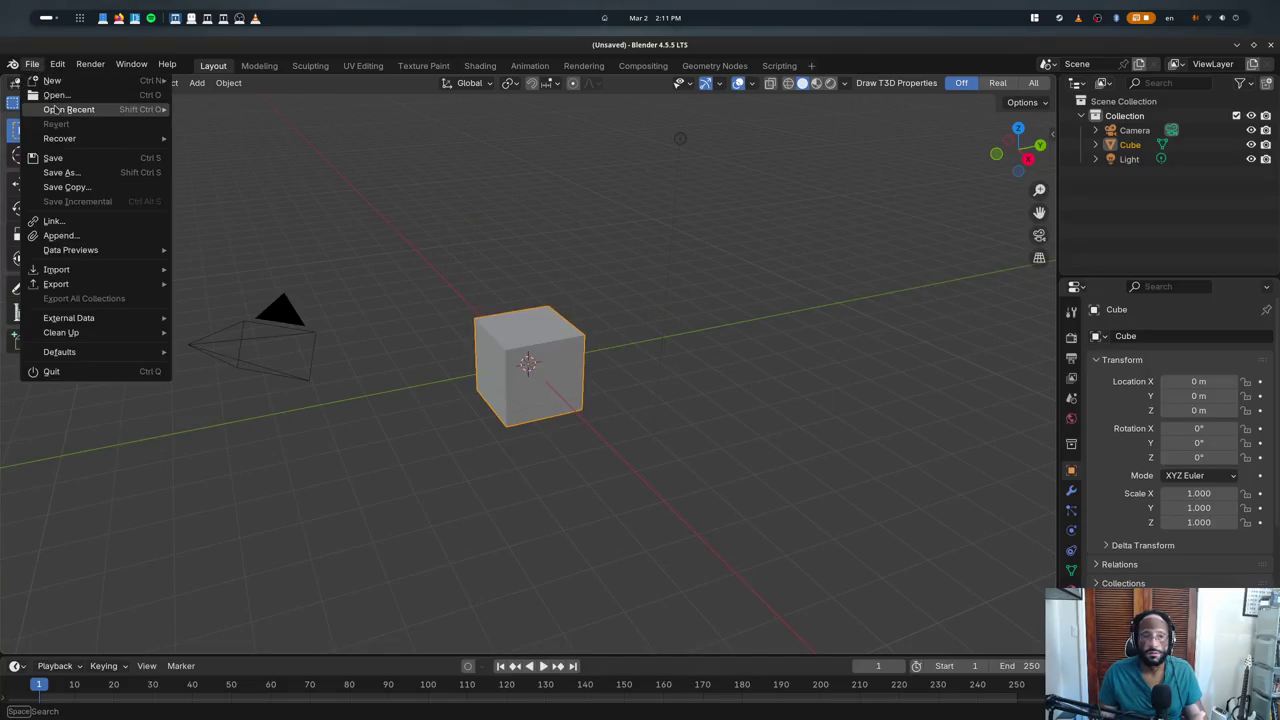
left_click(207, 107)
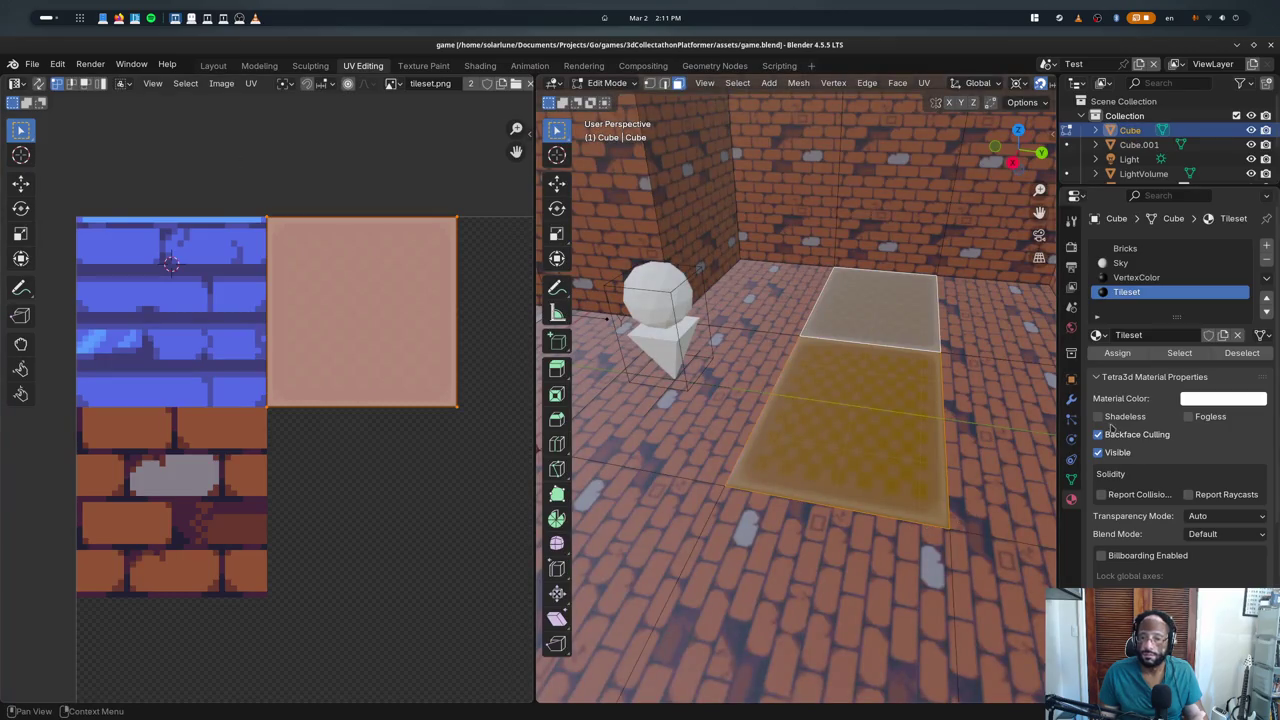
key("Tab")
key("Tab")
key("Tab")
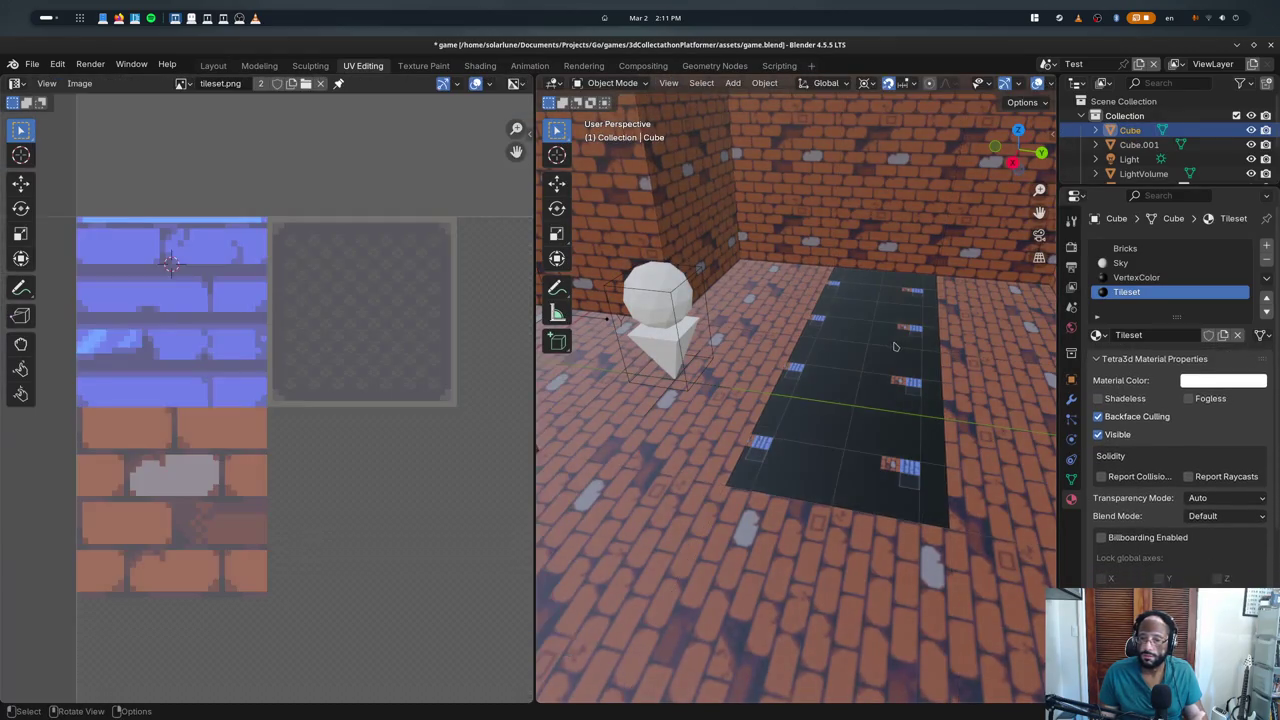
key("Tab")
scroll(895, 360, "down", 3)
scroll(889, 373, "down", 2)
key("Tab")
middle_click_drag(889, 373, 672, 423)
scroll(672, 423, "up", 2)
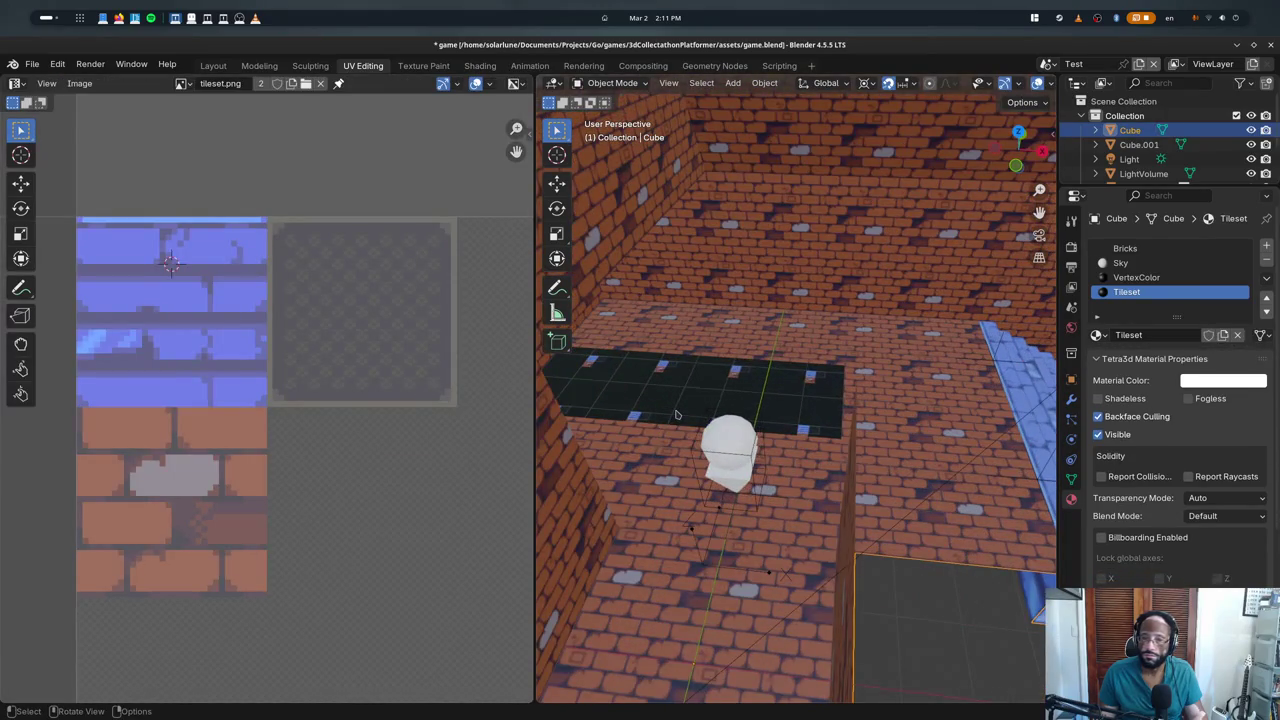
key("Tab")
- Select the near and far floor faces of the corridor strip
left_click(790, 397)
middle_click_drag(790, 397, 804, 396)
left_click(804, 396)
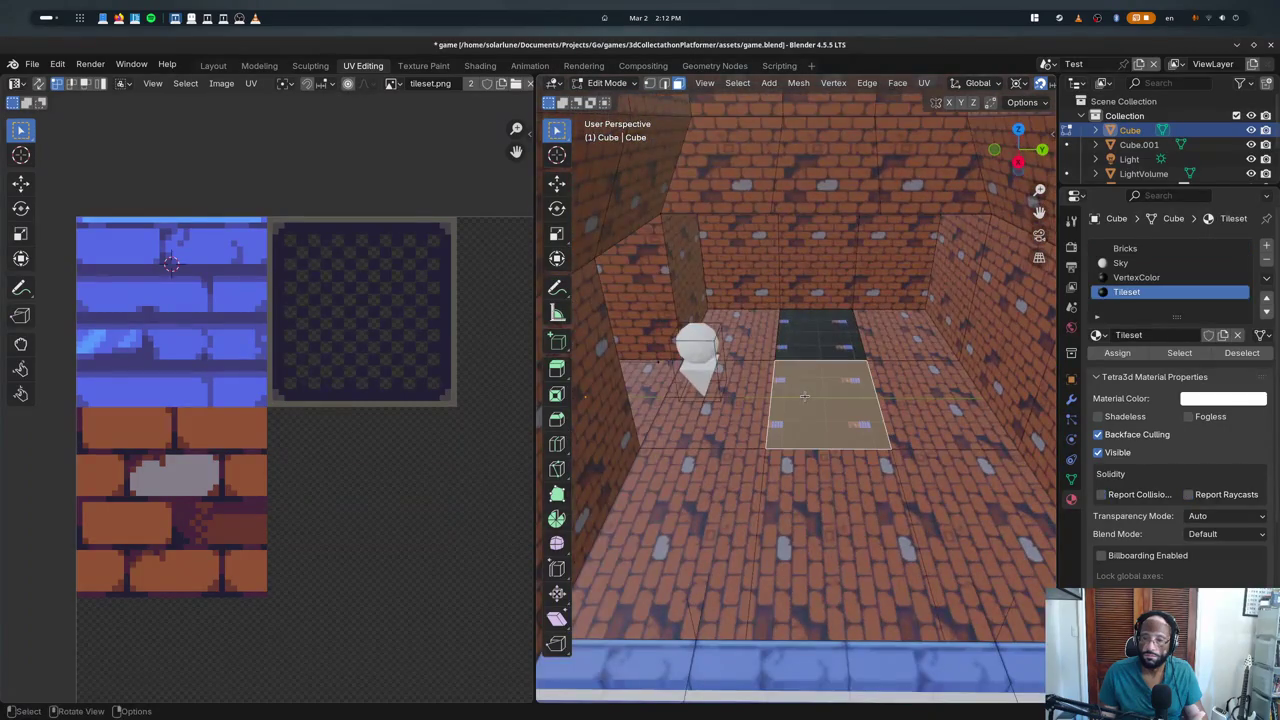
left_click(804, 352)
left_click(802, 375)
left_click(806, 352)
scroll(434, 354, "down", 5)
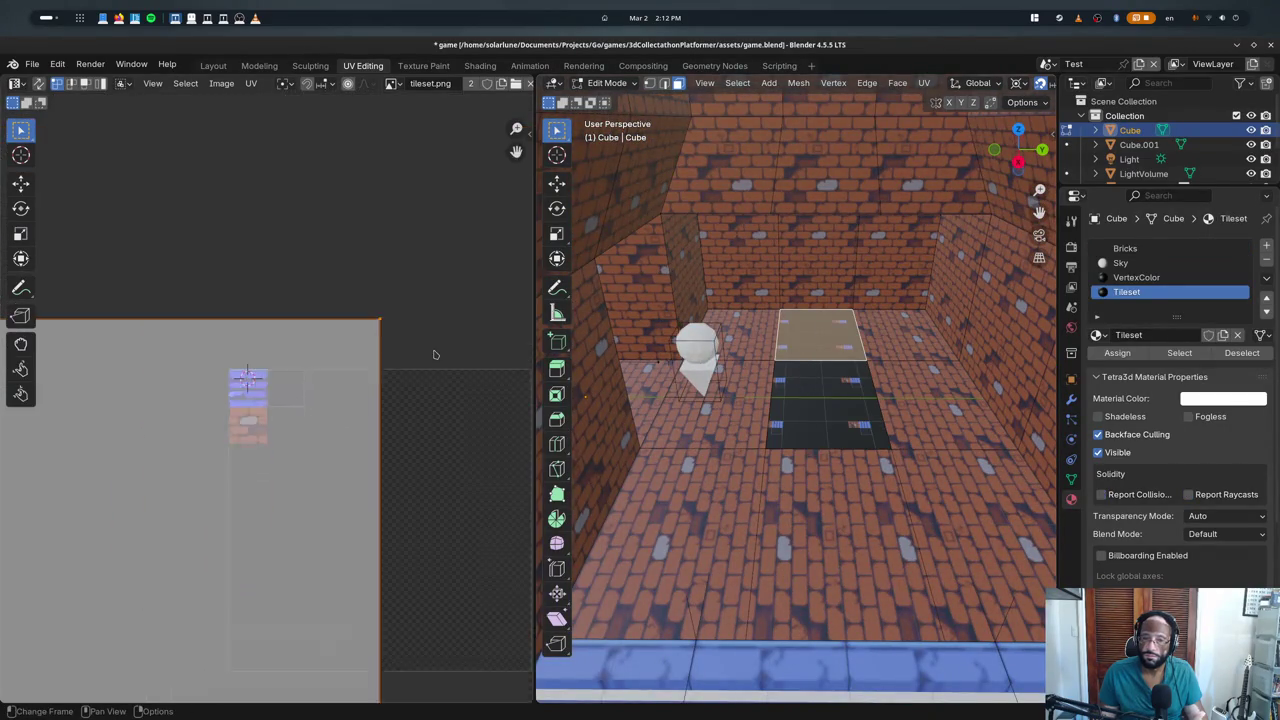
scroll(434, 354, "down", 3)
left_click(806, 396)
left_click(810, 339)
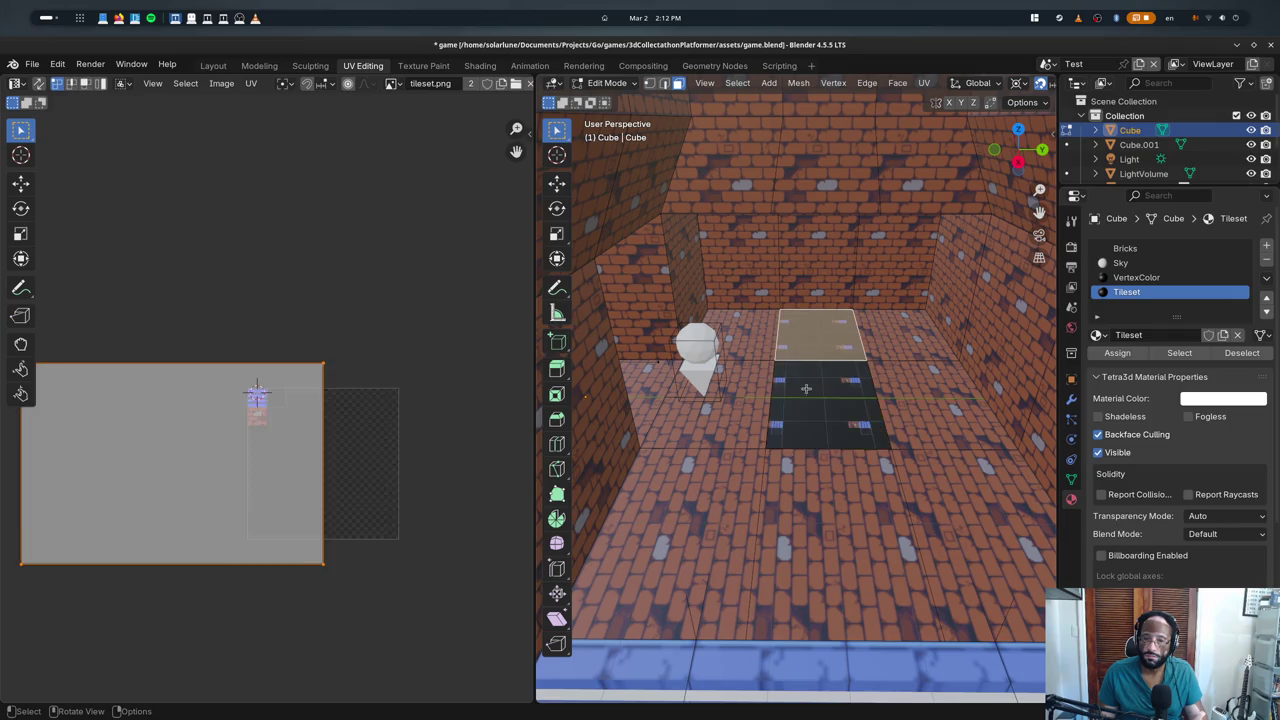
left_click(806, 388)
left_click(818, 334)
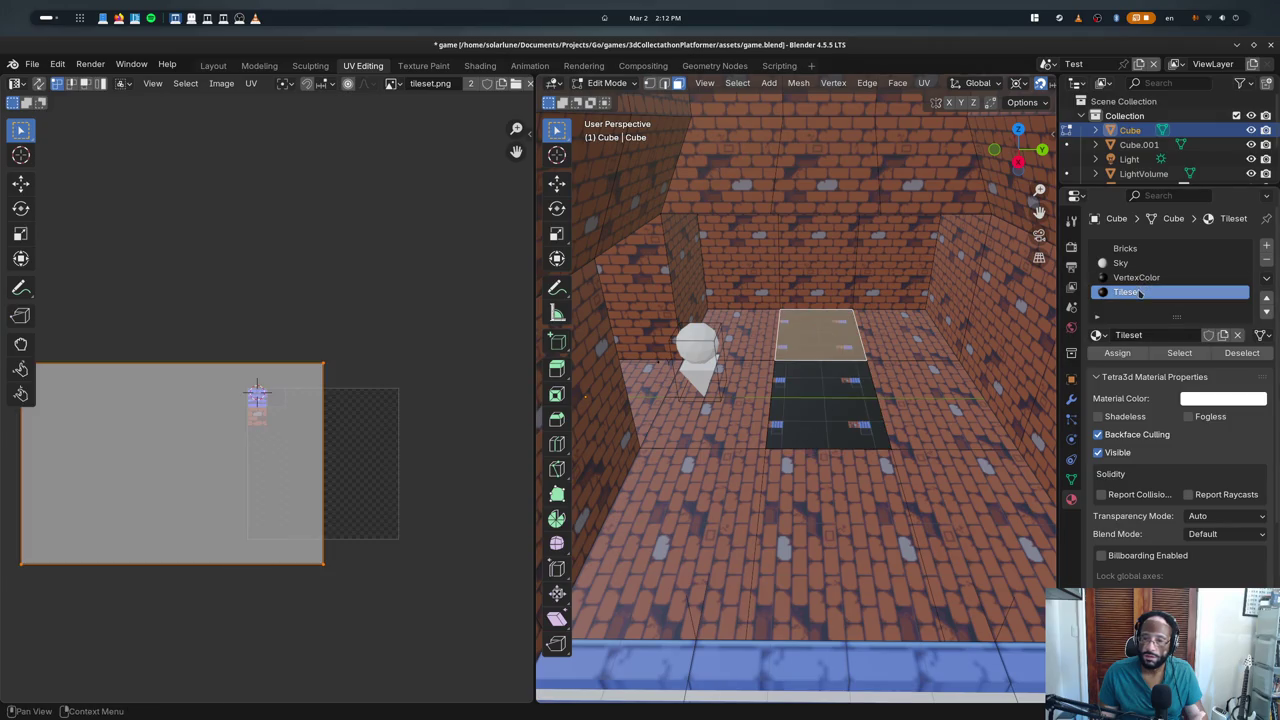
left_click(838, 404)
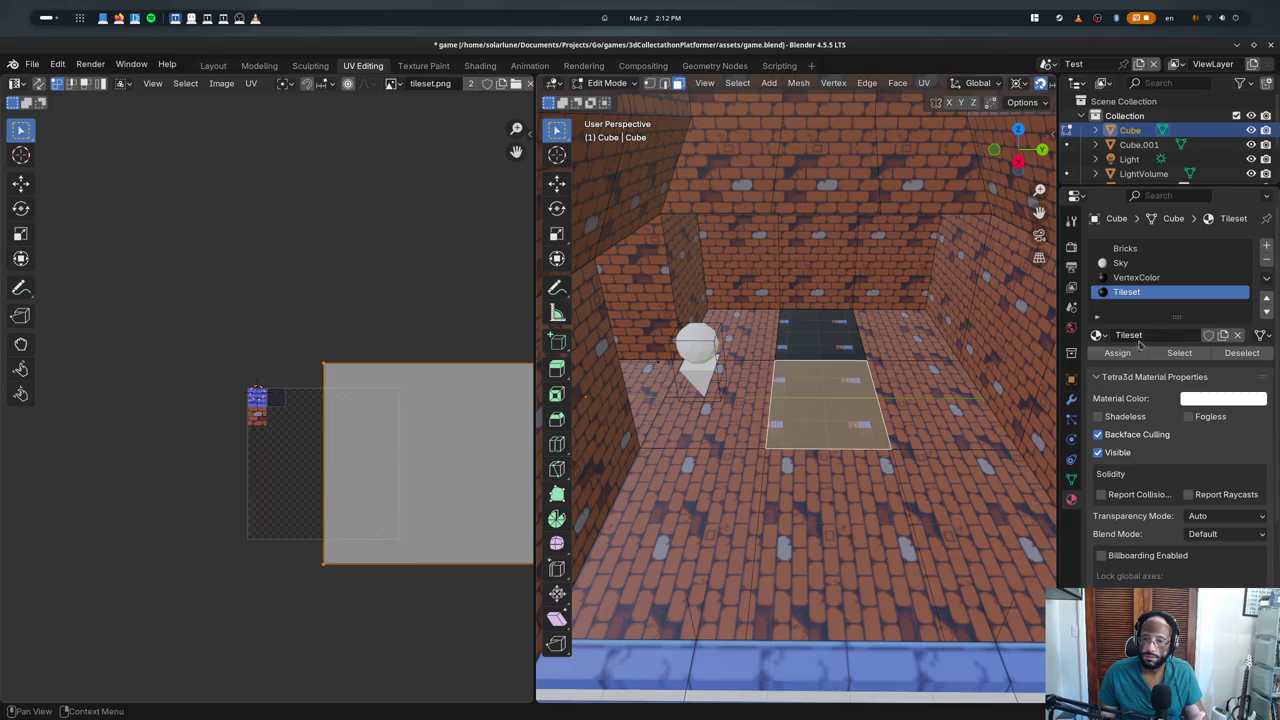
left_click(775, 356, "shift")
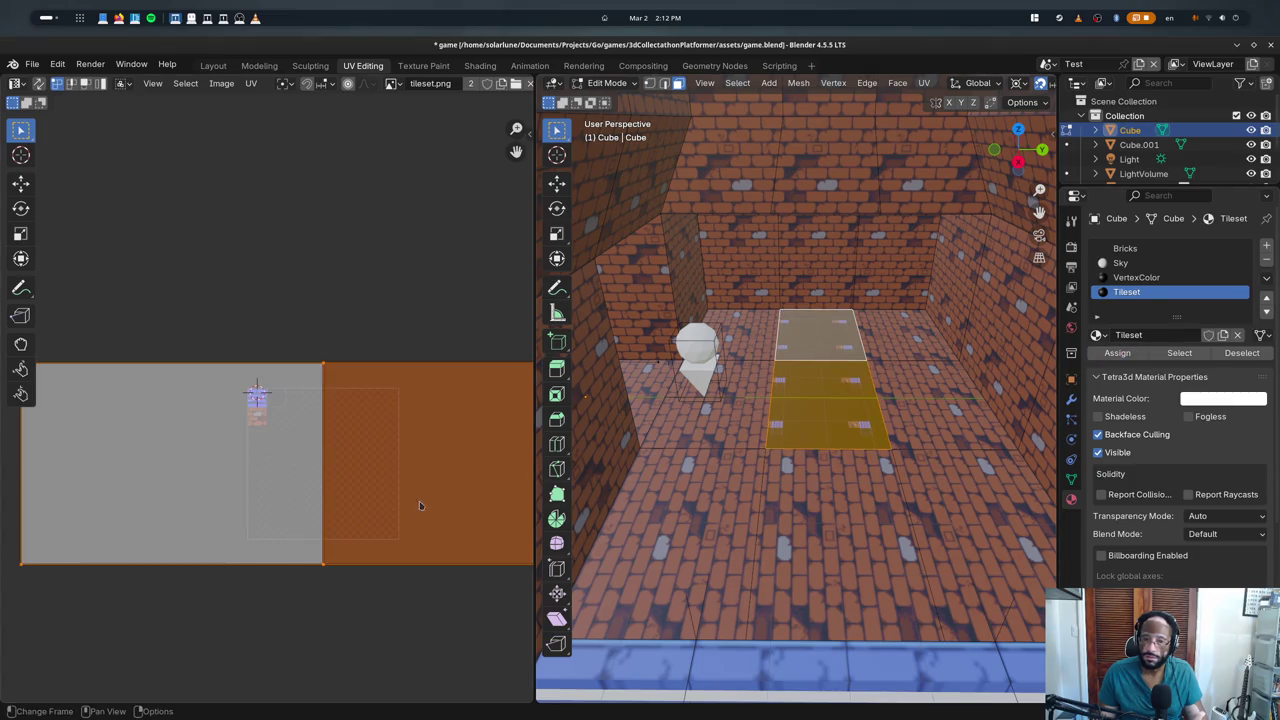
- Scale the floor UV islands, then reselect so only the far floor face is selected
key("s")
left_click(314, 523)
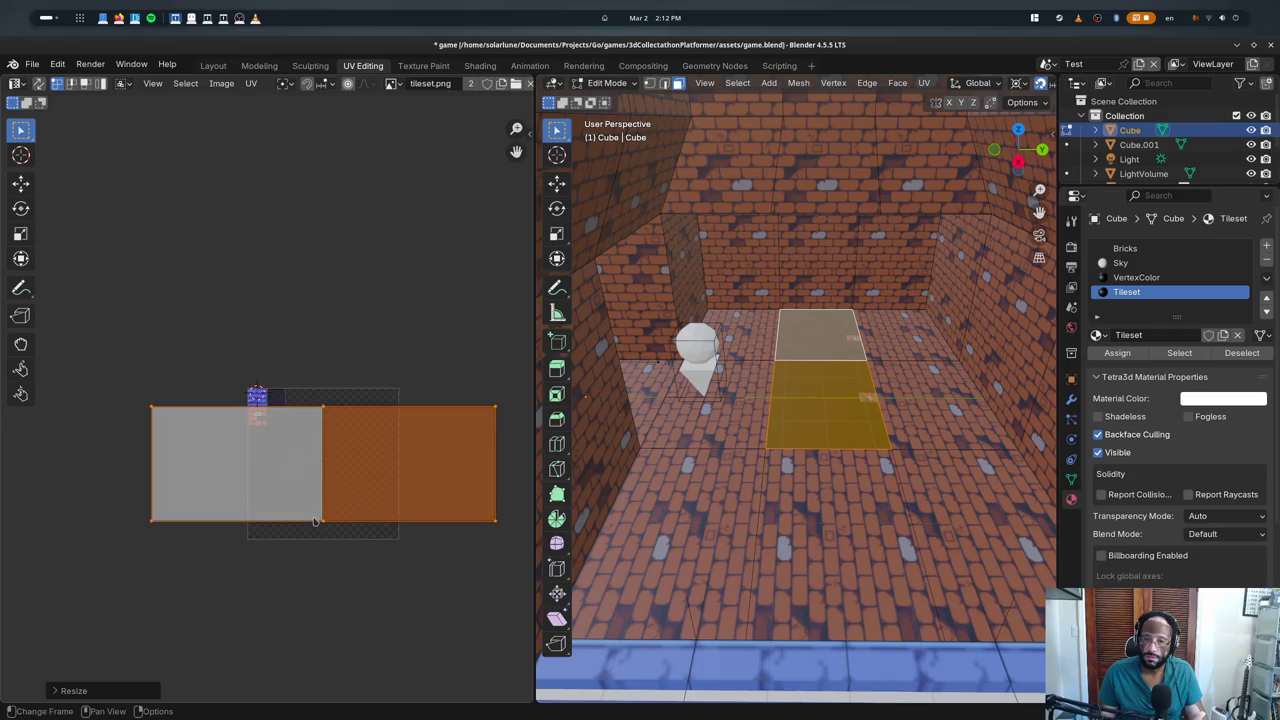
left_click(469, 537)
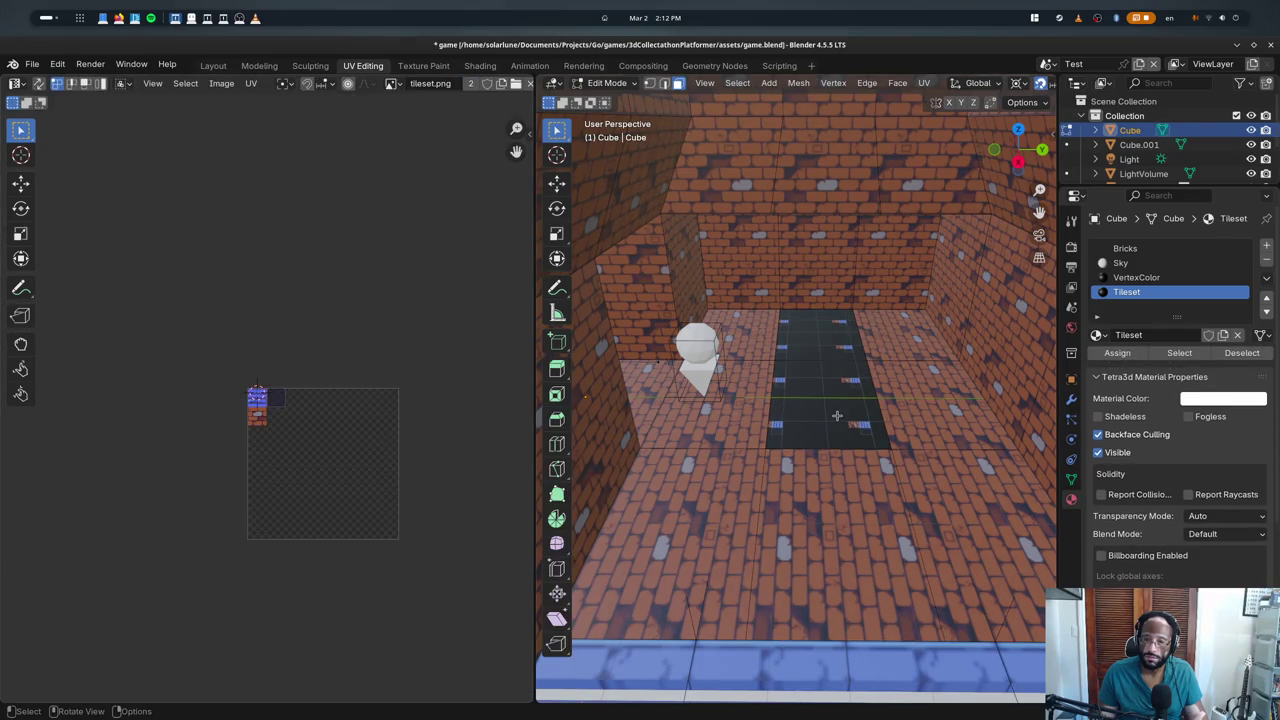
left_click(837, 415)
scroll(837, 415, "up", 2)
left_click(830, 322, "shift")
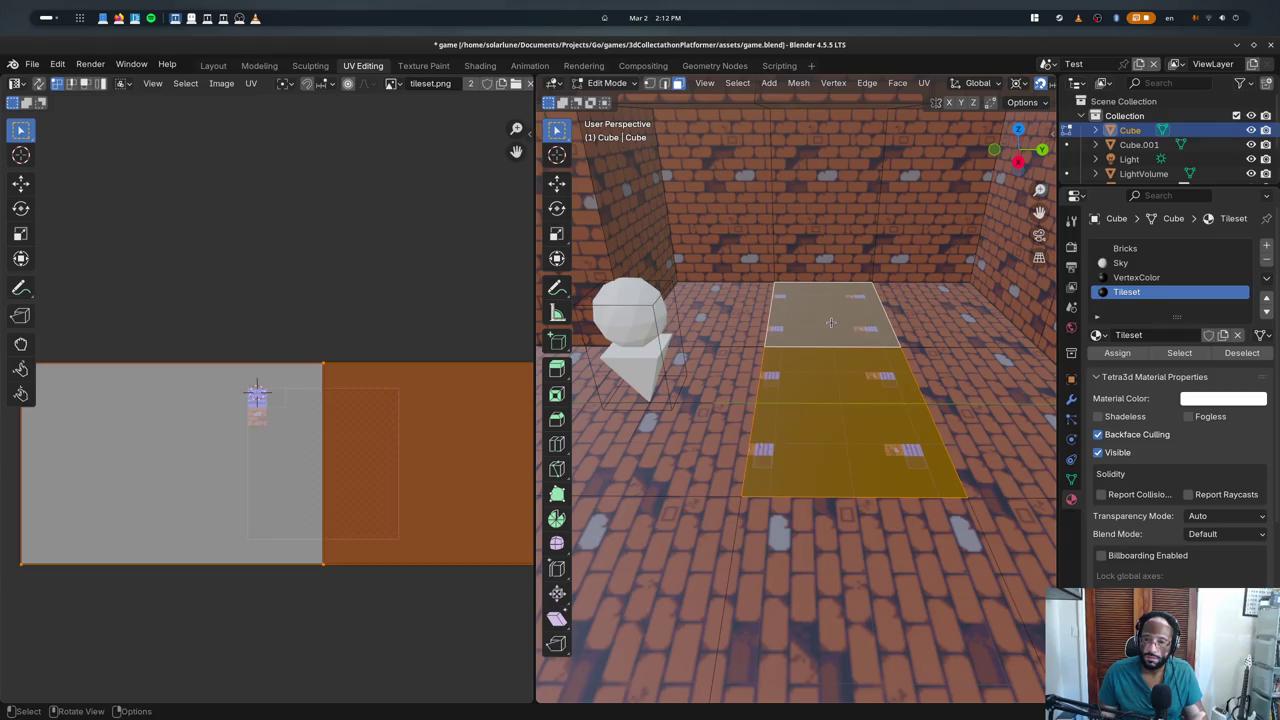
left_click(830, 322)
left_click(1126, 248)
- Select the faces assigned to the Bricks slot, then those assigned to Tileset
left_click(1121, 263)
left_click(1133, 250)
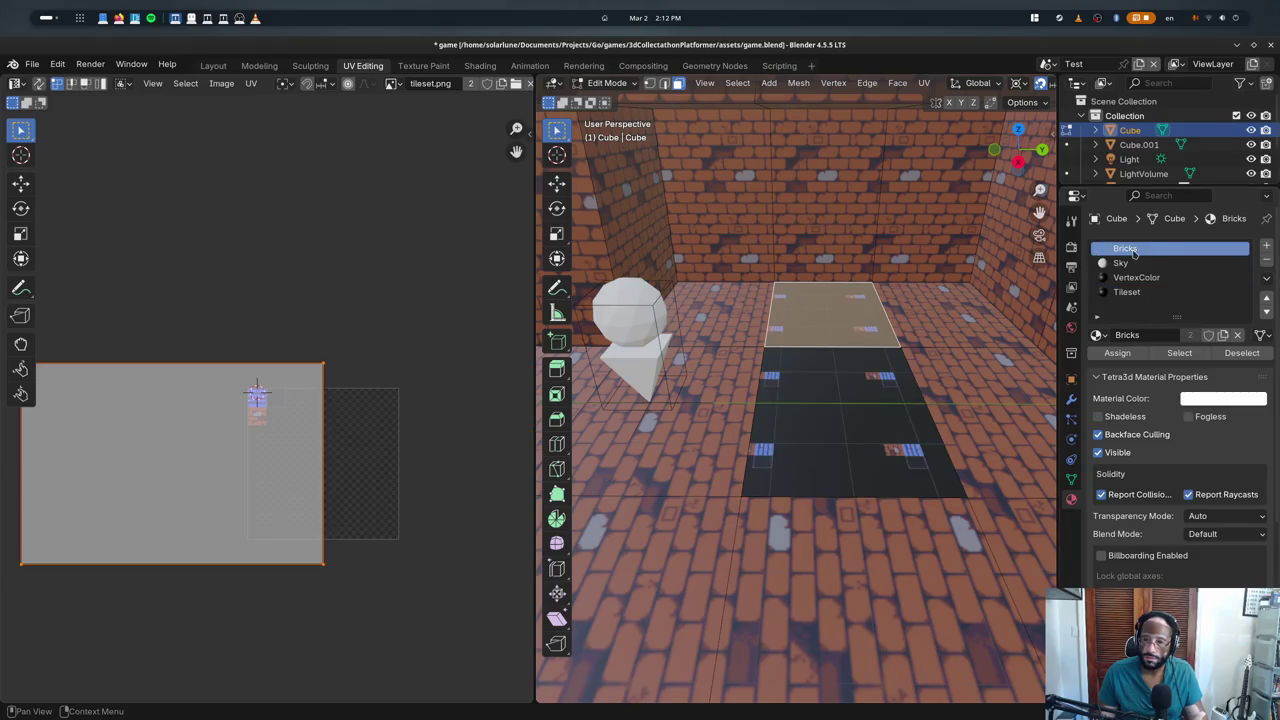
key("alt+a")
left_click(1175, 352)
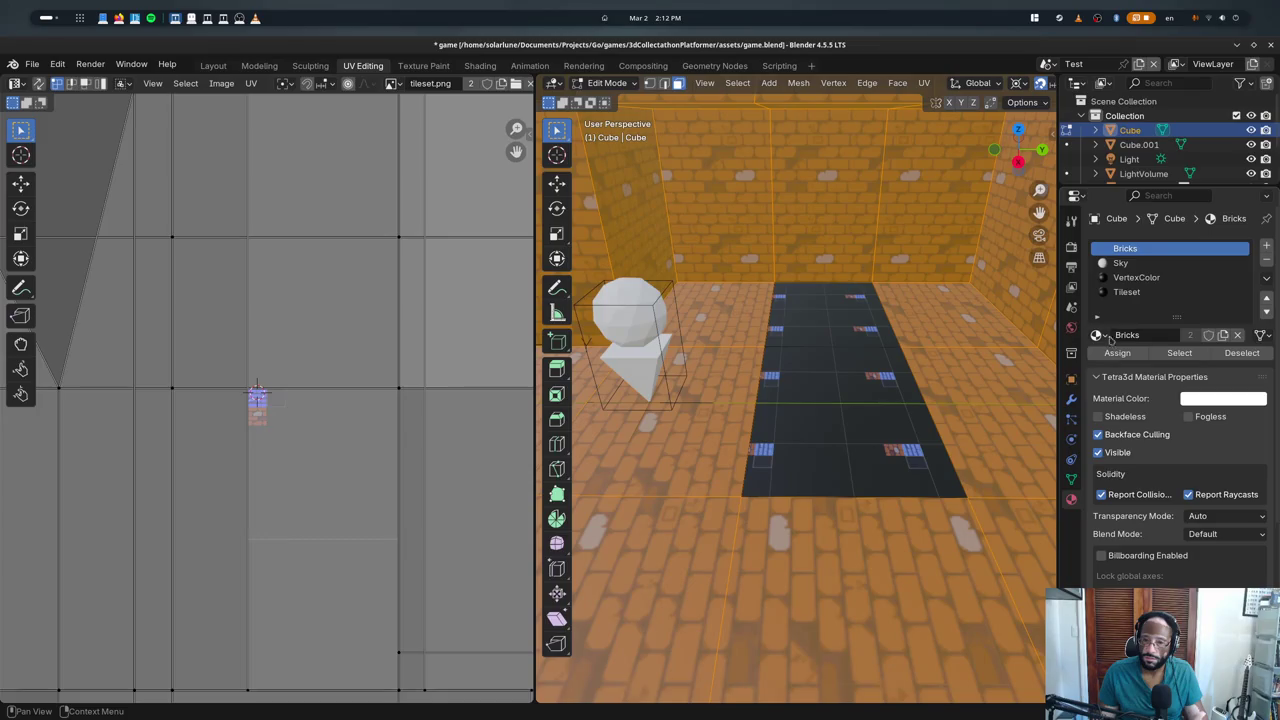
key("alt+a")
left_click(1179, 354)
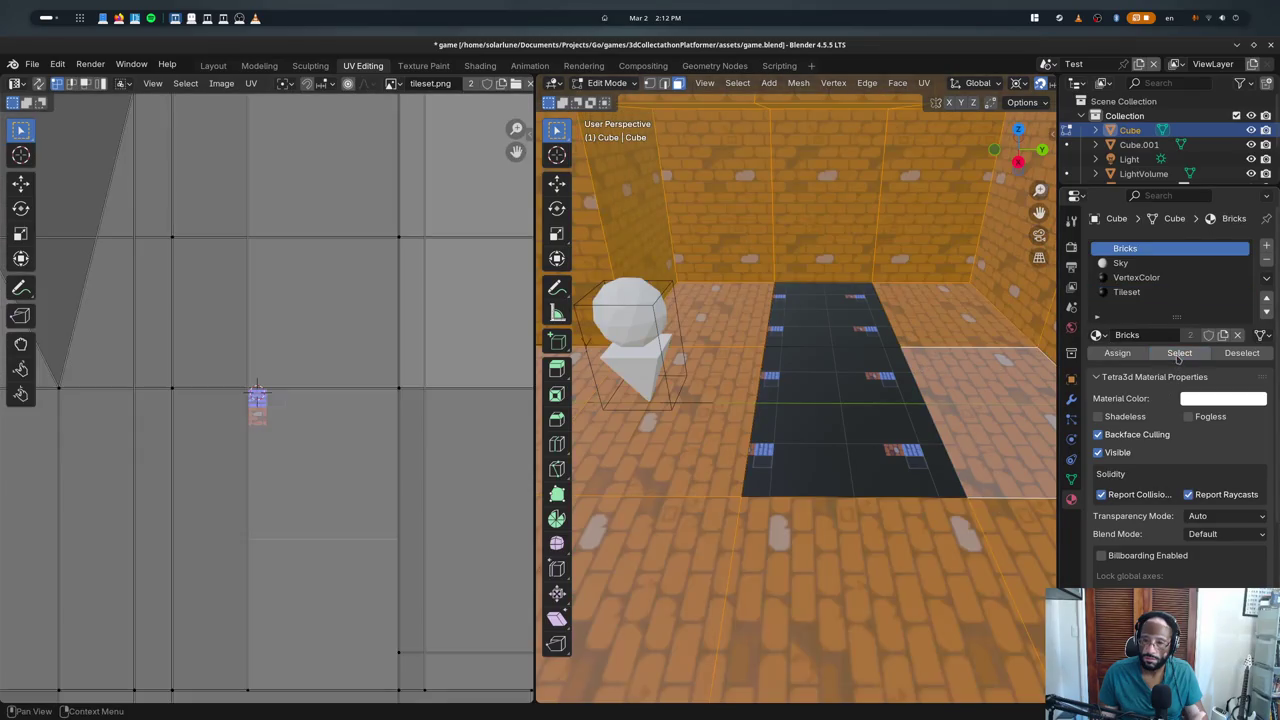
left_click(1126, 291)
left_click(1179, 353)
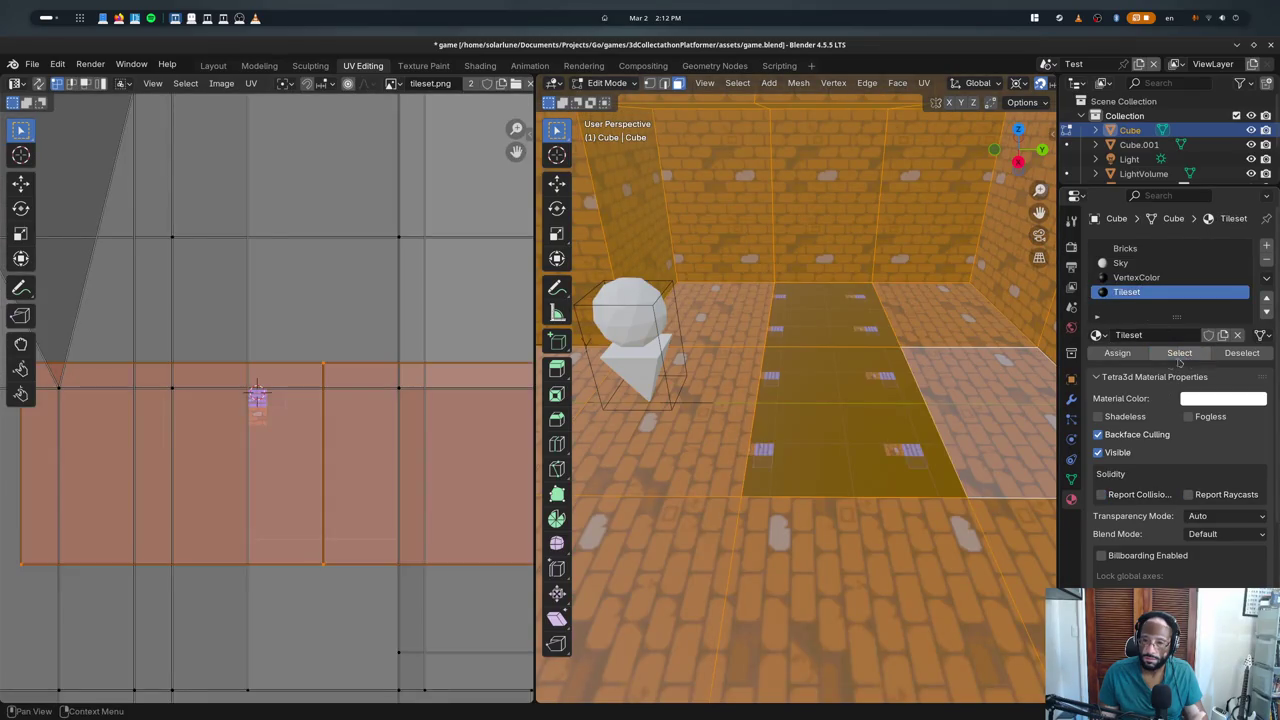
- Select and frame the Tileset floor strip, then quit Blender without saving
left_click(1125, 248)
key("alt+a")
left_click(1126, 291)
left_click(1179, 353)
key("KP_Decimal")
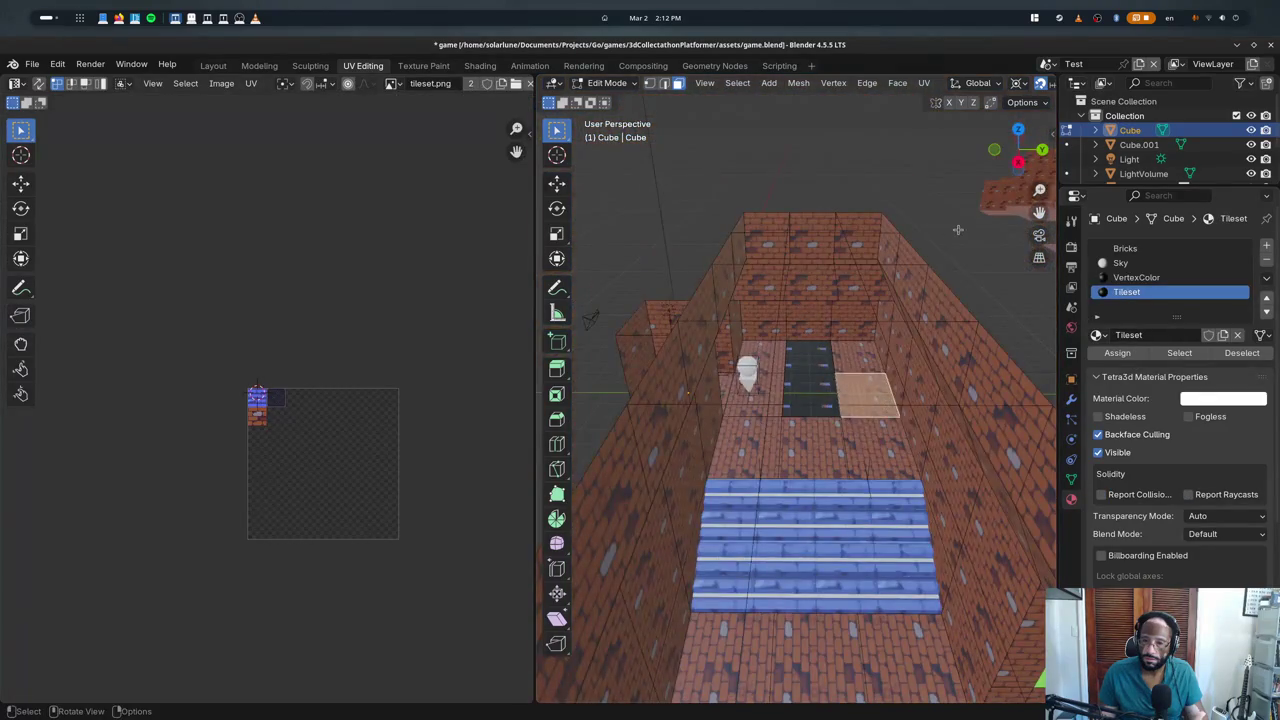
left_click(1179, 353)
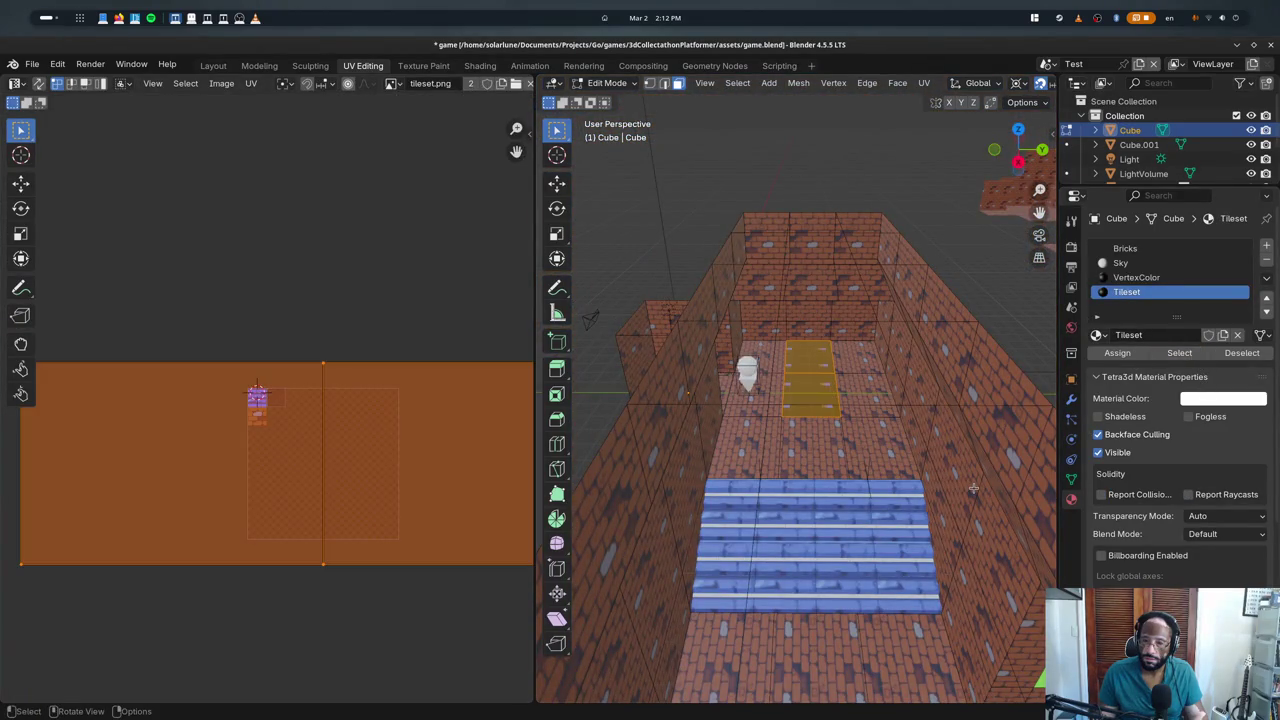
key("ctrl+q")
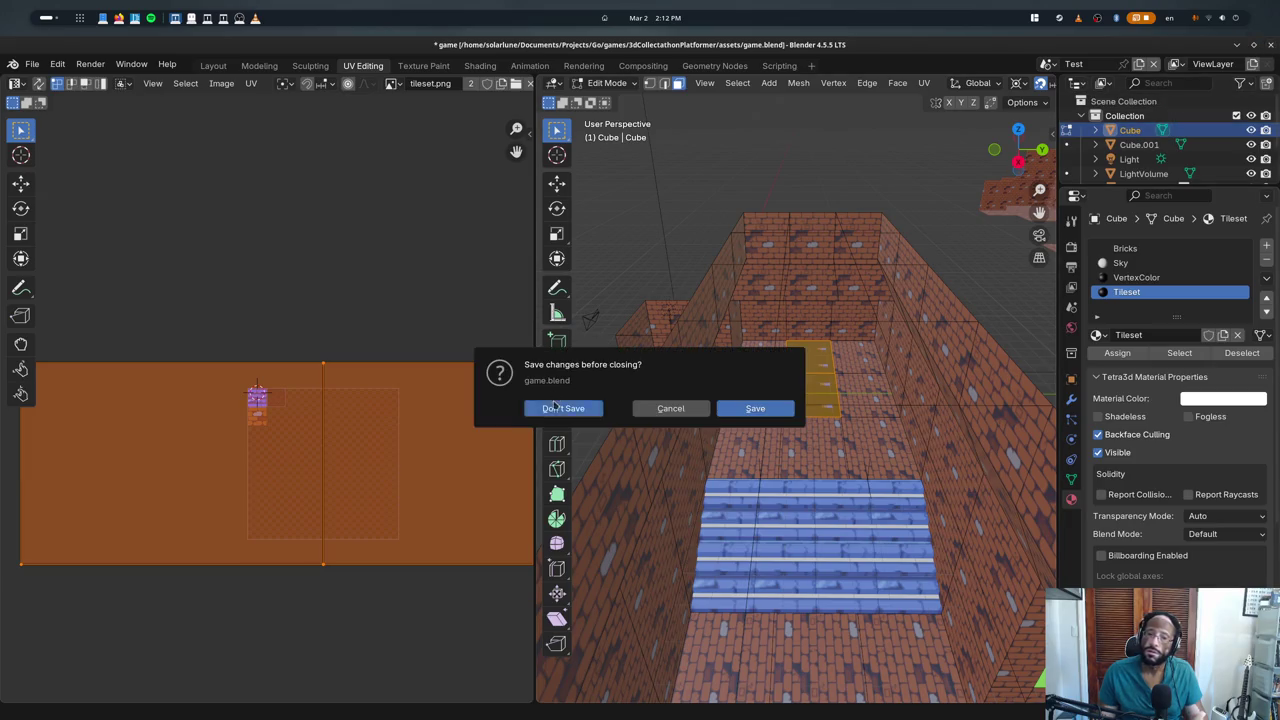
left_click(560, 404)
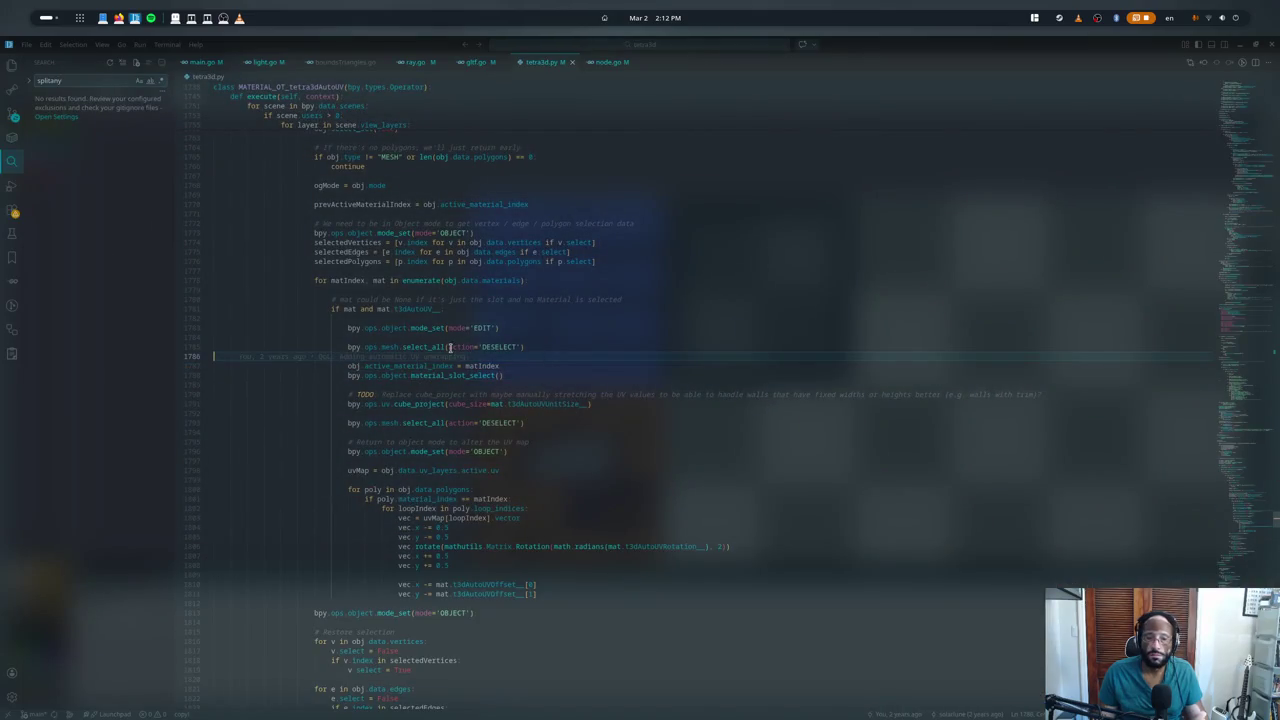
- Read the select_all, mode_set and active_material_index lines around line 1785 of tetra3d.py
left_click(425, 347)
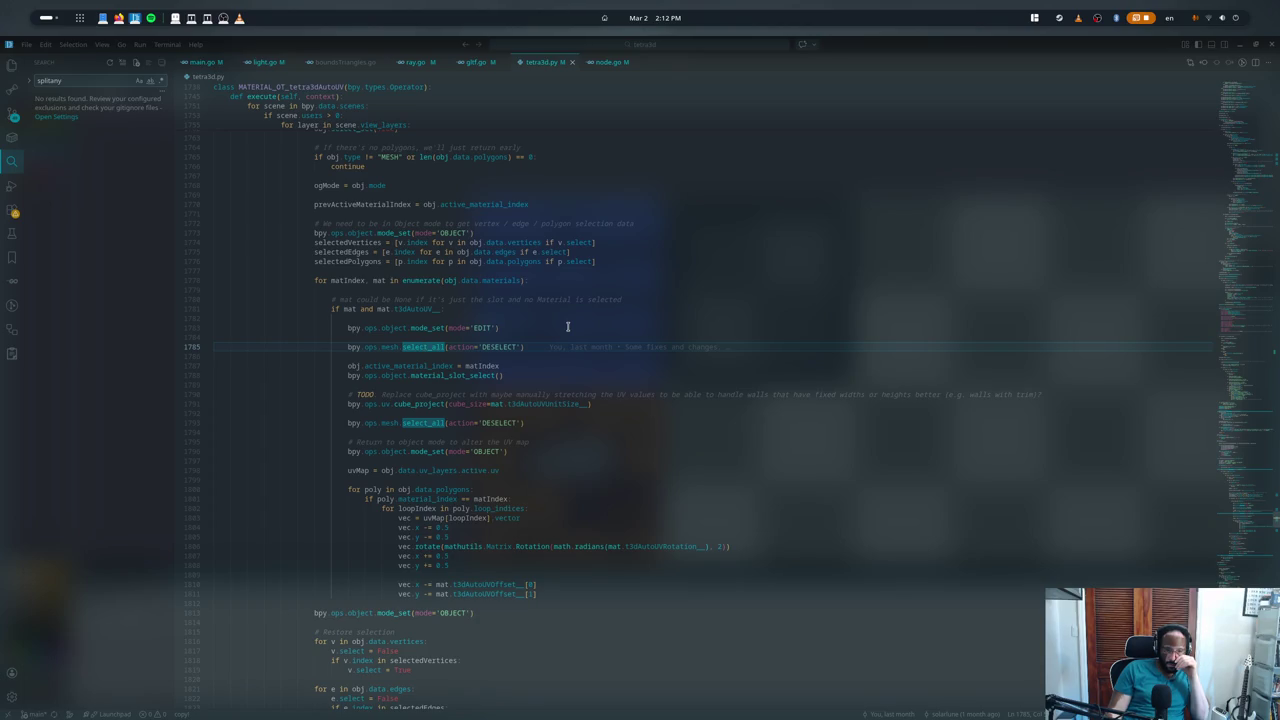
key("Up")
key("Up")
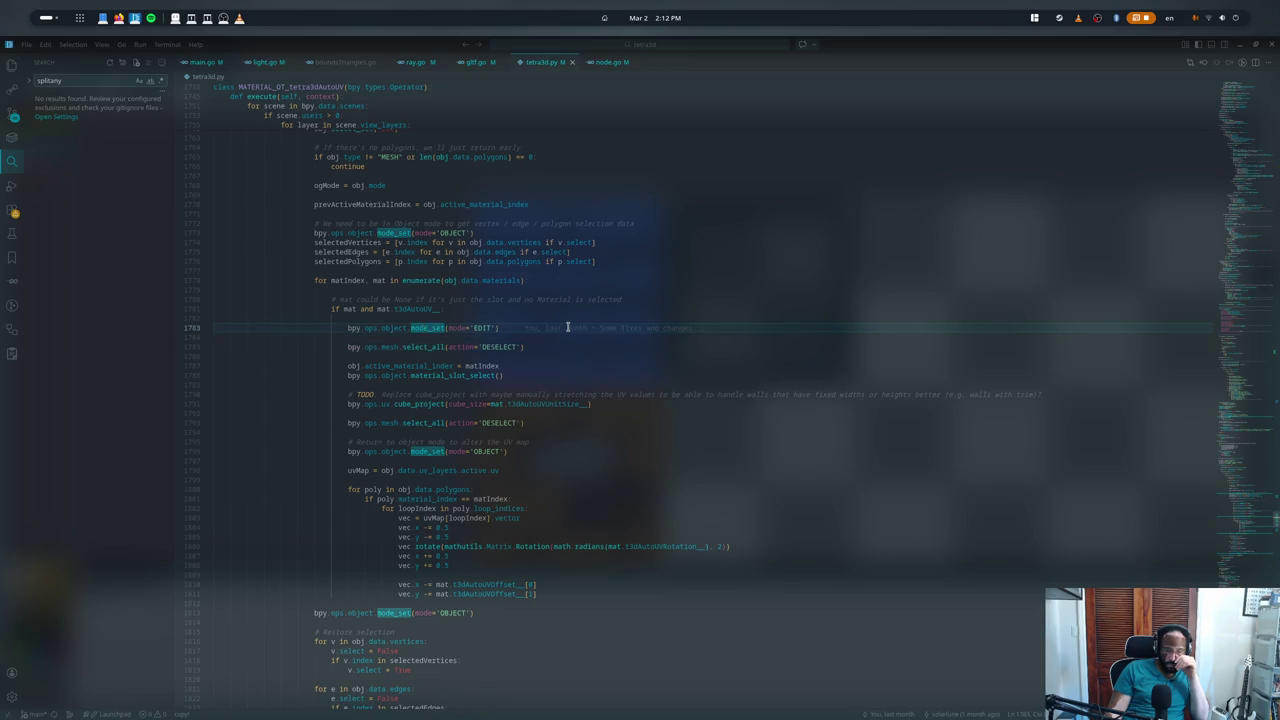
key("Down")
key("Down")
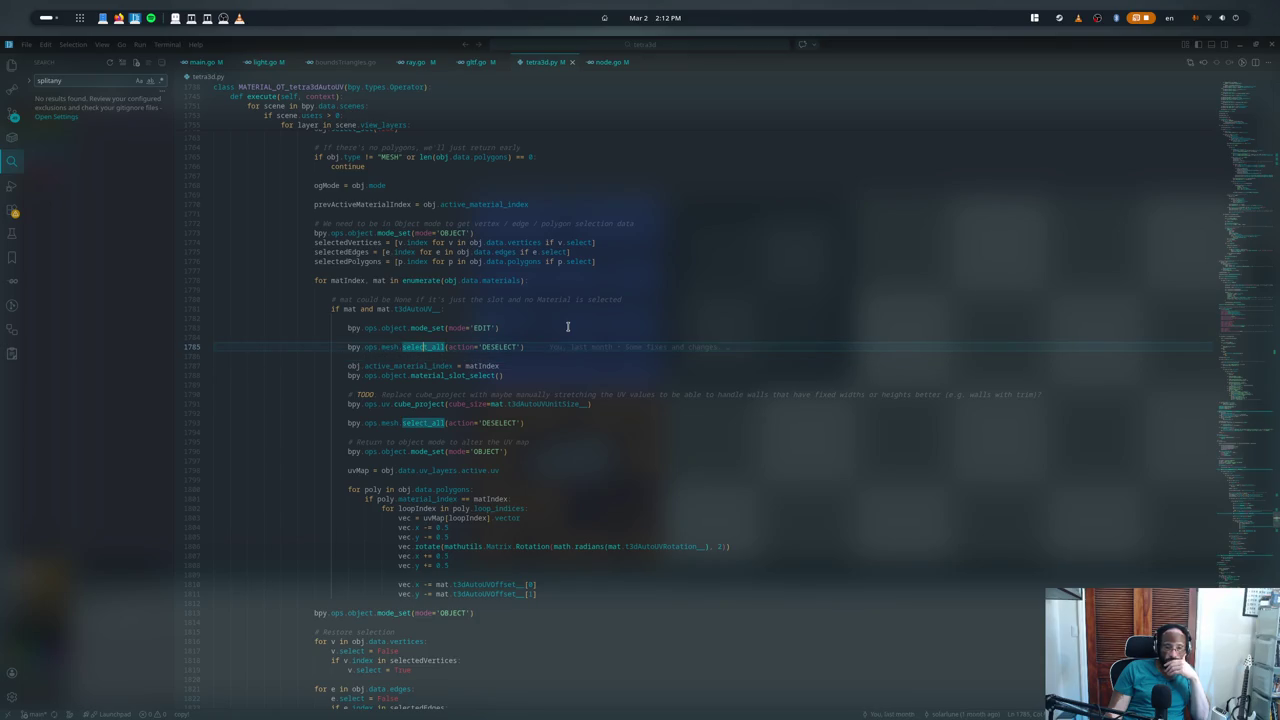
key("Down")
key("Down")
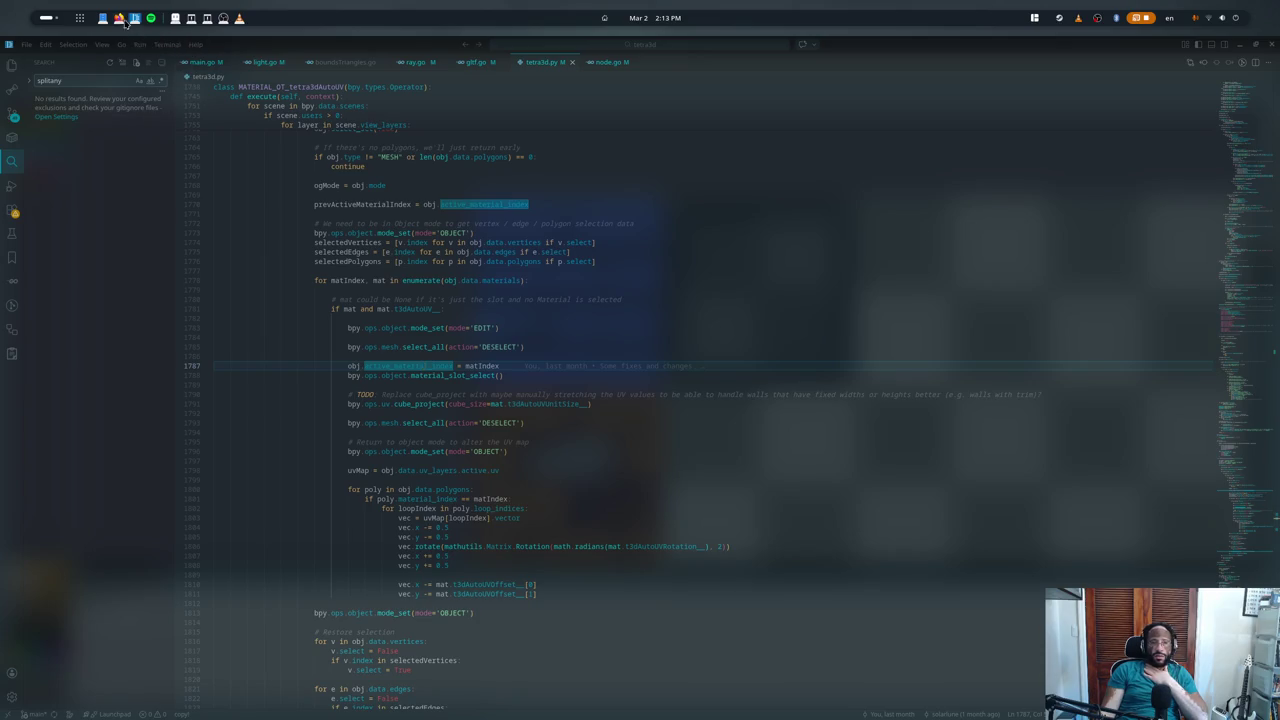
key("Escape")
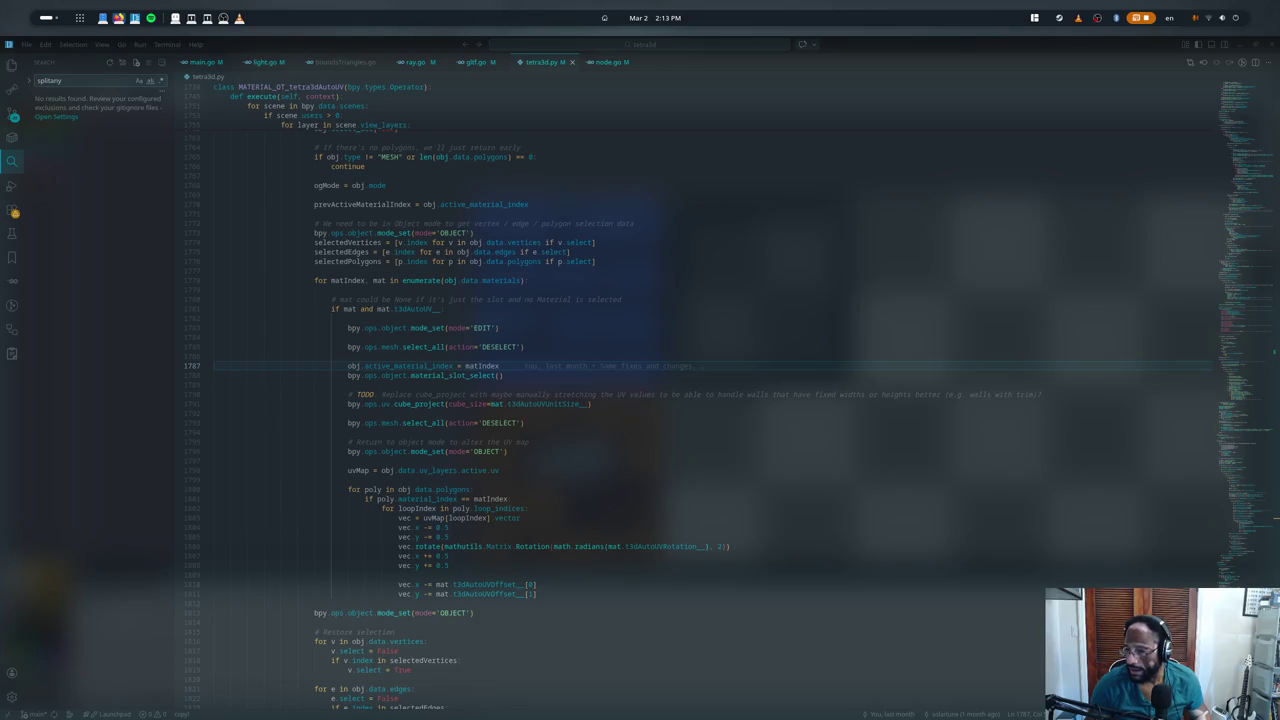
key("alt+Tab")
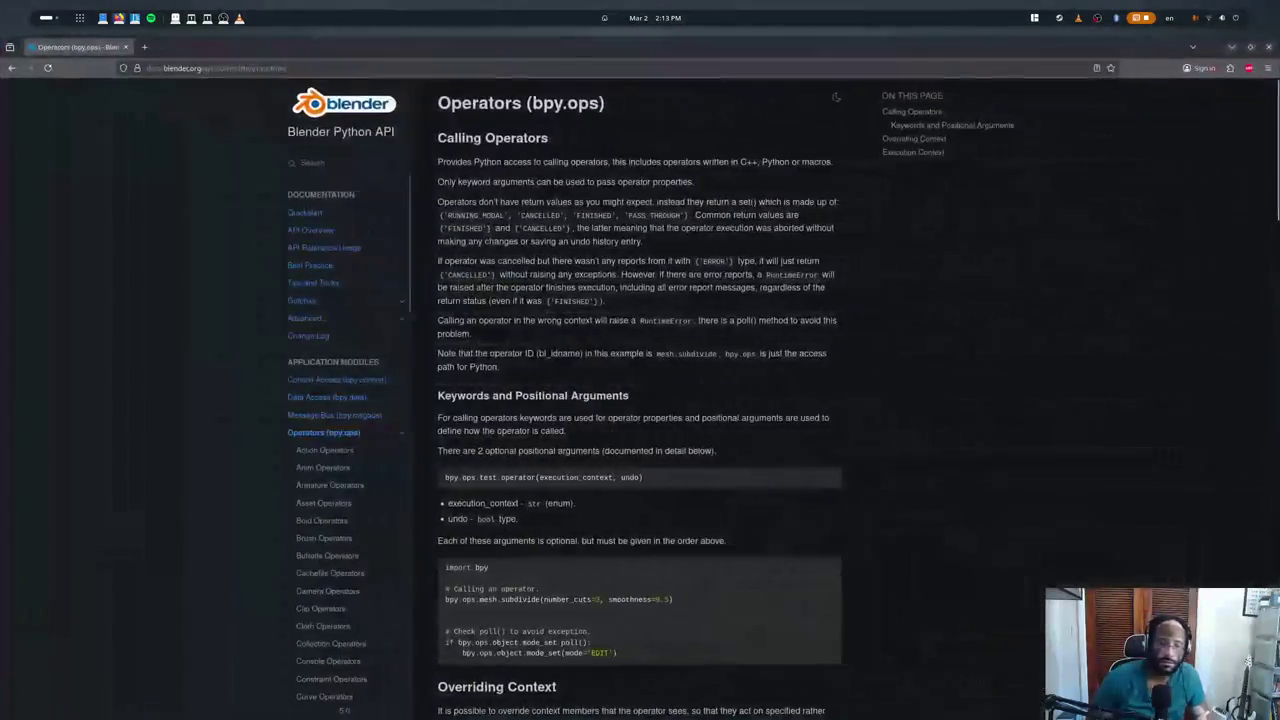
- Open Mesh and Material Operators in new tabs and search Mesh Operators for 'material_slot'
key("ctrl+f")
type("material slot")
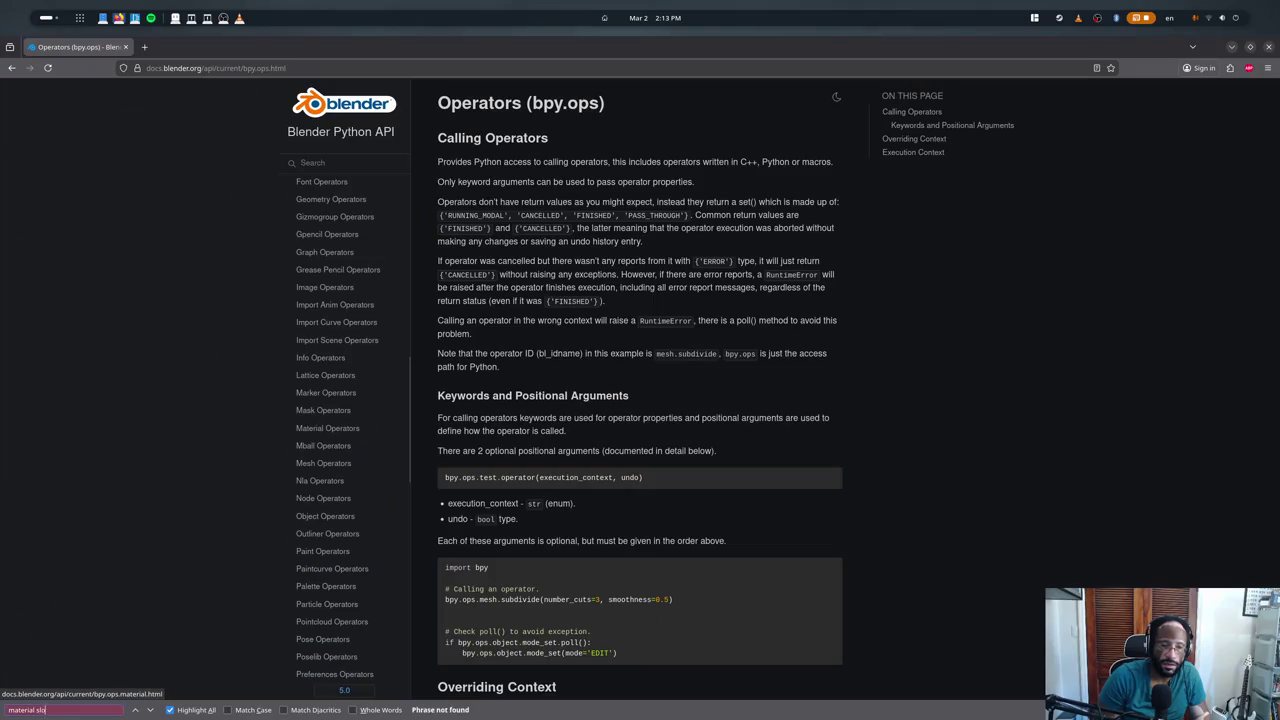
key("BackSpace")
key("BackSpace")
key("BackSpace")
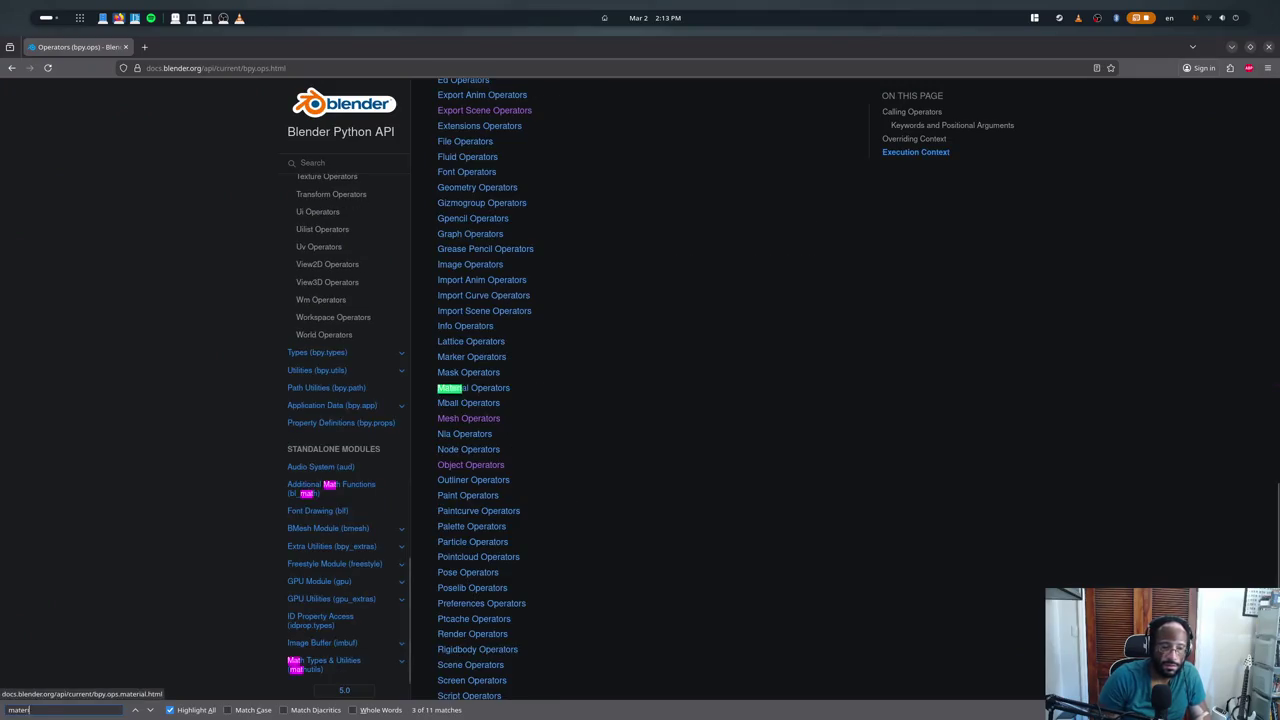
middle_click(475, 418)
middle_click(472, 390)
key("ctrl+Tab")
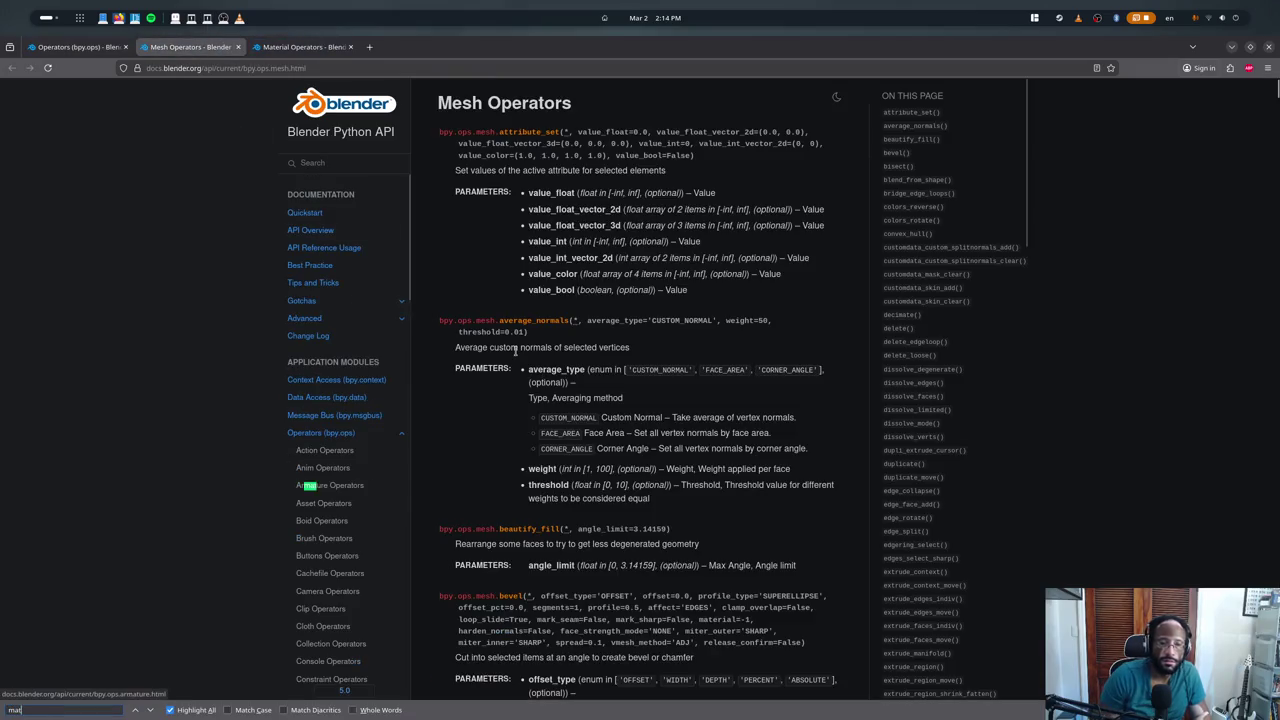
type("material_slot")
key("Escape")
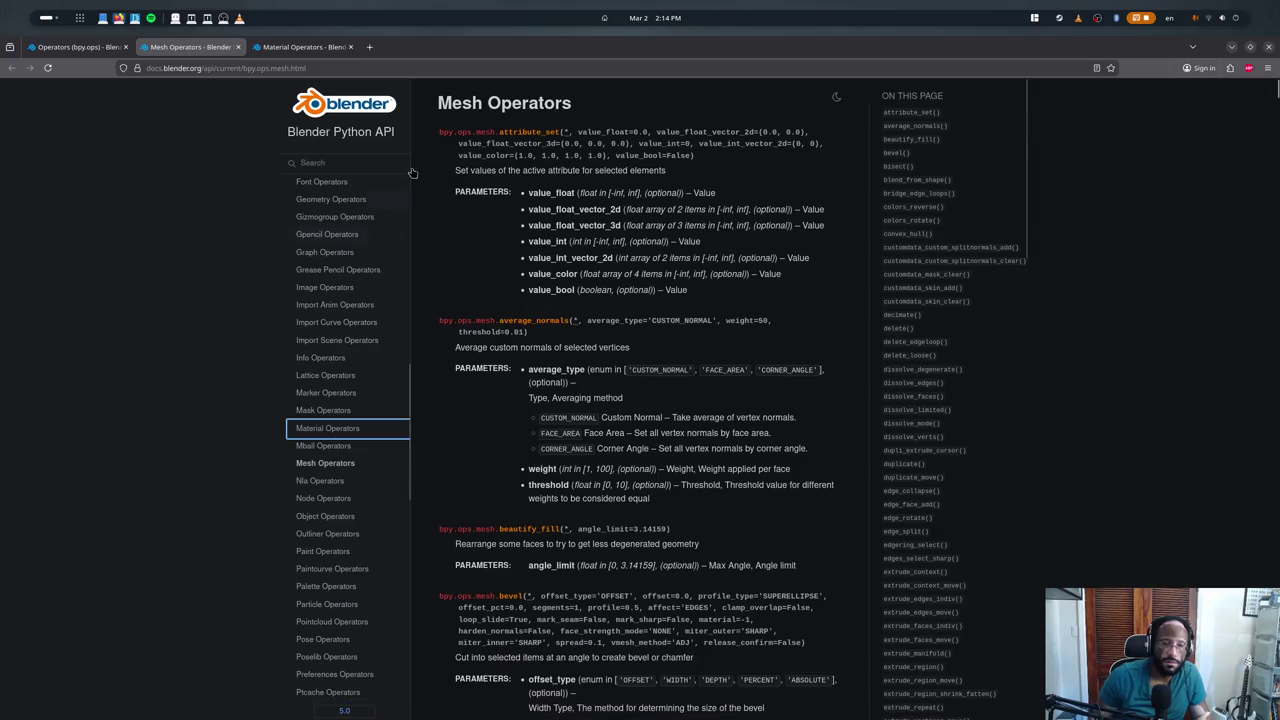
- Step through the 'select(' matches on Mesh Operators, then glance at Material Operators
key("ctrl+f")
type("select")
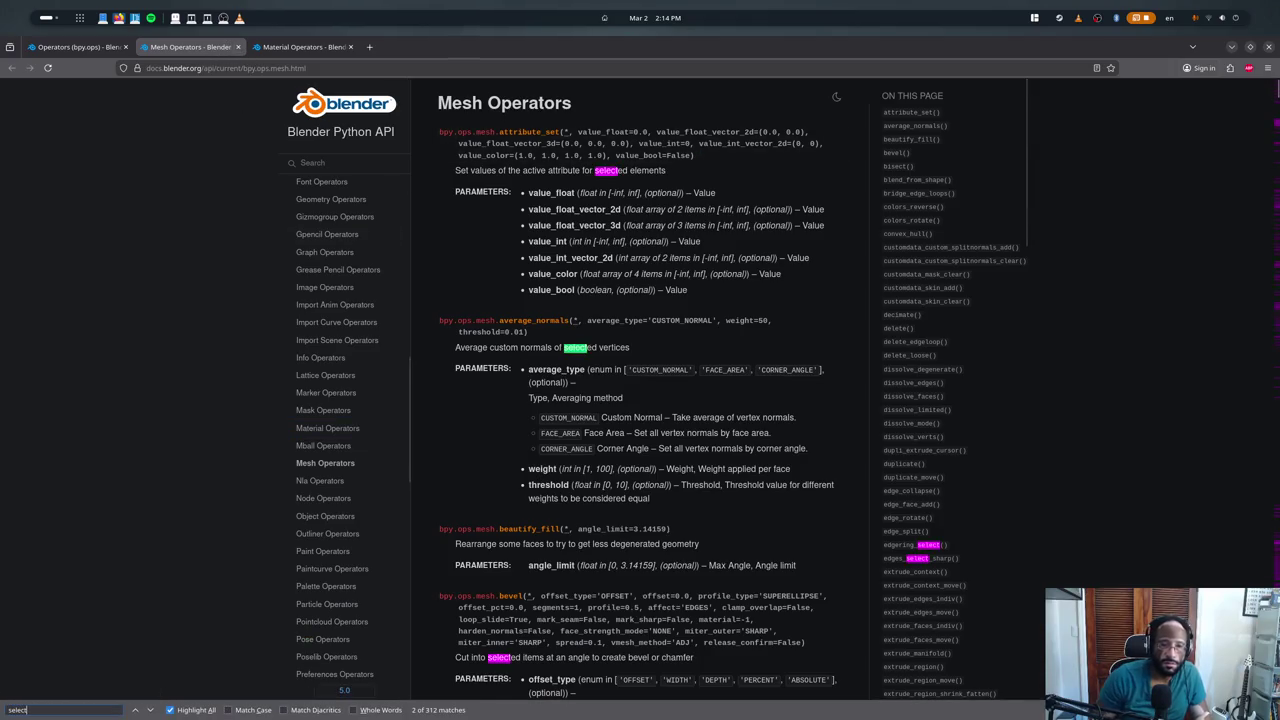
key("Return")
type("(")
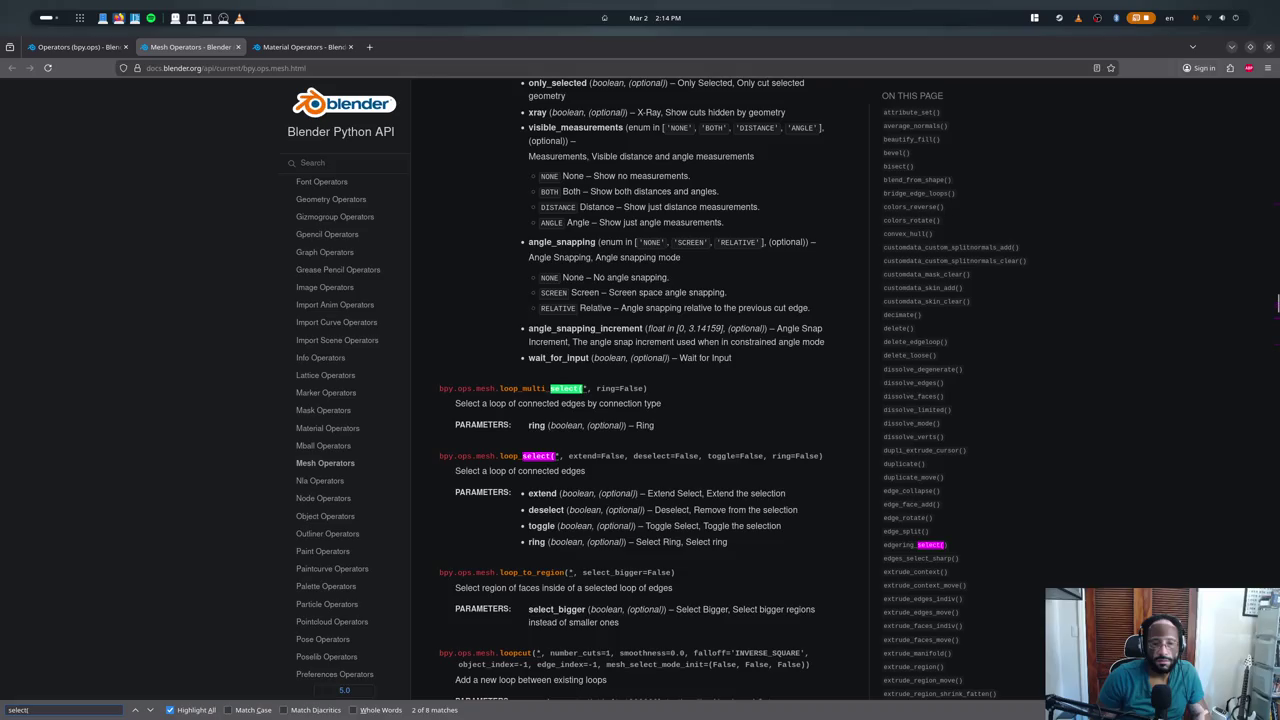
key("Return")
key("Return")
key("Return")
key("Return")
key("Return")
key("Return")
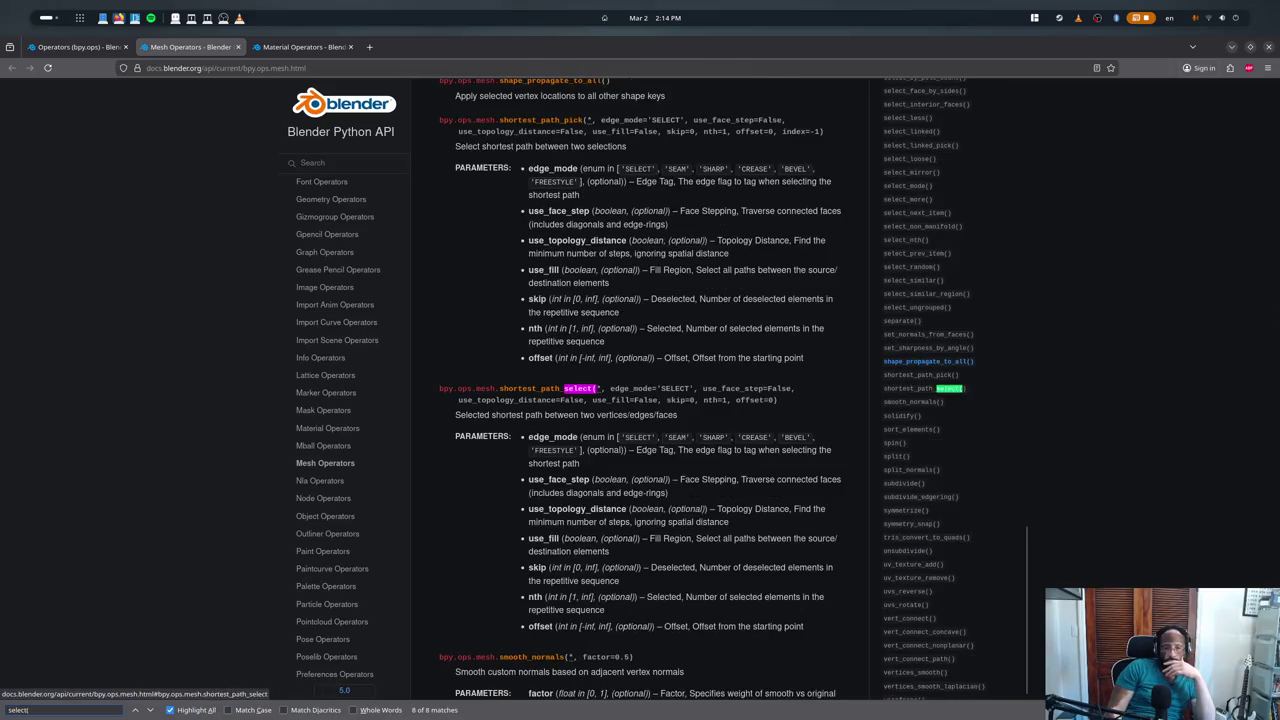
key("Return")
left_click(313, 48)
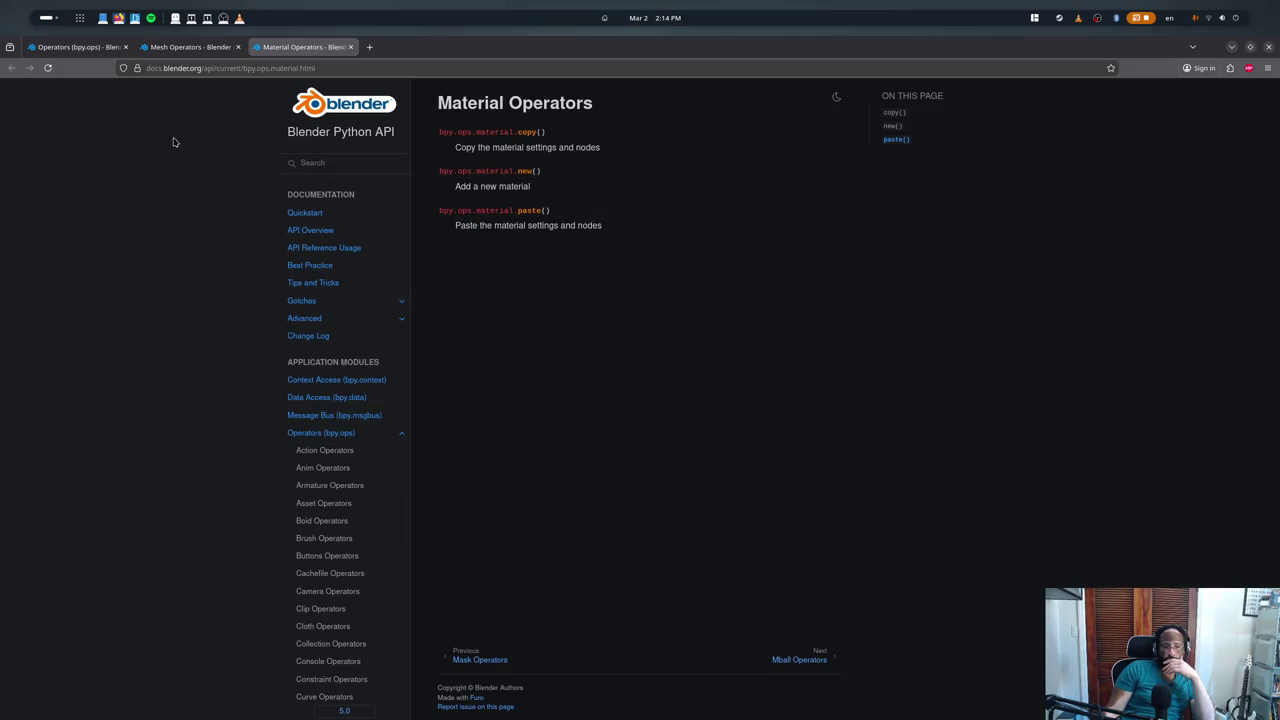
key("ctrl+Tab")
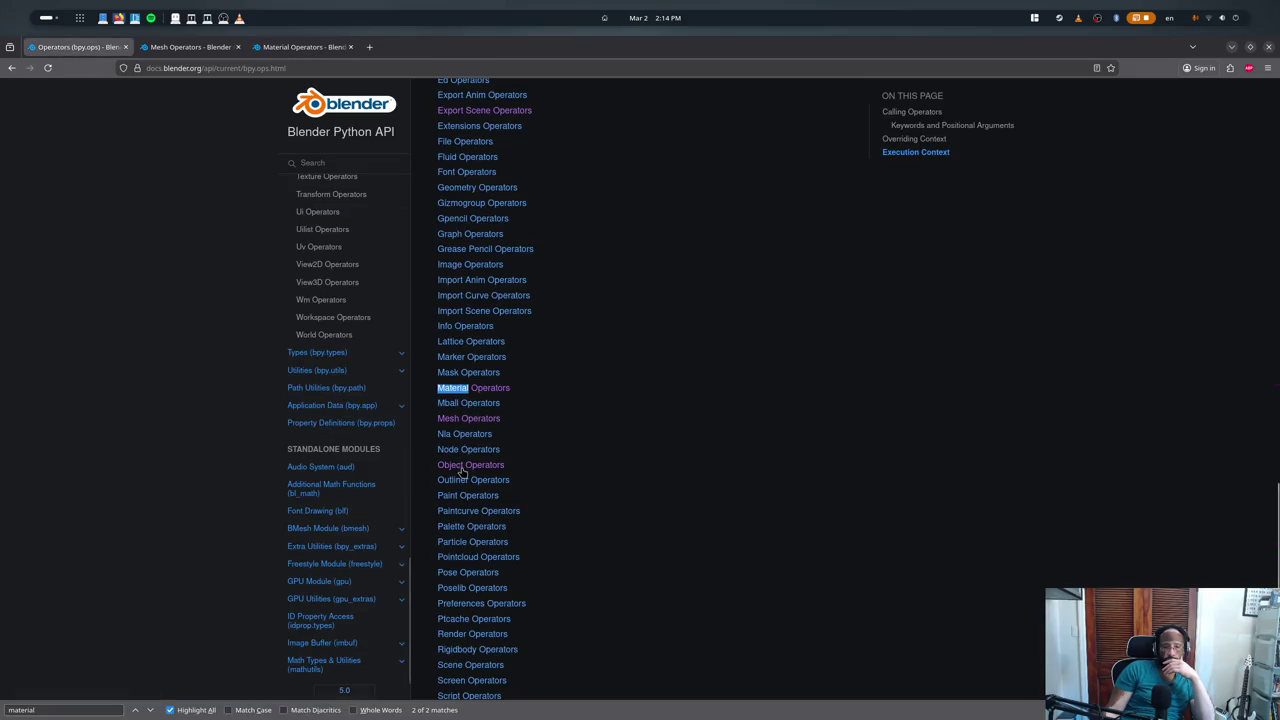
- Find the material_slot_select entry on Object Operators, then close the browser
left_click(462, 466)
key("Right")
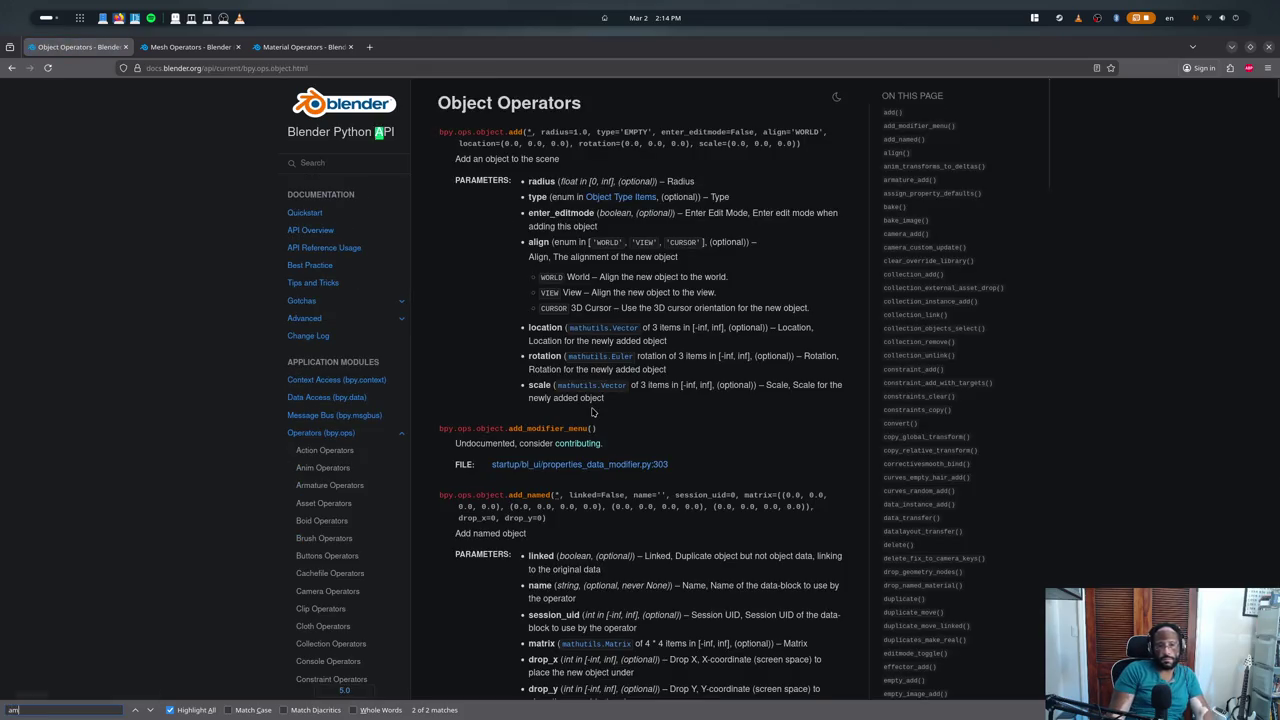
type("_slot")
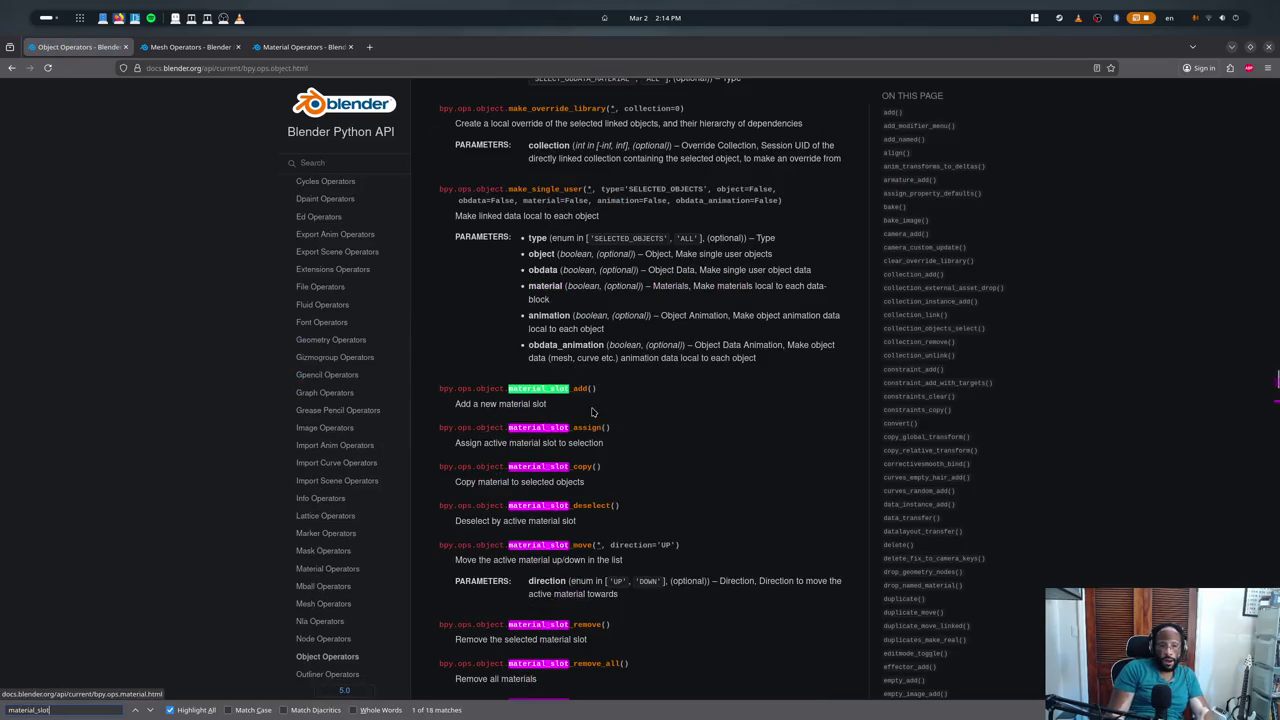
key("Escape")
scroll(617, 427, "down", 3)
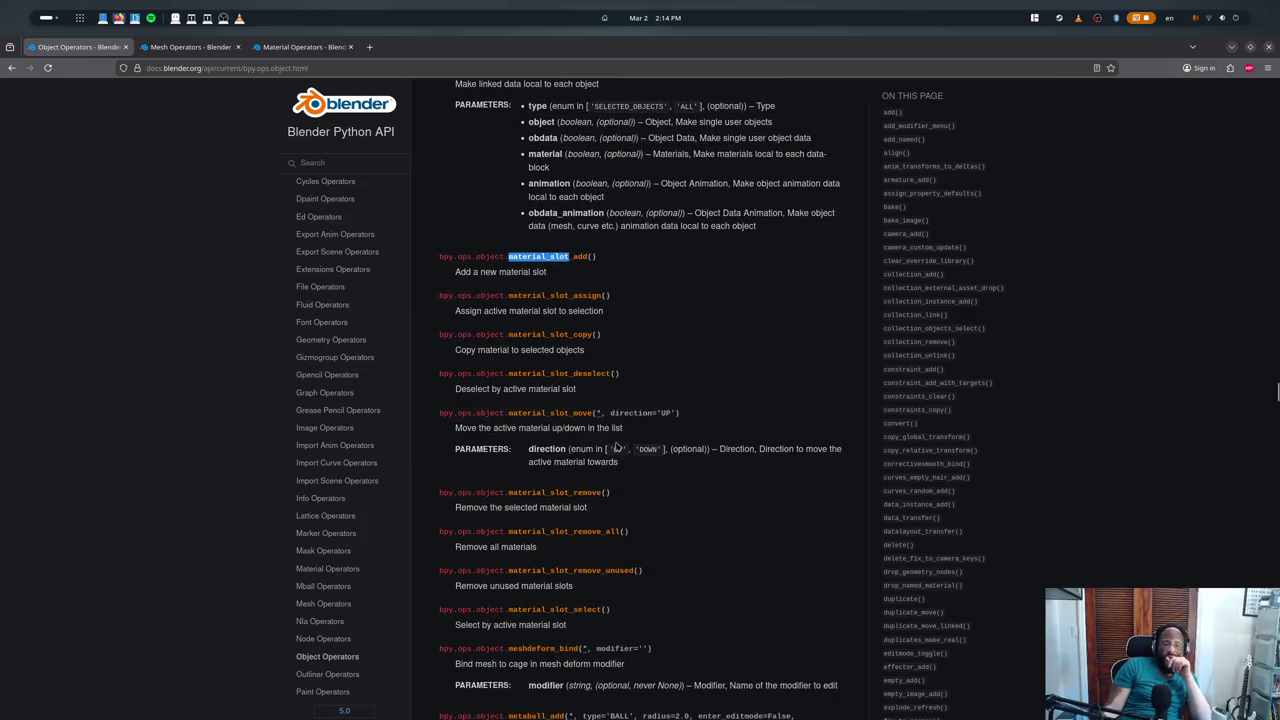
scroll(617, 440, "down", 3)
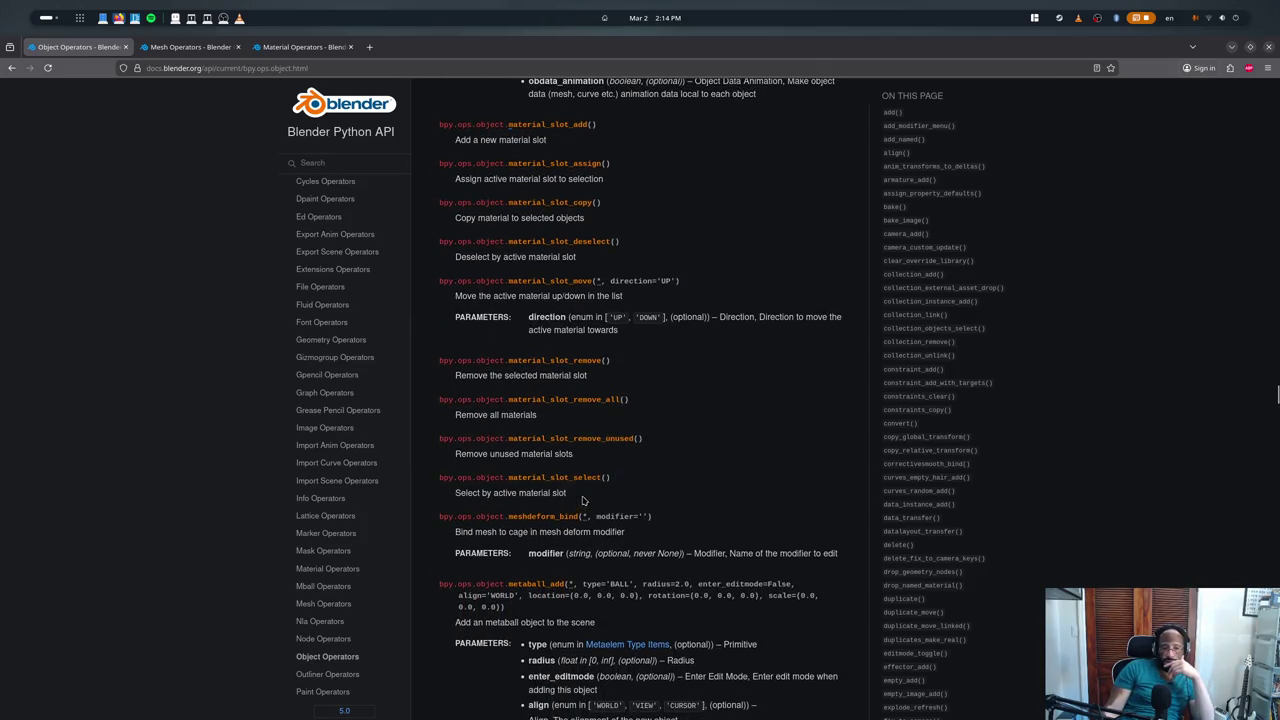
left_click_drag(583, 500, 452, 478)
left_click(456, 490)
left_click(1268, 47)
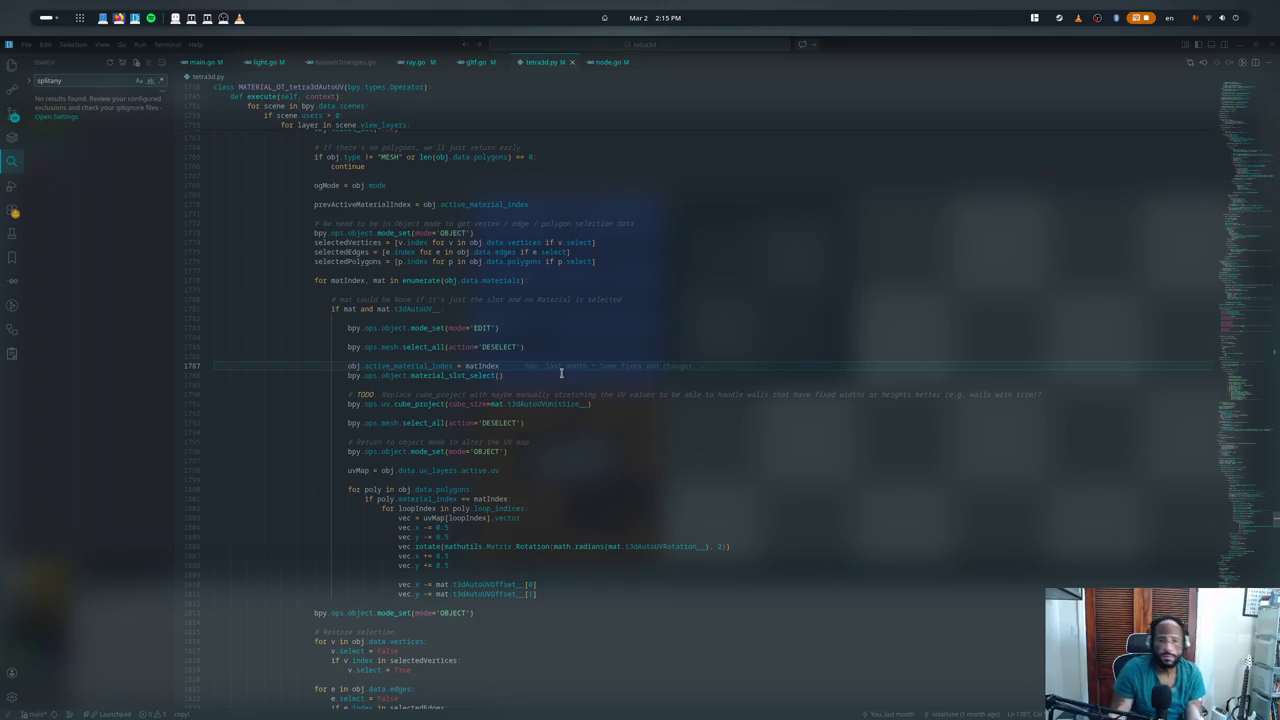
- Open the Activities overview to search for Blender
key("super")
- Launch Blender and reopen the recent game.blend project
type("blender")
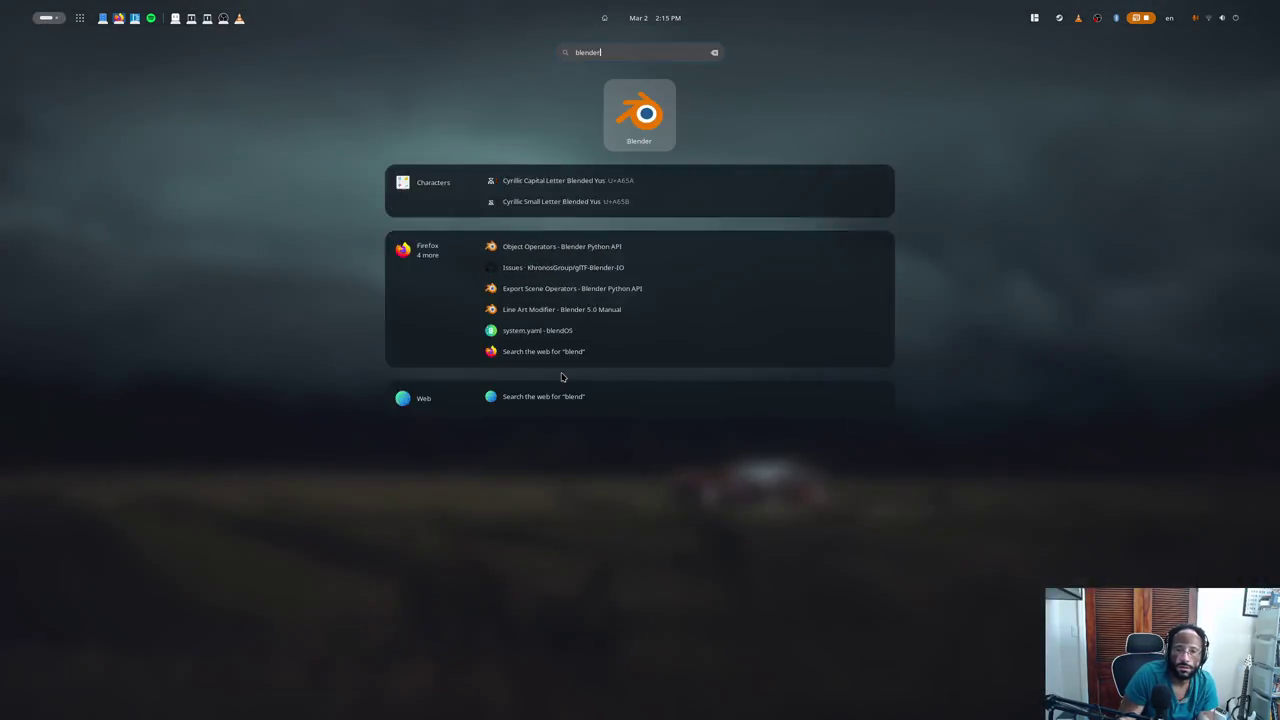
key("Return")
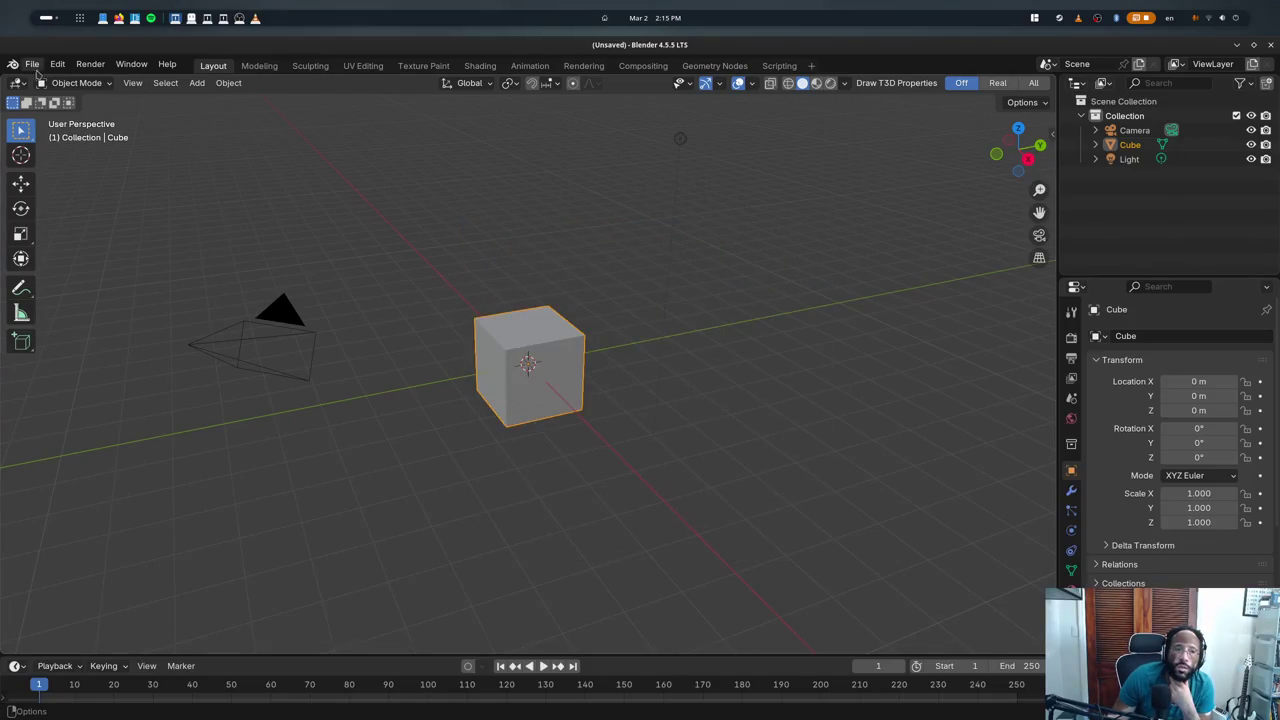
left_click(32, 64)
left_click(230, 109)
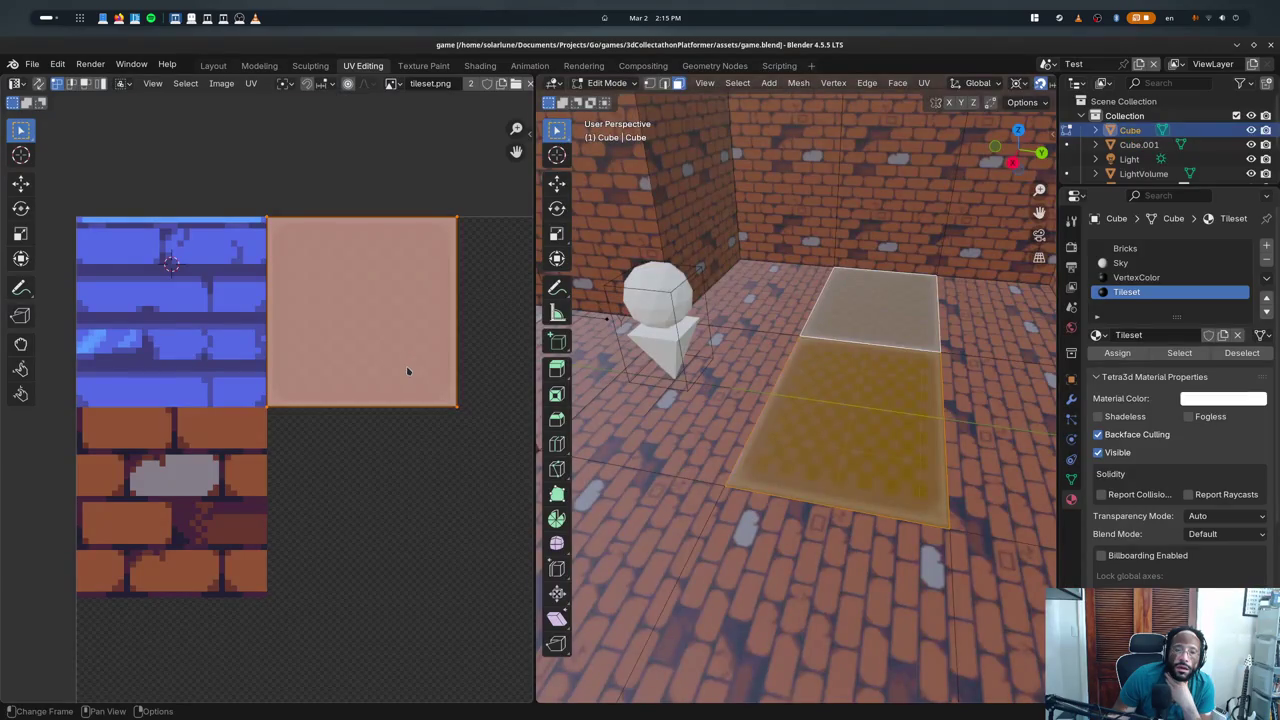
- Reorder the Tileset and Bricks material slots, then undo the reordering
left_click(1266, 298)
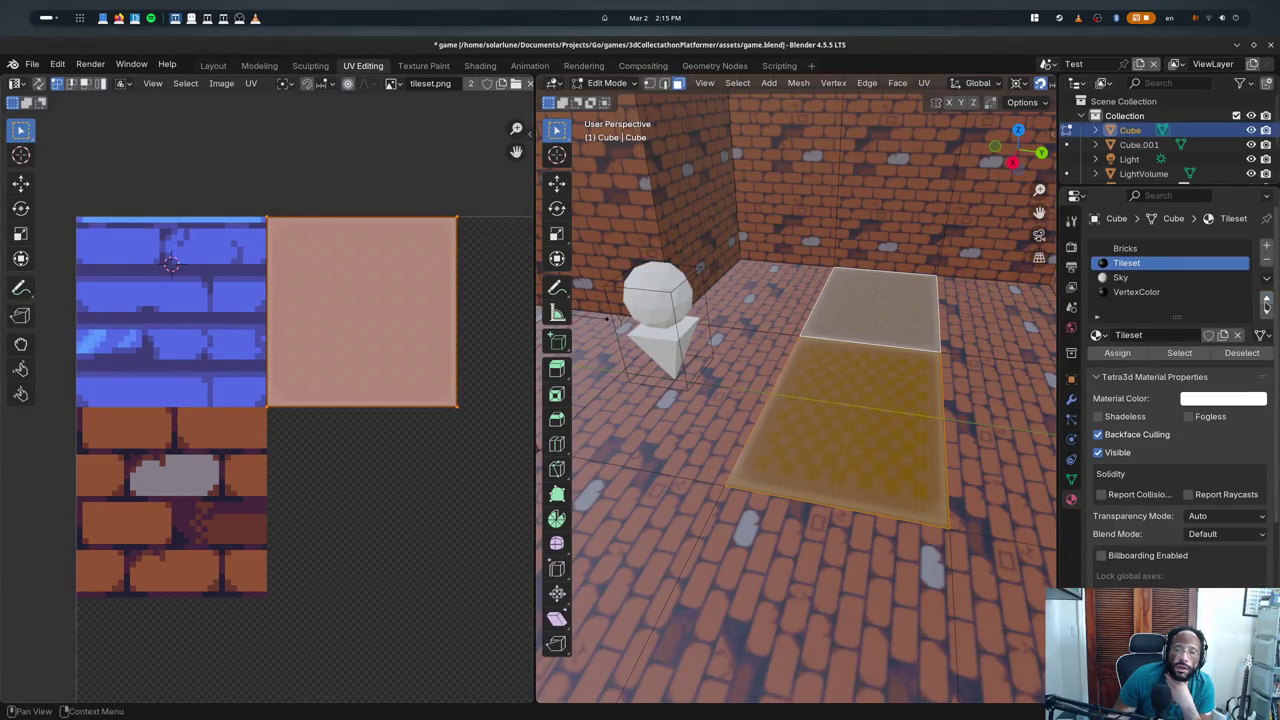
left_click(1266, 298)
left_click(1266, 298)
left_click(1266, 312)
left_click(1266, 312)
left_click(1266, 312)
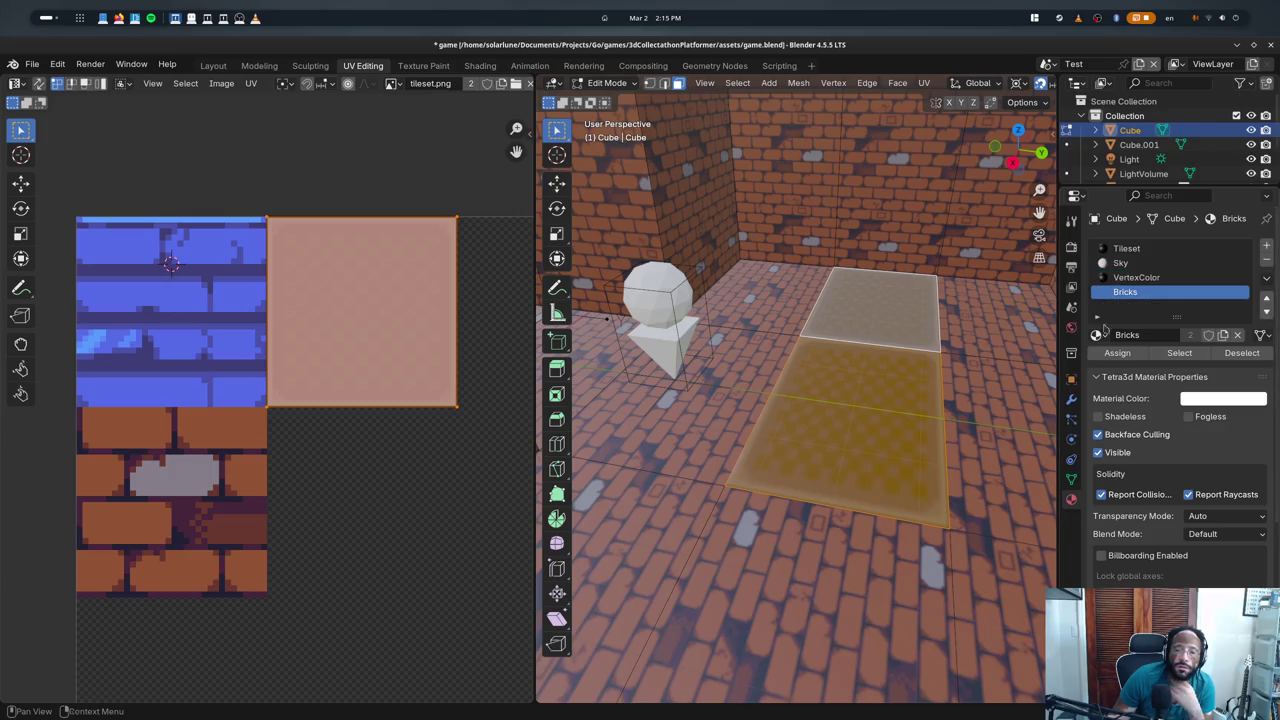
left_click(1266, 312)
key("alt+a")
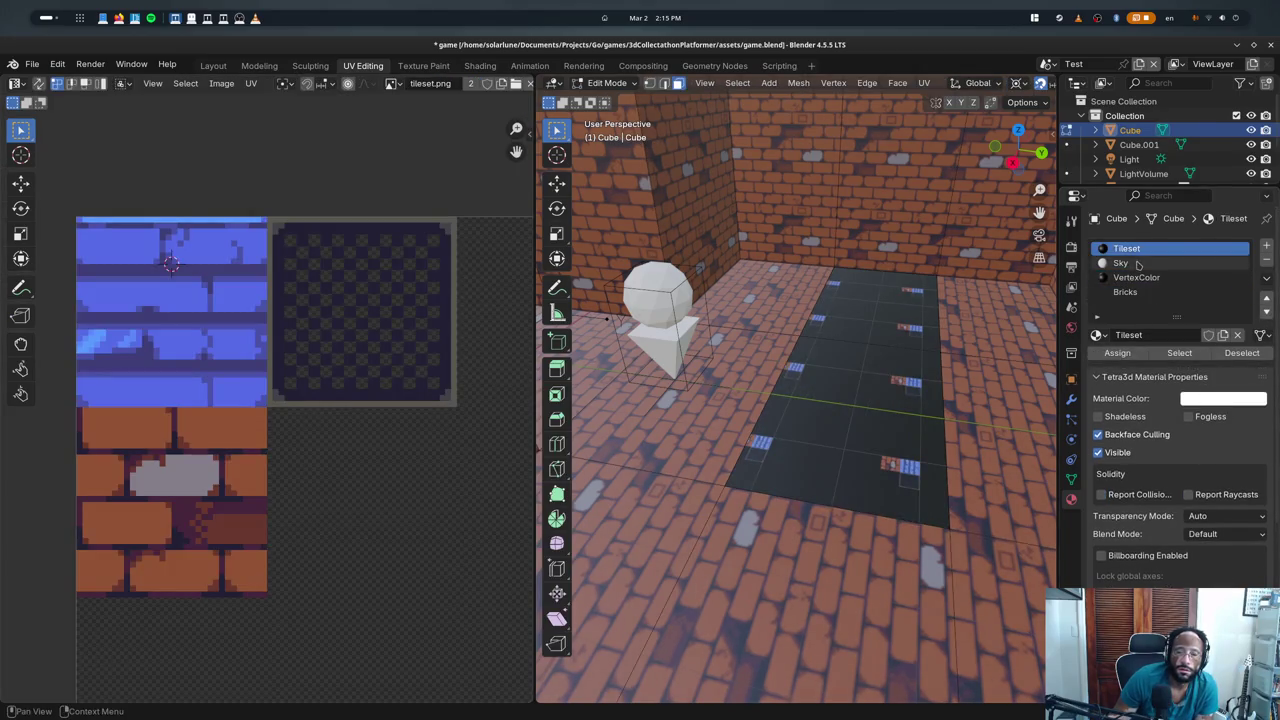
key("ctrl+z")
key("ctrl+z")
key("ctrl+z")
key("ctrl+z")
- View the whole maze in object mode with Material Preview shading
mouse_move(981, 340)
middle_mouse_down()
mouse_move(909, 321)
mouse_move(955, 307)
middle_mouse_up()
key("Tab")
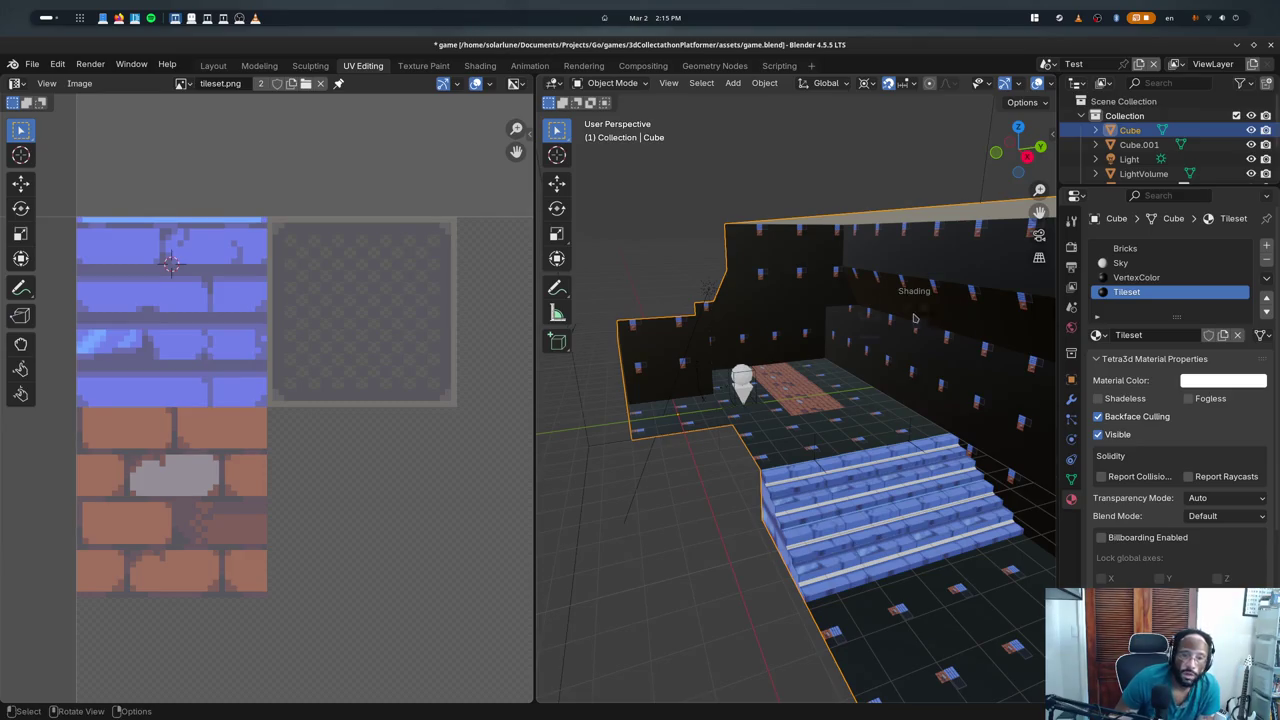
key("z")
left_click(905, 383)
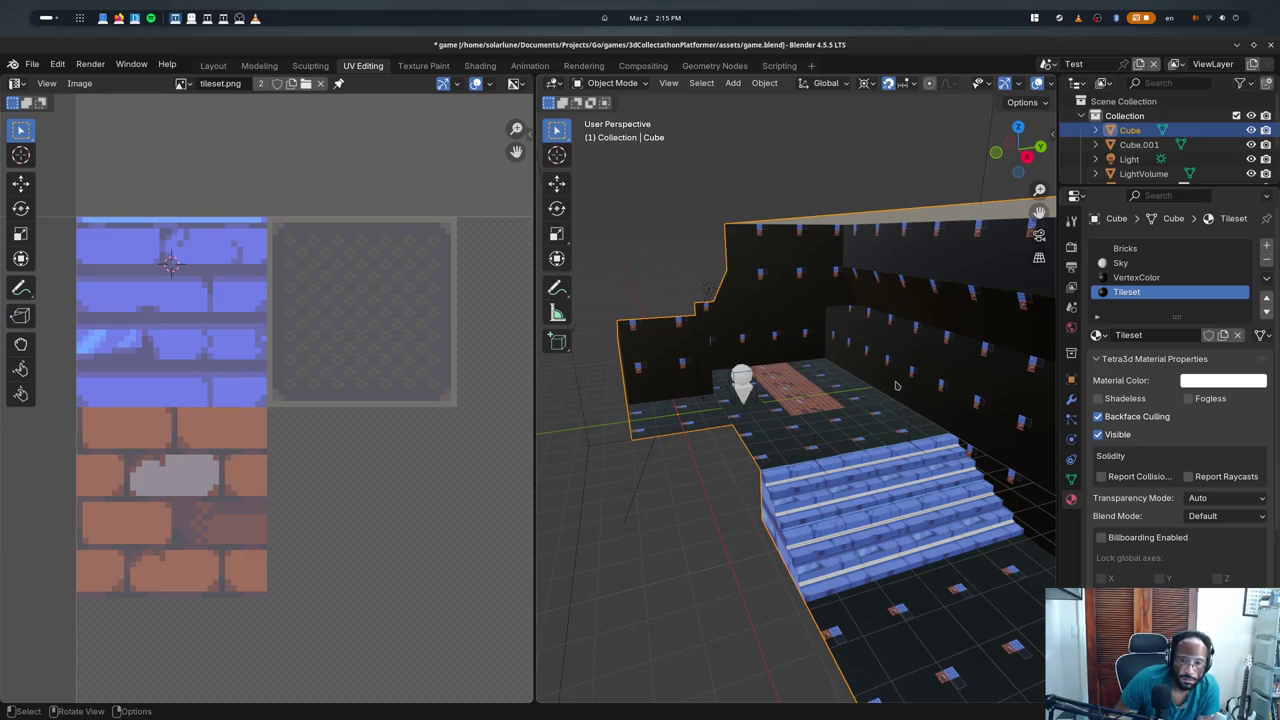
mouse_move(905, 383)
middle_mouse_down()
mouse_move(816, 340)
mouse_move(955, 341)
mouse_move(875, 370)
middle_mouse_up()
scroll(955, 341, "up", 4)
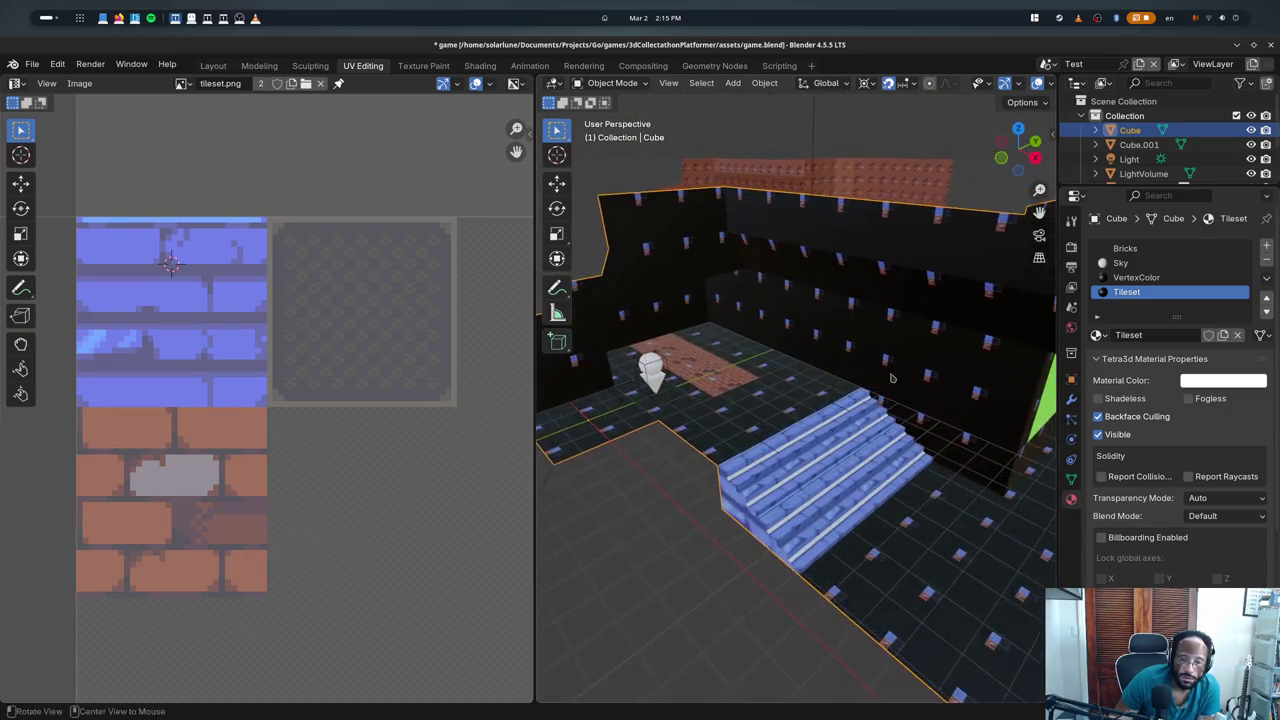
key("Tab")
key("Tab")
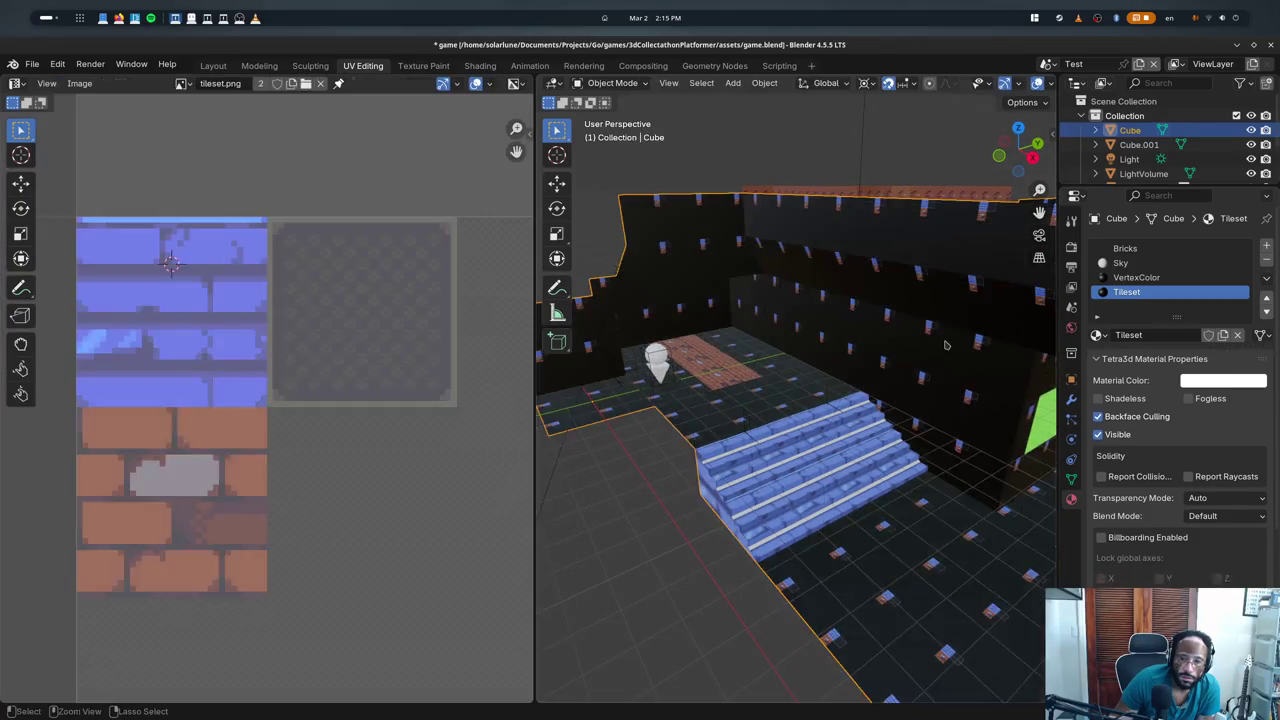
key("Tab")
- Assign the Tileset material to the floor strip face between the brick walls
key("alt+a")
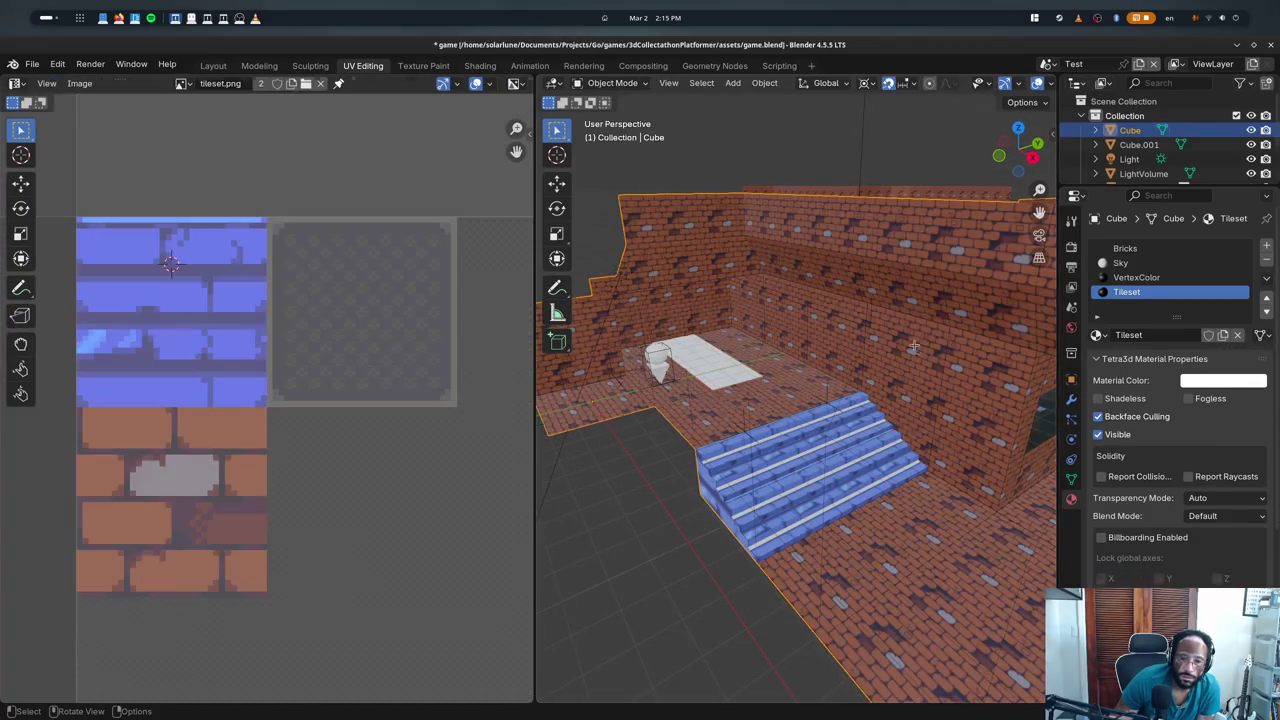
scroll(725, 346, "up", 3)
middle_click_drag(725, 346, 707, 305)
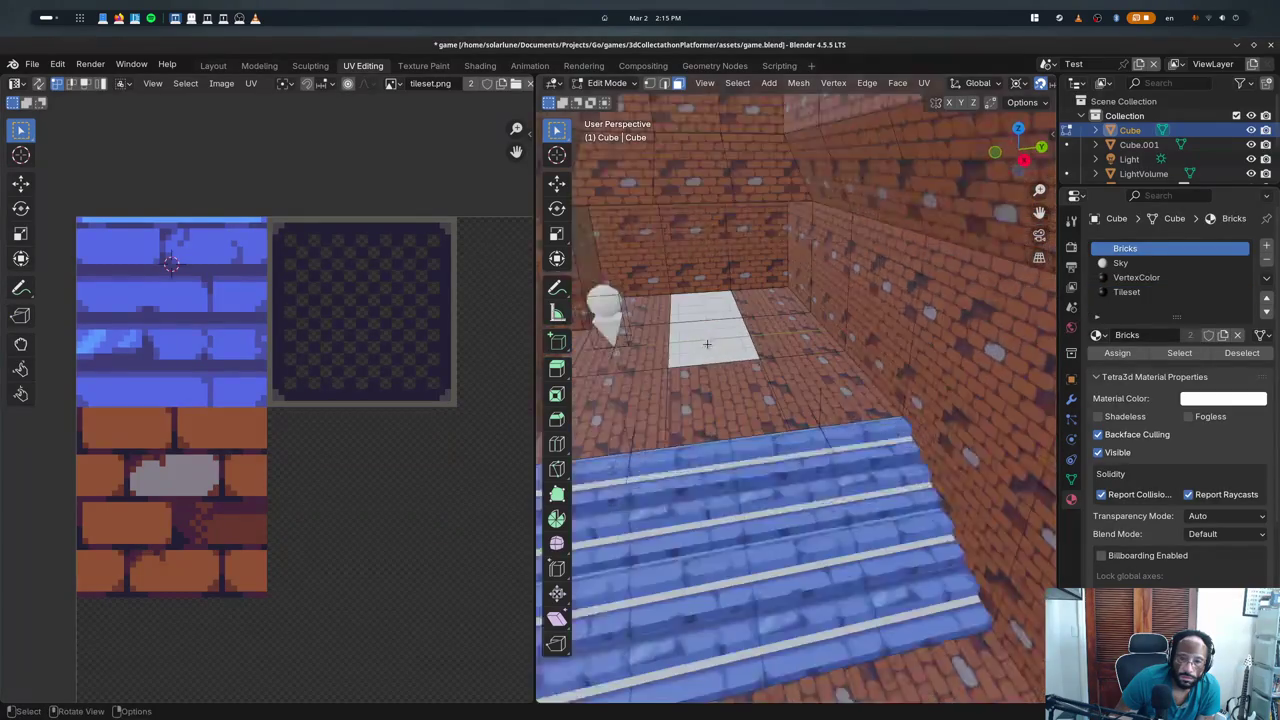
left_click(707, 305)
left_click(1126, 291)
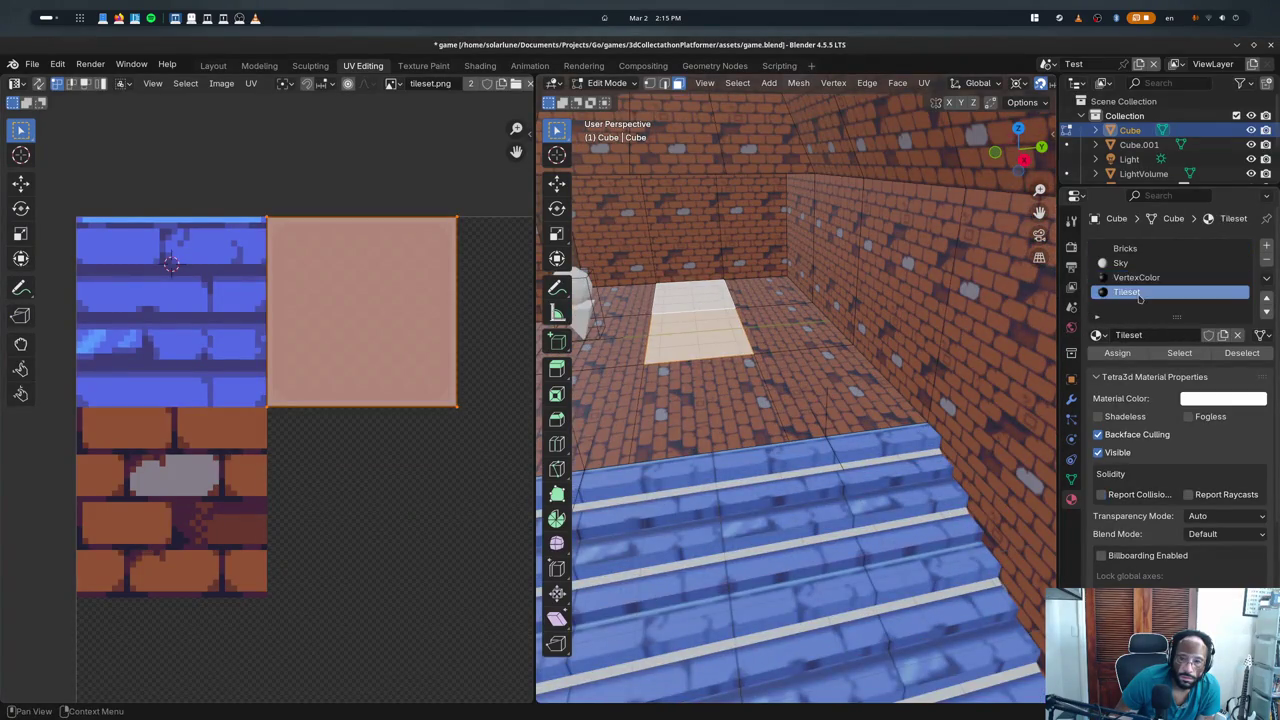
left_click(1120, 353)
key("Tab")
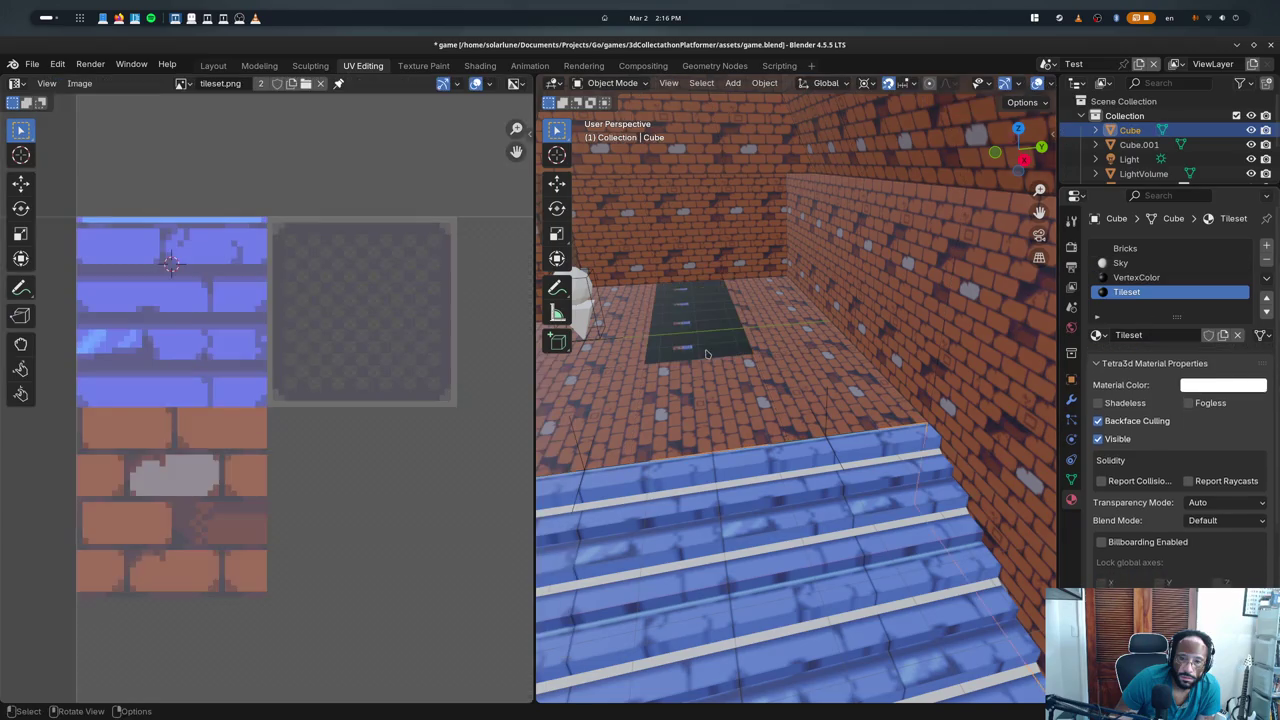
key("Tab")
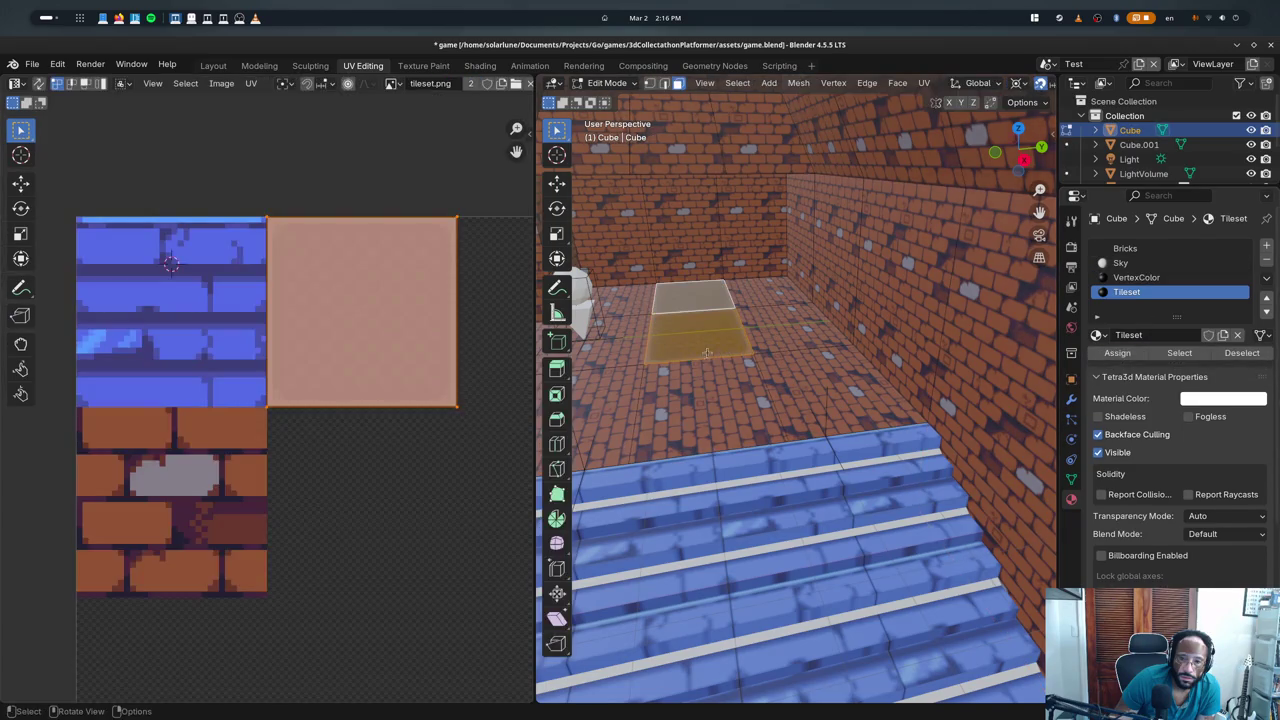
- Move the Tileset slot to the top of the list and recheck the floor faces
left_click(1267, 298)
left_click(1267, 298)
left_click(1267, 298)
key("Tab")
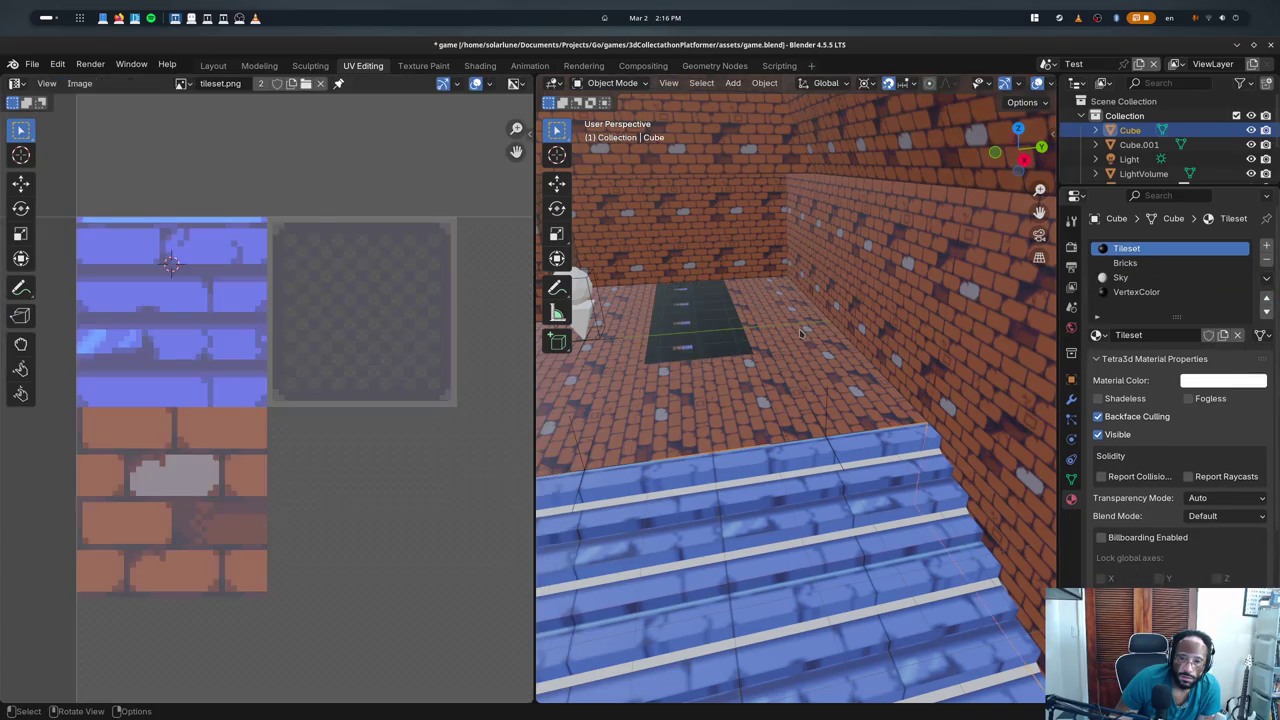
key("Tab")
key("Tab")
key("Tab")
left_click(717, 303)
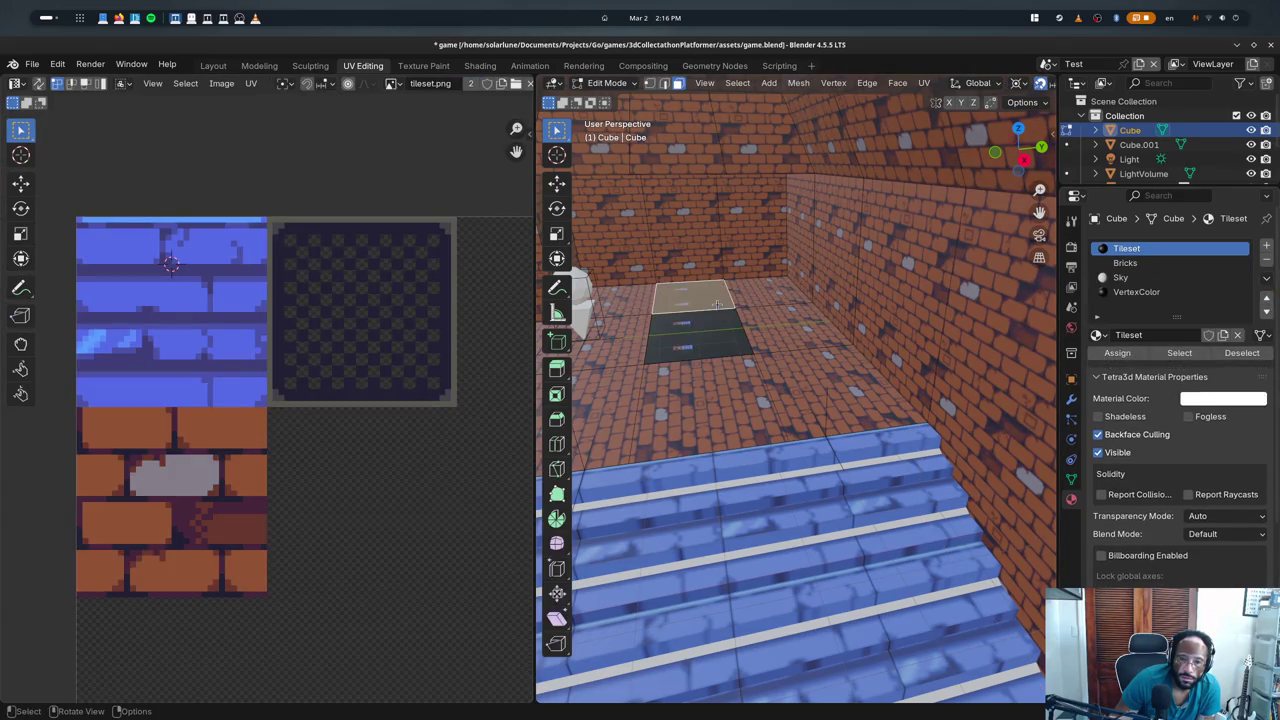
left_click(1125, 263)
key("Tab")
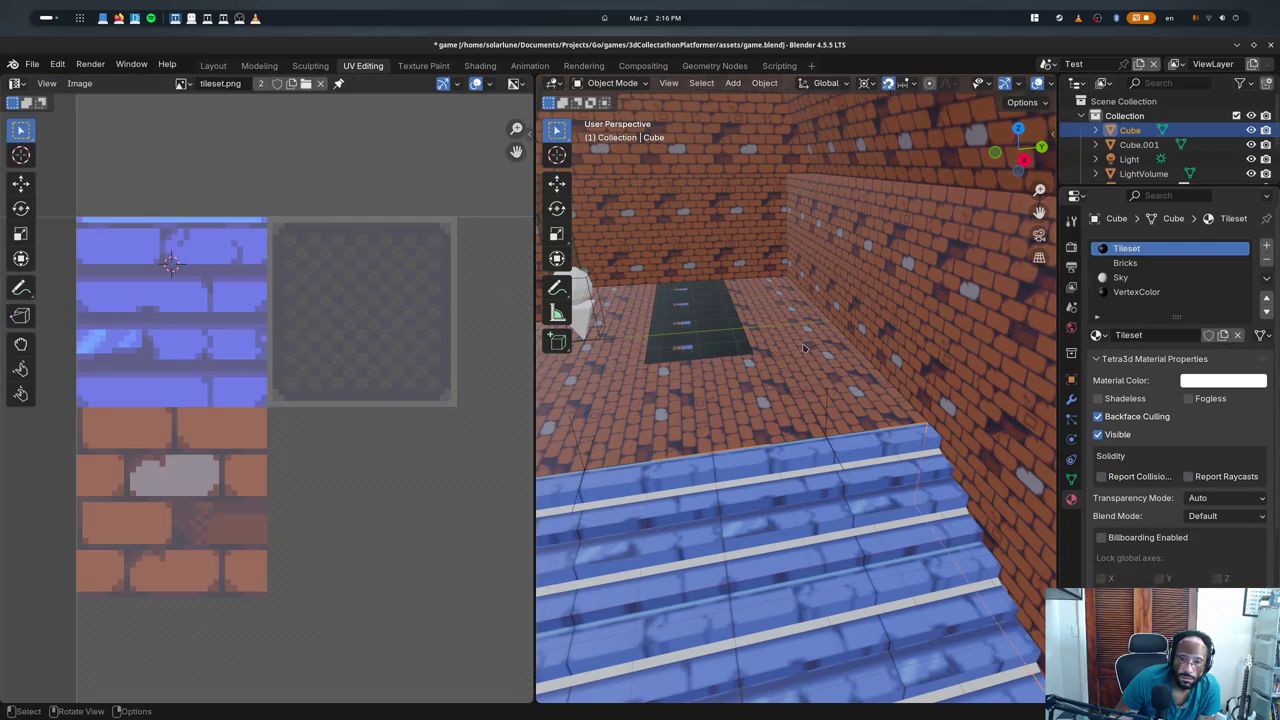
key("Tab")
left_click(797, 345)
key("Tab")
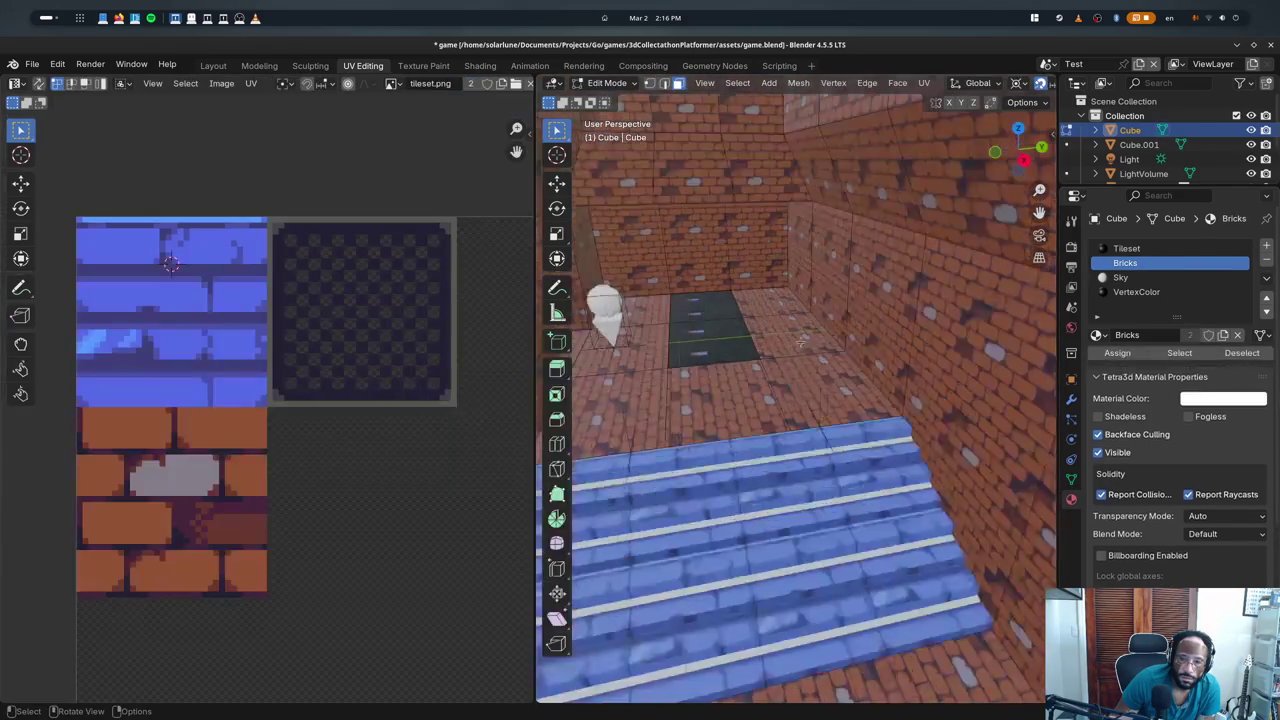
- Move the Bricks slot to the bottom and refresh the floor's auto UVs
key("Tab")
left_click(1266, 313)
left_click(1266, 313)
key("Tab")
middle_click_drag(720, 400, 765, 352)
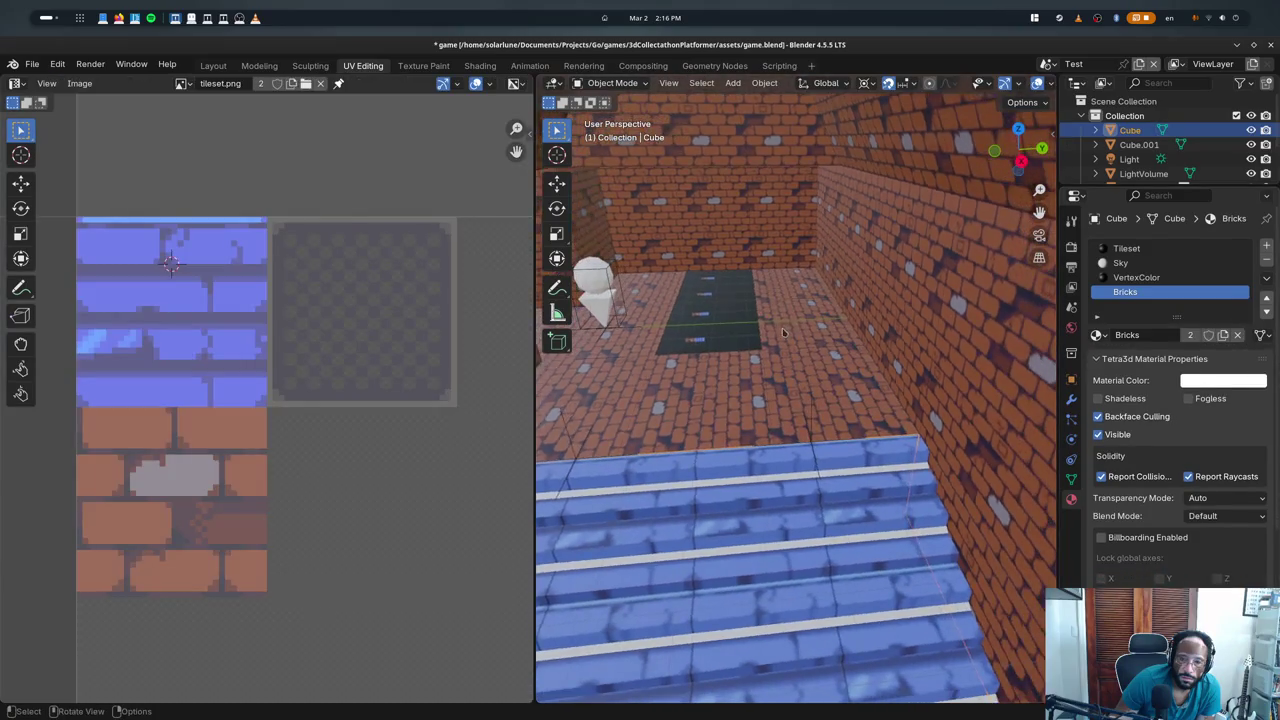
key("Tab")
left_click(765, 350)
key("Tab")
key("Tab")
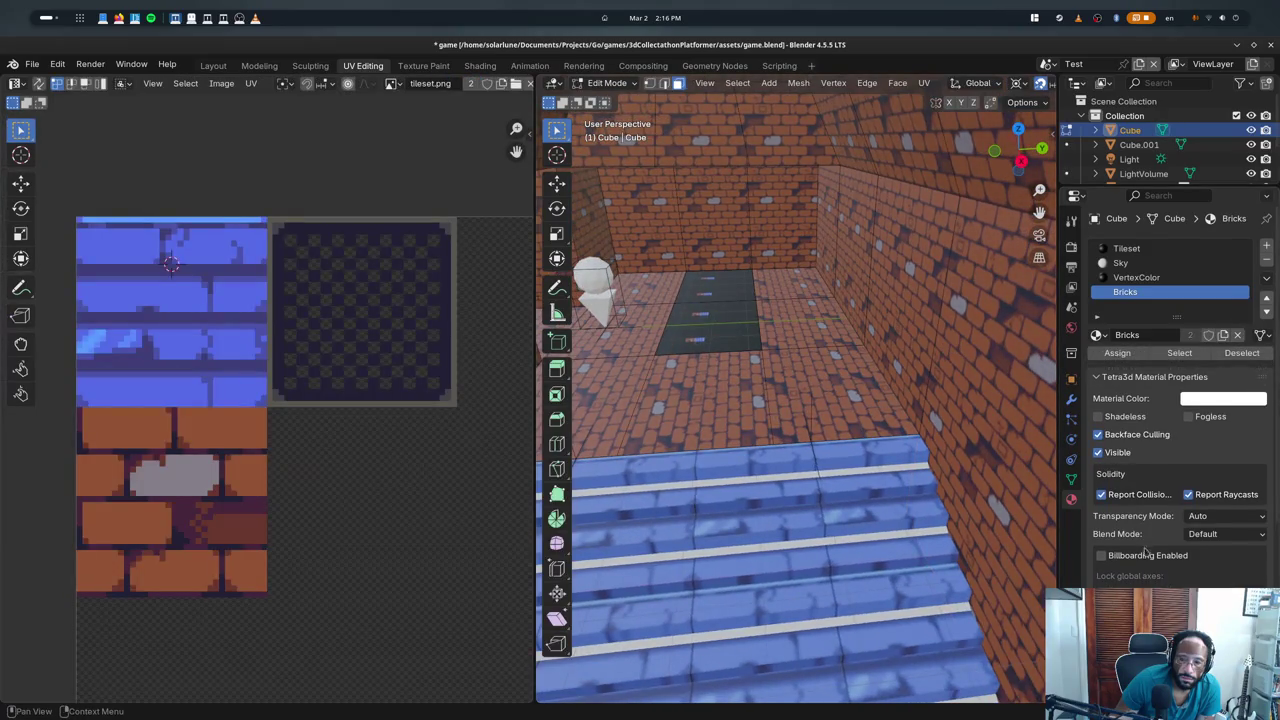
key("Tab")
key("Tab")
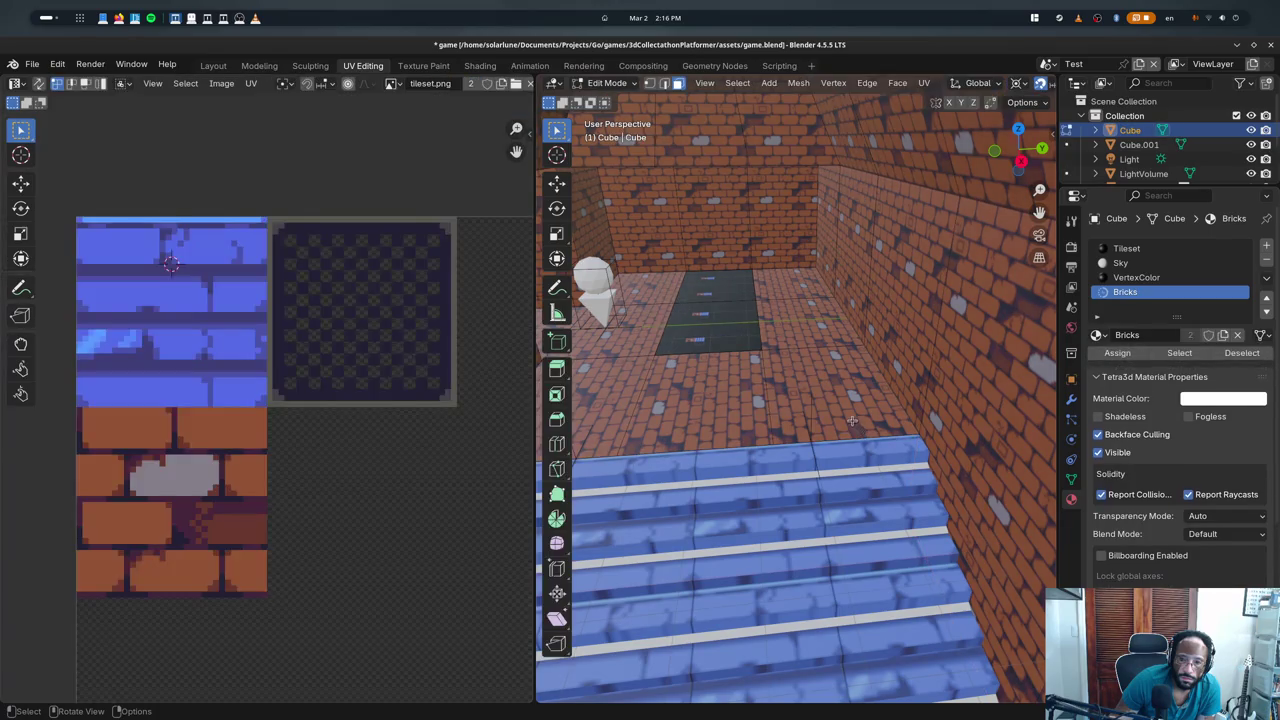
key("Tab")
key("Tab")
left_click(809, 397)
- Reset the UVs of the two faces at the far end of the dark strip
scroll(323, 346, "down", 6)
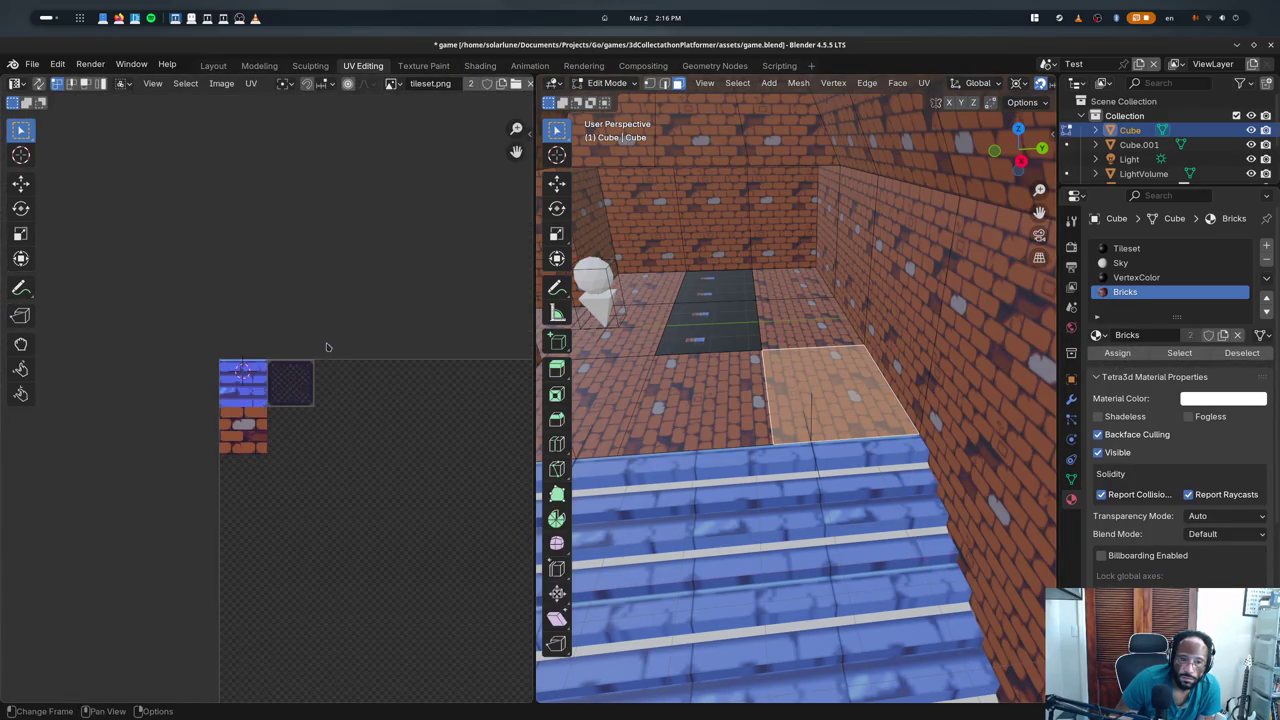
scroll(323, 346, "down", 4)
left_click(710, 322)
left_click(716, 286)
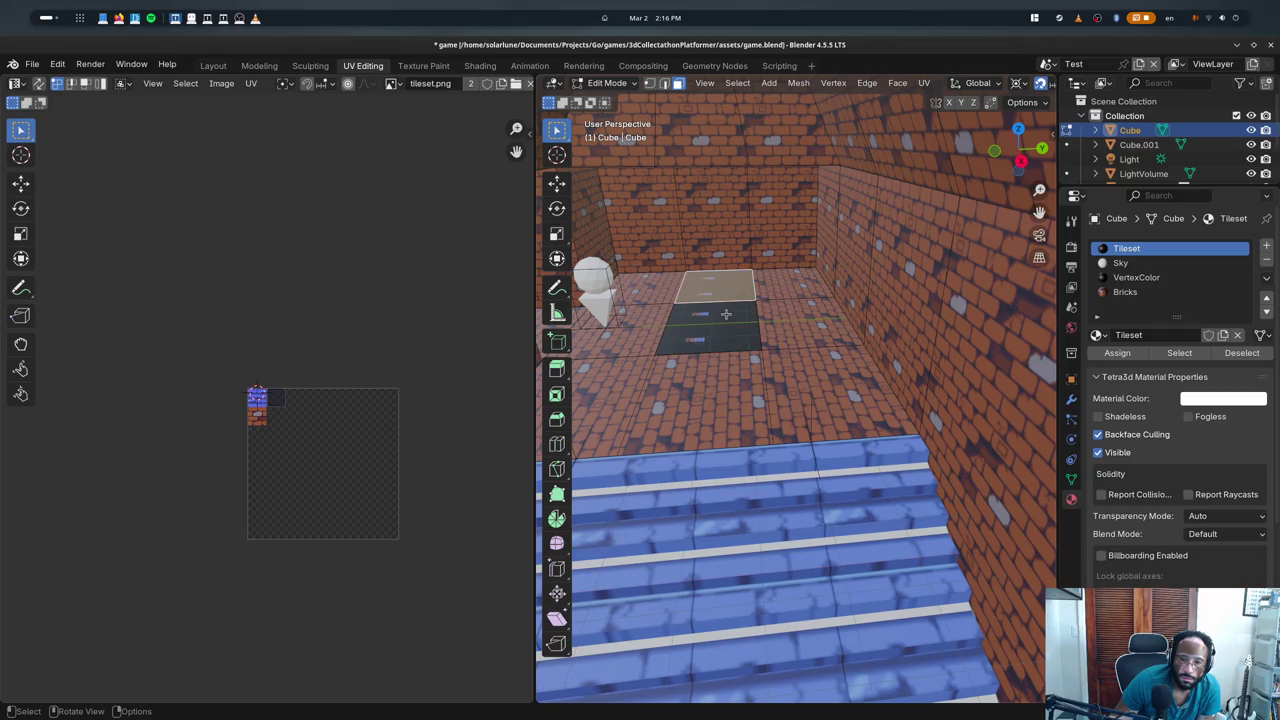
left_click(725, 318)
left_click(716, 286, "shift")
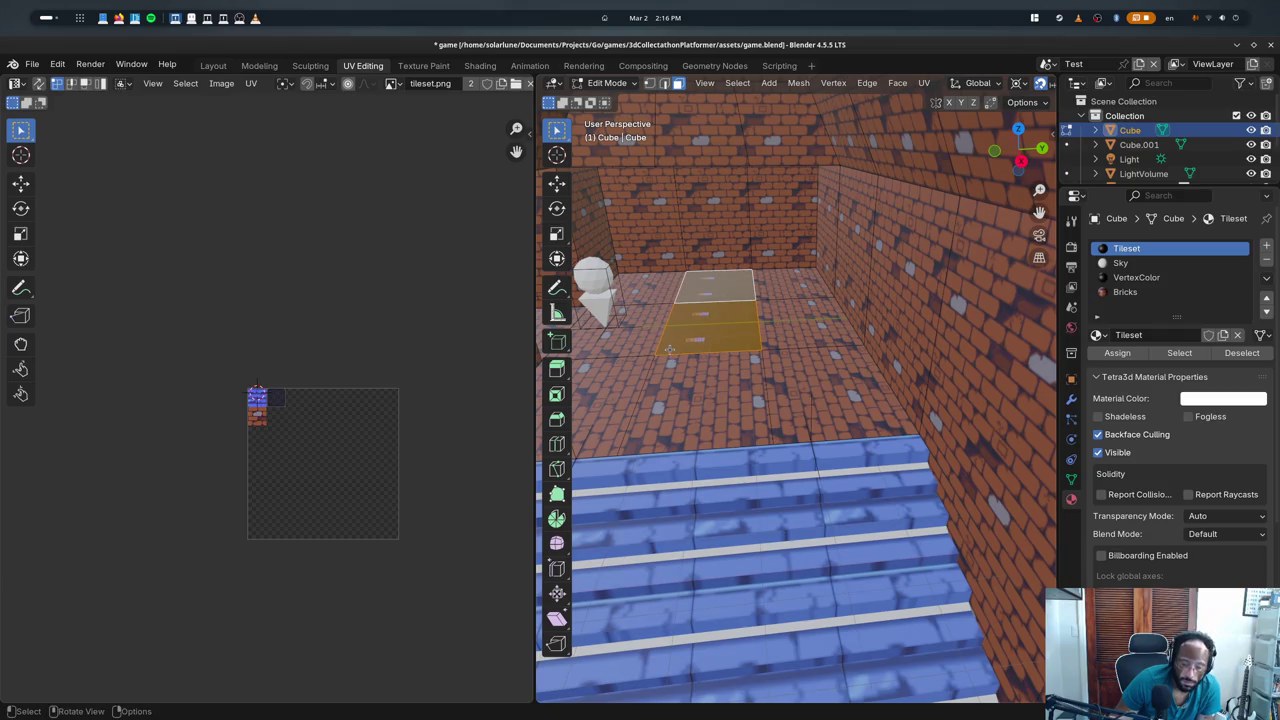
key("u")
left_click(590, 562)
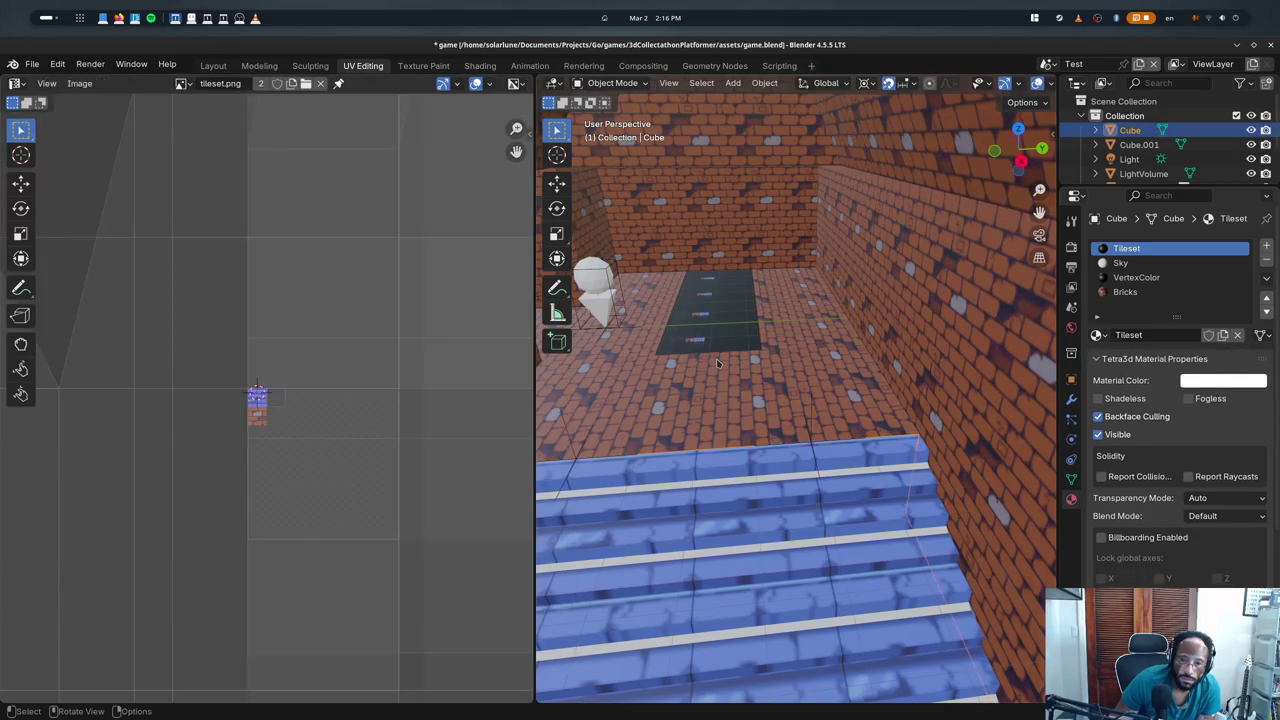
- Reselect nearby floor and dark-tile faces, stepping back through the undo history
left_click(716, 362)
left_click(795, 326)
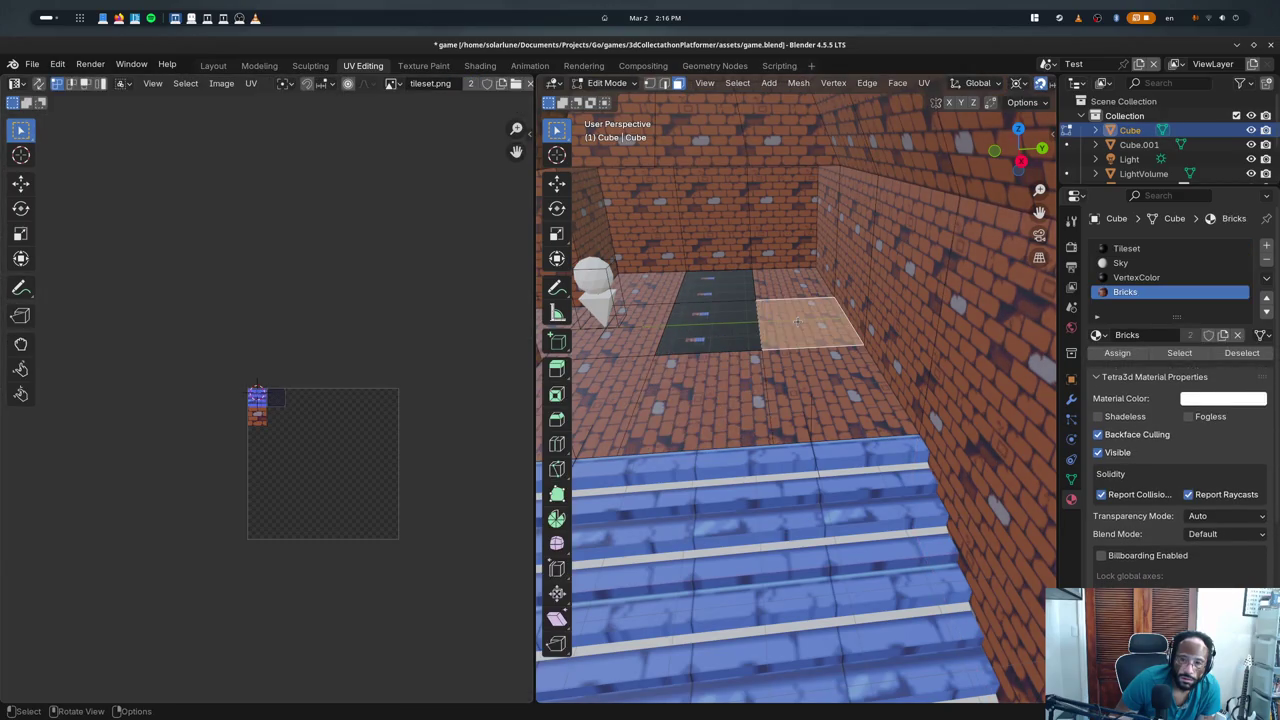
left_click(764, 374)
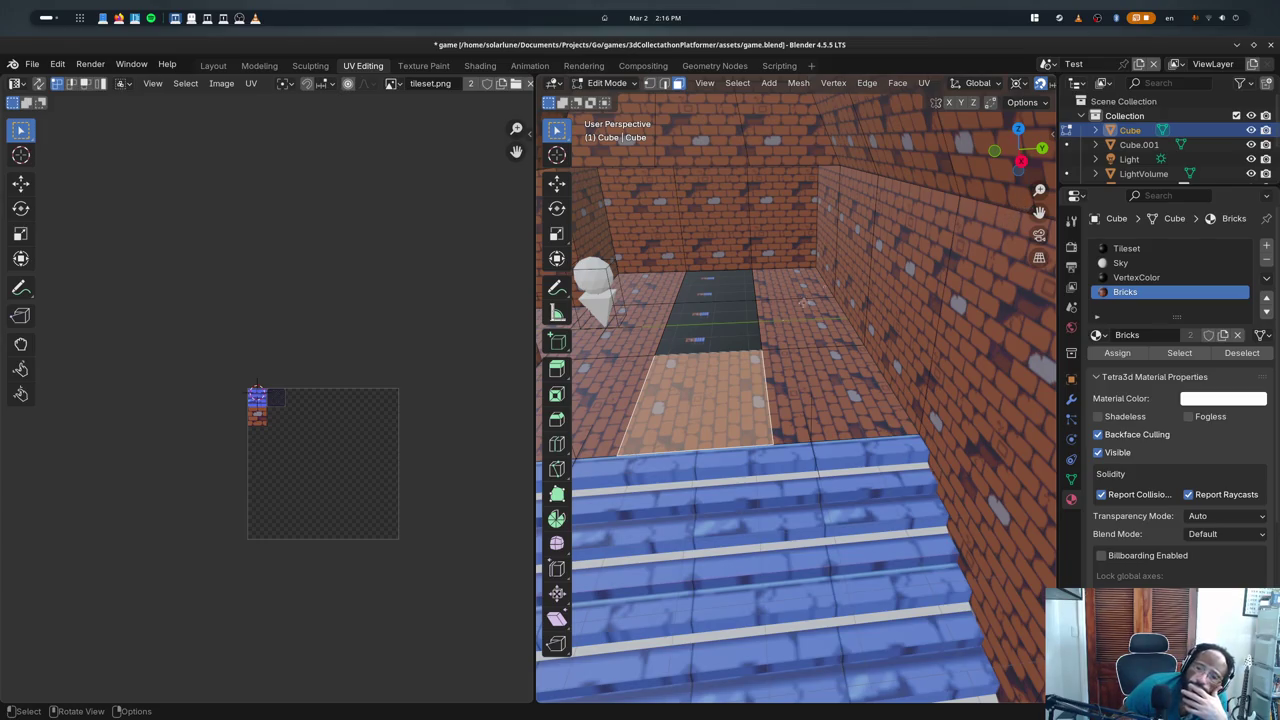
left_click(732, 340)
left_click(748, 290)
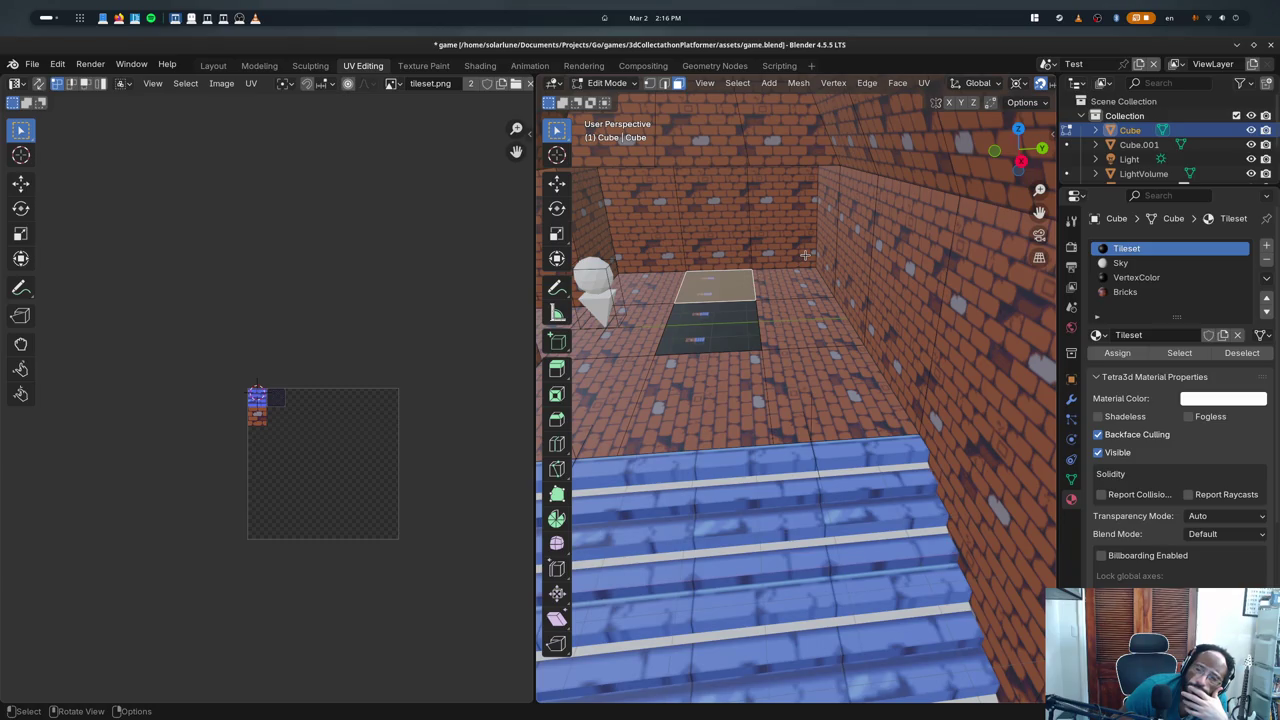
key("ctrl+z")
key("ctrl+shift+z")
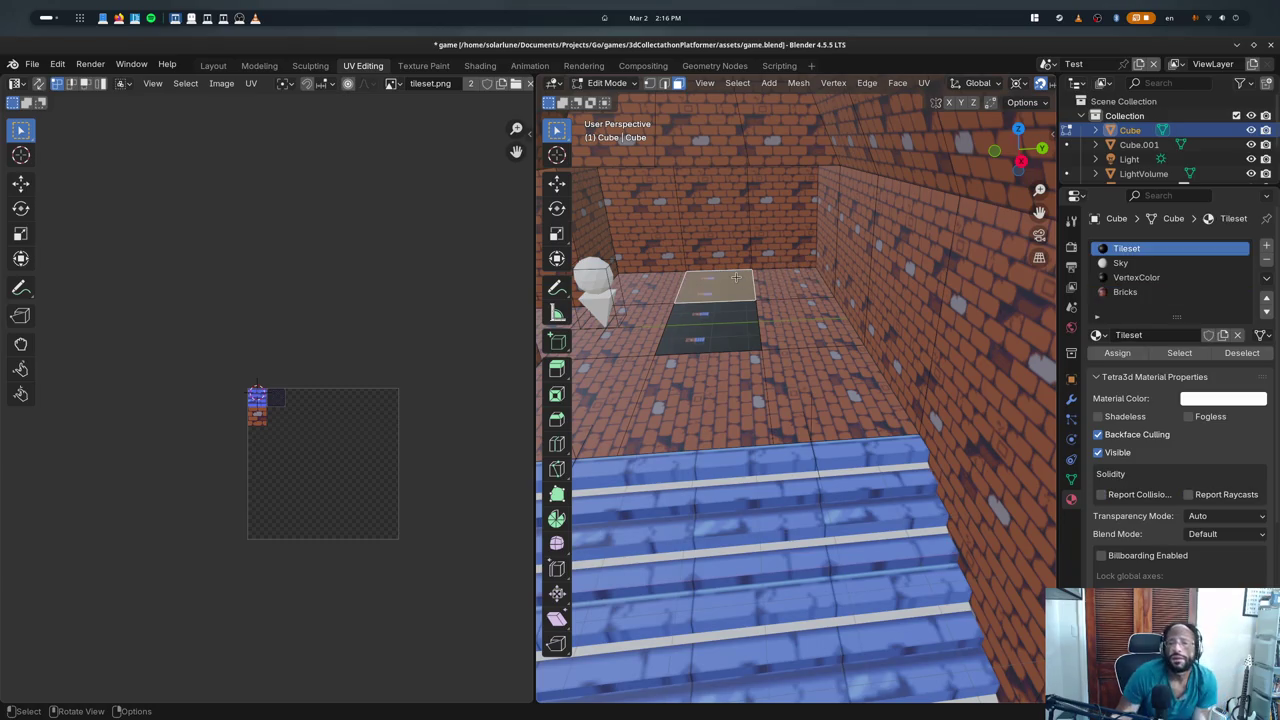
key("ctrl+shift+z")
key("ctrl+z")
key("ctrl+z")
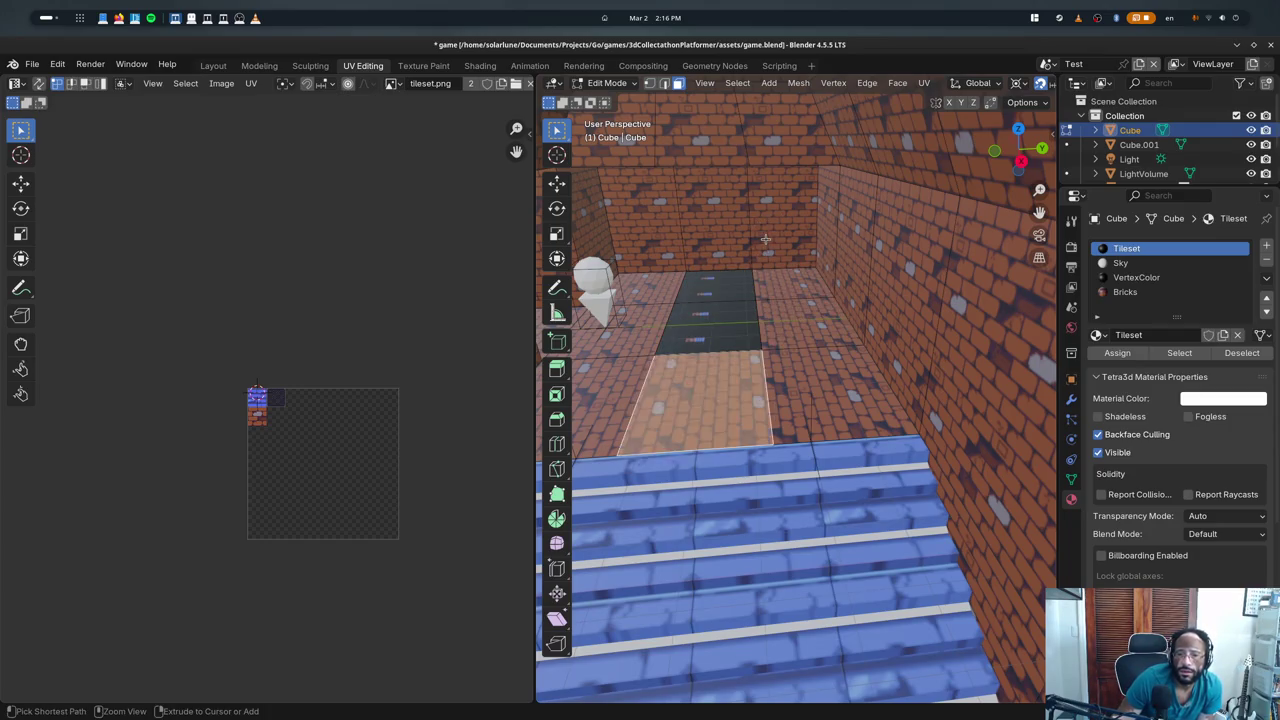
key("Tab")
key("Tab")
left_click(714, 300)
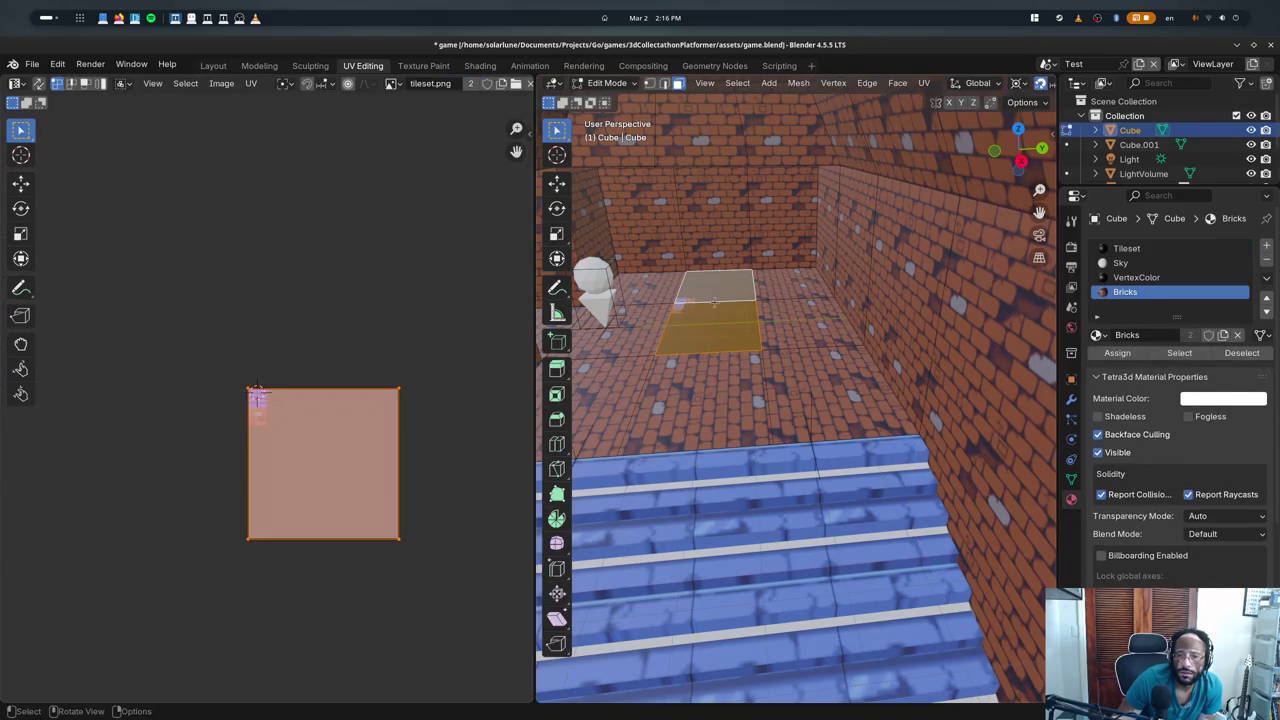
- Shrink the faces' UV square to 0.1 and move it near the dark tile
scroll(423, 418, "up", 2)
scroll(320, 486, "down", 6)
scroll(343, 491, "down", 2)
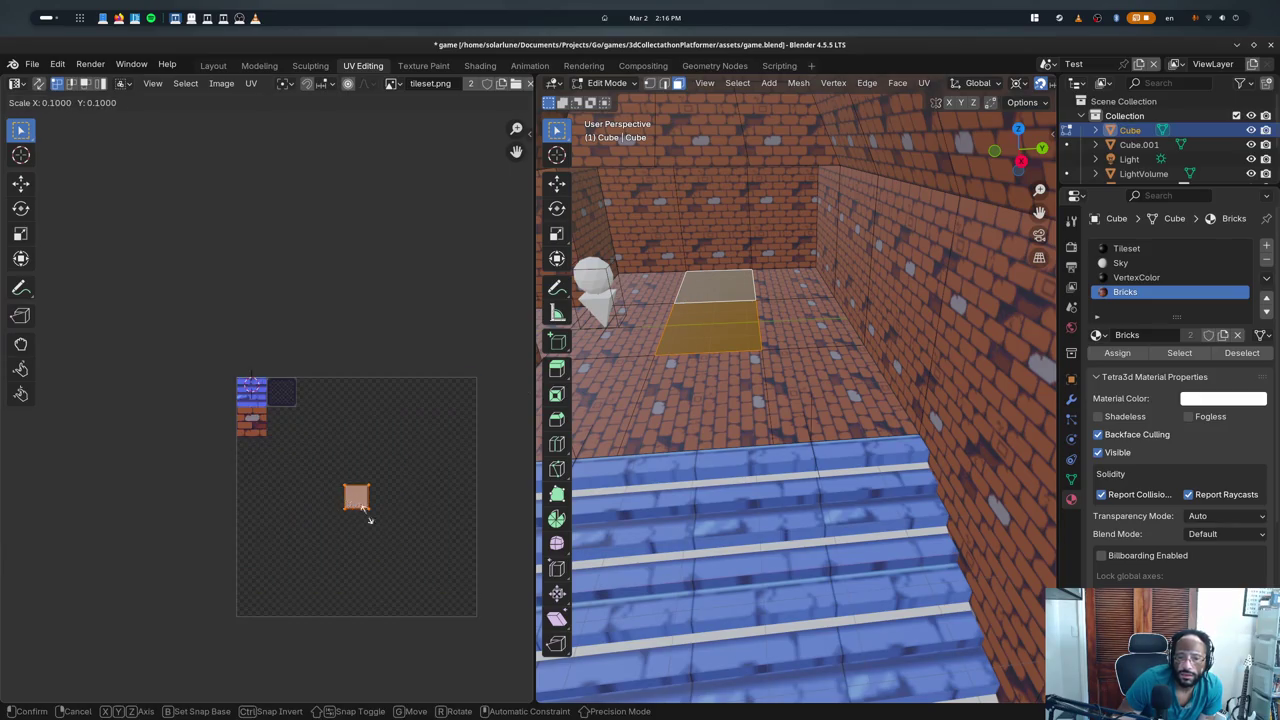
scroll(402, 551, "up", 8)
key("s")
left_click(355, 510)
key("g")
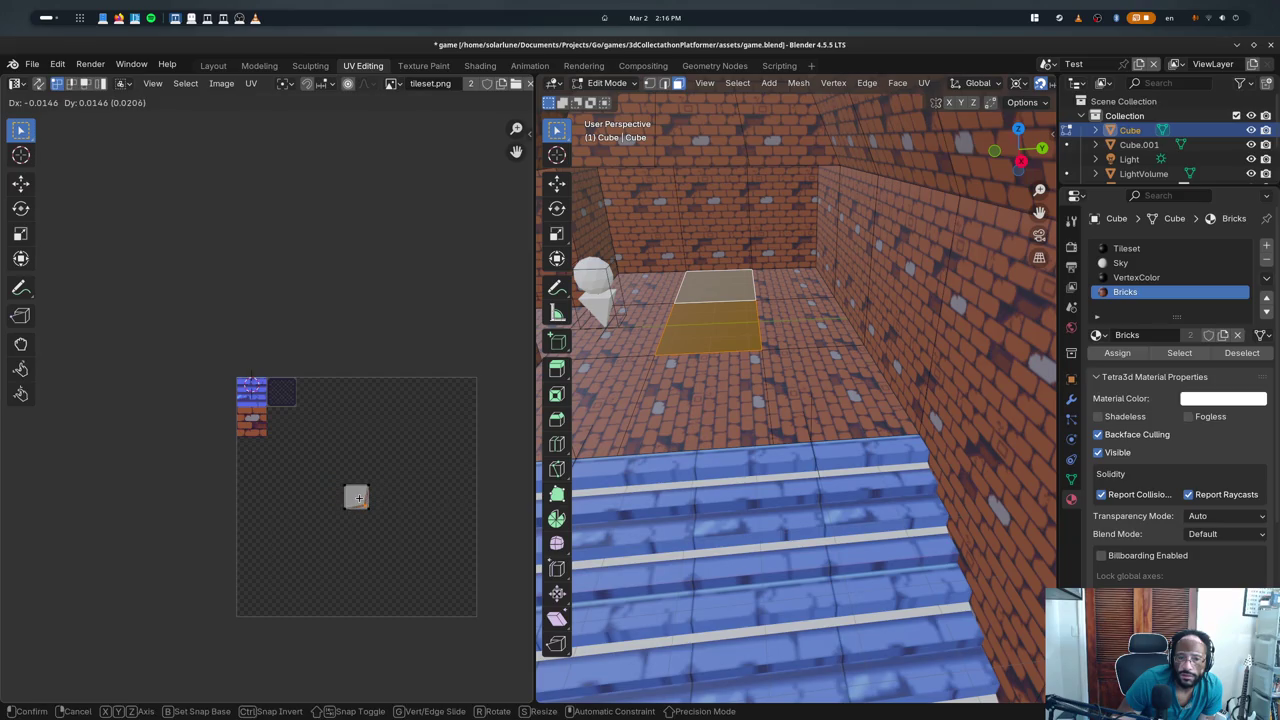
left_click(301, 396)
- Fit the UV square over the dark grate tile and return to object mode
scroll(301, 393, "up", 3)
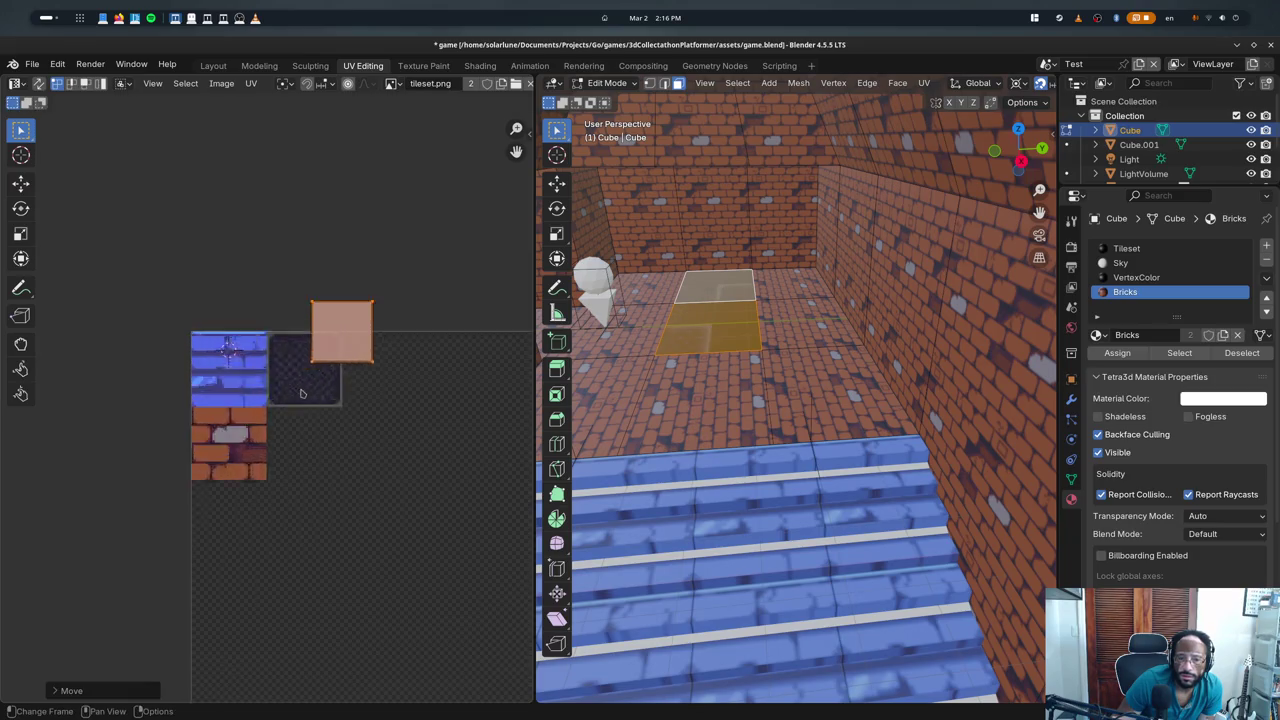
scroll(301, 393, "up", 3)
key("g")
left_click(278, 421)
key("s")
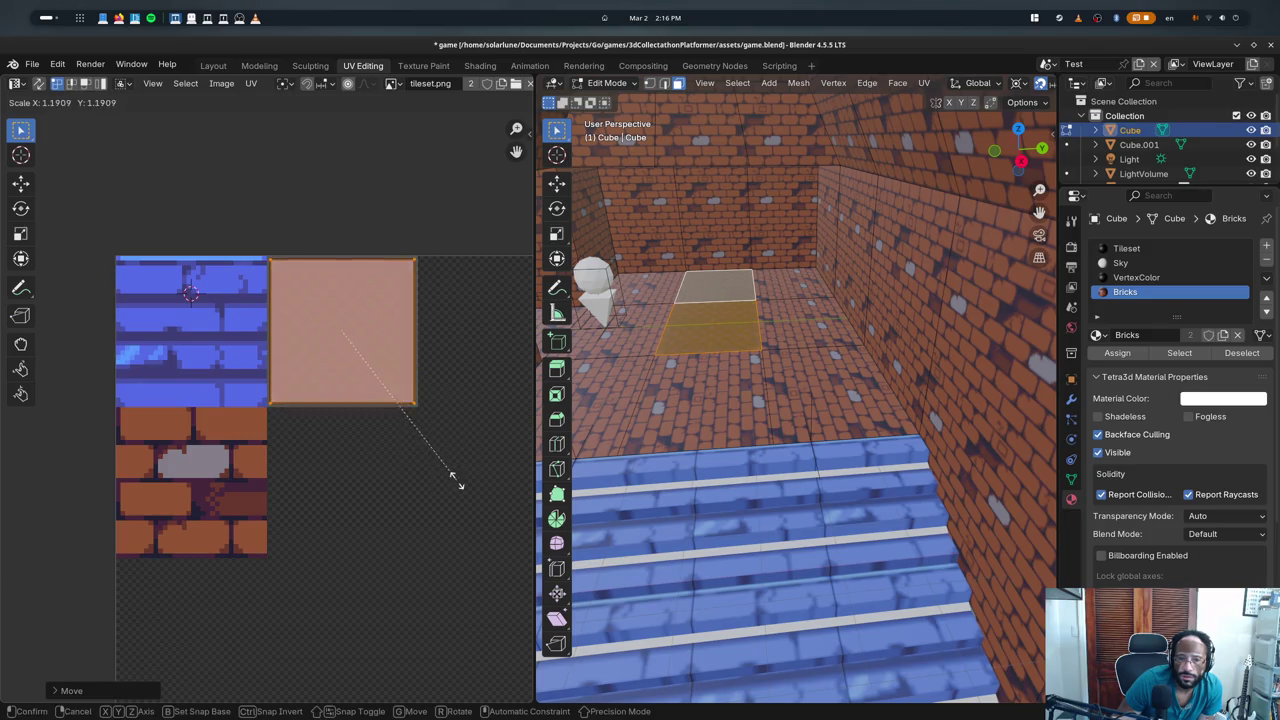
left_click(463, 487)
key("alt+a")
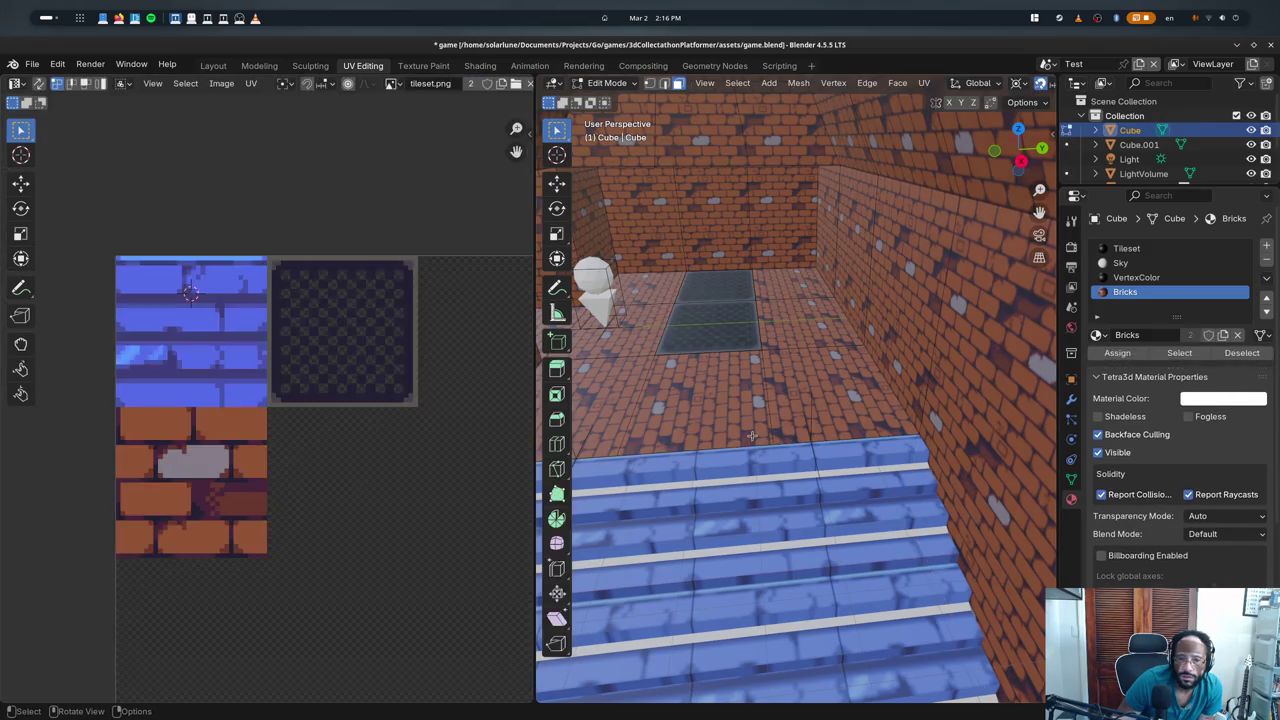
key("Tab")
key("Tab")
key("Tab")
key("Tab")
key("Tab")
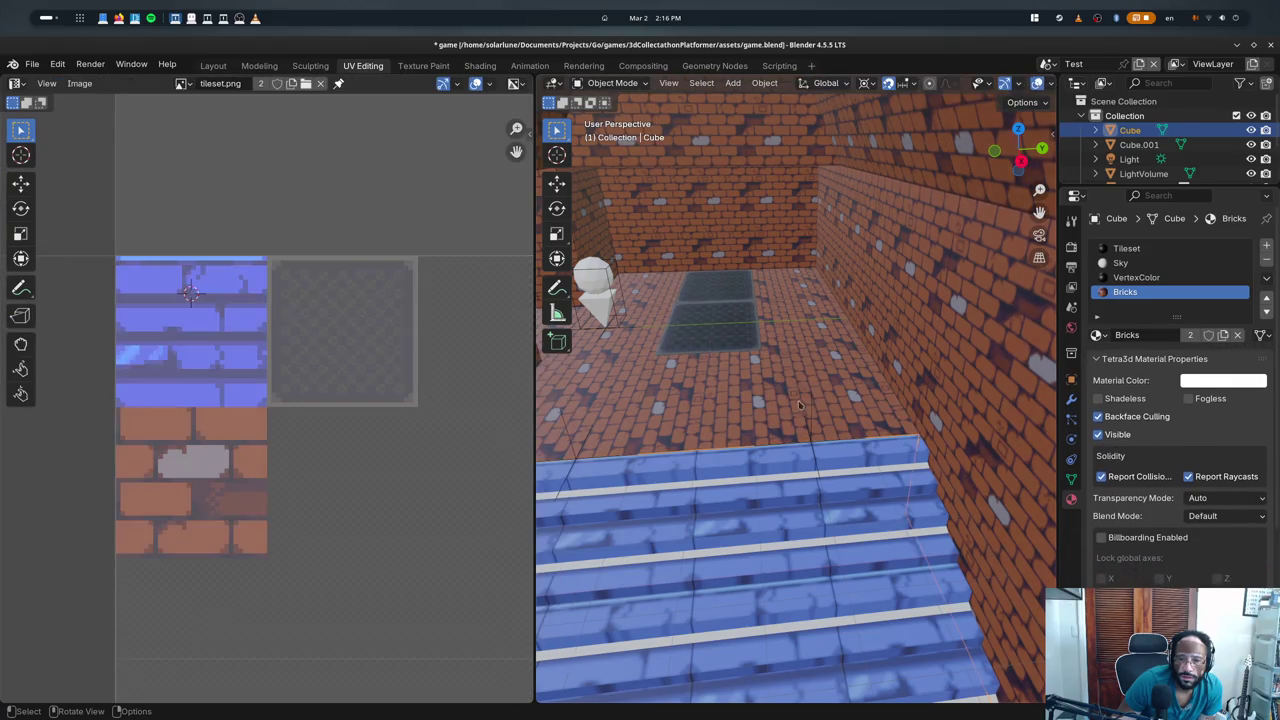
key("Tab")
- Compare the floor between edit and object mode with Tileset, then Bricks, active
key("Tab")
key("Tab")
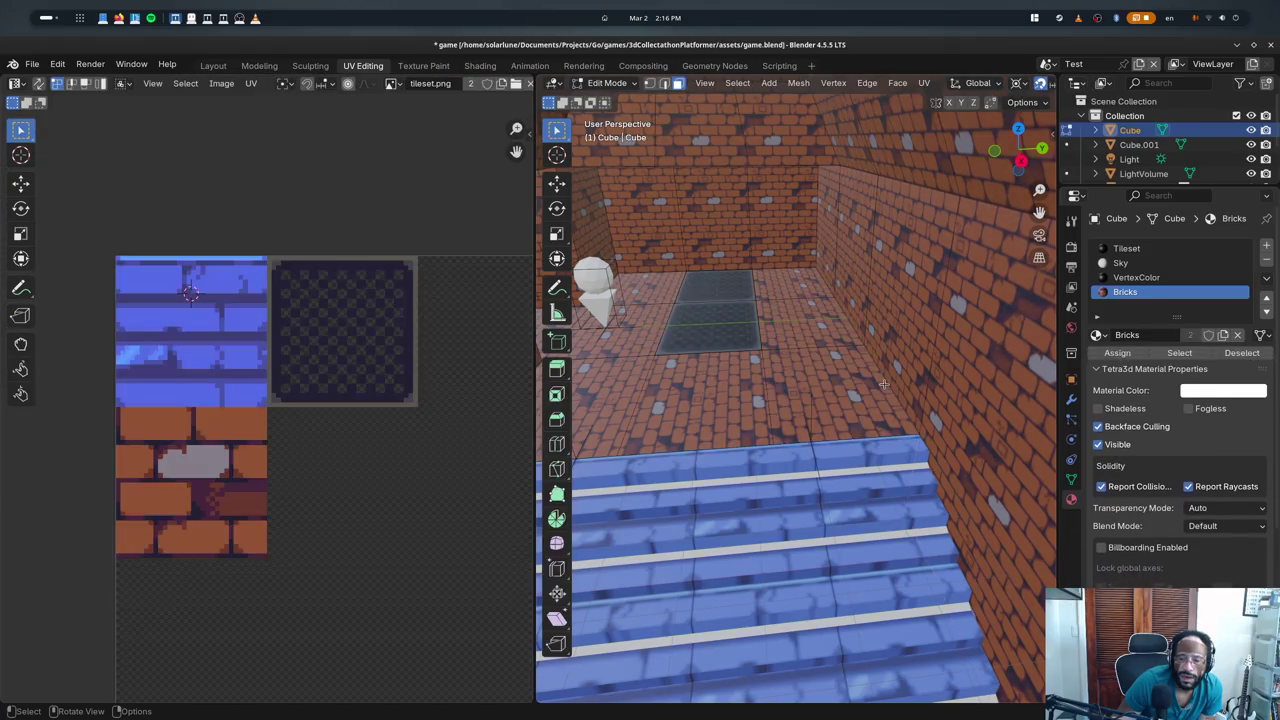
key("Tab")
left_click(1127, 248)
key("Tab")
key("Tab")
key("Tab")
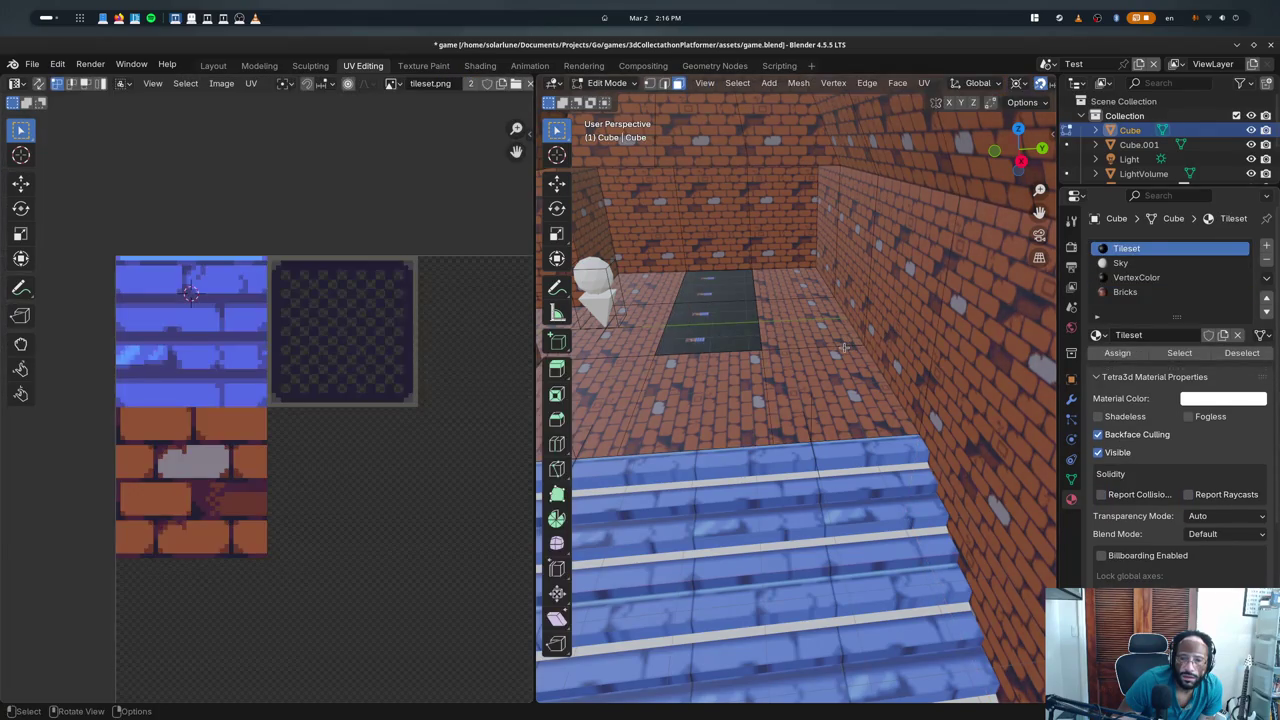
key("Tab")
key("Tab")
key("Tab")
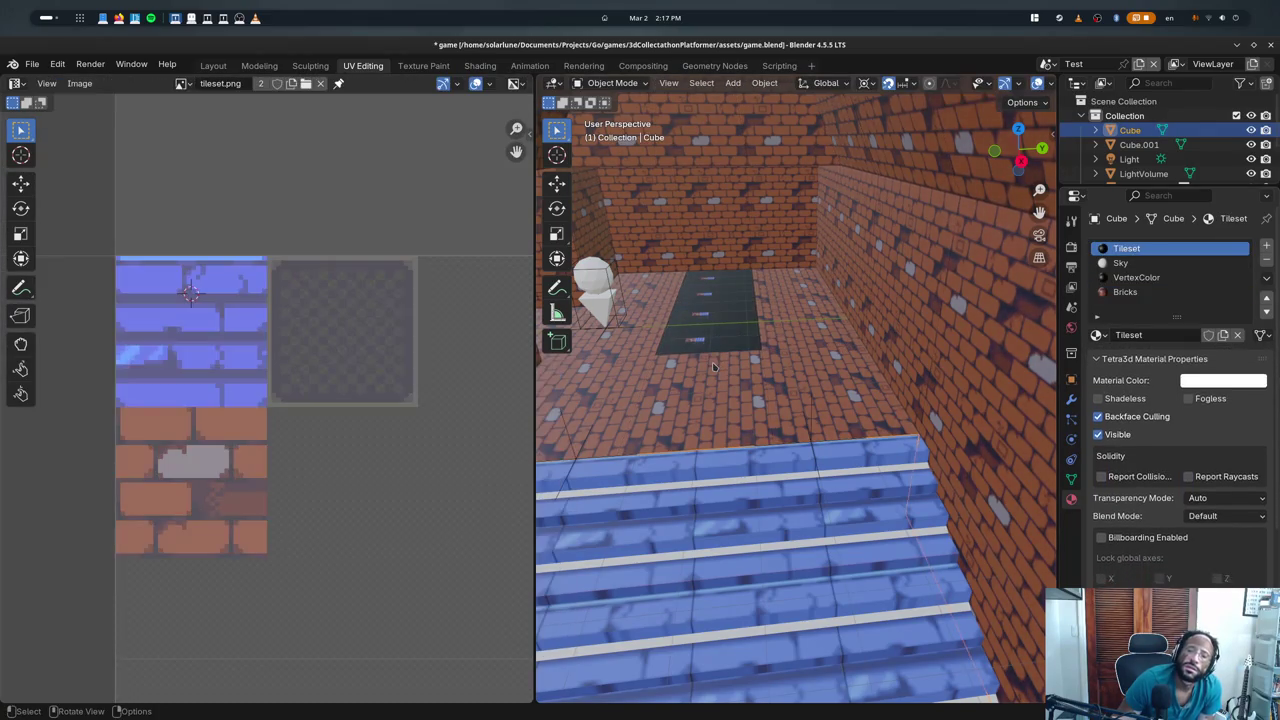
key("Tab")
key("Tab")
key("Tab")
key("Tab")
key("Tab")
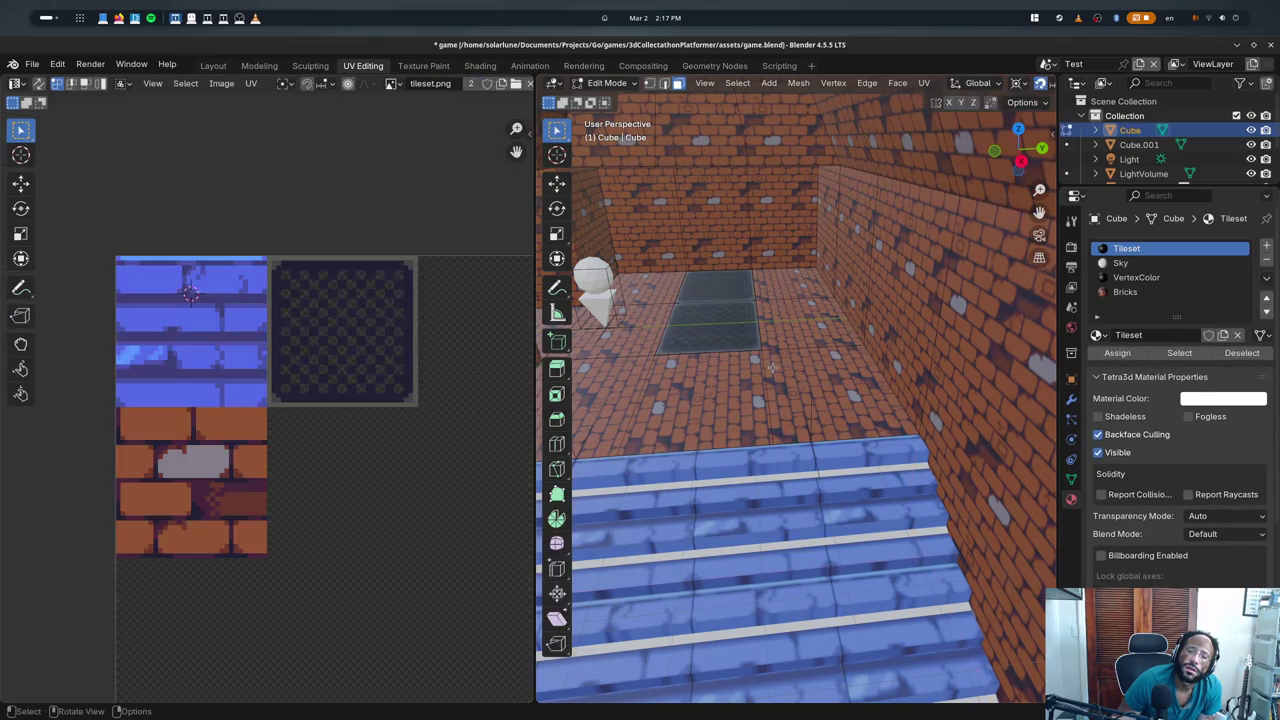
key("Tab")
left_click(1135, 292)
key("Tab")
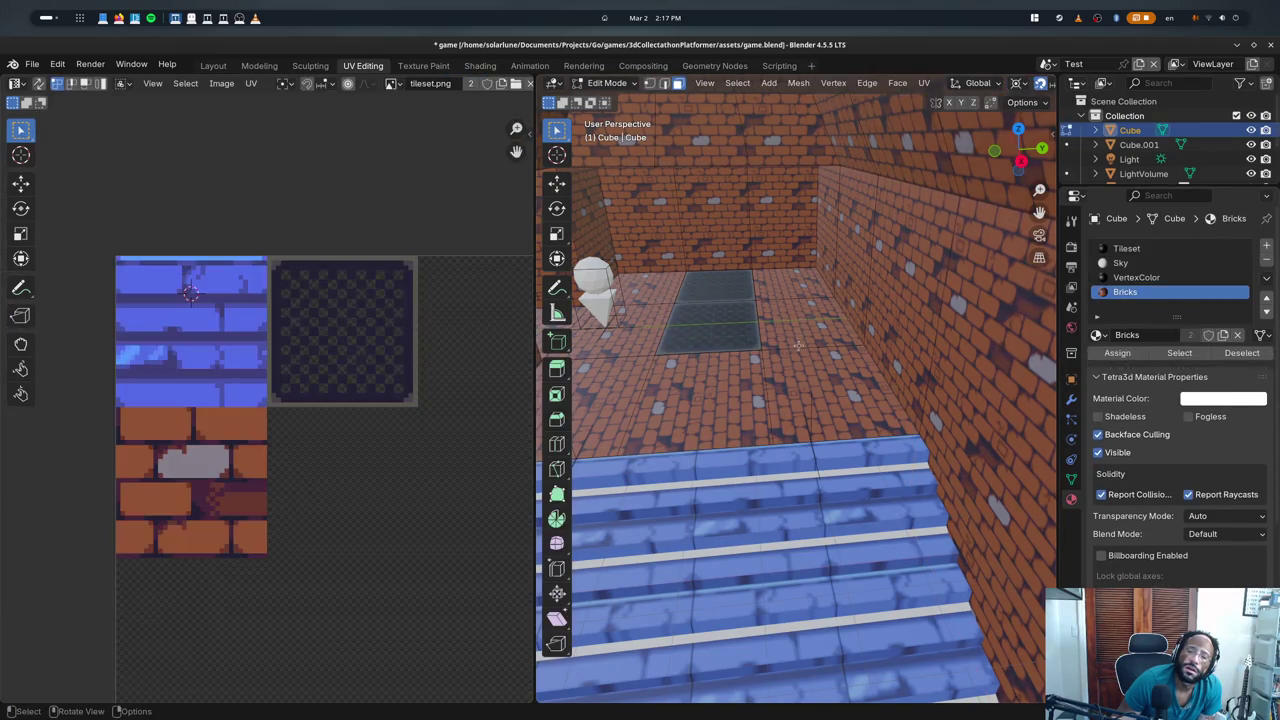
- Reset UVs of all Bricks-material faces, make Tileset active, and quit Blender
left_click(802, 345)
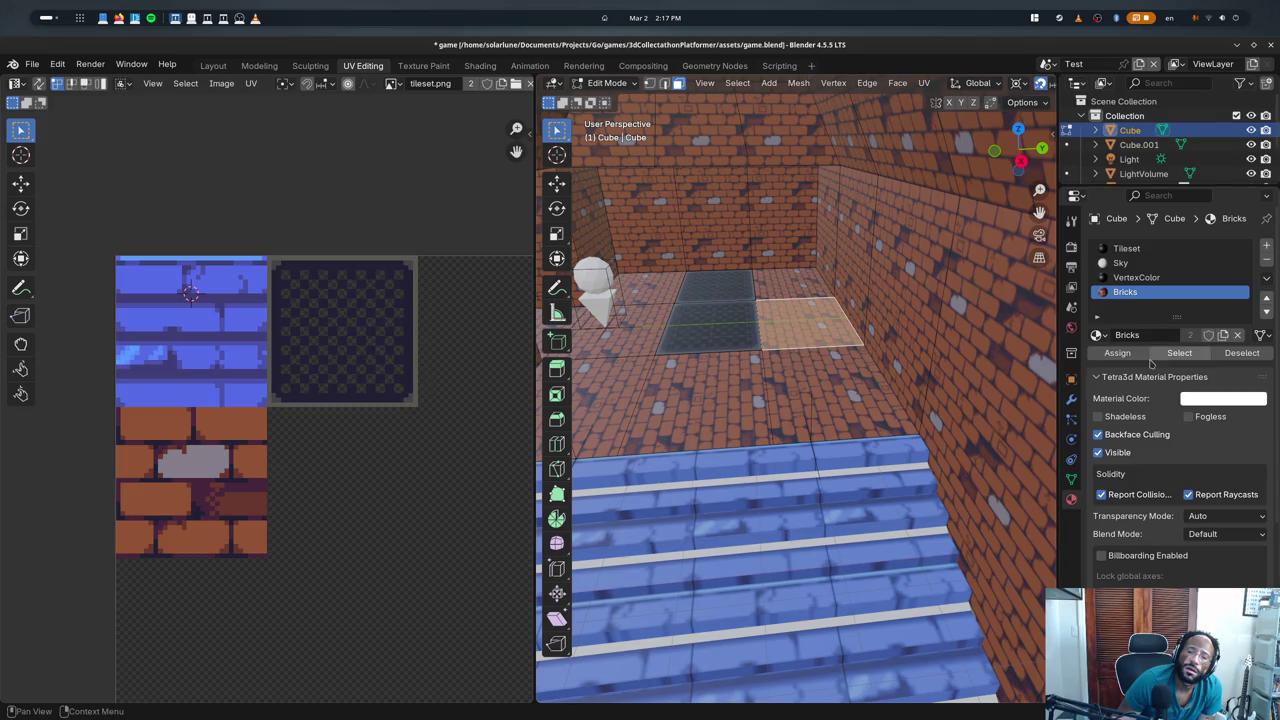
left_click(1179, 353)
key("u")
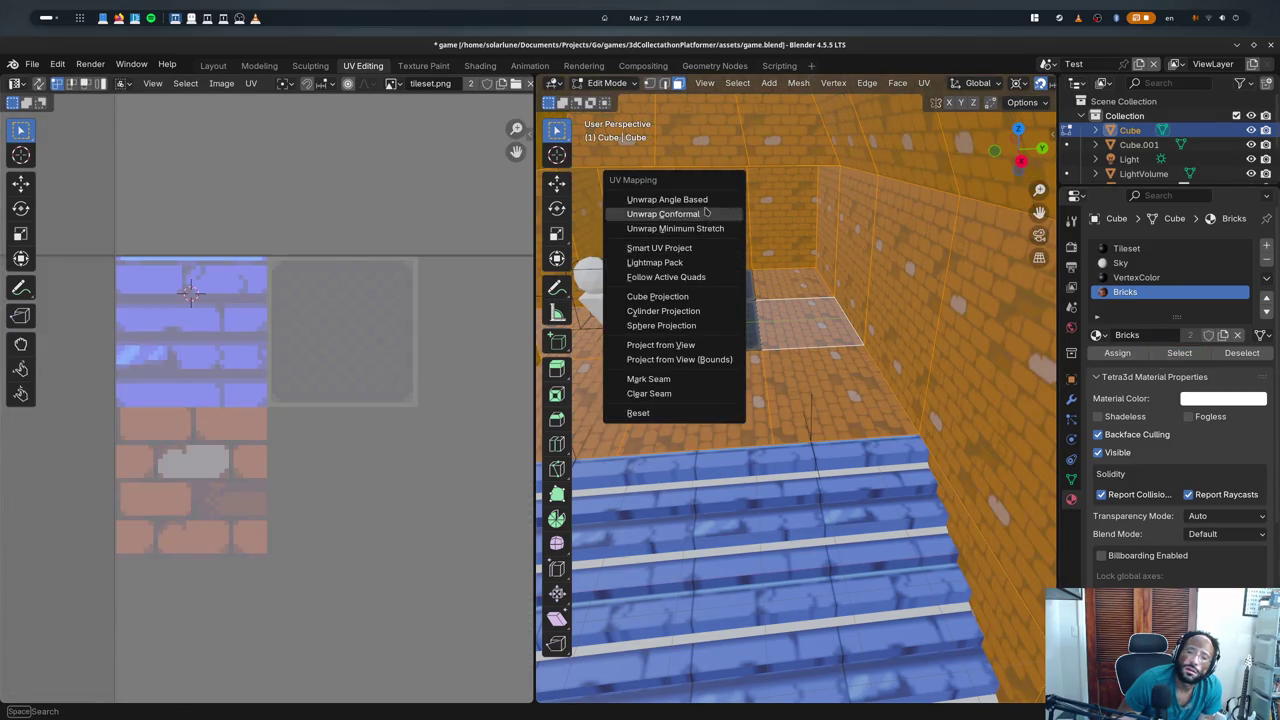
left_click(655, 411)
key("Tab")
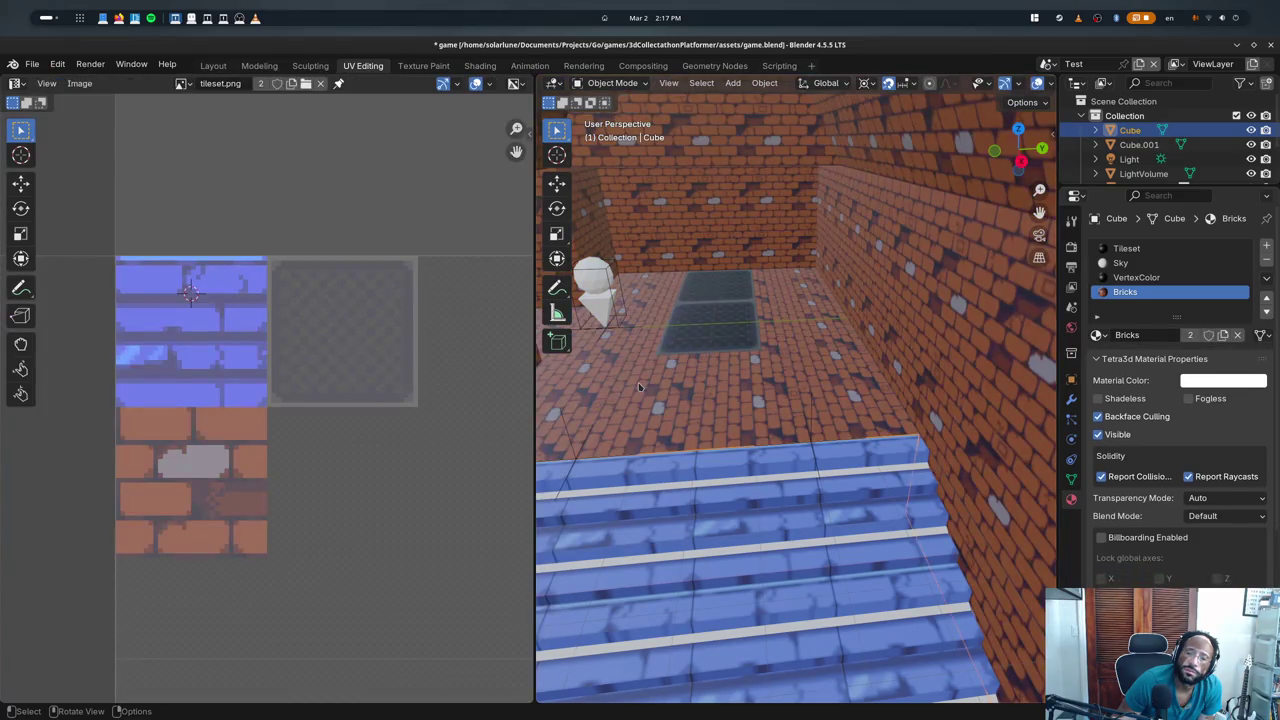
left_click(1150, 249)
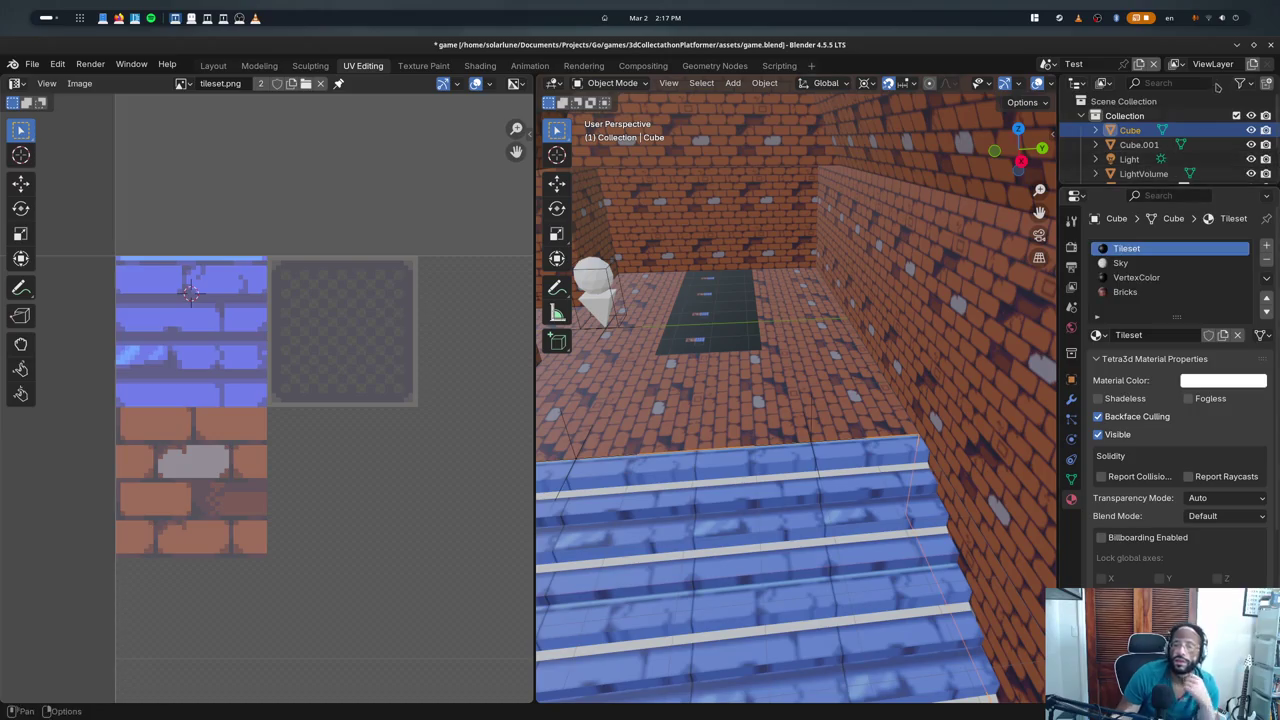
key("ctrl+q")
- Close Blender without saving and scroll up to the auto-UV operator in tetra3d.py
left_click(563, 408)
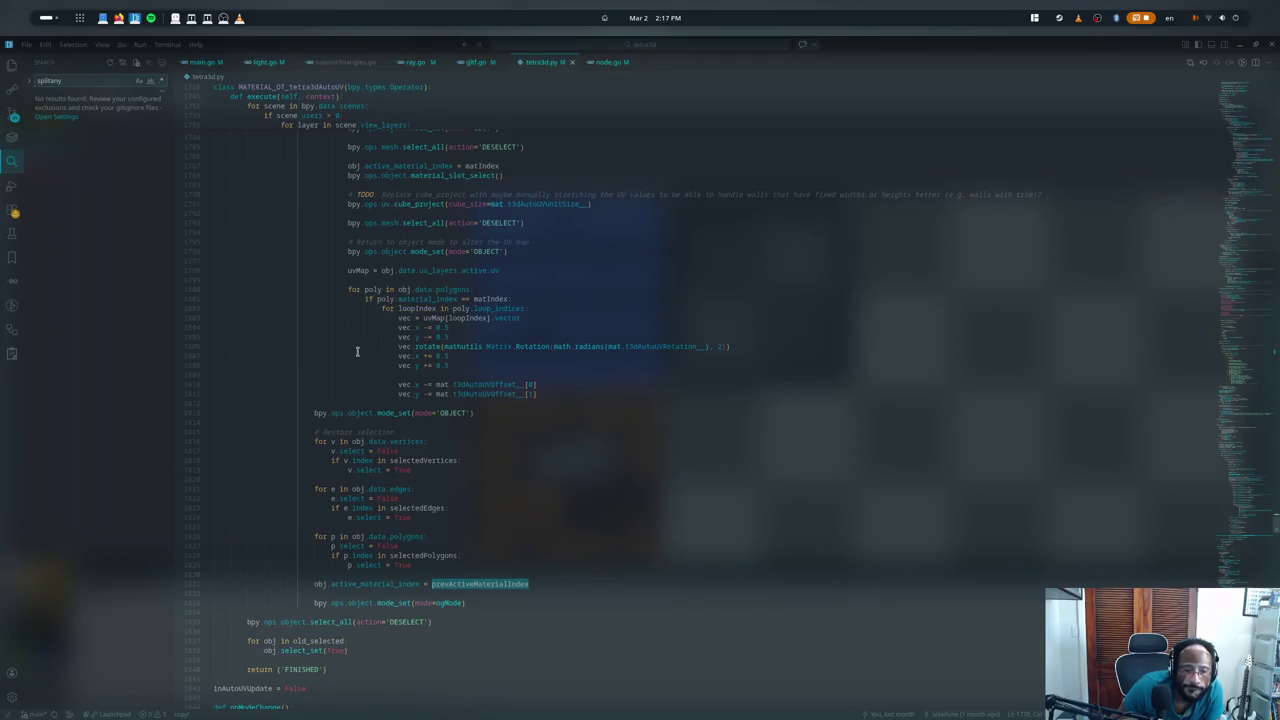
scroll(340, 380, "up", 3)
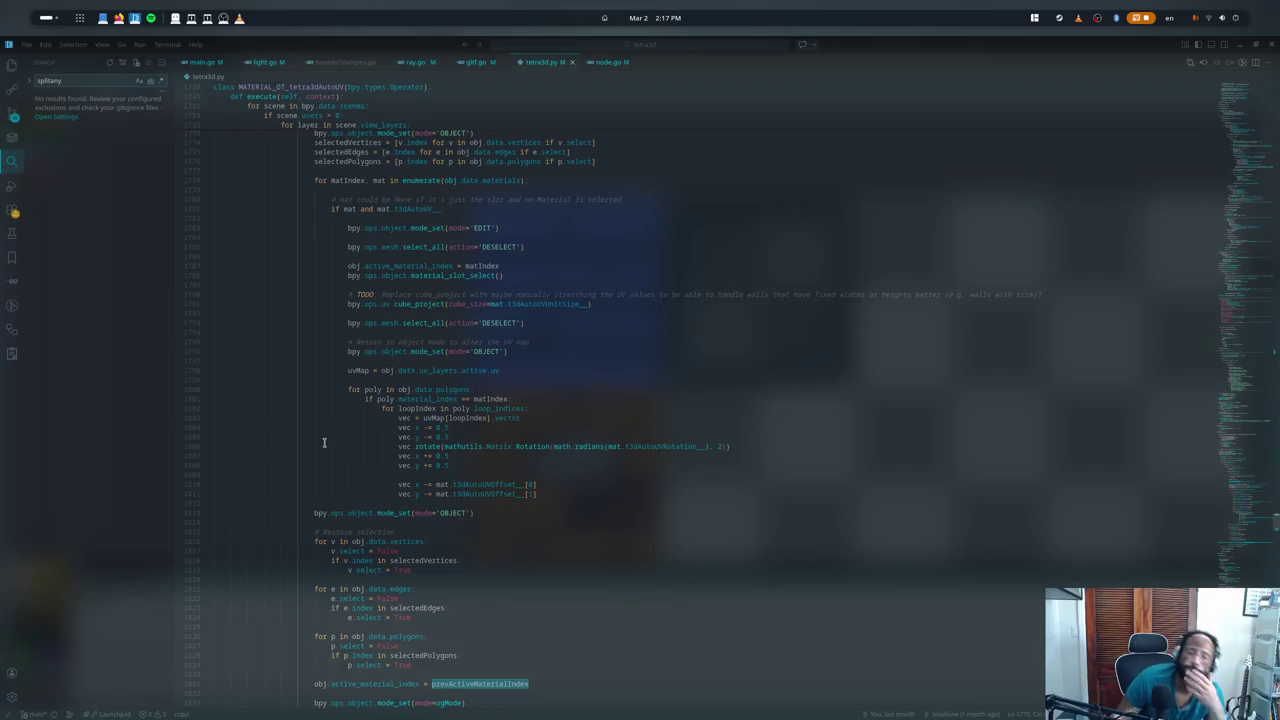
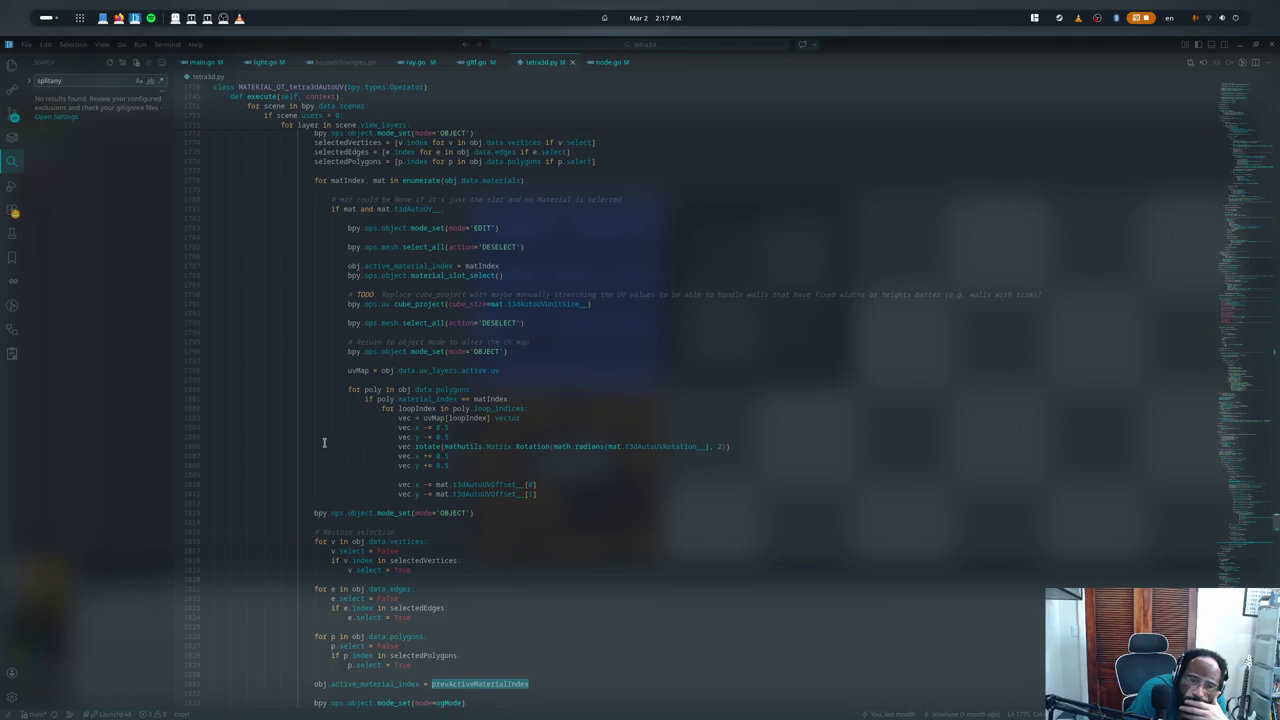
- Add a print(matIndex, mat) debug line inside tetra3d.py's material loop and save the file
left_click(595, 180)
key("Return")
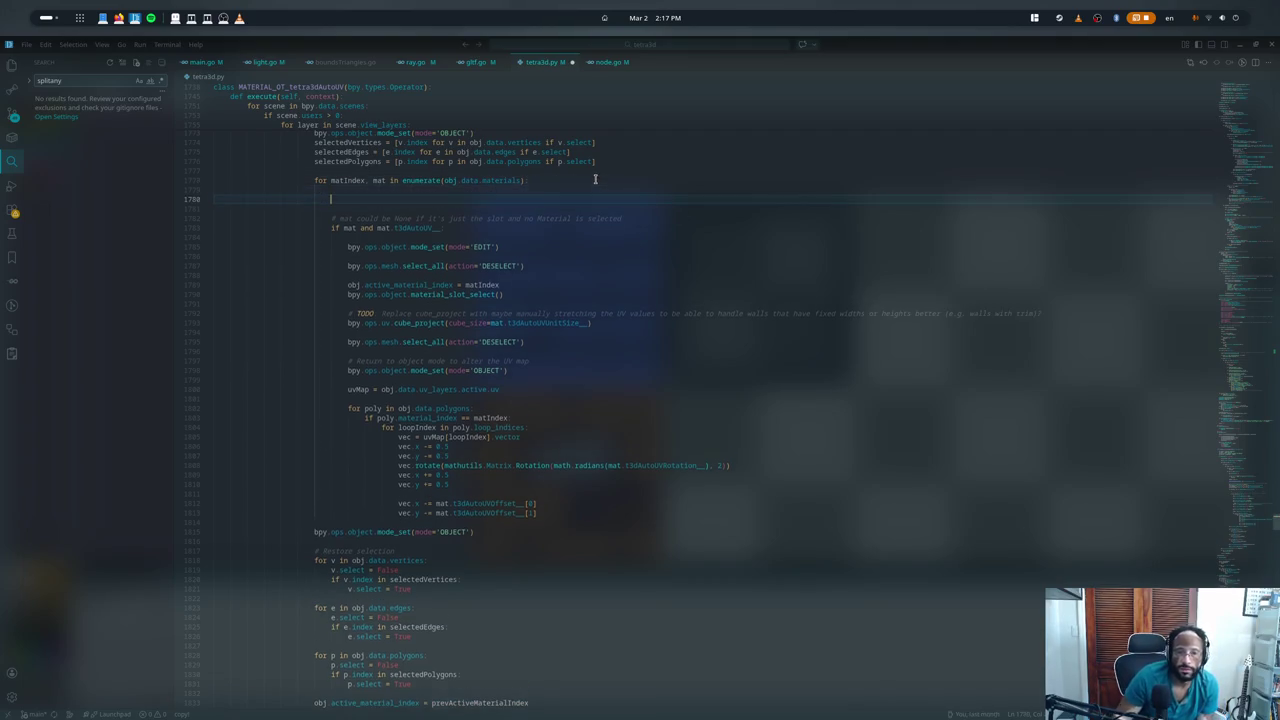
type("print(matIndex, mat")
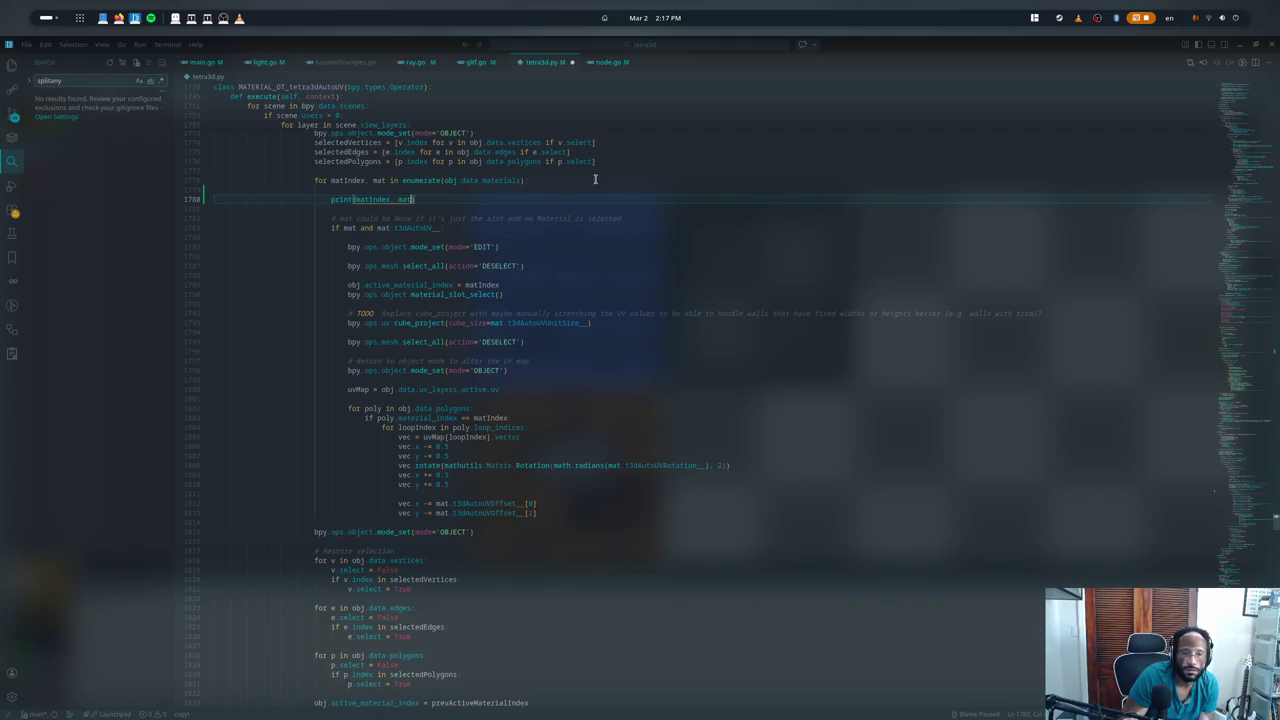
key("ctrl+s")
- Launch the Blender executable from the VS Code terminal
key("ctrl+grave")
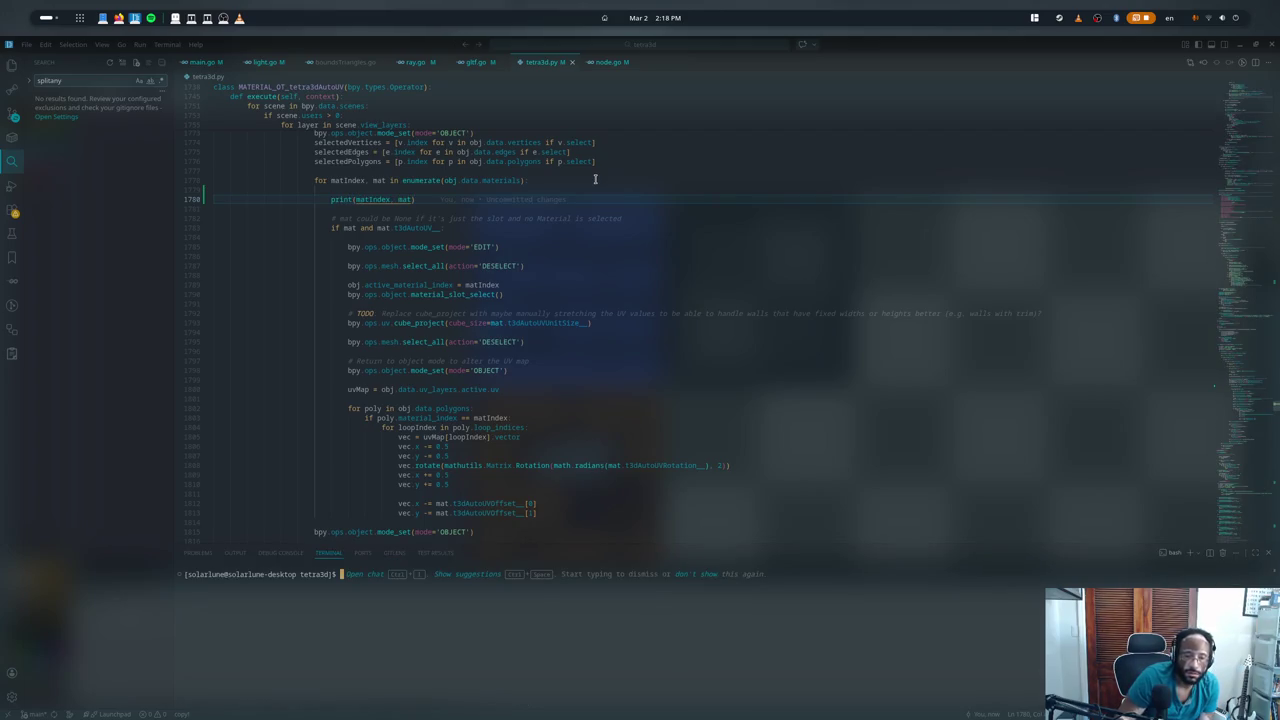
type("~/Applications/Blender/blend")
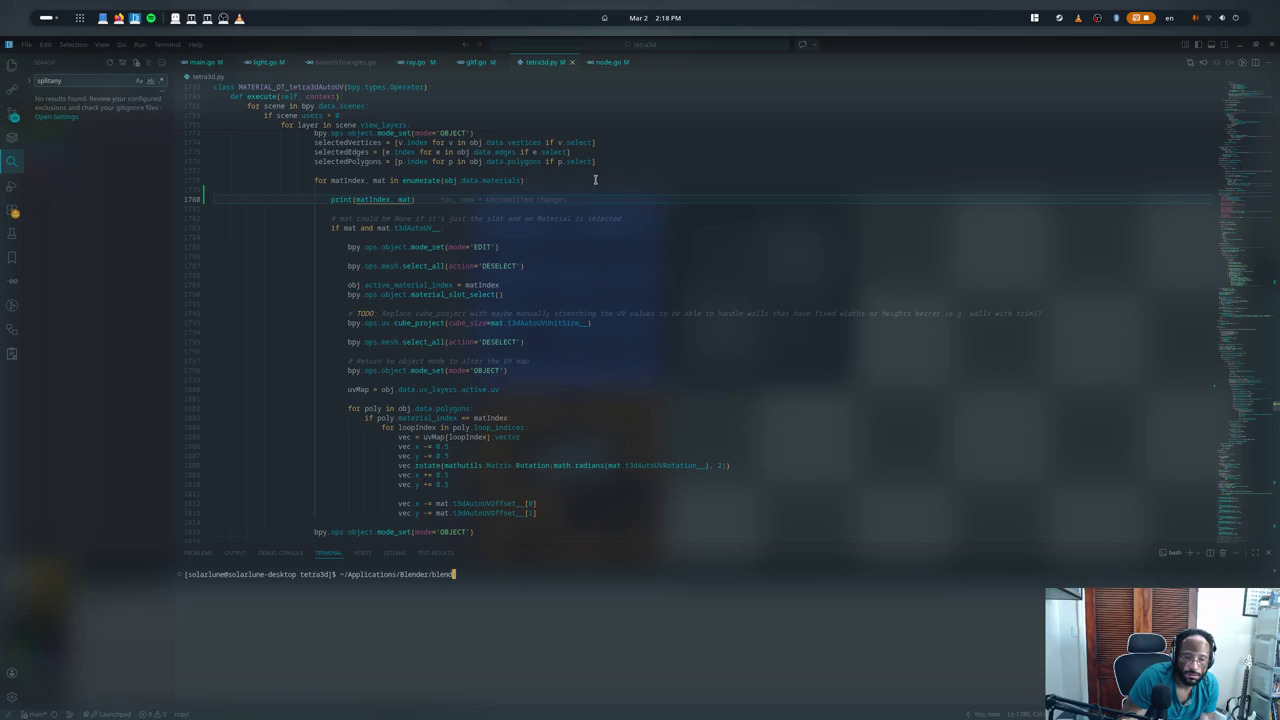
key("Return")
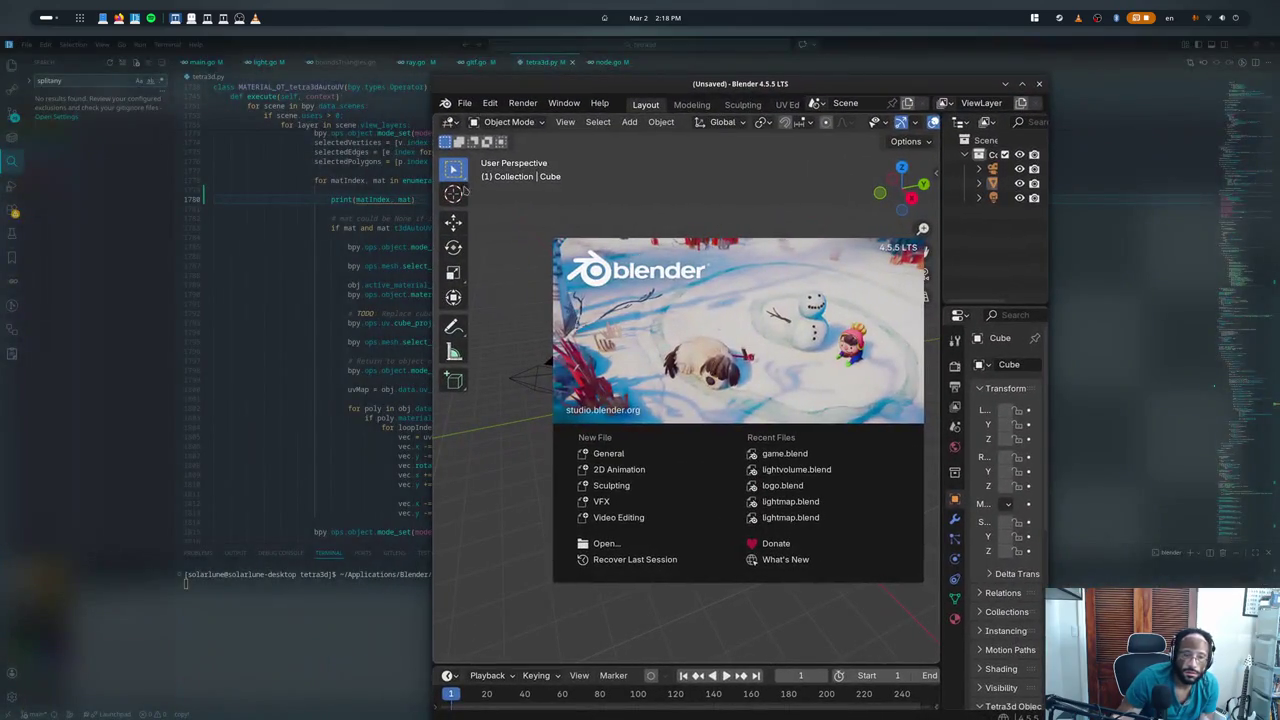
- Load game.blend from the recent files and widen the Blender window beside the code editor
left_click(464, 190)
left_click(465, 103)
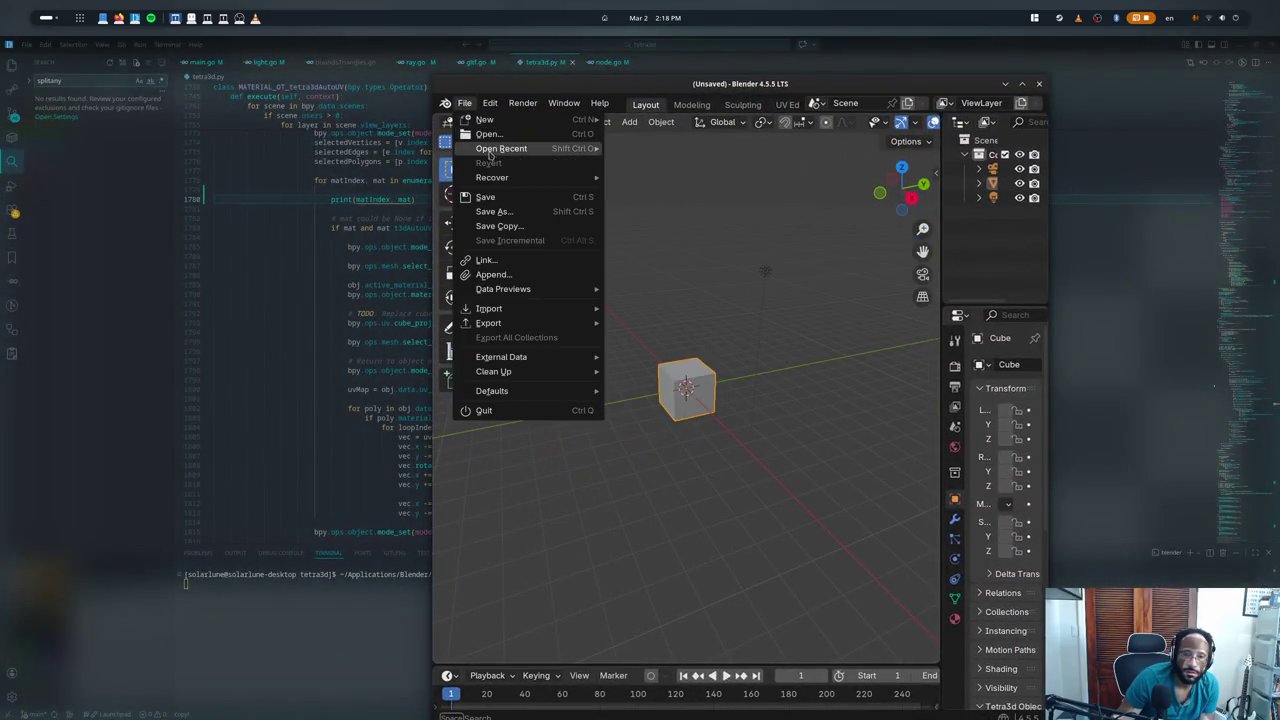
left_click(640, 151)
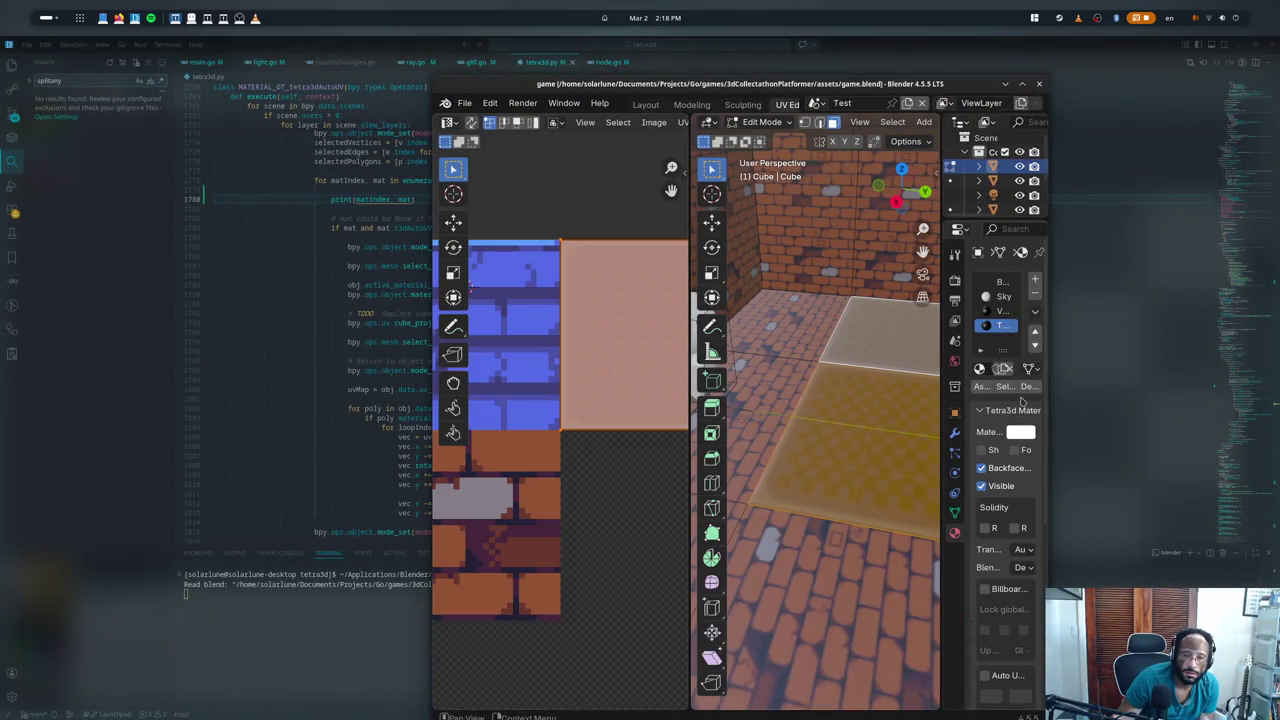
left_click_drag(1056, 400, 1214, 400)
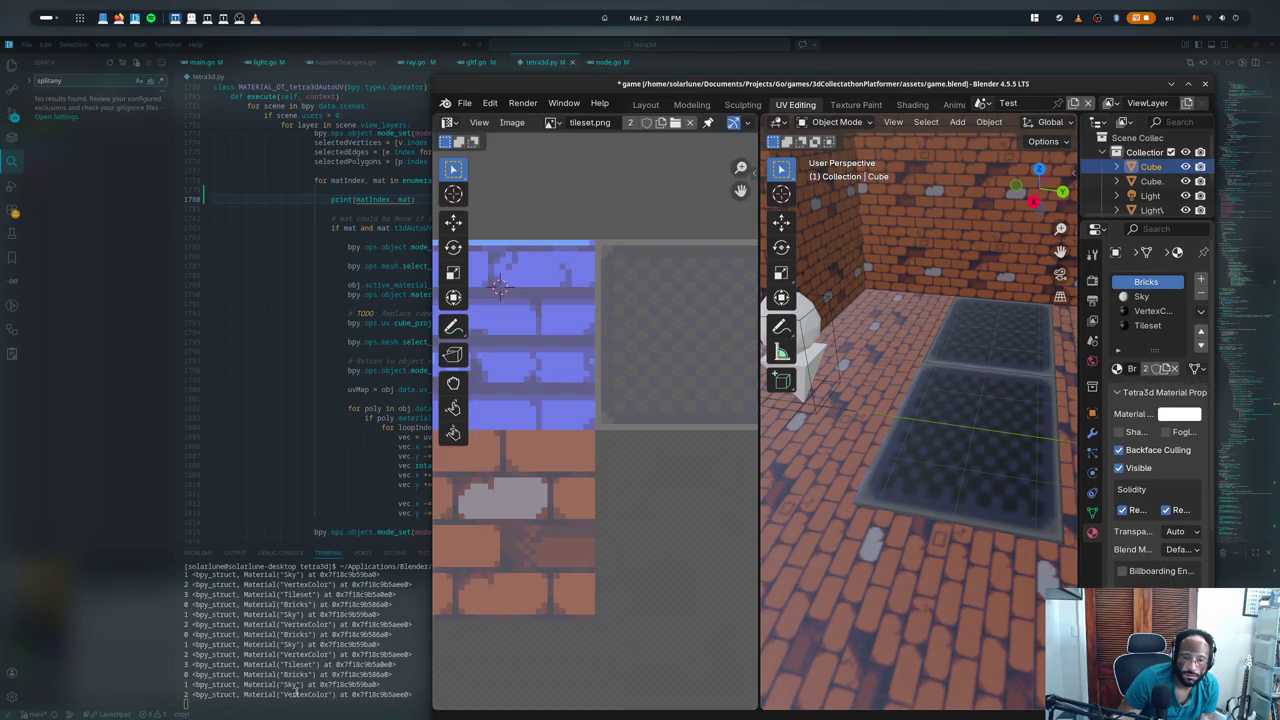
left_click(352, 389)
scroll(383, 373, "down", 3)
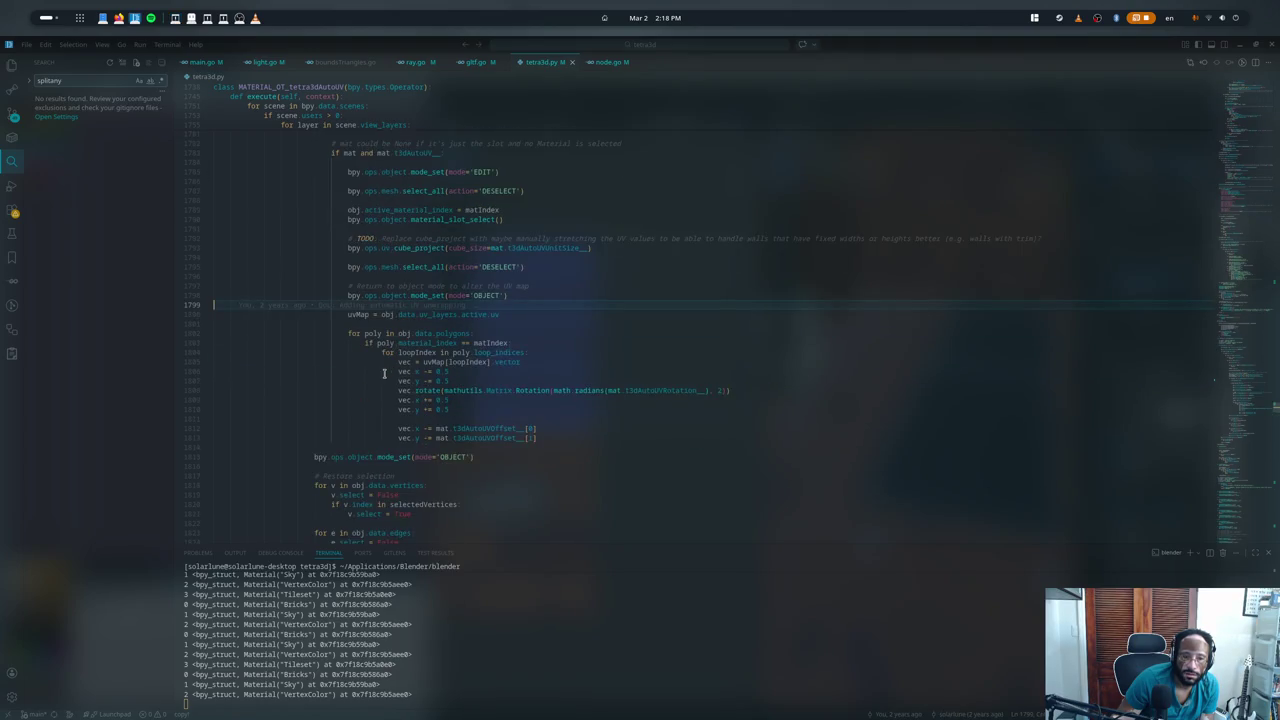
- Hide the terminal and scroll through the MATERIAL_OT_tetra3dAutoUV execute method's material loop
scroll(383, 373, "up", 3)
scroll(383, 373, "up", 1)
key("ctrl+j")
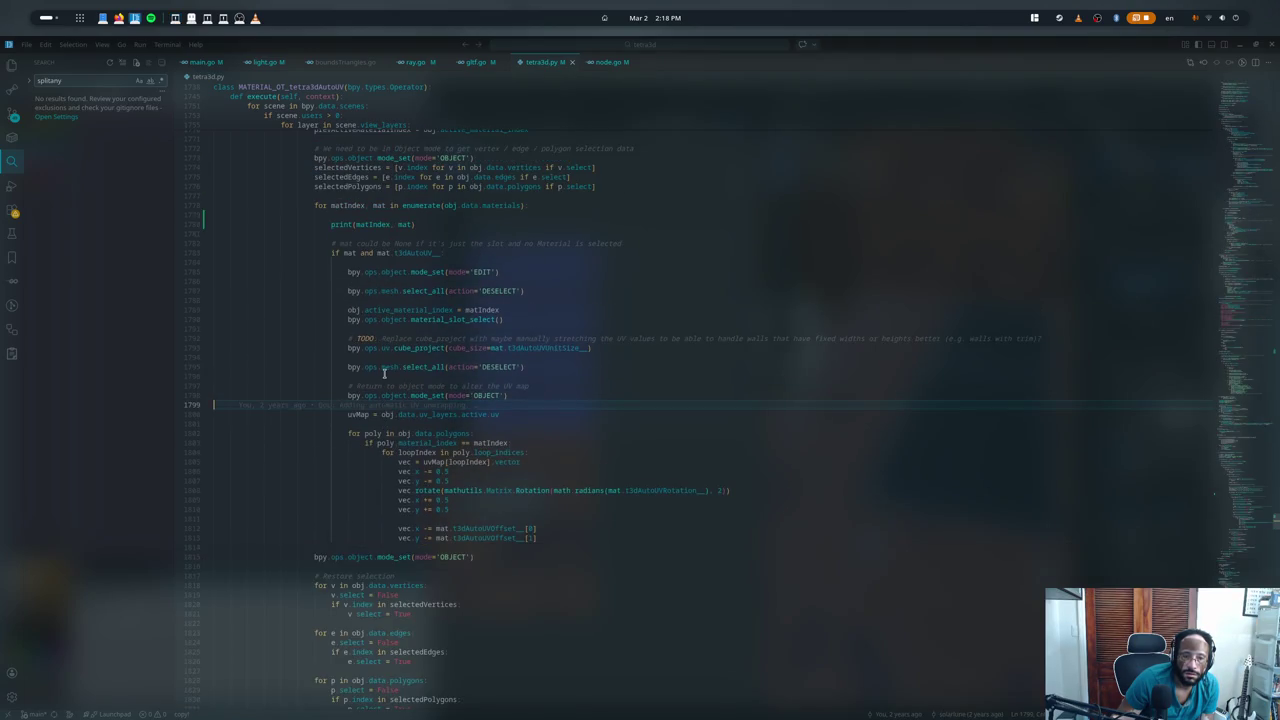
scroll(383, 373, "down", 2)
scroll(383, 373, "down", 2)
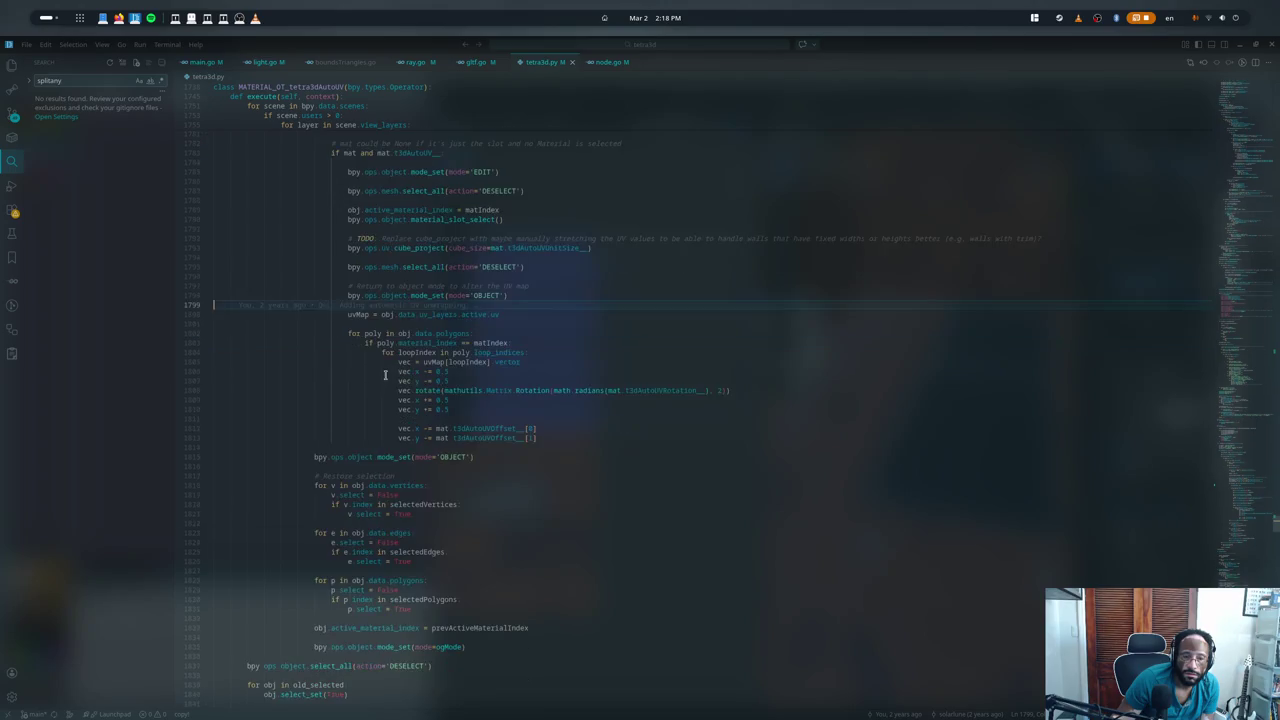
scroll(384, 375, "up", 2)
scroll(384, 375, "up", 4)
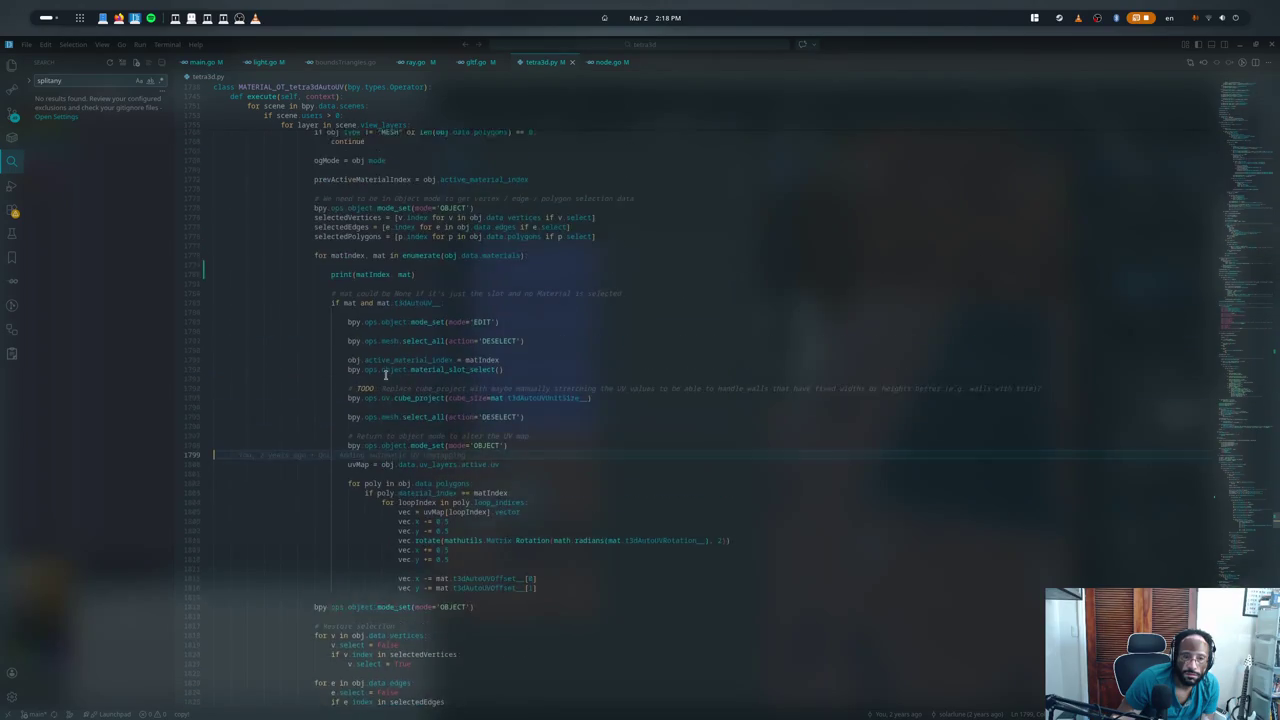
scroll(386, 376, "up", 2)
scroll(393, 377, "up", 4)
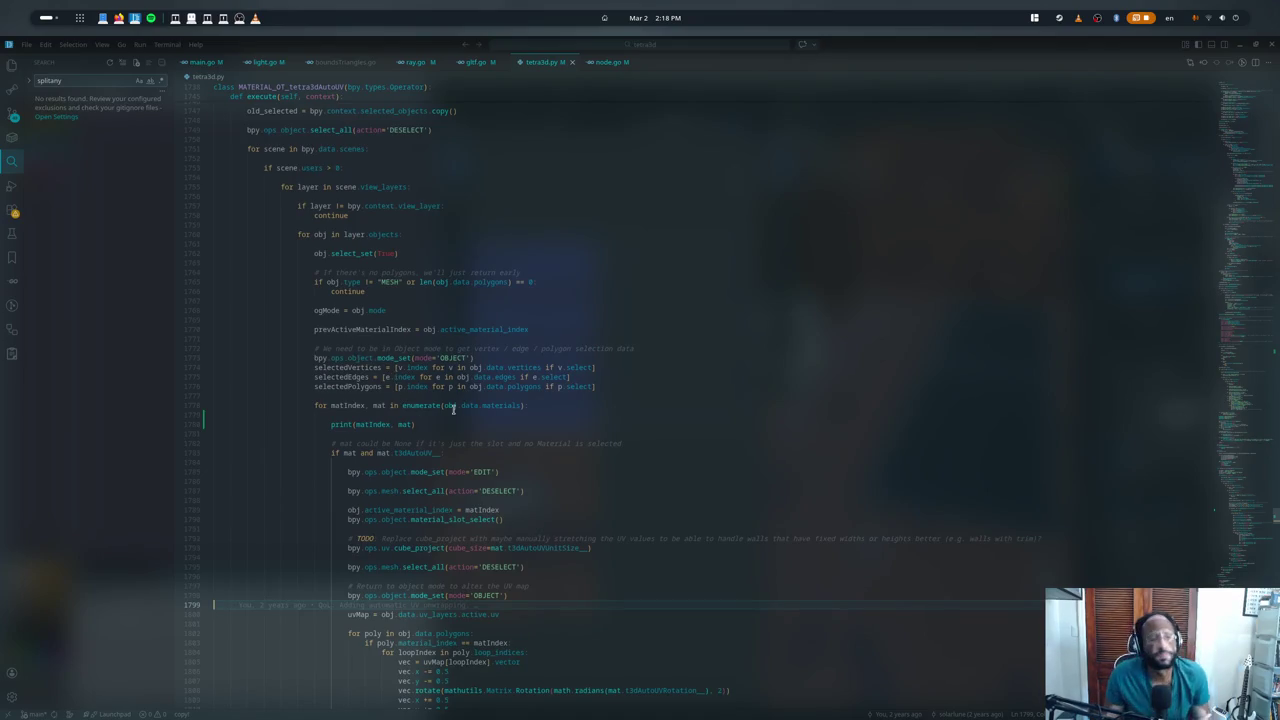
scroll(453, 408, "down", 10)
scroll(473, 383, "down", 2)
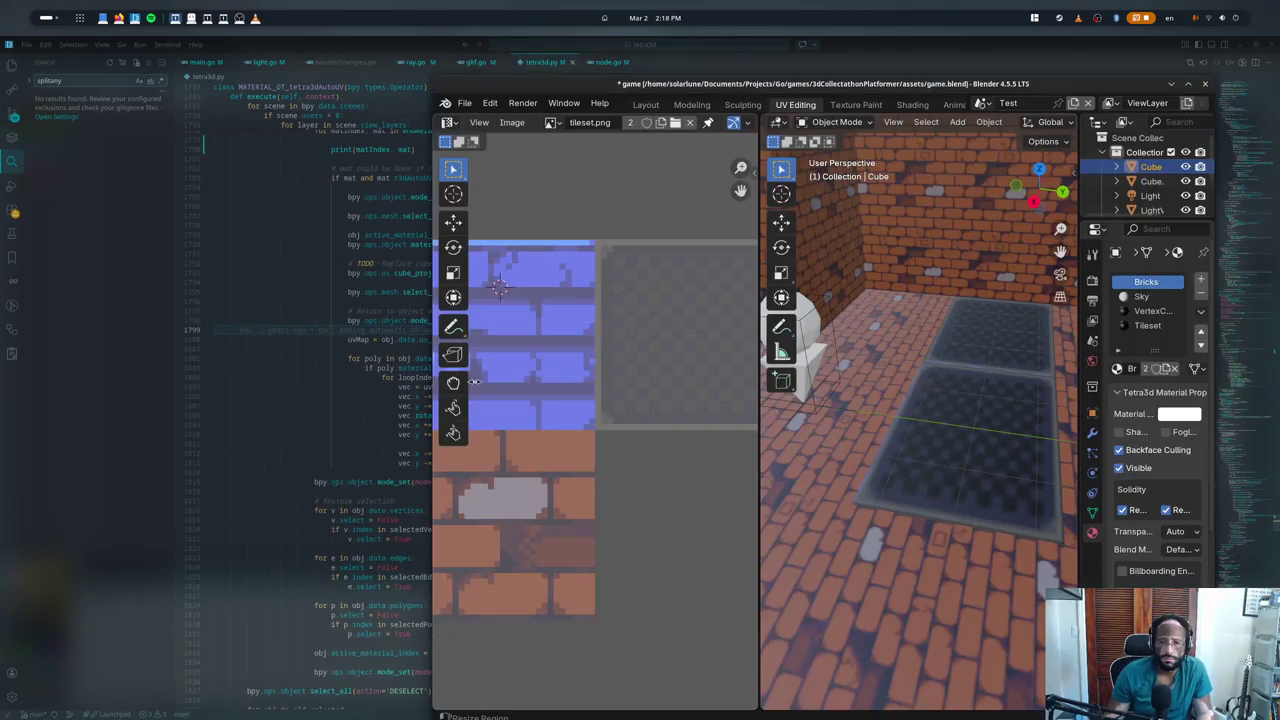
- Reopen the terminal output and inspect which faces use the Tileset and Bricks materials
key("ctrl+grave")
scroll(480, 420, "down", 2)
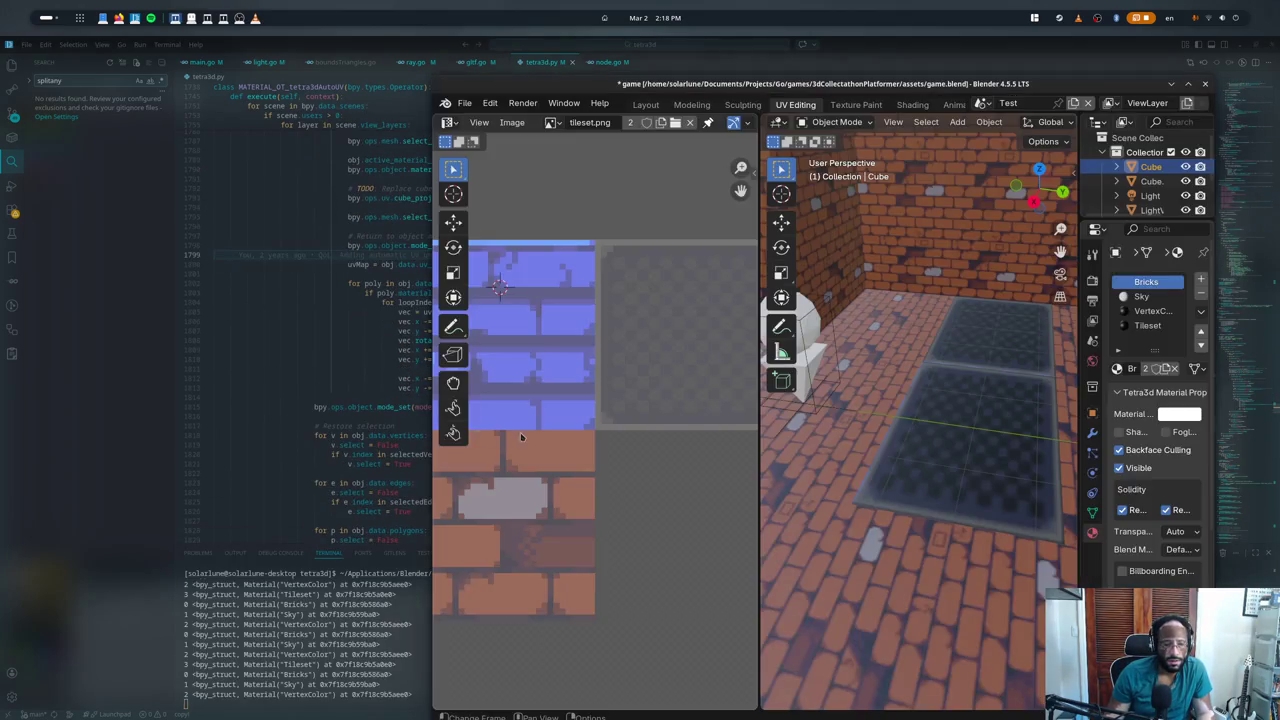
left_click(1147, 325)
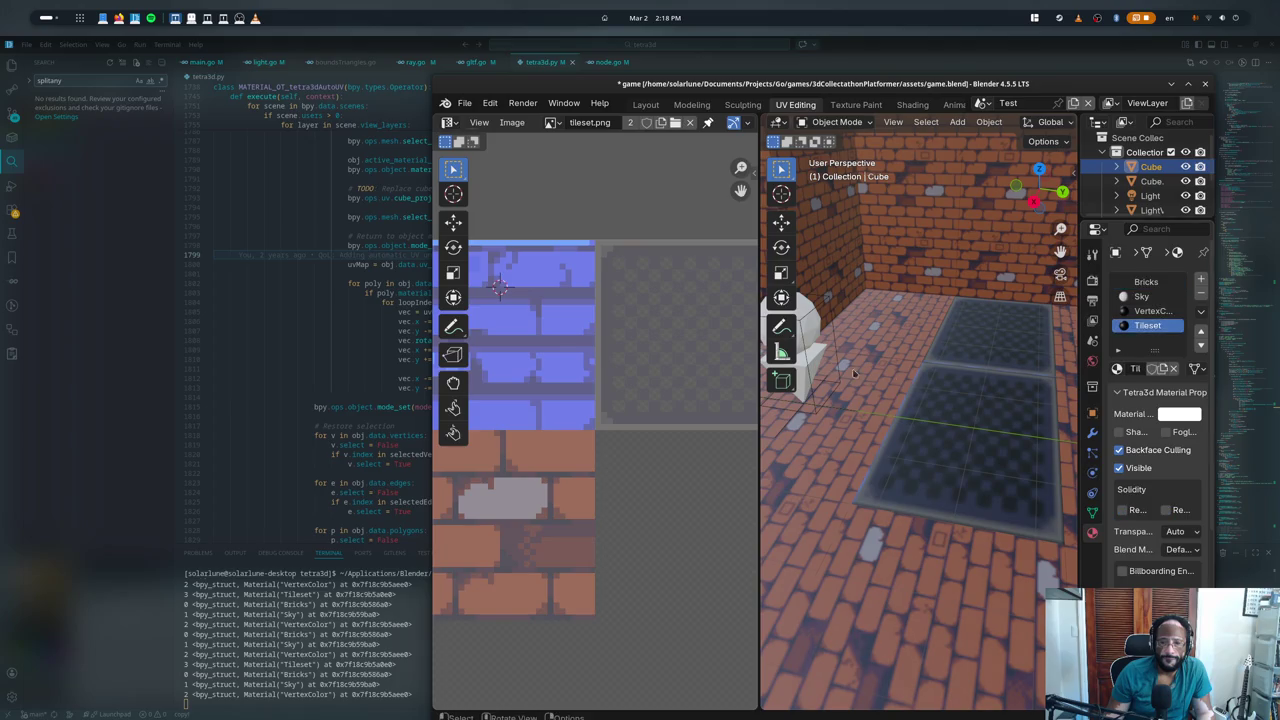
key("Tab")
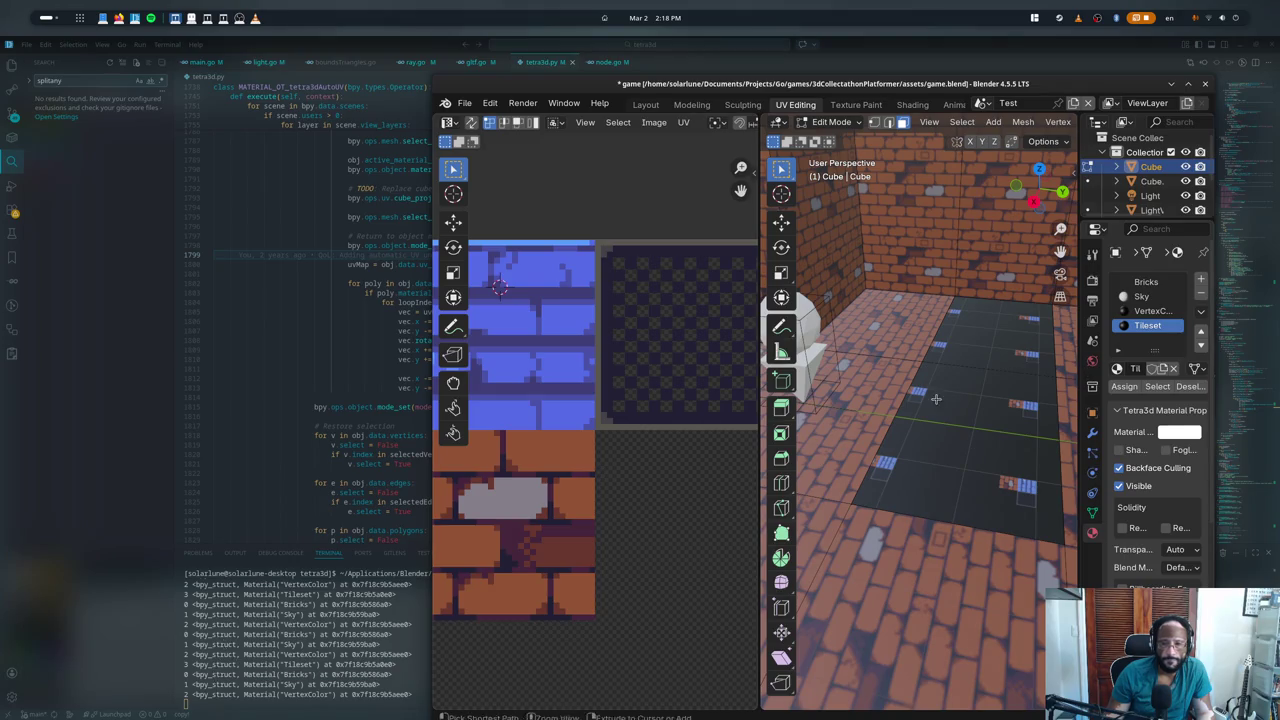
key("Tab")
left_click(1147, 282)
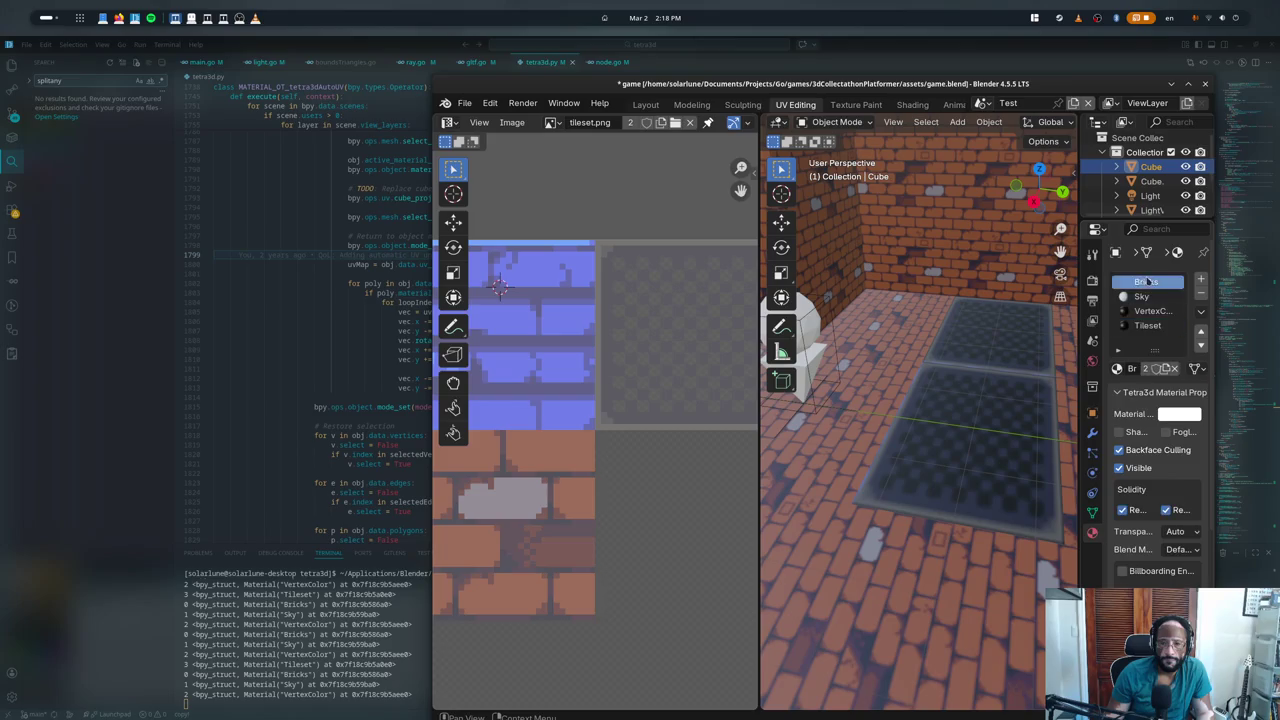
key("Tab")
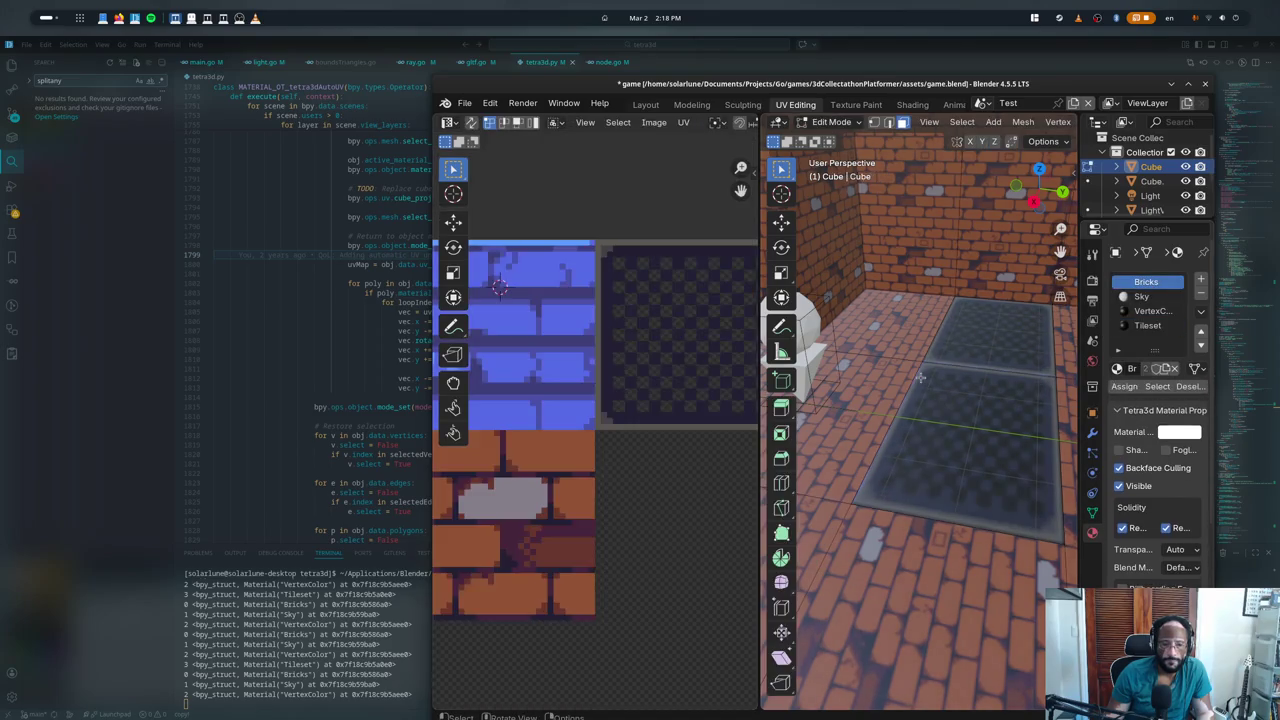
key("Tab")
key("Tab")
key("Tab")
key("Tab")
key("Tab")
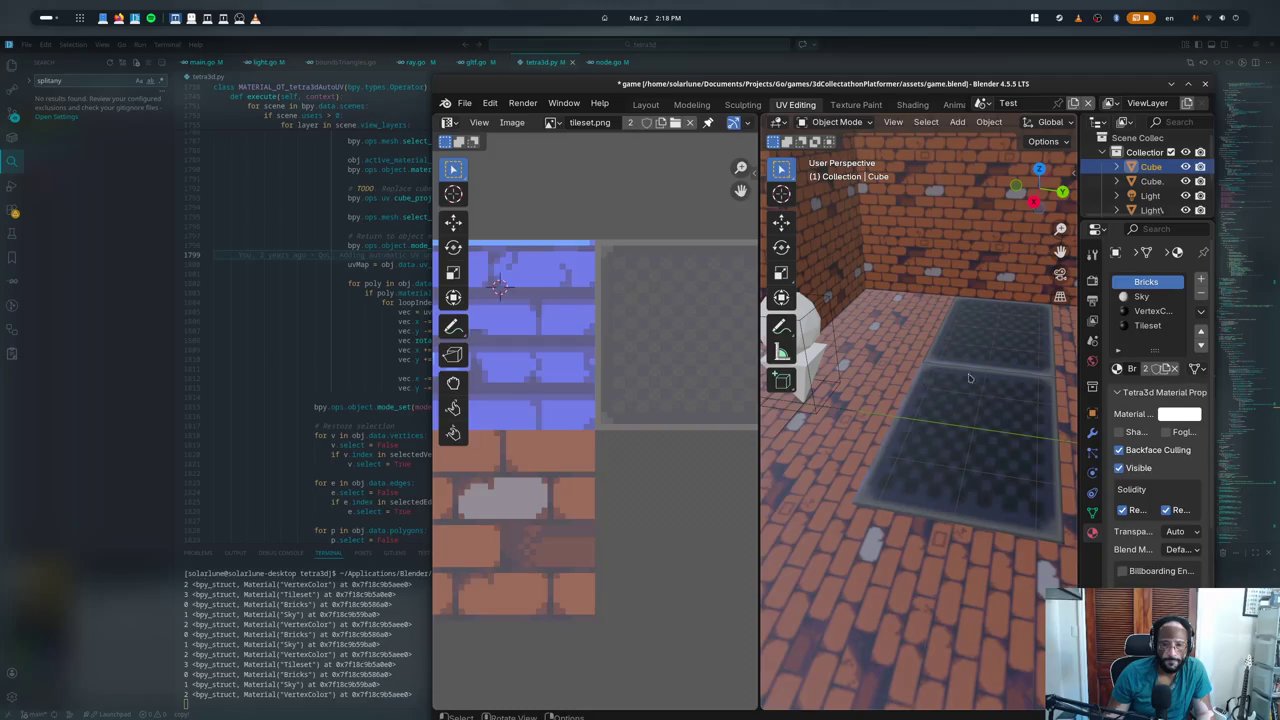
key("Tab")
- Compare the Bricks, VertexColor and Tileset face assignments by toggling Edit Mode
key("Tab")
key("Tab")
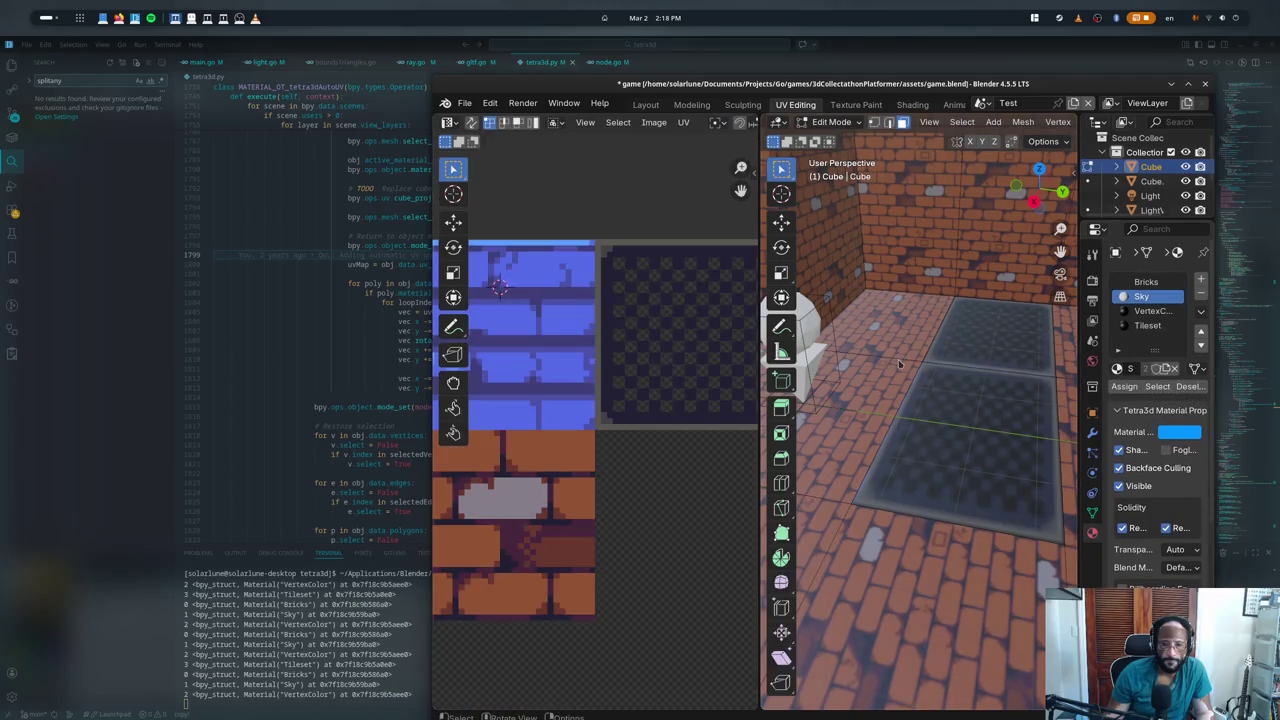
key("Tab")
key("Tab")
key("Tab")
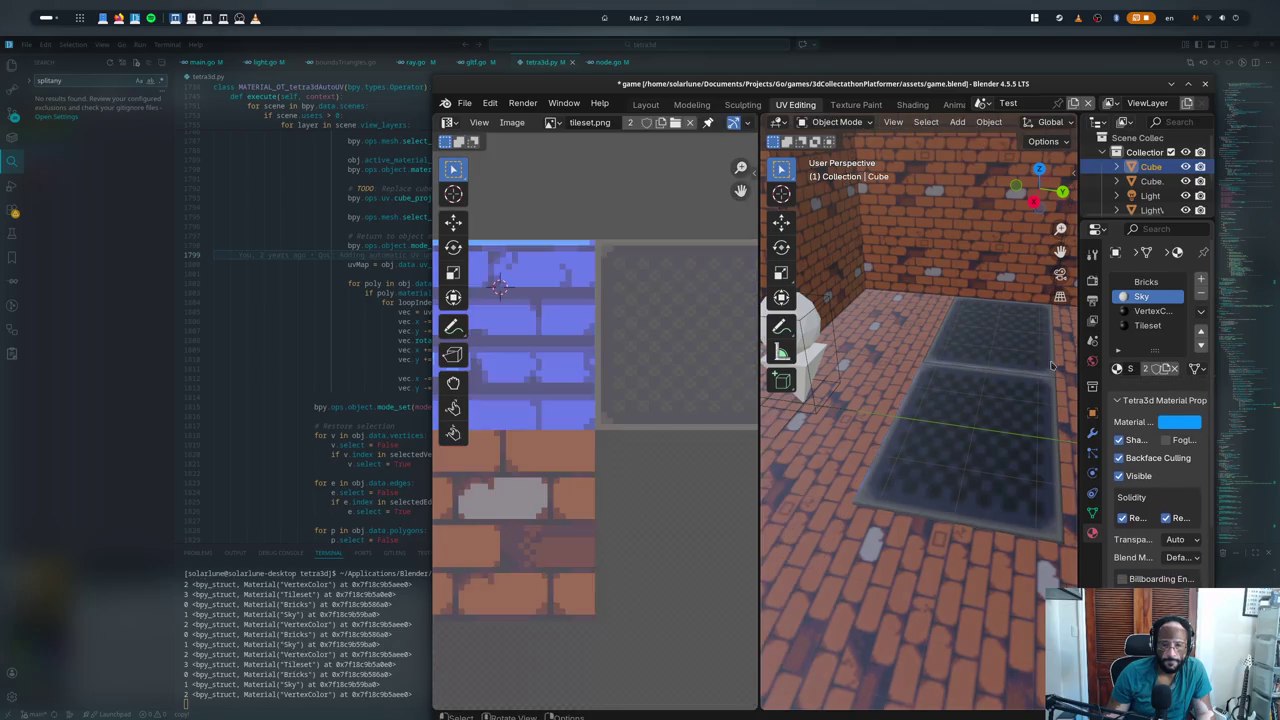
left_click(1146, 281)
key("Tab")
key("Tab")
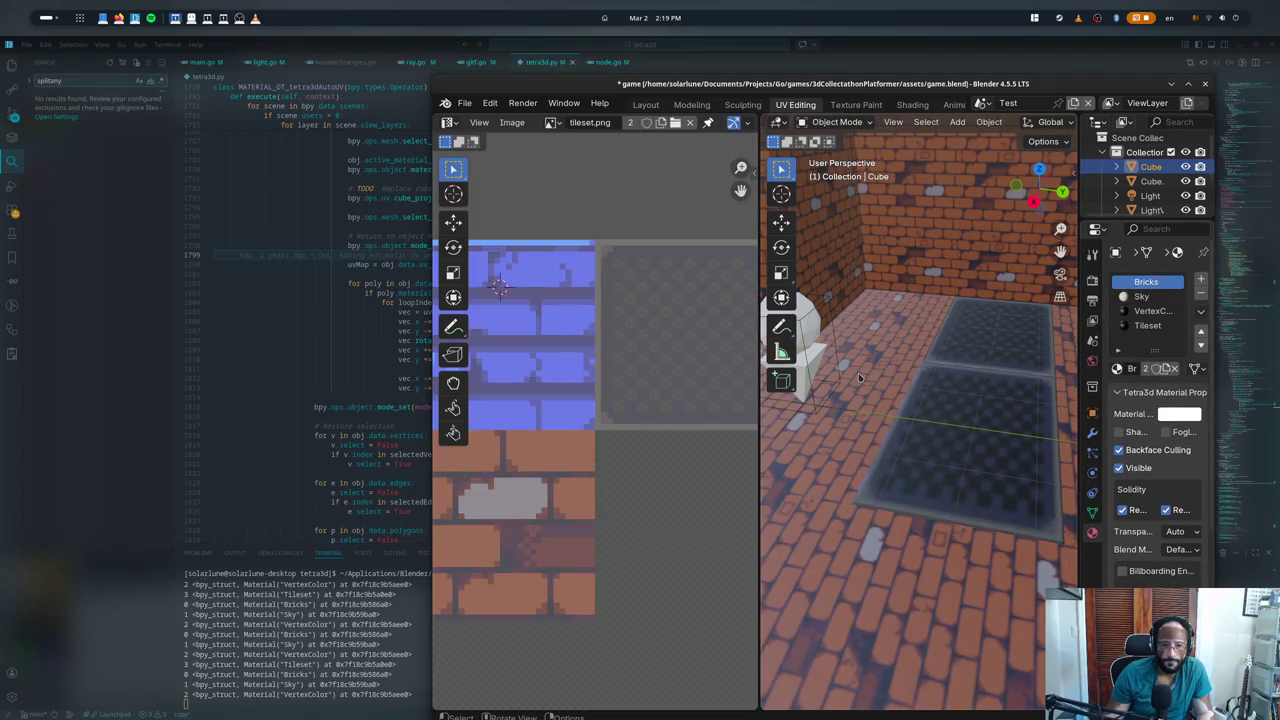
left_click(1150, 311)
key("Tab")
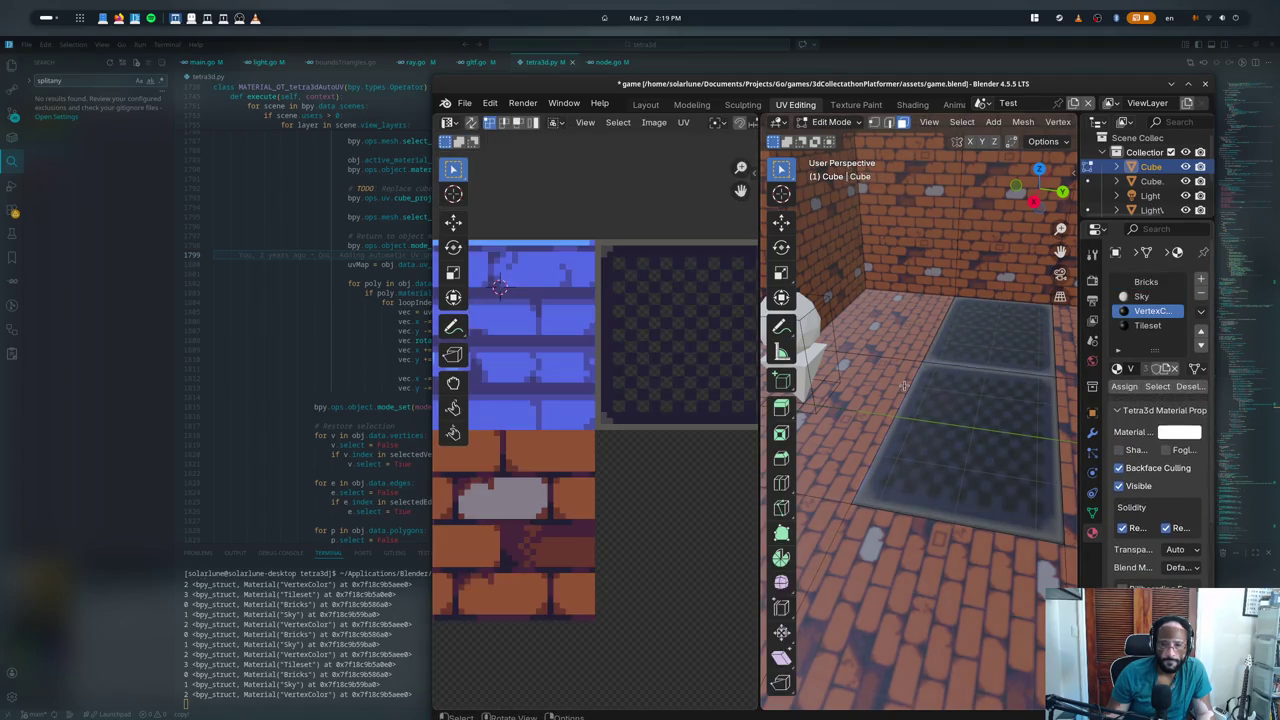
key("Tab")
key("Tab")
left_click(1147, 325)
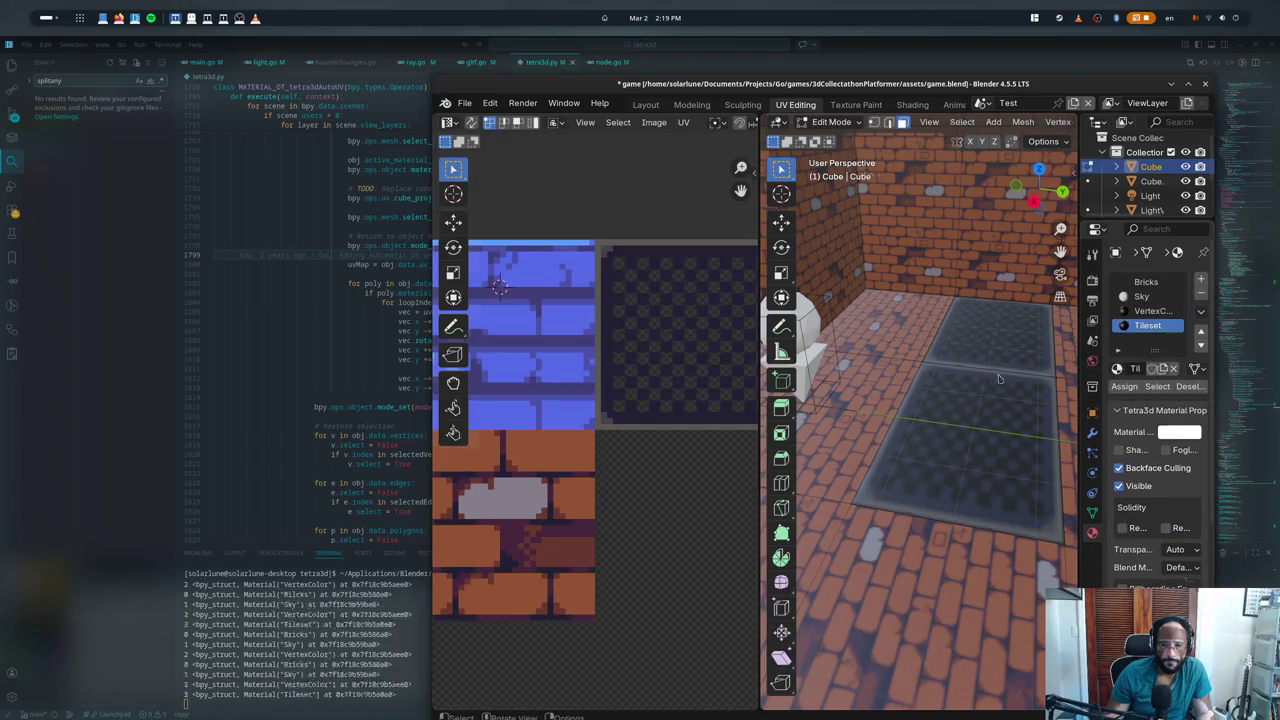
key("Tab")
key("Tab")
key("Tab")
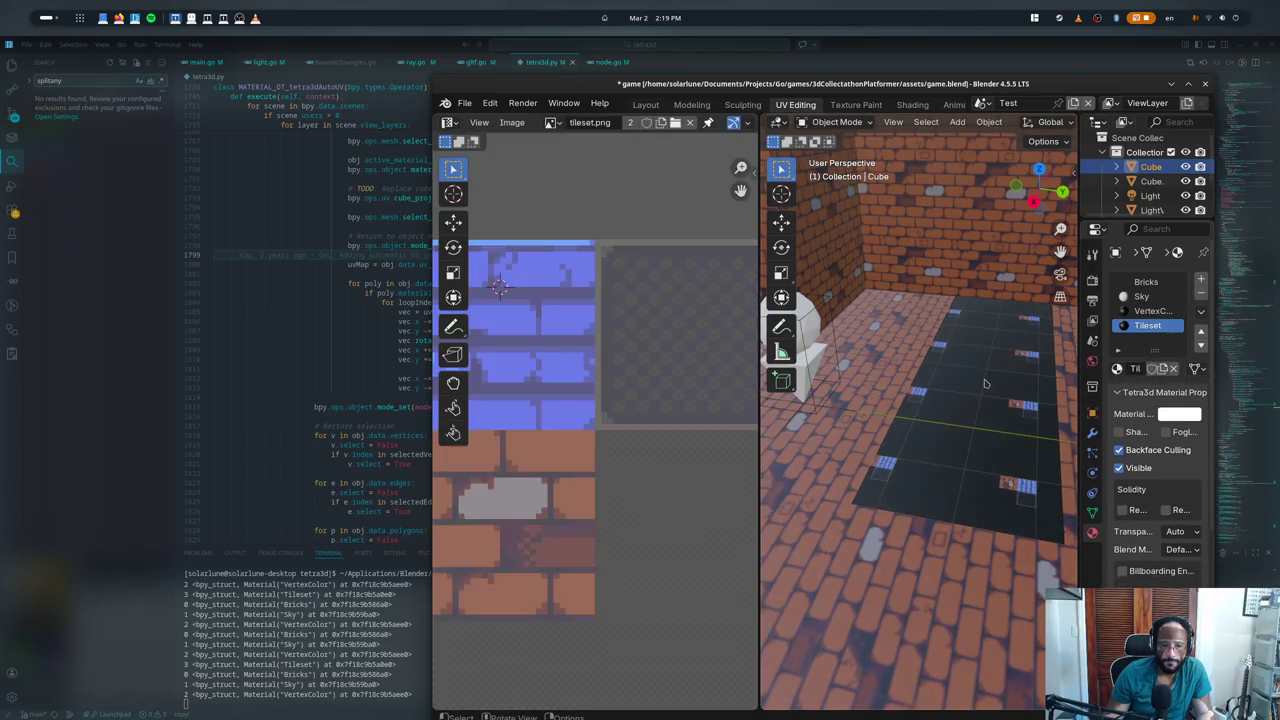
key("Tab")
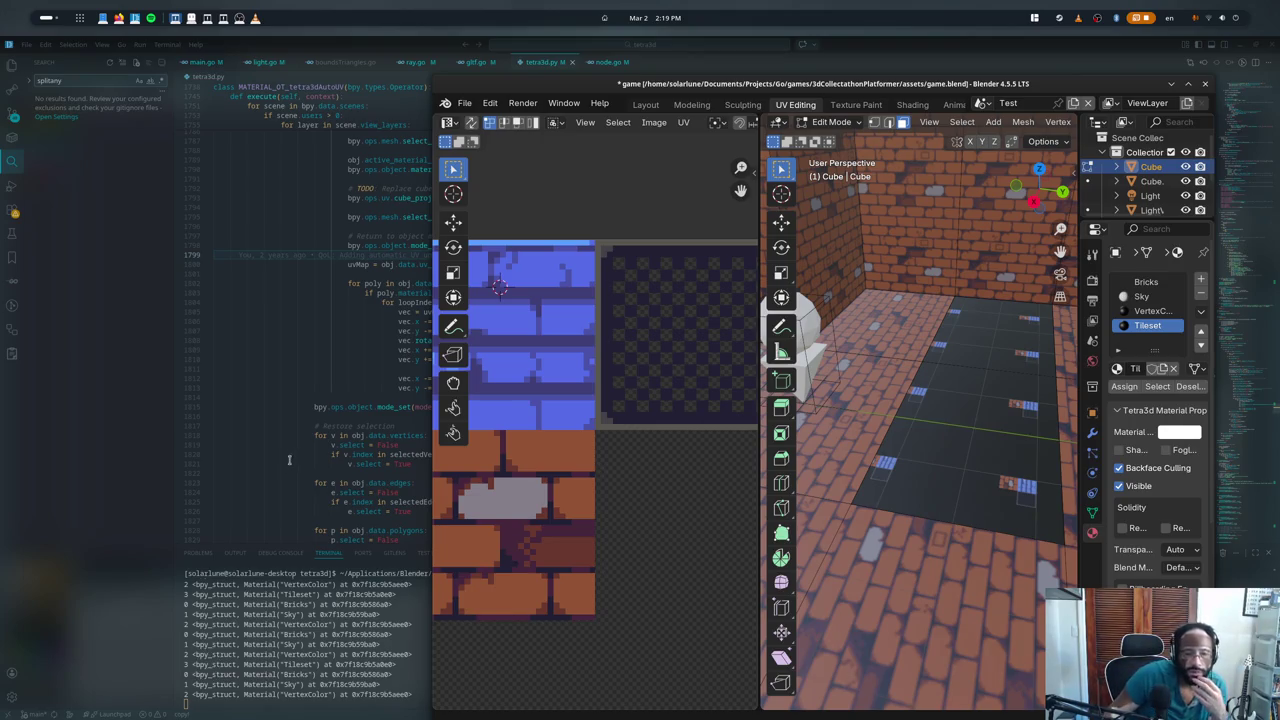
left_click(517, 403)
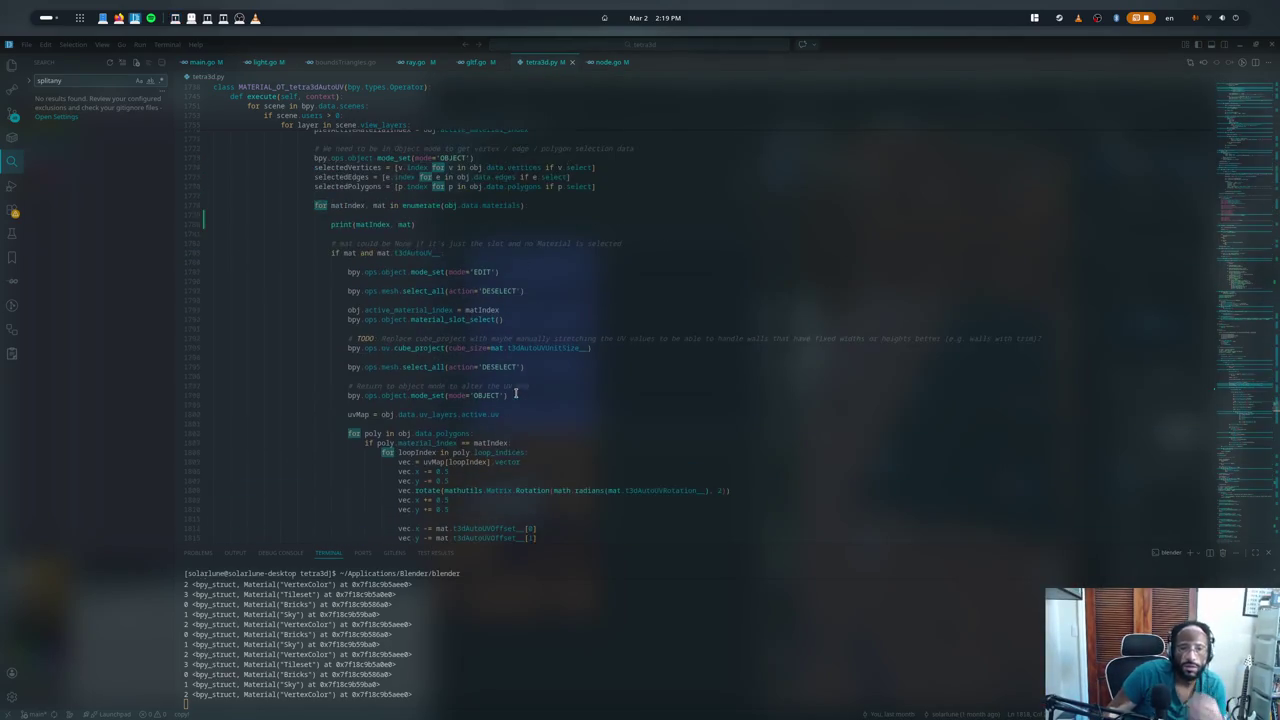
- Insert an indented print("Materials:", obj.data.materials) line above the material loop and show the terminal
key("ctrl+j")
scroll(478, 408, "up", 1)
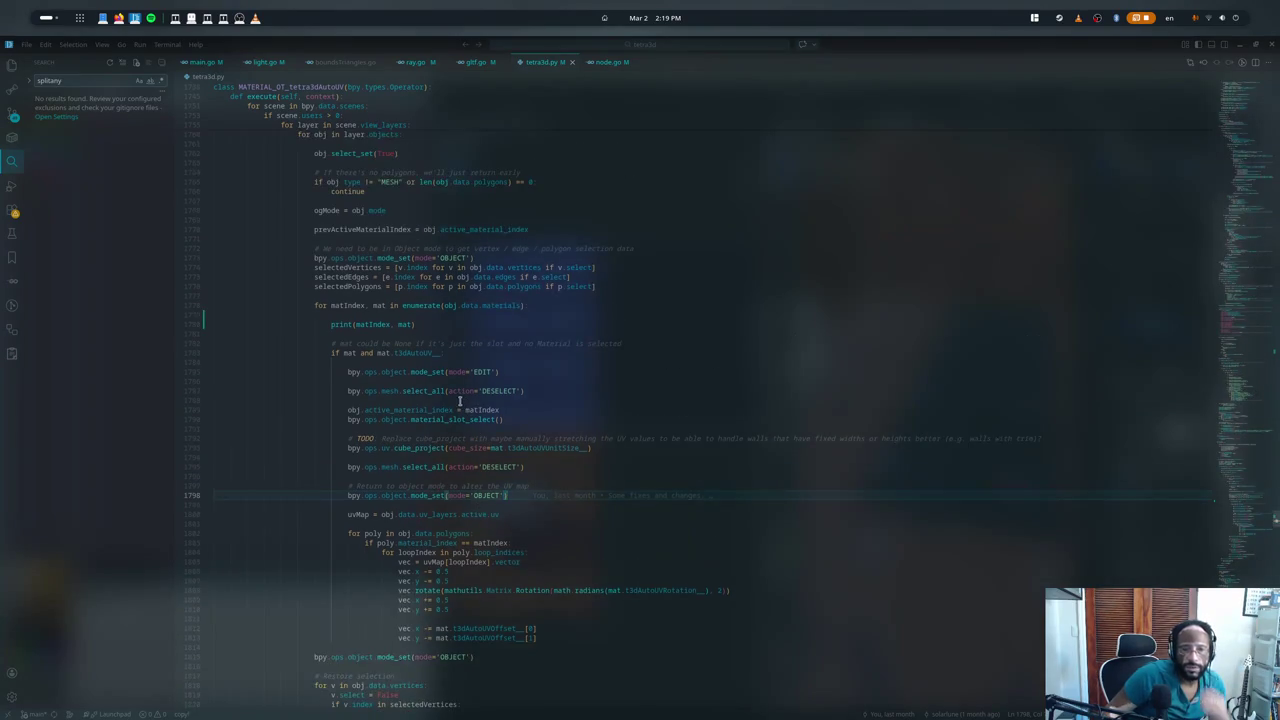
scroll(450, 400, "up", 2)
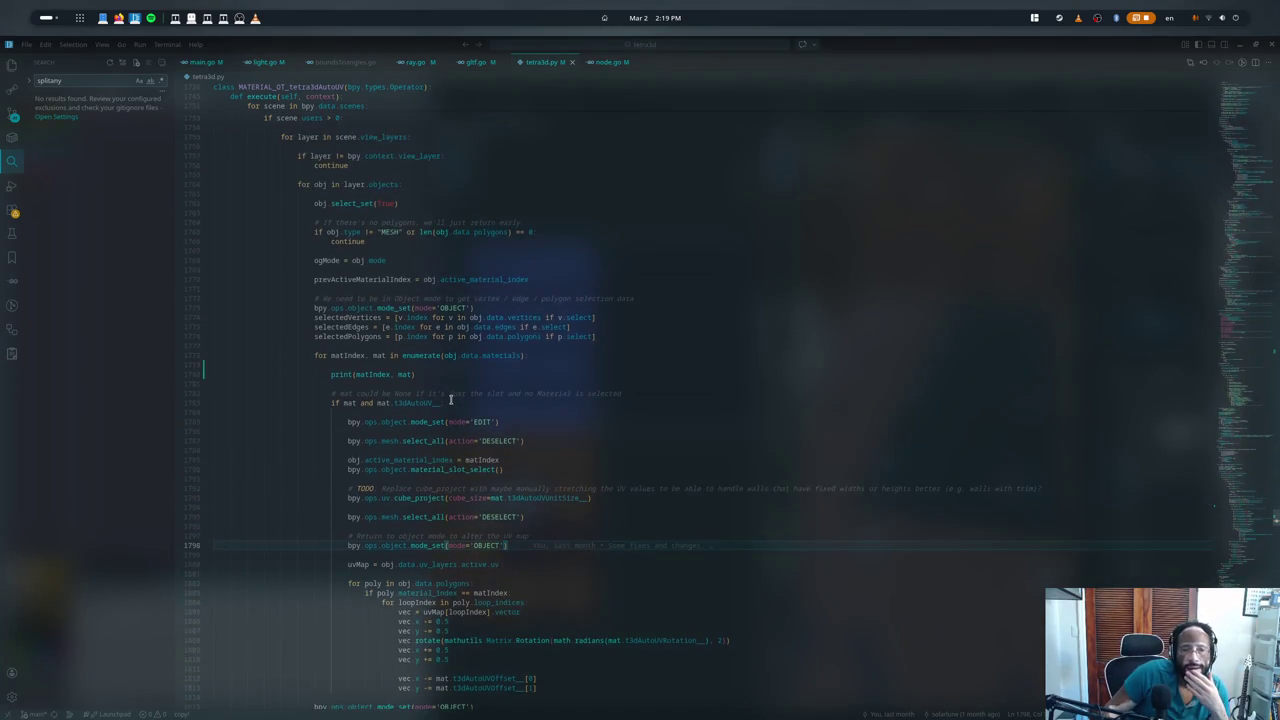
left_click(206, 355)
key("Return")
key("Return")
key("Tab")
key("Tab")
key("Tab")
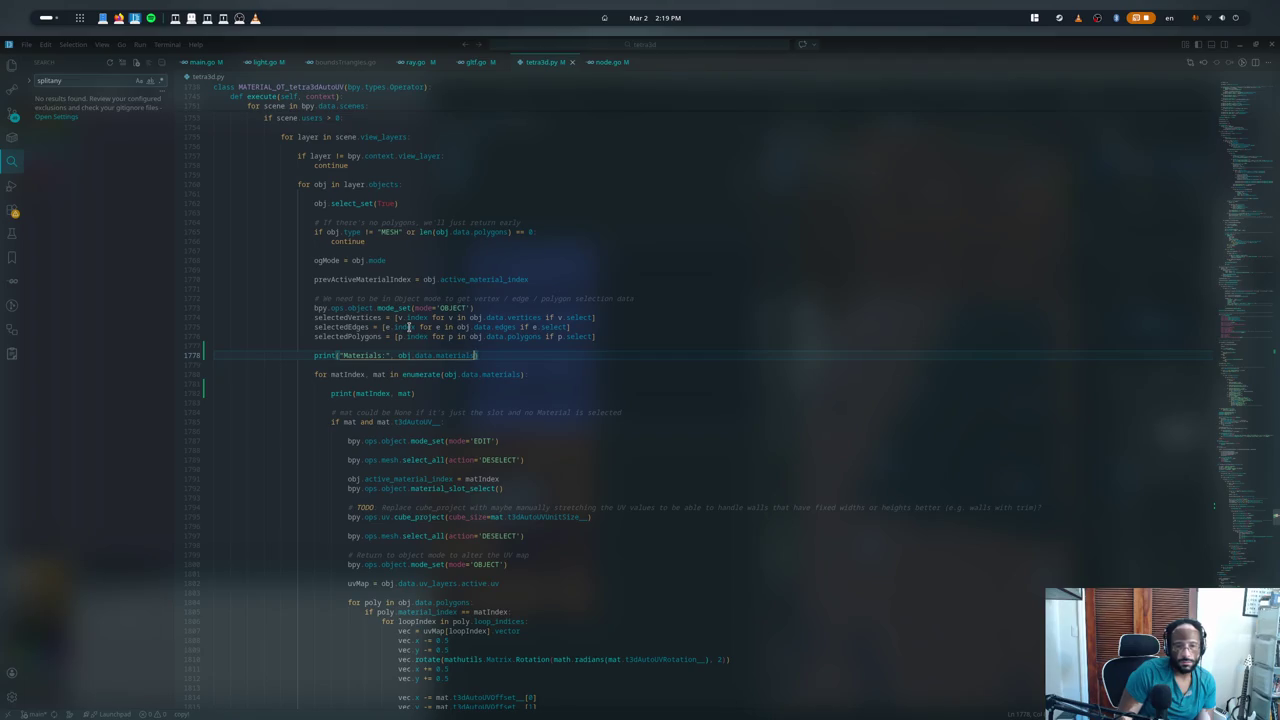
scroll(440, 400, "down", 5)
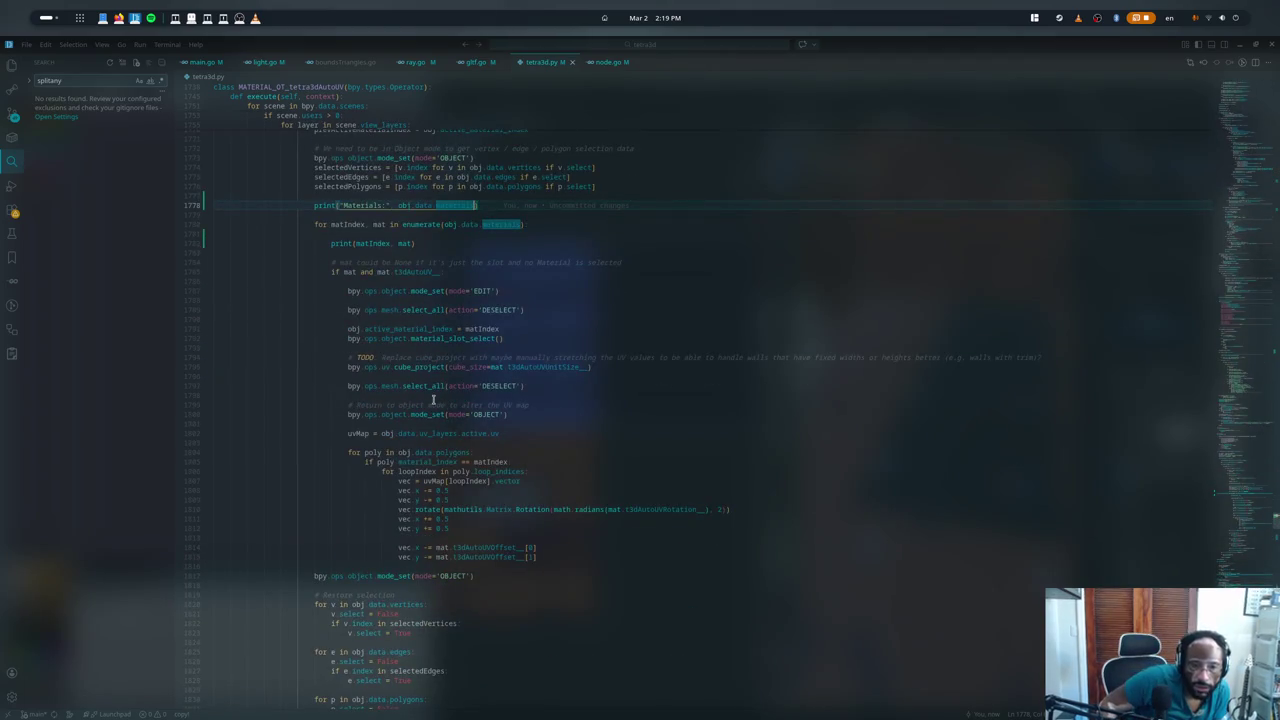
key("ctrl+grave")
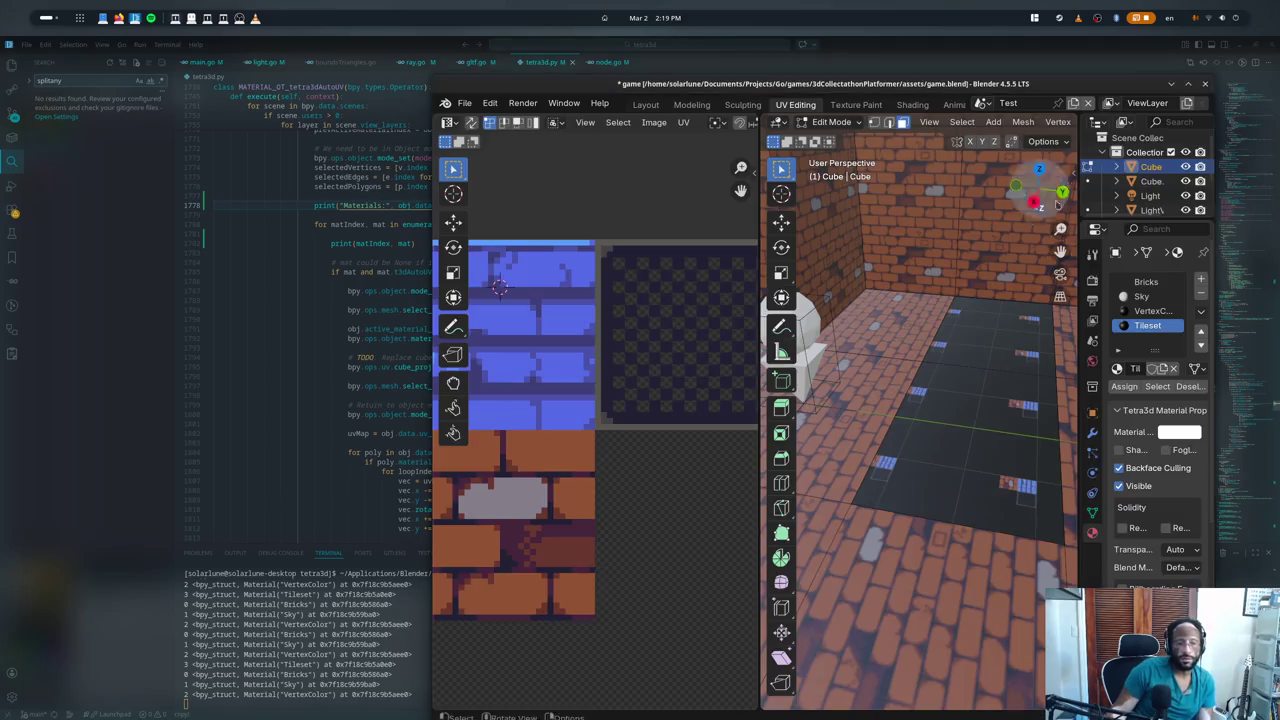
- Quit Blender discarding changes, reopen game.blend and place its window beside the editor
key("alt+Tab")
left_click(1207, 84)
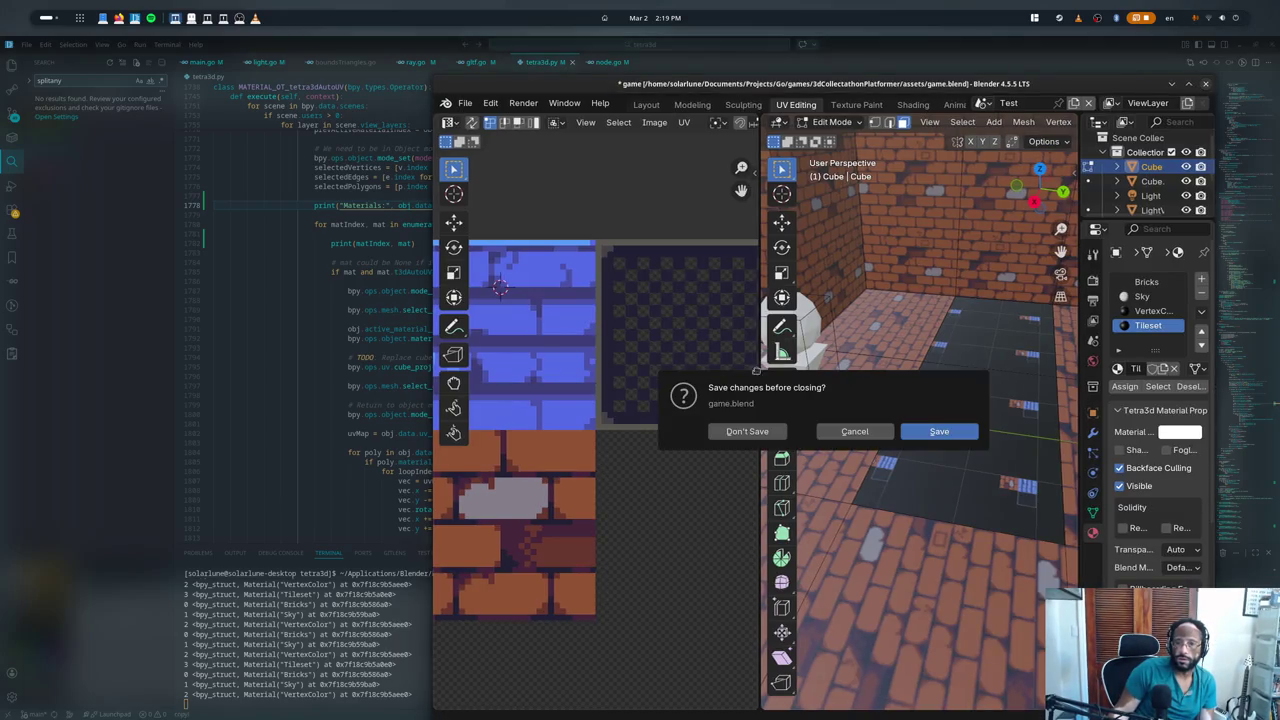
left_click(748, 430)
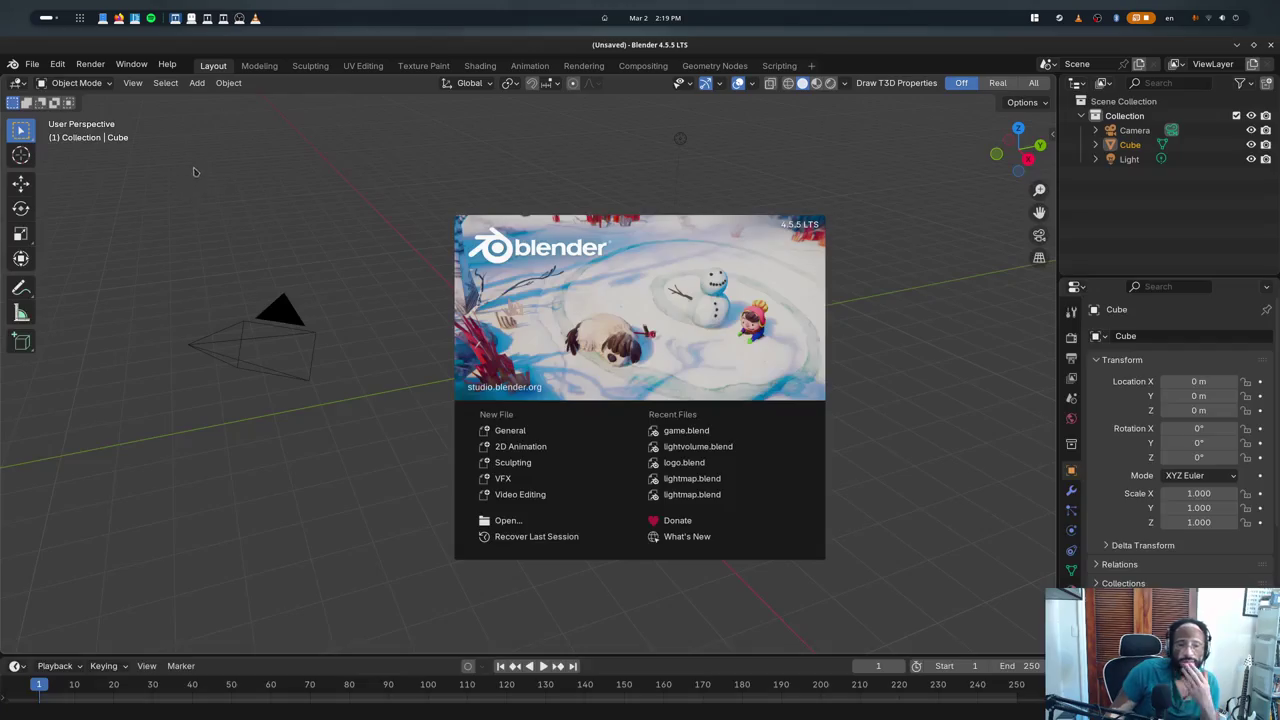
left_click(420, 400)
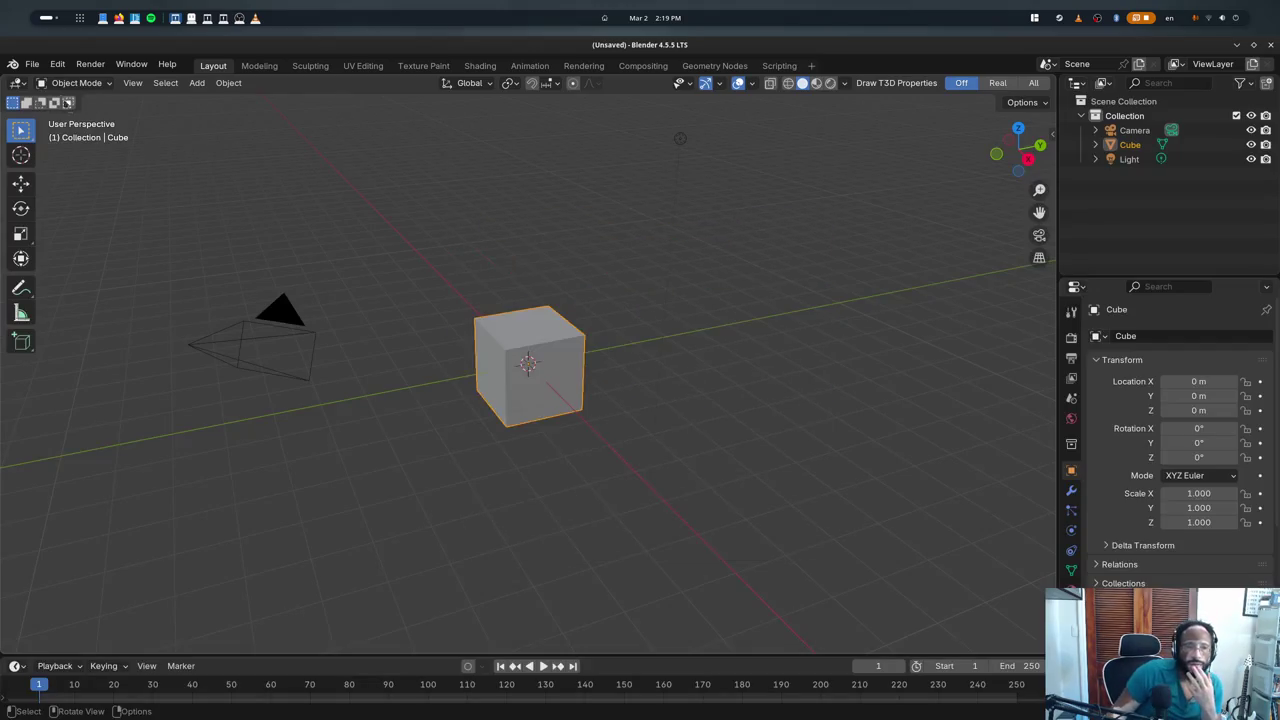
left_click(32, 64)
left_click(217, 108)
left_click_drag(720, 300, 919, 308, "super")
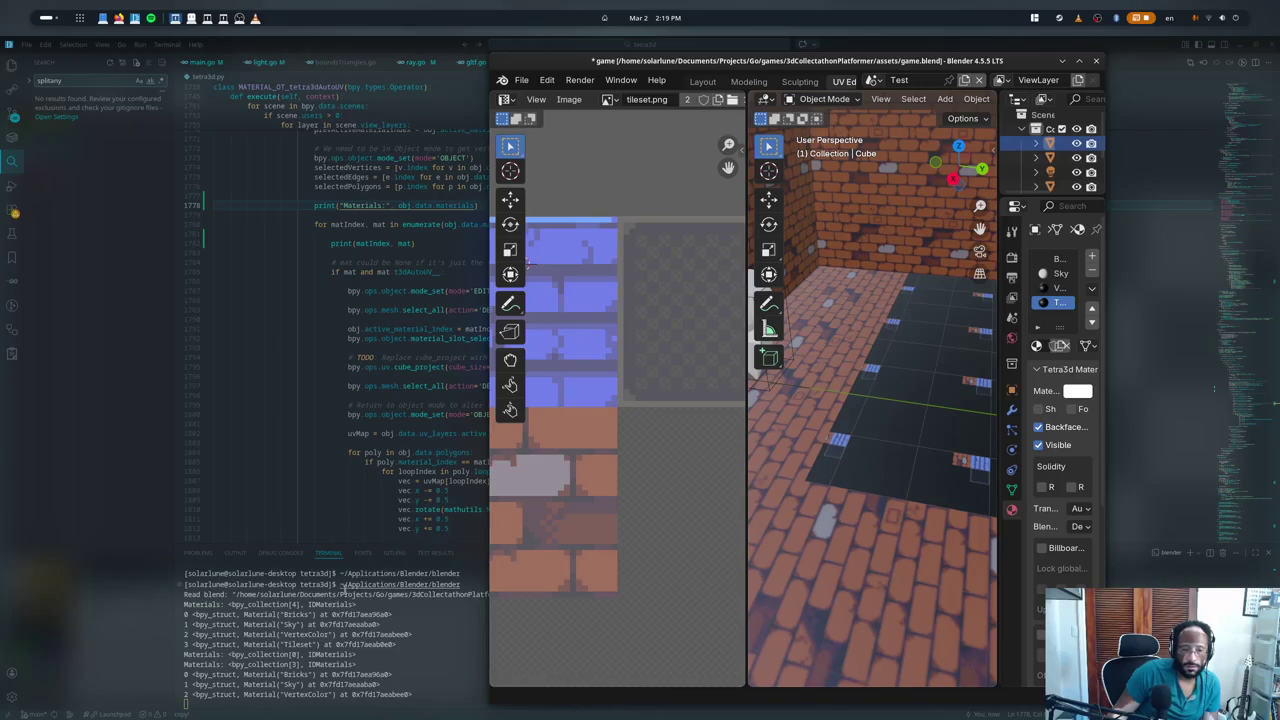
- Review the terminal's material prints, then delete the extra Cube.001 from the scene
left_click(308, 654)
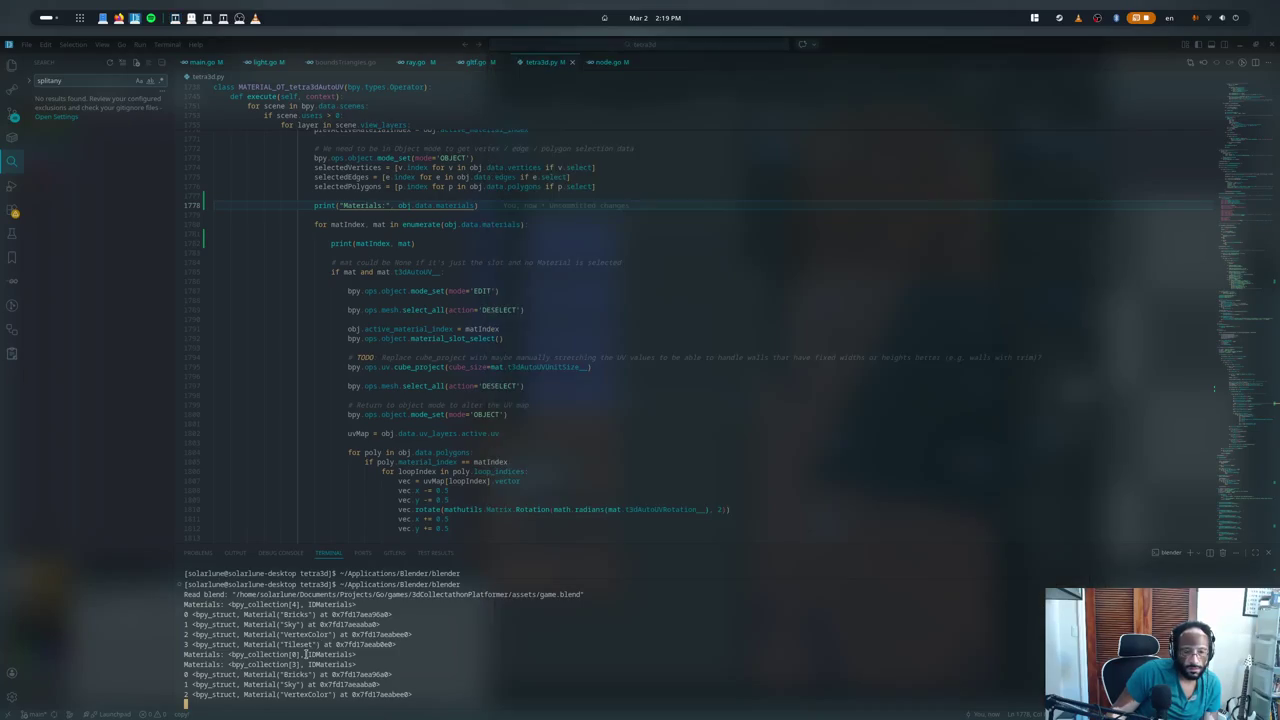
scroll(300, 638, "up", 2)
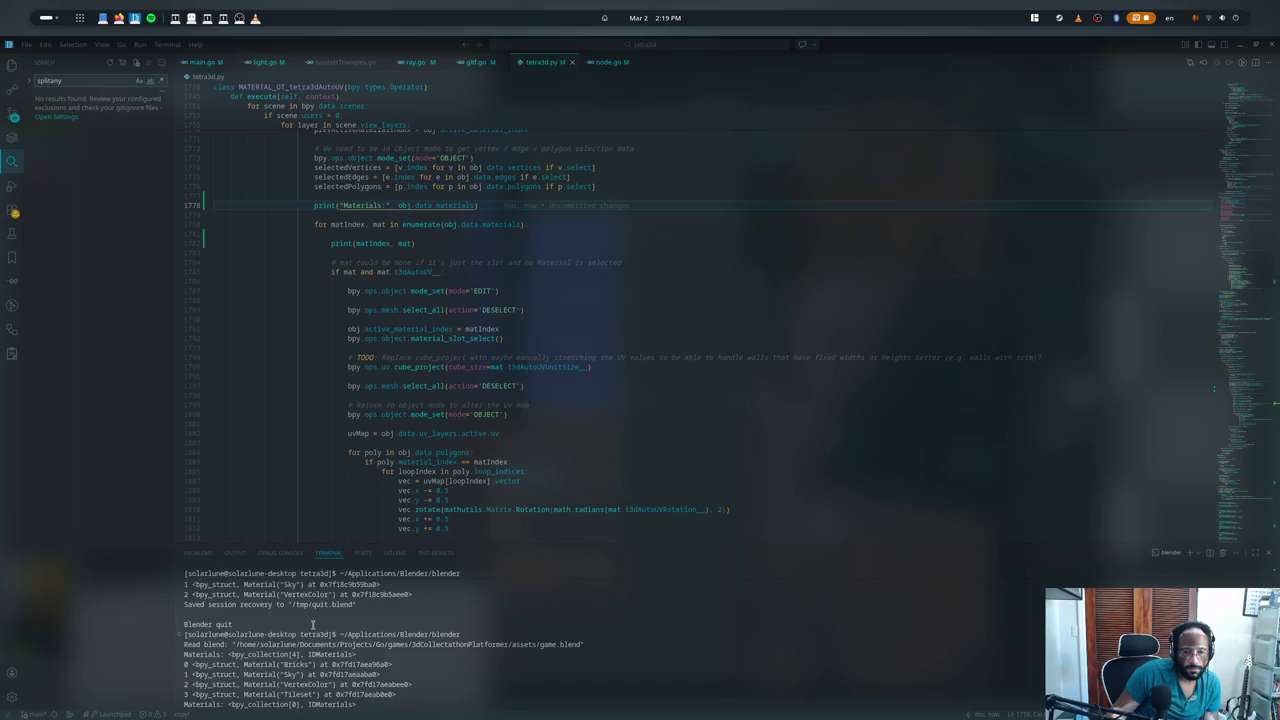
scroll(311, 642, "down", 2)
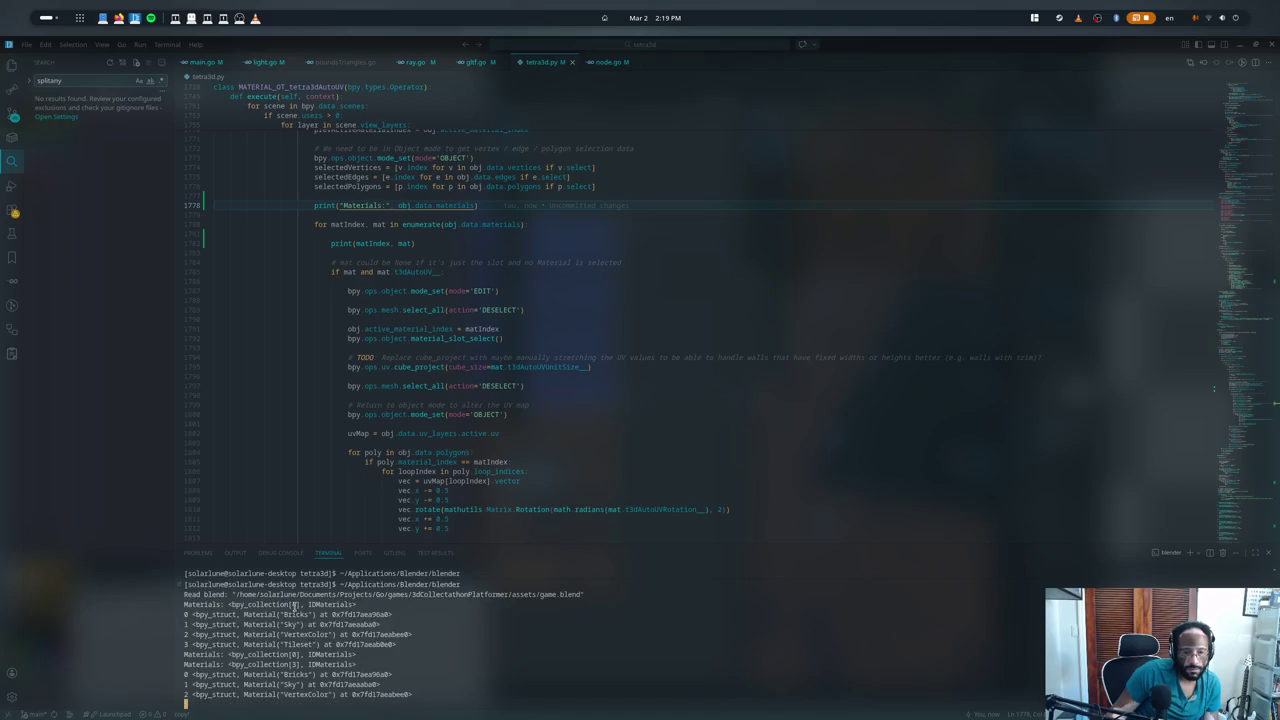
key("alt+Tab")
scroll(879, 408, "down", 3)
scroll(879, 408, "down", 3)
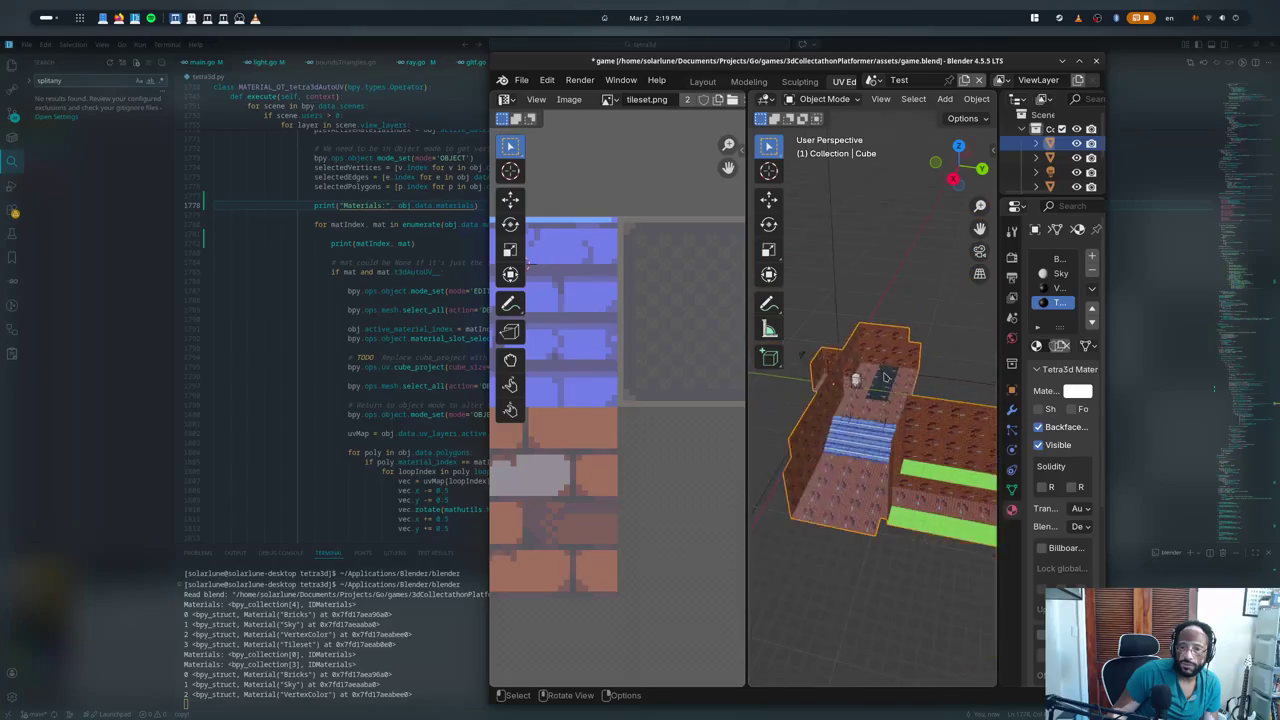
key("h")
scroll(879, 408, "down", 3)
mouse_move(832, 389)
middle_mouse_down("shift")
mouse_move(878, 373)
mouse_move(885, 356)
mouse_move(880, 370)
mouse_move(919, 374)
middle_mouse_up("shift")
left_click(878, 373)
key("Delete")
- Select the brick room Cube and toggle Edit Mode to reapply the auto UVs on the floor
left_click(925, 410)
scroll(925, 410, "up", 3)
key("Tab")
key("Tab")
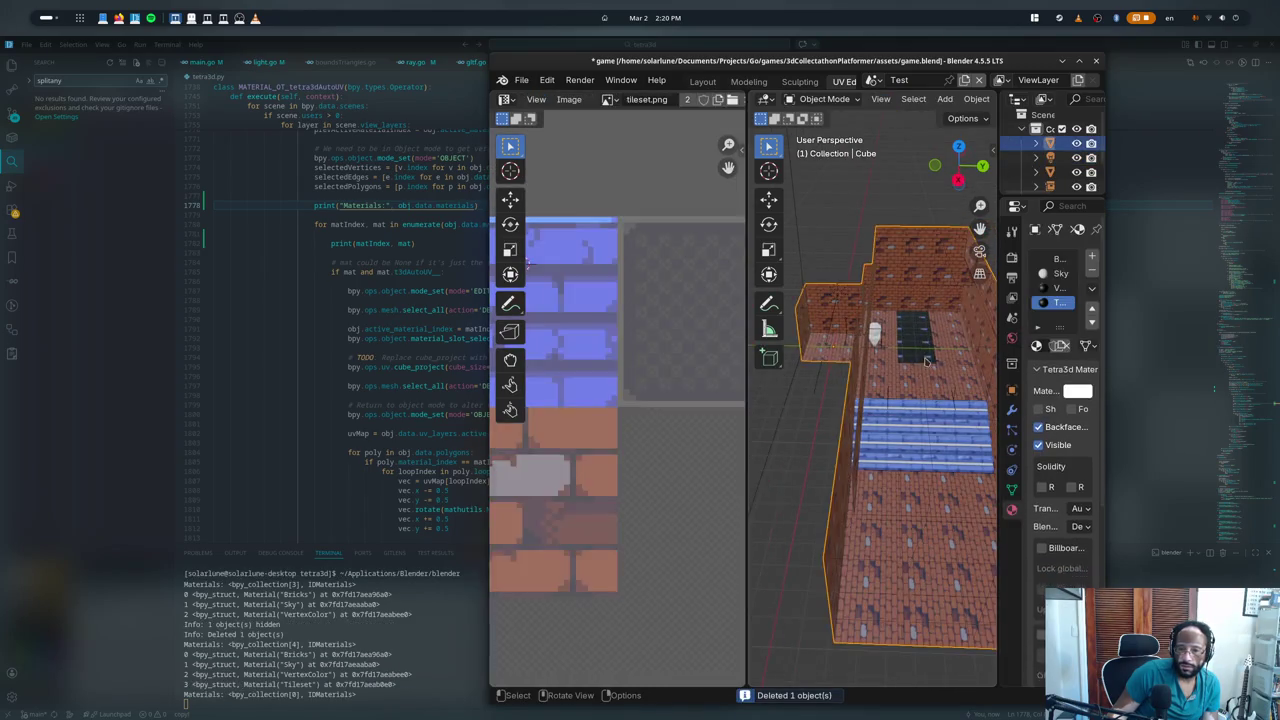
key("Tab")
key("Tab")
scroll(913, 326, "up", 2)
mouse_move(913, 326)
middle_mouse_down()
mouse_move(900, 340)
mouse_move(880, 330)
middle_mouse_up()
key("Tab")
scroll(655, 390, "down", 3)
scroll(662, 396, "down", 1)
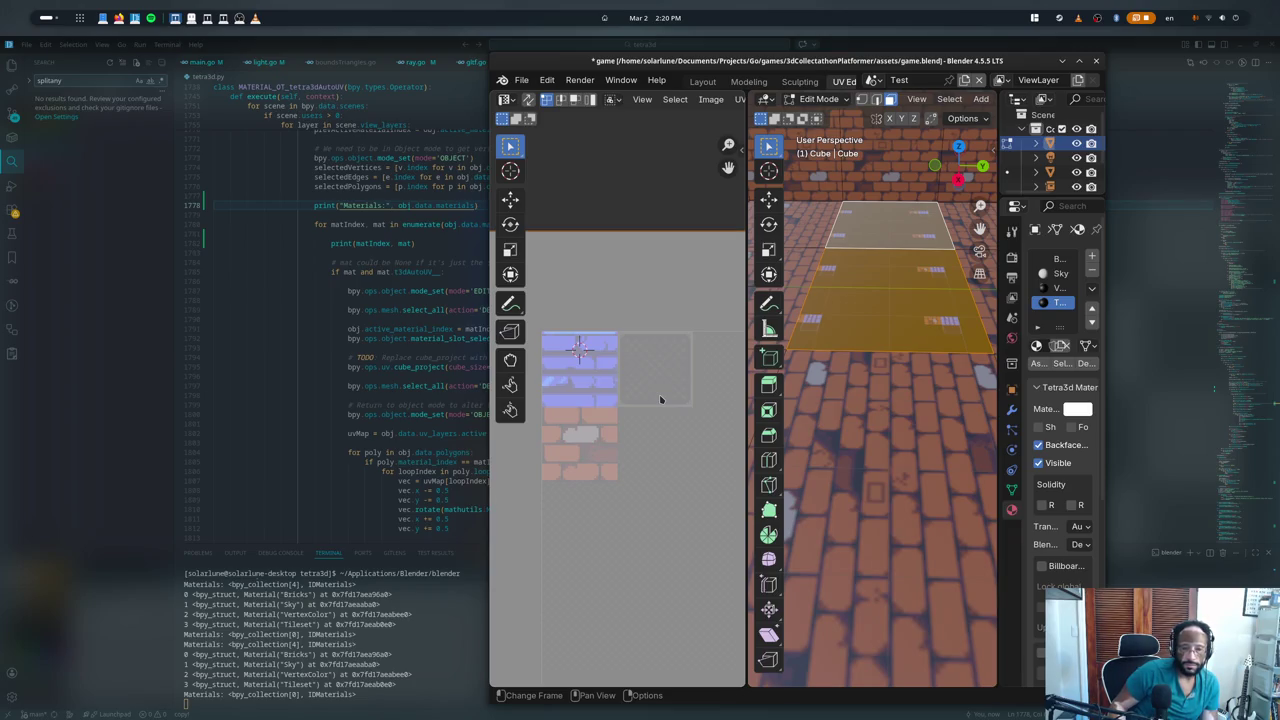
- Scale and move the floor UV island in the UV Editor, then check the floor
key("s")
left_click(665, 405)
key("g")
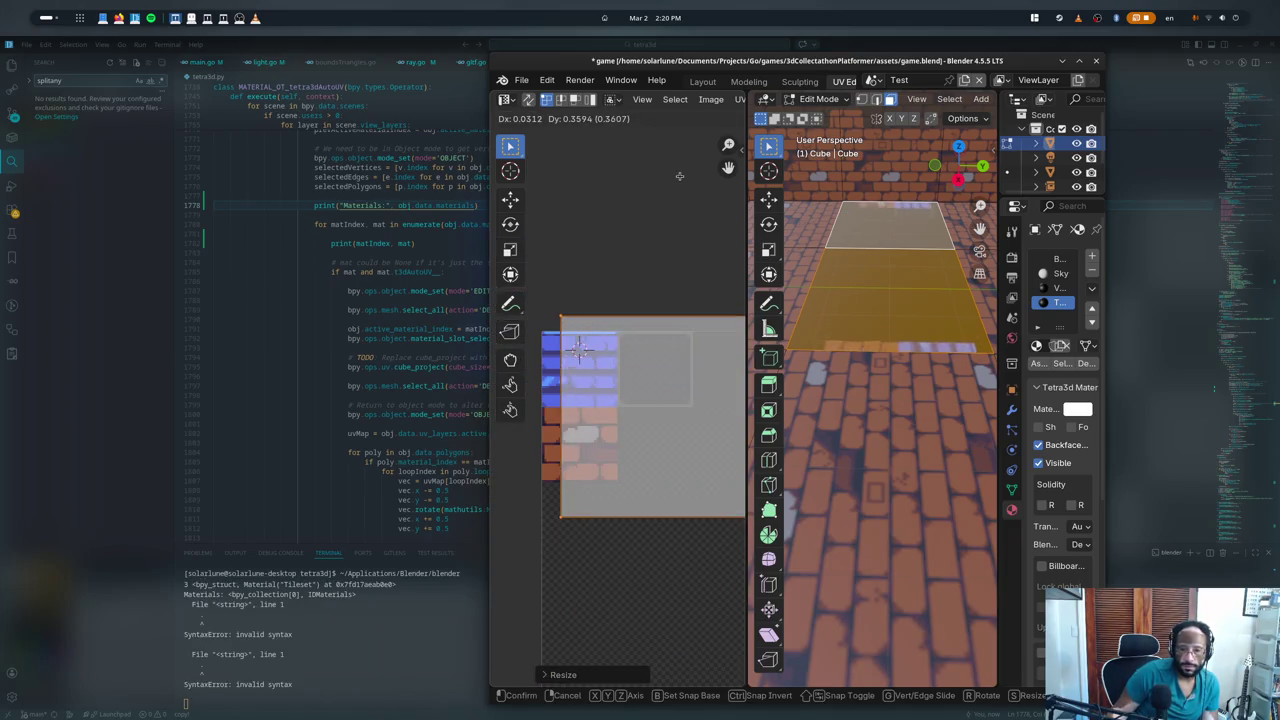
left_click(672, 203)
key("Tab")
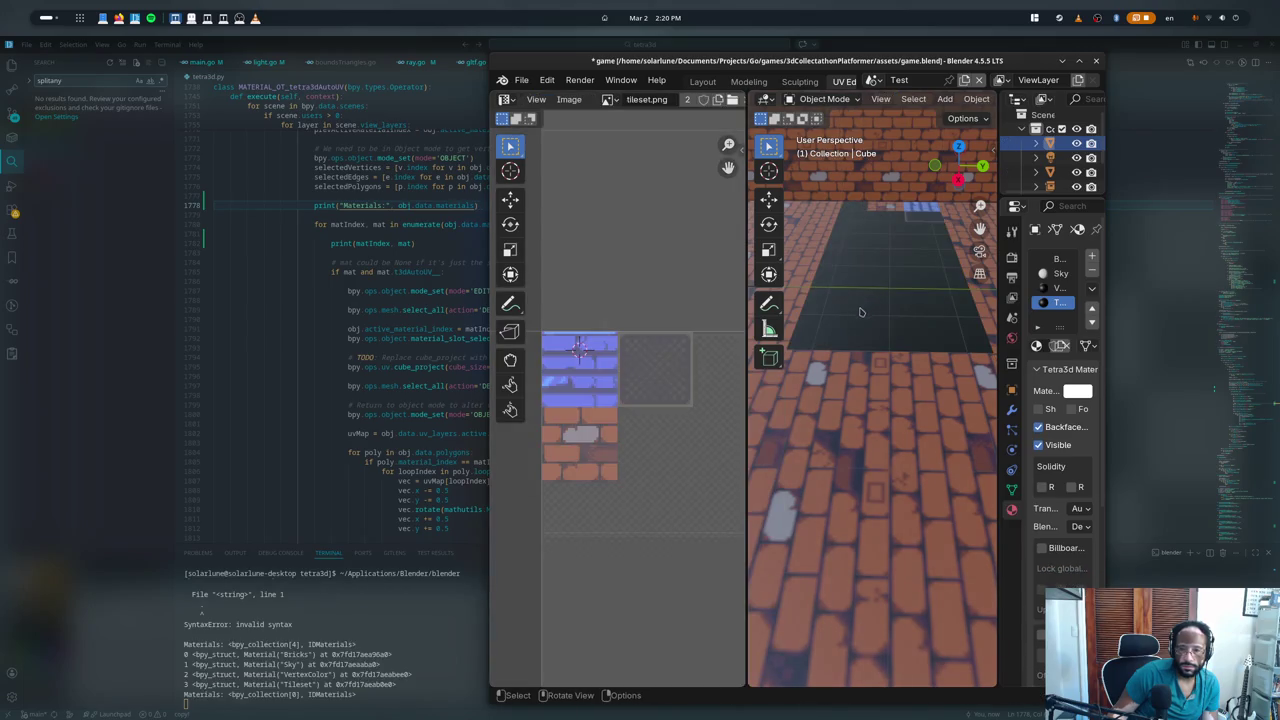
key("Tab")
- Reset the floor face UVs, scale them to 0.5 and move them onto the dark top-right tile
key("u")
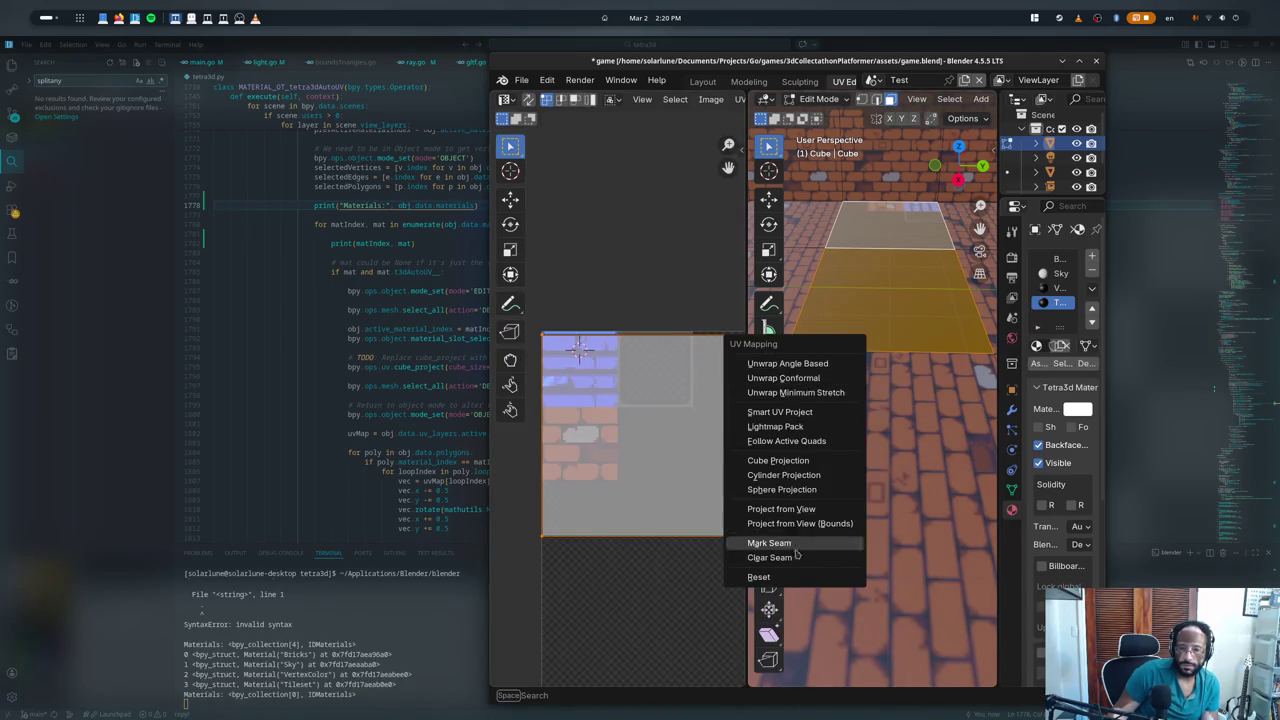
left_click(760, 577)
key("s")
left_click(622, 459)
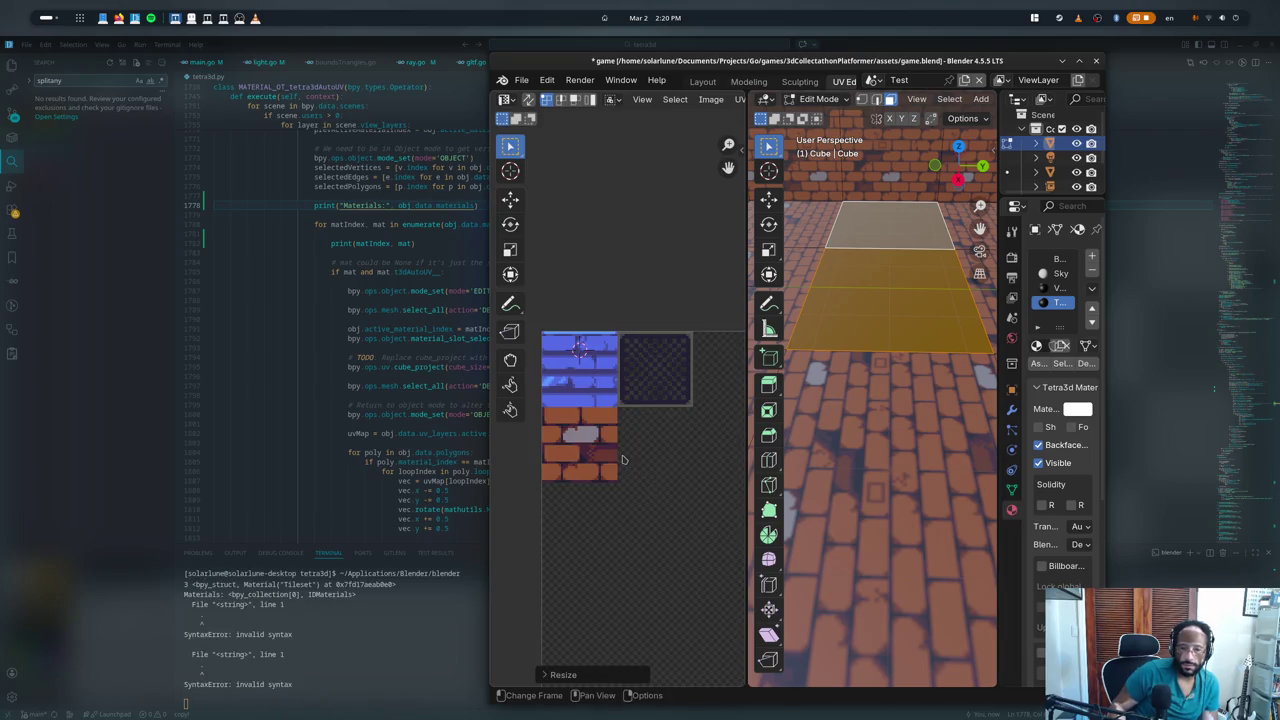
key("g")
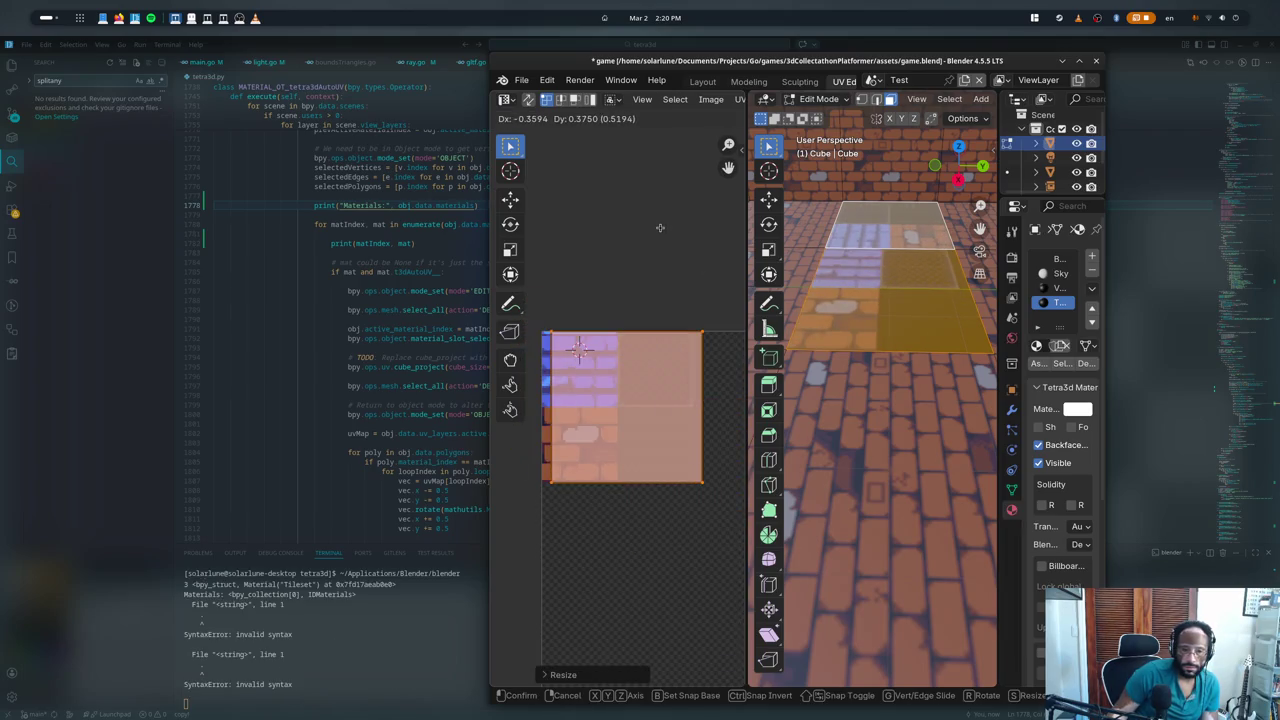
left_click(657, 227)
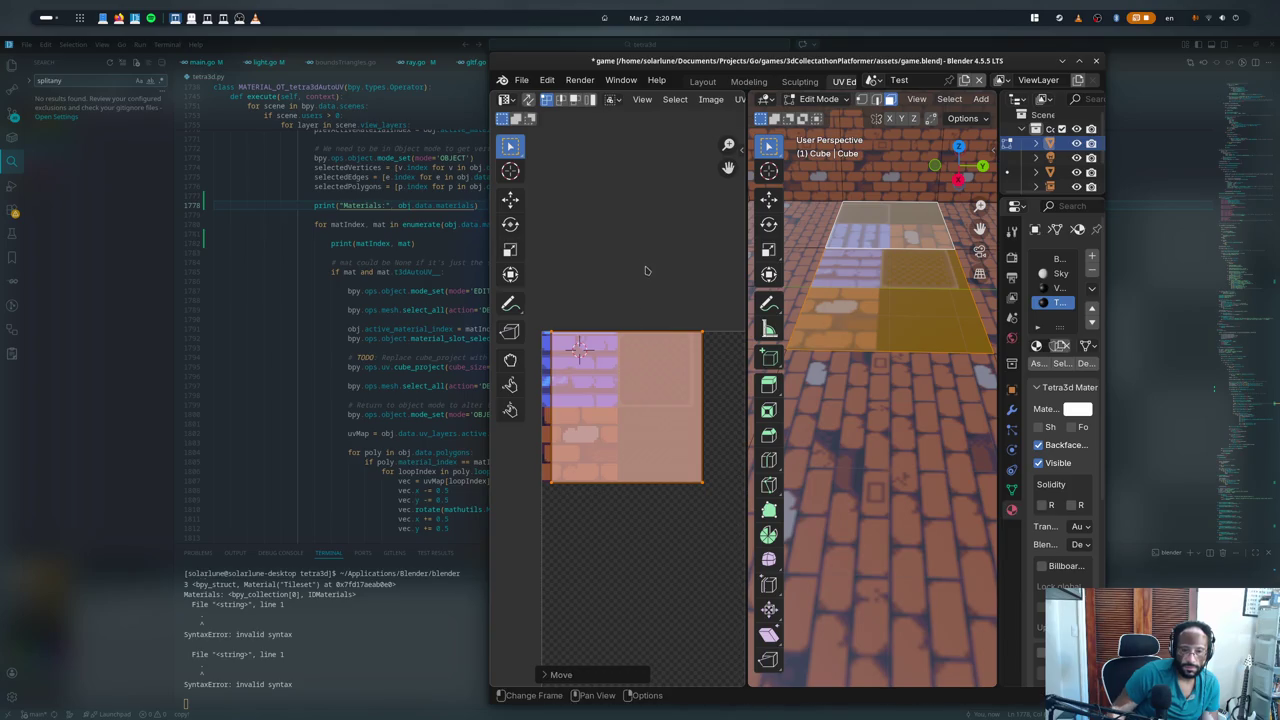
type("s0.5")
key("Return")
key("g")
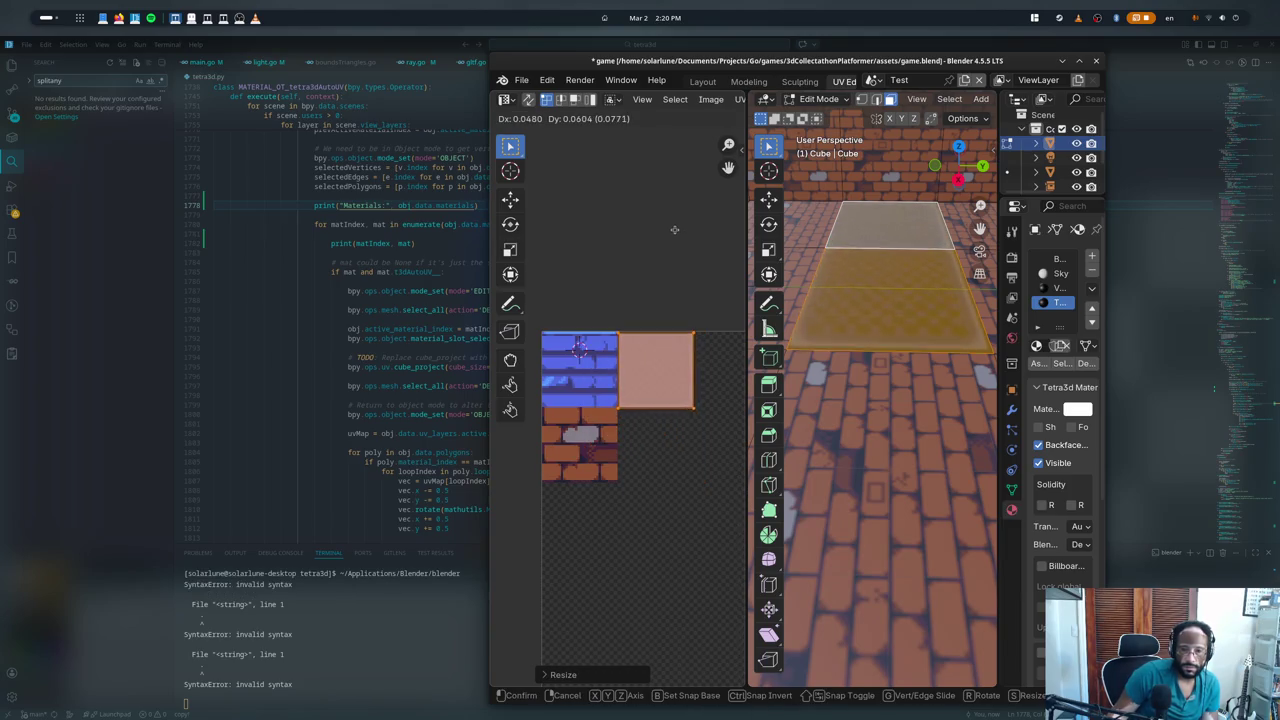
left_click(674, 229)
- Toggle Edit Mode repeatedly to refresh the auto UVs, with the Sky slot active
key("Tab")
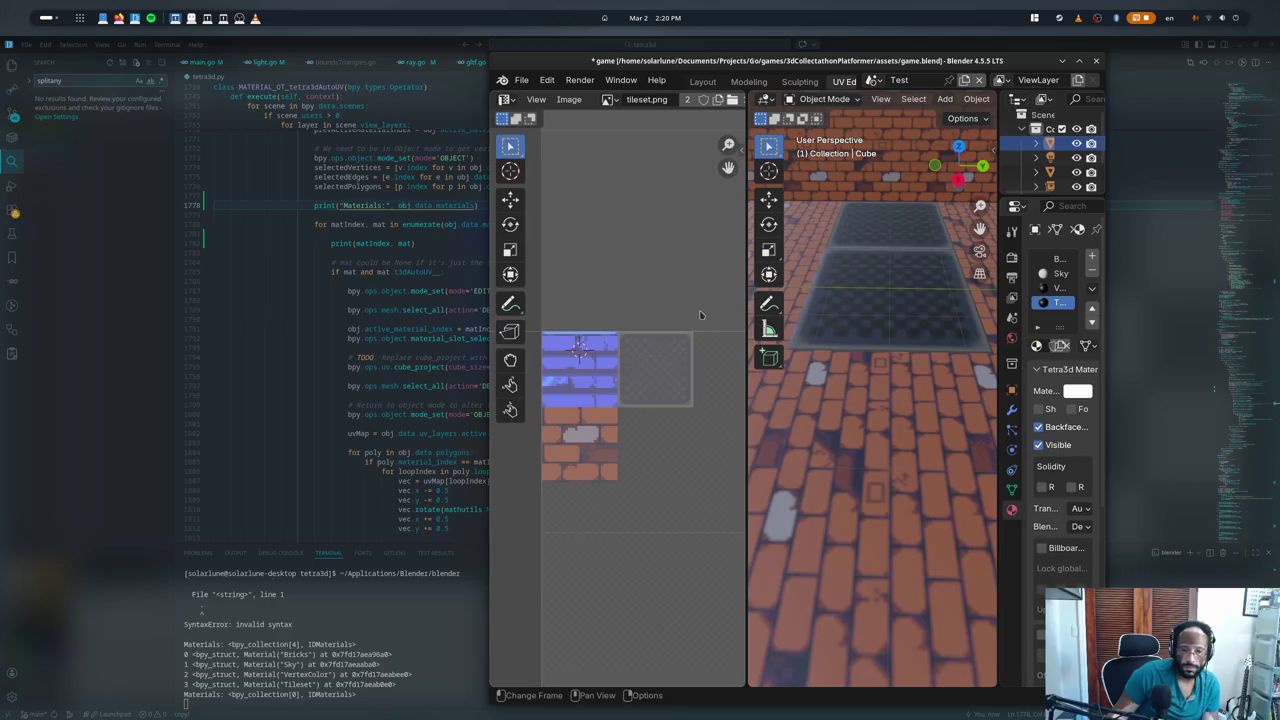
key("Tab")
key("Tab")
key("Tab")
key("Tab")
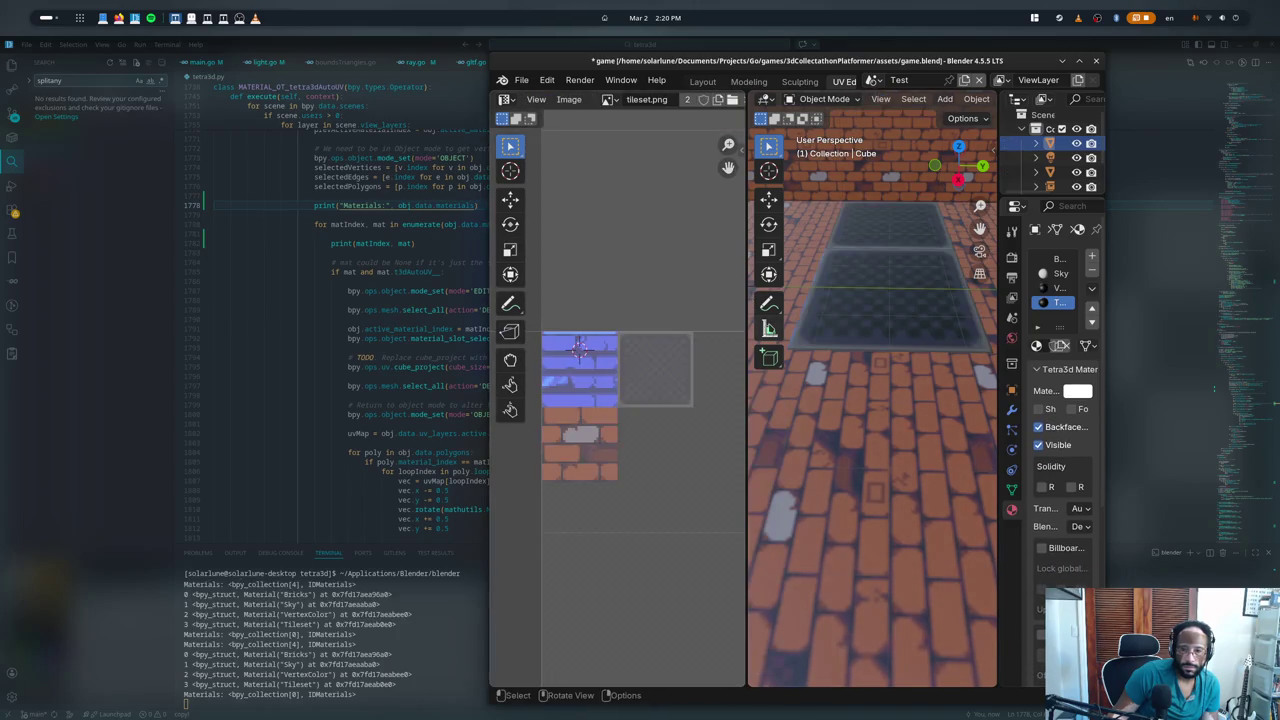
key("Tab")
key("Tab")
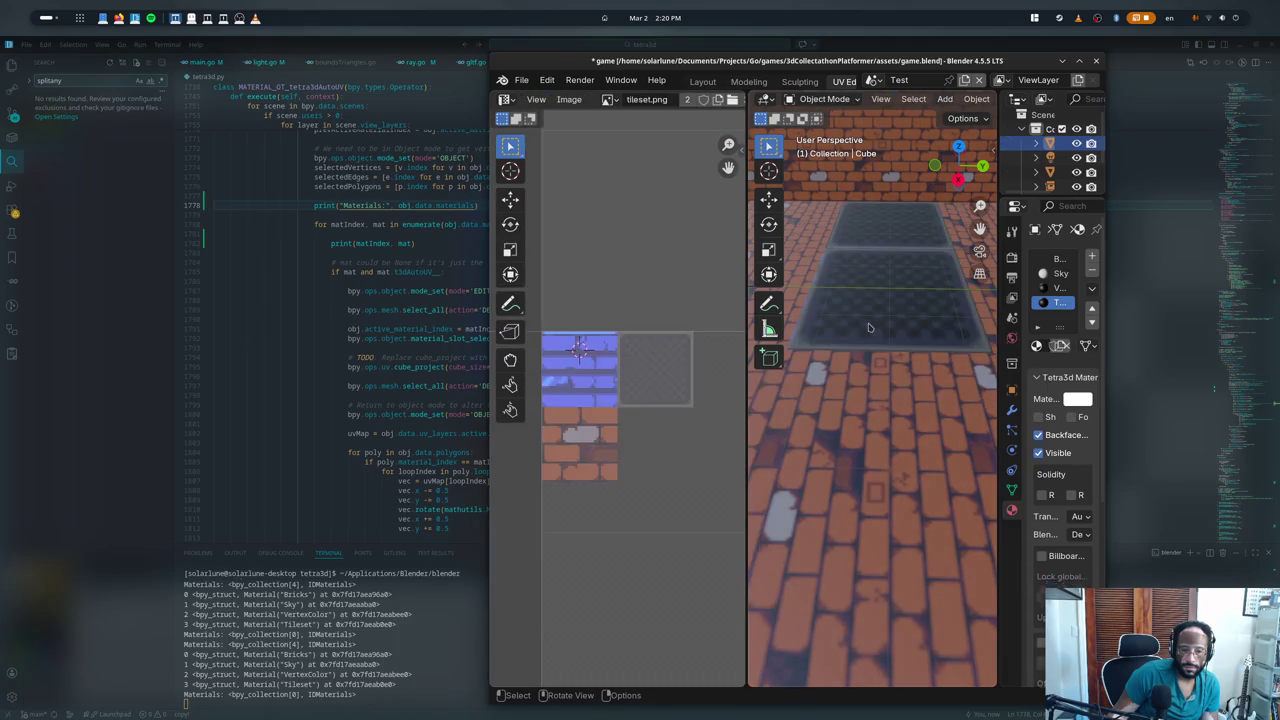
key("Tab")
key("Tab")
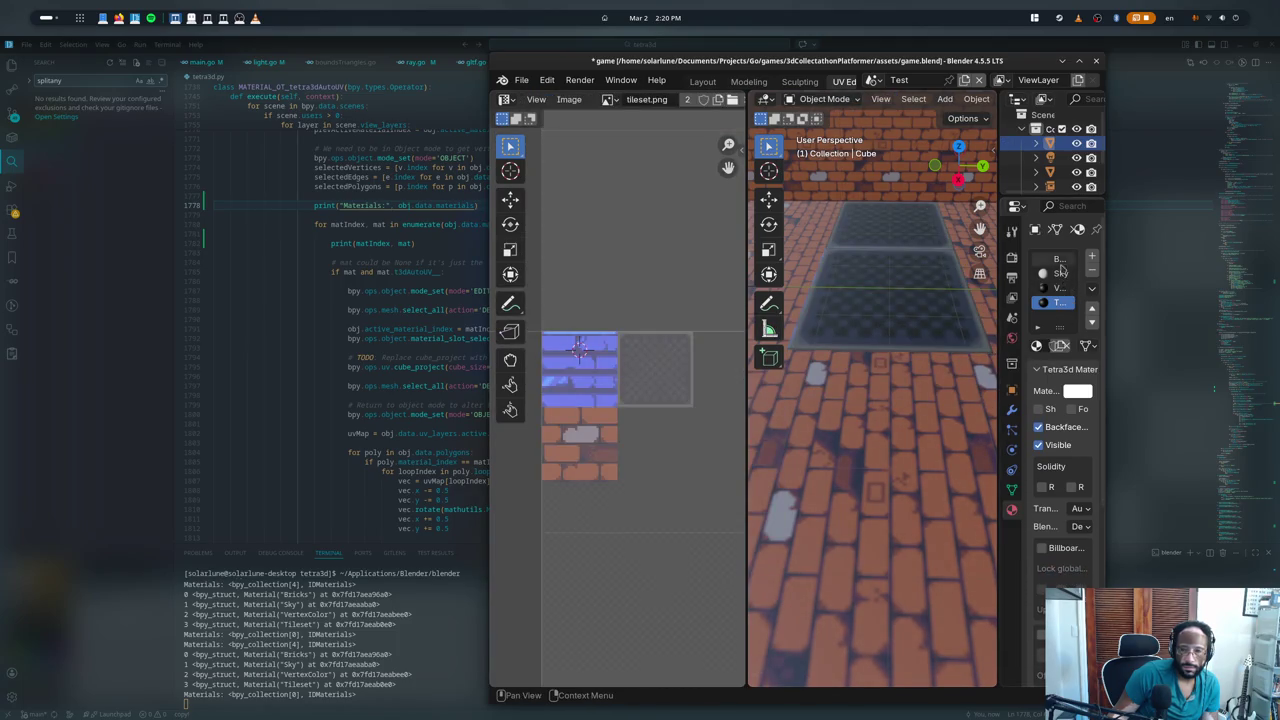
left_click(1060, 272)
key("Tab")
- Refresh the auto UVs with the Tileset and Bricks slots active and maximise Blender
key("Tab")
key("Tab")
key("Tab")
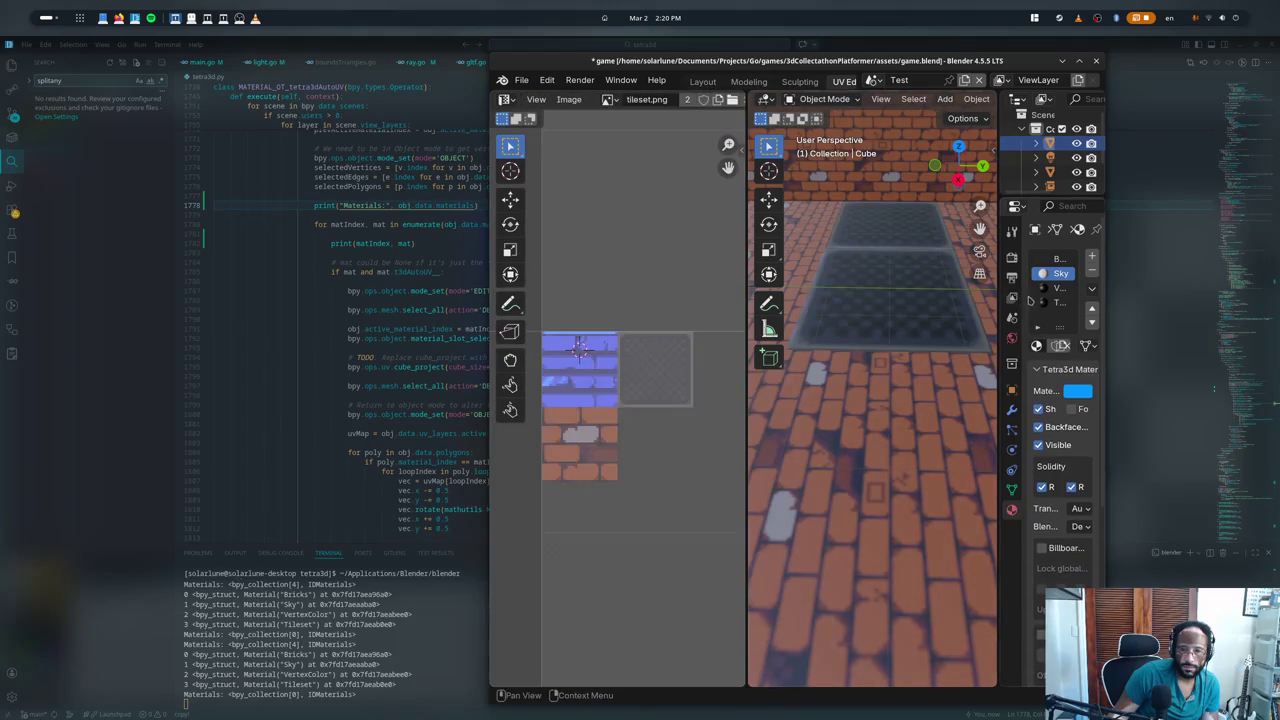
left_click(1055, 302)
key("Tab")
key("Tab")
key("Tab")
key("Tab")
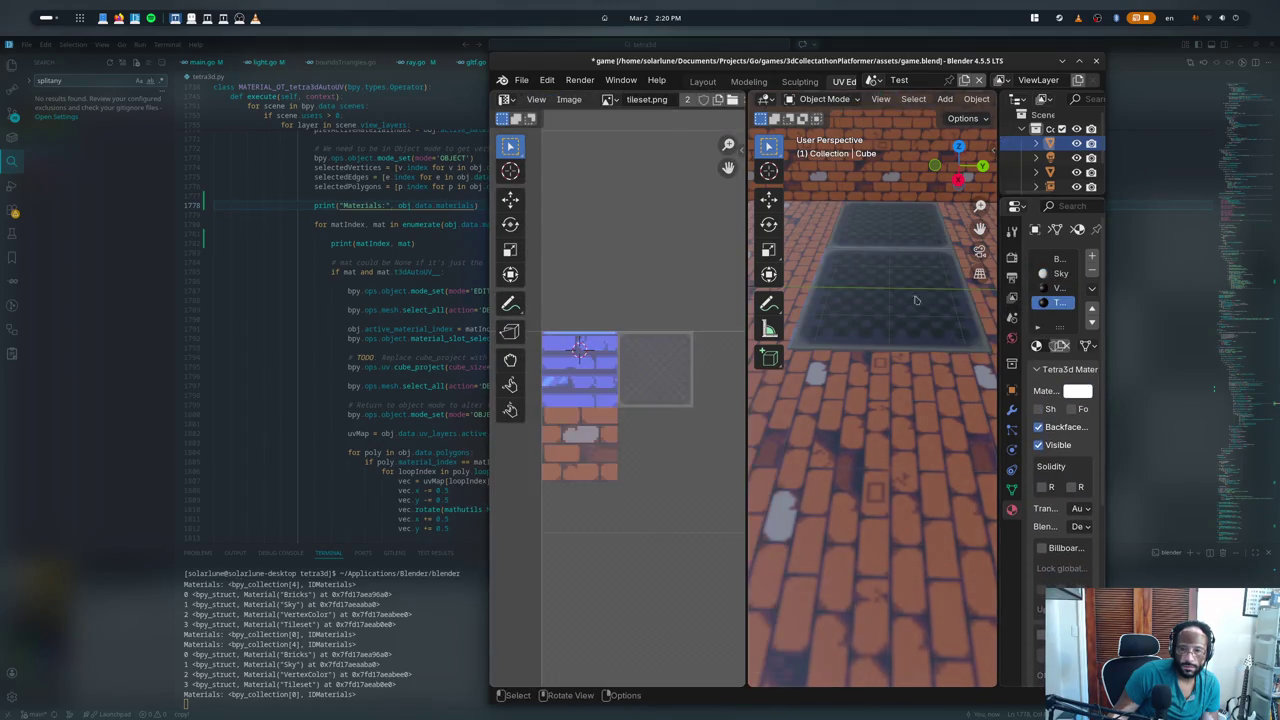
left_click(1060, 258)
key("Tab")
key("Tab")
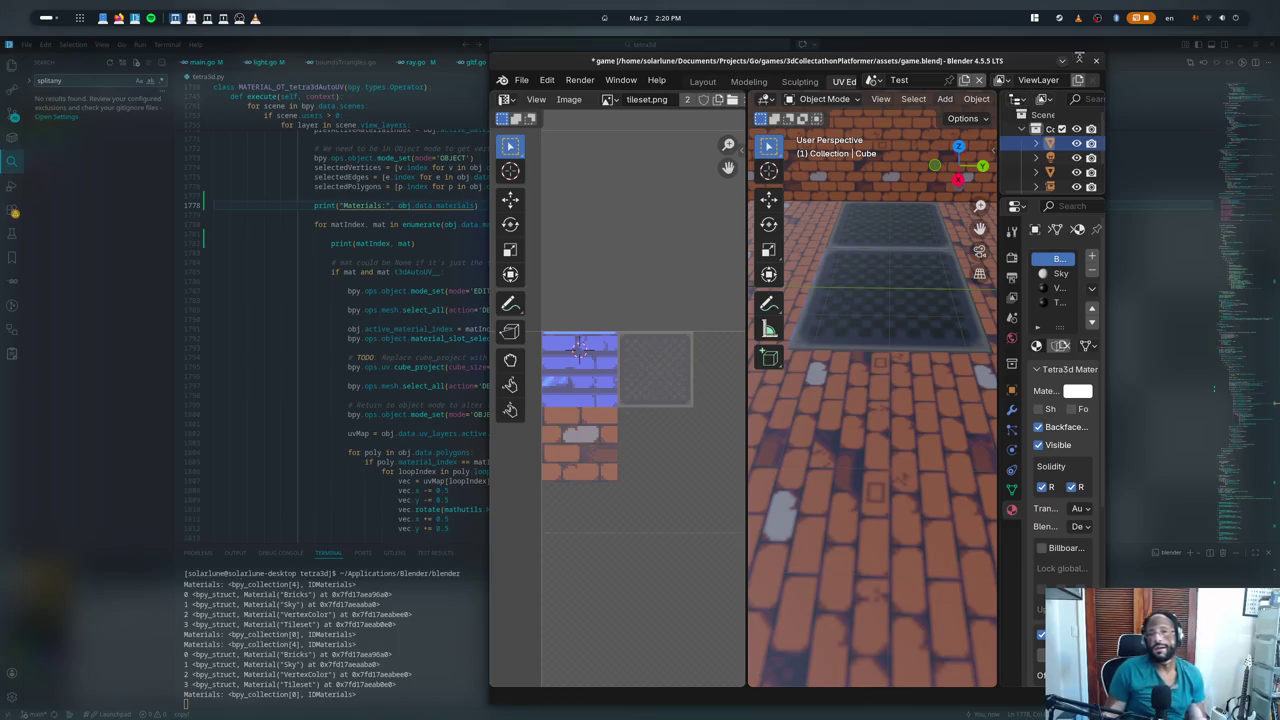
key("super+Up")
scroll(1038, 297, "down", 5)
key("Tab")
key("Tab")
key("Tab")
key("Tab")
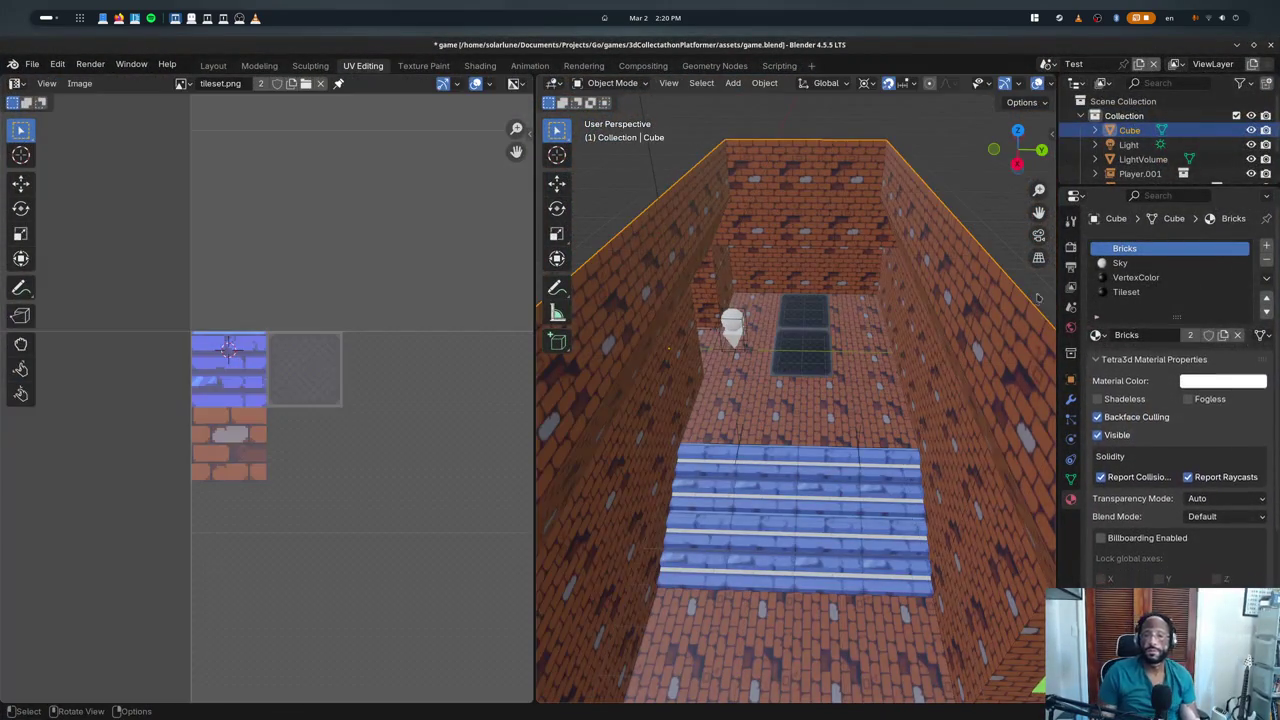
- Switch the active slot to Tileset then VertexColor, refresh the auto UVs and orbit the room
left_click(1100, 291)
key("Tab")
key("Tab")
key("Tab")
key("Tab")
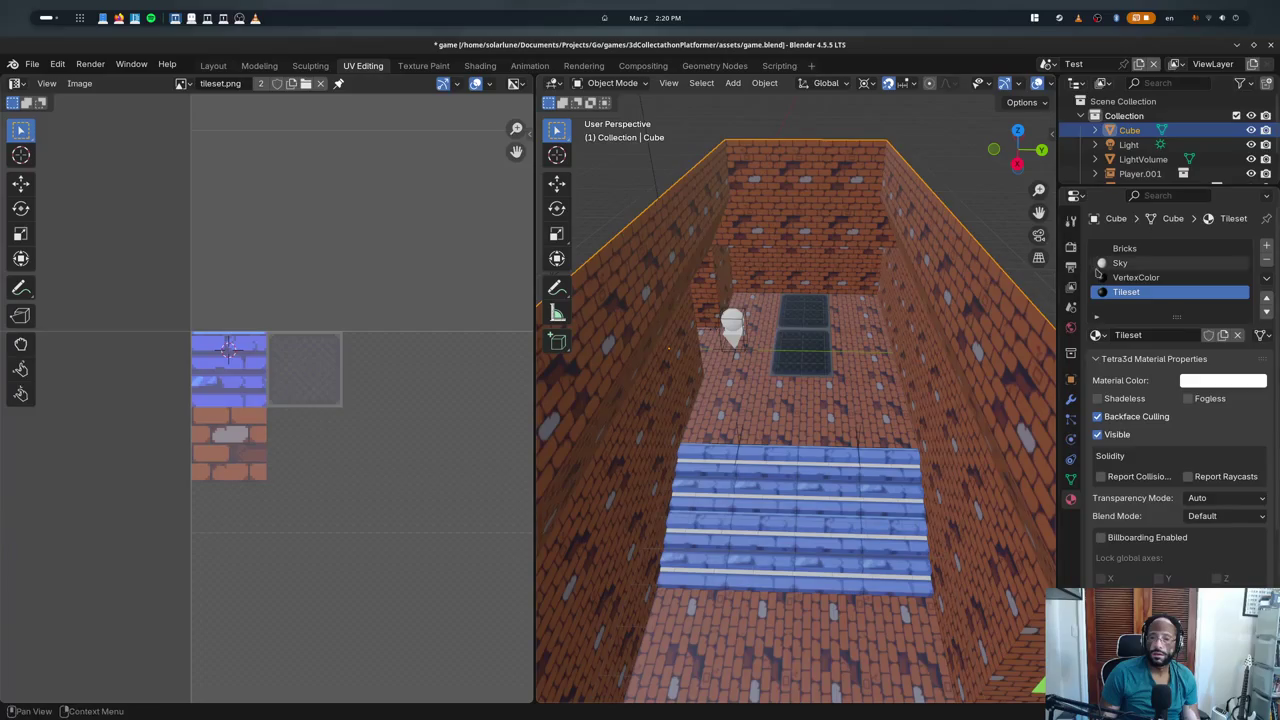
left_click(1098, 276)
key("Tab")
key("Tab")
middle_click_drag(700, 280, 636, 280)
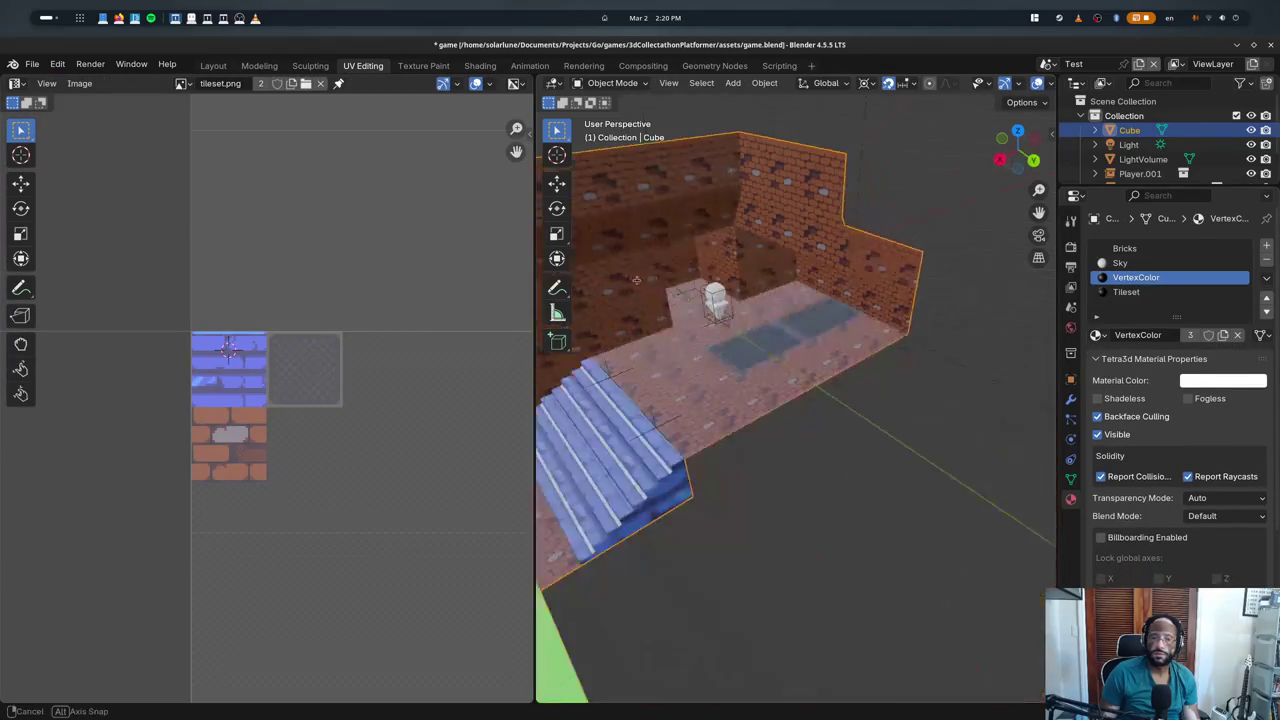
- Reload game.blend without saving and zoom out to view the whole level
left_click(32, 64)
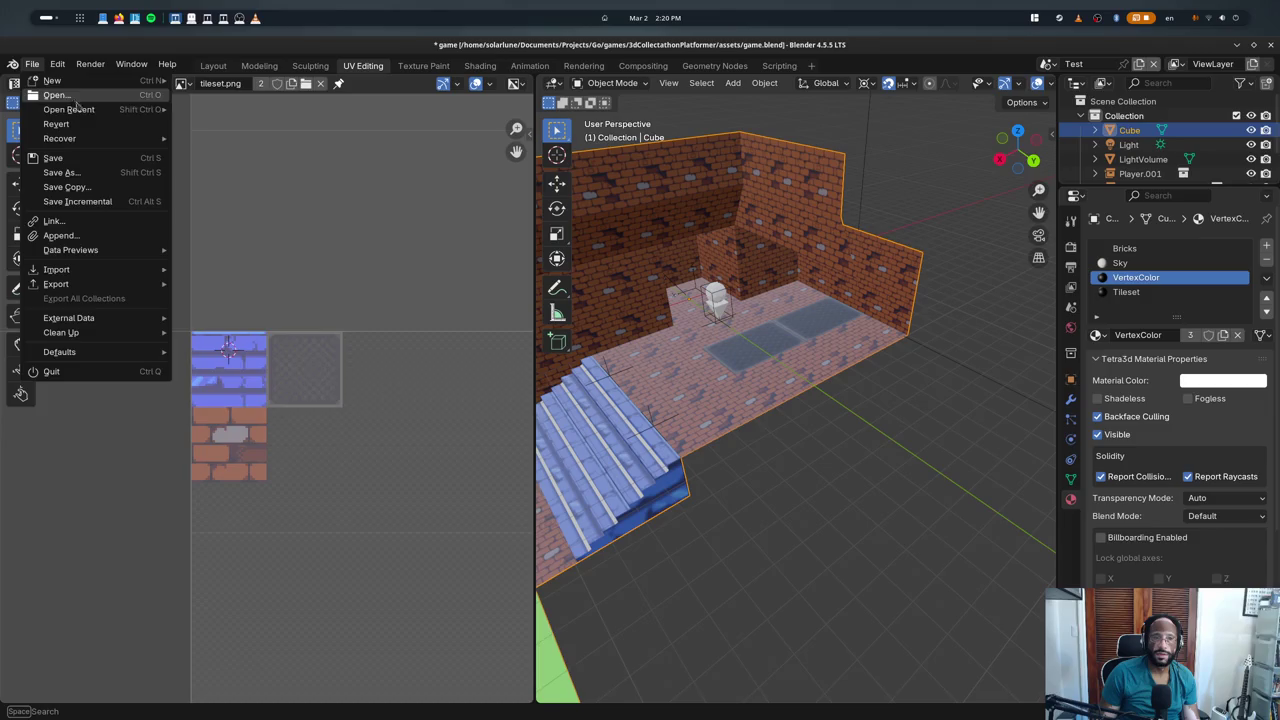
left_click(195, 104)
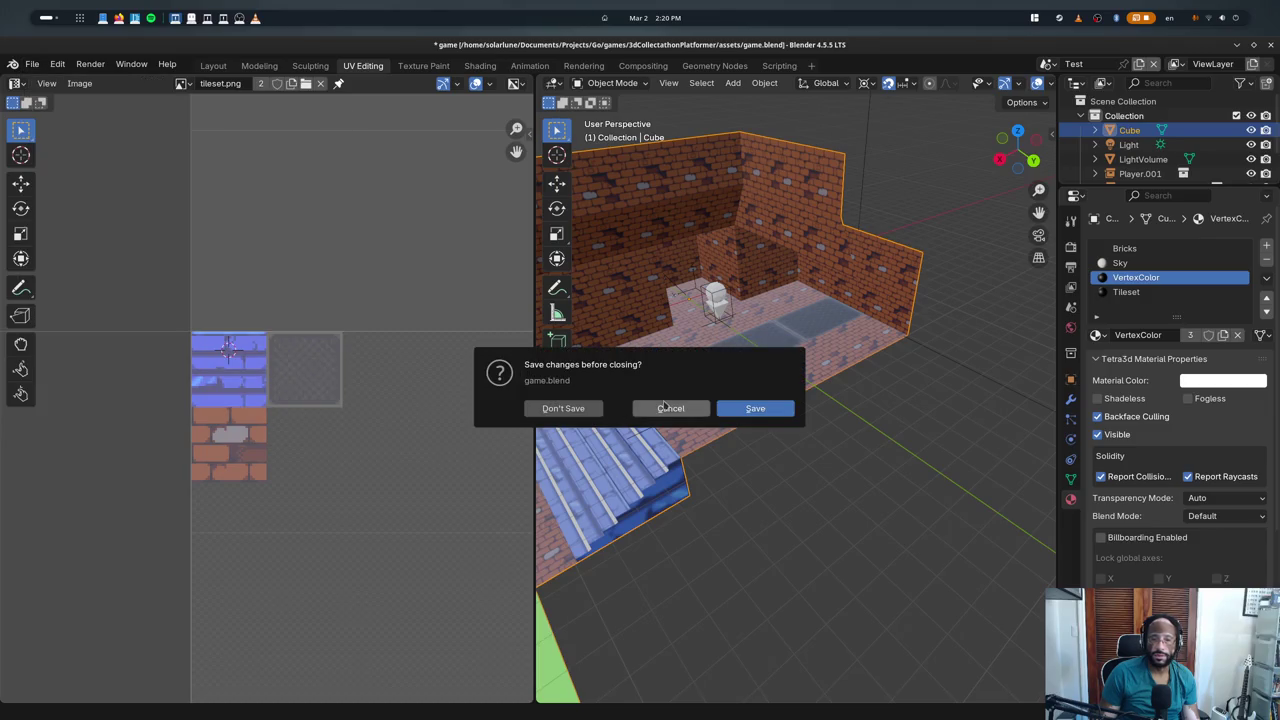
left_click(558, 407)
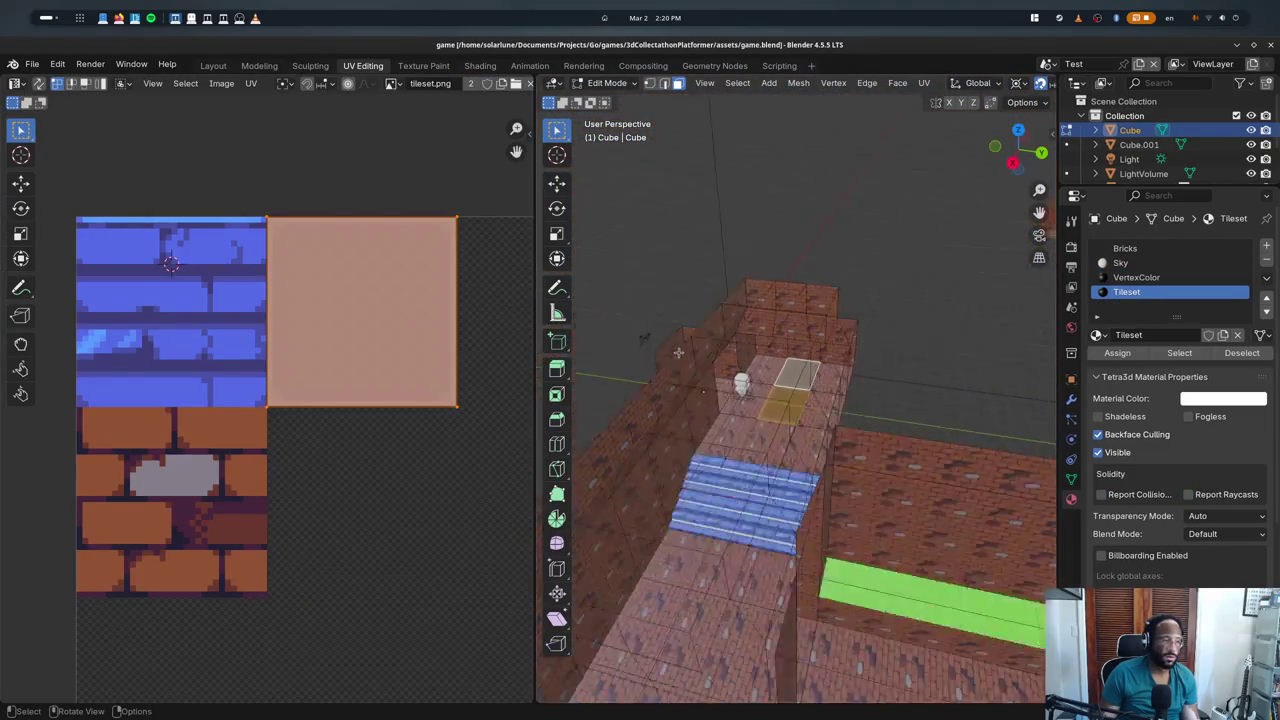
scroll(680, 354, "down", 5)
middle_click_drag(686, 357, 919, 323)
- Move Cube.001 along the ground plane, away from the main level
key("Tab")
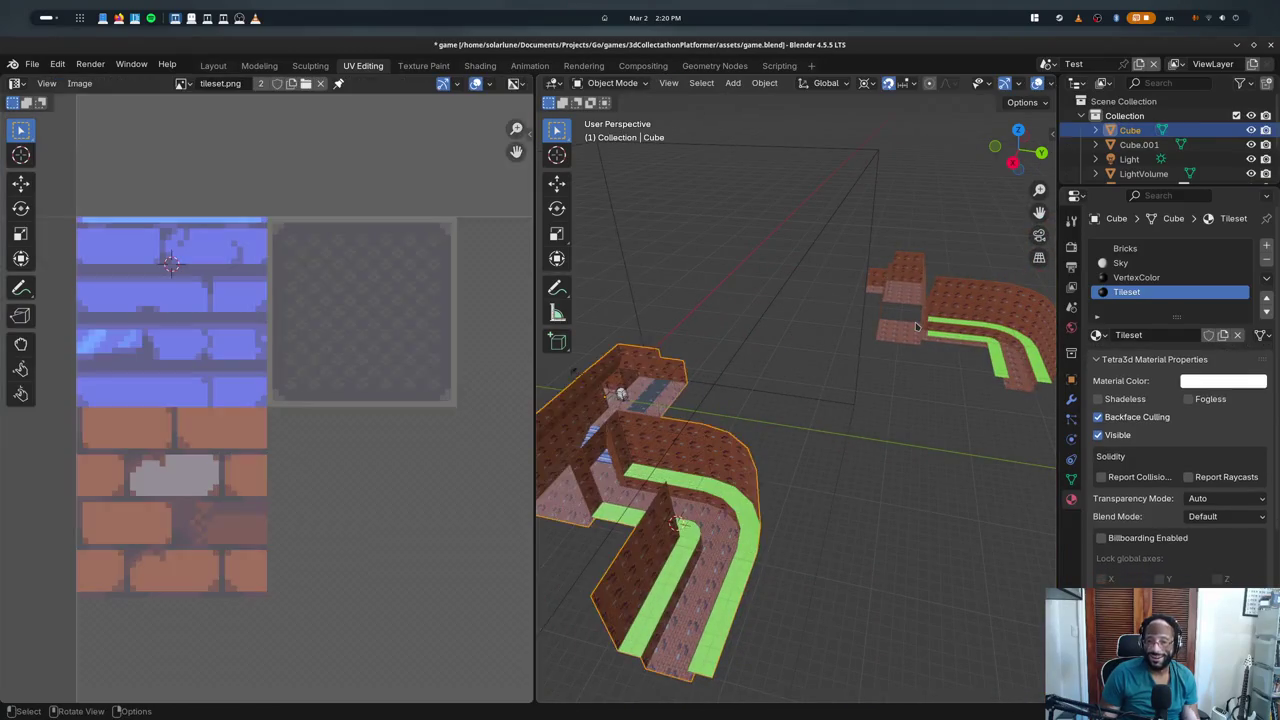
left_click(919, 323)
key("g")
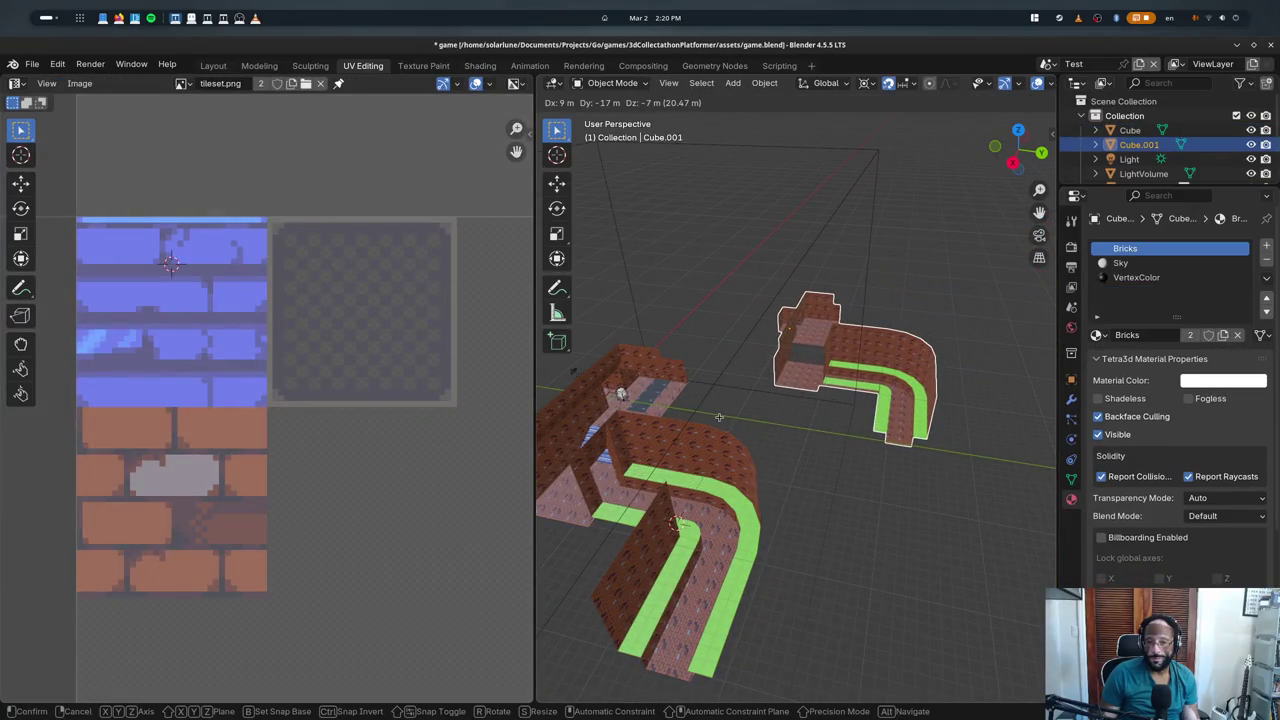
key("shift+z")
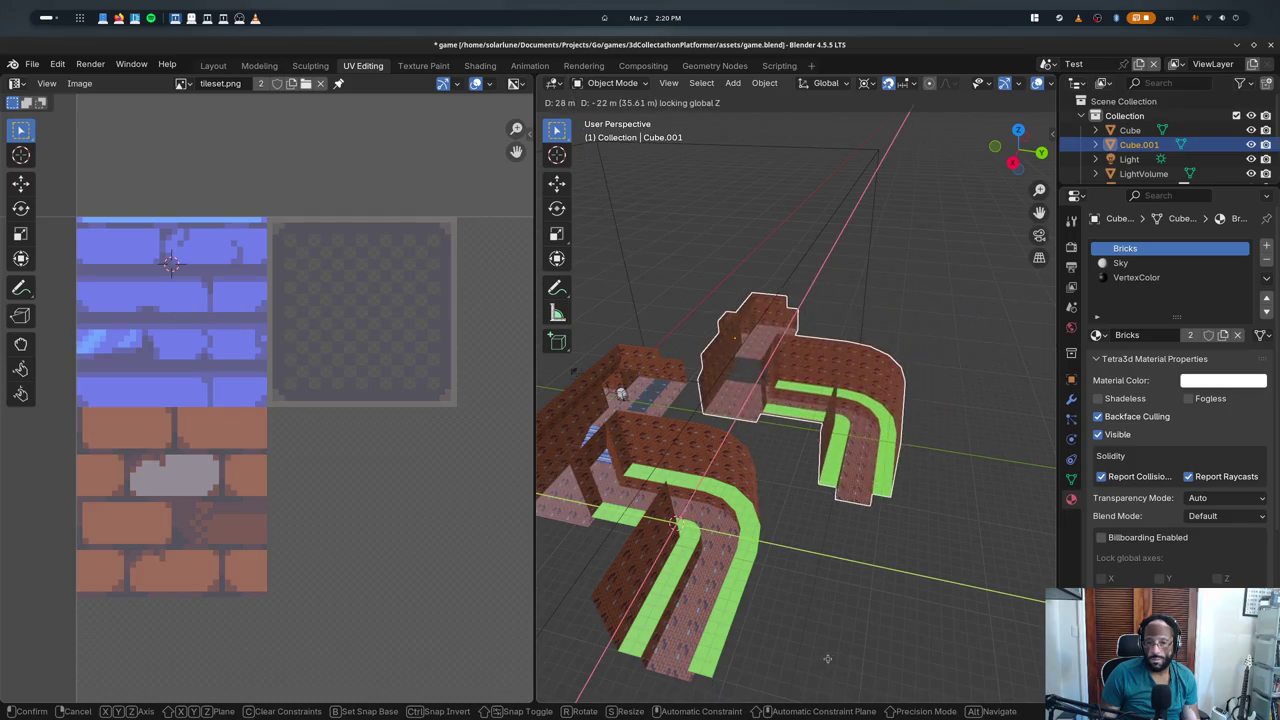
left_click(827, 658)
scroll(766, 363, "up", 5)
middle_click_drag(766, 363, 757, 351)
scroll(790, 375, "up", 2)
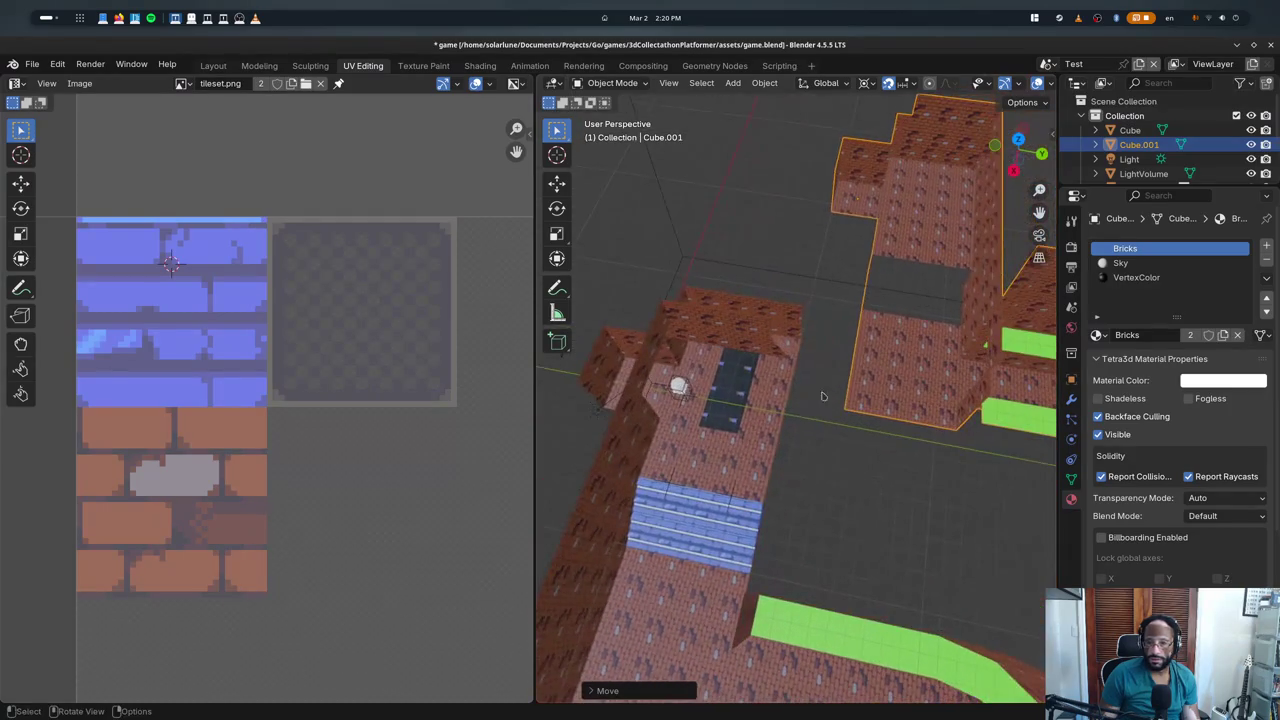
- Reset all of the Cube's face UVs and assign the Tileset material to every face
left_click(755, 395)
key("Tab")
left_click(718, 415)
left_click(1170, 291)
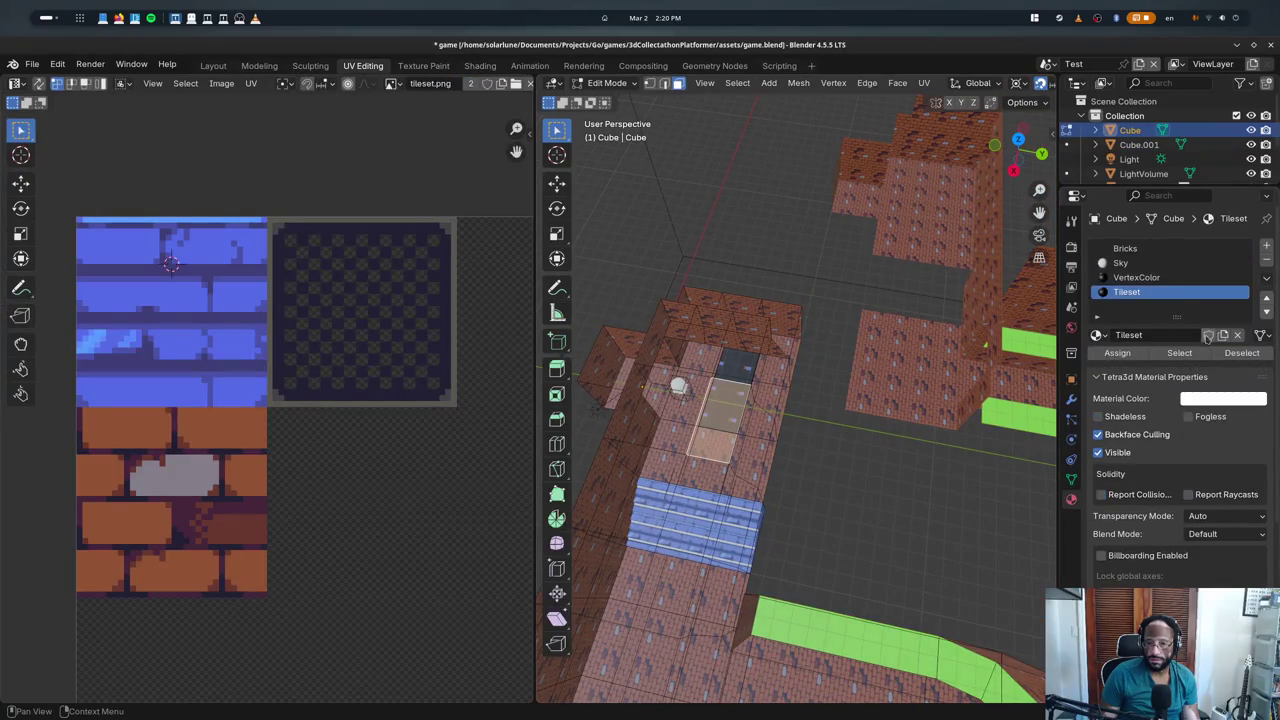
left_click_drag(1207, 337, 416, 336)
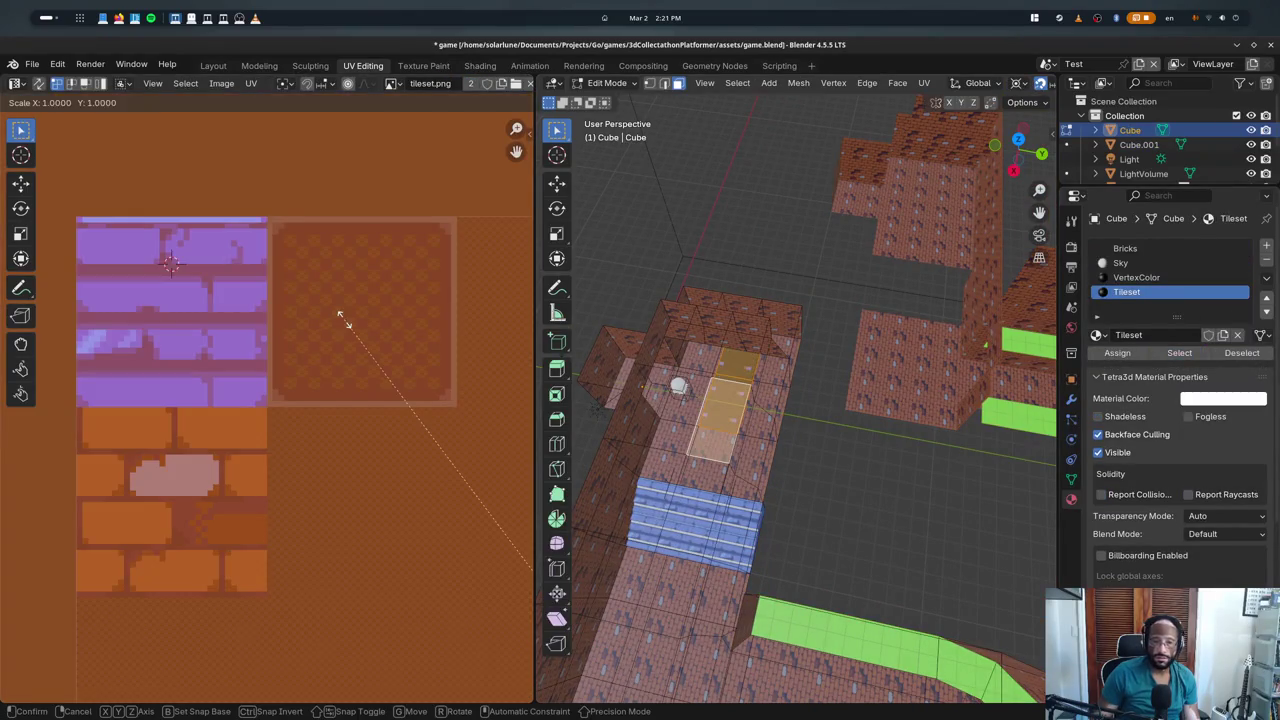
key("a")
key("u")
left_click(700, 418)
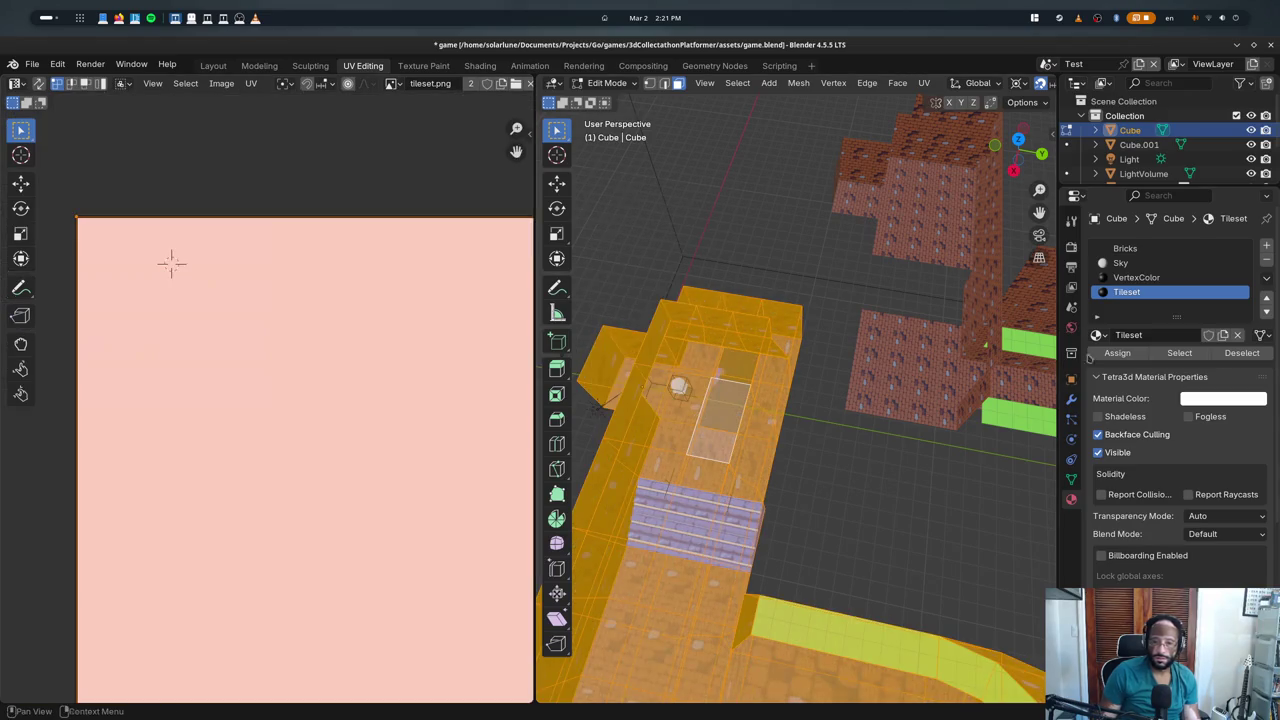
left_click(1128, 354)
- Check the result in Object Mode, then select the Bricks material slot in Edit Mode
key("Tab")
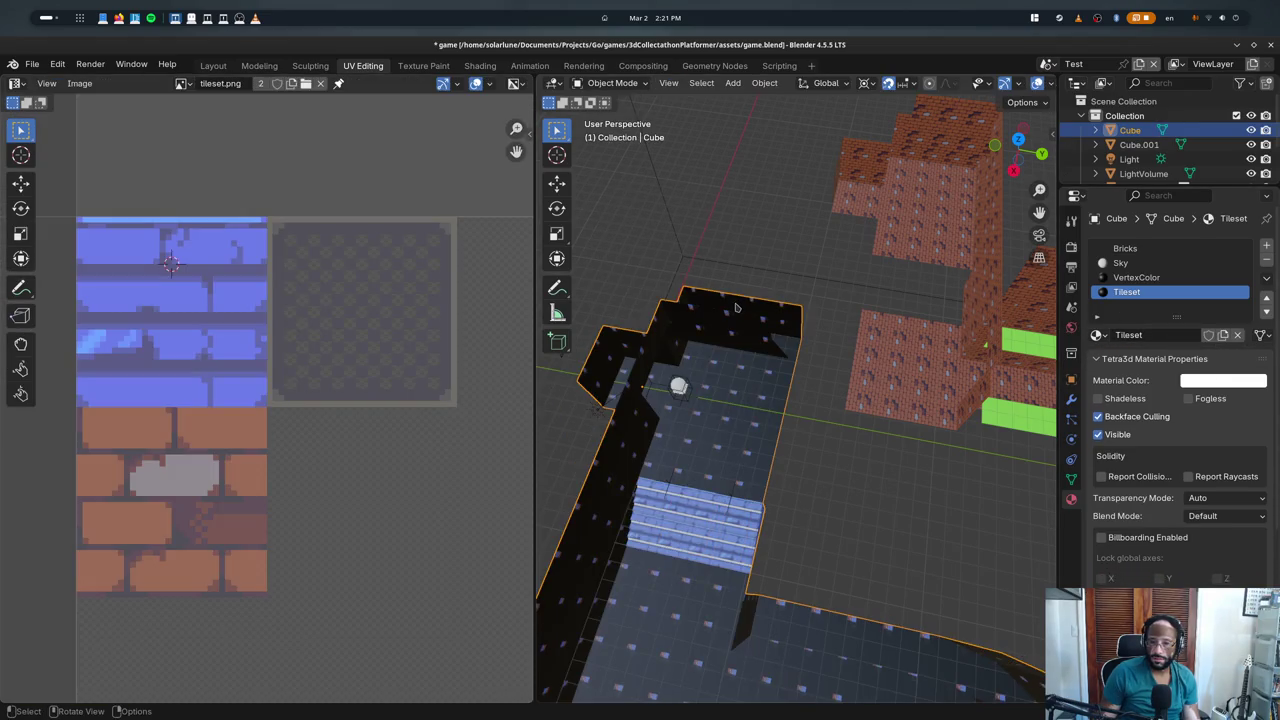
key("Tab")
left_click(1170, 248)
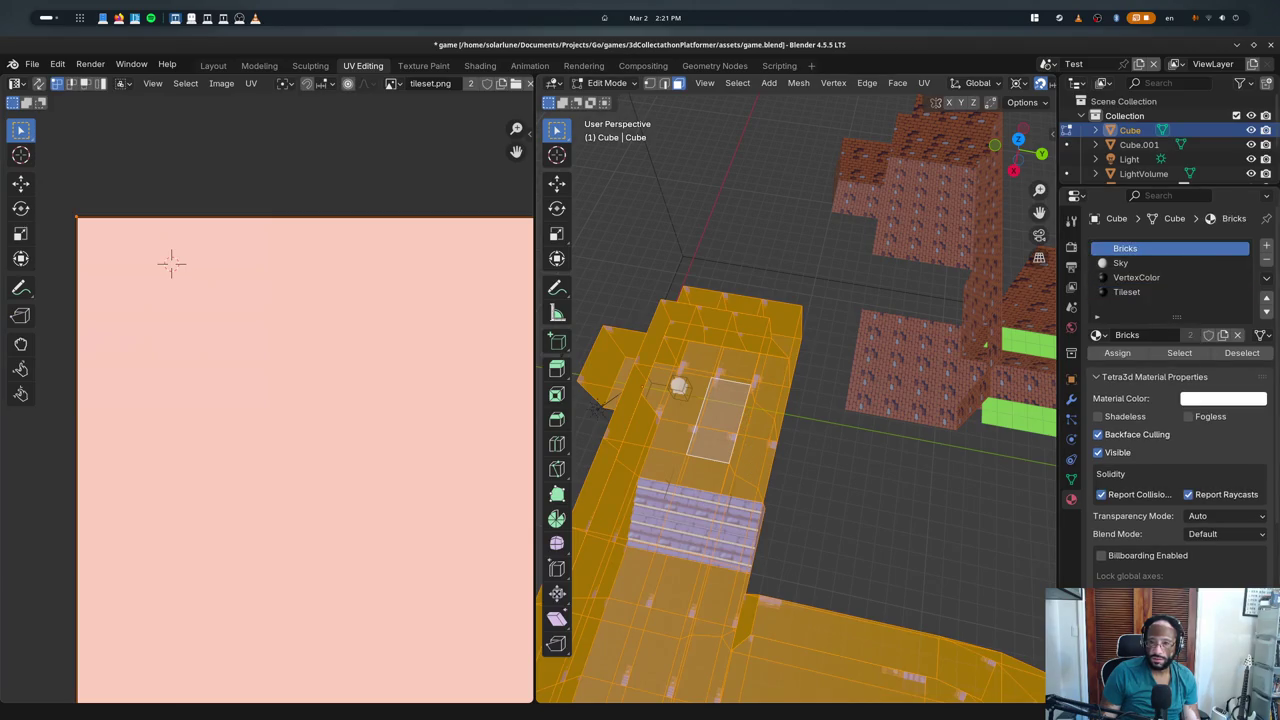
key("Tab")
- Remove the Cube's Bricks and unused material slots, then deselect the mesh in Edit Mode
left_click(1266, 259)
left_click(1266, 259)
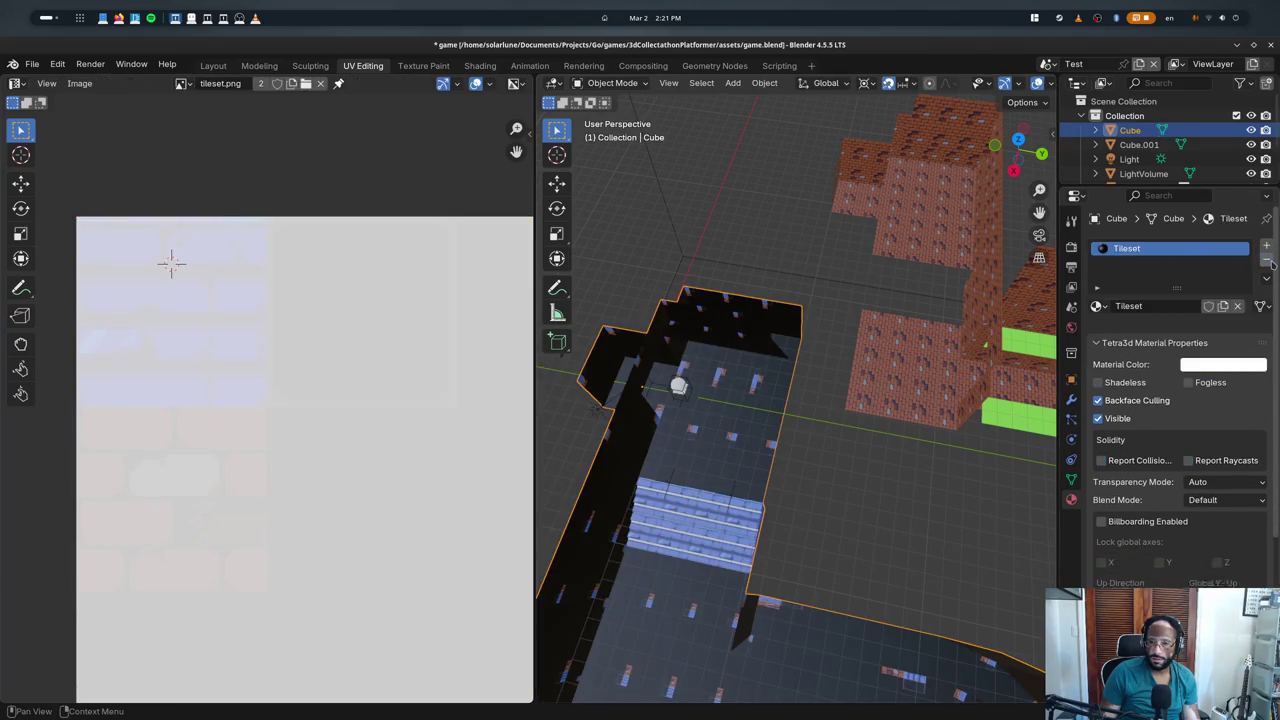
left_click(1266, 259)
key("Tab")
key("alt+a")
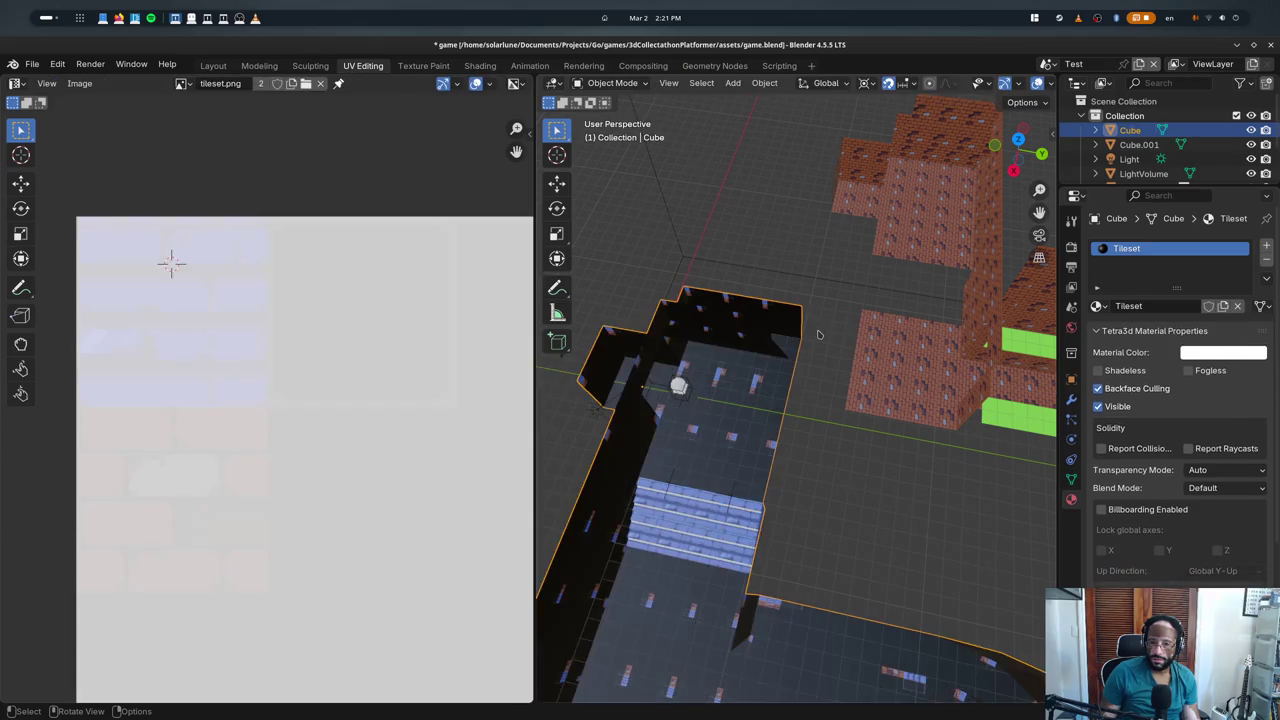
- Undo the material slot removal and the earlier UV edits
key("ctrl+z")
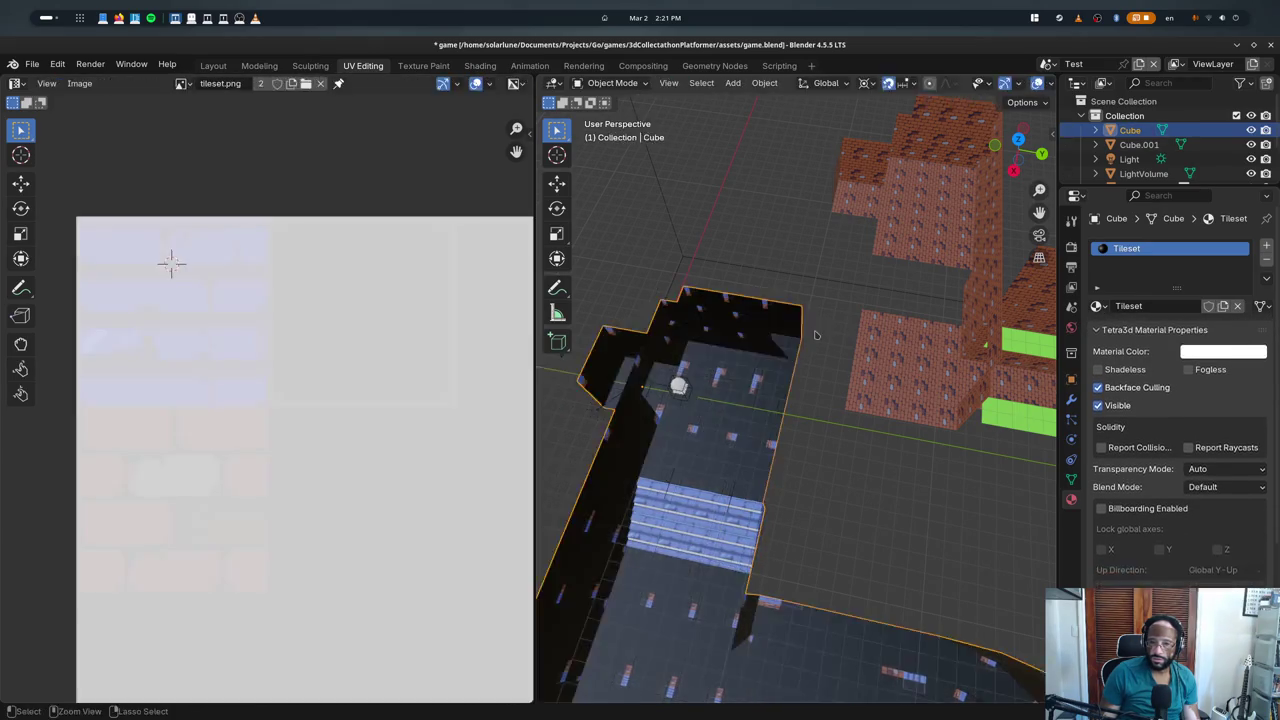
key("ctrl+z")
key("ctrl+z")
key("ctrl+z")
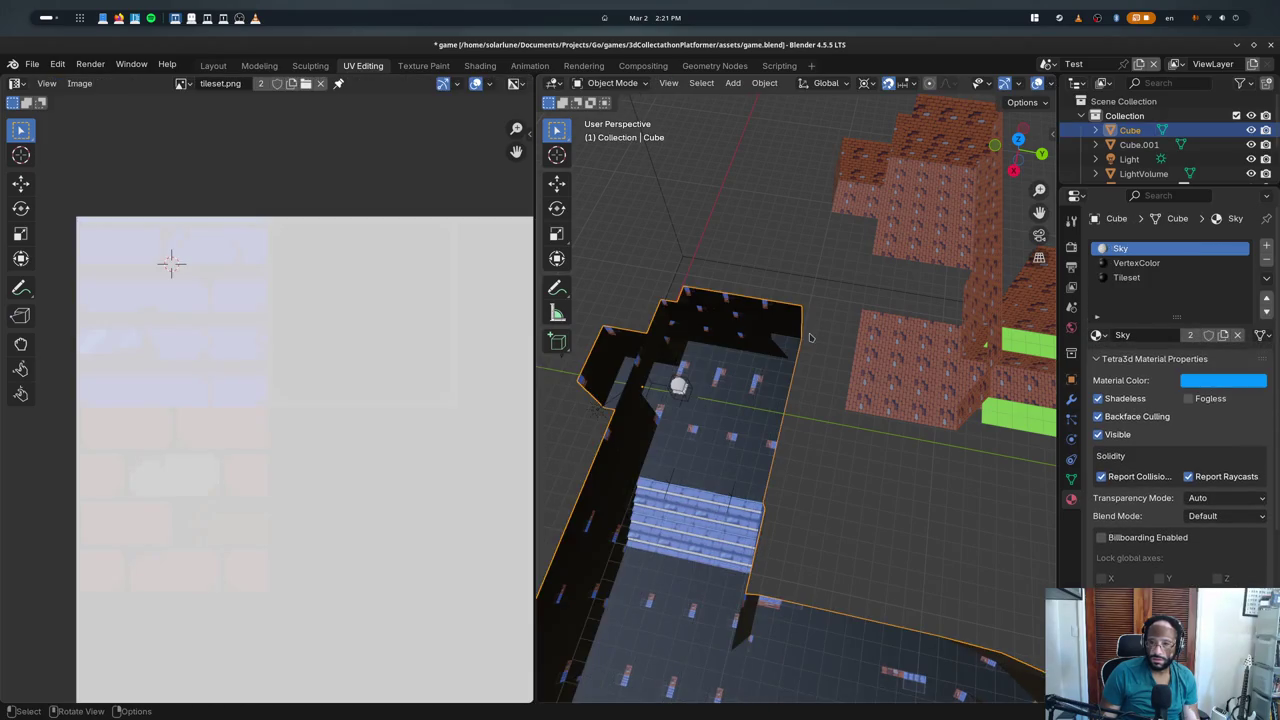
key("ctrl+z")
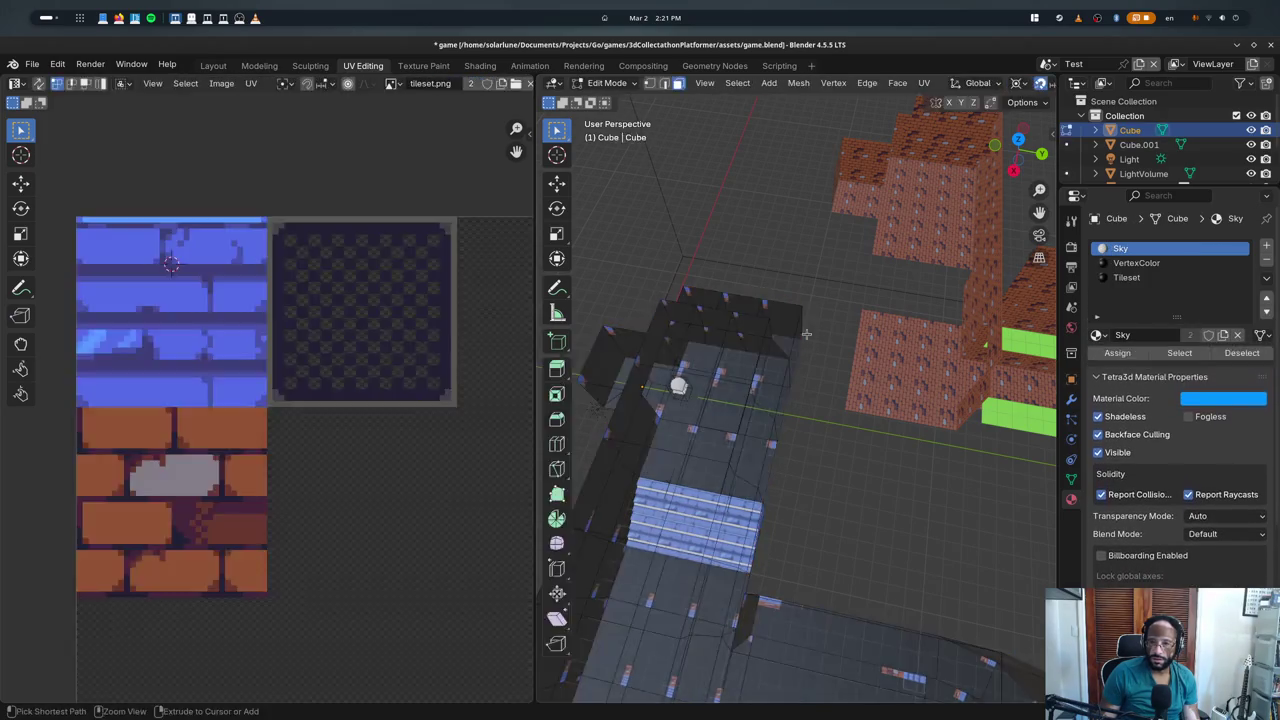
key("ctrl+z")
key("ctrl+z")
key("ctrl+z")
key("ctrl+z")
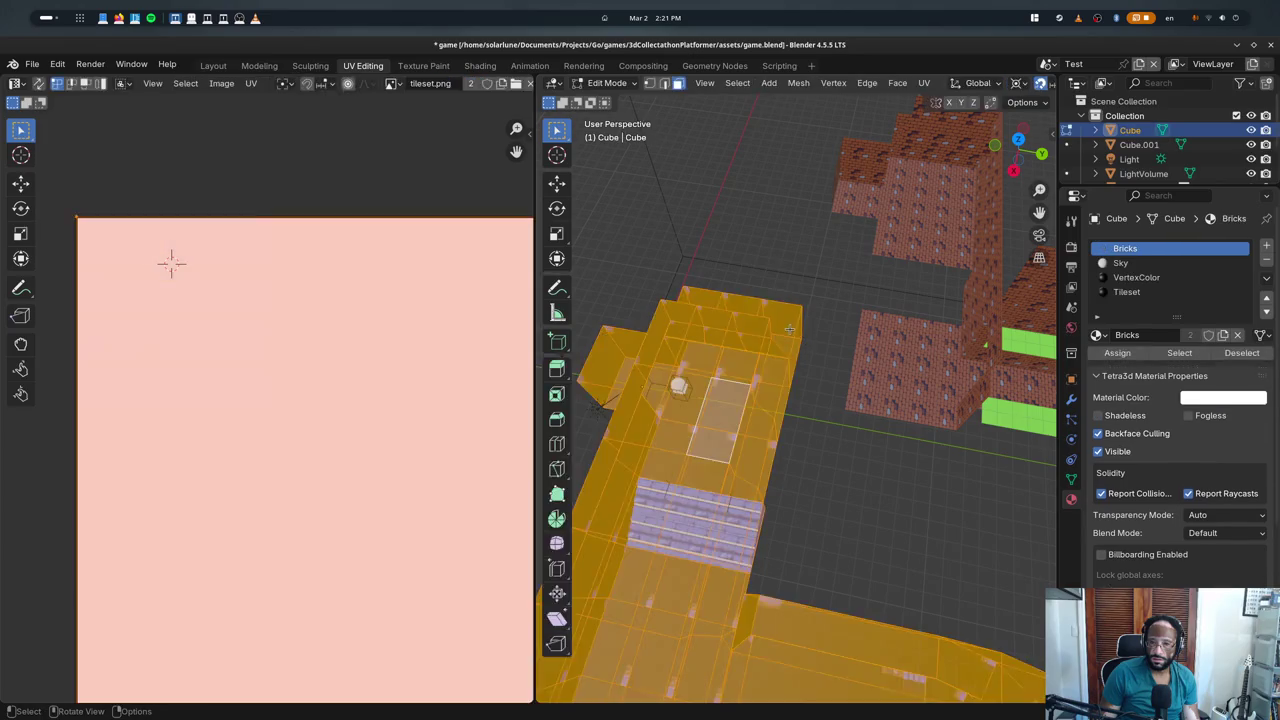
key("ctrl+z")
key("ctrl+z")
key("ctrl+z")
key("ctrl+z")
key("ctrl+z")
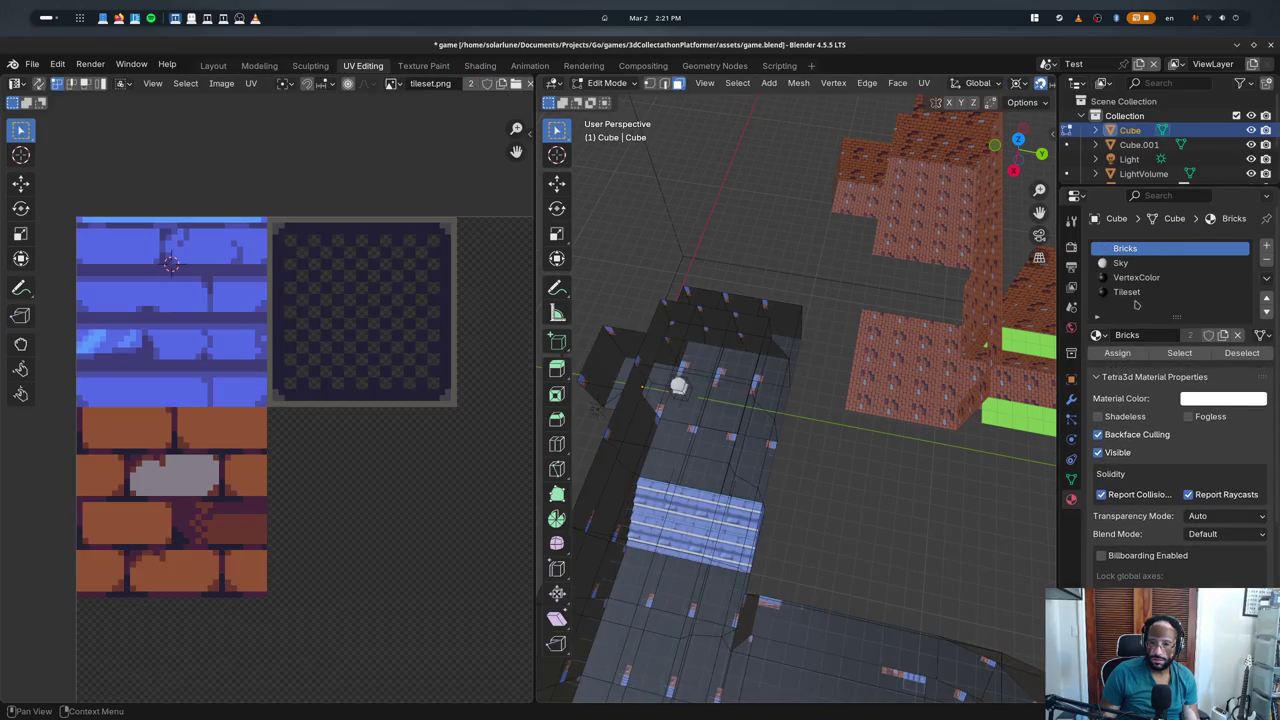
key("ctrl+z")
key("ctrl+z")
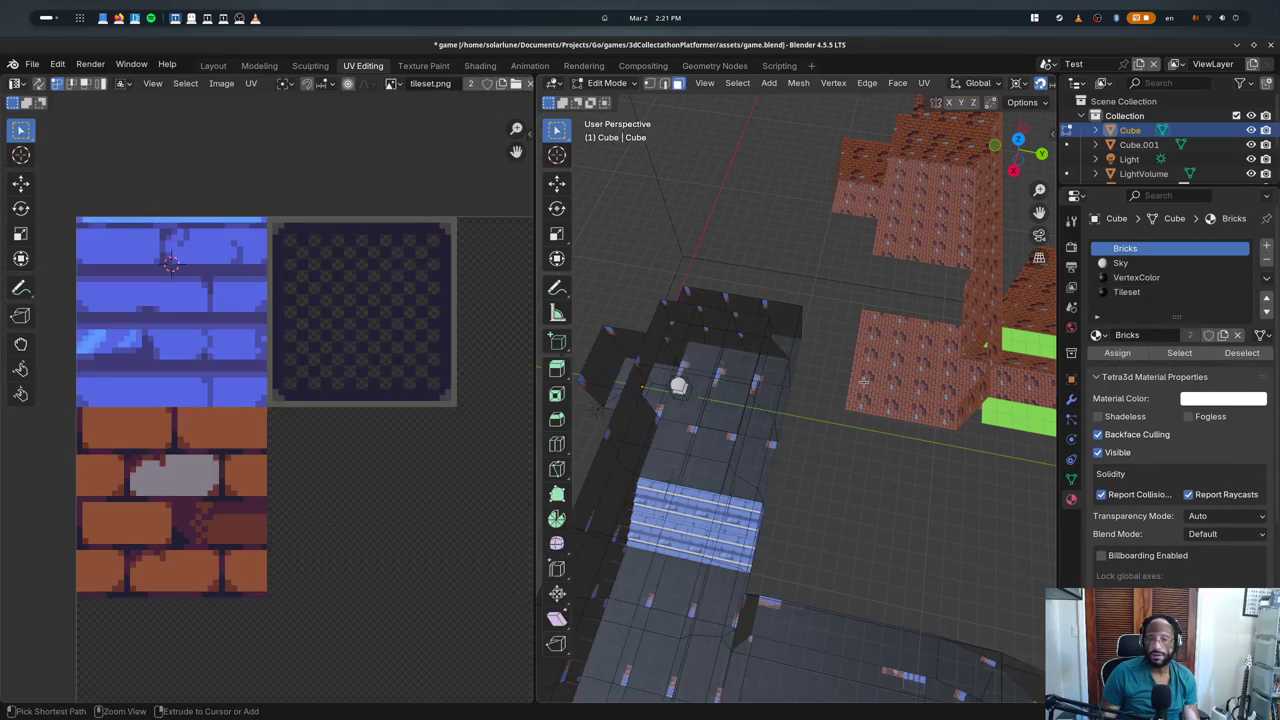
- Step through undo/redo to settle on Bricks, Sky, VertexColor and Tileset slots, then switch to tetra3d.py
key("ctrl+shift+z")
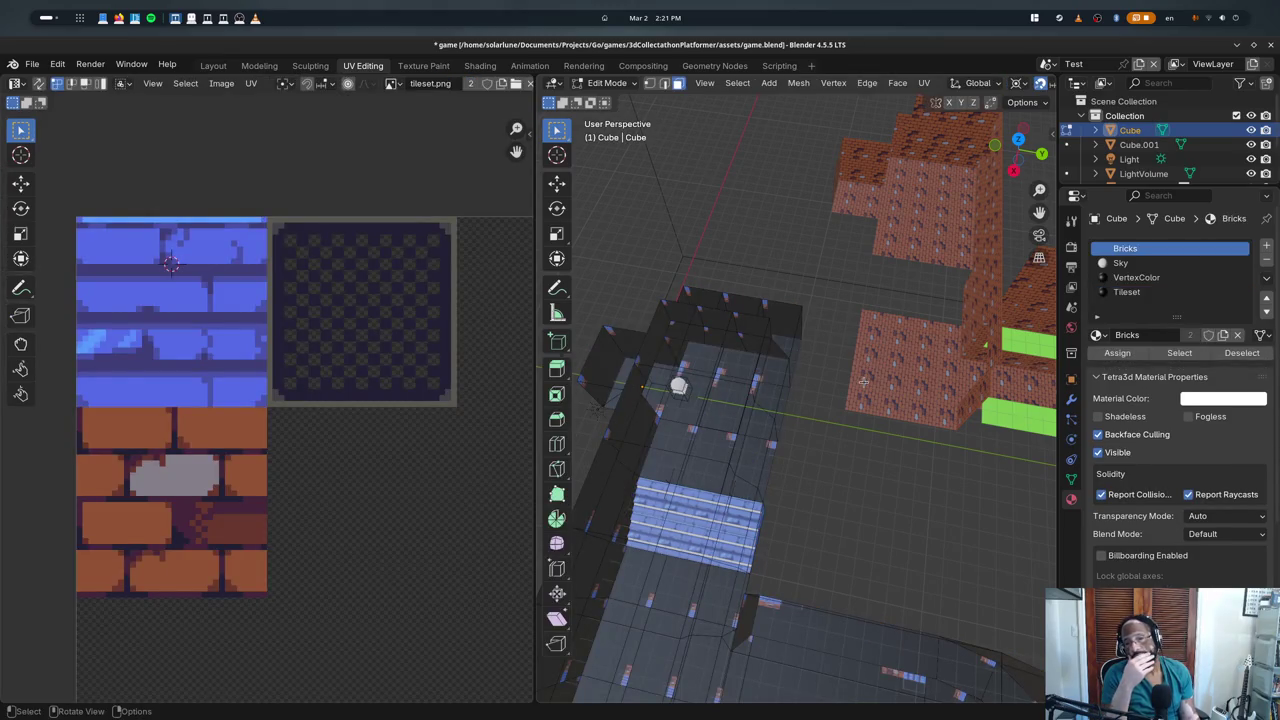
key("ctrl+z")
key("ctrl+shift+z")
key("ctrl+z")
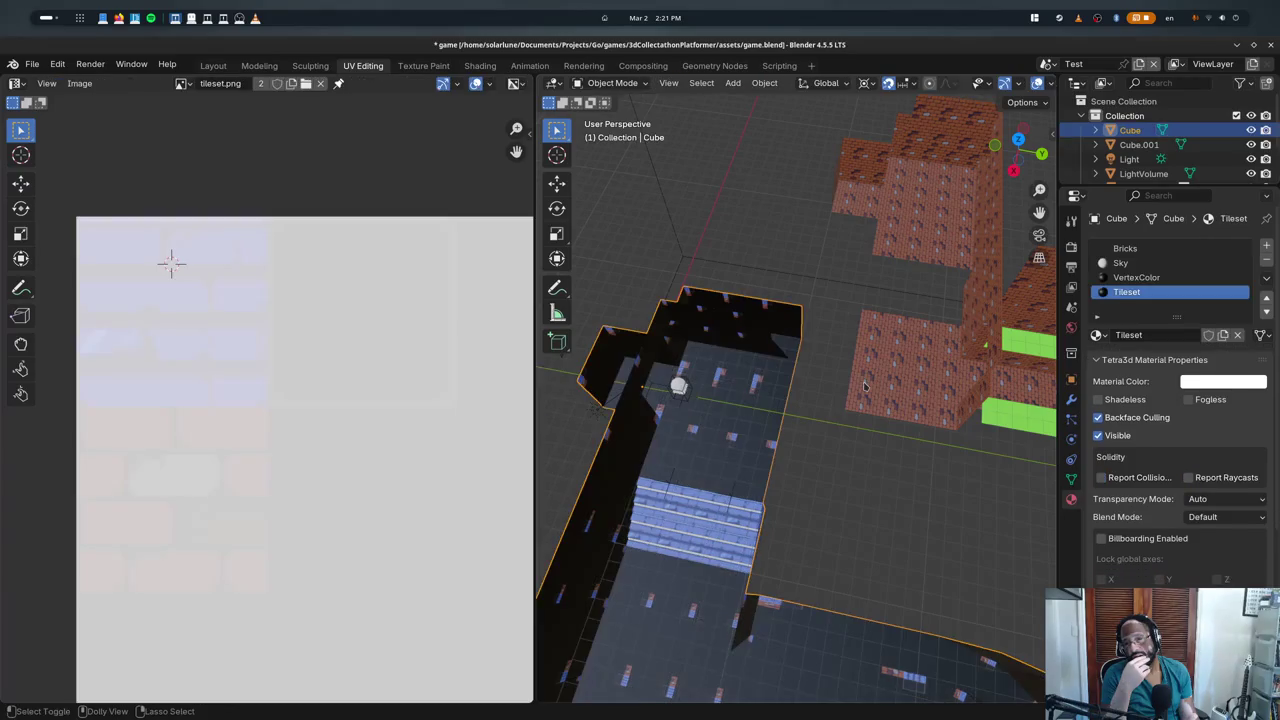
key("ctrl+shift+z")
key("ctrl+z")
key("ctrl+z")
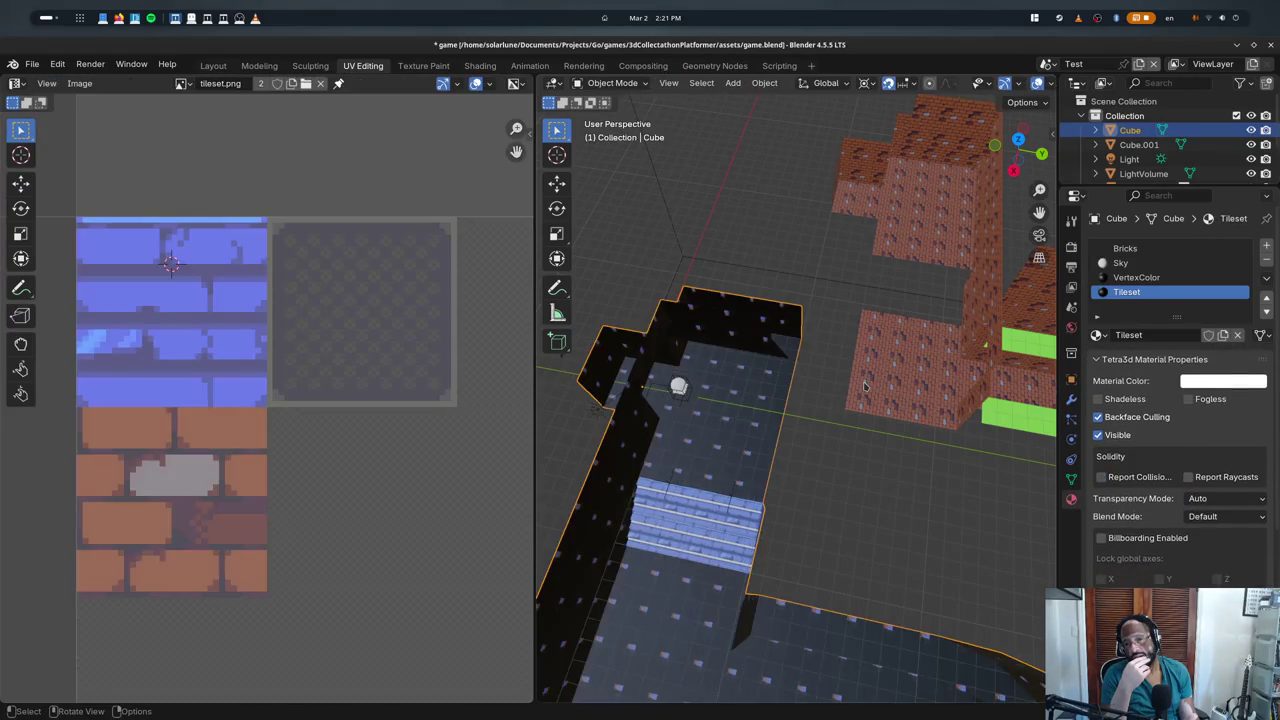
key("ctrl+shift+z")
key("ctrl+z")
key("ctrl+shift+z")
key("alt+Tab")
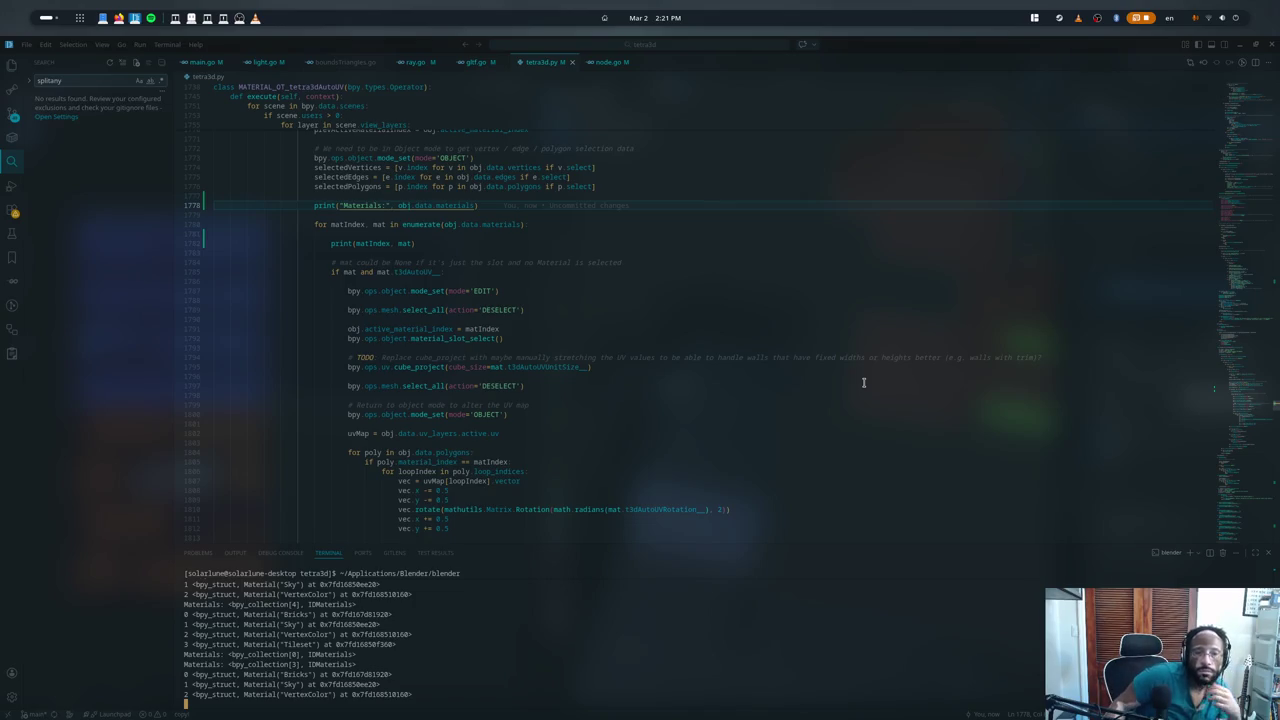
- Review execute(), highlighting material_index and the mat condition on line 1785, with the terminal hidden
scroll(766, 297, "down", 3)
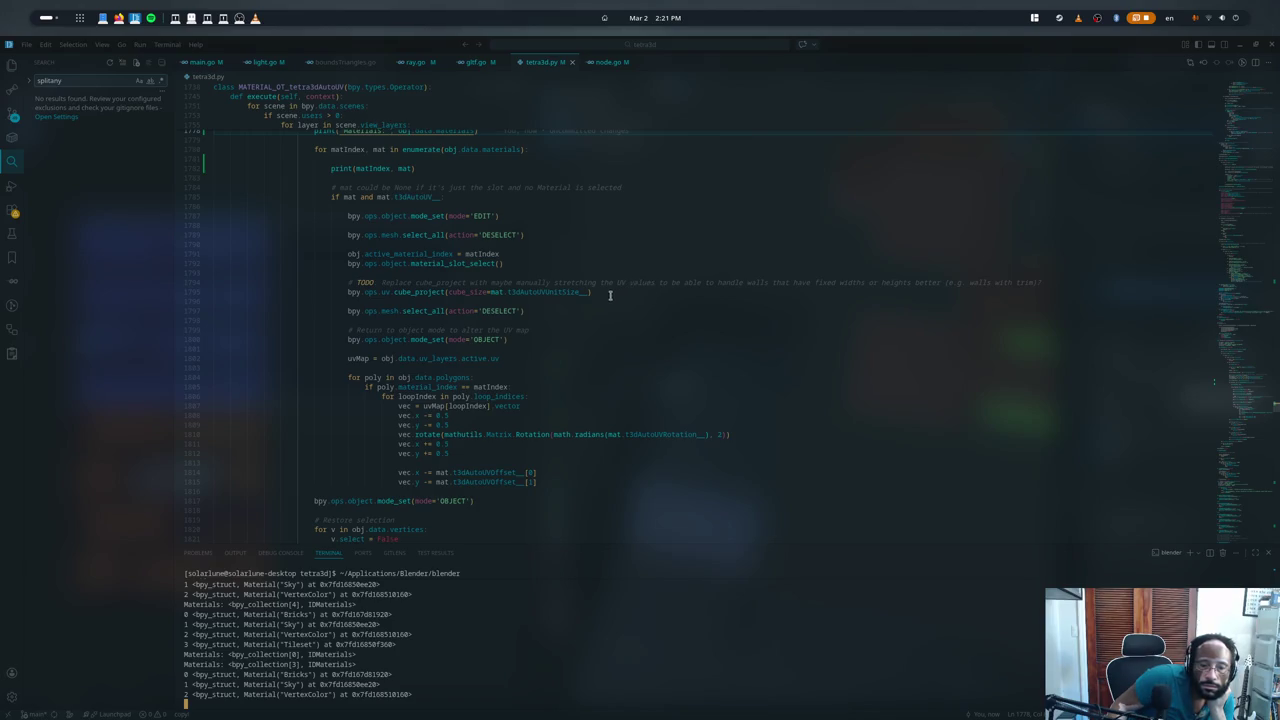
double_click(436, 387)
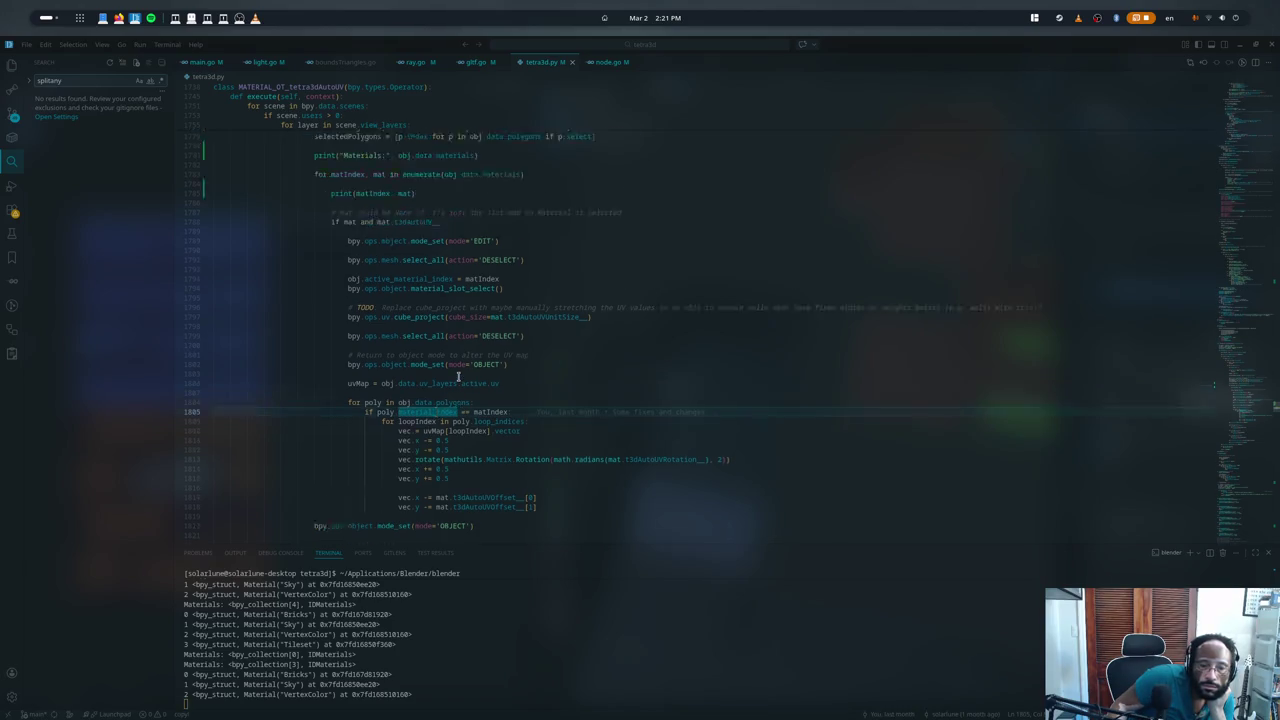
scroll(458, 377, "up", 3)
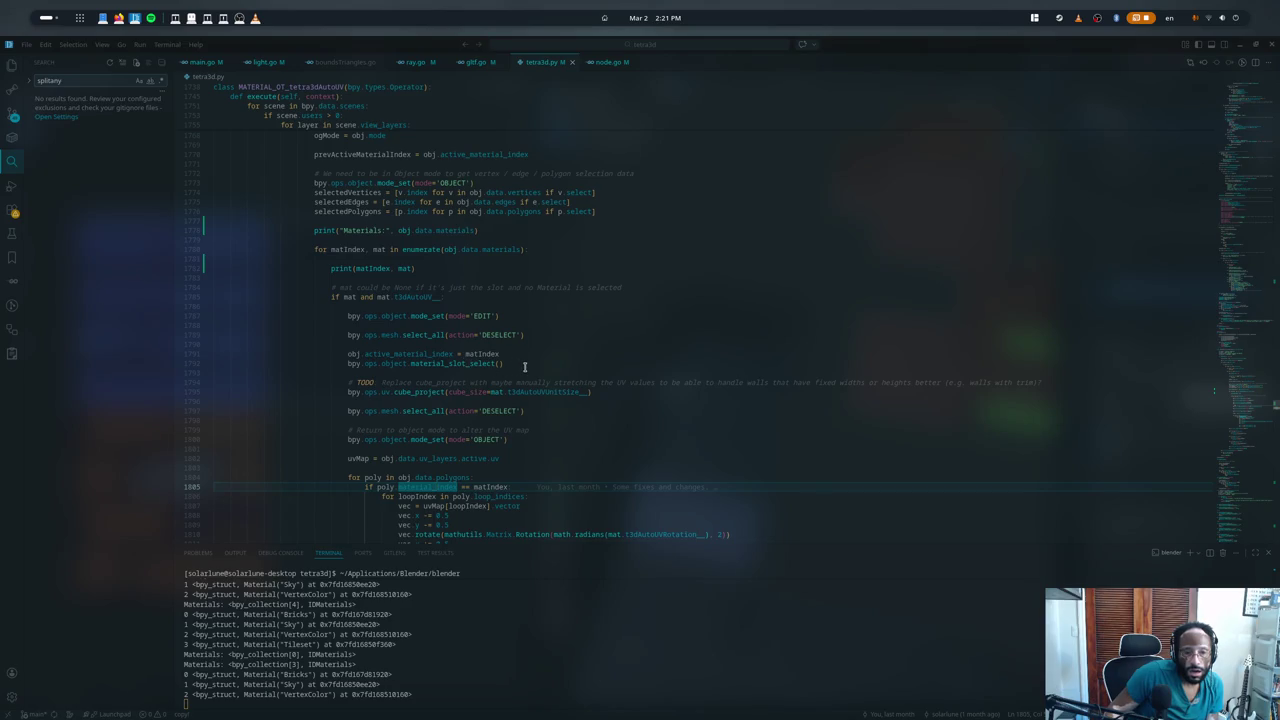
key("ctrl+j")
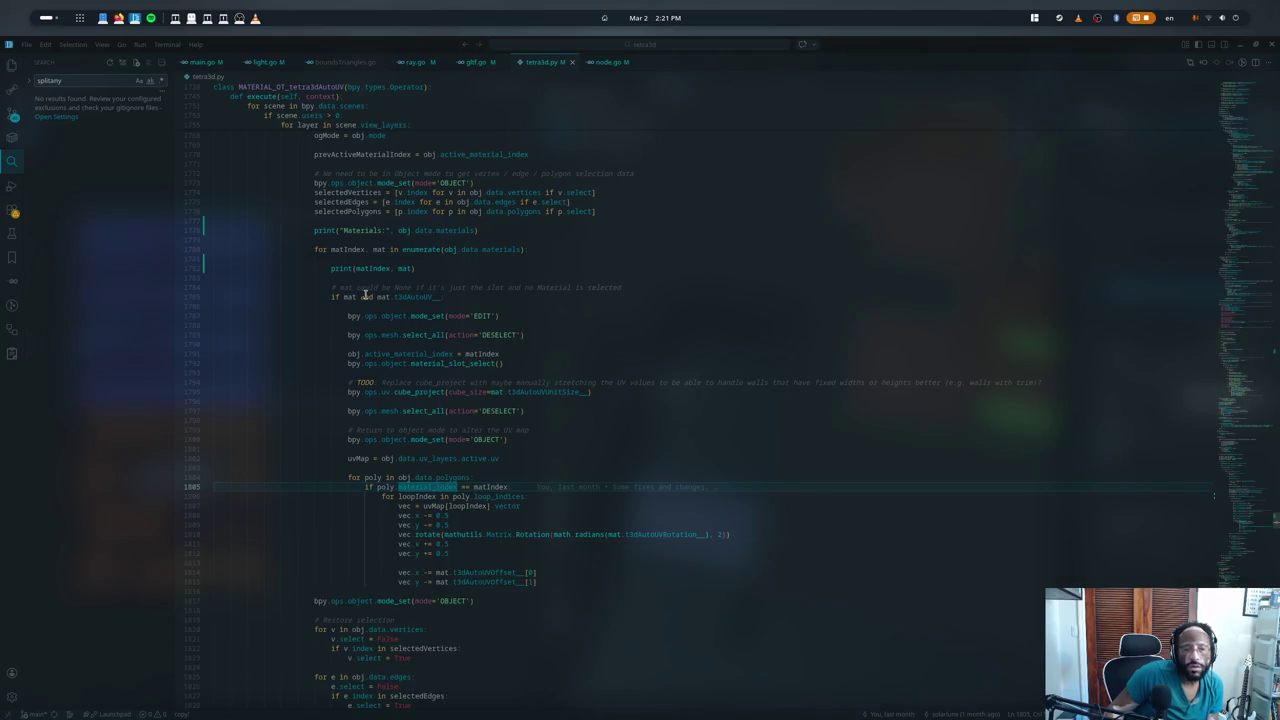
left_click(350, 296)
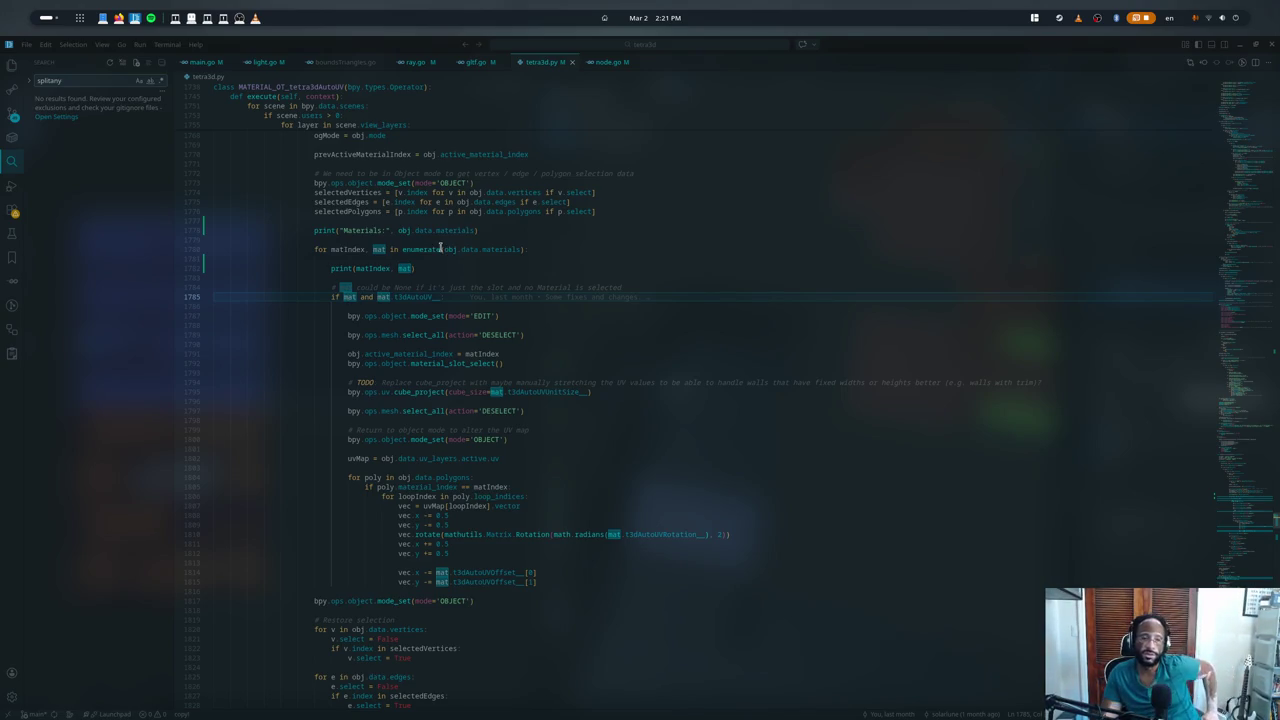
- Scroll up to the auto-UV class header and search the file for autouv references
scroll(450, 249, "up", 1)
scroll(450, 249, "up", 3)
scroll(455, 260, "up", 3)
scroll(463, 278, "up", 4)
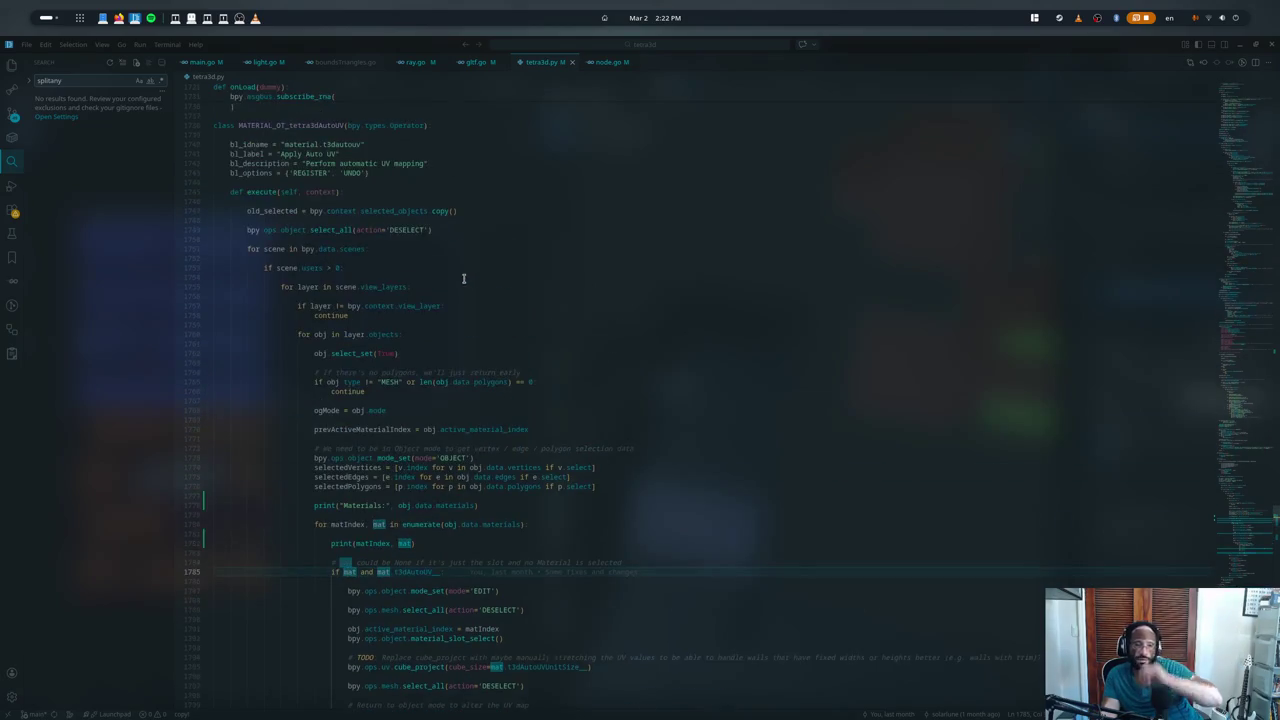
key("ctrl+f")
type("autouv_")
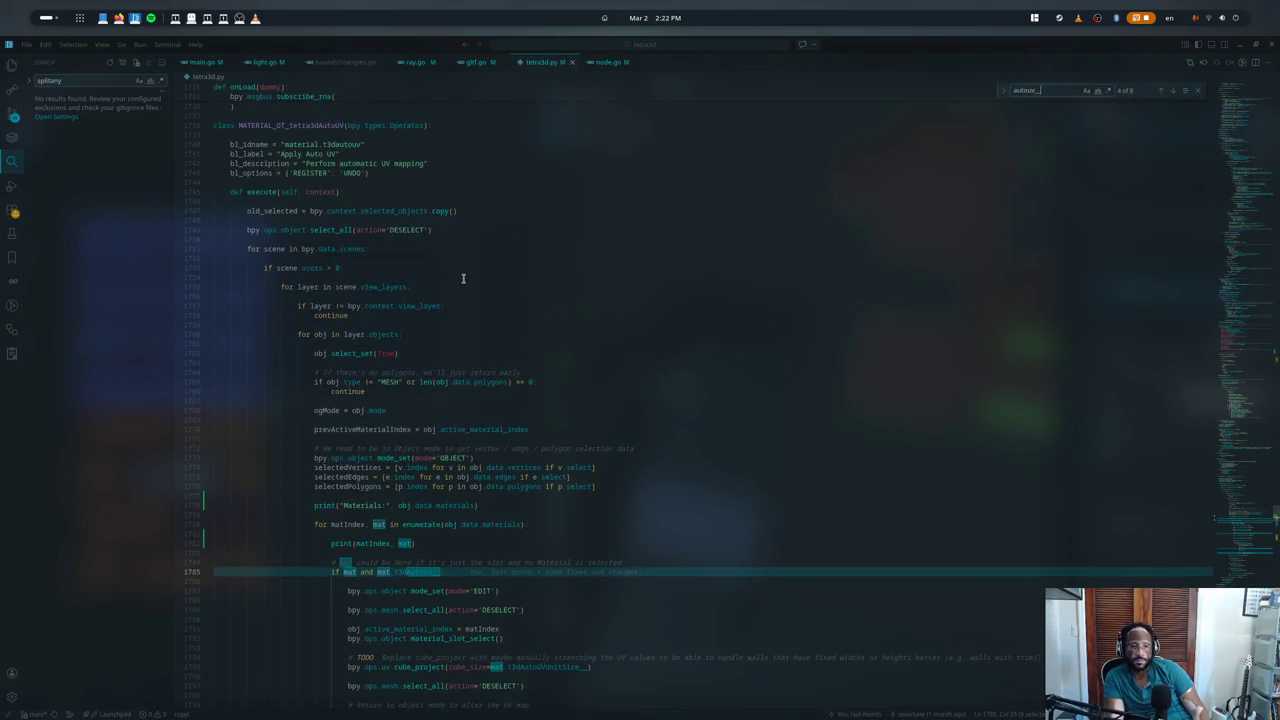
key("Return")
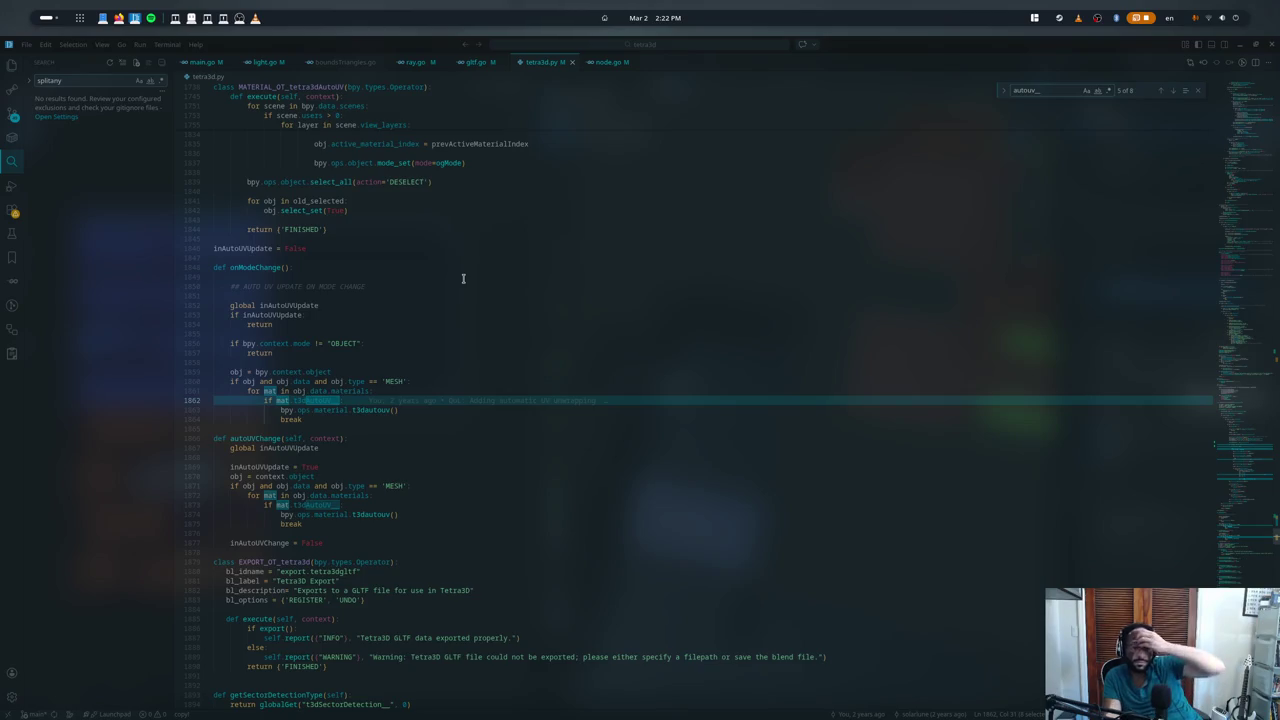
key("shift+Return")
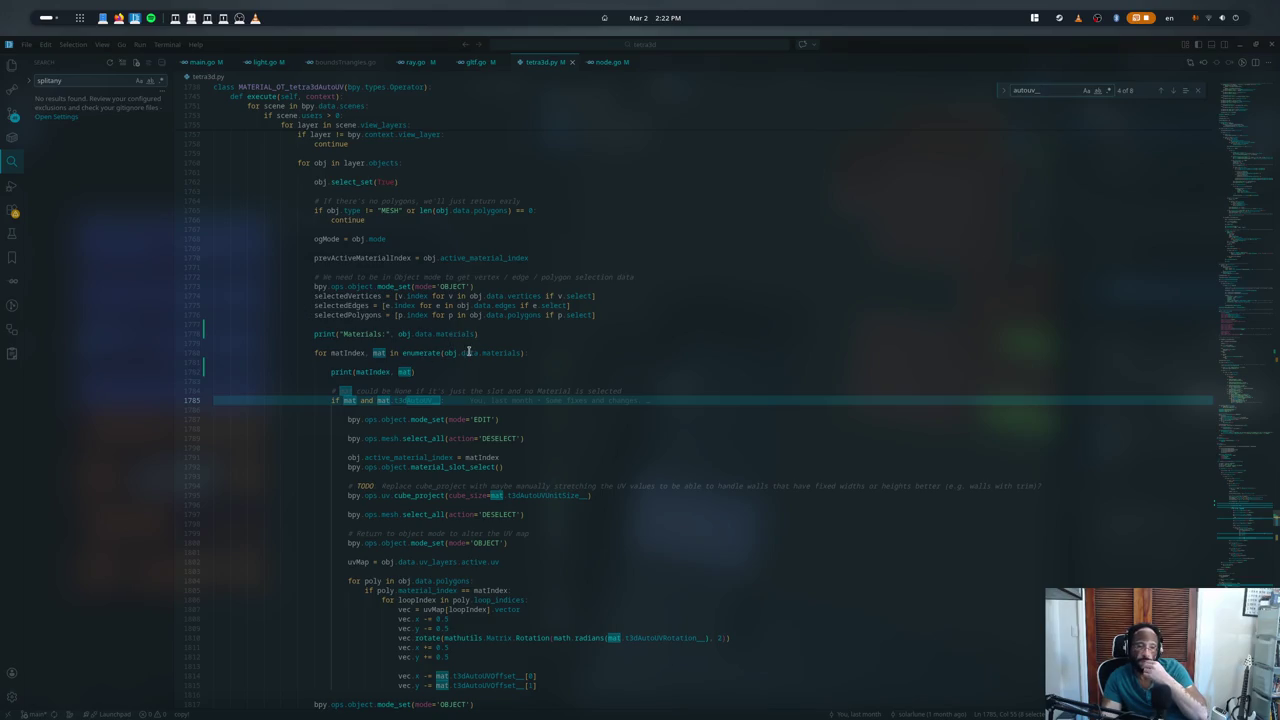
- Highlight 'materials' in the loop on line 1780, then clear the selection
double_click(487, 353)
key("Escape")
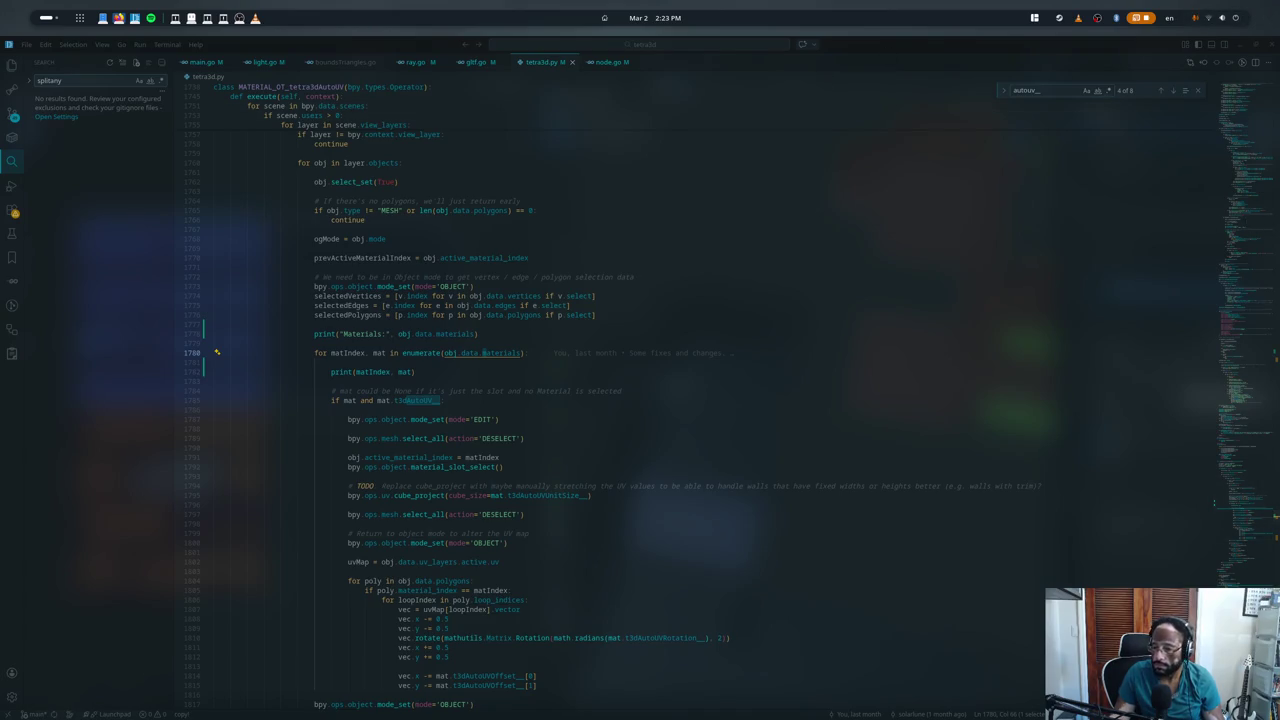
- Find 'material' on the Mesh API page to locate the Mesh.materials property
key("alt+Tab")
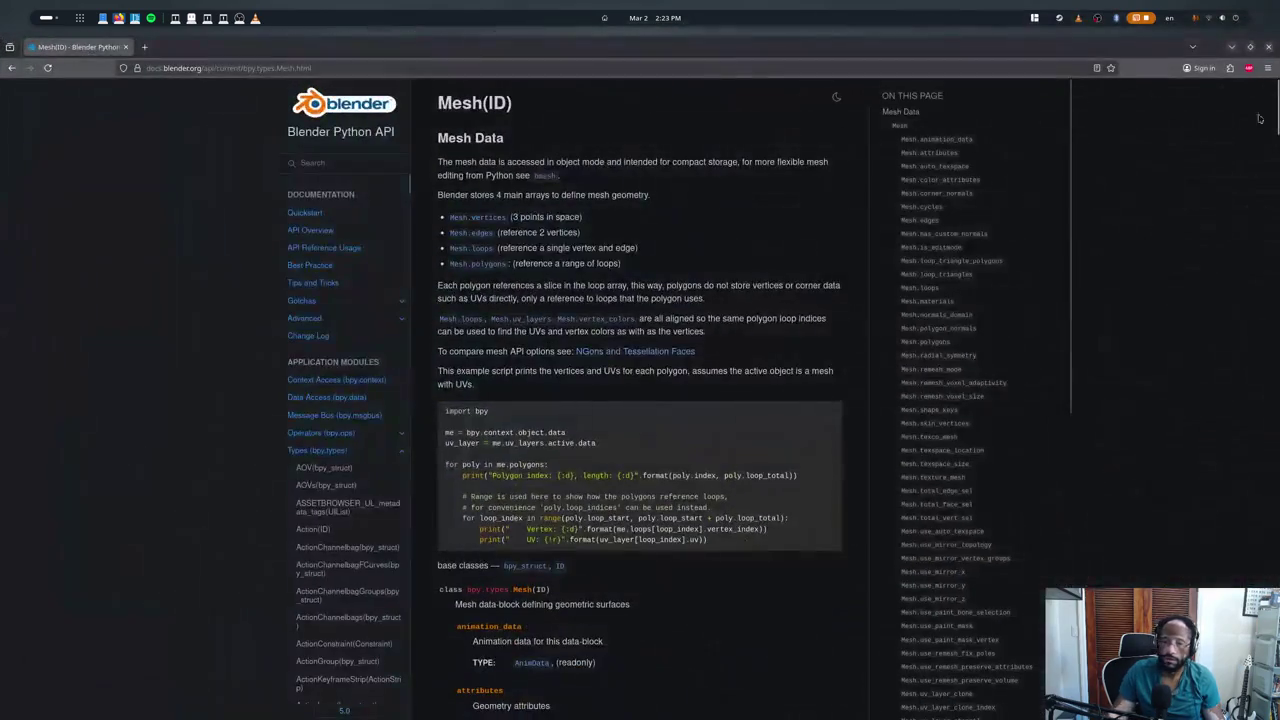
key("ctrl+f")
type("material")
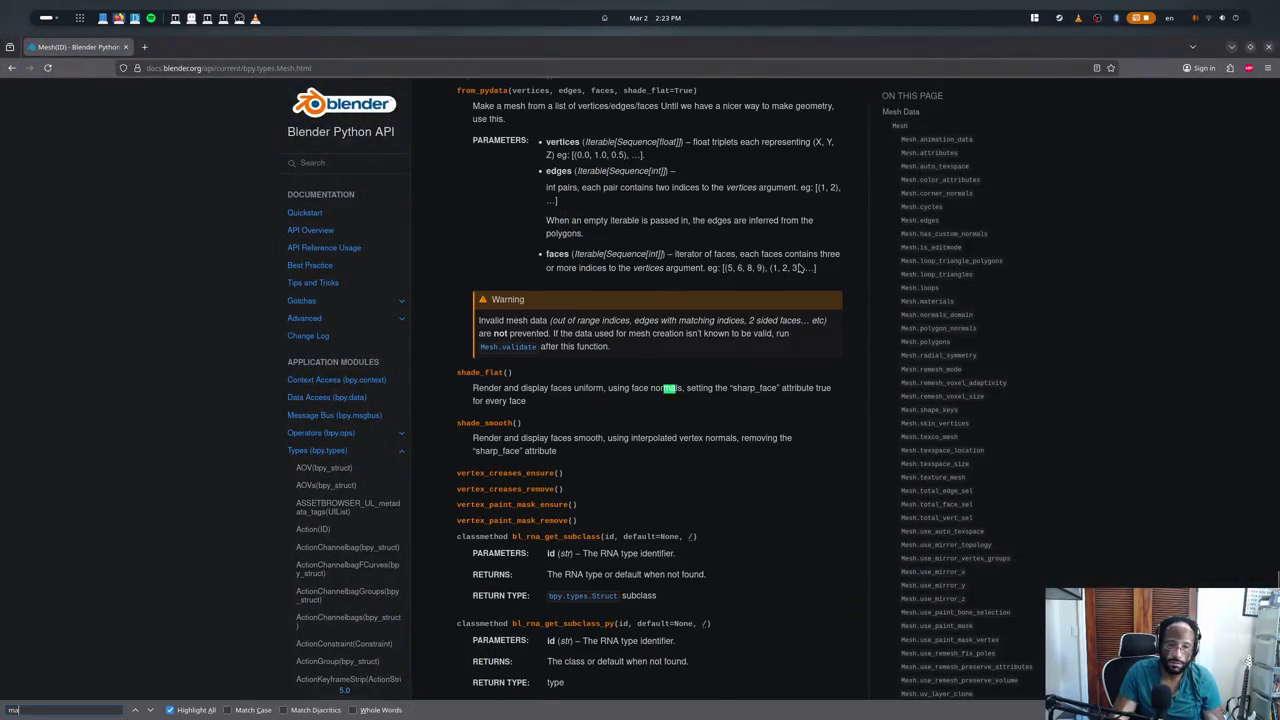
key("Return")
key("Return")
key("Escape")
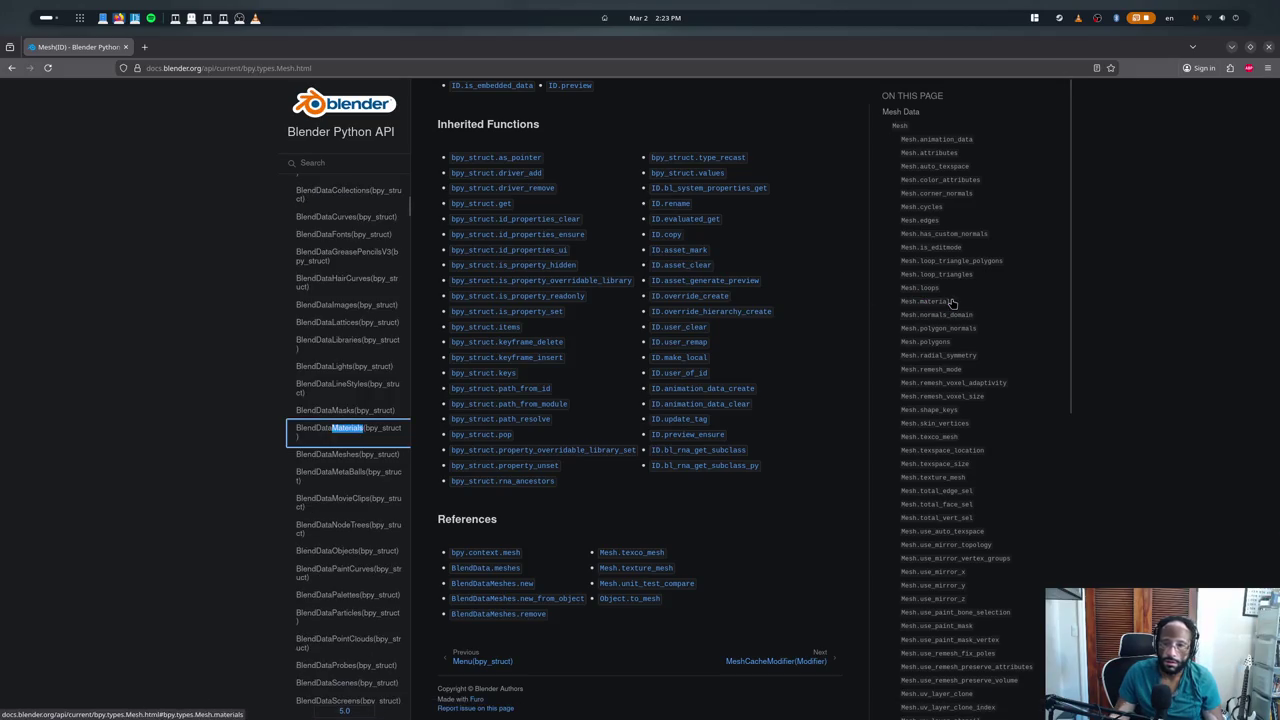
scroll(840, 320, "up", 10)
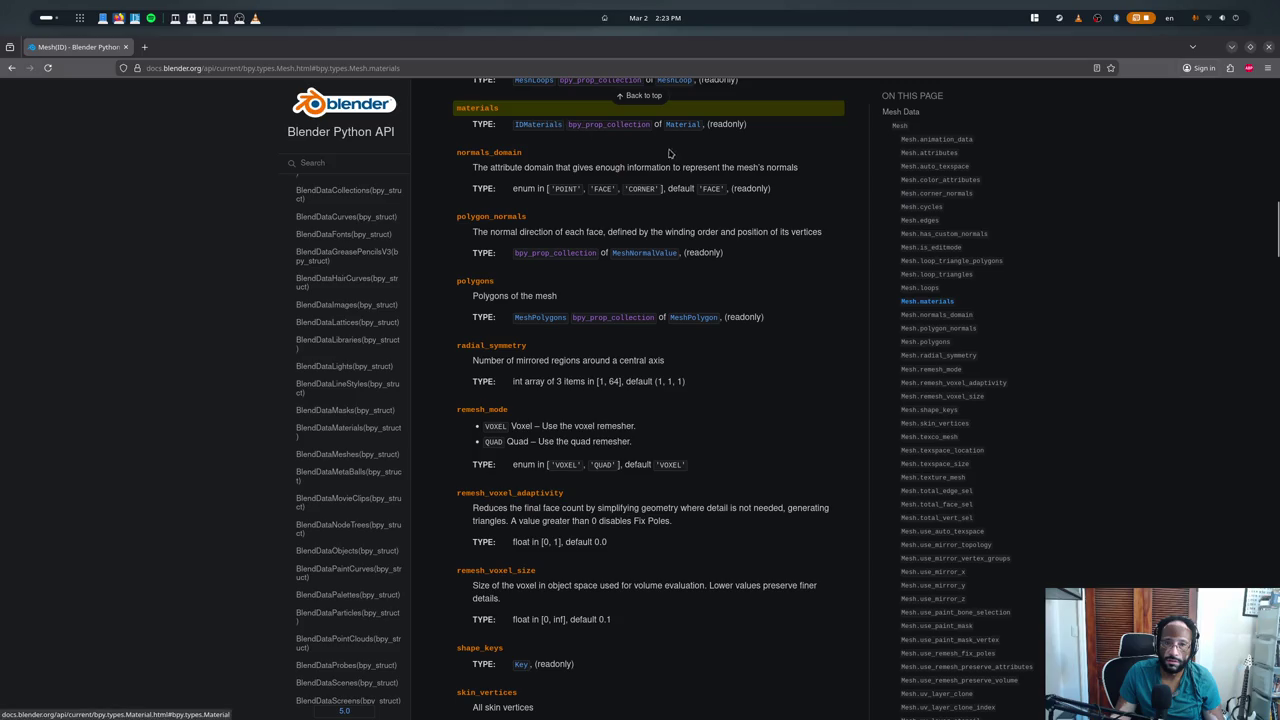
scroll(662, 208, "up", 3)
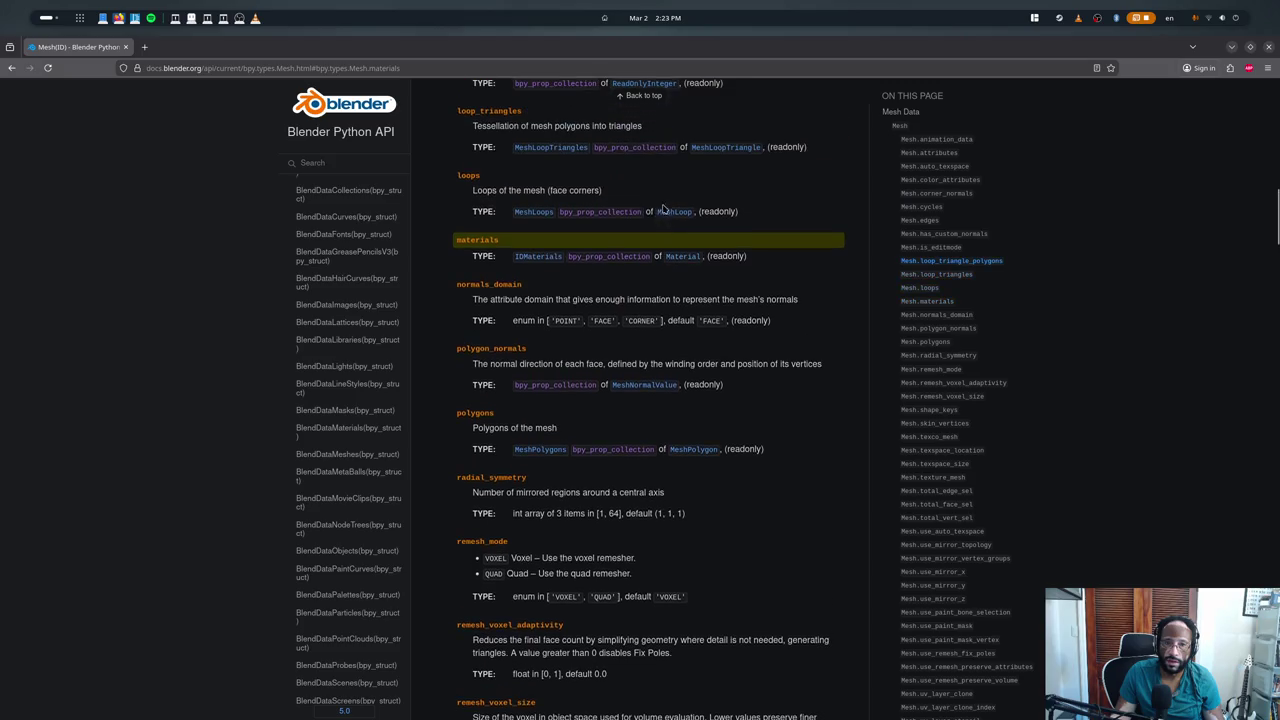
- Open IDMaterials, bpy_prop_collection and Material pages in new tabs, browse them, ending on IDMaterials
middle_click(532, 257)
middle_click(634, 263)
middle_click(683, 256)
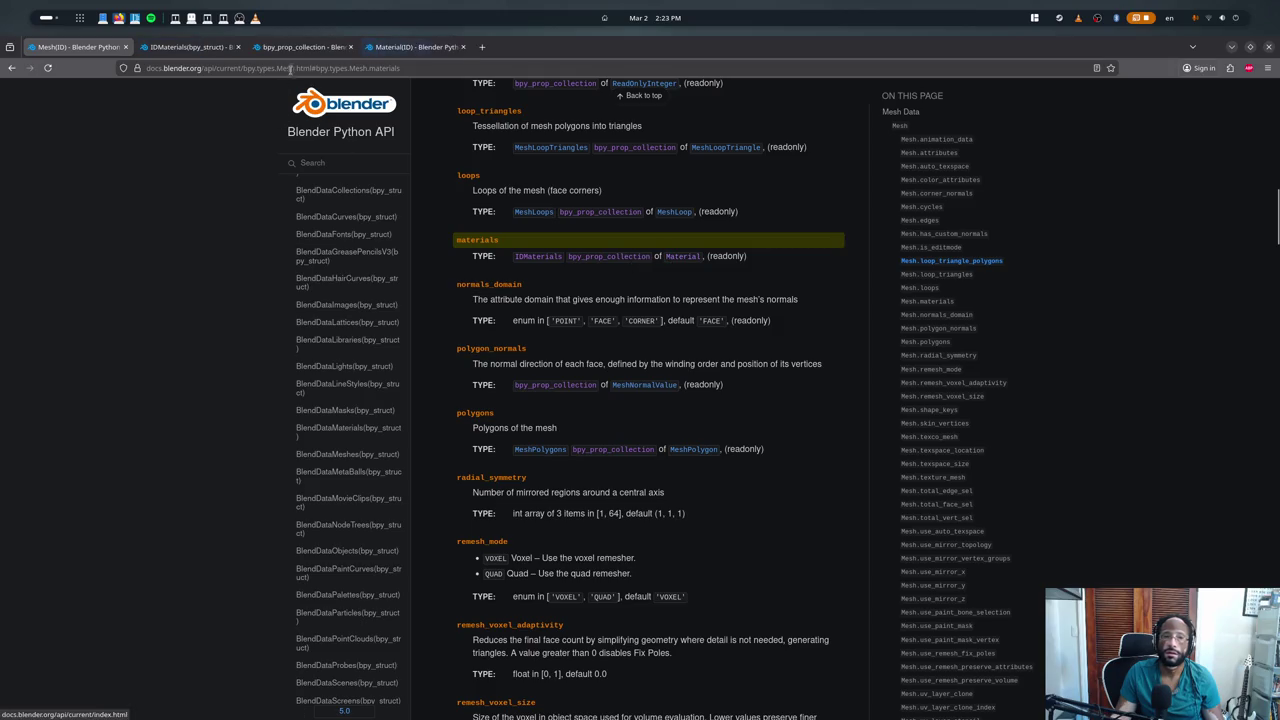
left_click(300, 47)
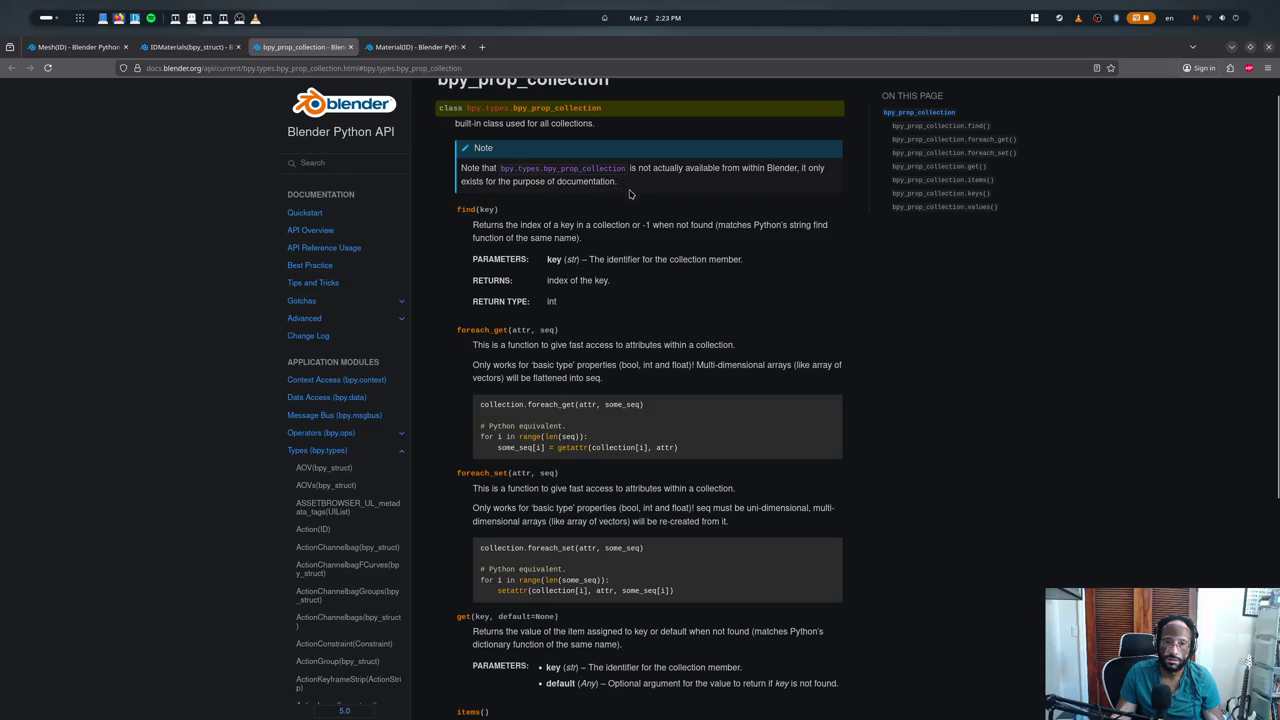
scroll(595, 206, "down", 3)
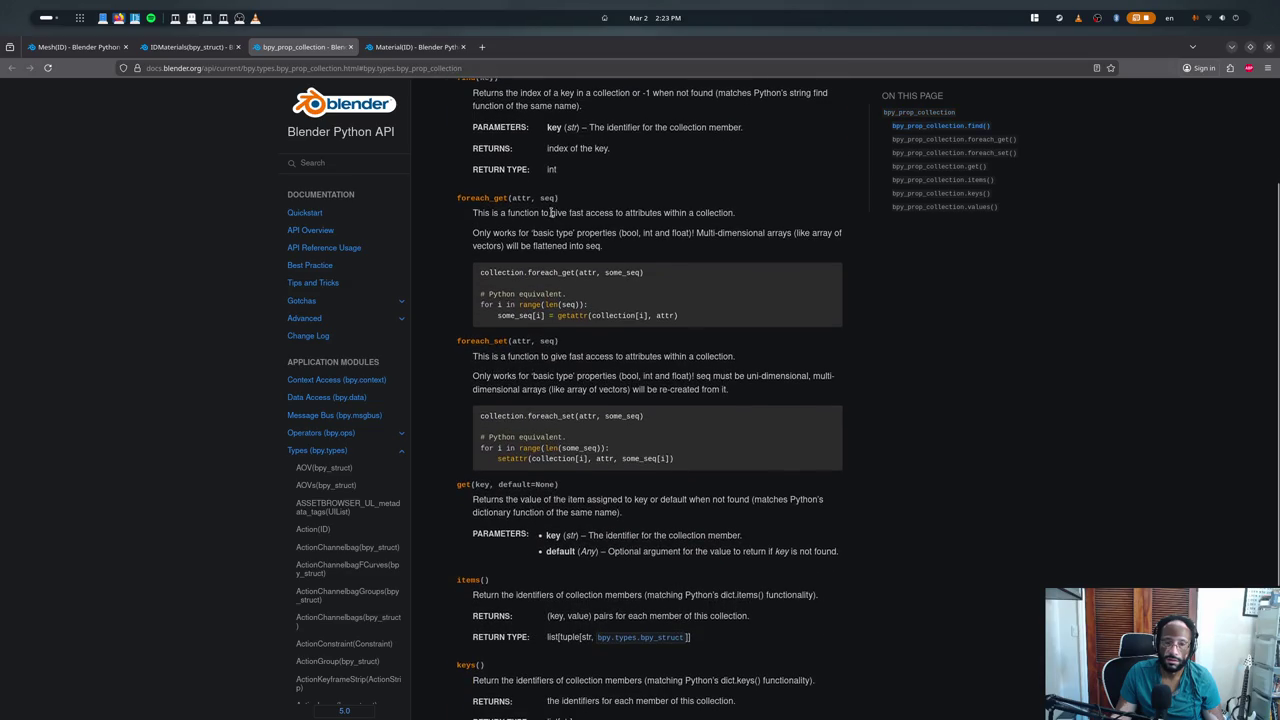
scroll(550, 213, "down", 5)
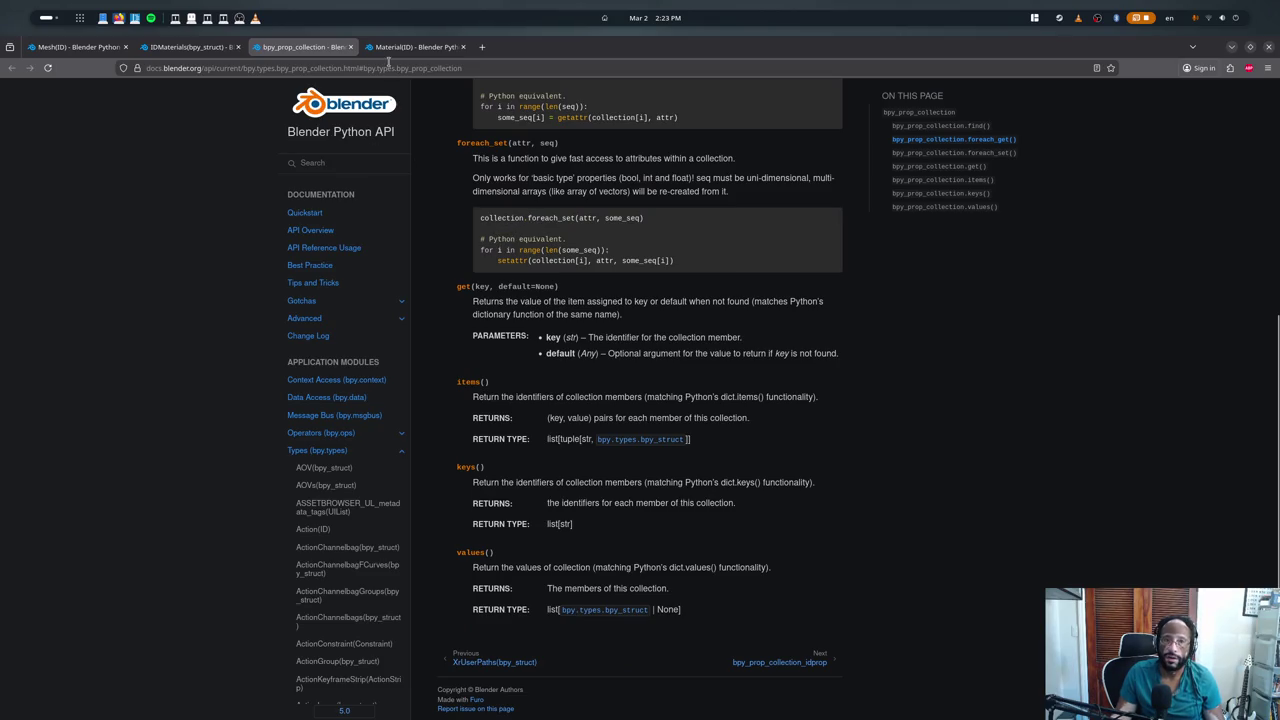
key("ctrl+Tab")
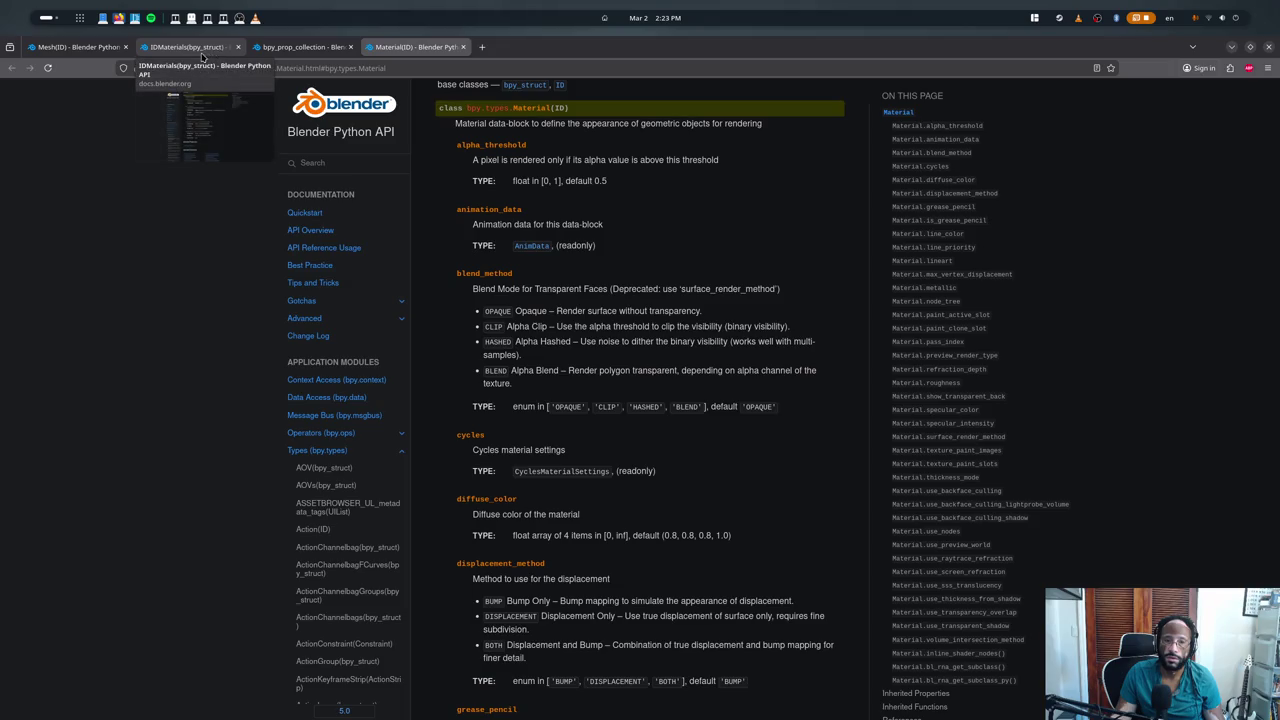
left_click(190, 49)
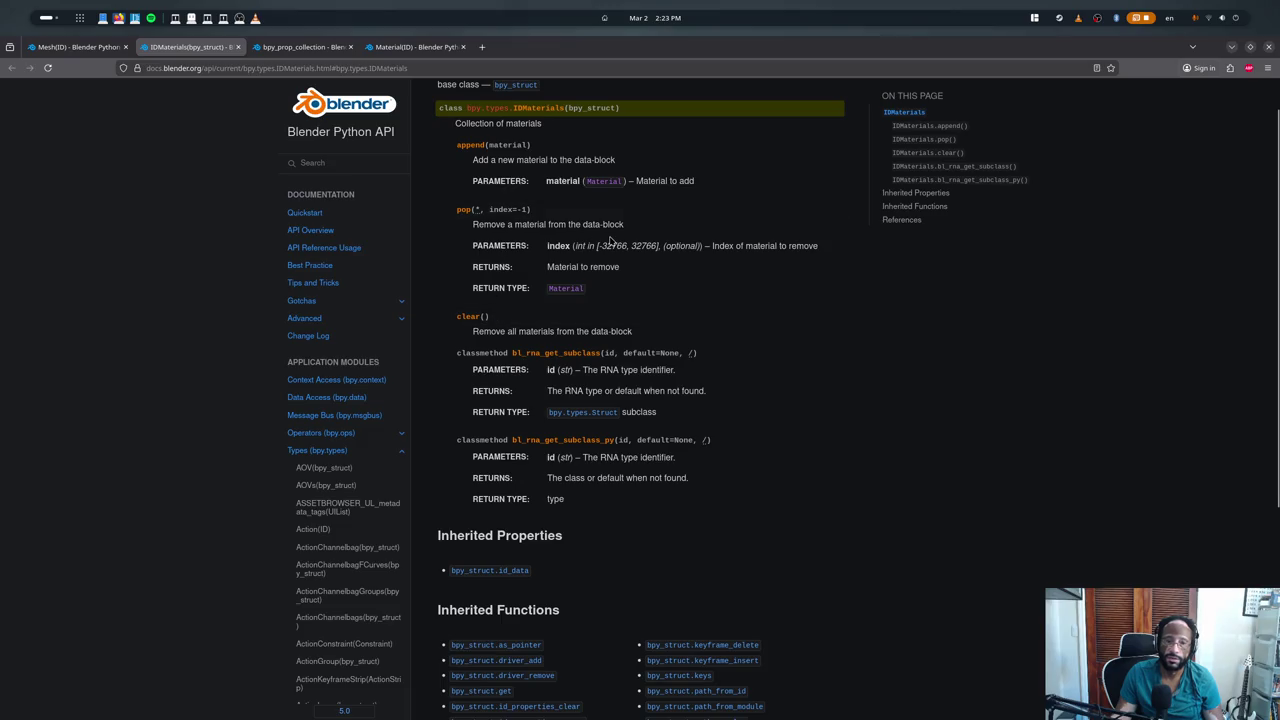
- Make the loop enumerate list(obj.data.materials) and delete the Materials print line, then return to Blender
key("alt+Tab")
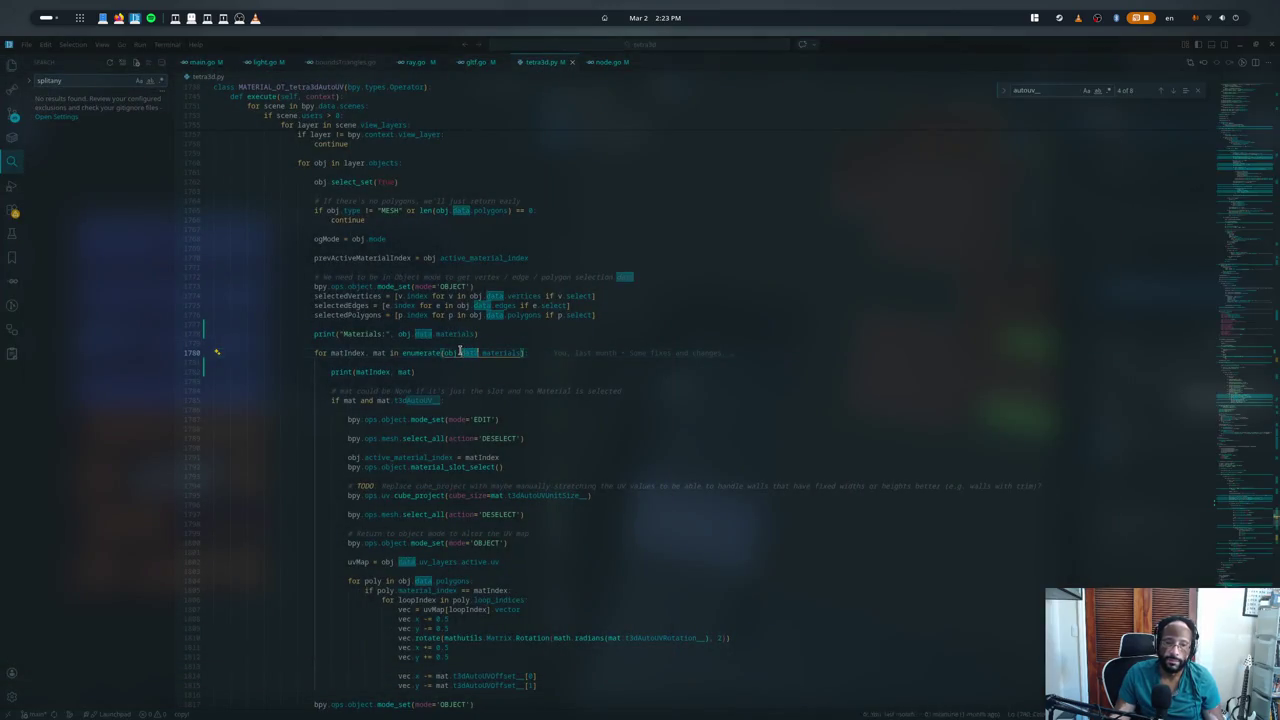
key("BackSpace")
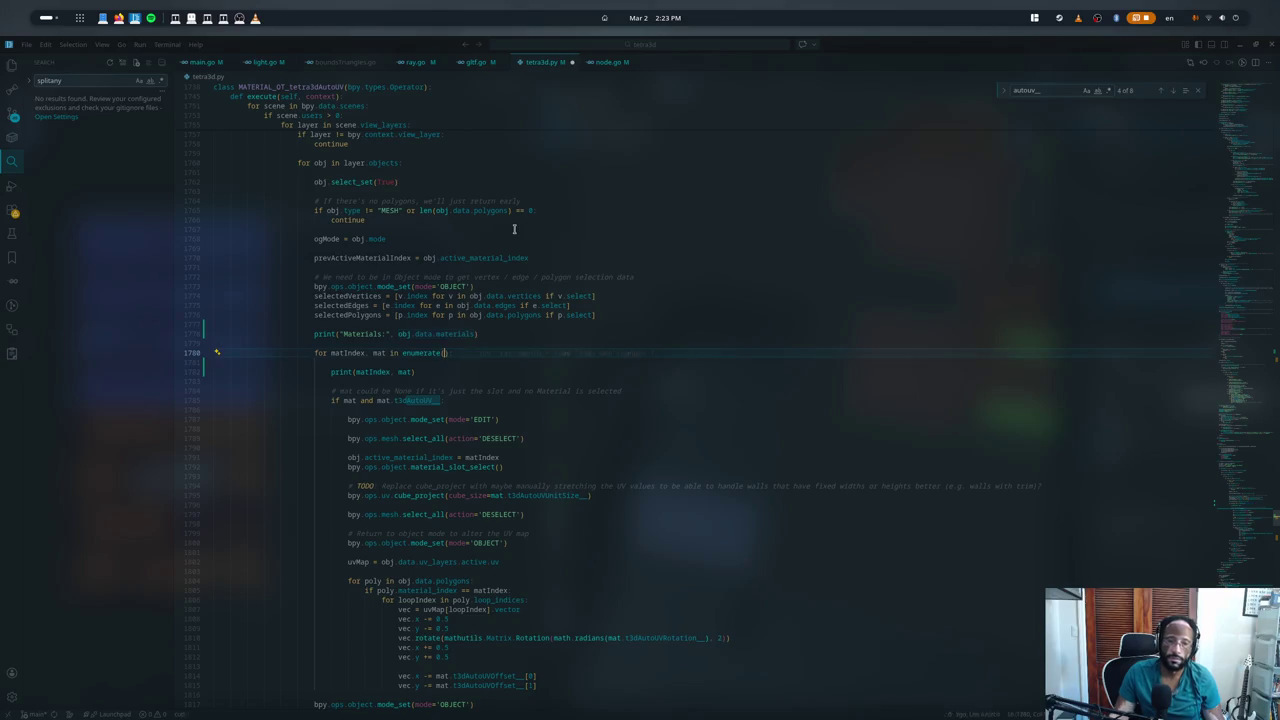
type("list(")
type("obj.data.materials")
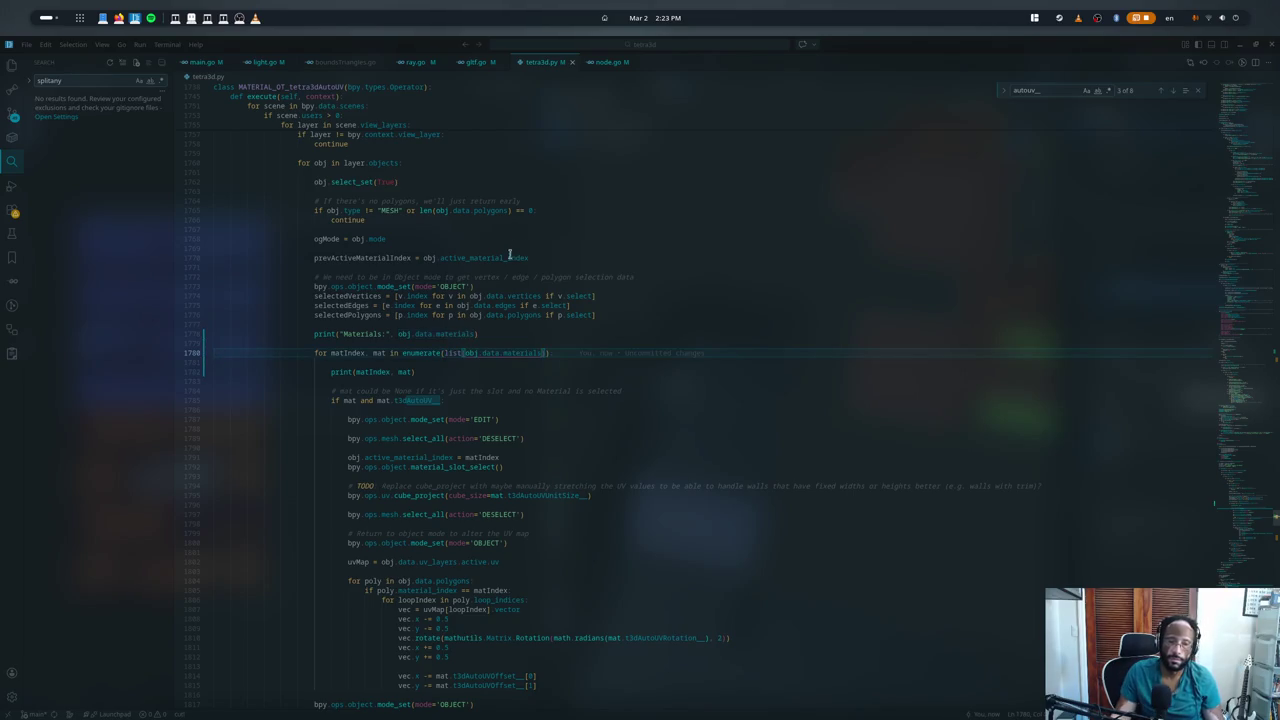
key("Up")
key("Up")
key("ctrl+shift+k")
key("ctrl+shift+k")
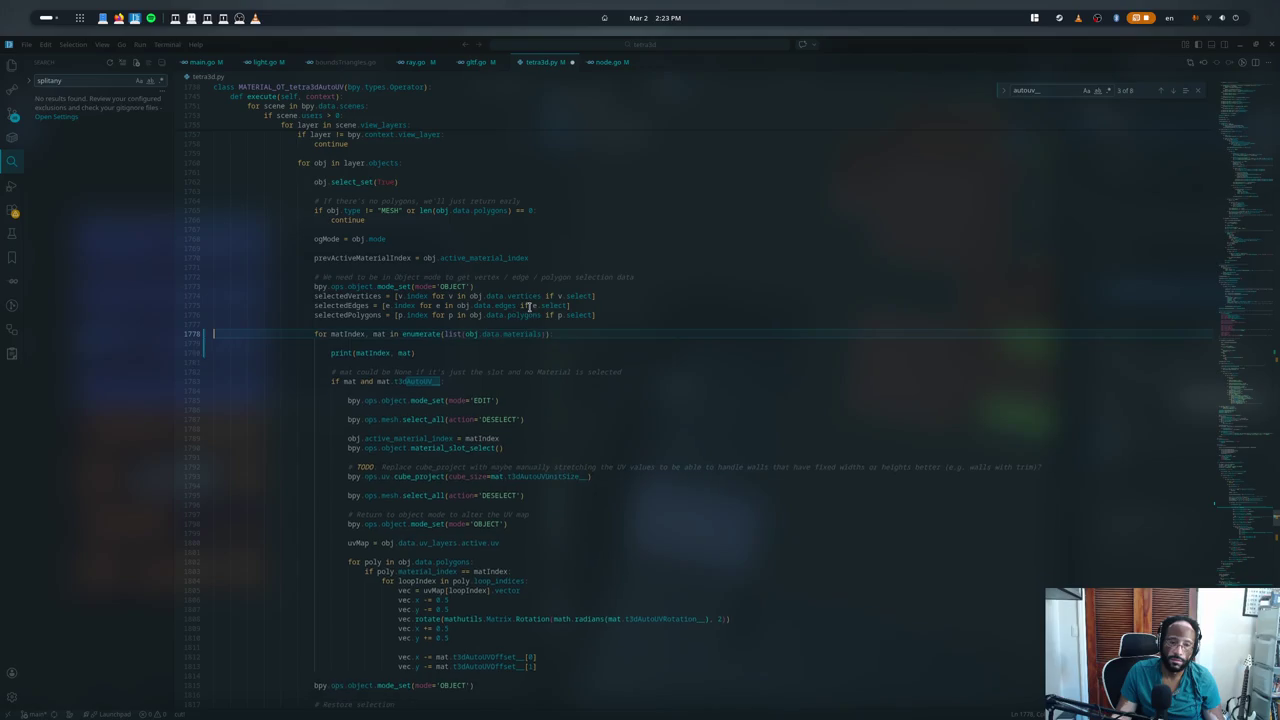
key("ctrl+grave")
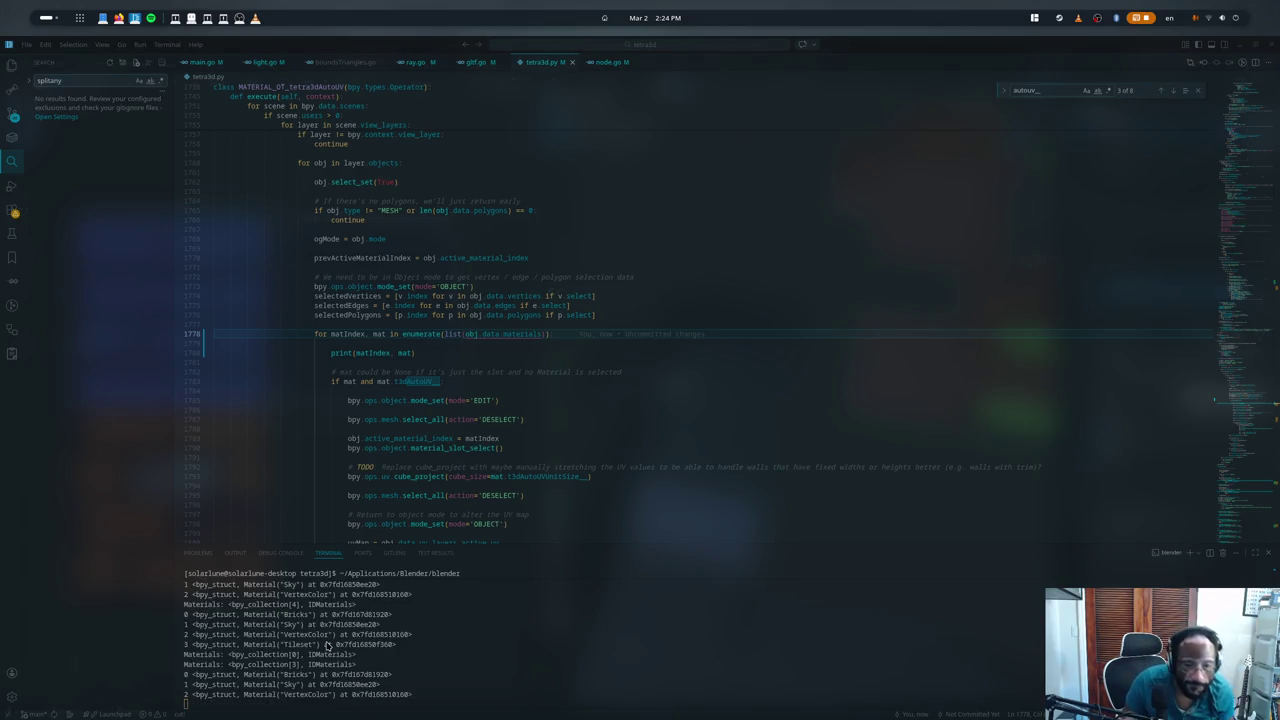
key("alt+Tab")
key("alt+Tab")
key("alt+Tab")
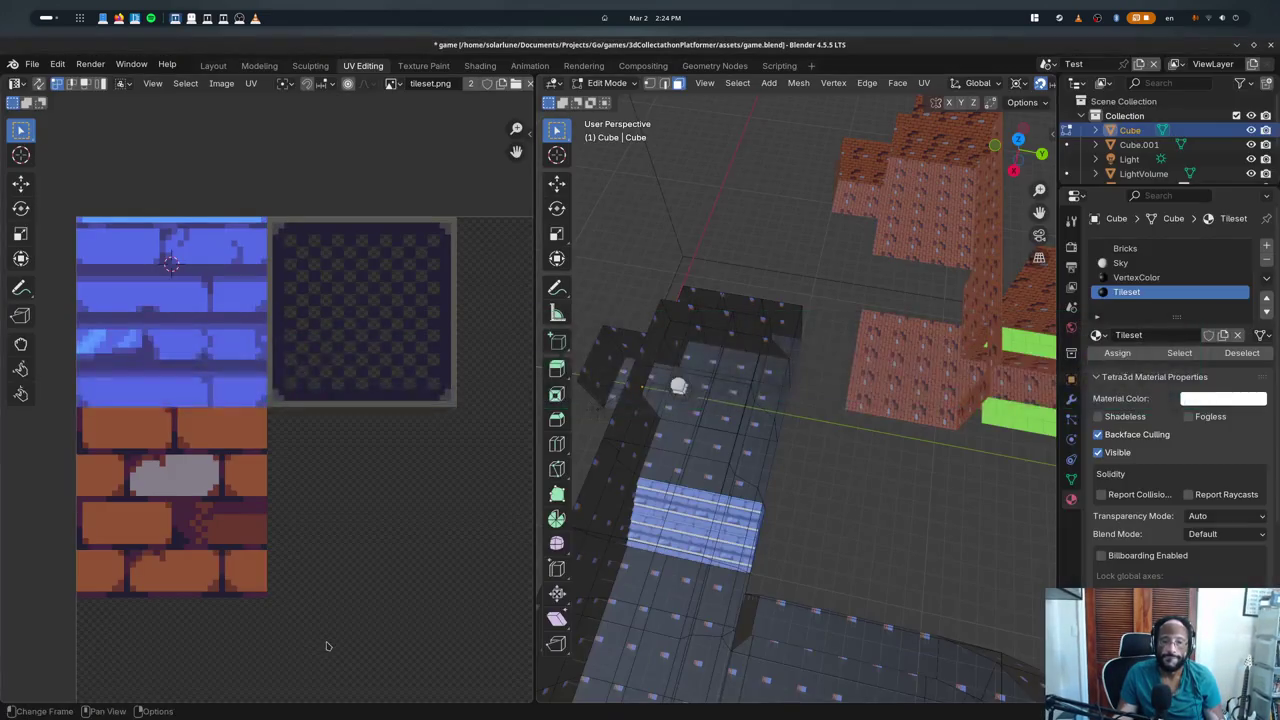
- Orbit out to the level and click between the brick wall and floor meshes to select the brick wall
middle_click_drag(640, 520, 851, 379)
key("Tab")
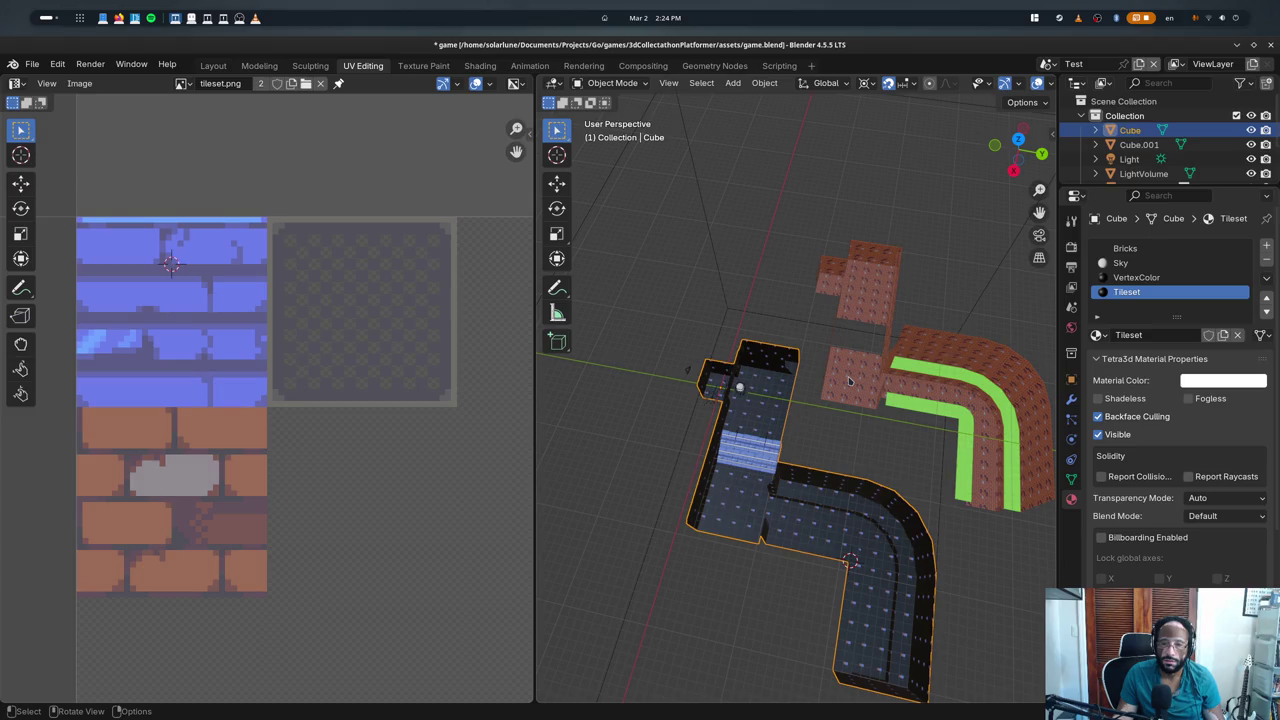
left_click(849, 380)
left_click(806, 402)
left_click(788, 404)
left_click(838, 399)
left_click(814, 408)
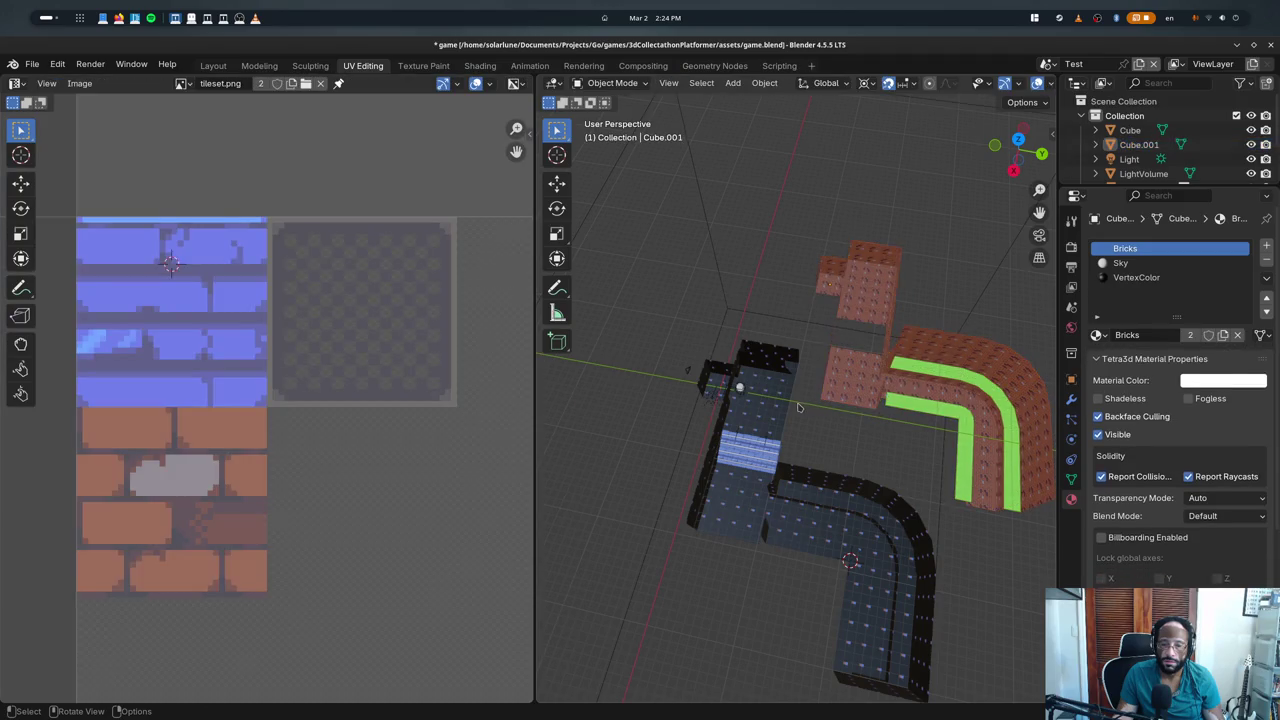
left_click(771, 402)
left_click(771, 402)
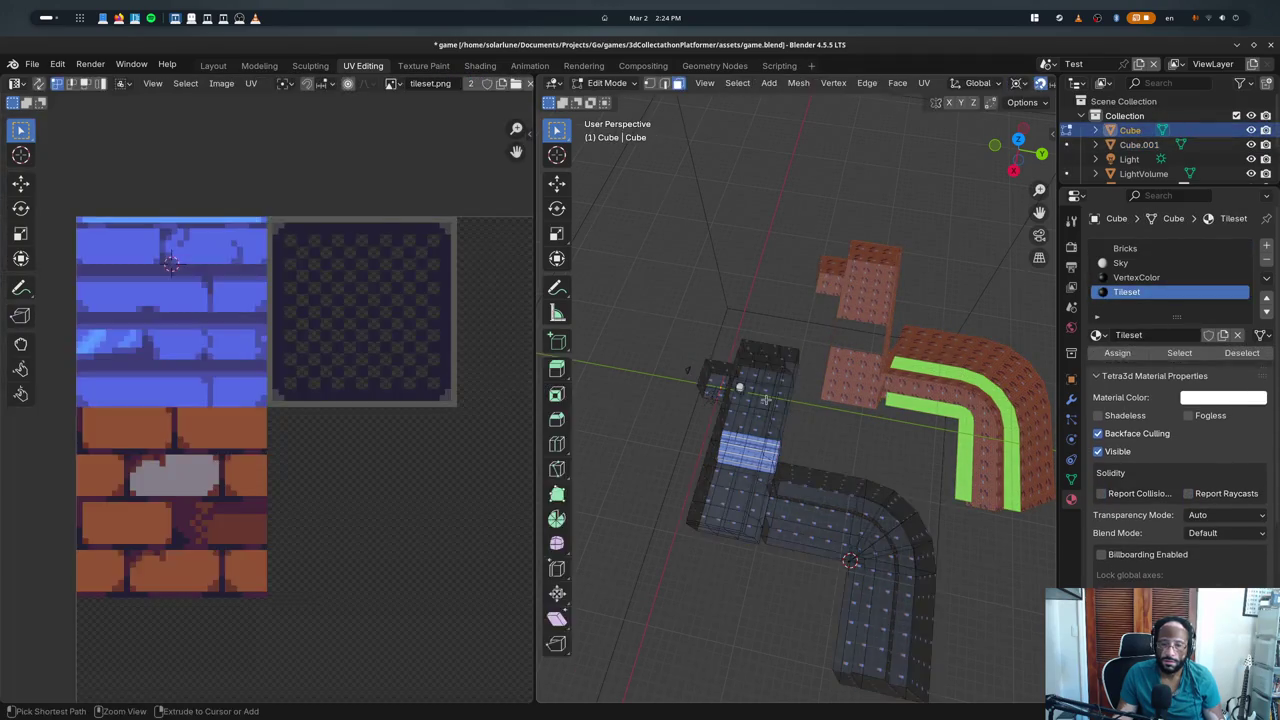
- Toggle Edit Mode repeatedly to re-run the auto-UV and check the floor UVs
key("Tab")
key("Tab")
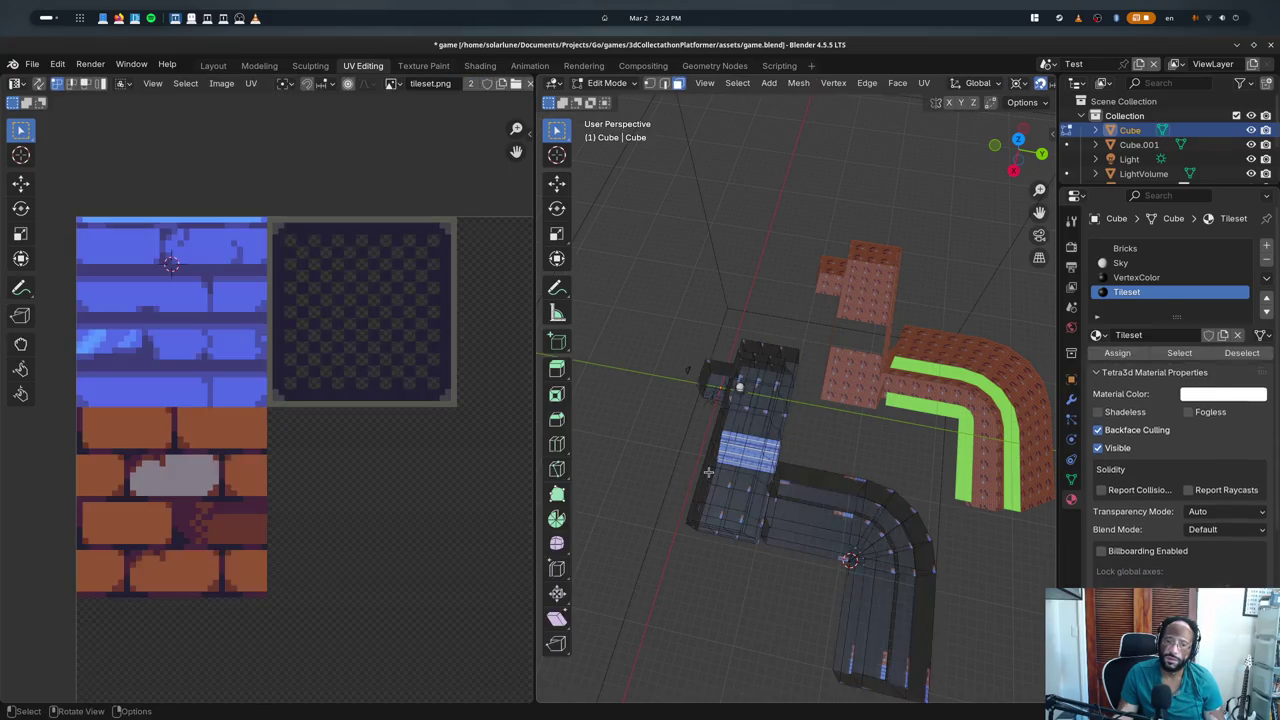
key("Tab")
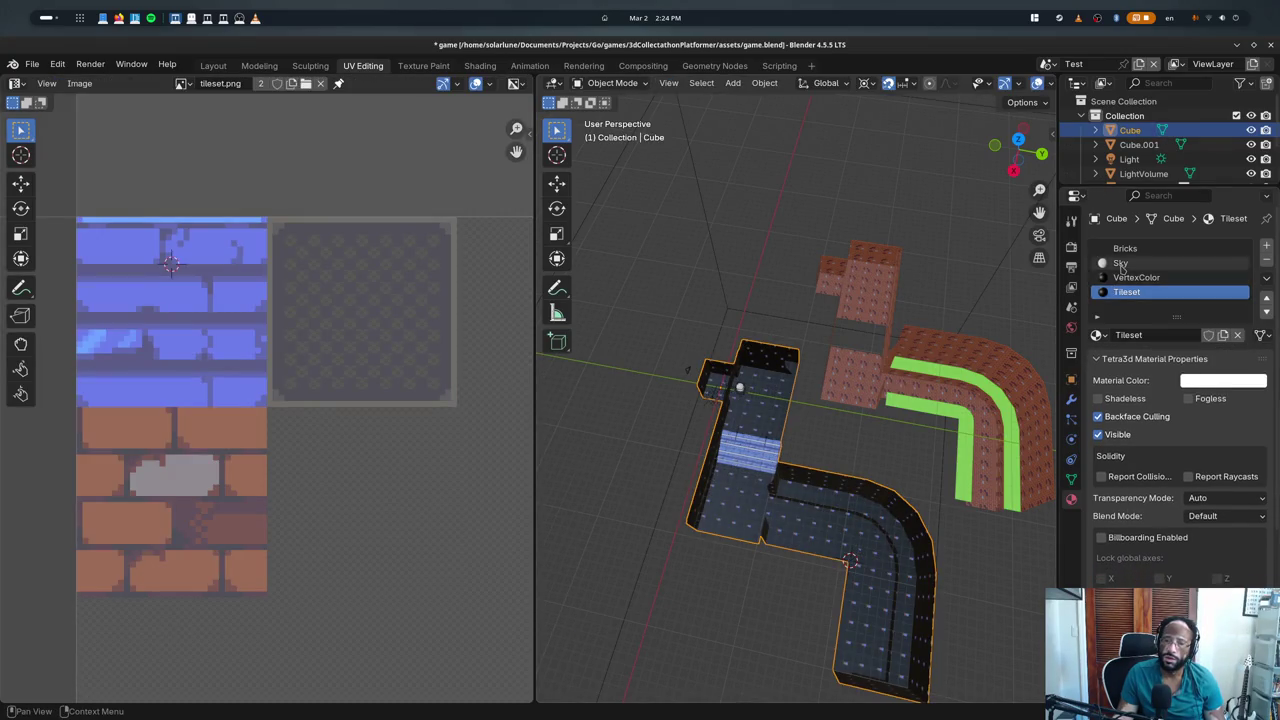
key("Tab")
key("Tab")
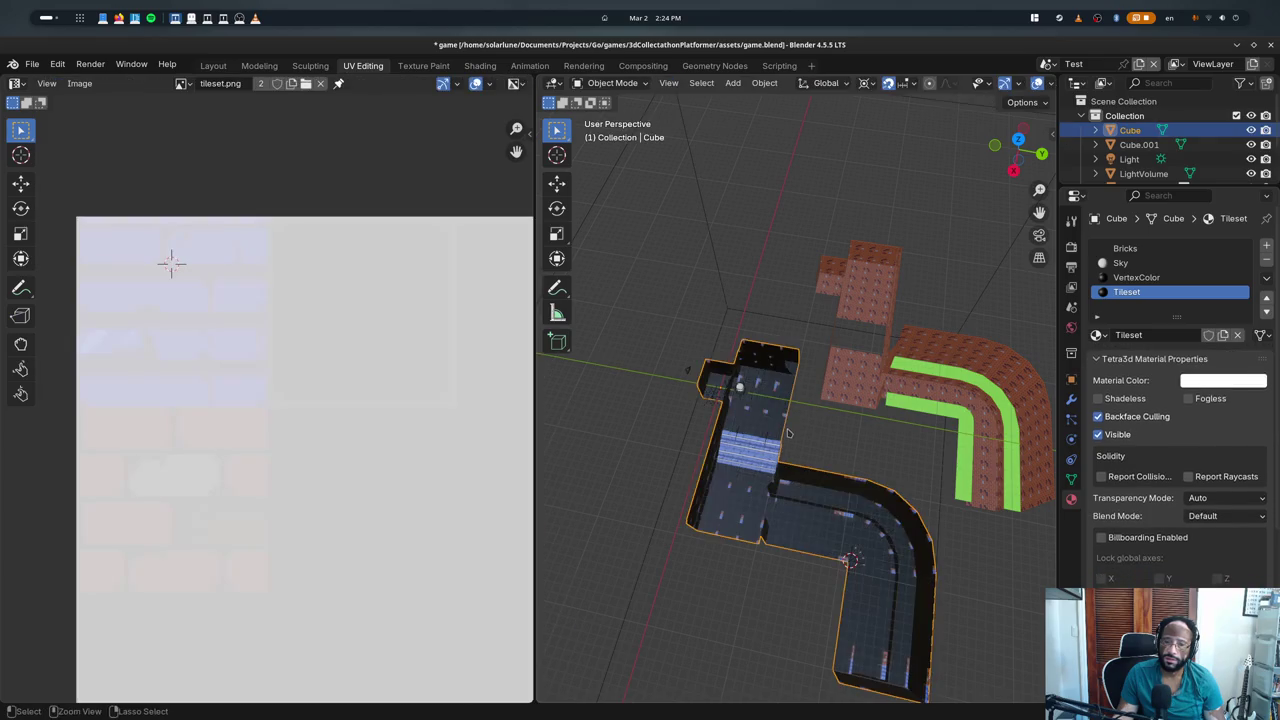
key("Tab")
key("Tab")
key("Tab")
key("Tab")
key("Tab")
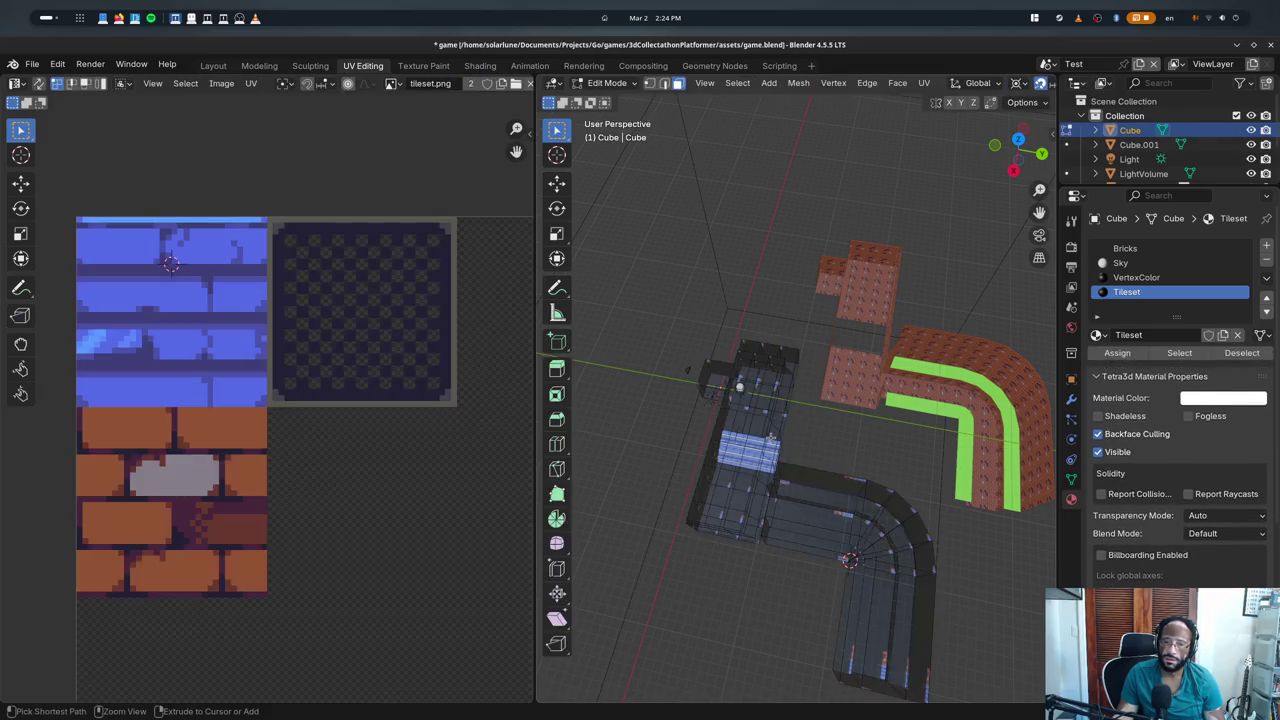
key("Tab")
key("Tab")
key("Tab")
key("Tab")
key("Tab")
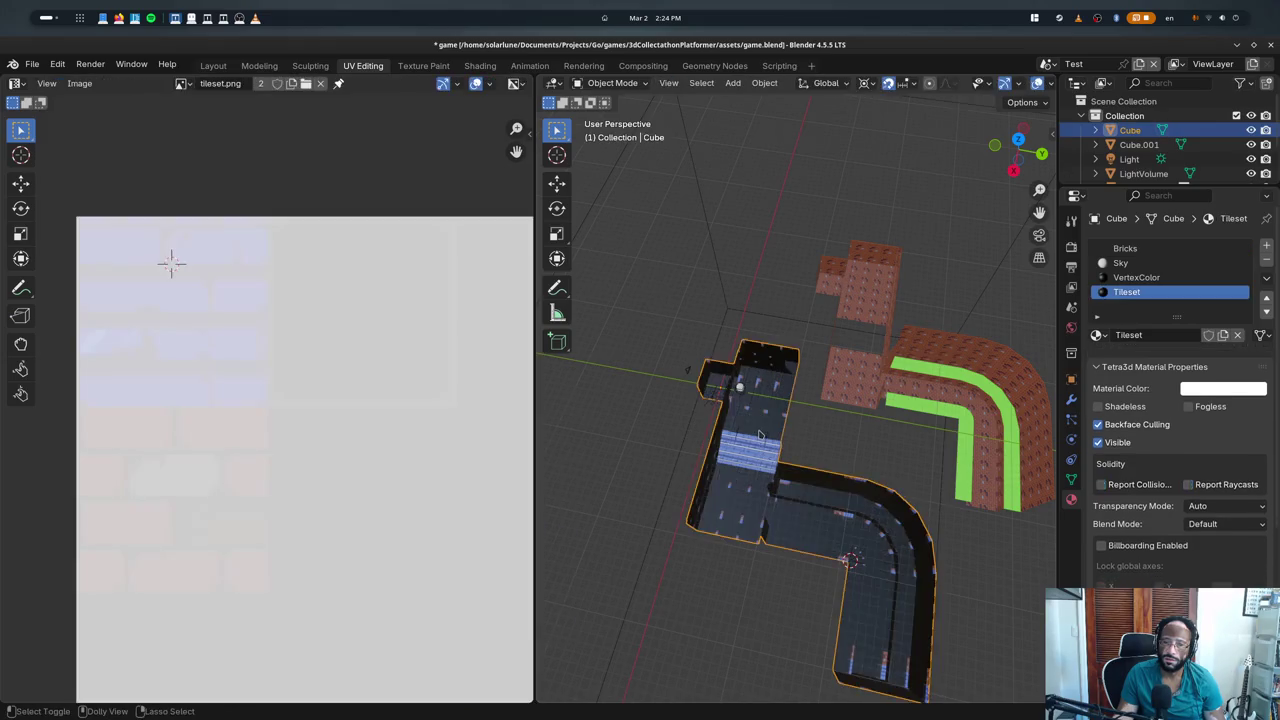
key("Tab")
key("Tab")
key("Tab")
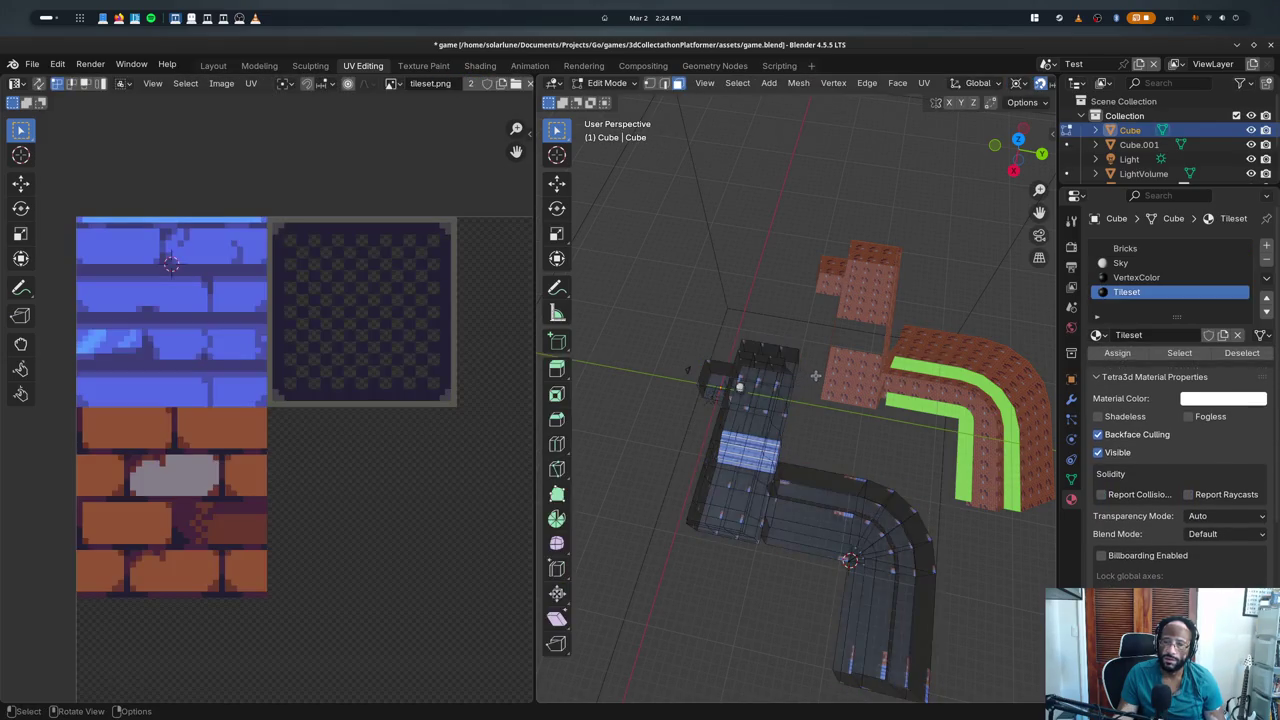
key("Tab")
middle_click_drag(797, 388, 852, 346)
key("Tab")
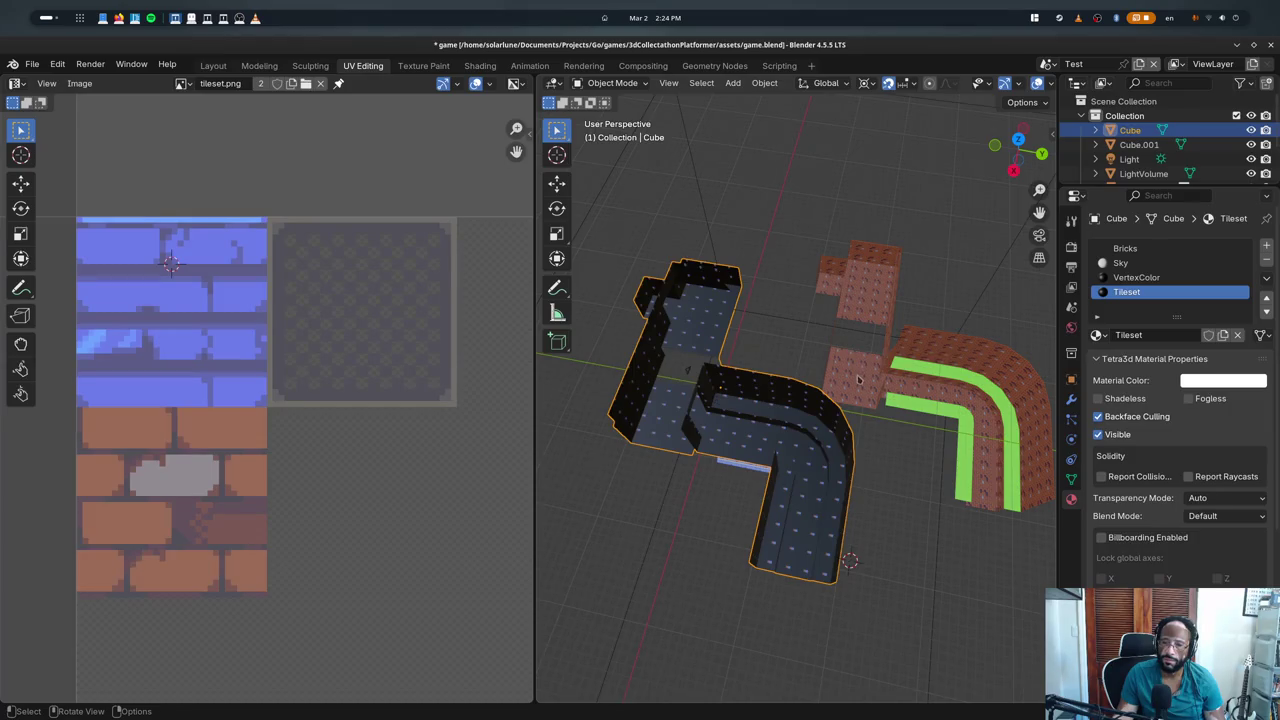
- Move the brick wall's geometry, then undo the move
key("Tab")
key("Tab")
left_click(855, 385)
key("Tab")
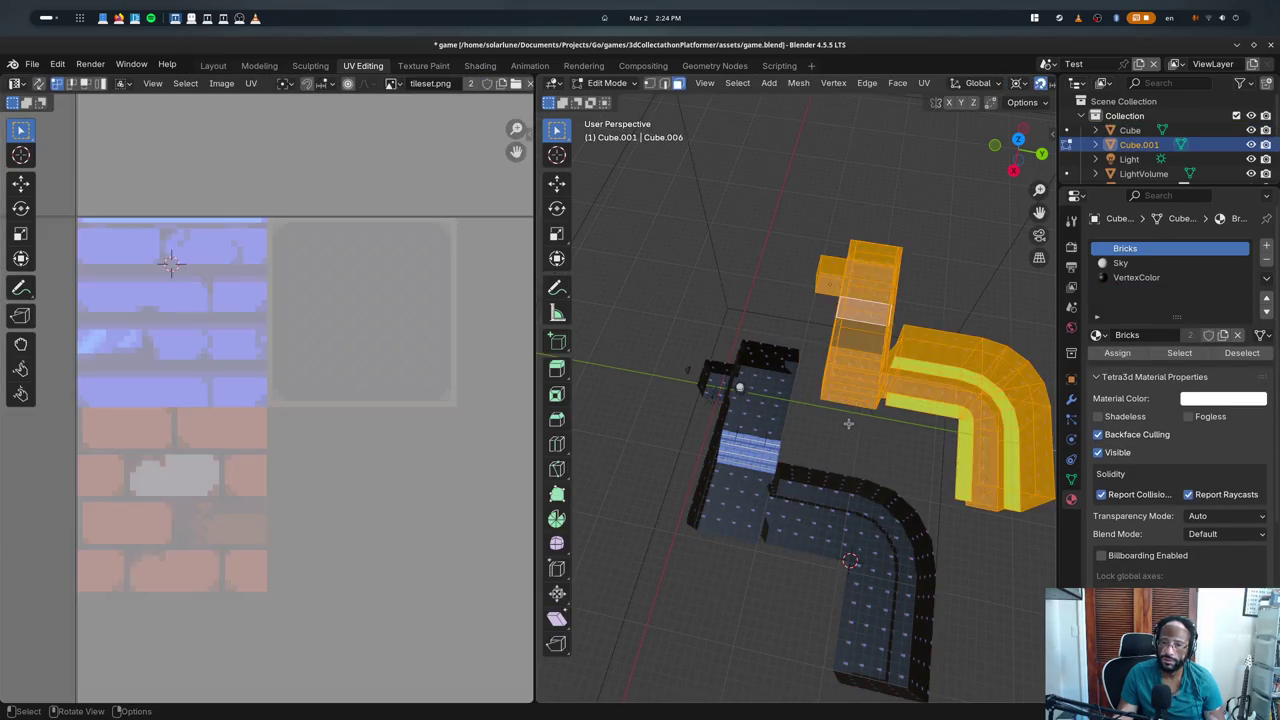
key("g")
left_click(866, 428)
key("Tab")
key("Tab")
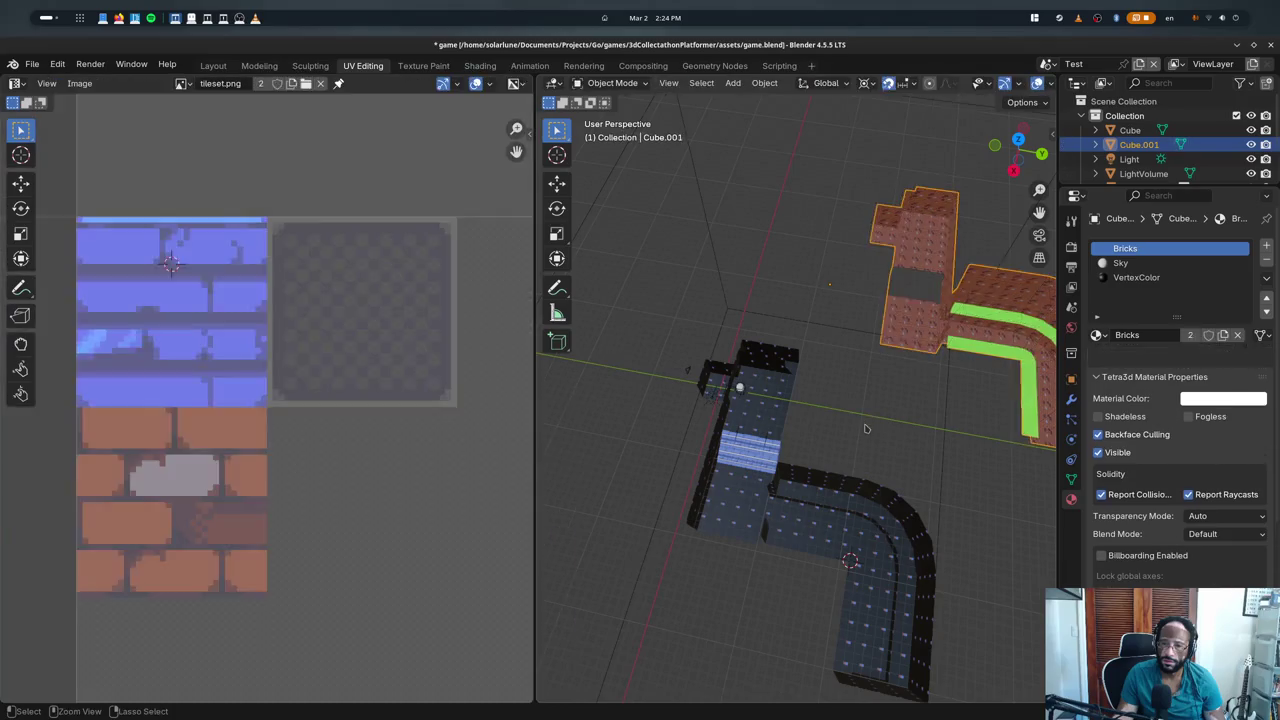
key("ctrl+z")
- Extrude a face of the brick wall toward the floor, then select the floor-tile mesh
left_click(845, 395)
key("e")
left_click(845, 395)
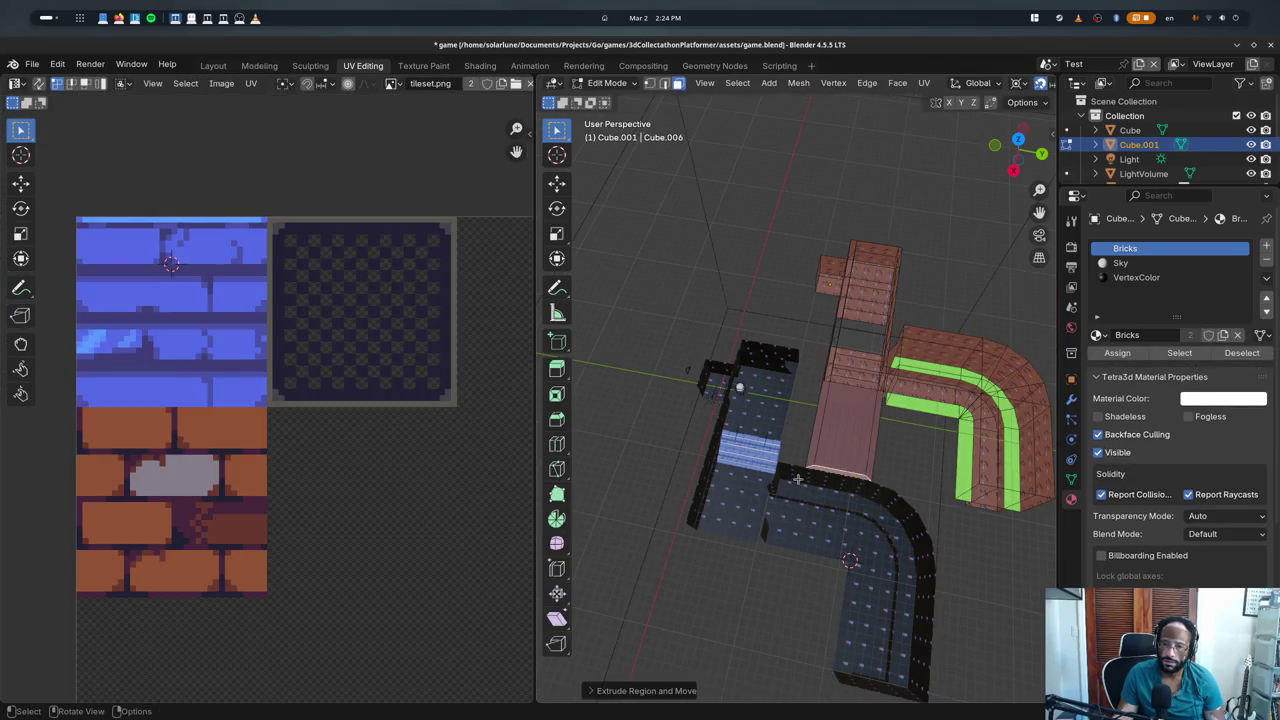
key("Tab")
mouse_move(845, 395)
middle_mouse_down()
mouse_move(876, 482)
mouse_move(802, 485)
middle_mouse_up()
key("Tab")
key("Tab")
key("Tab")
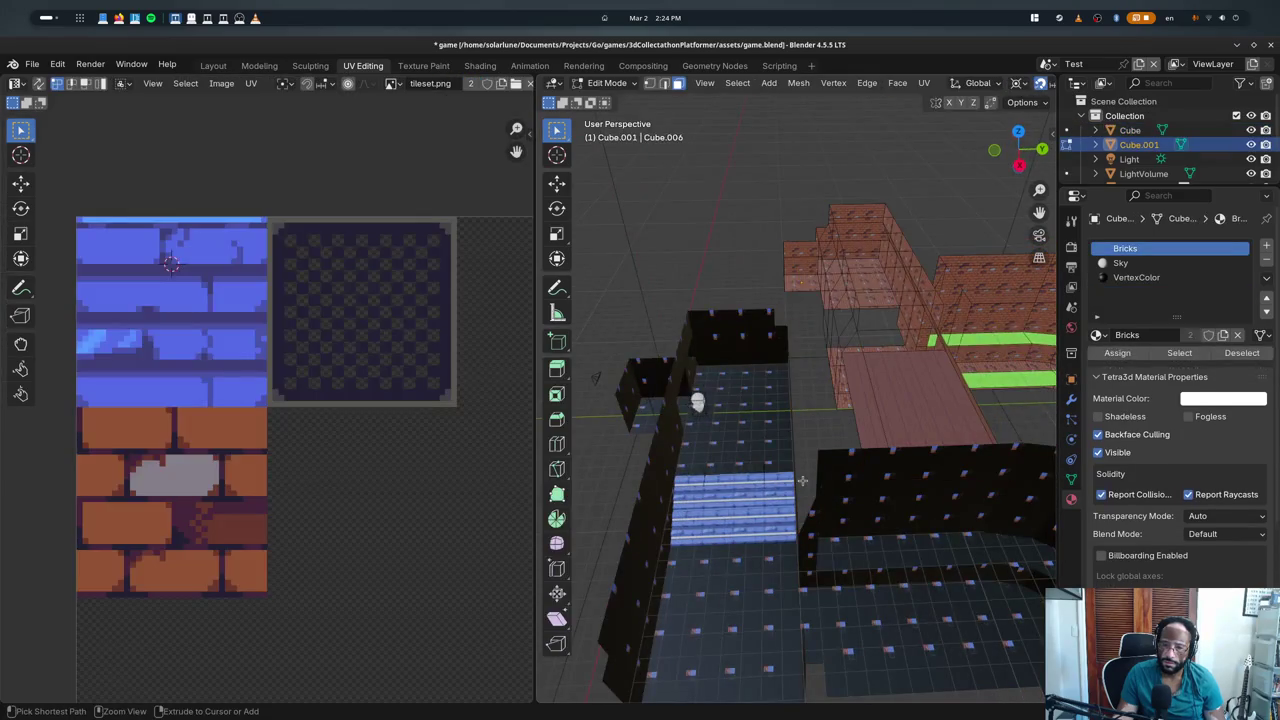
key("Tab")
left_click(802, 485)
key("Tab")
key("Tab")
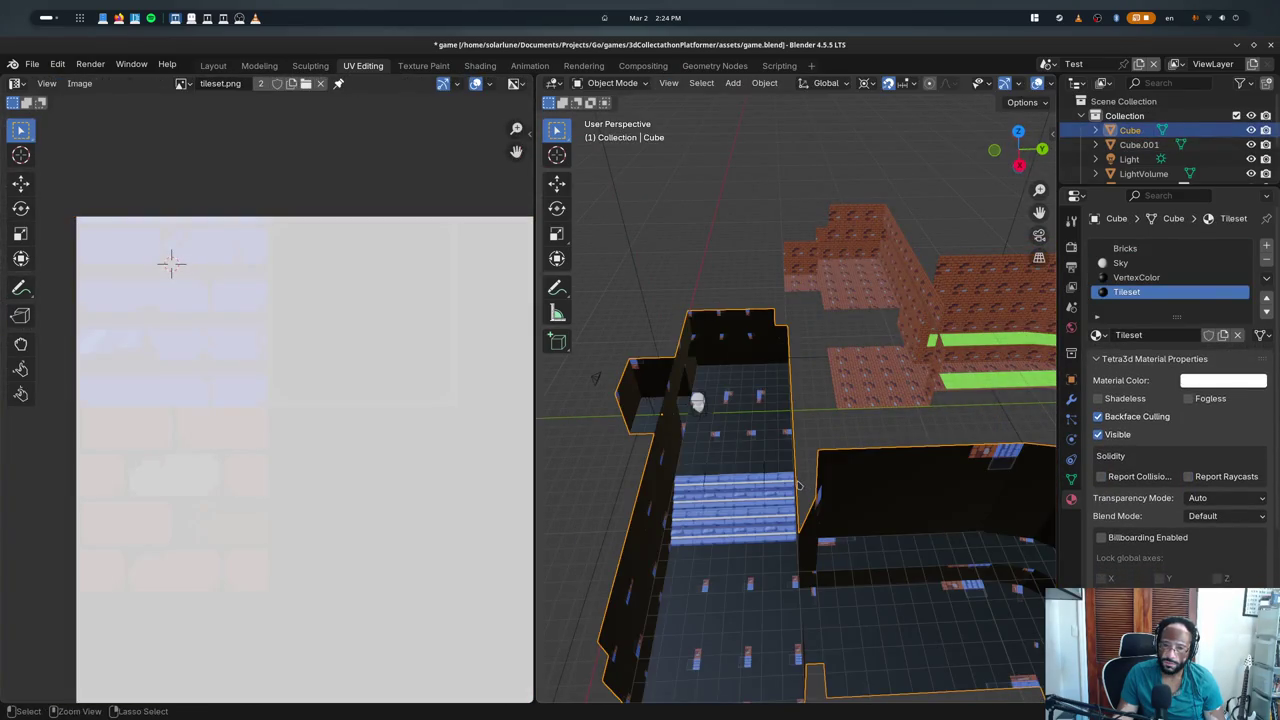
key("Tab")
- Scale the floor mesh's UVs to 0.25 and move them onto the tileset's top-left tile
key("Home")
key("s")
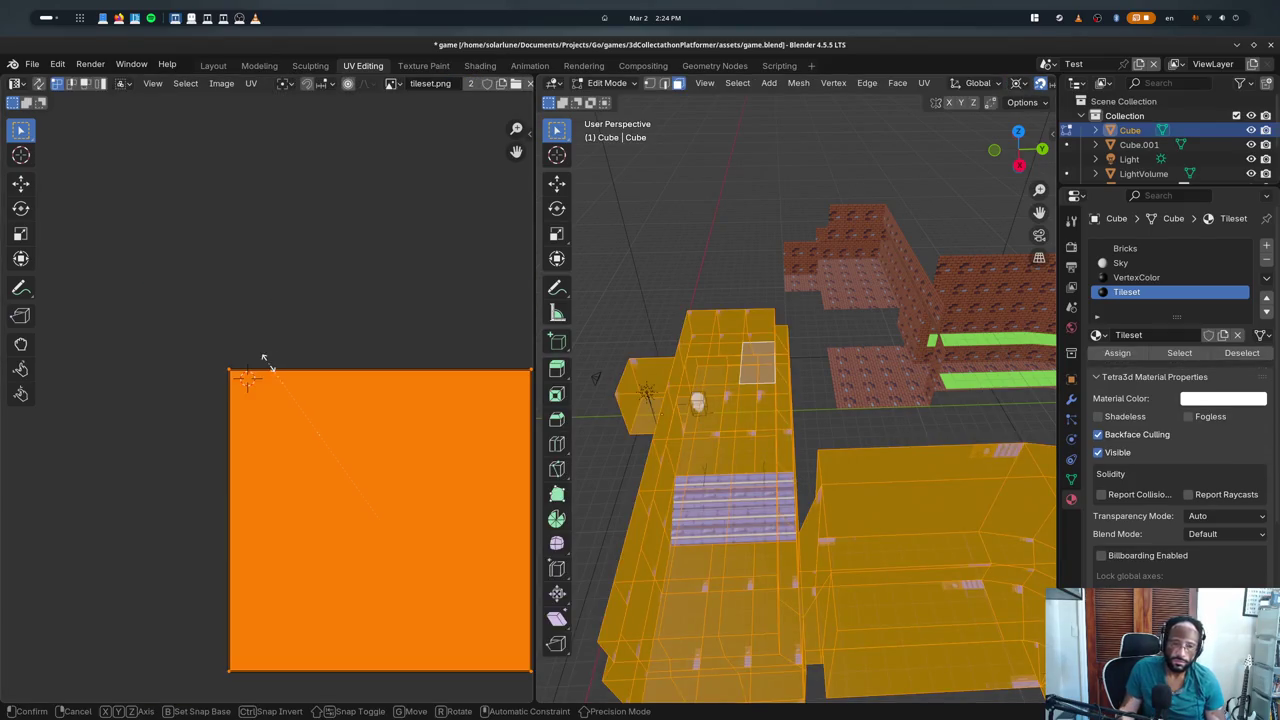
key("Escape")
type("s0.25")
key("Return")
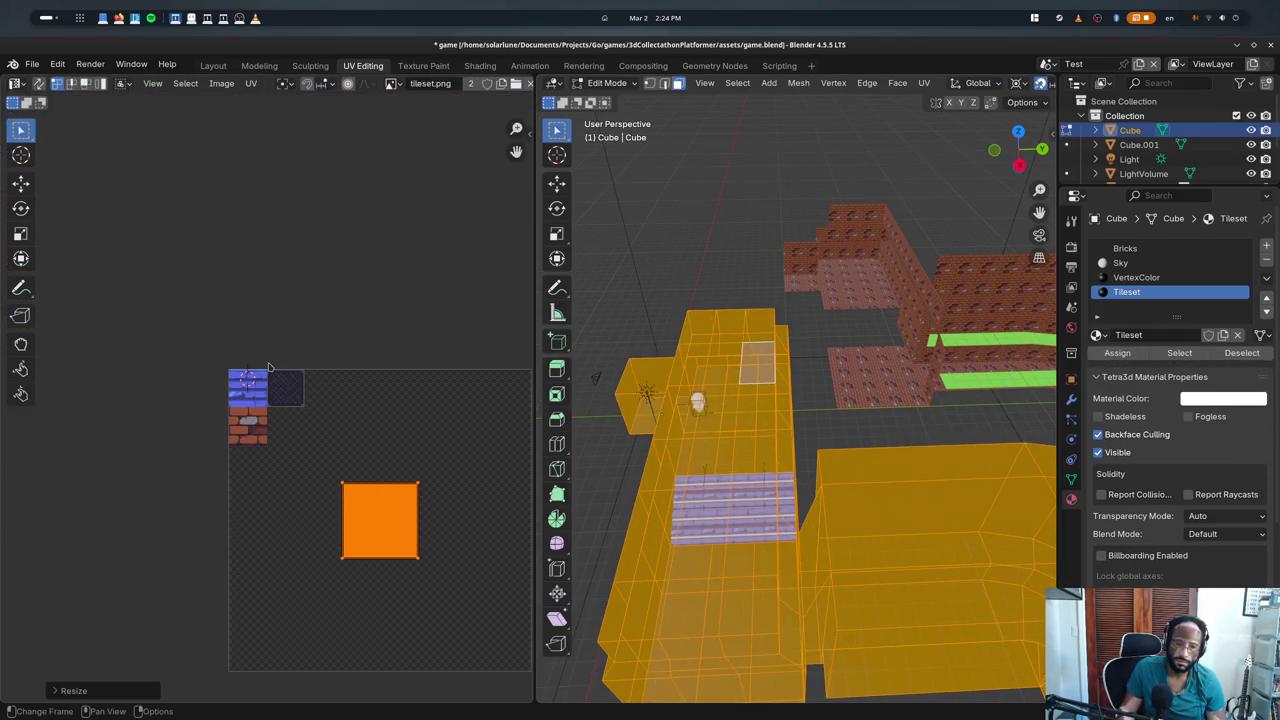
key("g")
left_click(152, 242)
key("alt+a")
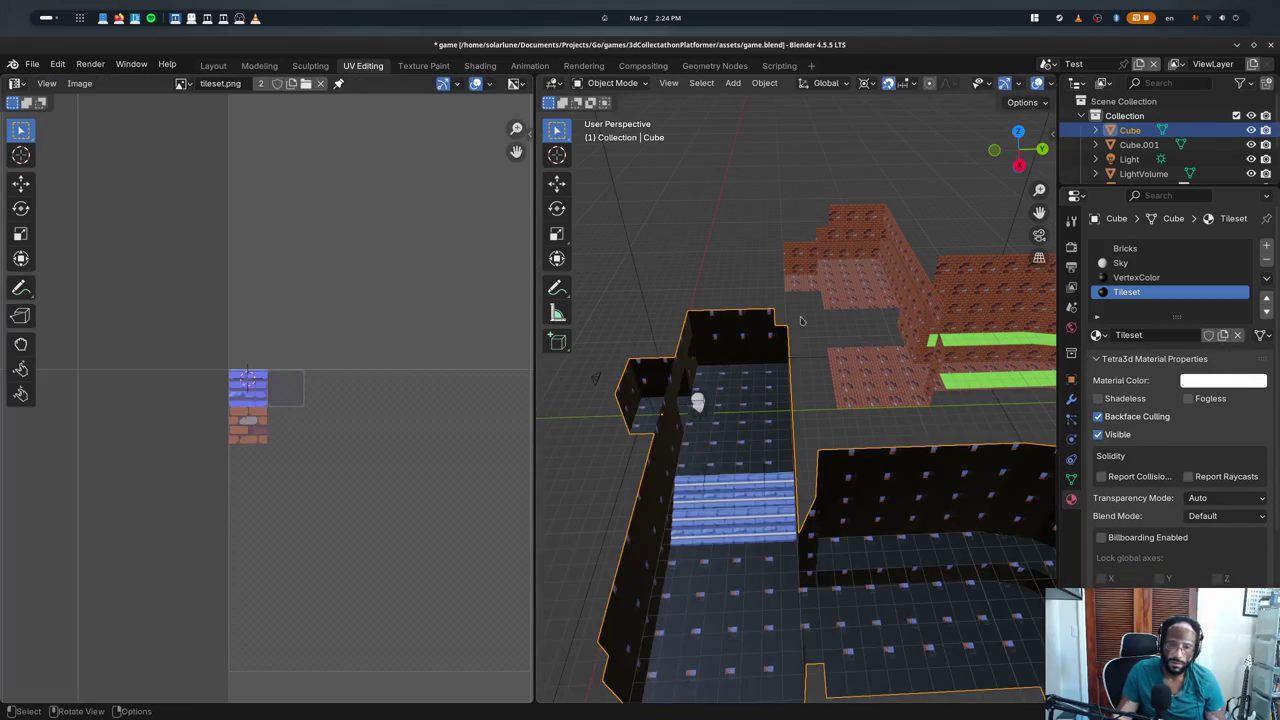
key("a")
key("Tab")
key("Tab")
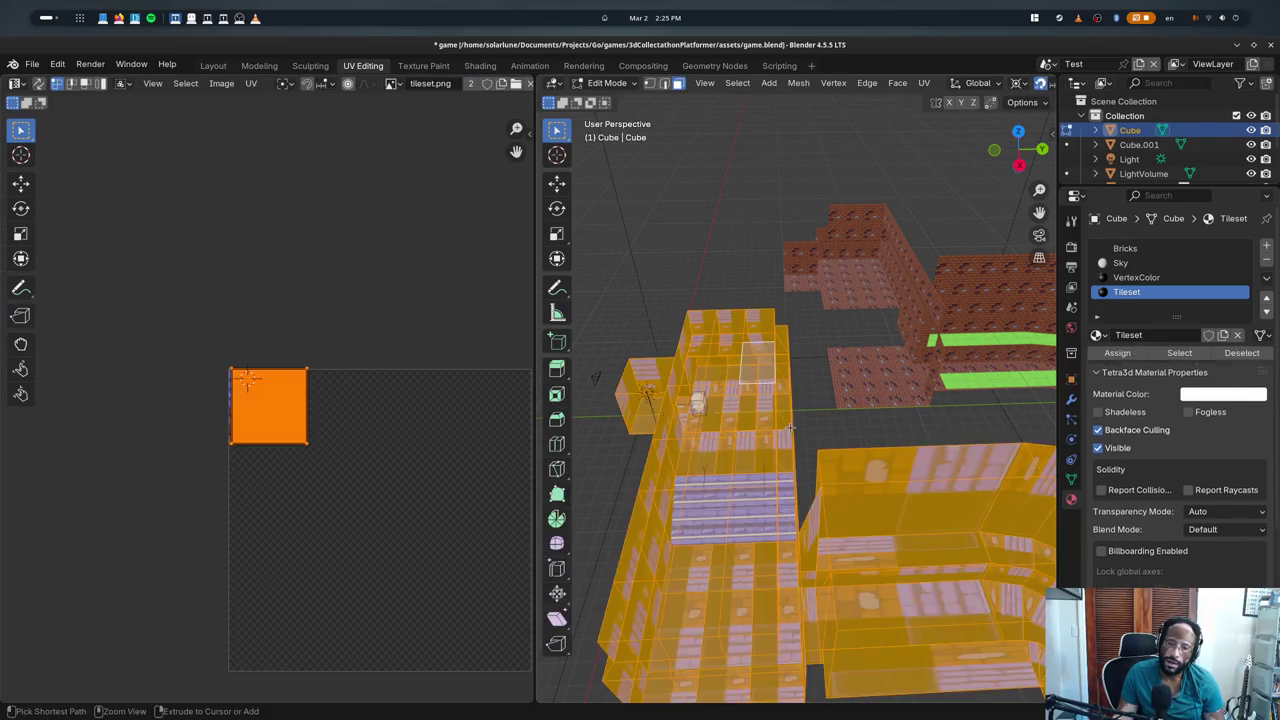
key("Tab")
key("Tab")
key("Tab")
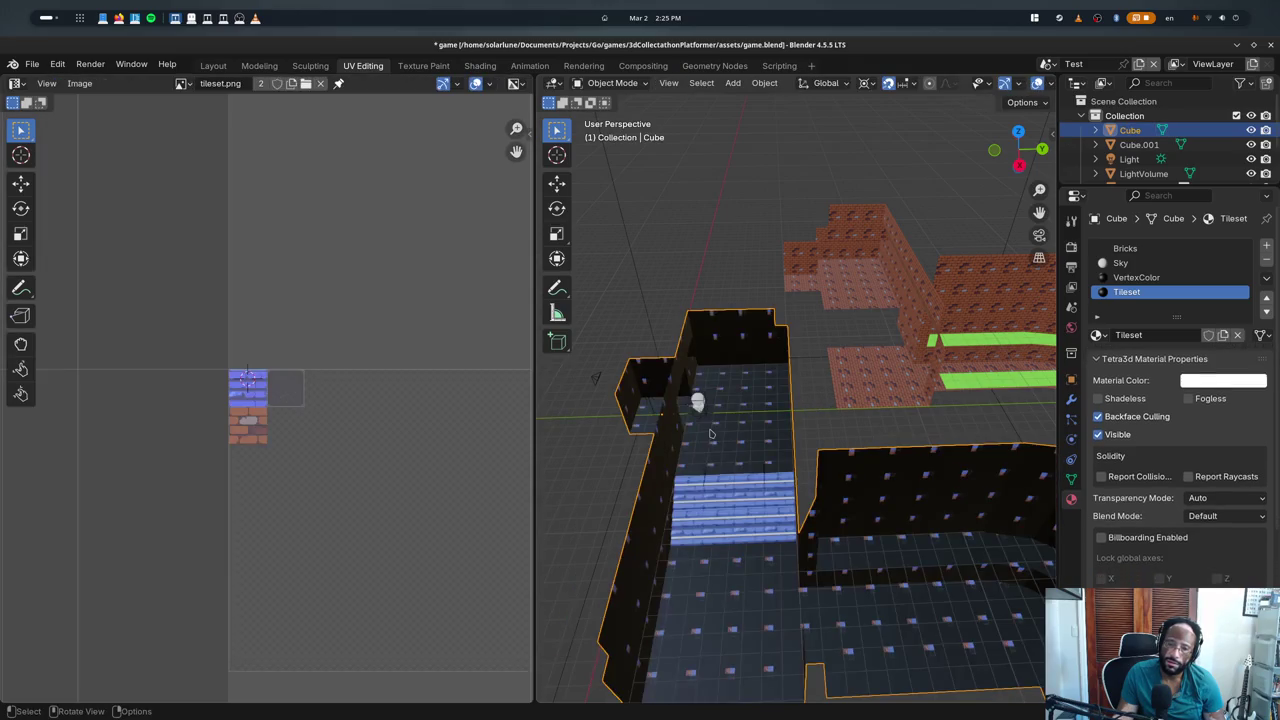
key("Tab")
- Delete the brick wall object Cube.001, reselect the floor mesh, and switch to VS Code
key("Tab")
left_click(842, 388)
key("x")
left_click(842, 388)
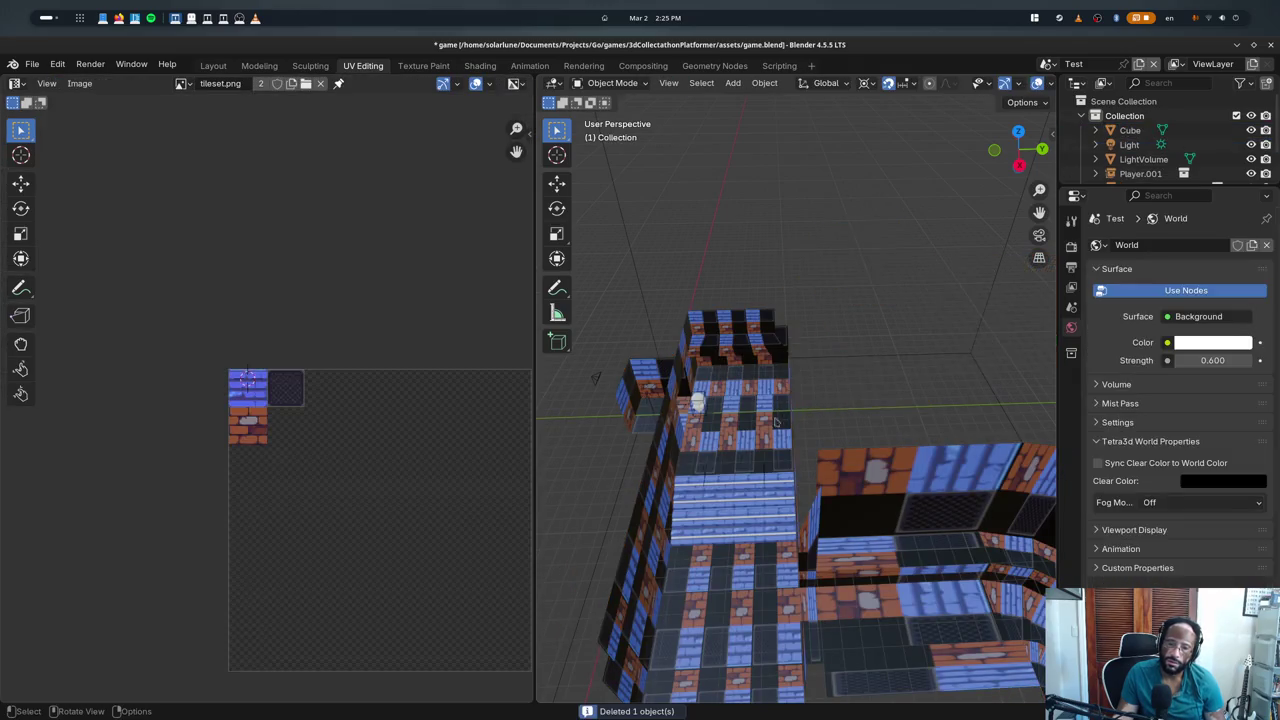
left_click(760, 430)
key("Tab")
key("Tab")
key("Tab")
key("Tab")
key("Tab")
key("Tab")
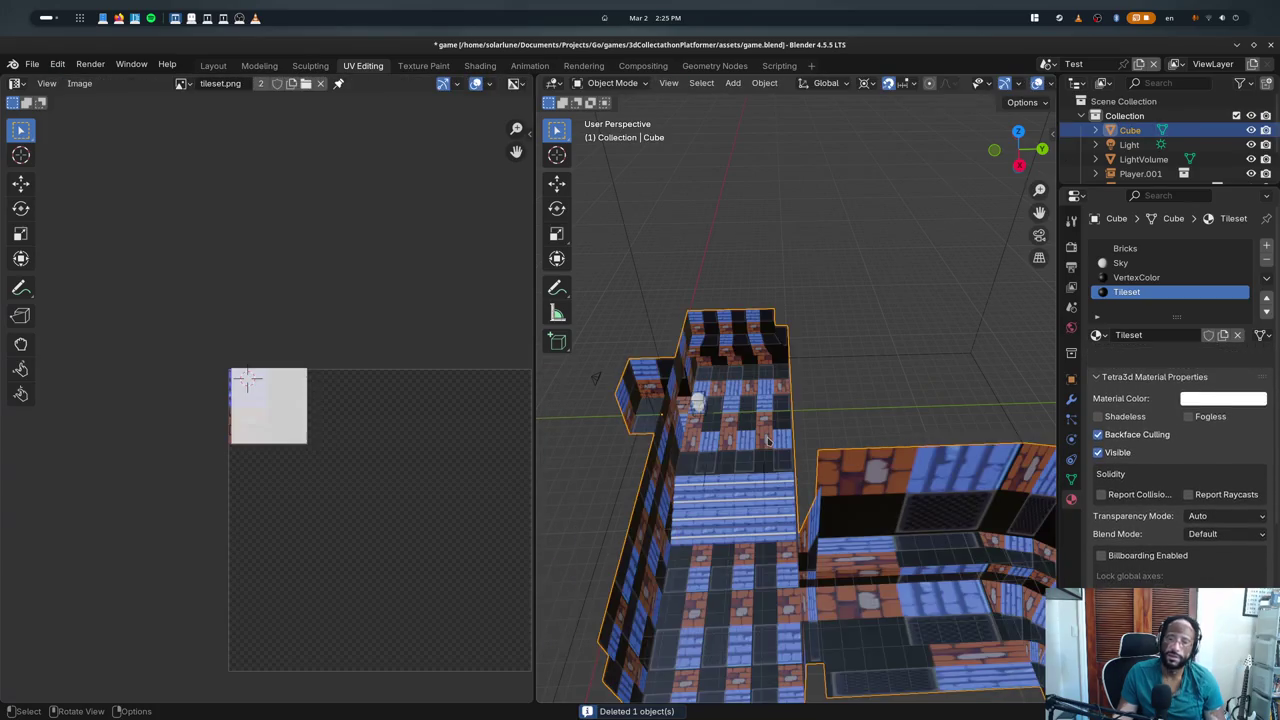
key("alt+Tab")
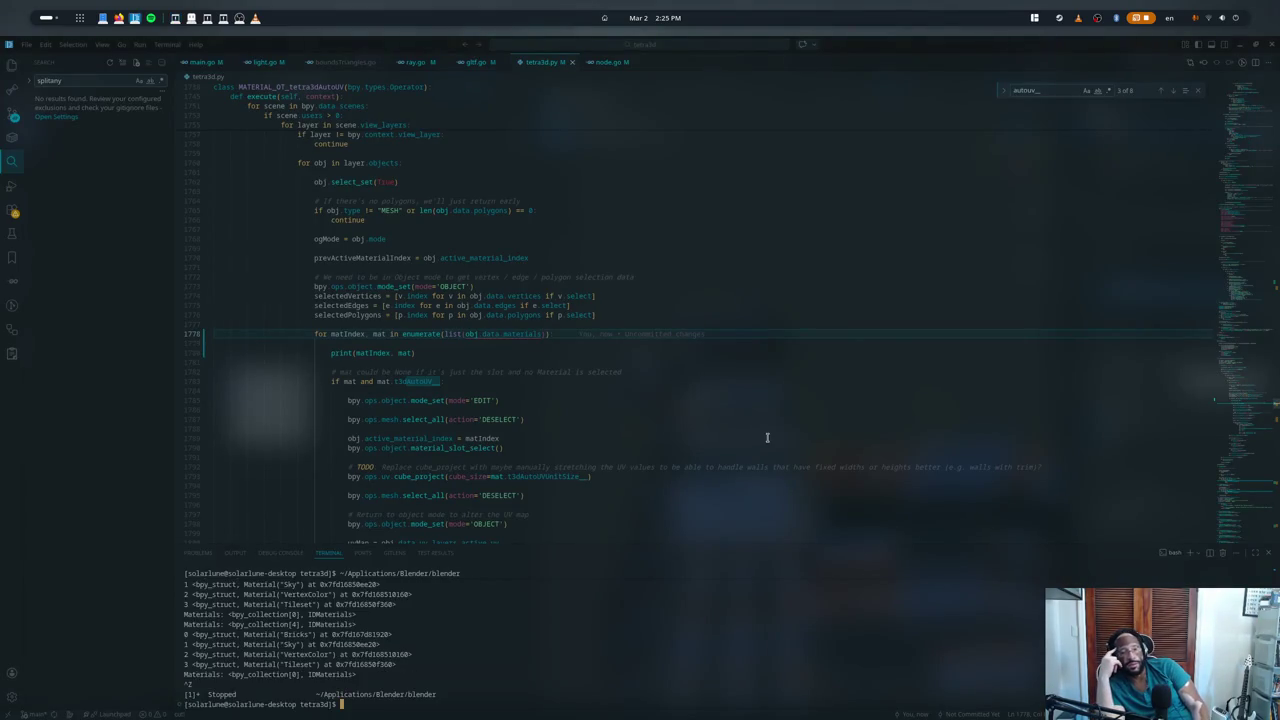
- Hide the terminal and undo the debug print edits back to the original setup lines
key("ctrl+j")
key("ctrl+z")
key("ctrl+z")
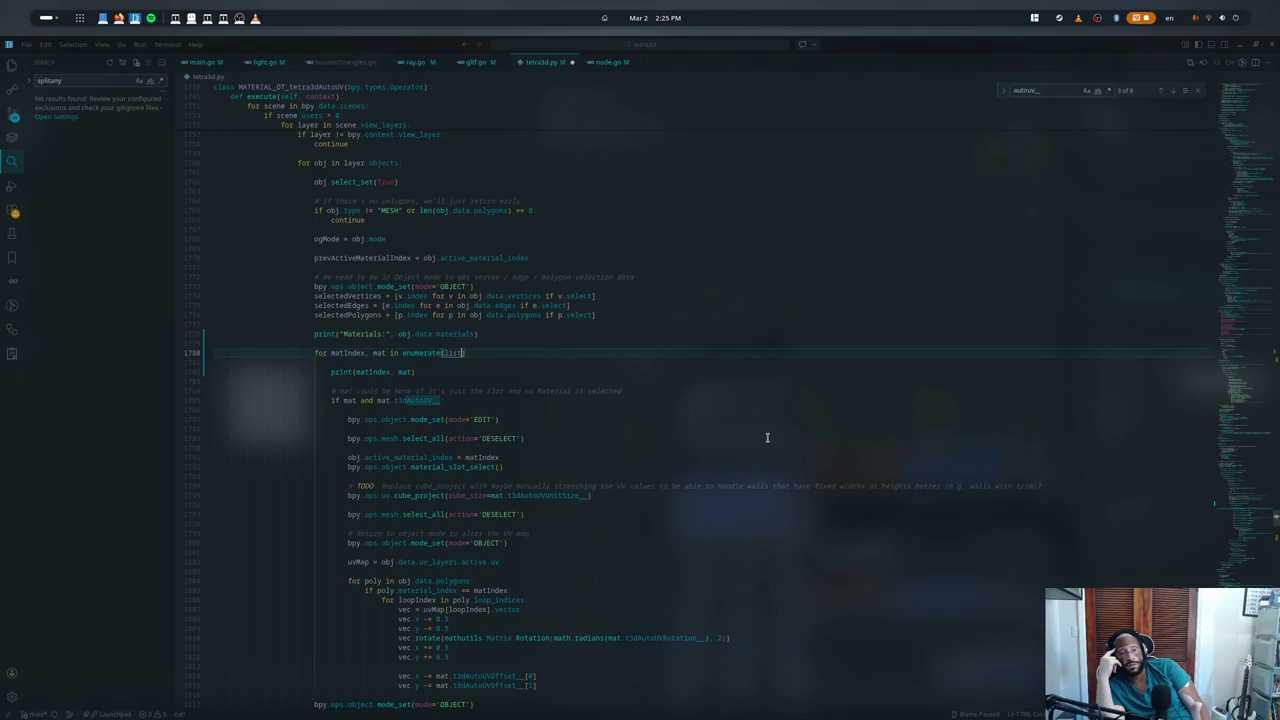
key("ctrl+z")
key("ctrl+z")
key("ctrl+z")
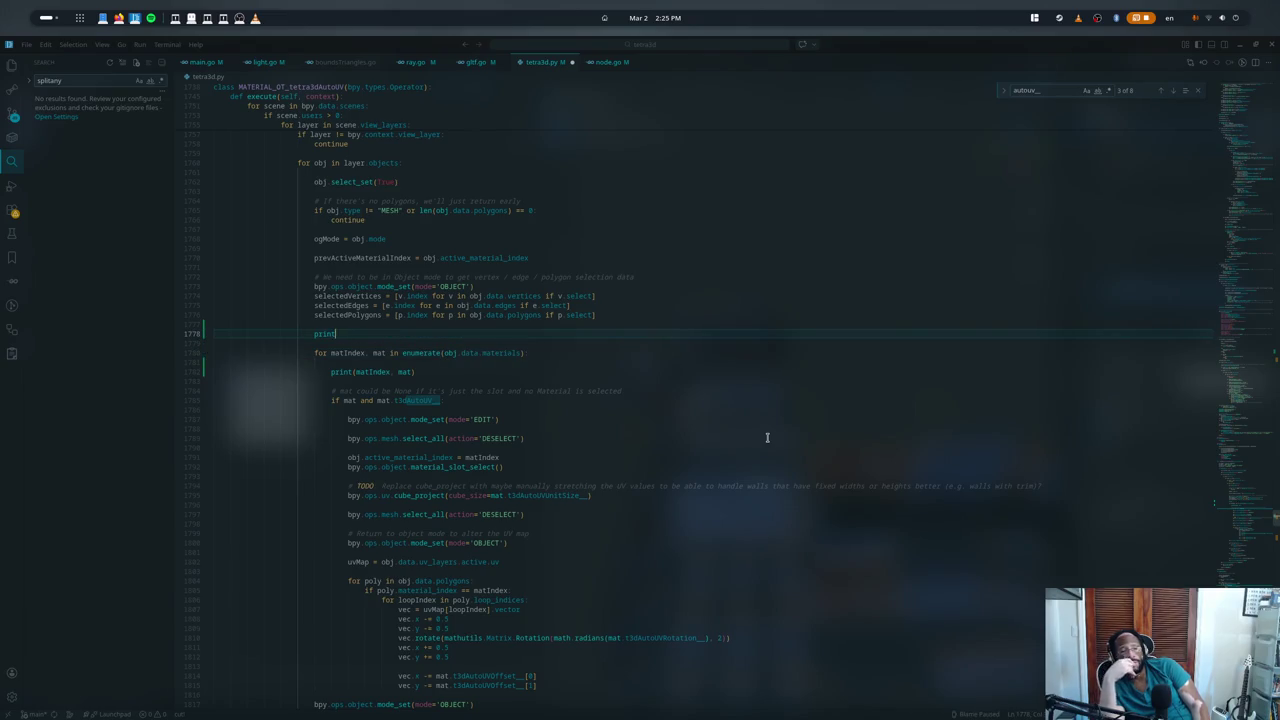
key("ctrl+z")
key("ctrl+z")
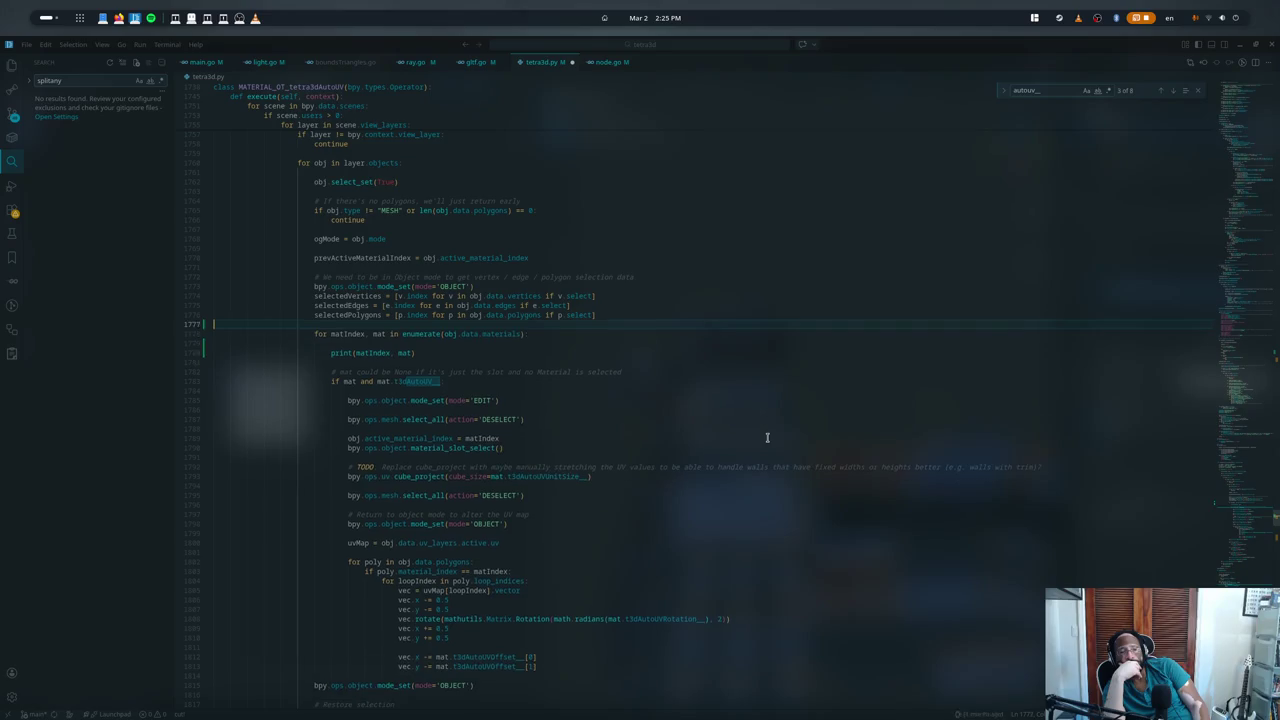
key("ctrl+z")
key("ctrl+z")
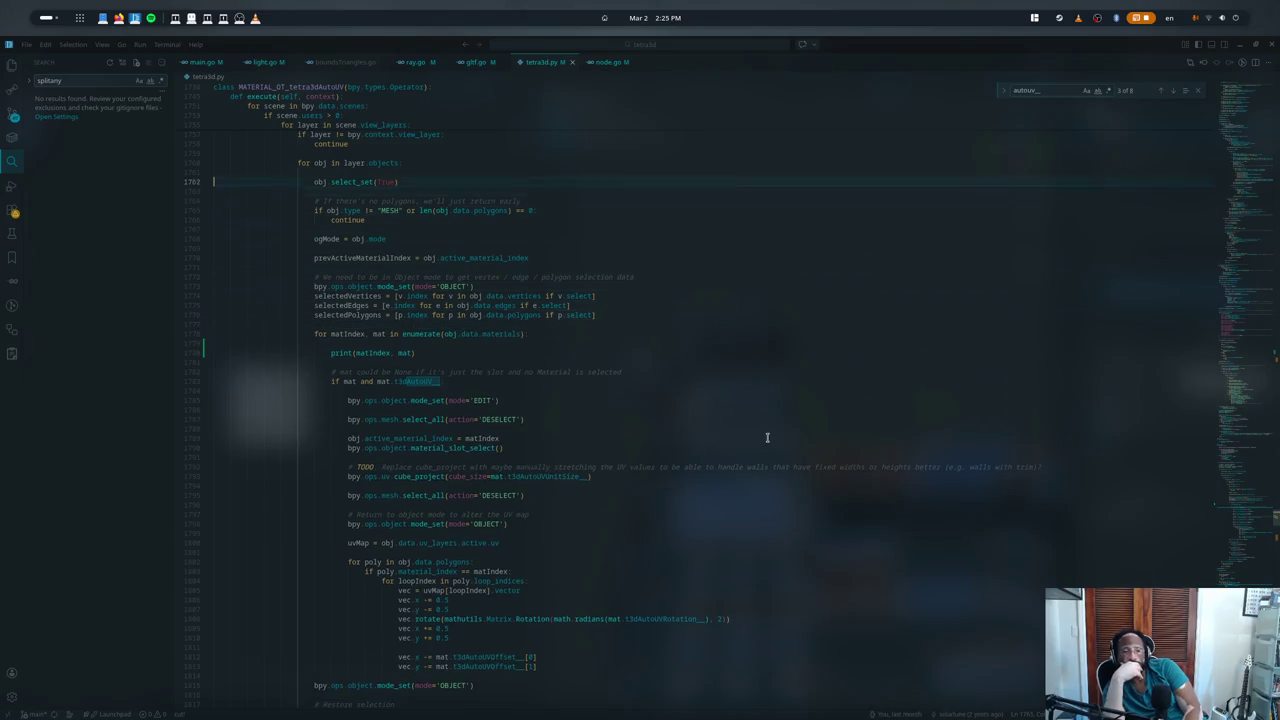
key("ctrl+z")
key("ctrl+z")
key("ctrl+z")
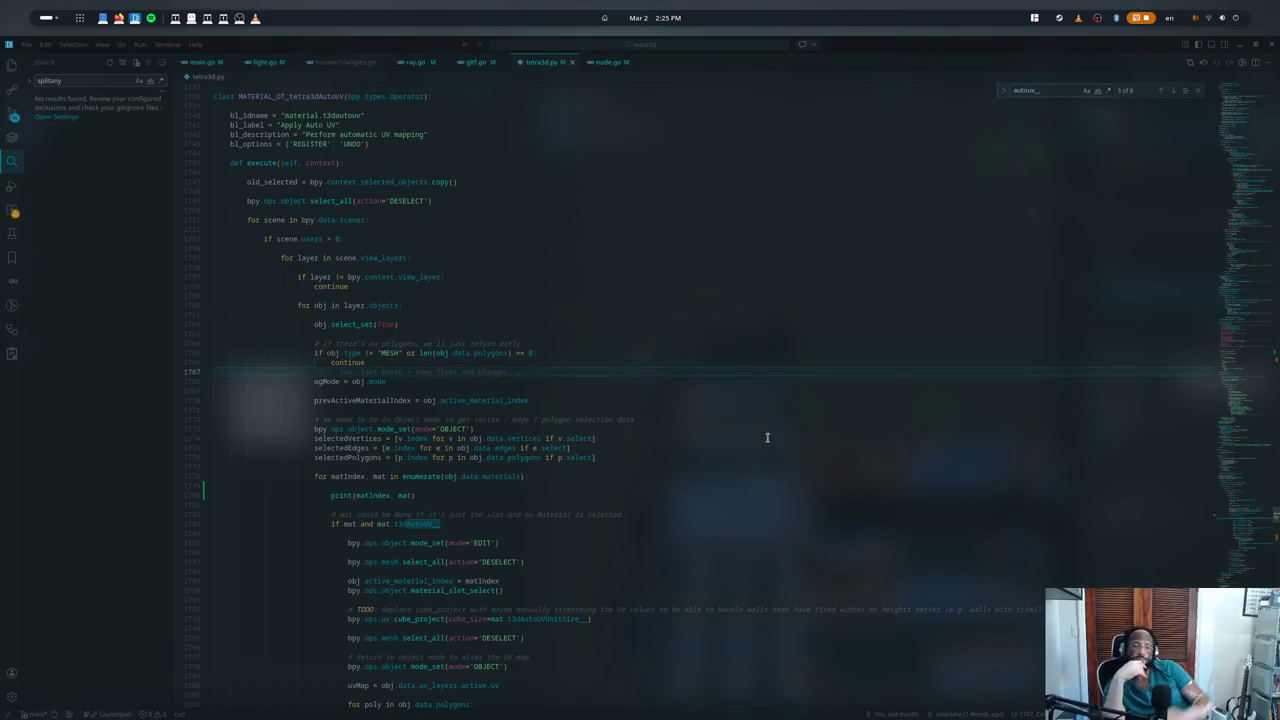
- Review the final deselect-all, per-object select_set and mode-restoring lines in the operator
scroll(571, 416, "down", 5)
scroll(571, 416, "down", 3)
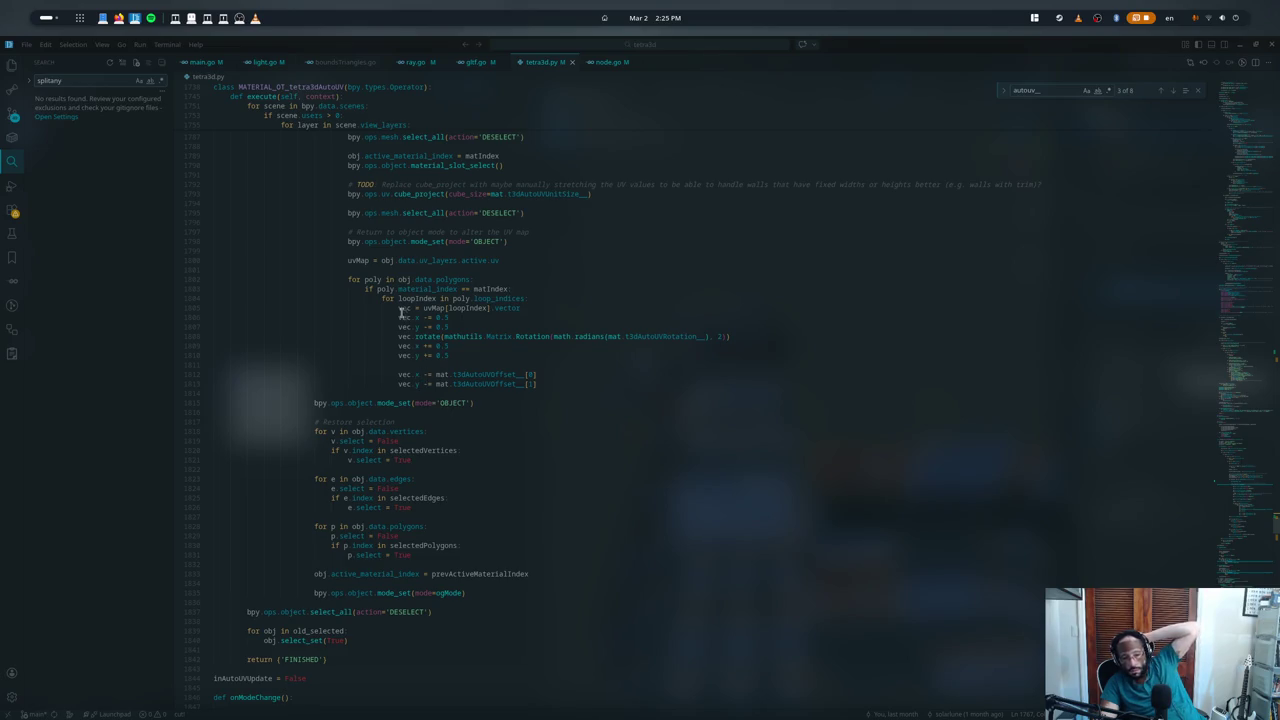
scroll(354, 592, "up", 1)
left_click(365, 637)
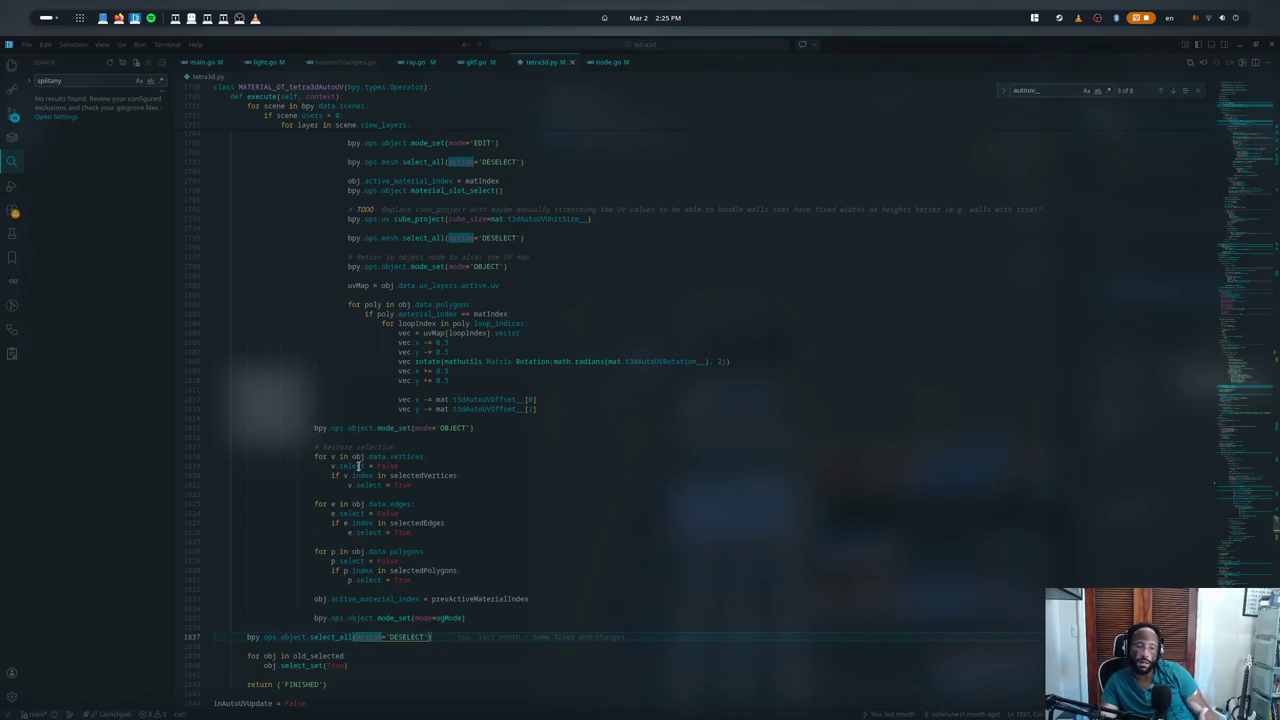
scroll(403, 333, "up", 2)
scroll(380, 300, "up", 3)
scroll(336, 258, "up", 2)
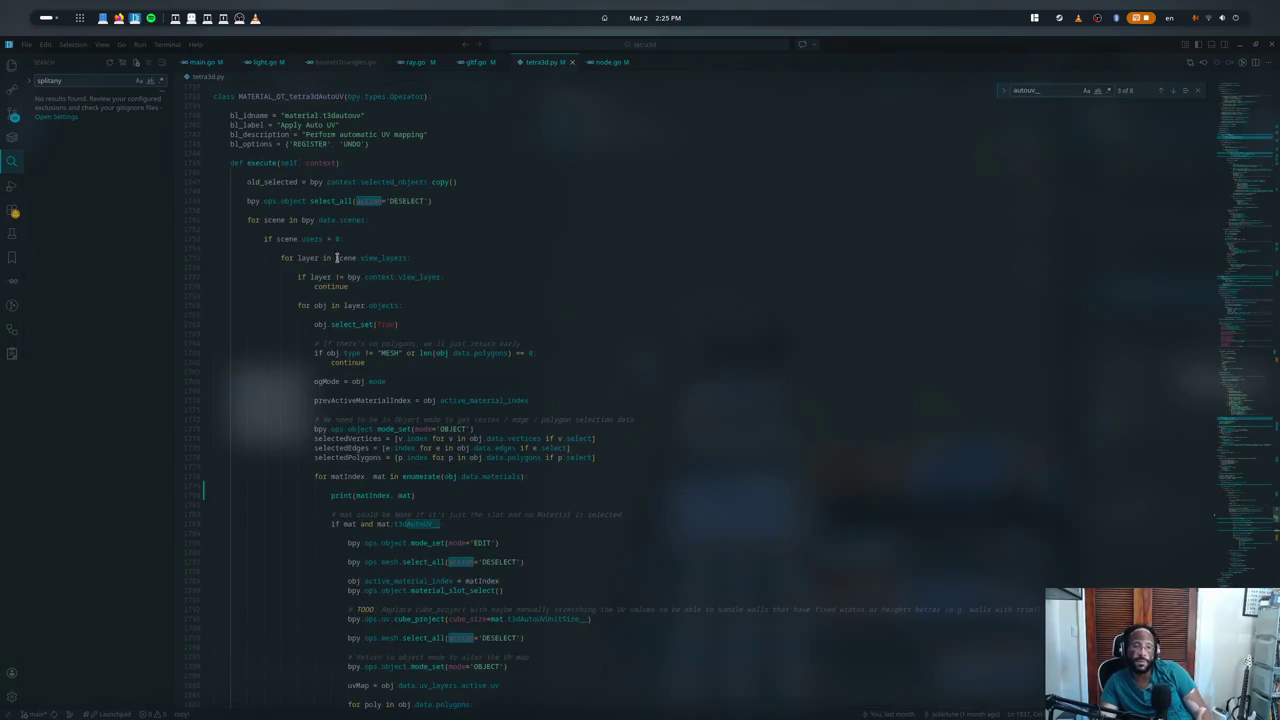
left_click(352, 325)
scroll(347, 316, "down", 1)
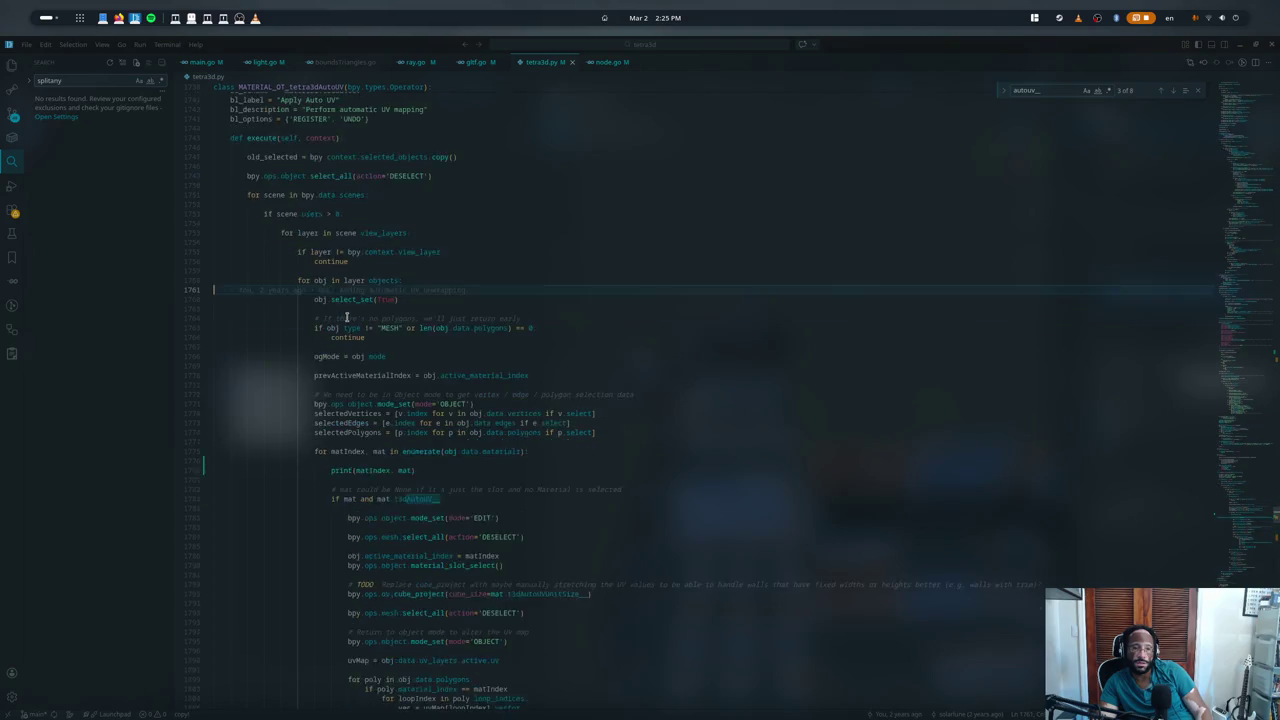
scroll(342, 318, "down", 4)
scroll(335, 322, "down", 6)
scroll(300, 405, "down", 3)
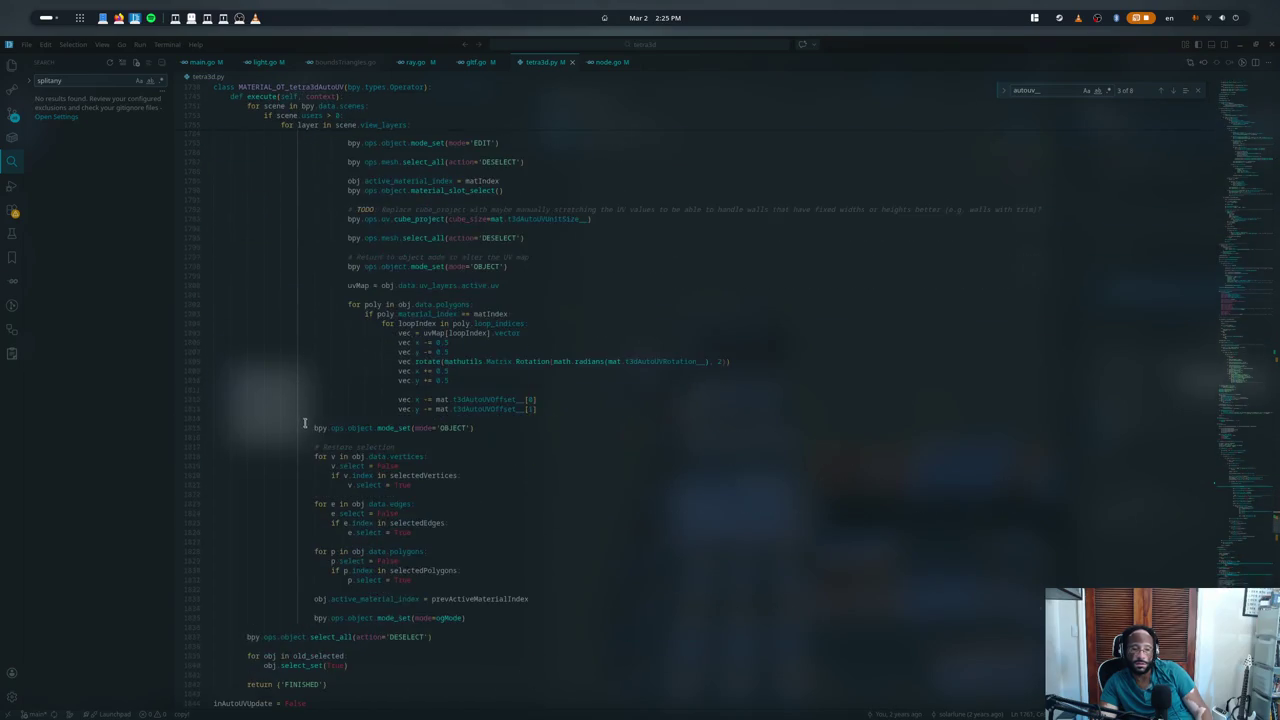
left_click(395, 617)
- Select the select_set call on line 1762 to use as a reference
scroll(420, 315, "up", 4)
scroll(400, 290, "up", 3)
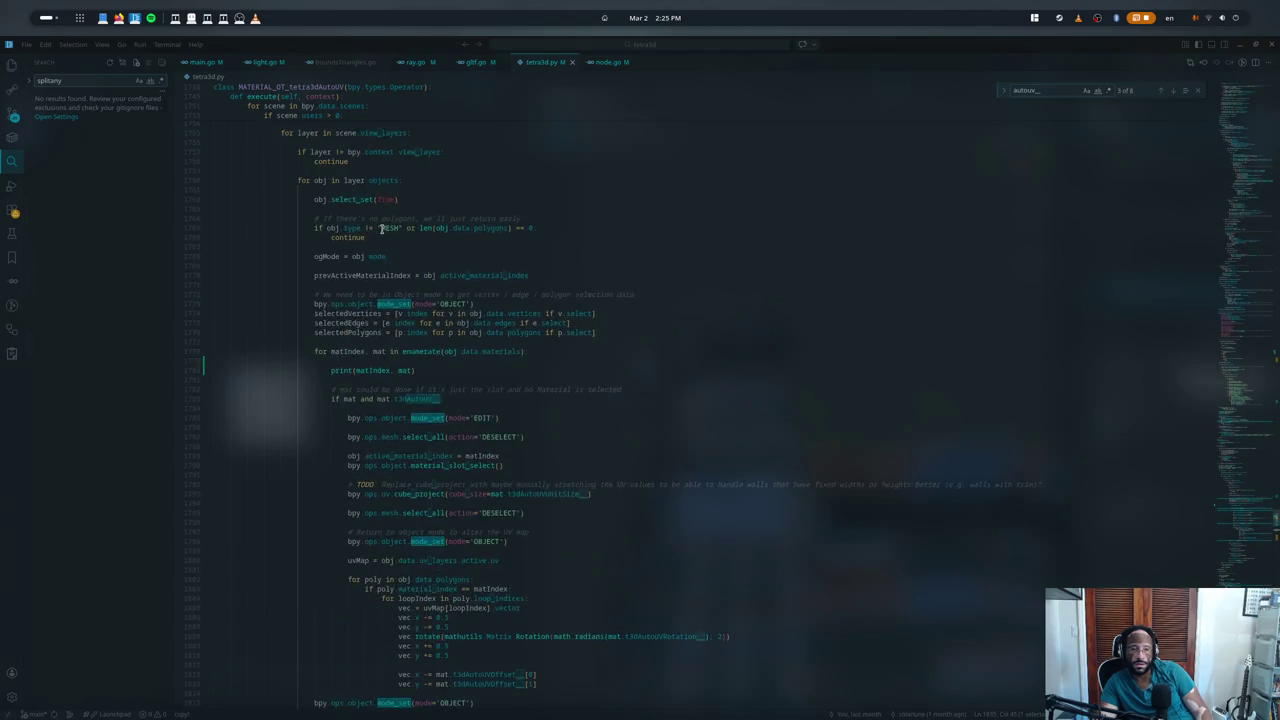
scroll(380, 250, "up", 3)
left_click(368, 233)
double_click(369, 225)
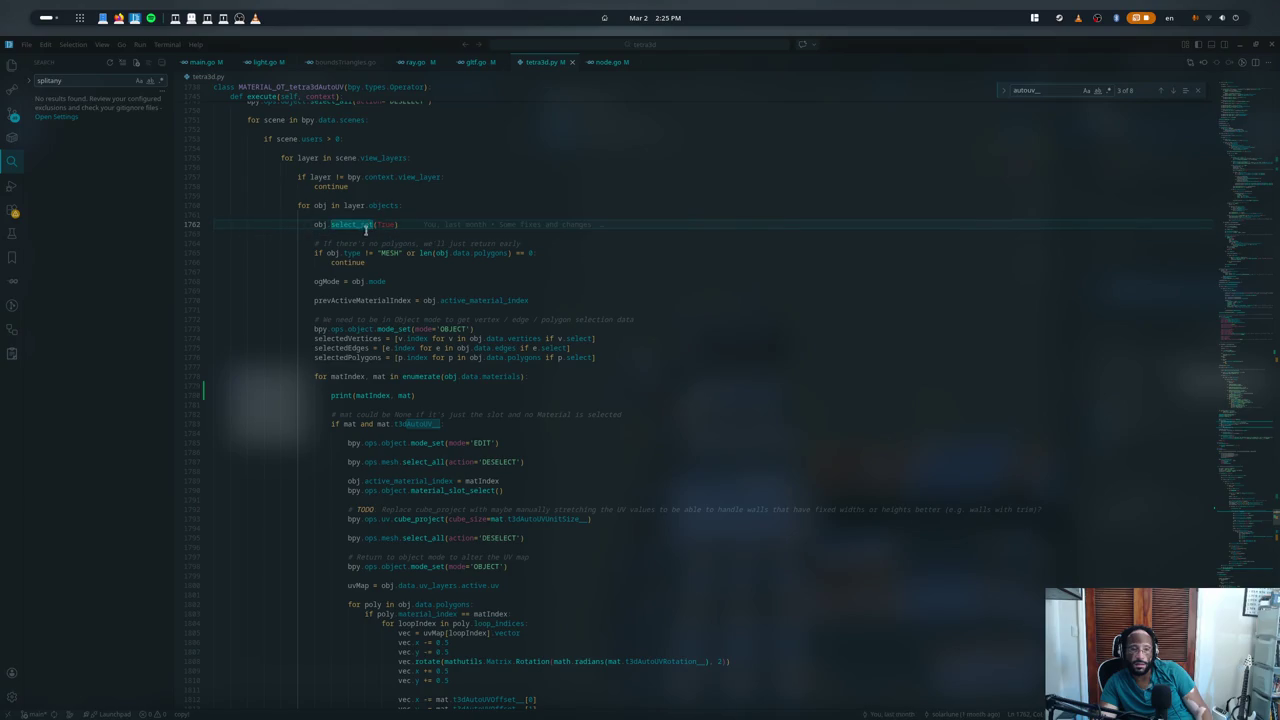
double_click(353, 222)
scroll(203, 243, "down", 5)
scroll(330, 505, "down", 5)
scroll(490, 486, "down", 5)
- Add obj.select_set(True) after the mode-restoring line, save tetra3d.py and return to Blender
left_click(492, 489)
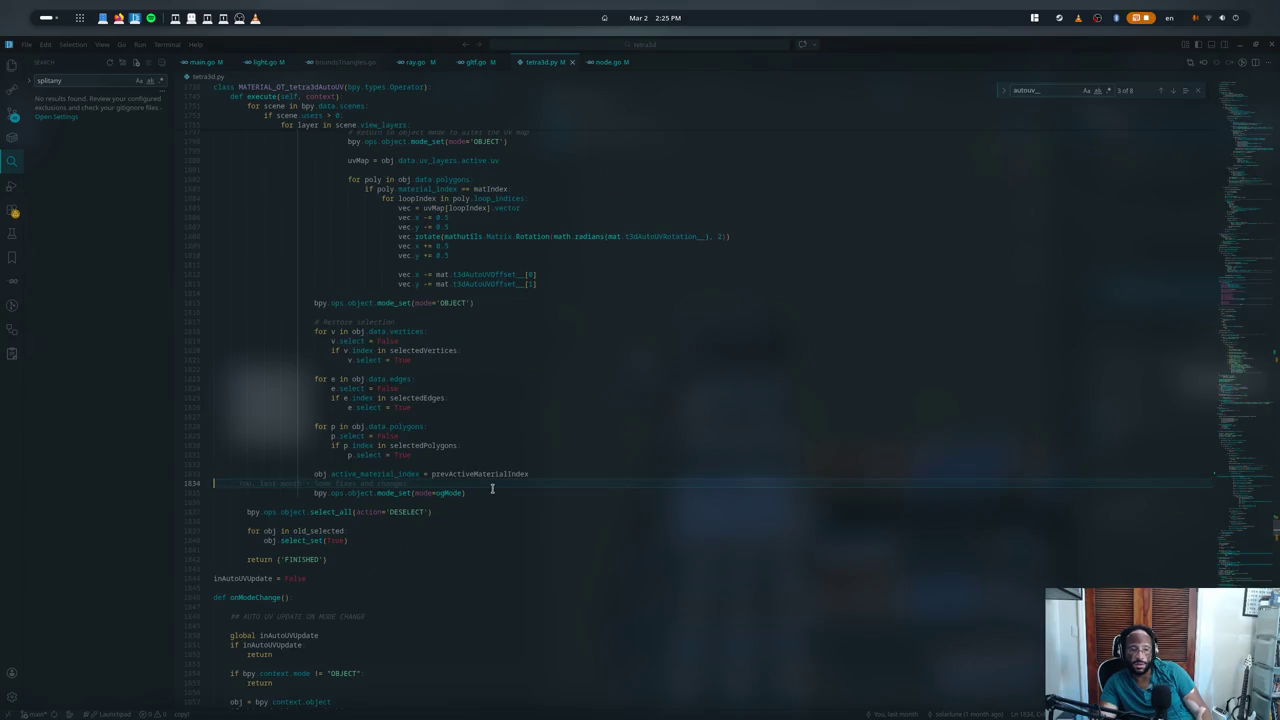
key("Down")
key("End")
key("Return")
key("Return")
type("obj.select_set(True)")
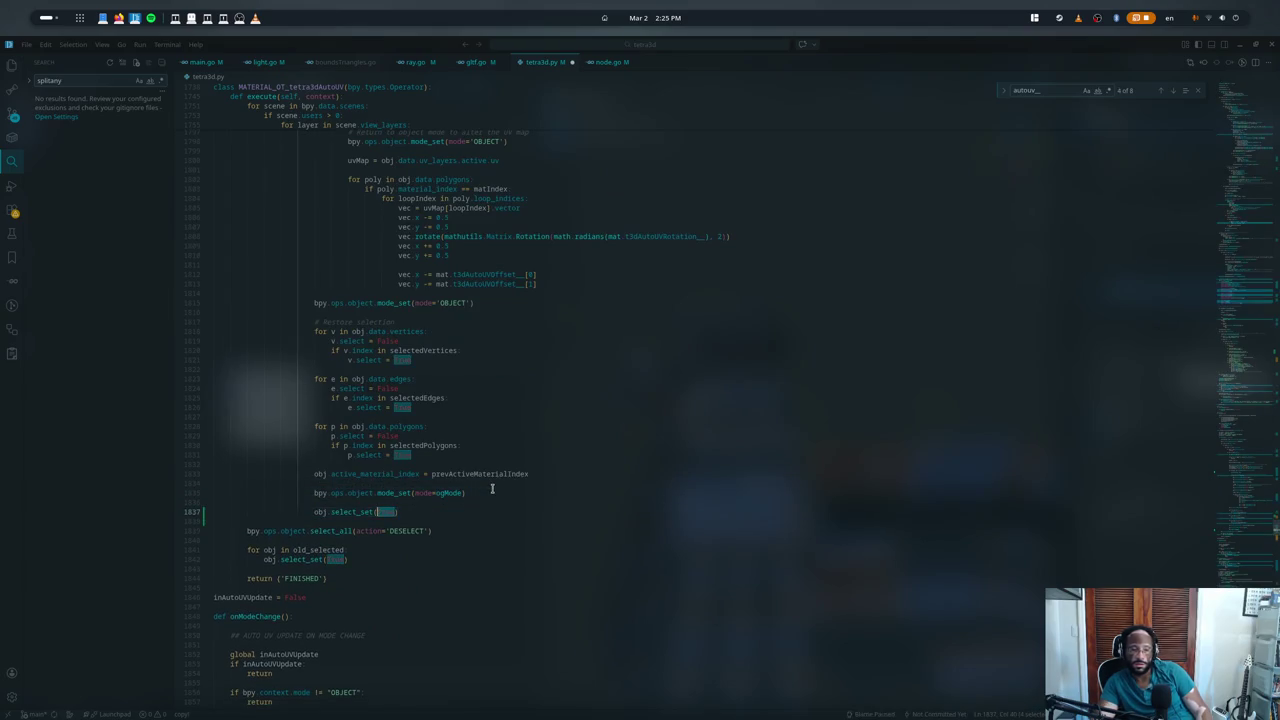
key("ctrl+s")
key("alt+Tab")
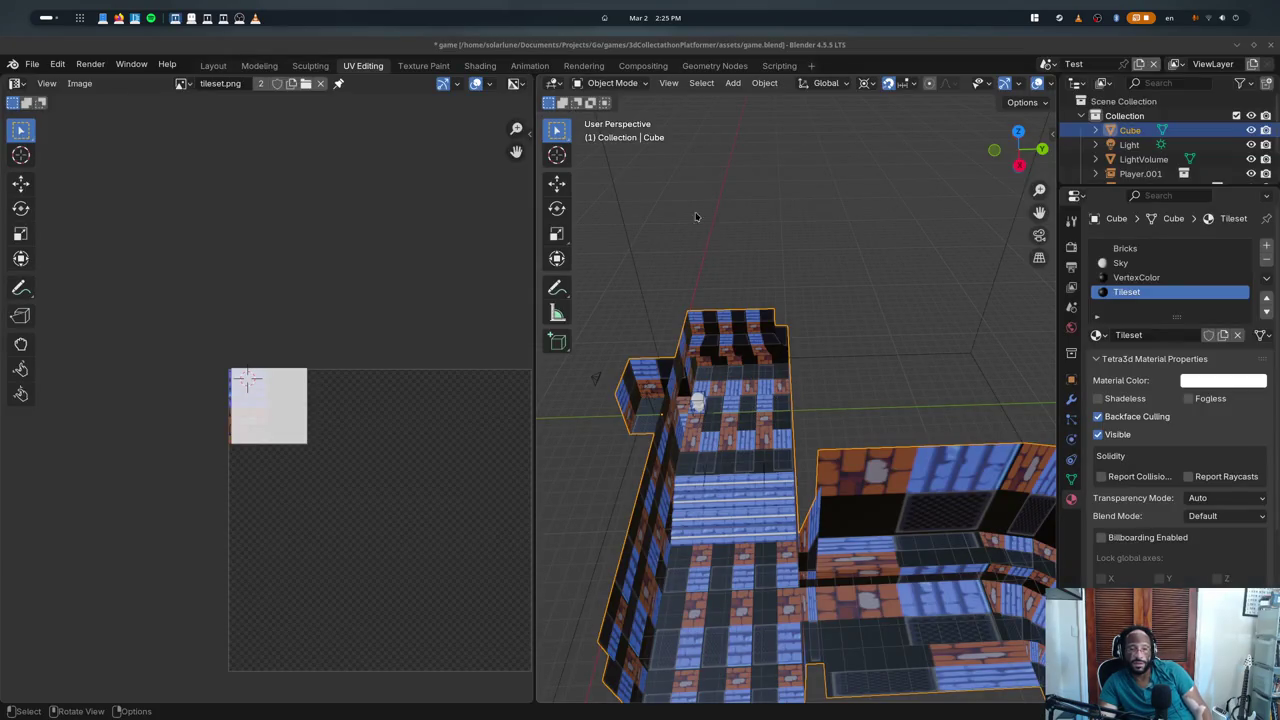
- Abandon the frozen Blender, start a fresh session and reopen game.blend from recent files
key("alt+Tab")
key("alt+Tab")
key("super")
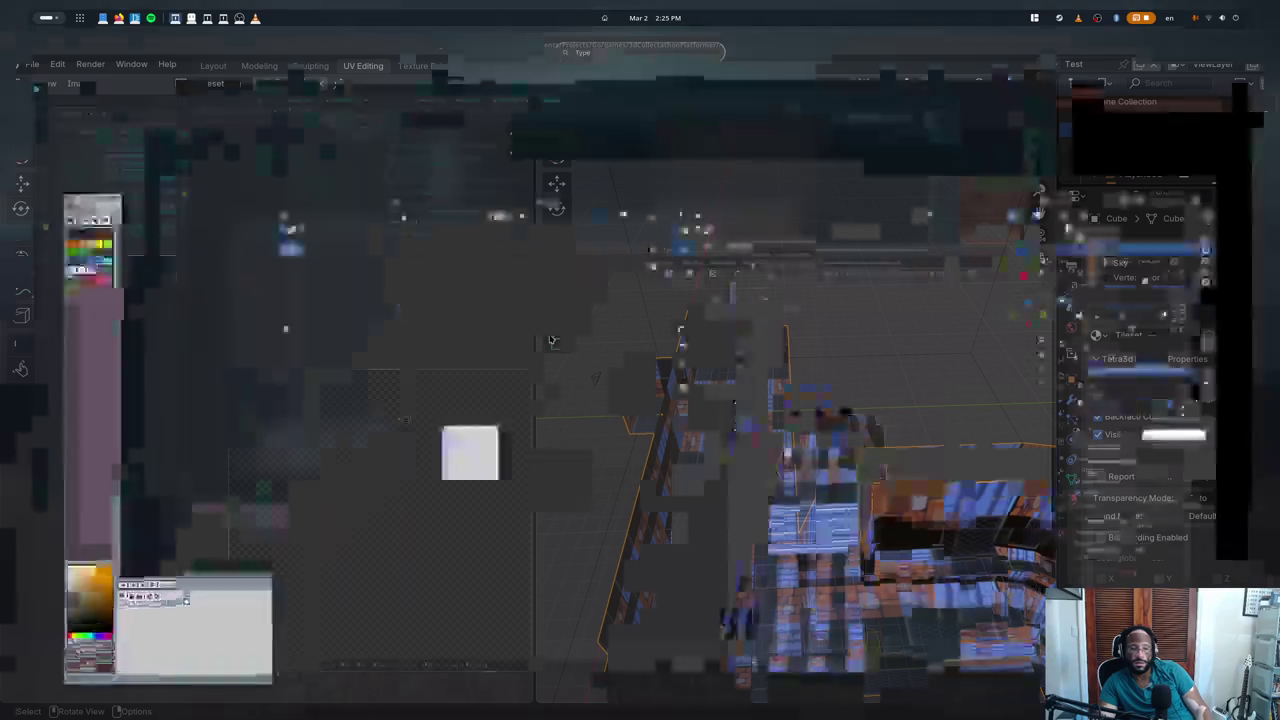
key("super")
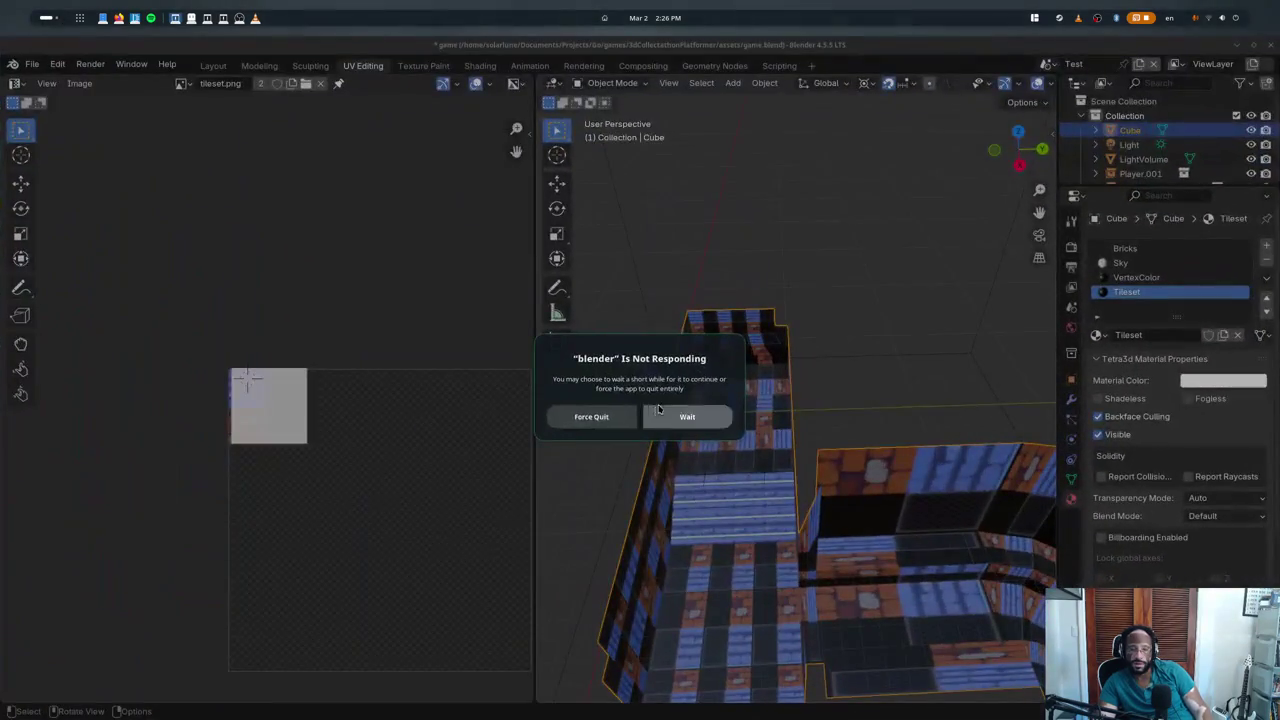
key("alt+Tab")
key("super")
key("super")
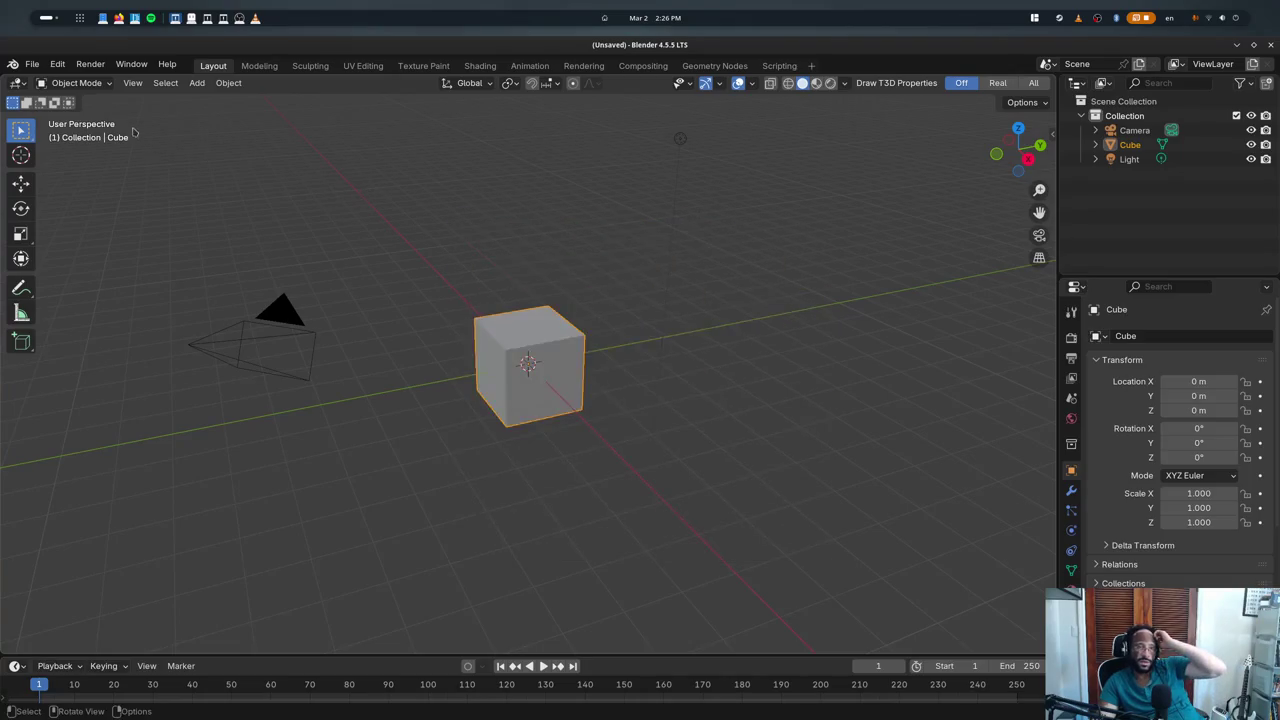
left_click(32, 63)
mouse_move(76, 109)
left_click(240, 123)
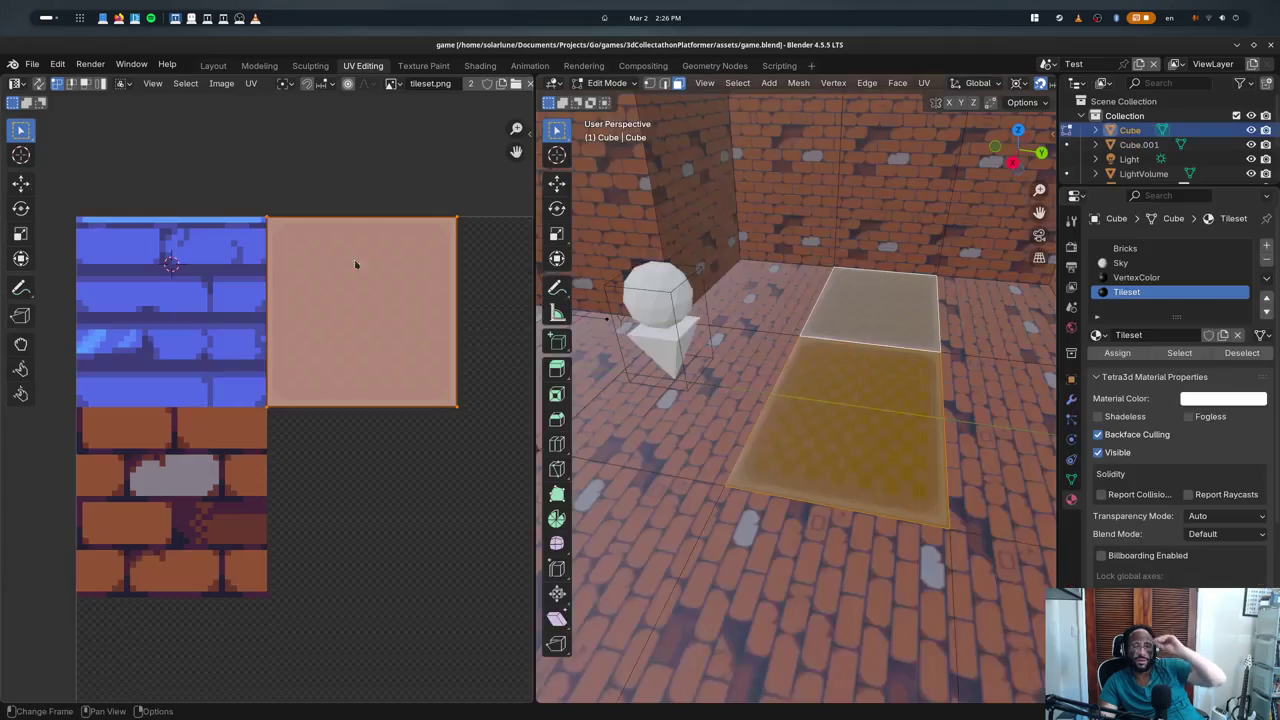
- Toggle the main Cube in and out of Edit Mode to refresh its automatic UVs
key("Tab")
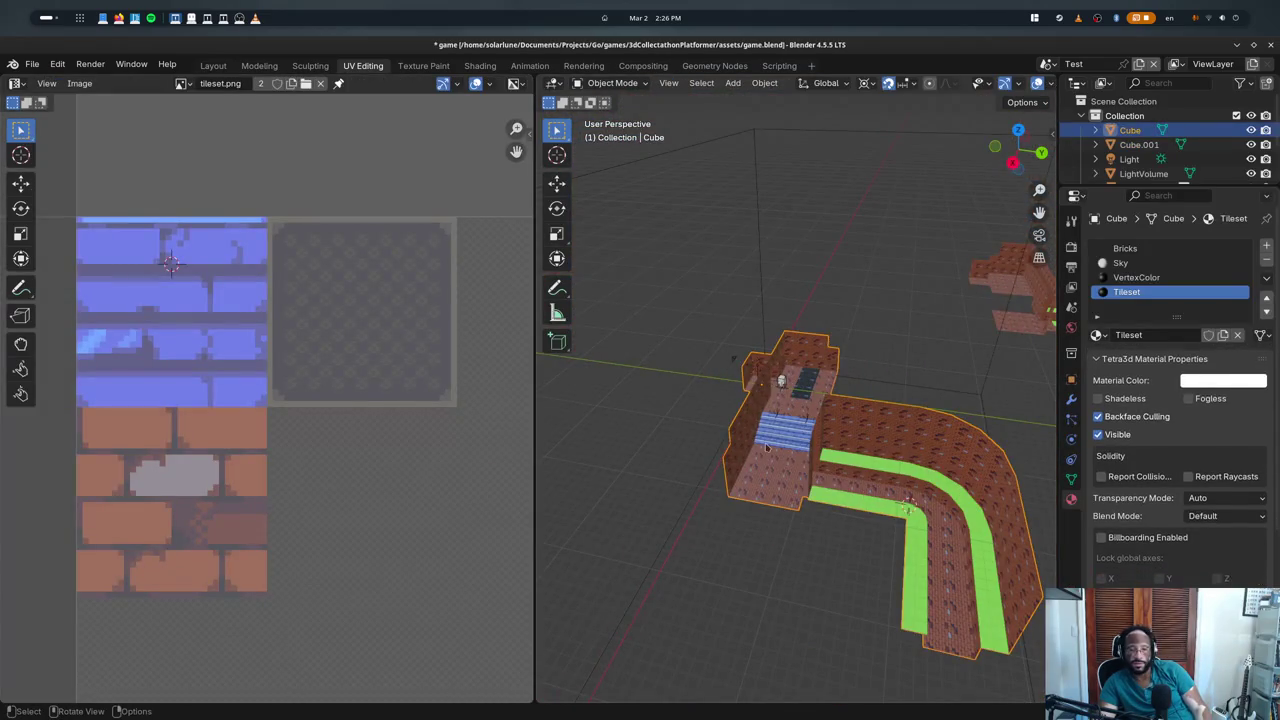
scroll(842, 405, "up", 5)
key("Tab")
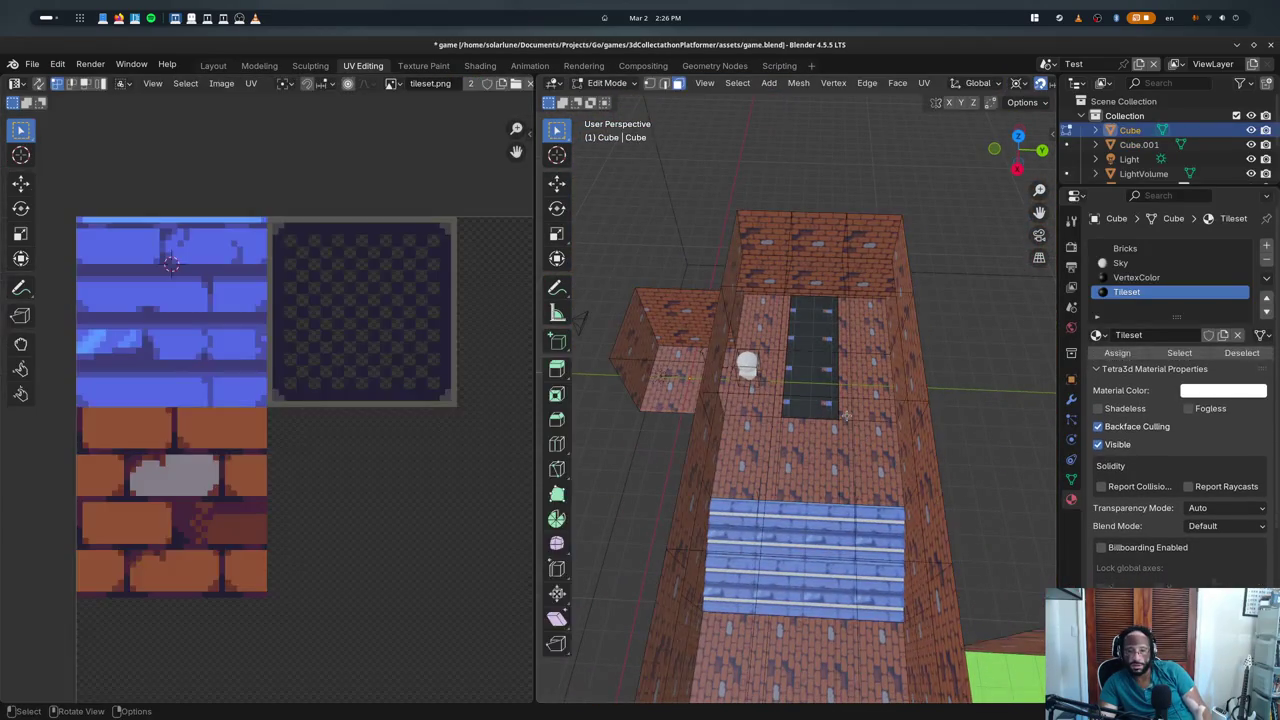
key("Tab")
key("Tab")
key("Tab")
key("Tab")
key("Tab")
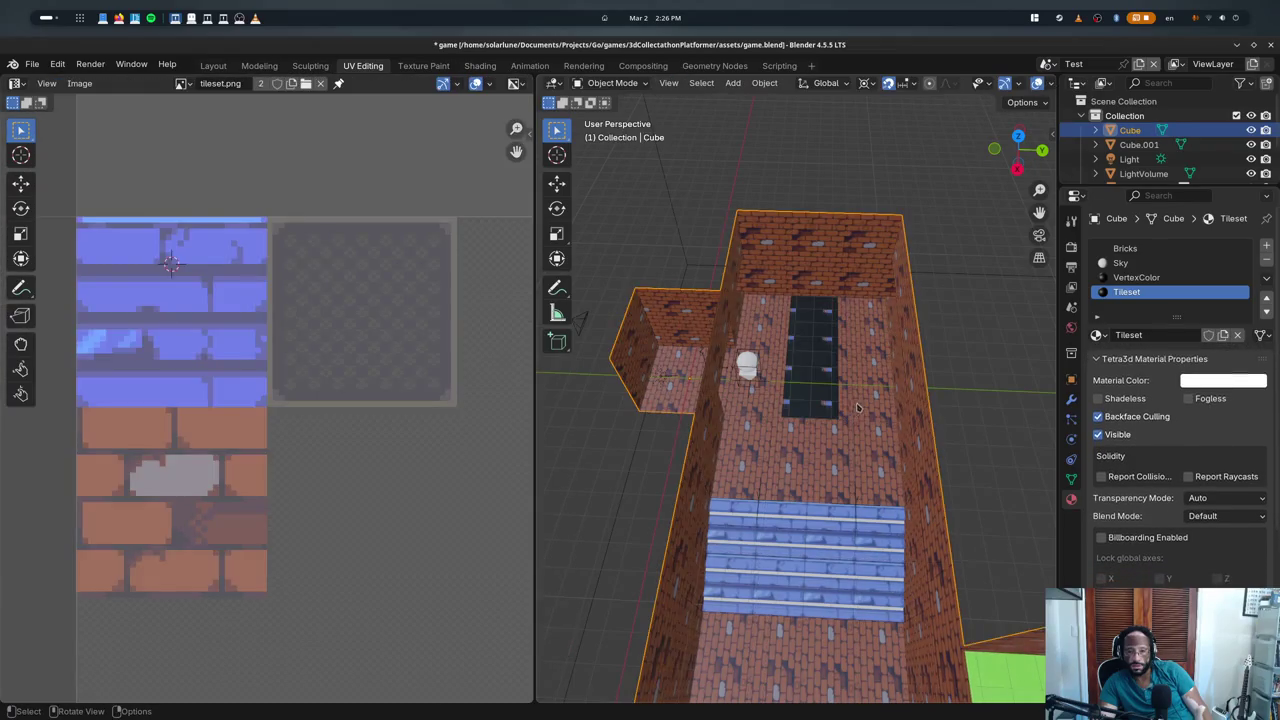
scroll(857, 407, "down", 3)
scroll(857, 407, "down", 2)
scroll(645, 418, "up", 1)
scroll(645, 418, "up", 1)
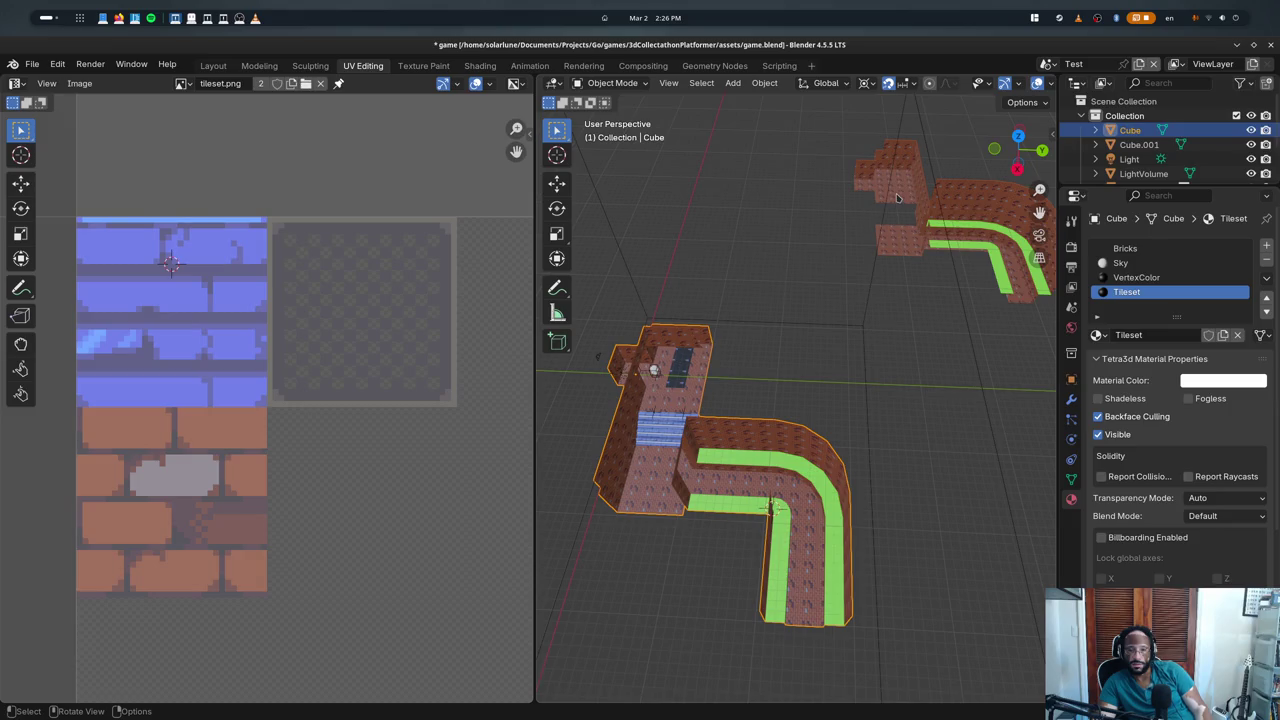
key("Tab")
- Toggle Edit Mode on Cube.001, then reselect Cube and orbit down onto the brick path
key("Tab")
left_click(866, 216)
key("Tab")
key("Tab")
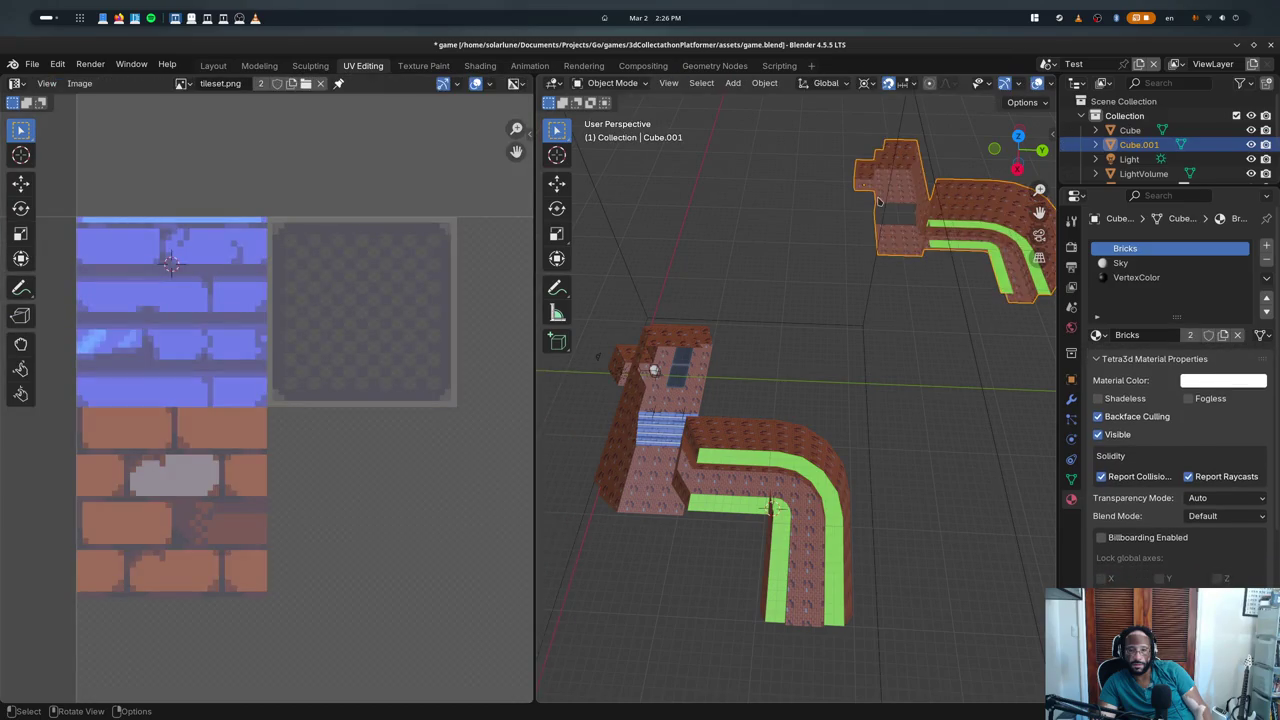
key("Tab")
key("Tab")
left_click(705, 388)
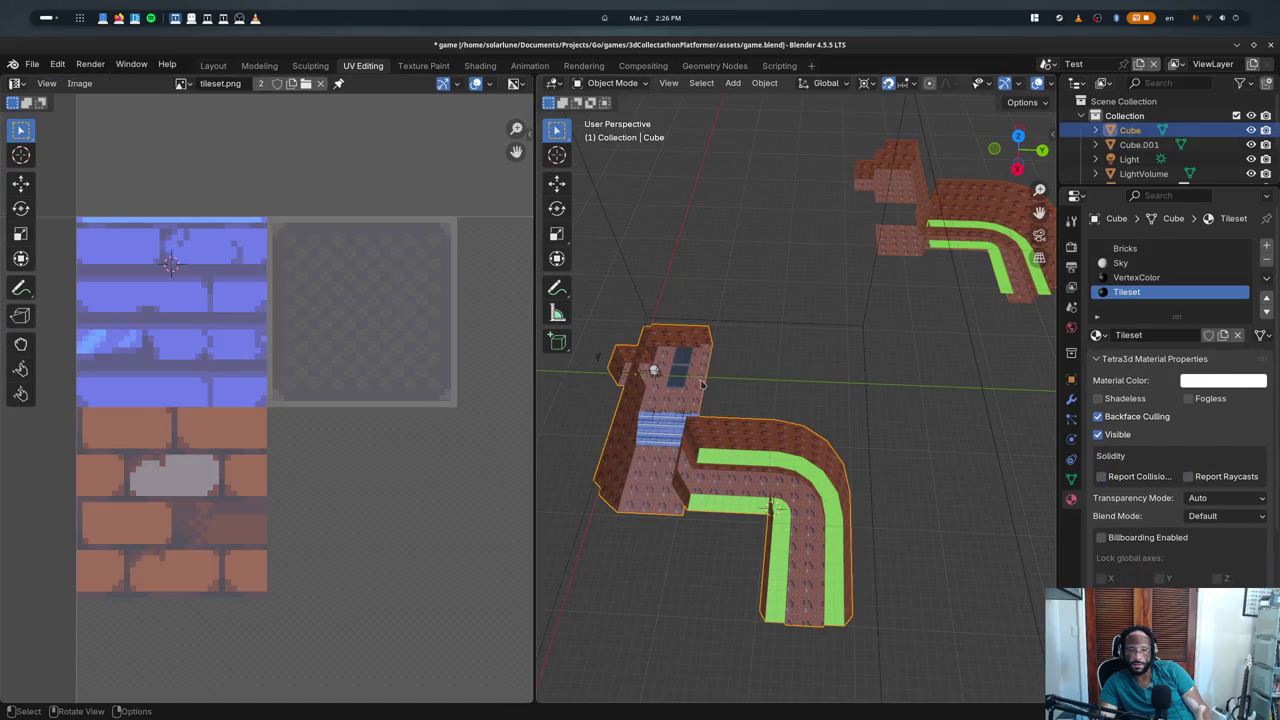
scroll(688, 365, "up", 3)
middle_click_drag(688, 365, 848, 384)
key("Tab")
key("Tab")
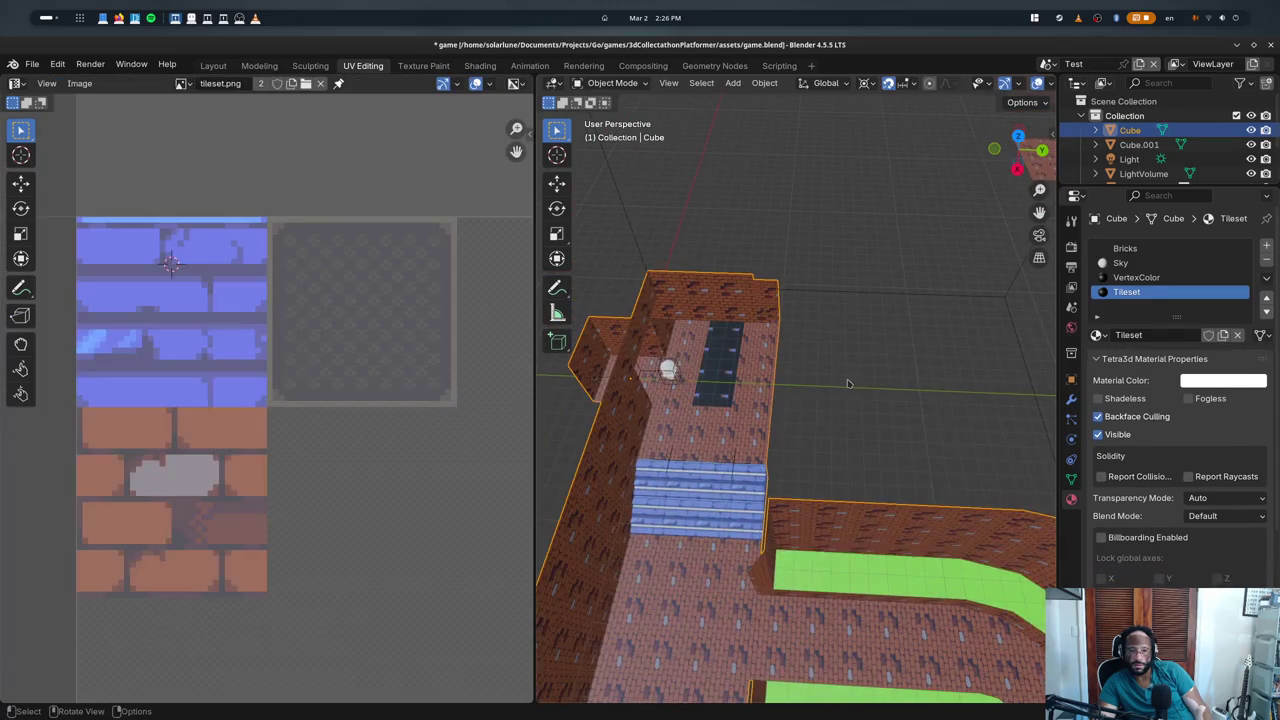
- Hide the terminal output and inspect the vertex selection-restore loop and selectedVertices check
key("alt+Tab")
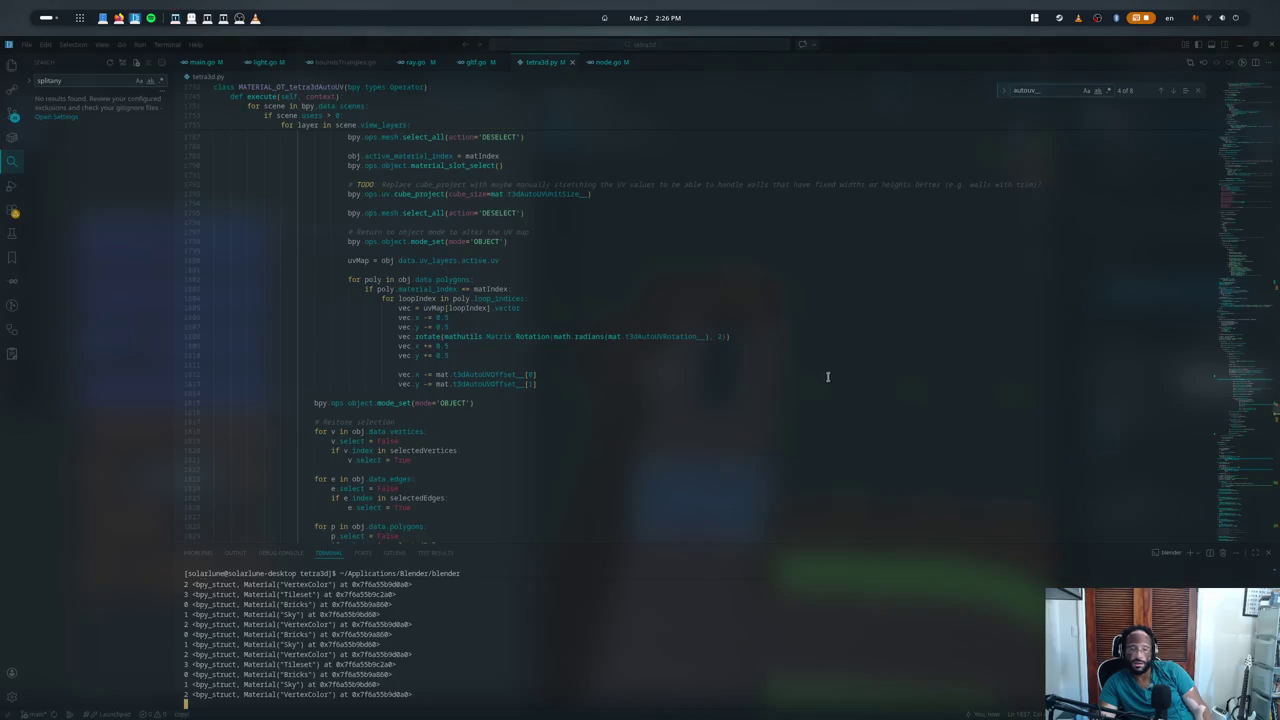
scroll(500, 330, "up", 6)
key("ctrl+j")
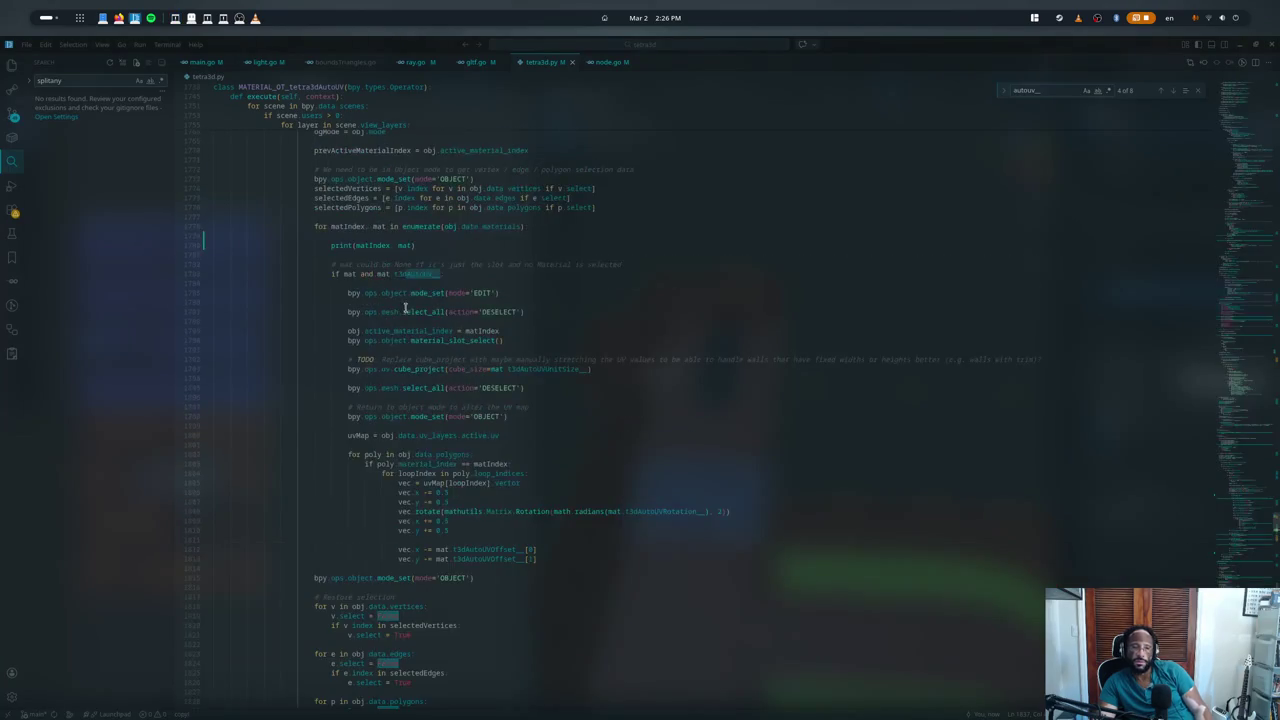
scroll(403, 306, "down", 3)
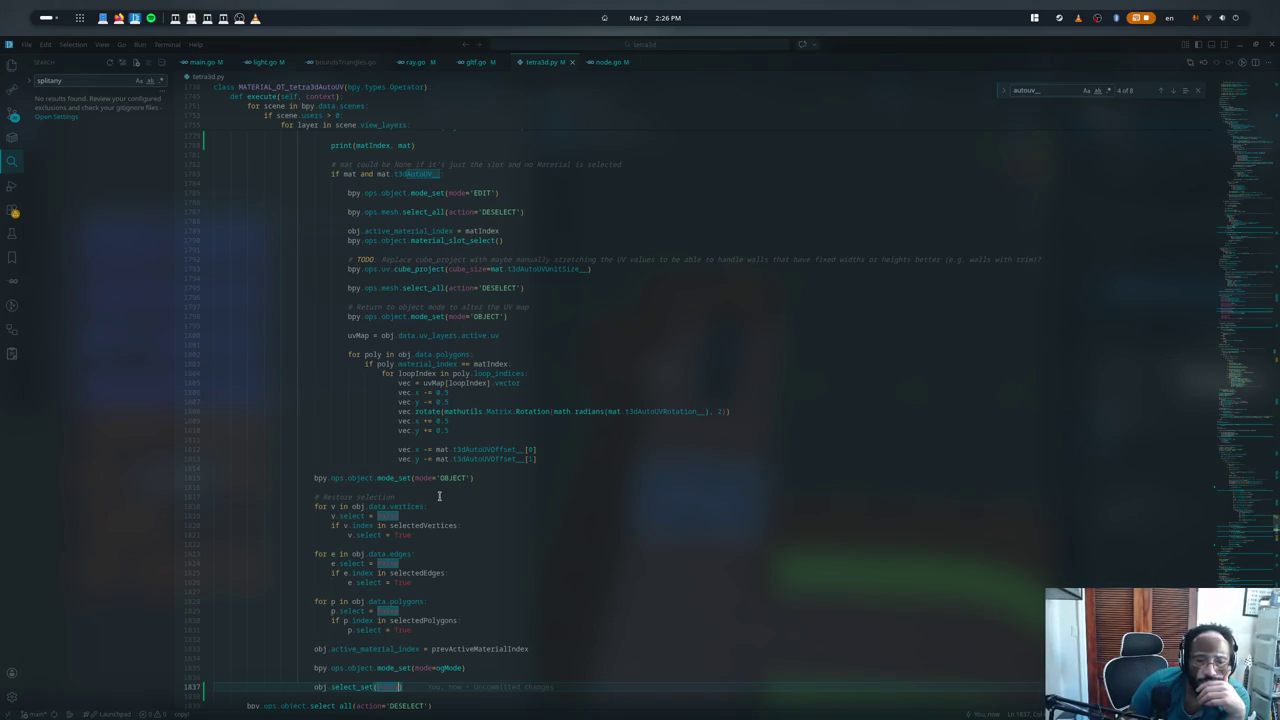
scroll(438, 496, "down", 4)
scroll(422, 550, "up", 2)
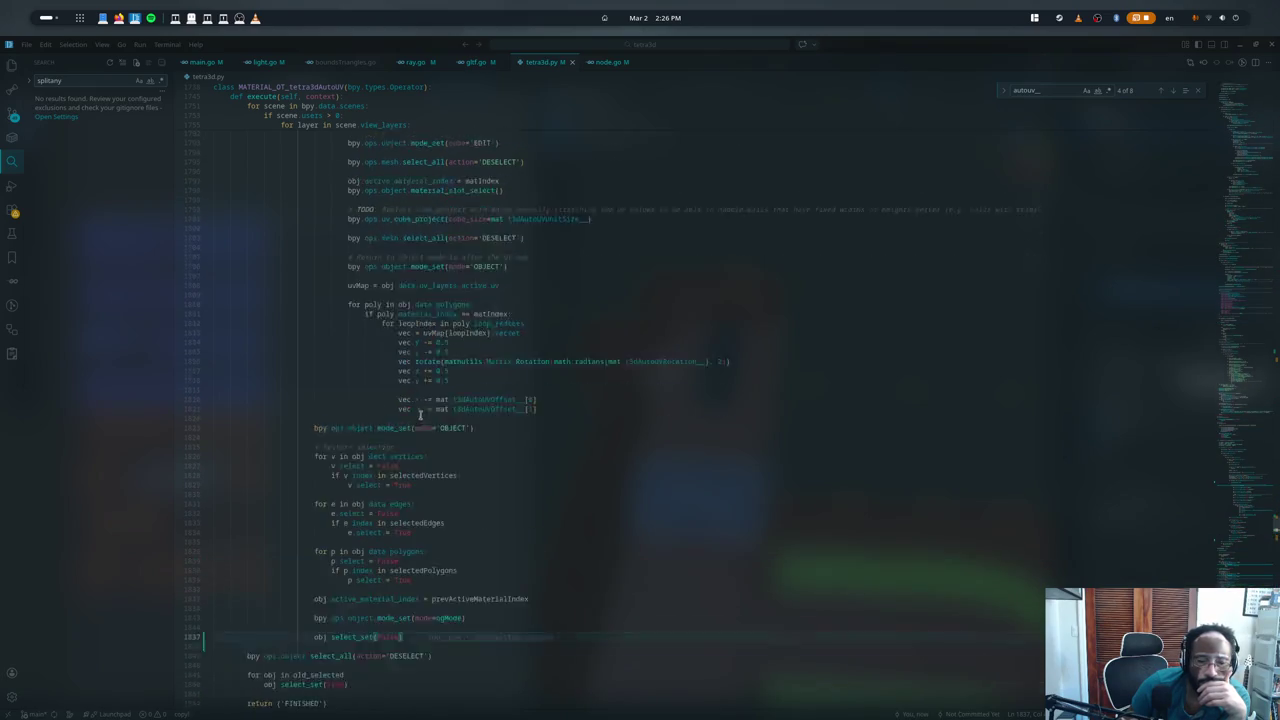
scroll(430, 480, "up", 2)
scroll(442, 377, "up", 2)
scroll(442, 370, "up", 3)
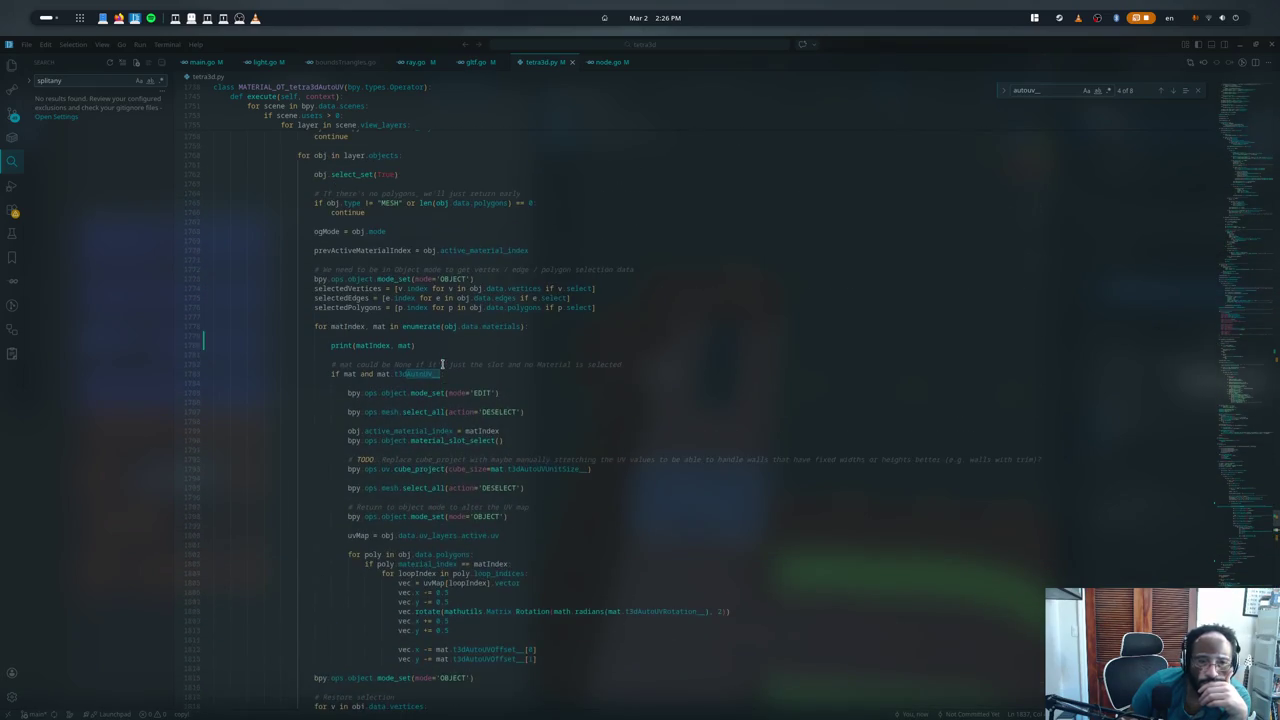
scroll(441, 364, "down", 5)
scroll(435, 350, "down", 4)
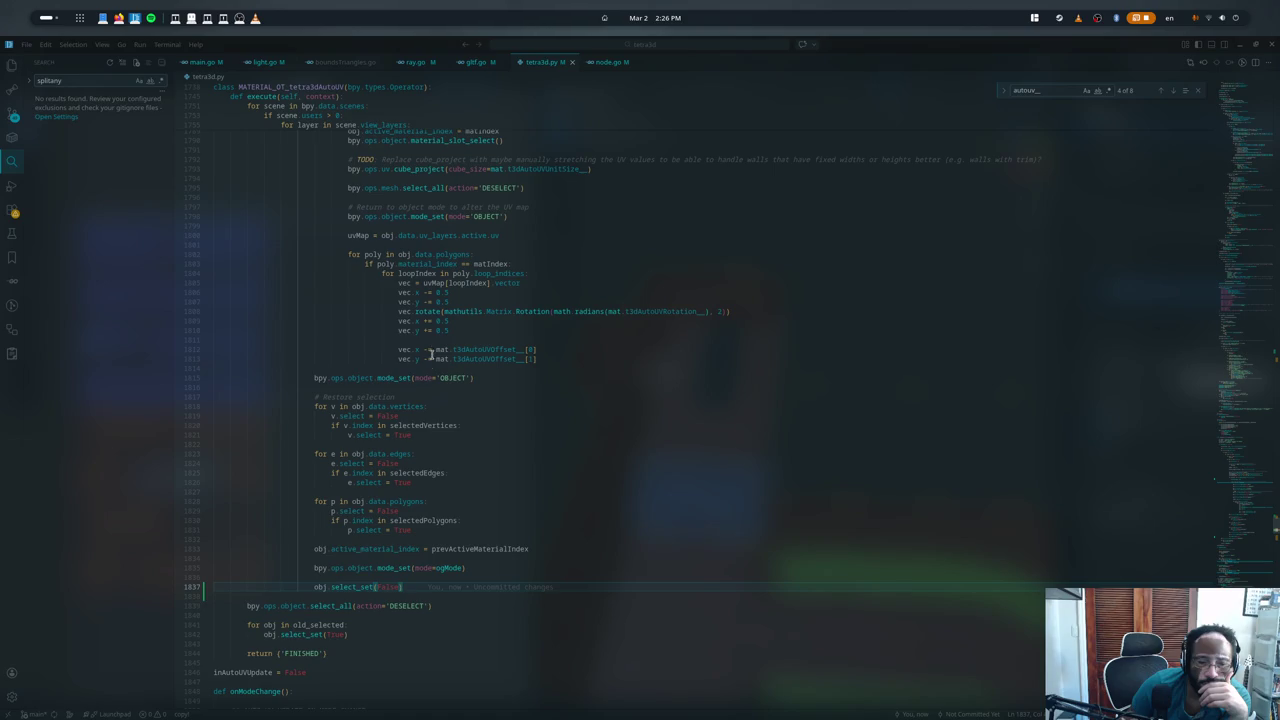
double_click(402, 435)
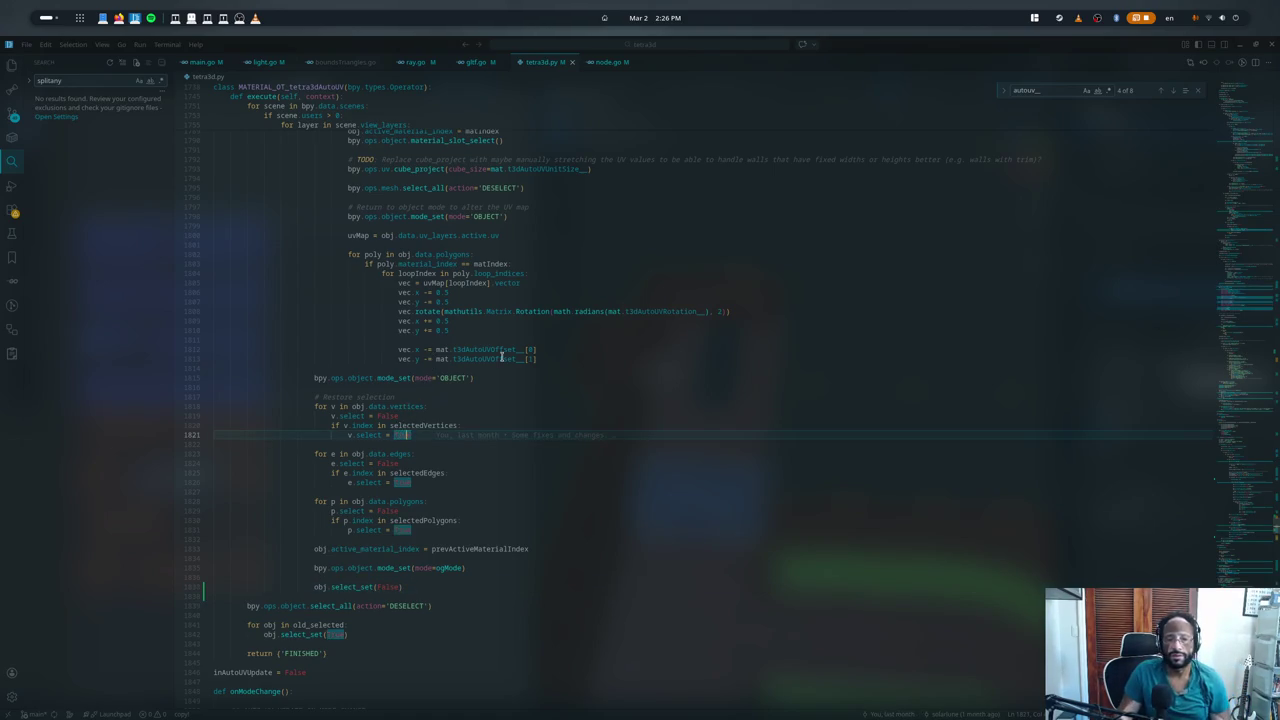
key("Up")
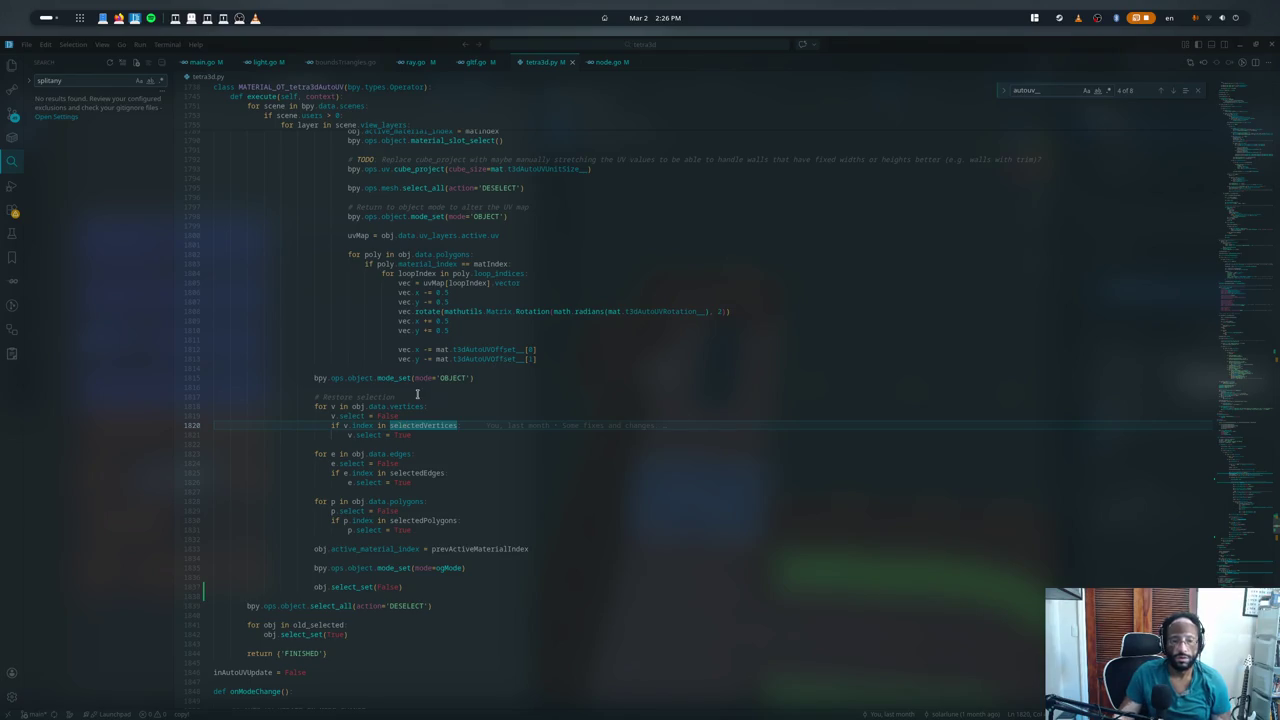
- Scroll up to review empty line 1777 and the mesh.select_all deselect call
scroll(411, 405, "up", 4)
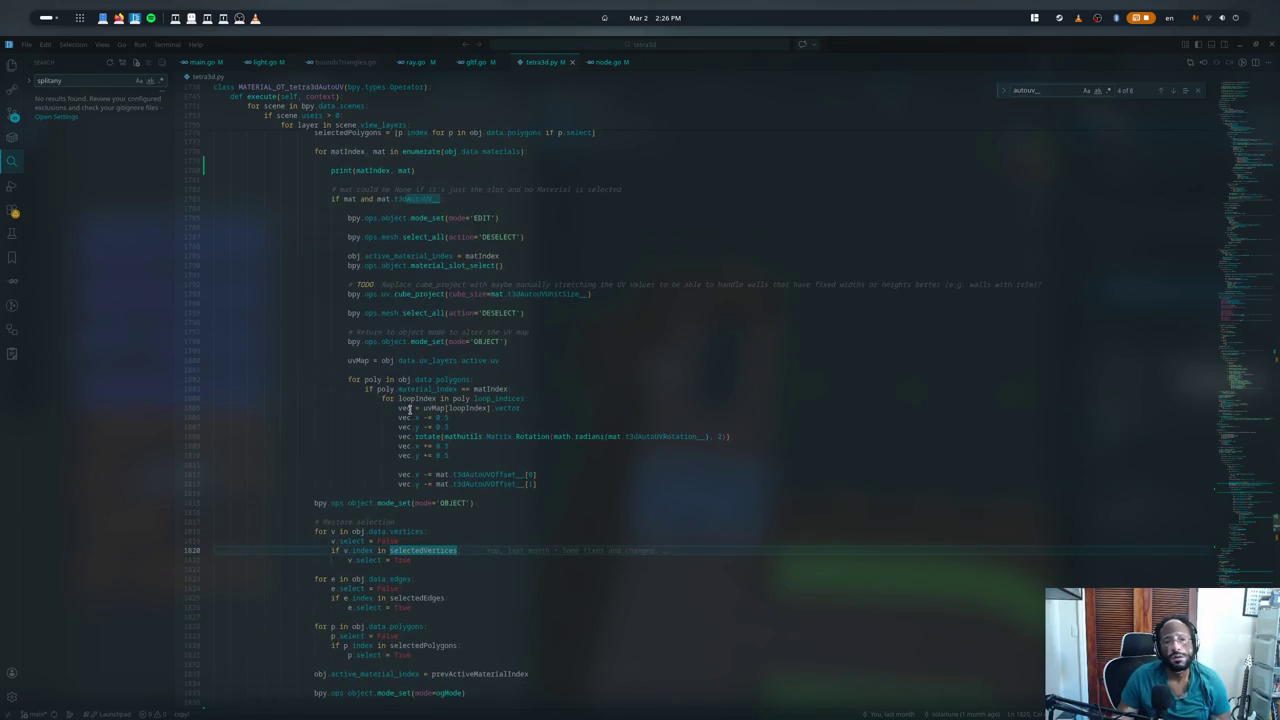
scroll(409, 408, "up", 2)
scroll(395, 425, "up", 2)
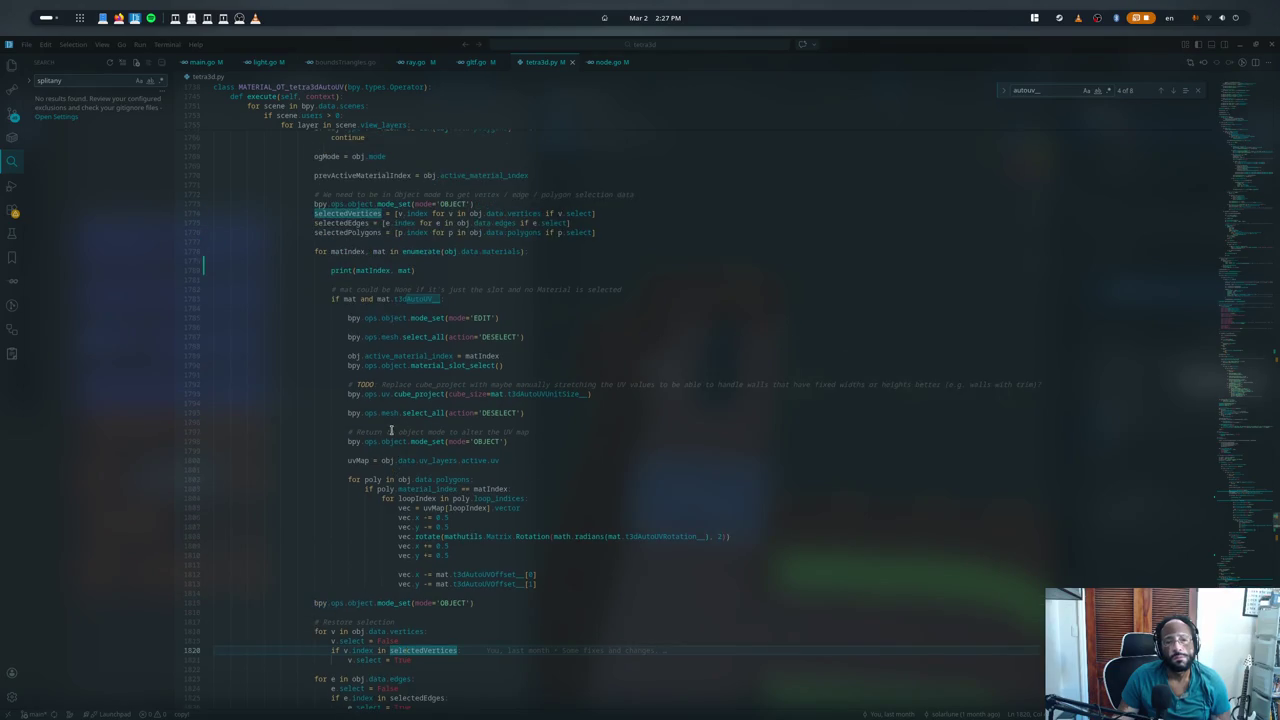
scroll(390, 430, "up", 1)
scroll(390, 430, "up", 1)
scroll(385, 431, "up", 1)
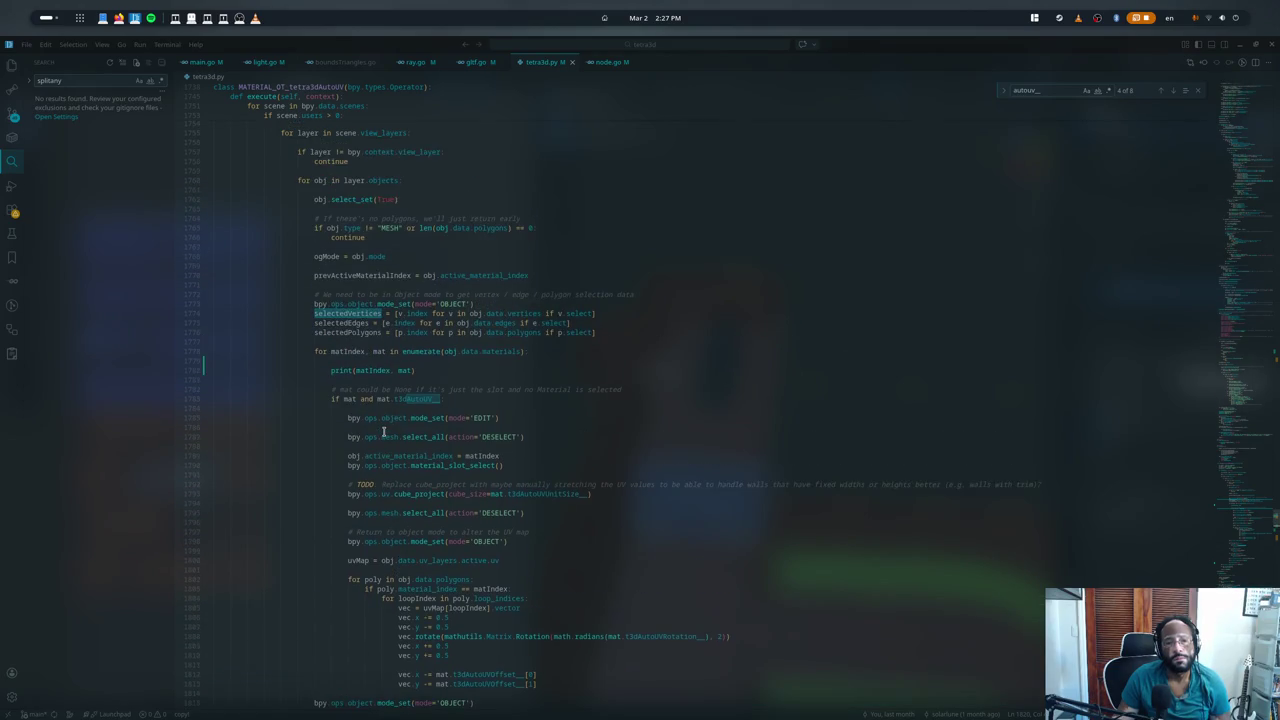
scroll(382, 433, "up", 1)
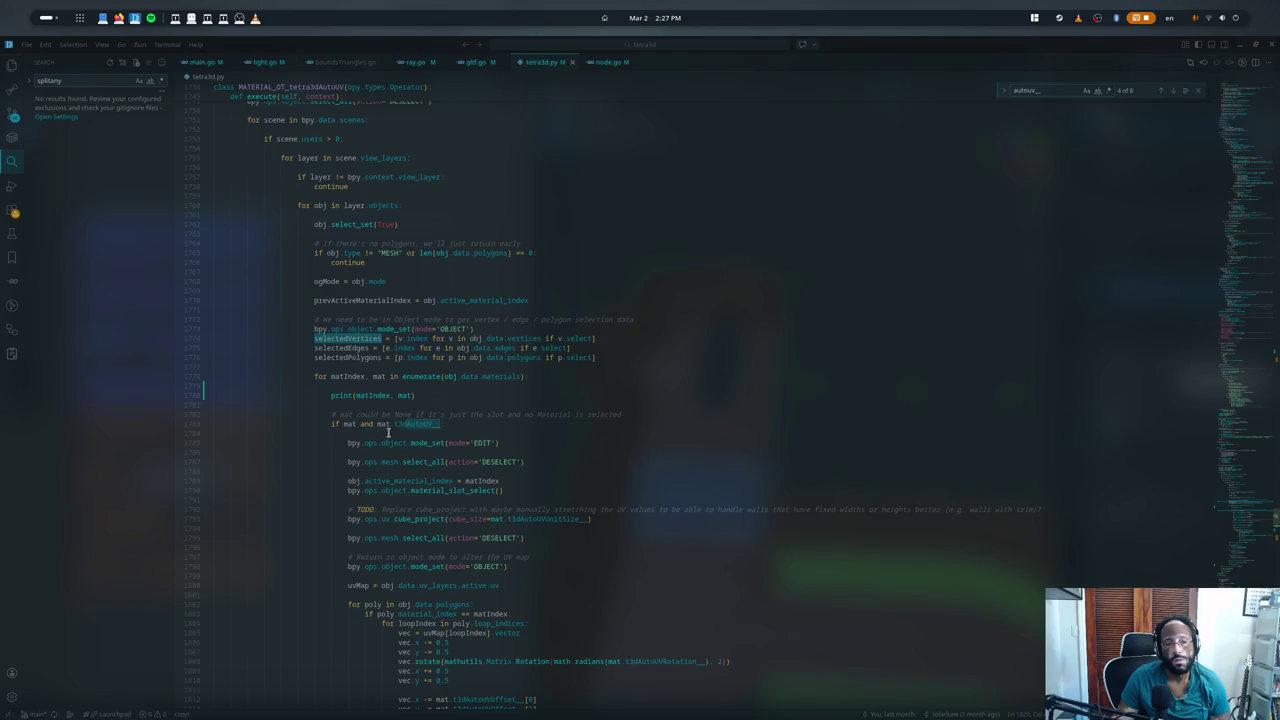
left_click(430, 366)
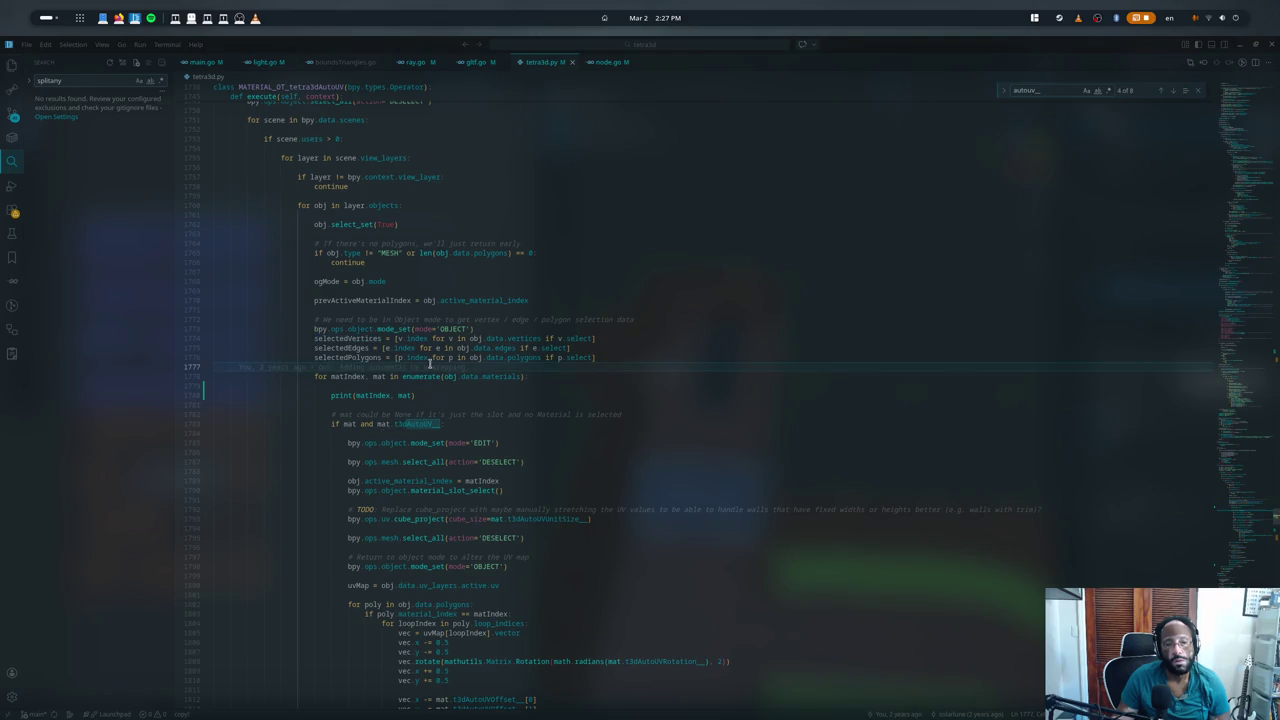
scroll(430, 366, "down", 5)
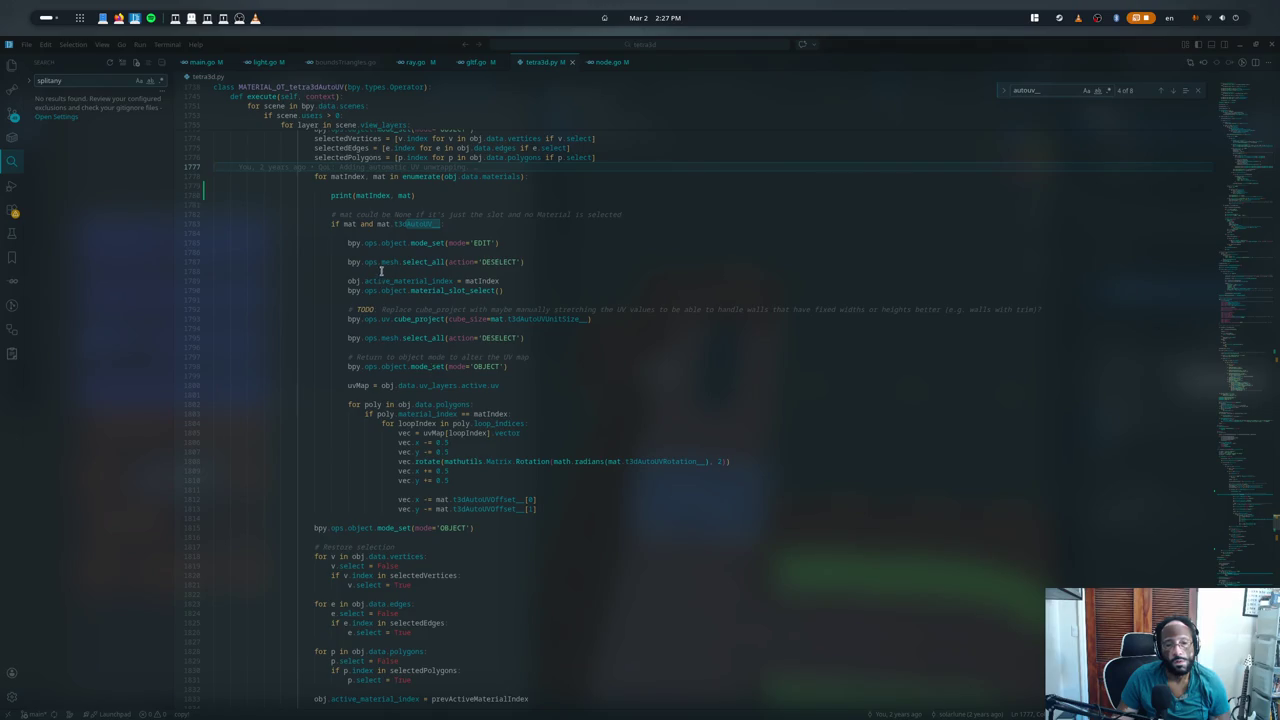
left_click(380, 262)
scroll(385, 258, "up", 2)
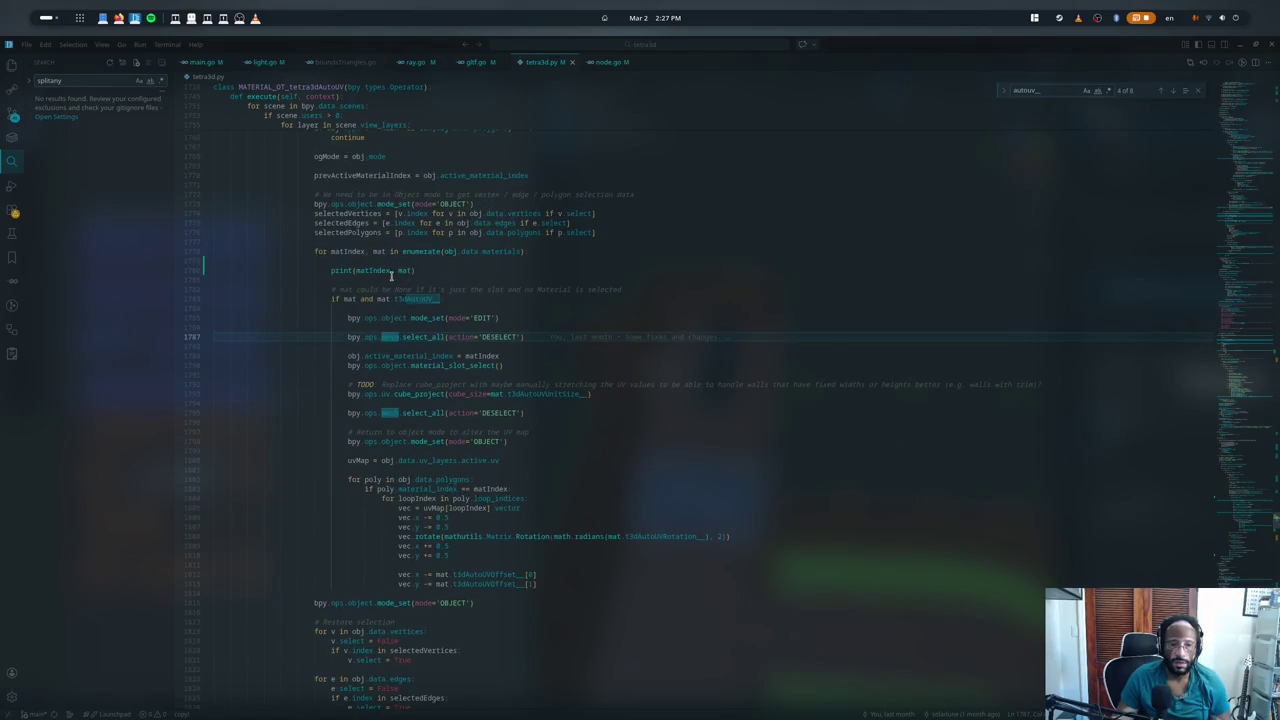
- Copy the mesh deselect line above the material loop and remove the redundant one at line 1789
key("ctrl+c")
left_click(214, 242)
key("ctrl+v")
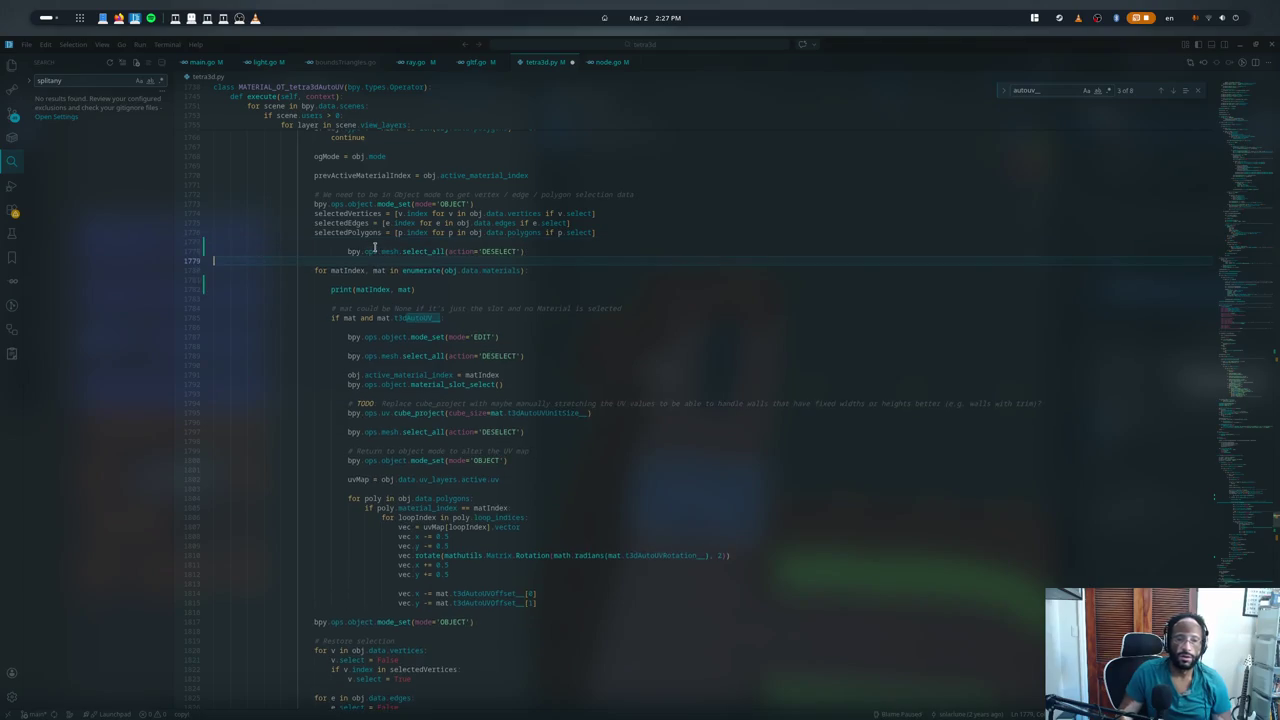
key("shift+Tab")
key("shift+Tab")
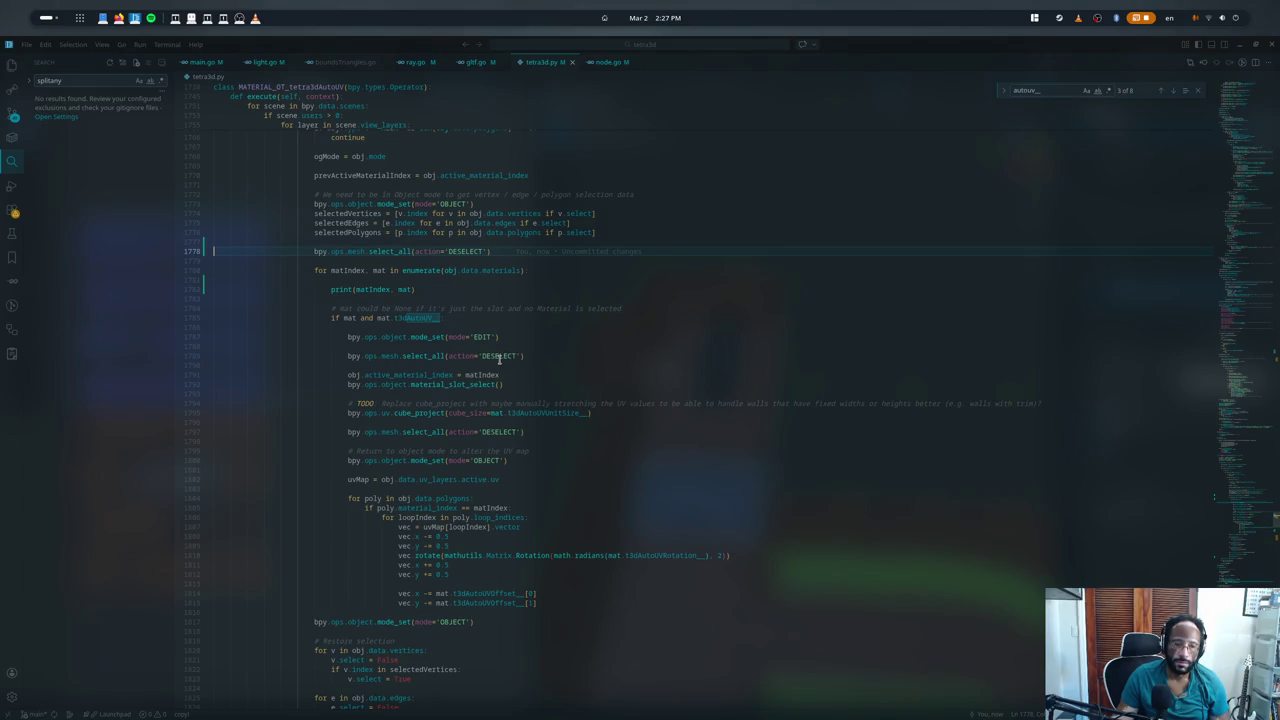
left_click(500, 357)
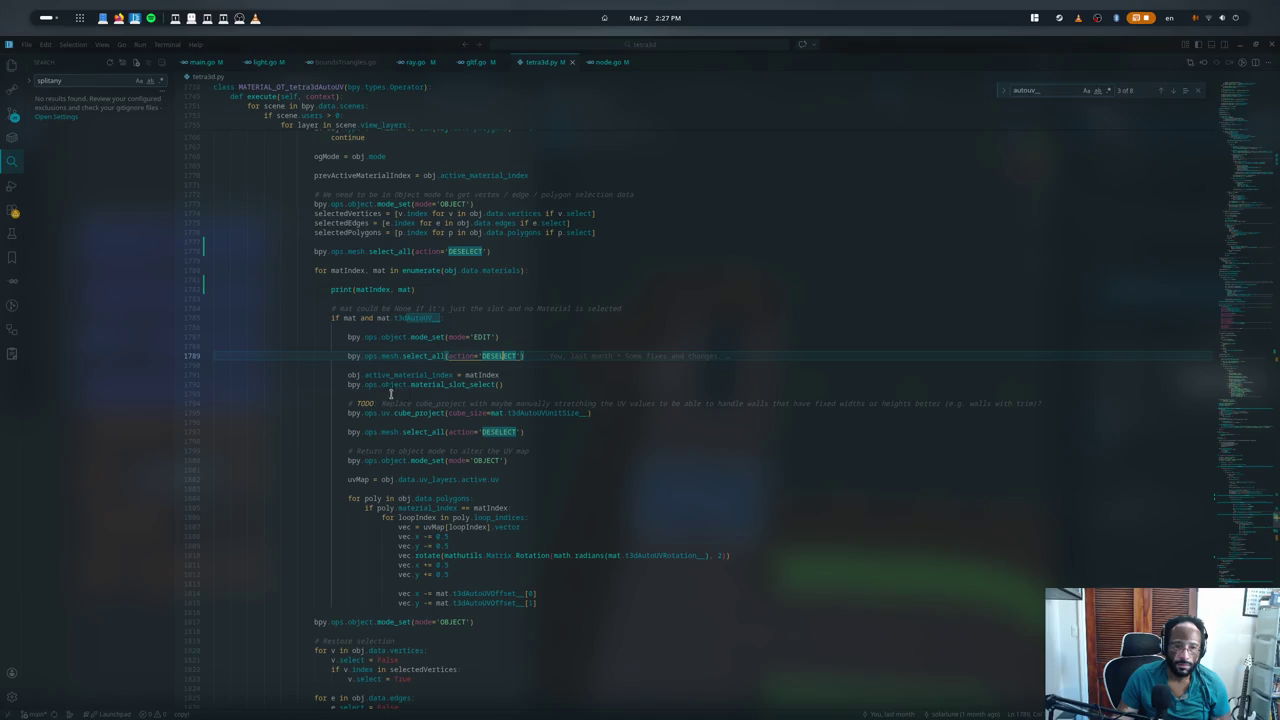
key("ctrl+x")
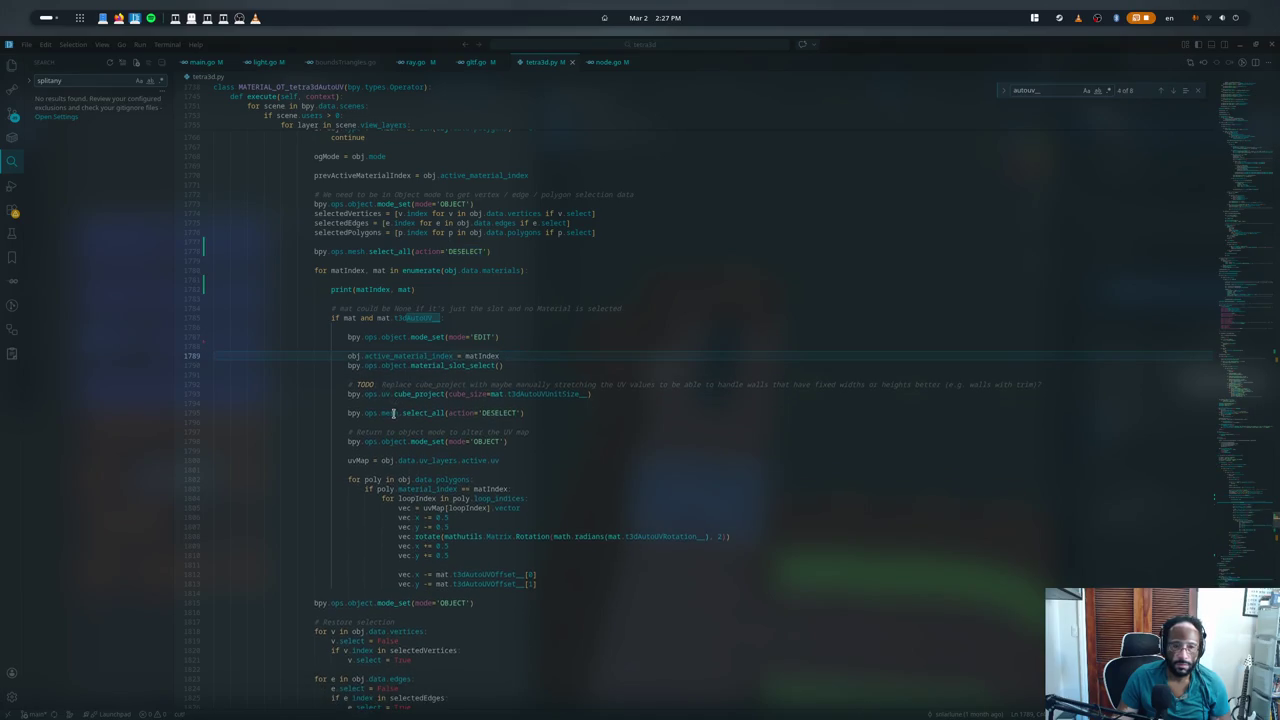
- Move the deselect-all call below the loop header and indent it inside the material loop
left_click(381, 253)
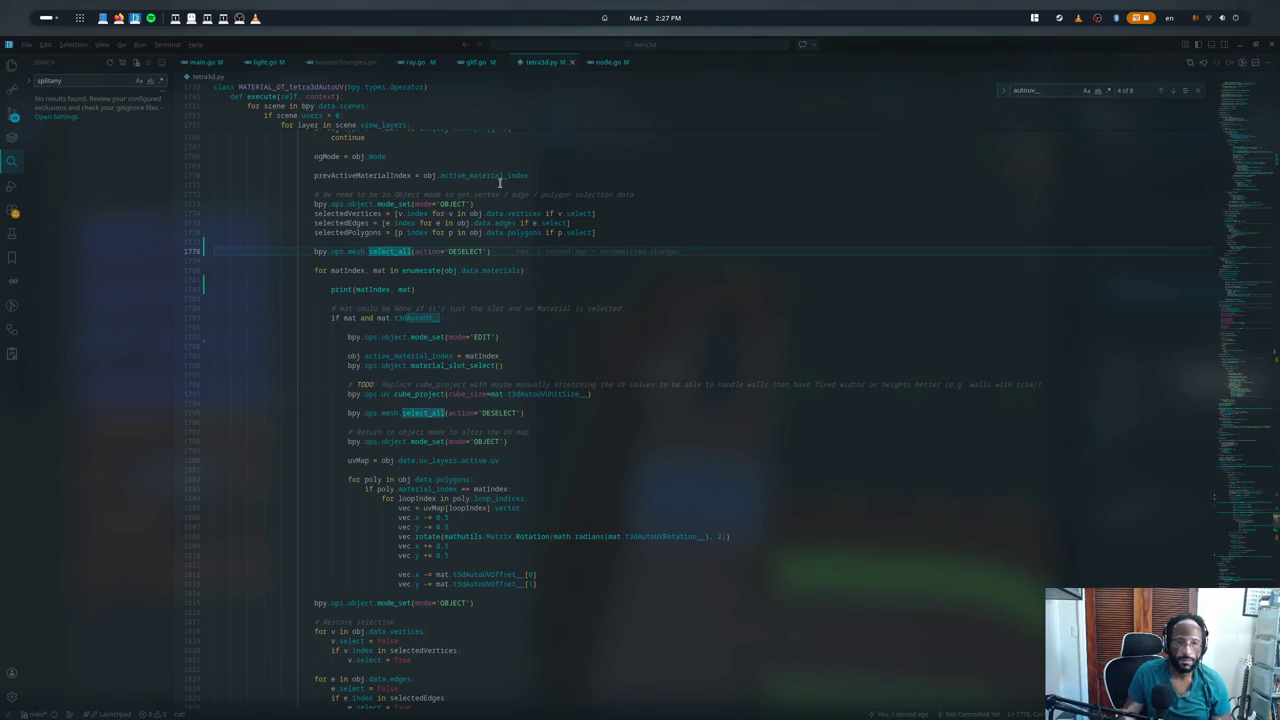
key("alt+Down")
key("alt+Down")
key("alt+Down")
key("alt+Up")
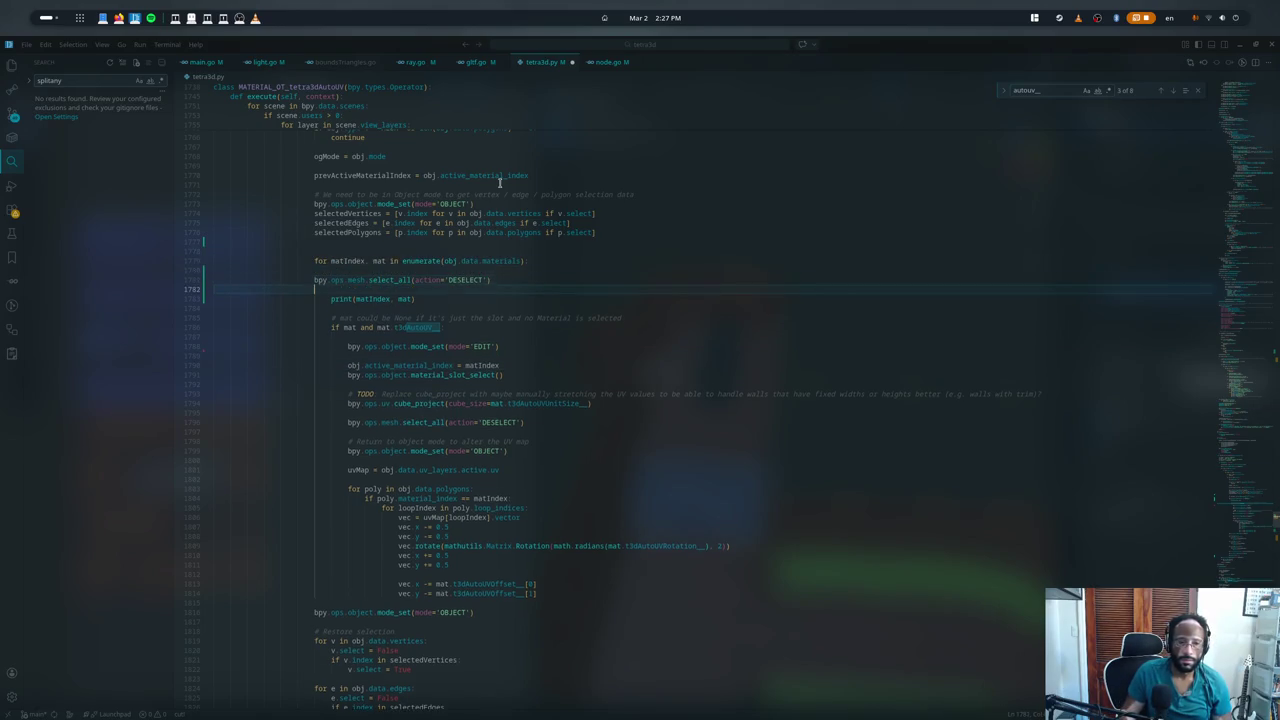
key("Up")
key("Up")
key("alt+Down")
key("Down")
key("Tab")
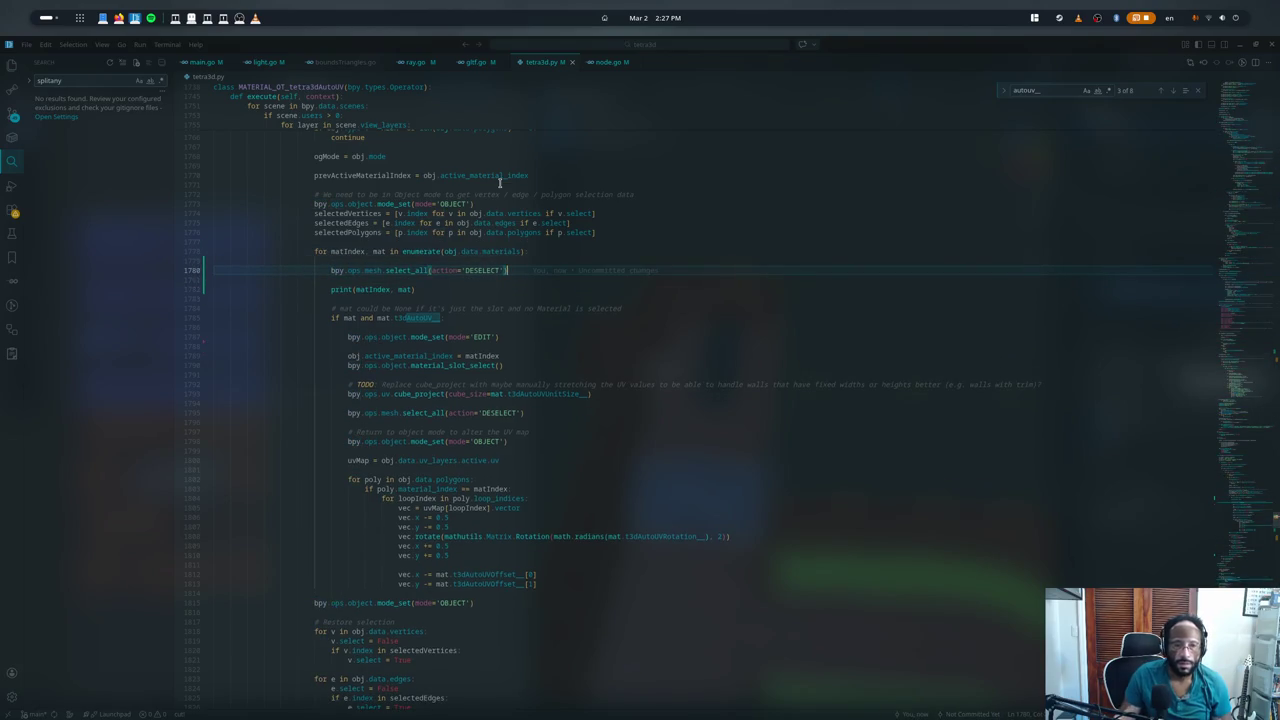
- Move the edit-mode switch above the material loop and tidy the surrounding blank lines
left_click(425, 338)
key("alt+Up")
key("alt+Up")
key("alt+Up")
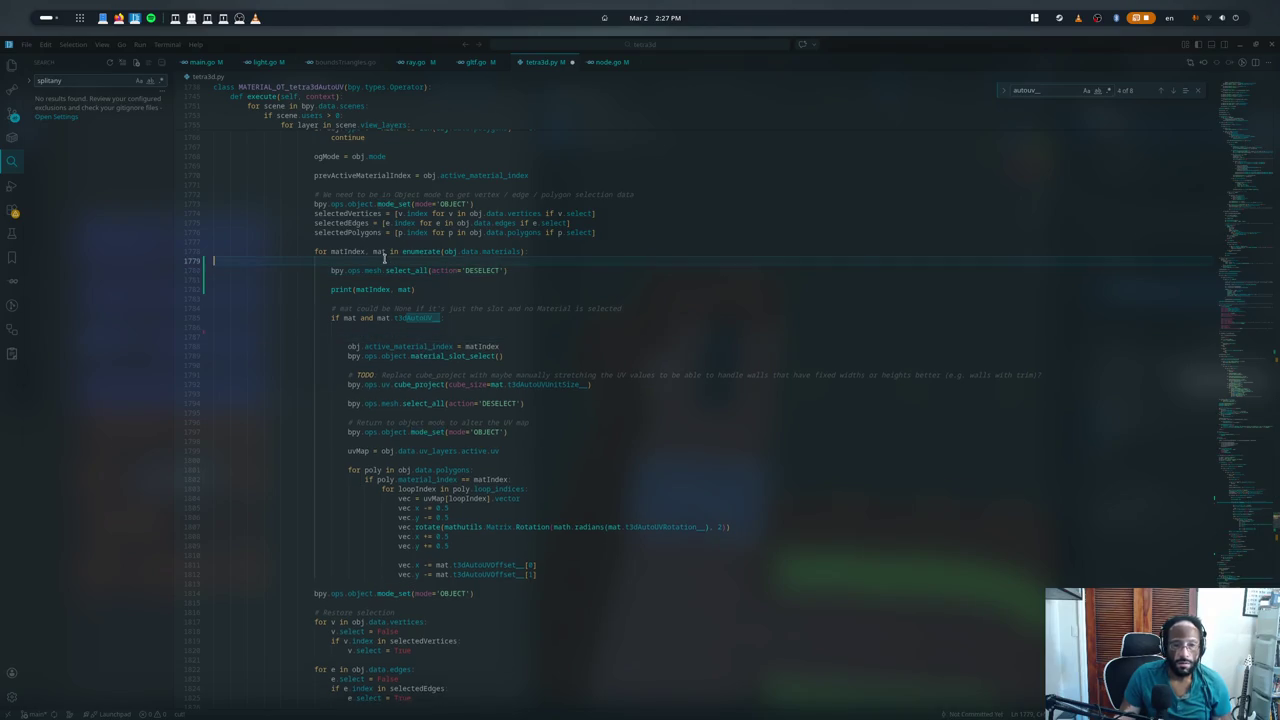
key("alt+Up")
key("alt+Up")
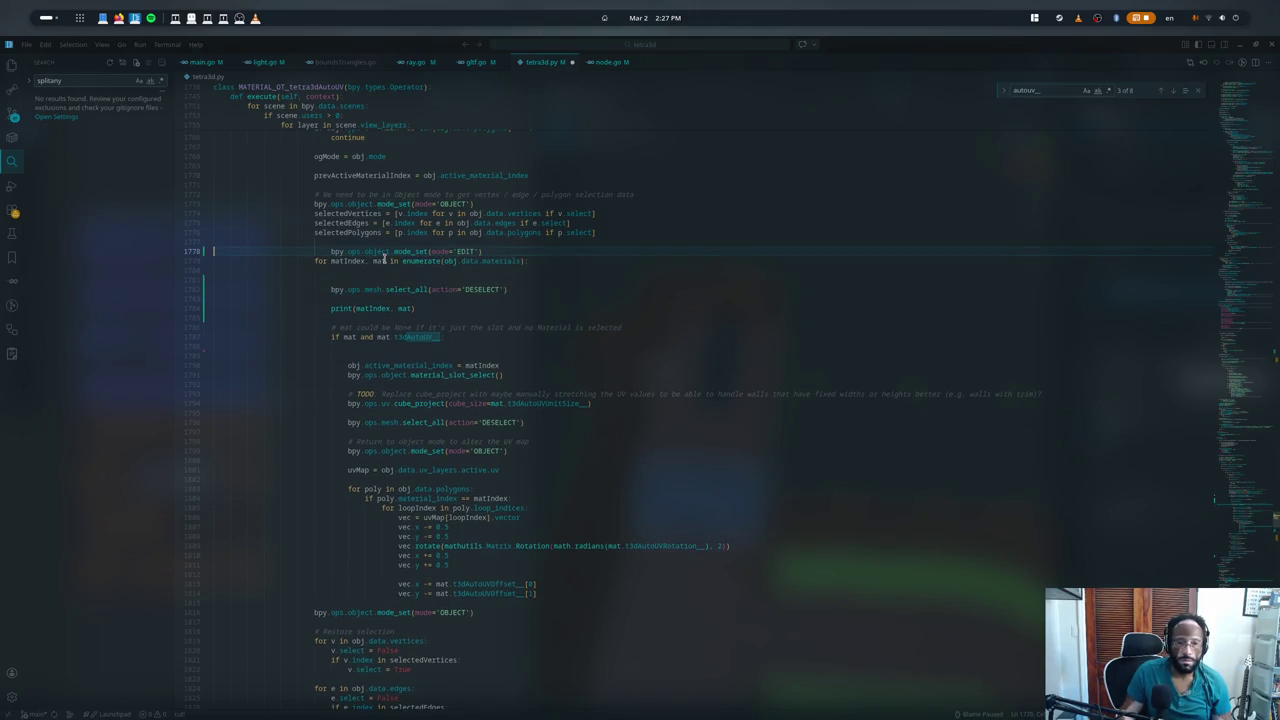
key("Return")
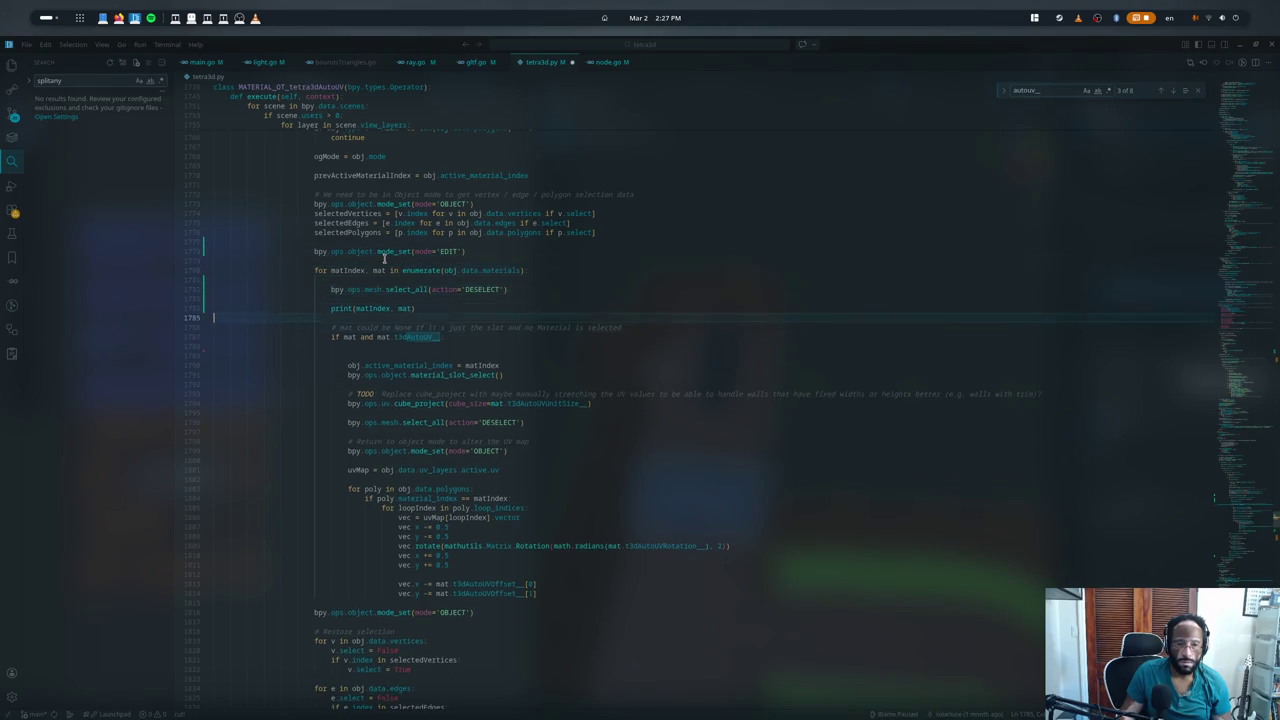
key("Down")
key("Down")
key("Down")
key("Delete")
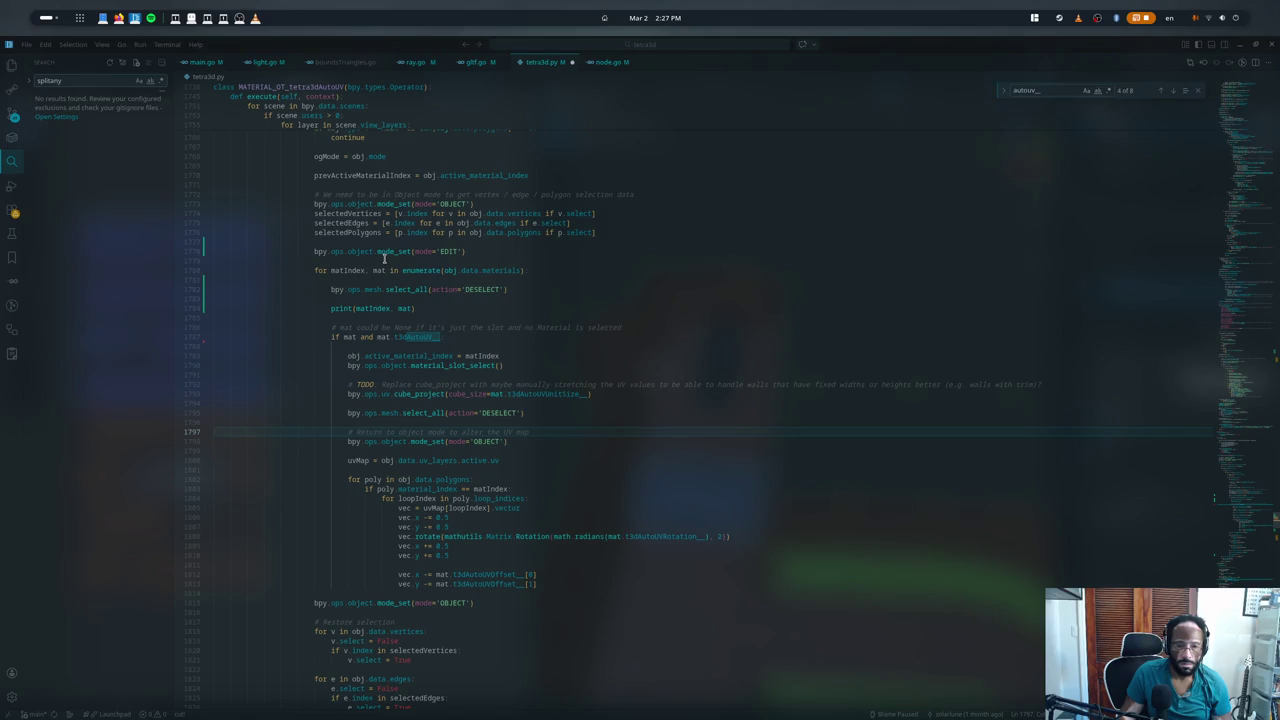
- Undo the loop rearrangements to restore the original auto-UV code
key("ctrl+z")
key("ctrl+z")
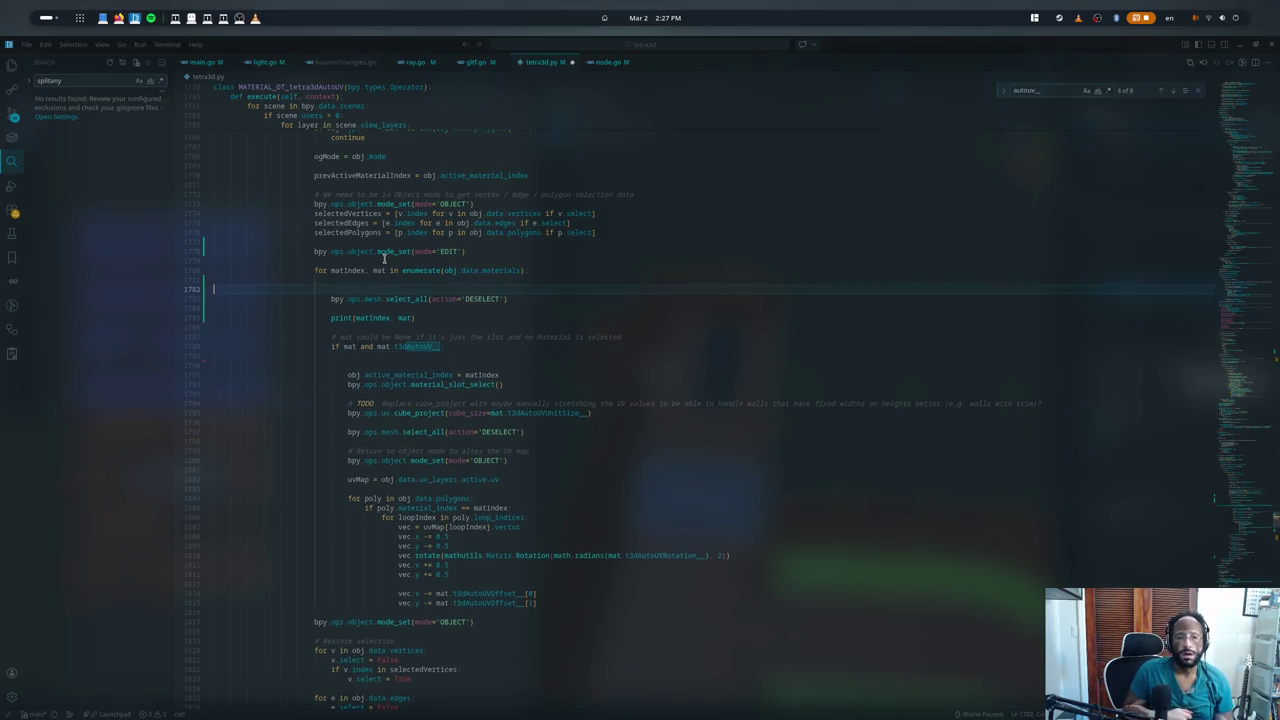
key("ctrl+shift+z")
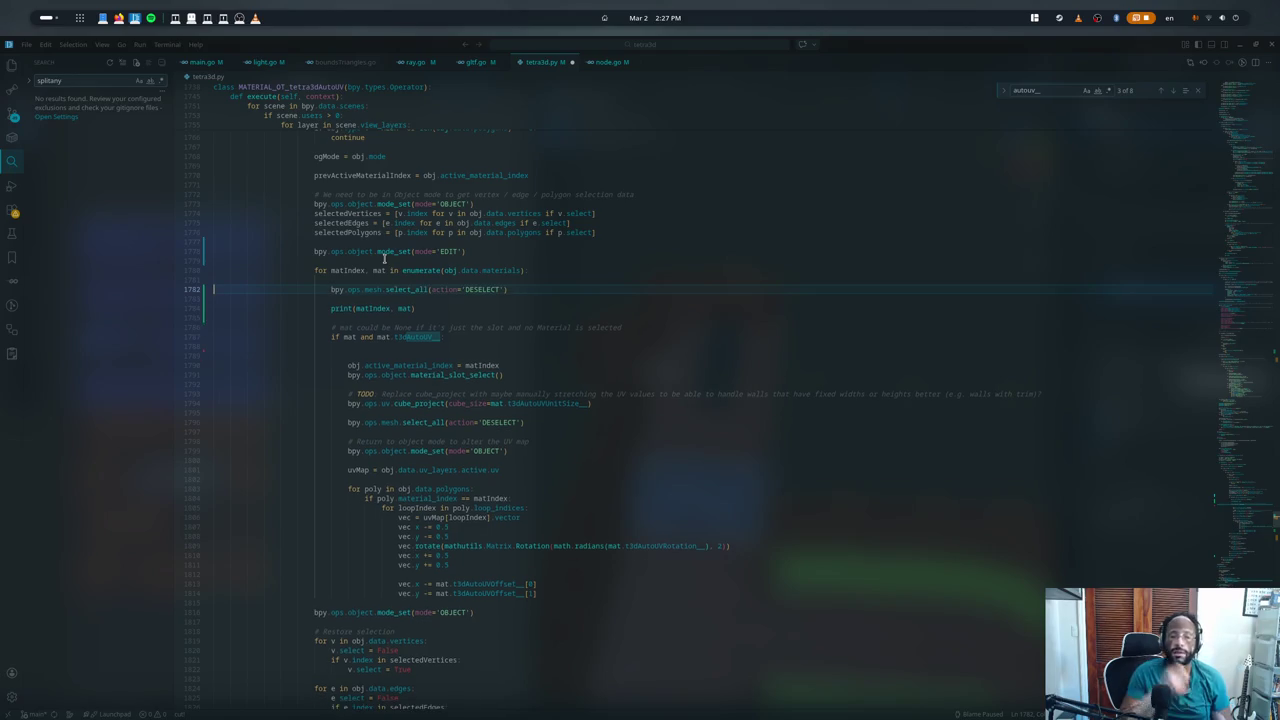
key("ctrl+shift+z")
key("ctrl+z")
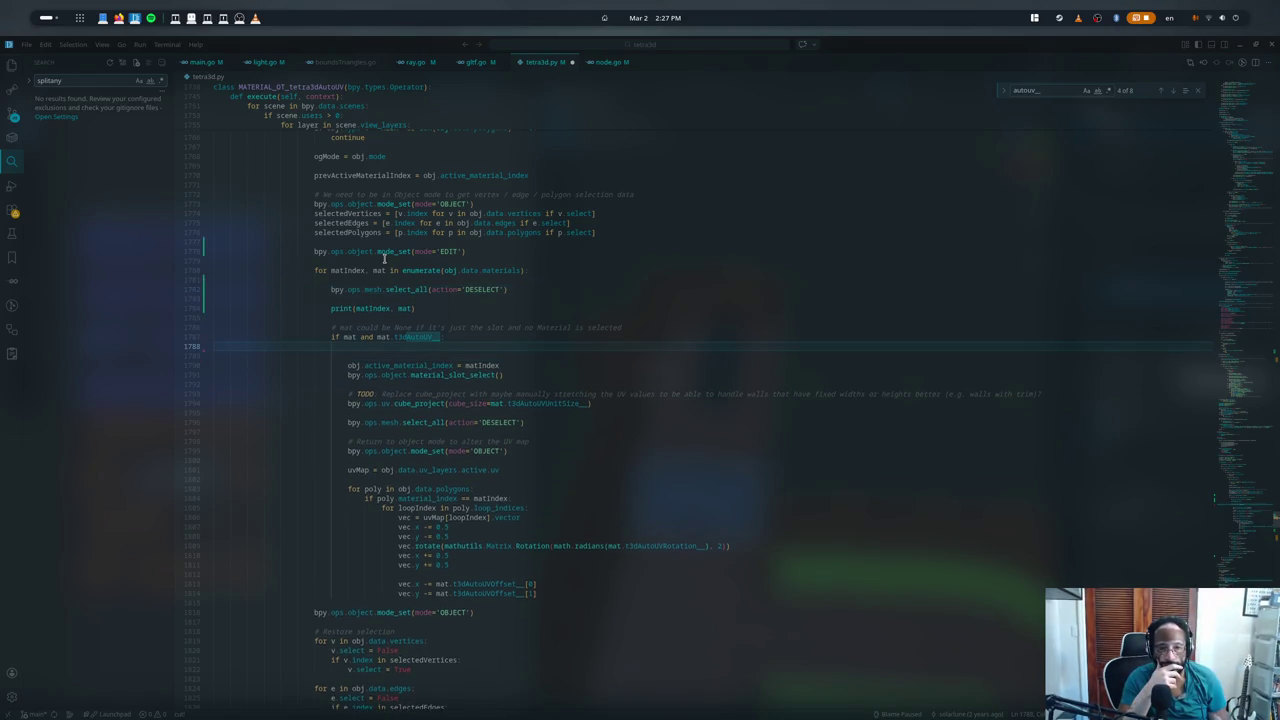
key("ctrl+z")
key("ctrl+z")
key("ctrl+z")
key("ctrl+z")
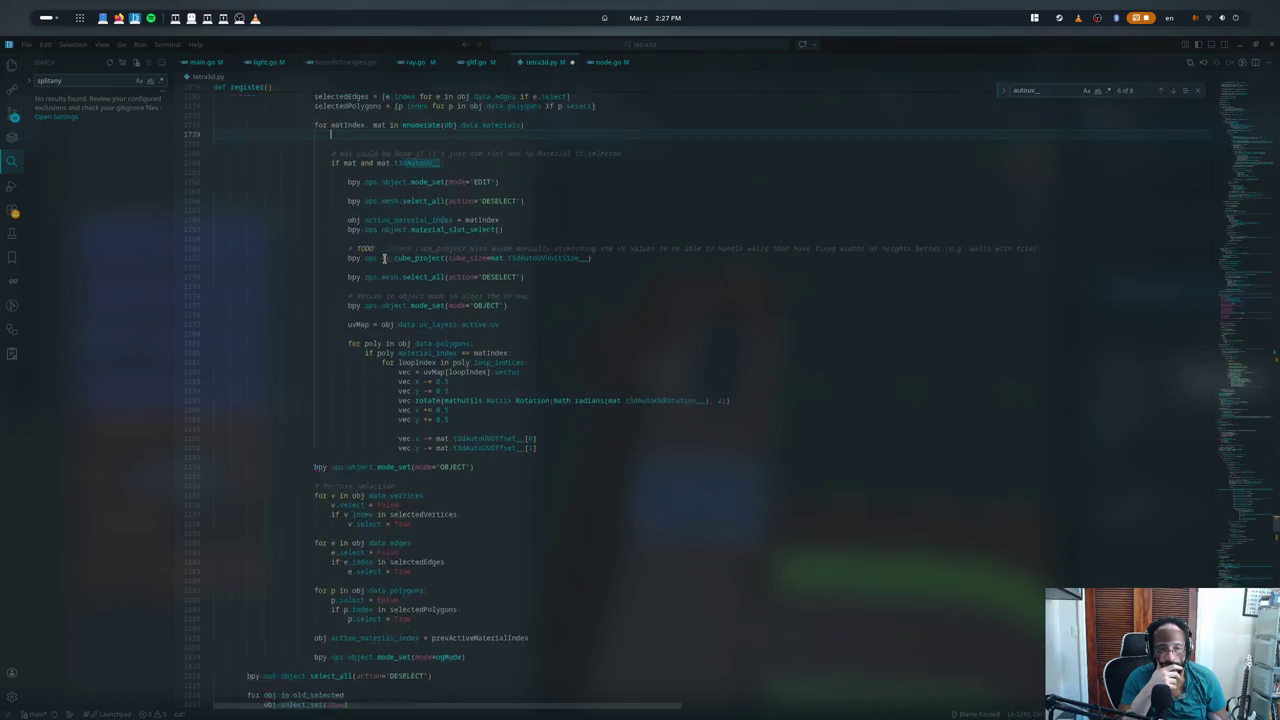
key("ctrl+z")
key("ctrl+z")
key("ctrl+z")
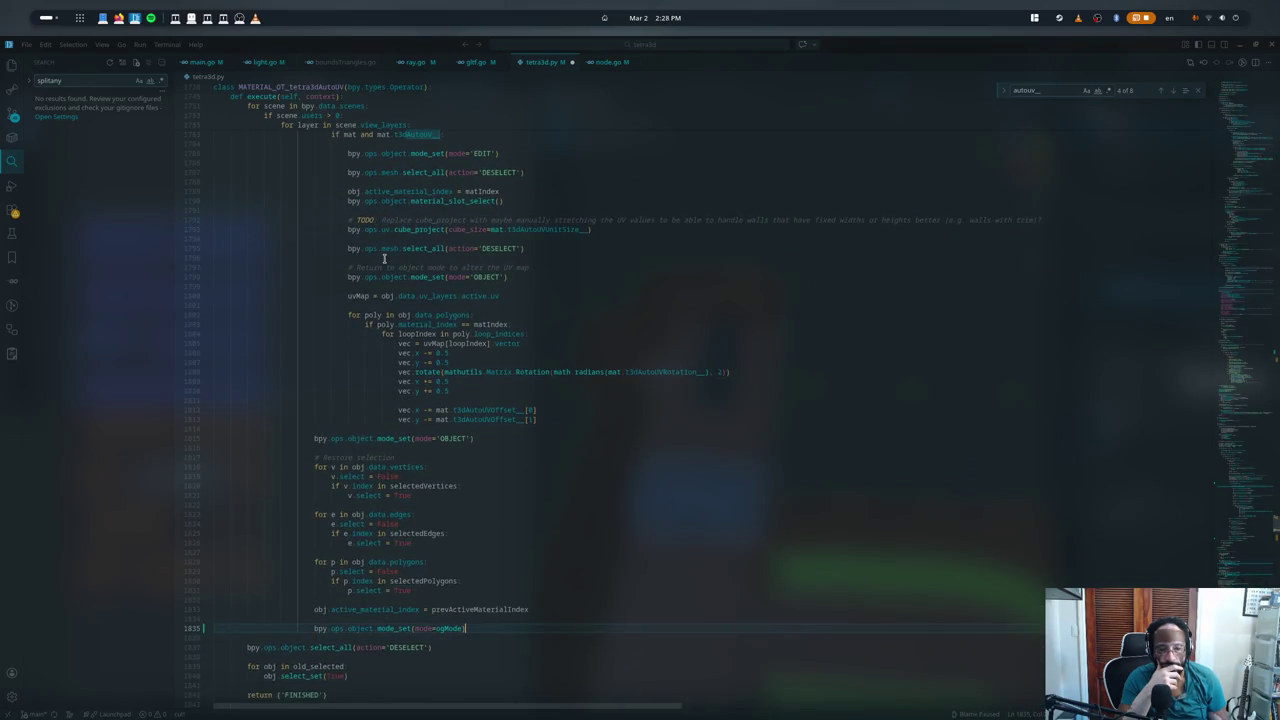
key("ctrl+z")
key("ctrl+z")
key("ctrl+z")
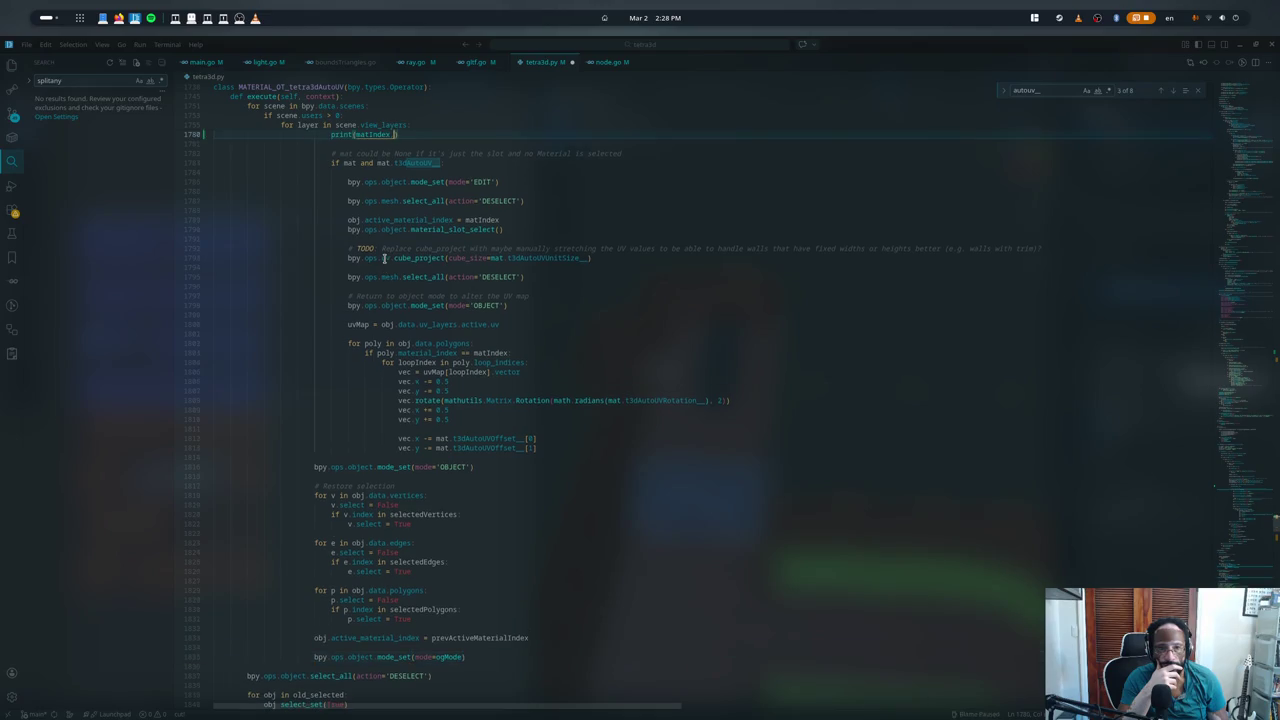
key("ctrl+z")
key("ctrl+z")
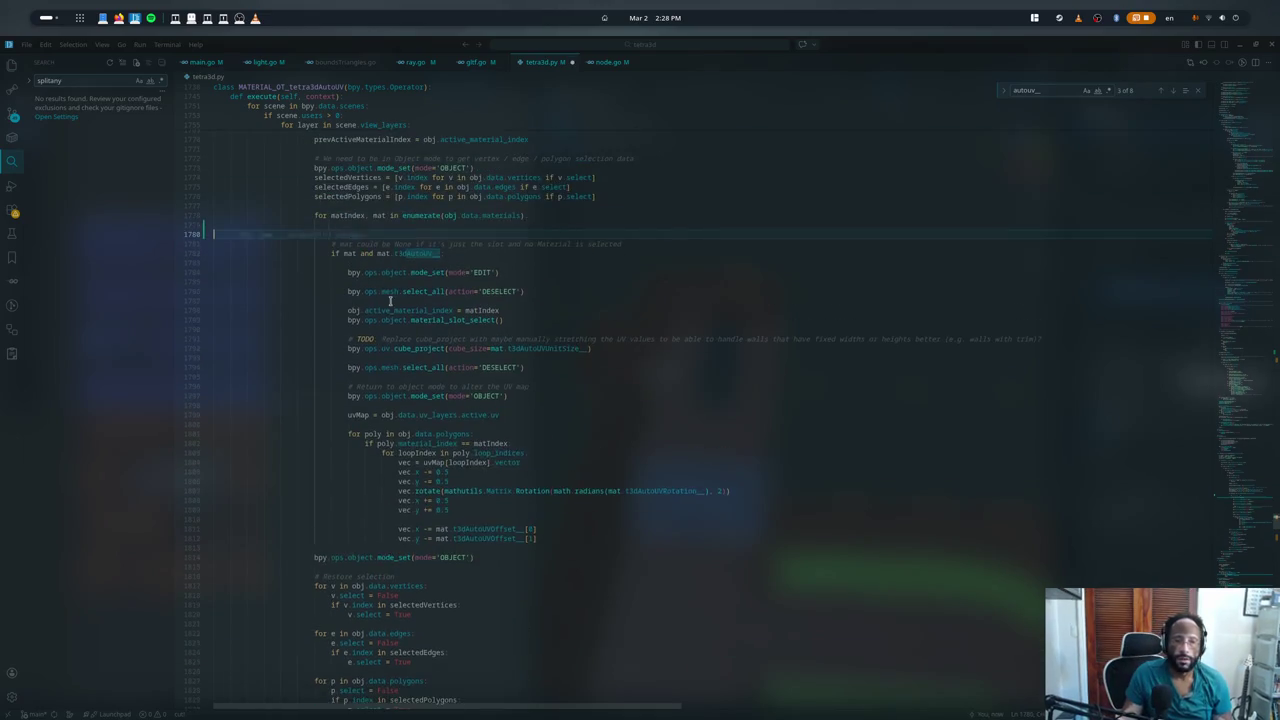
key("ctrl+z")
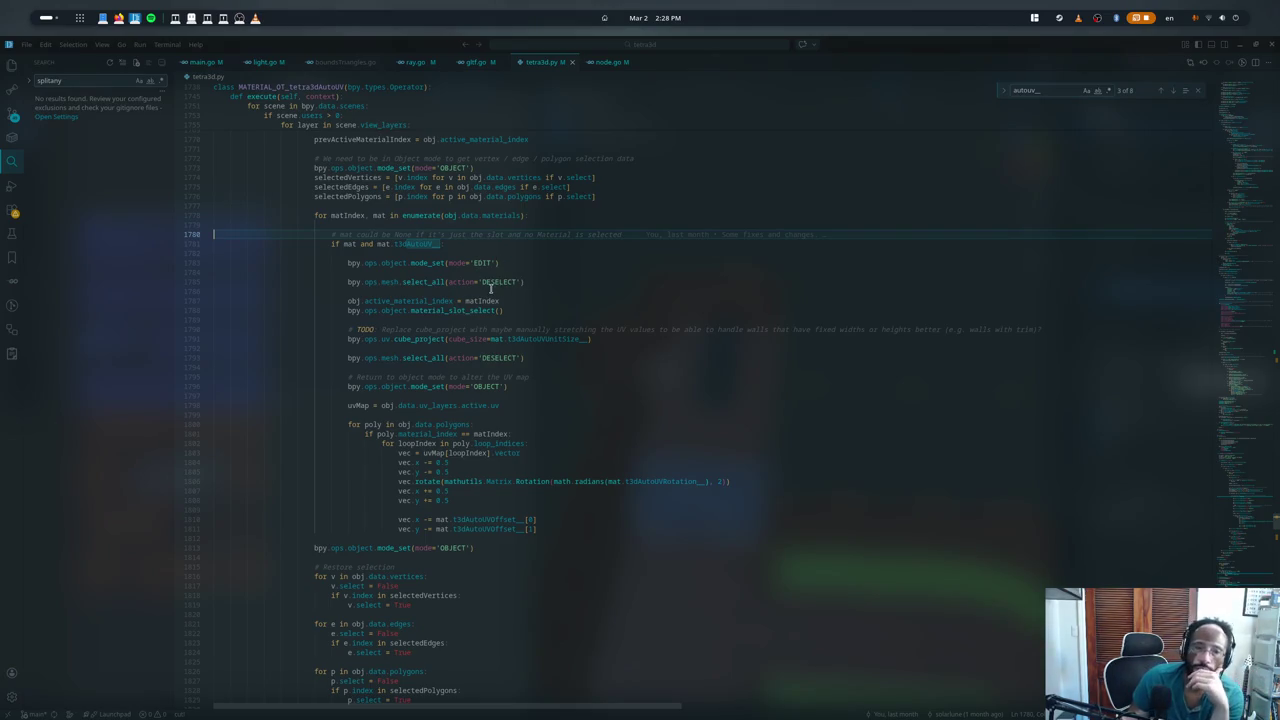
- Inspect the material_slot_select, cube_project, mode_set and matIndex uses in the loop
double_click(437, 311)
left_click(428, 346)
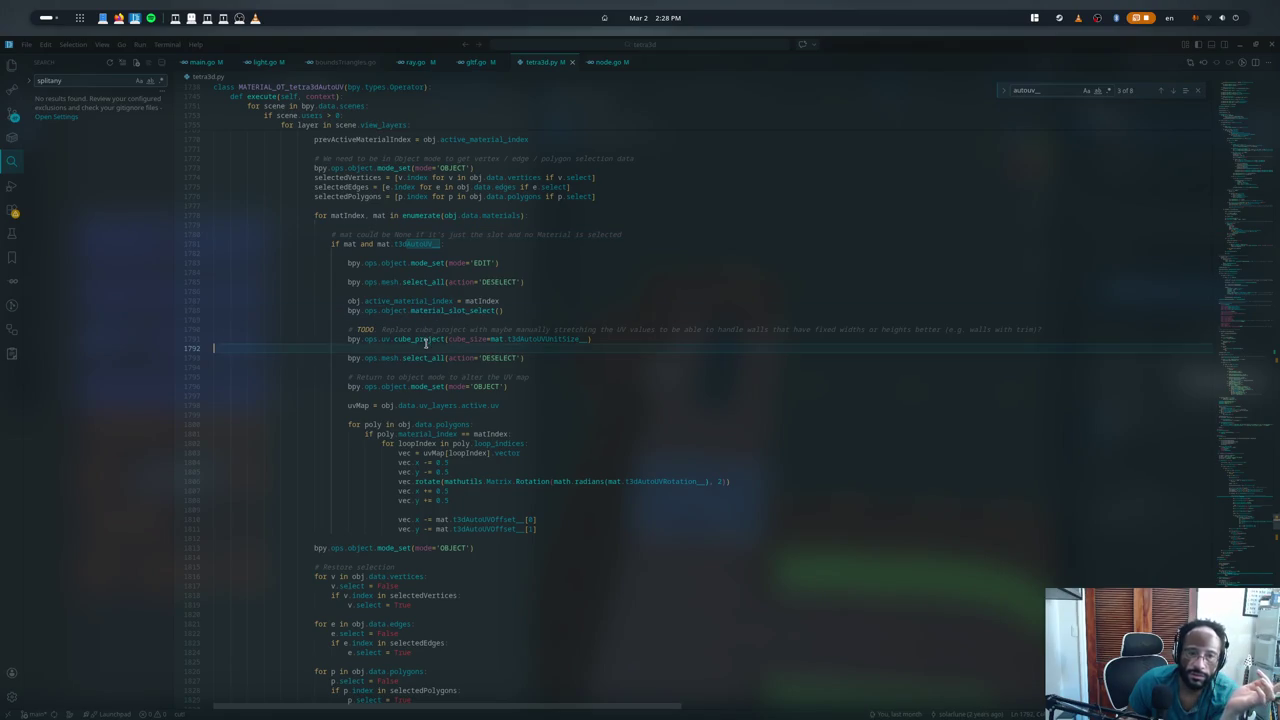
double_click(420, 339)
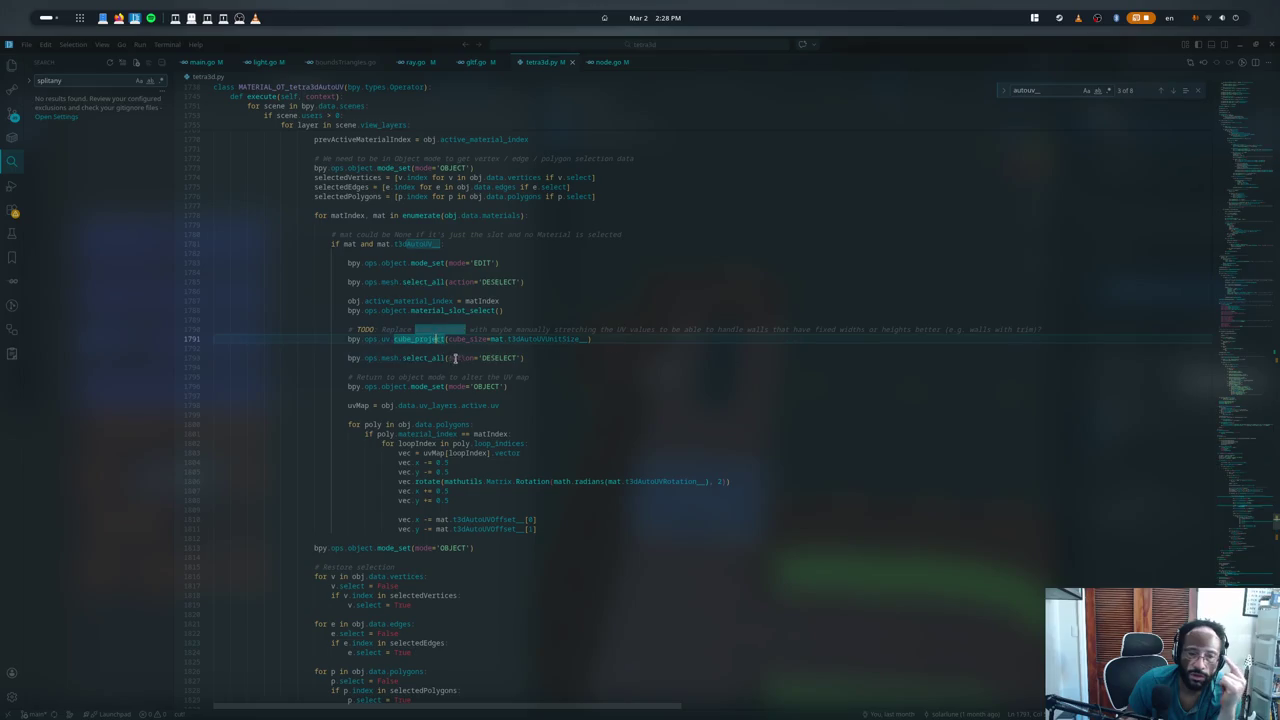
left_click(425, 366)
left_click(432, 386)
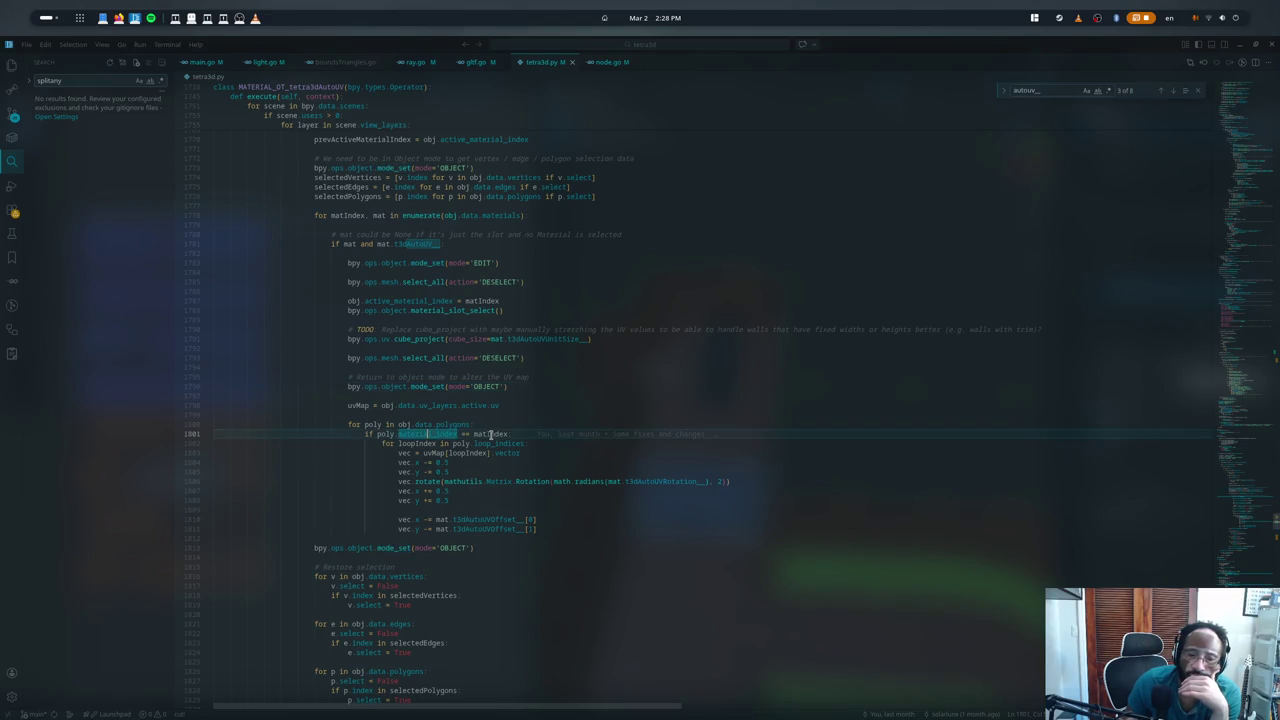
left_click(490, 434)
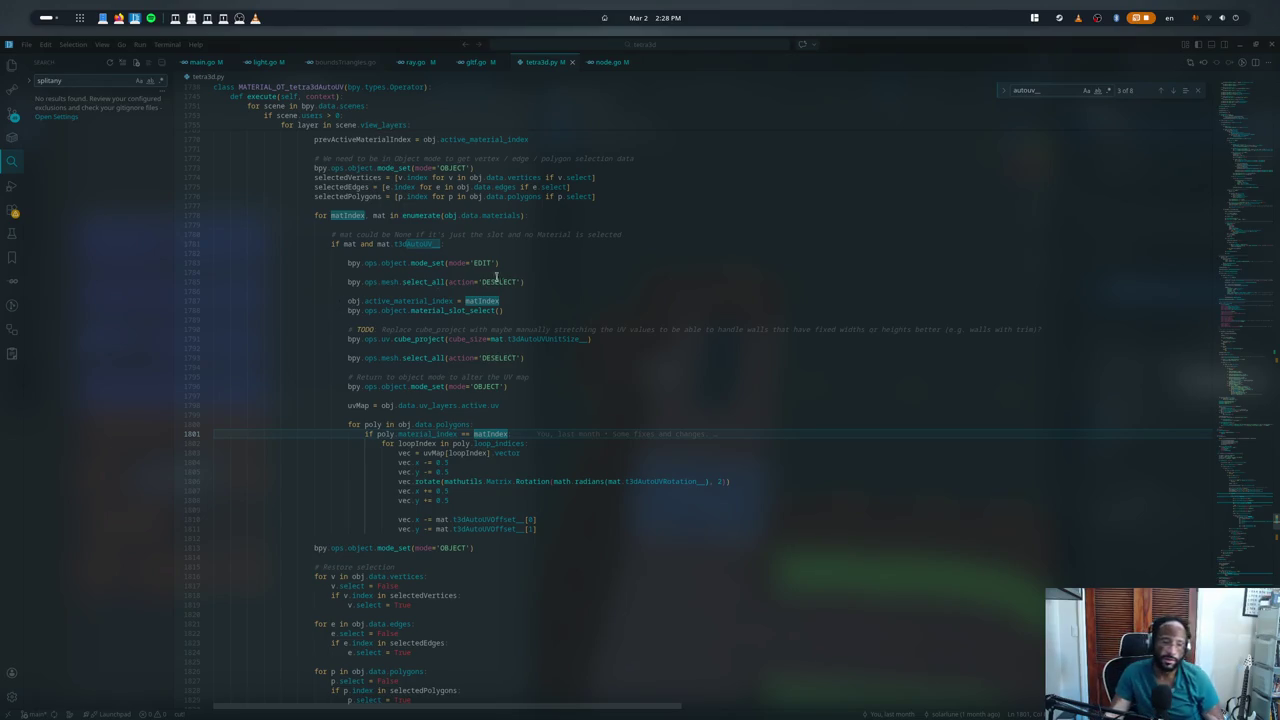
- Comment out lines 1796–1811, from the object-mode switch through the UV offset loop
left_click_drag(478, 538, 378, 386)
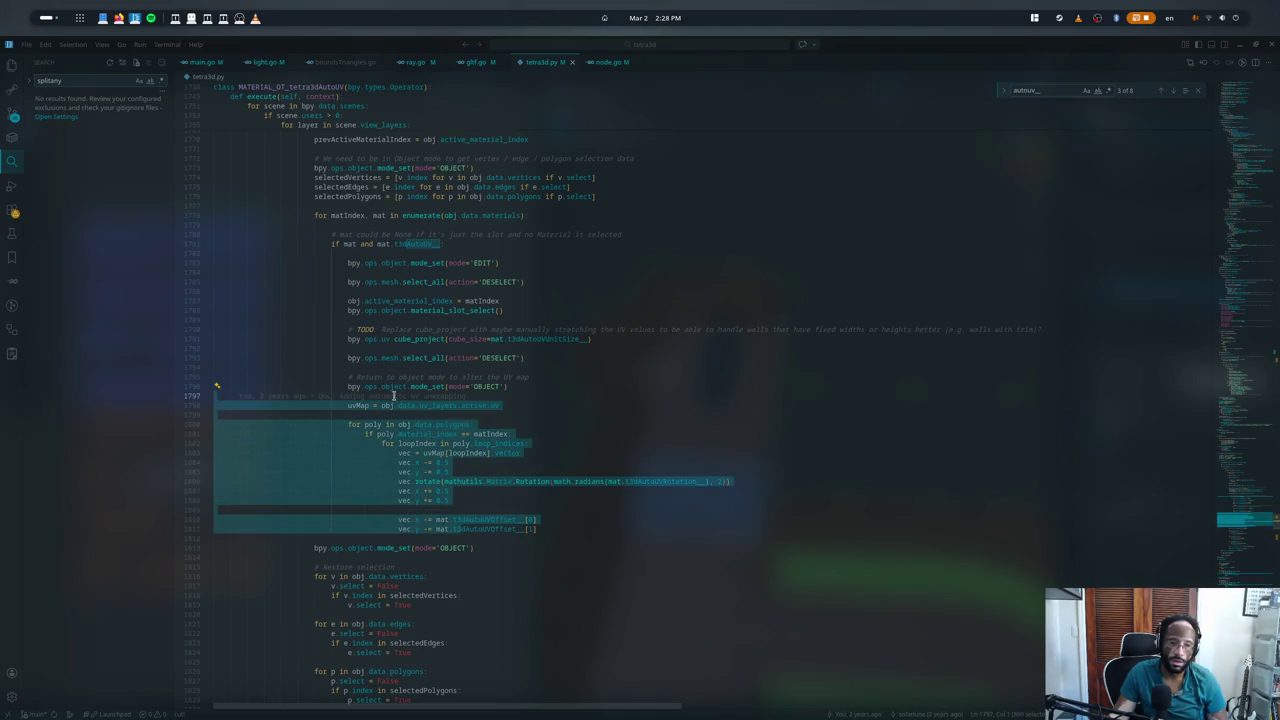
key("ctrl+slash")
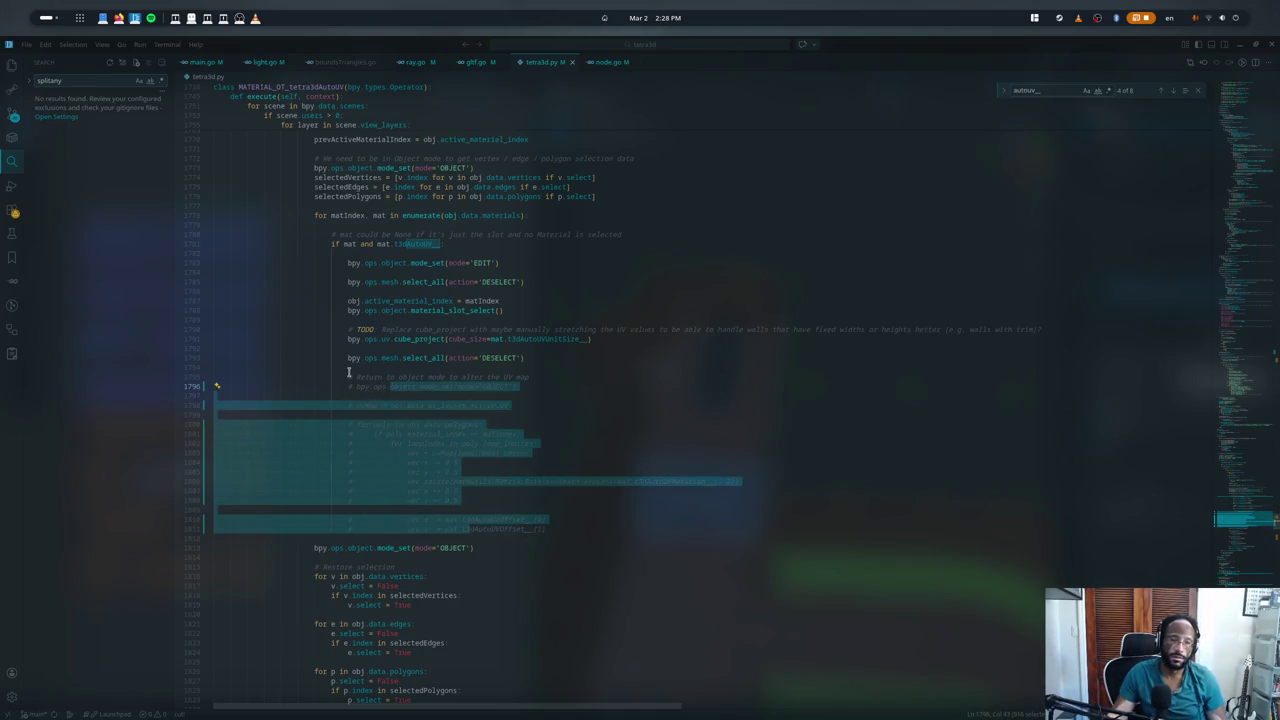
key("alt+Tab")
- Quit Blender without saving and relaunch it from the terminal to load the edited add-on
left_click(1264, 45)
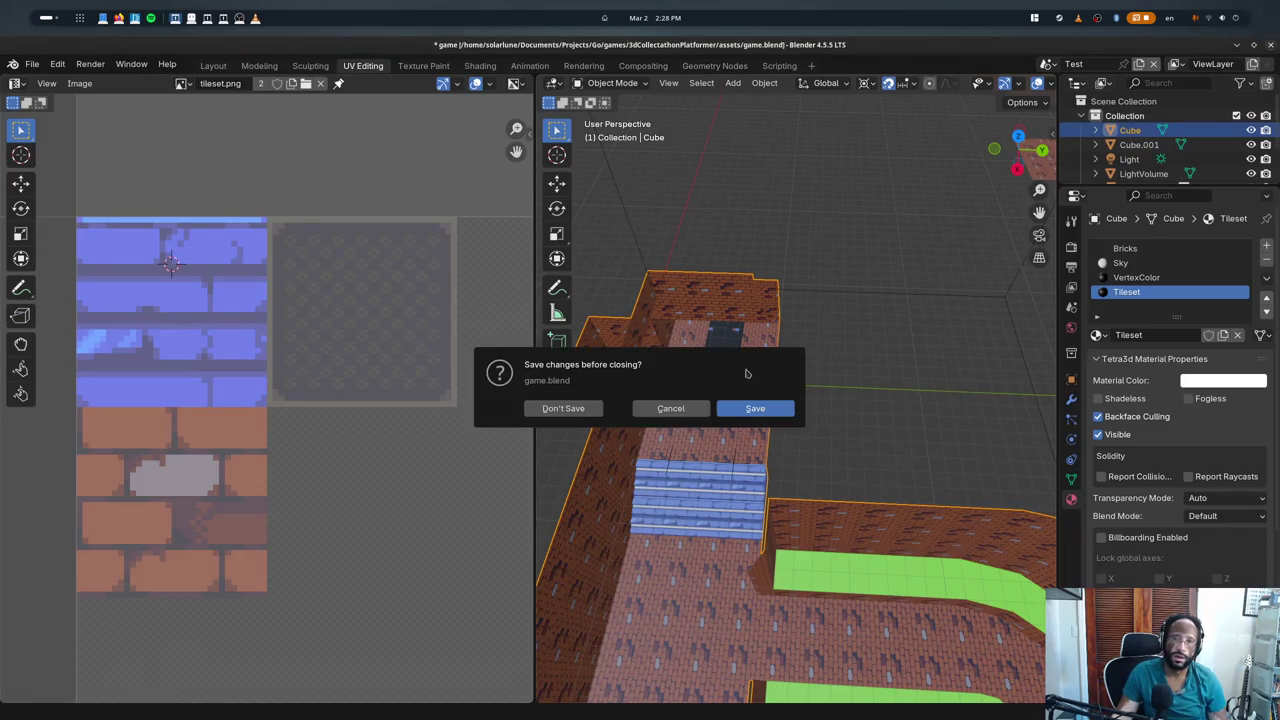
left_click(754, 408)
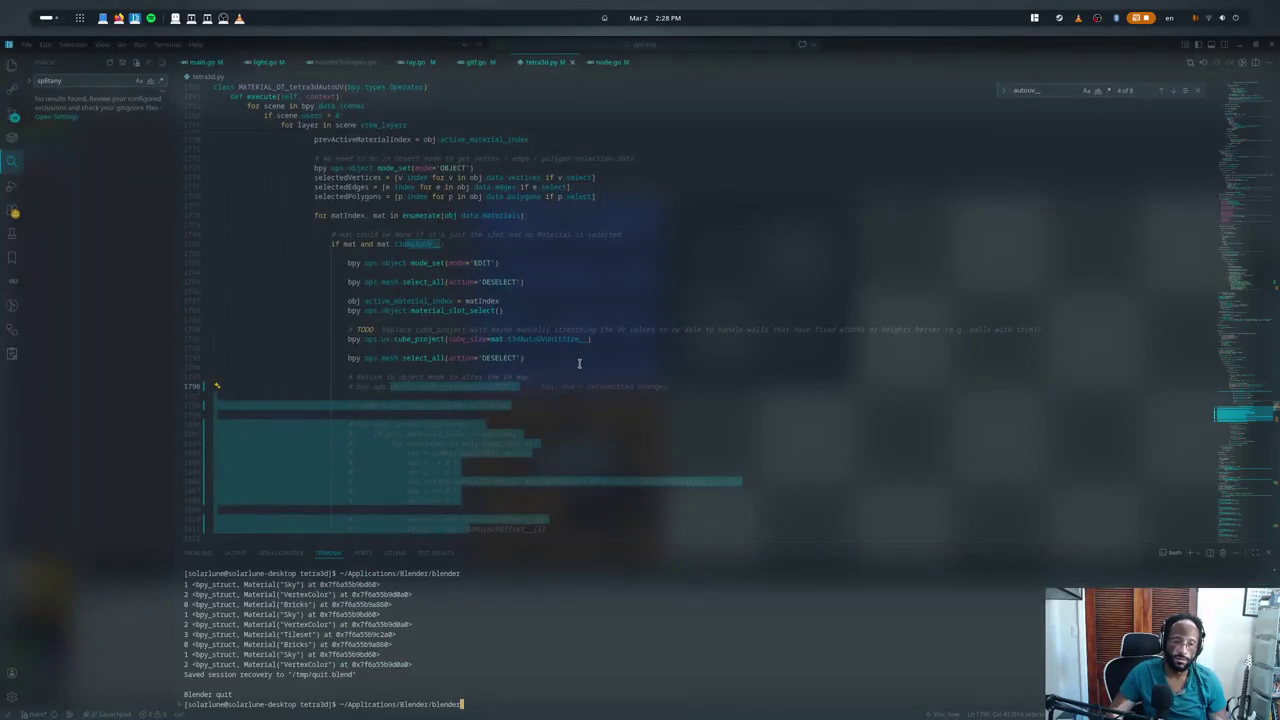
key("Up")
key("Return")
- Reopen game.blend from recent files, check the floor UVs, then quit without saving
left_click(33, 64)
mouse_move(69, 109)
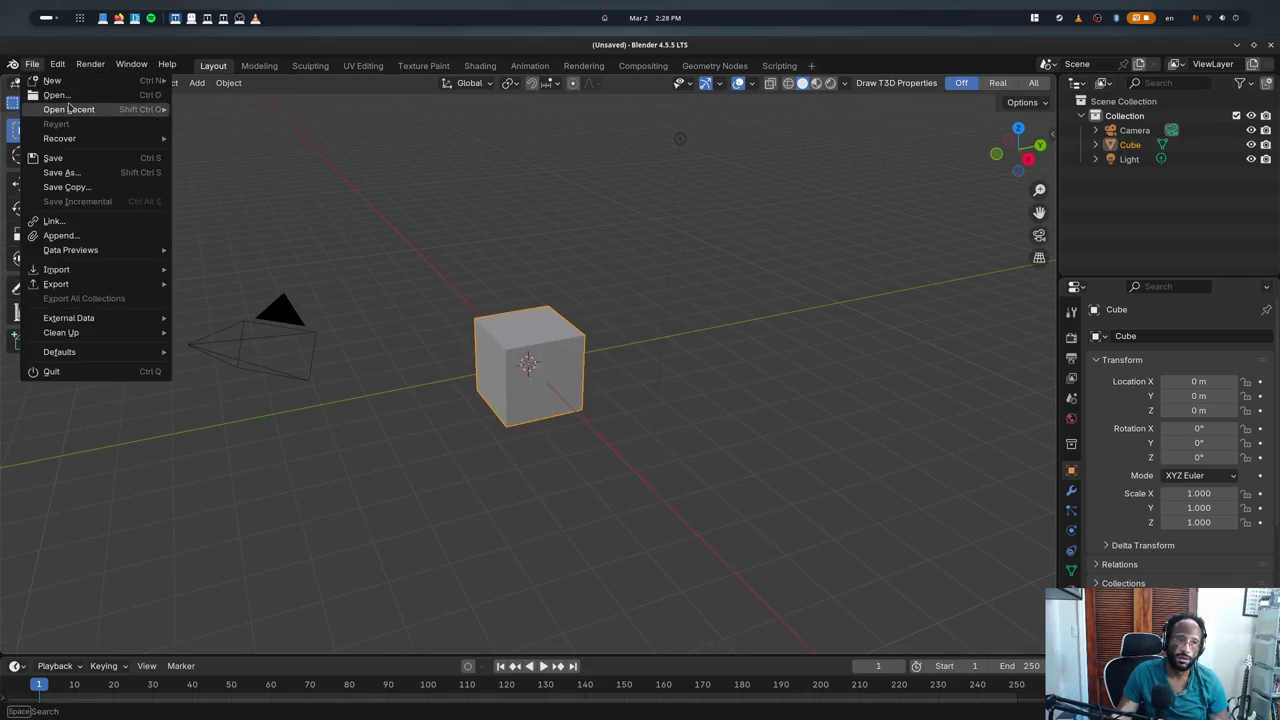
left_click(230, 108)
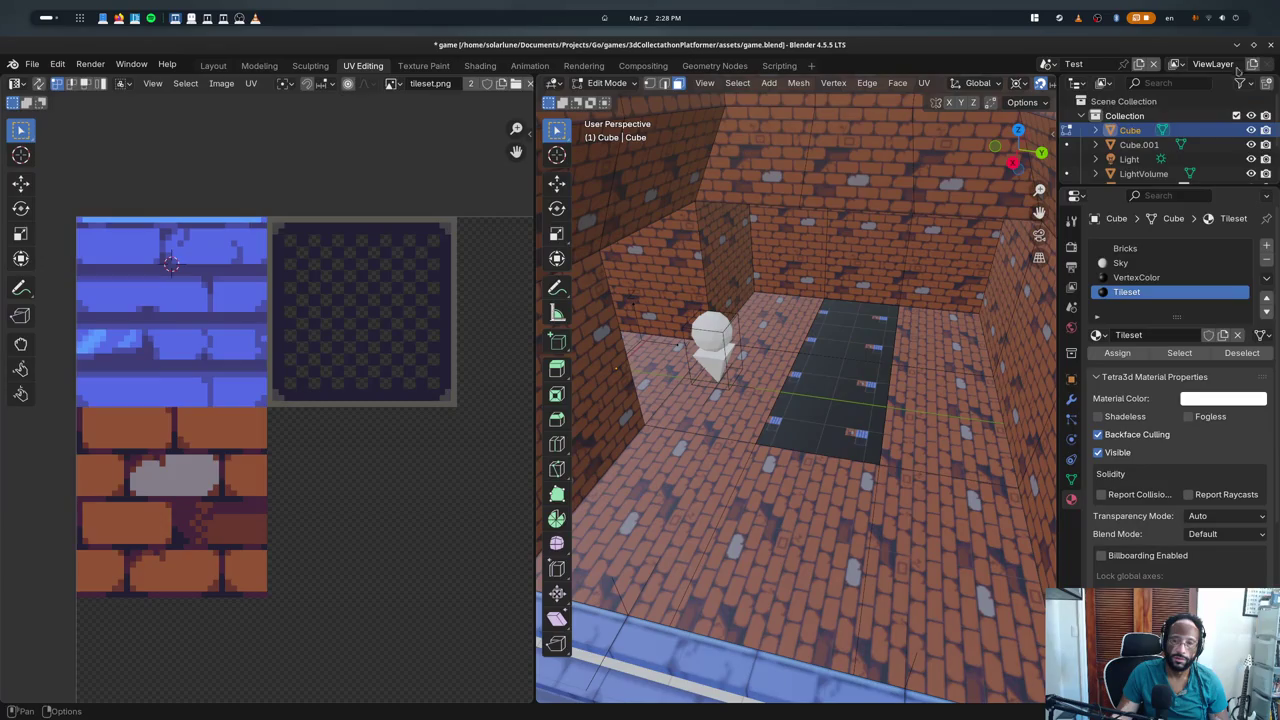
left_click(1269, 45)
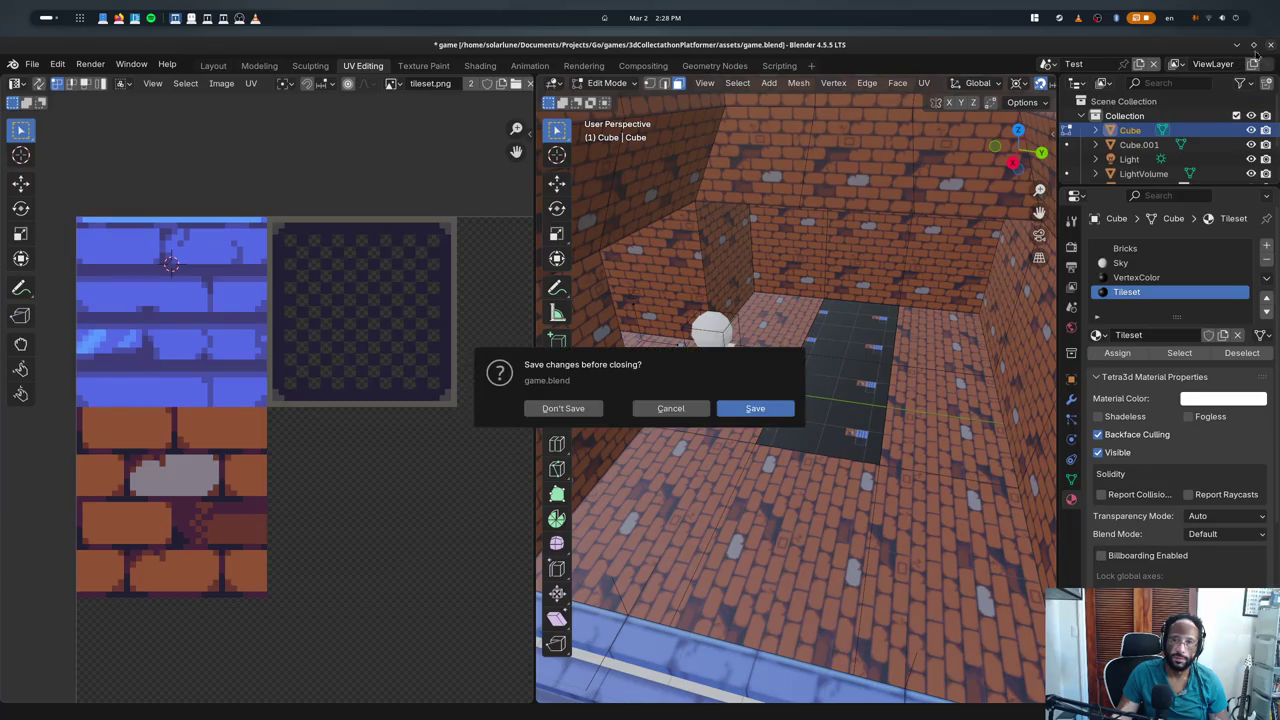
left_click(563, 408)
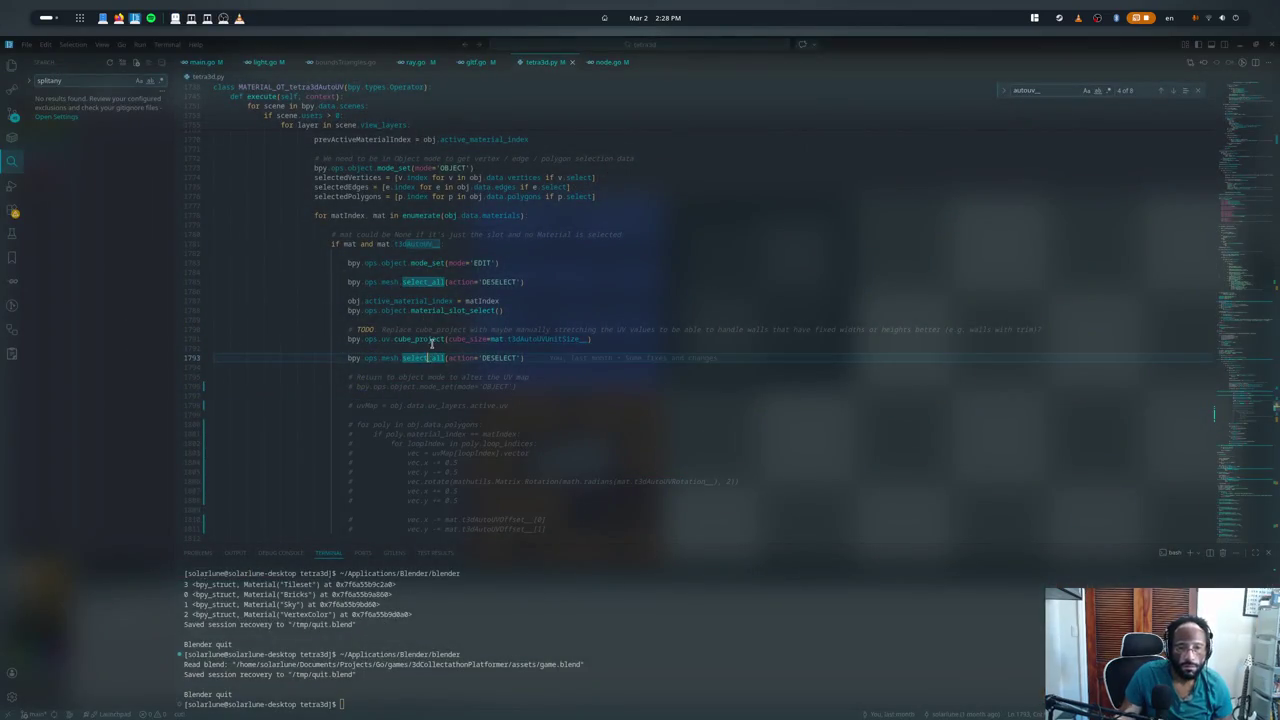
- Highlight the active_material_index and select_all uses, then hide the terminal
double_click(435, 302)
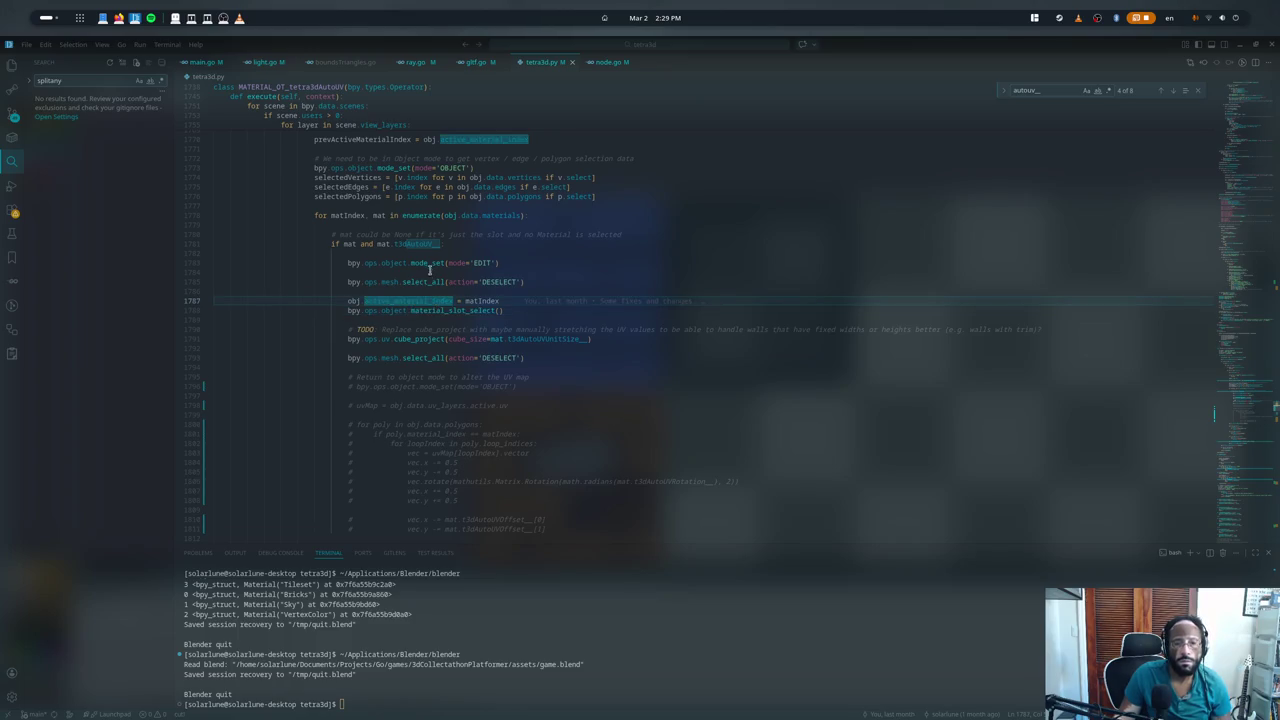
left_click(432, 283)
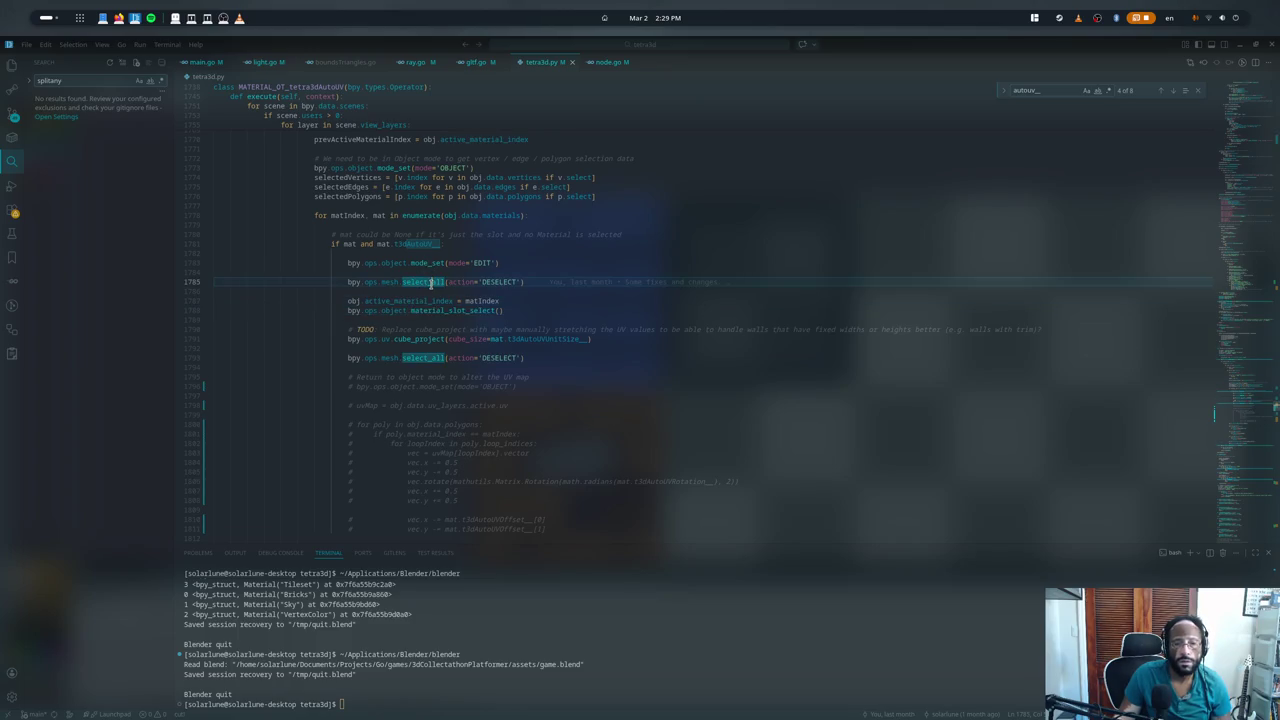
left_click(433, 357)
key("ctrl+j")
- Comment out the vertex, edge and polygon restore loops (lines 1816–1829) and relaunch Blender with F5
scroll(370, 412, "down", 5)
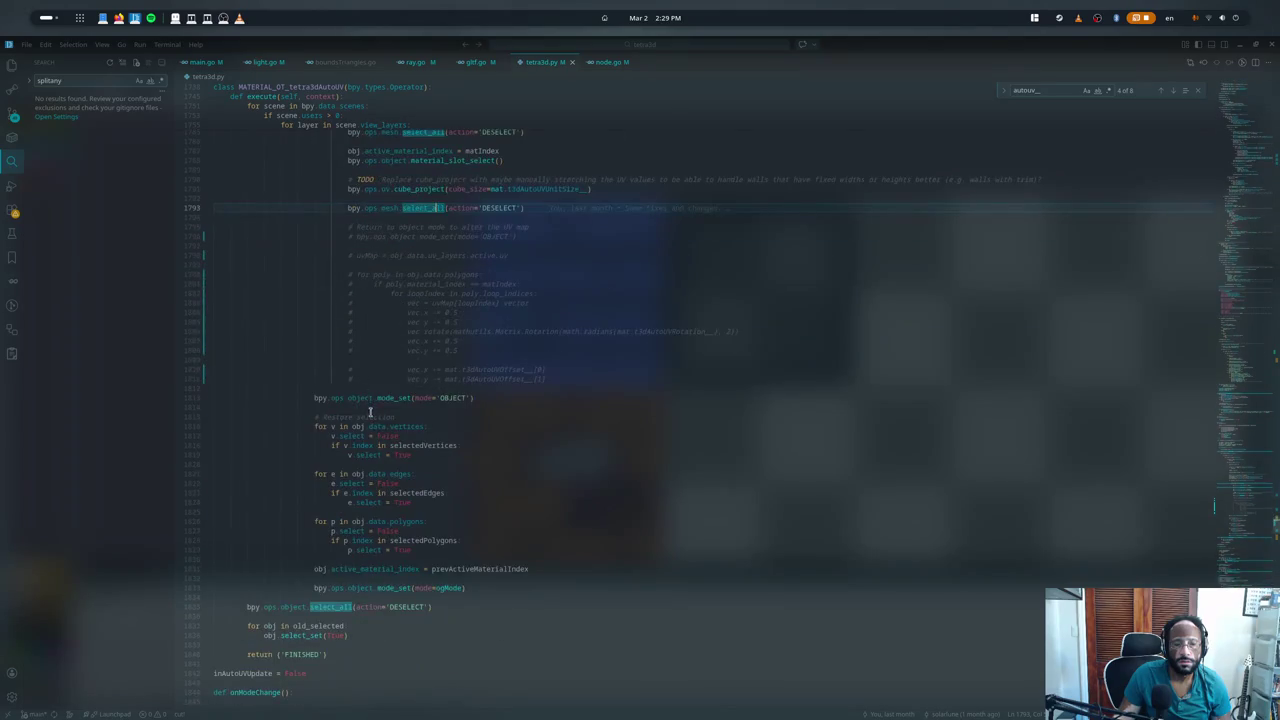
left_click(375, 426)
left_click(405, 550, "shift")
key("ctrl+slash")
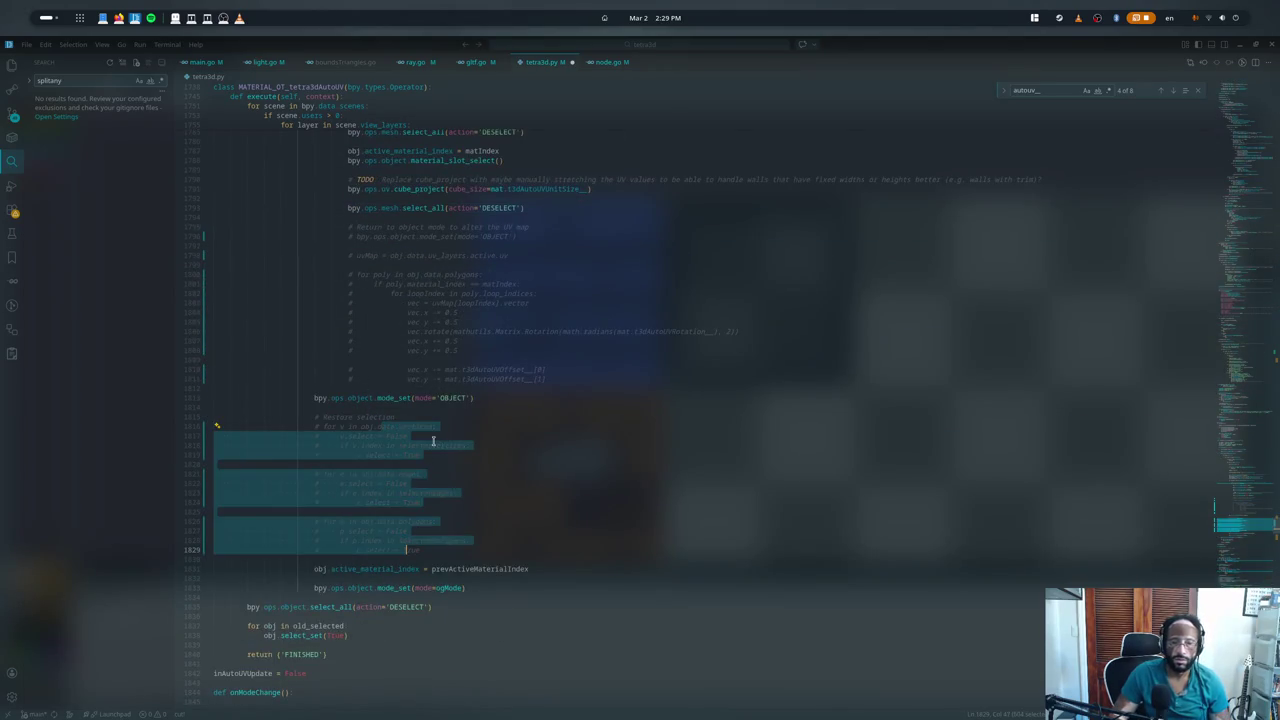
key("F5")
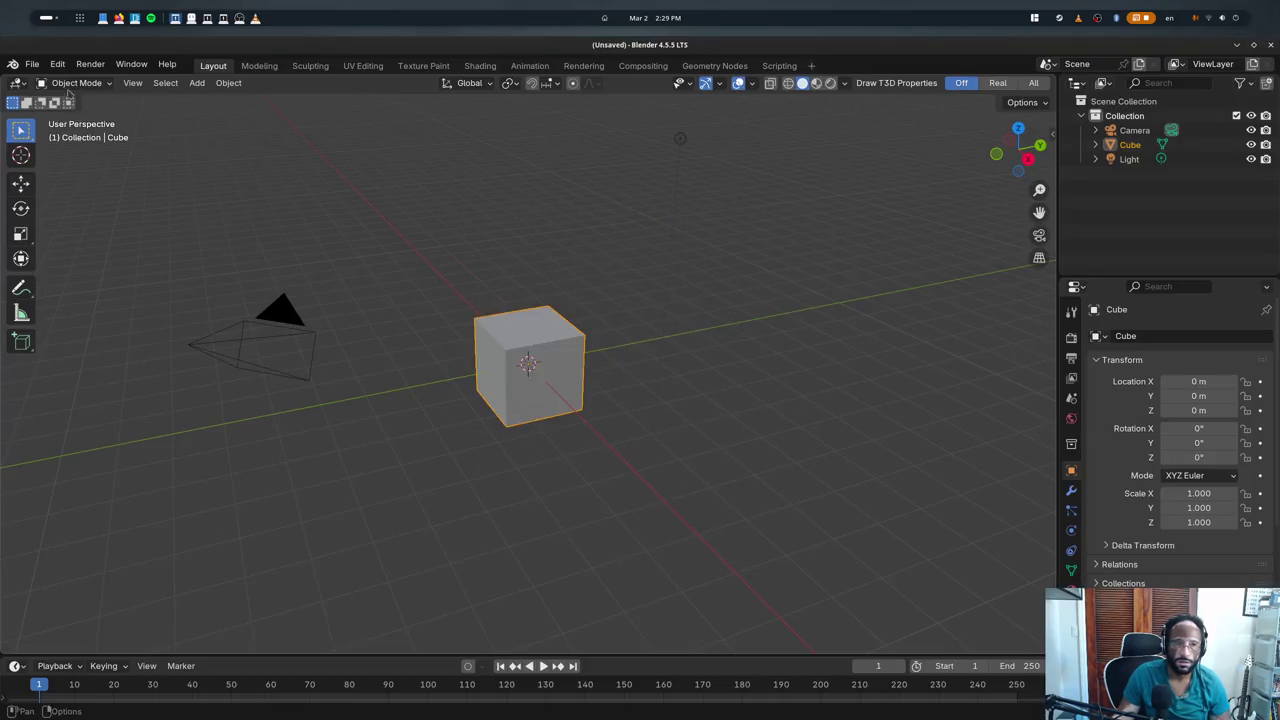
- Load game.blend from recent files, then quit Blender without saving and return to the code
left_click(32, 63)
left_click(230, 108)
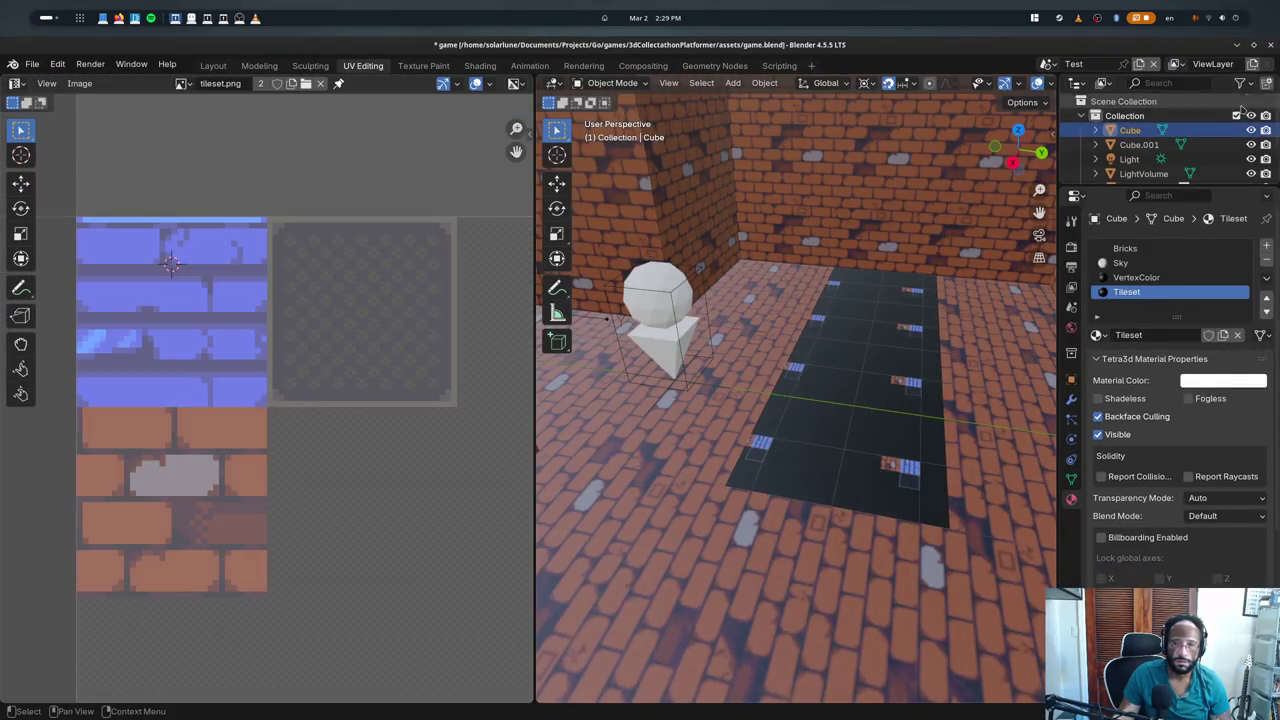
left_click(1270, 44)
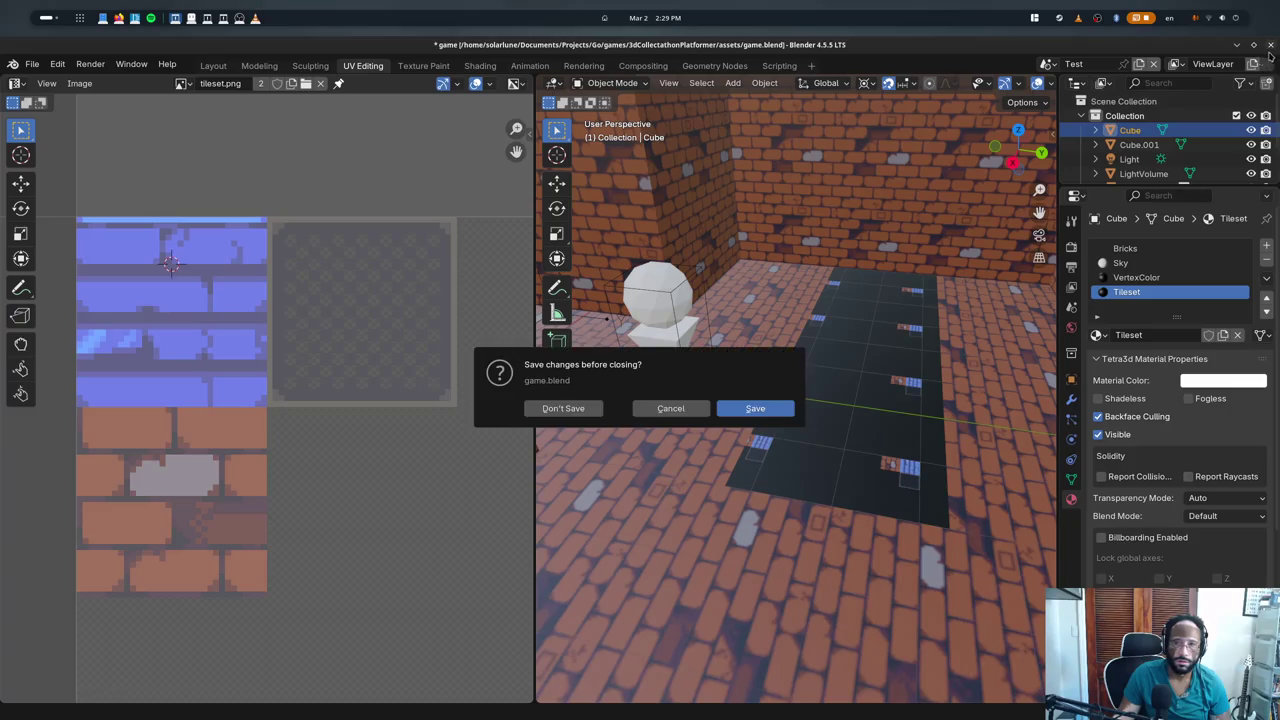
left_click(594, 405)
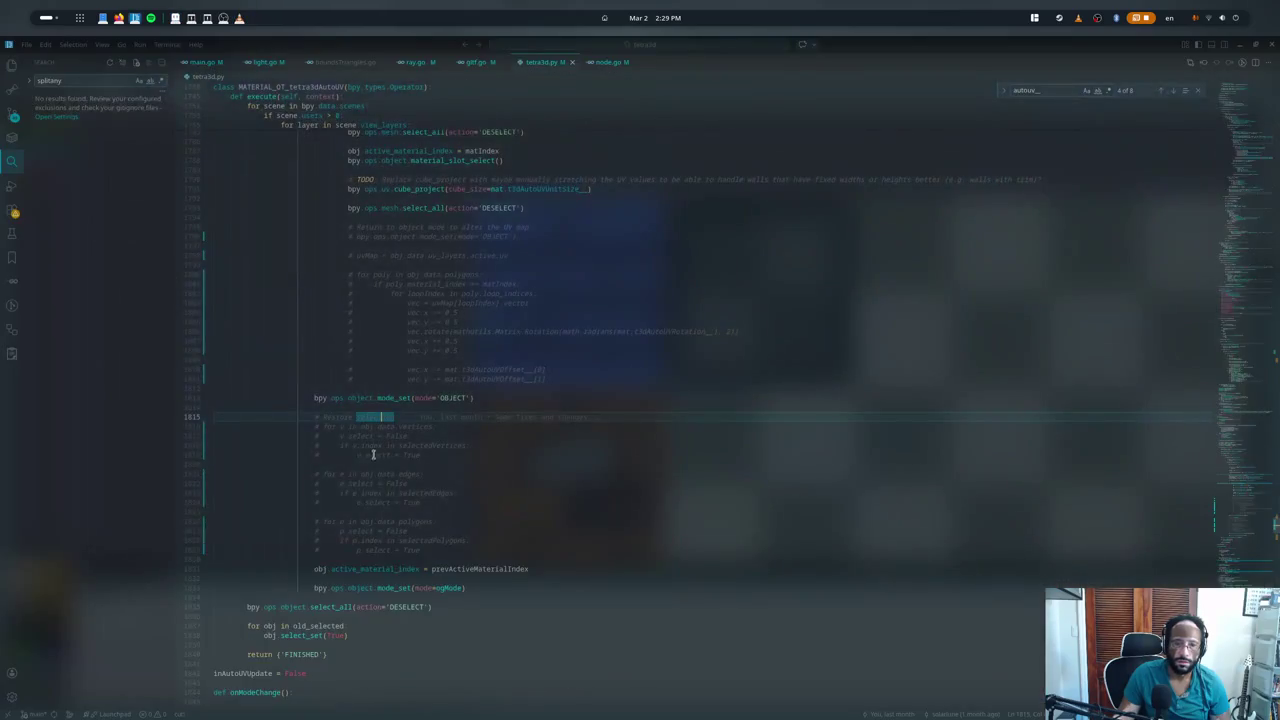
left_click(393, 571)
- Relaunch Blender, reopen game.blend and toggle edit mode to rerun the auto-UV
key("ctrl+shift+b")
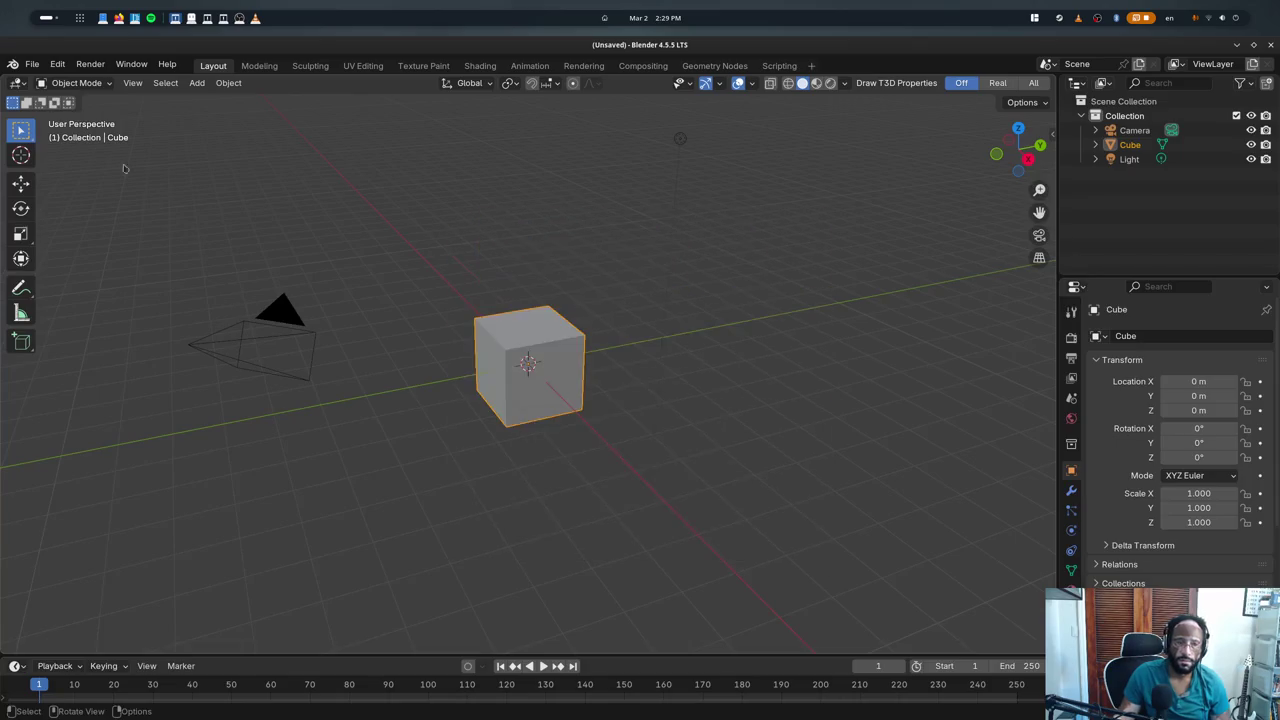
left_click(32, 64)
mouse_move(69, 109)
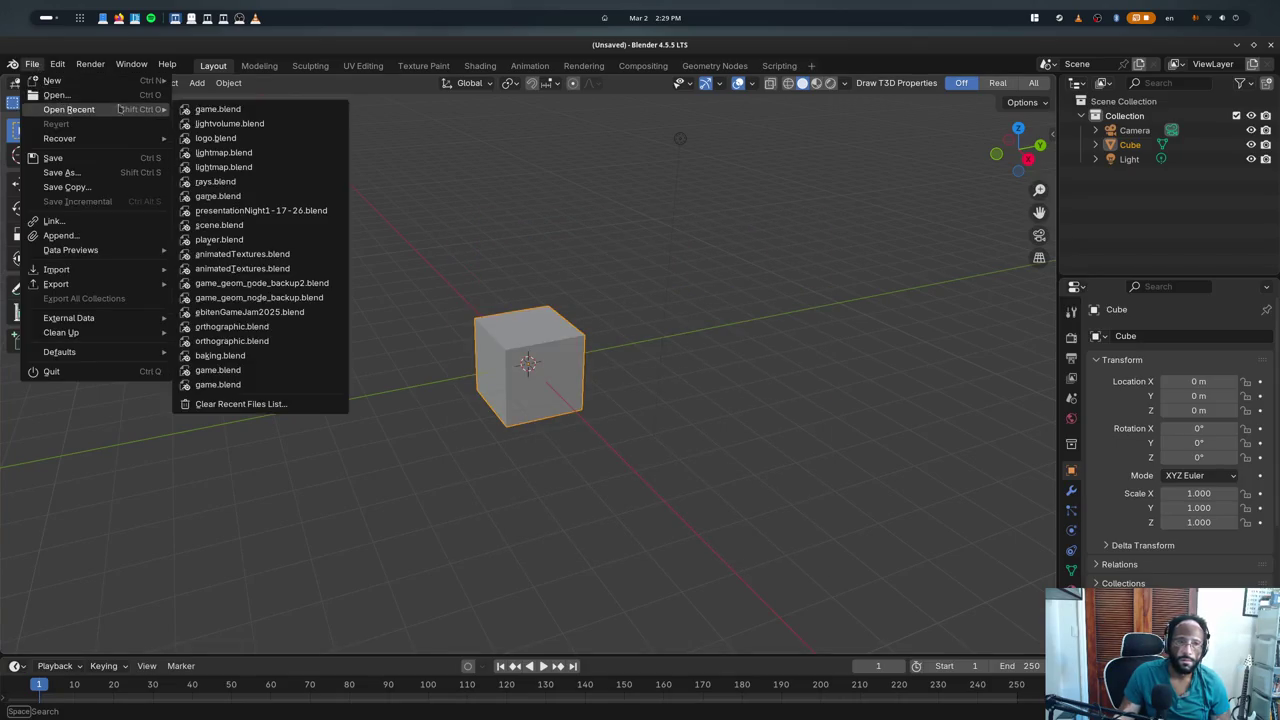
left_click(240, 112)
key("Tab")
key("Tab")
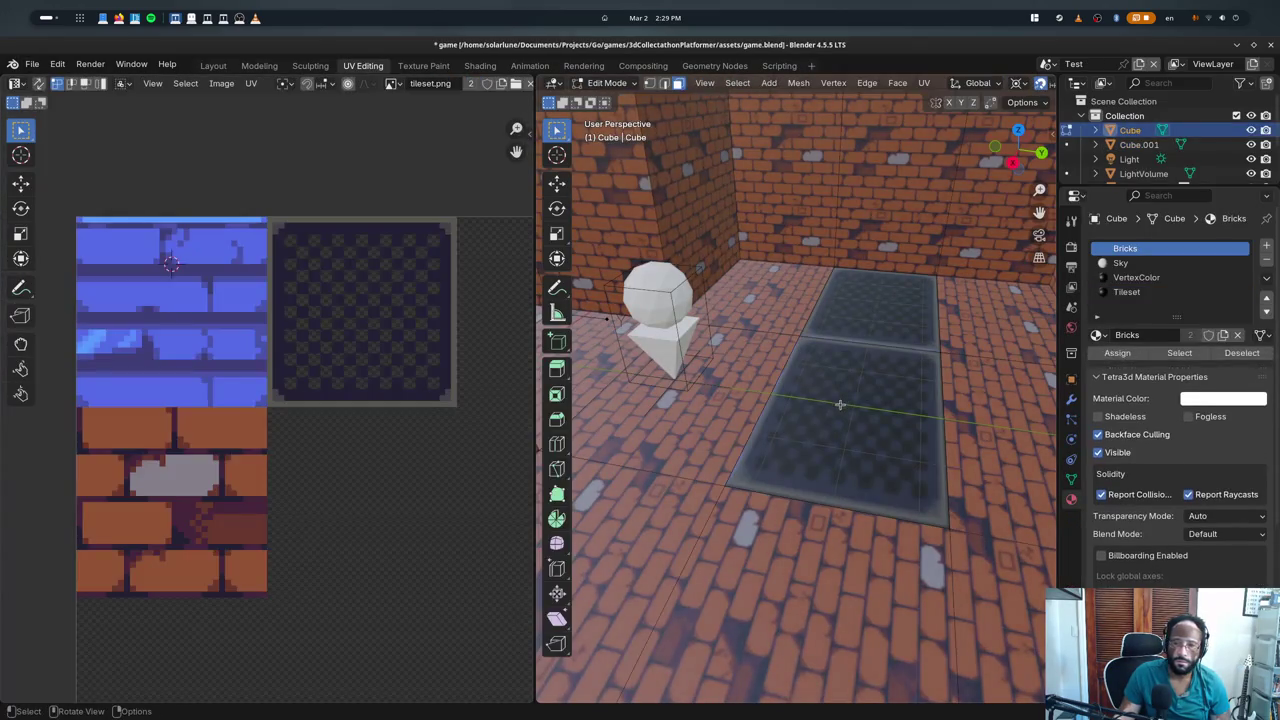
key("Tab")
key("Tab")
key("Tab")
key("Tab")
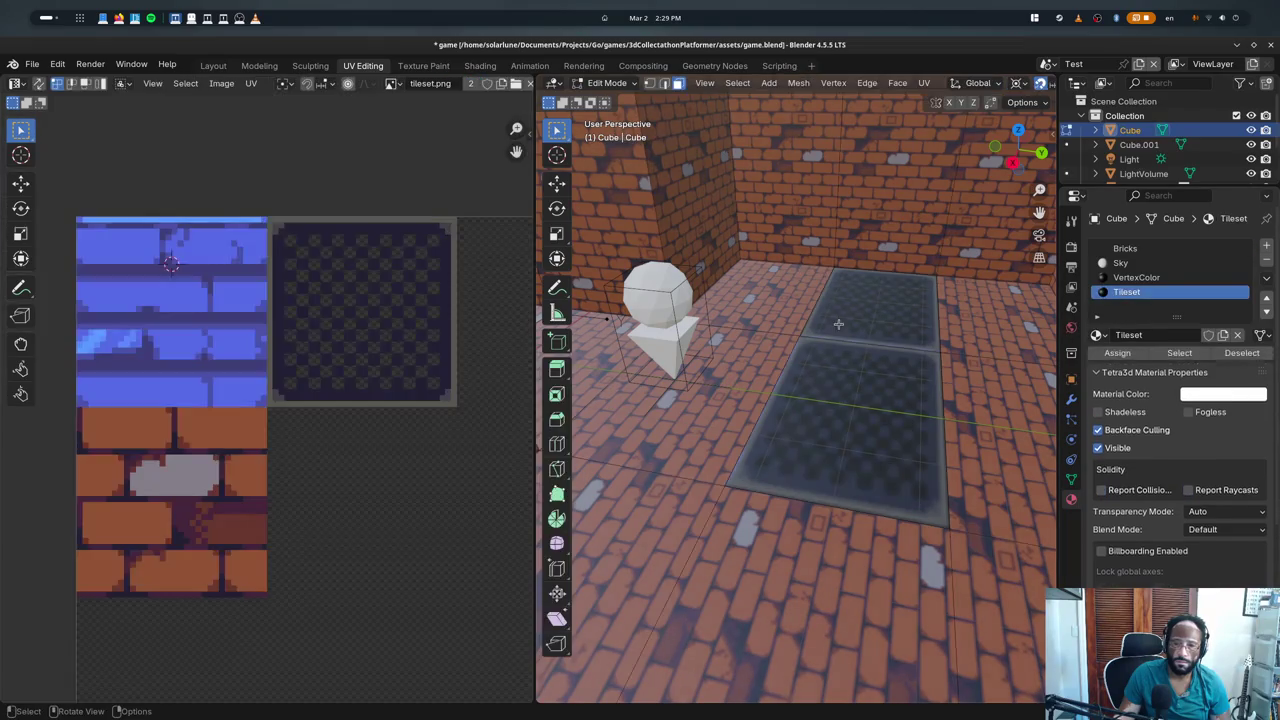
- Select the front and back floor tiles and toggle edit mode to apply the auto-UV
left_click(880, 362)
left_click(902, 325, "shift")
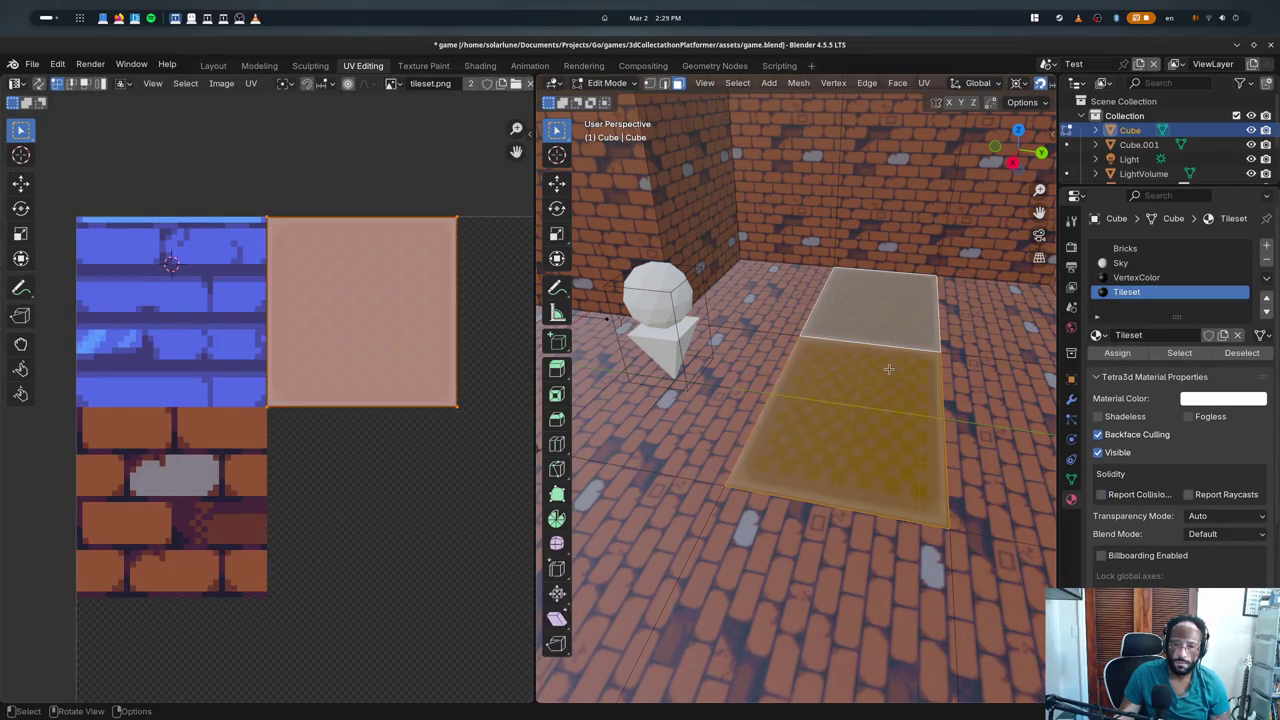
key("Tab")
key("Tab")
key("a")
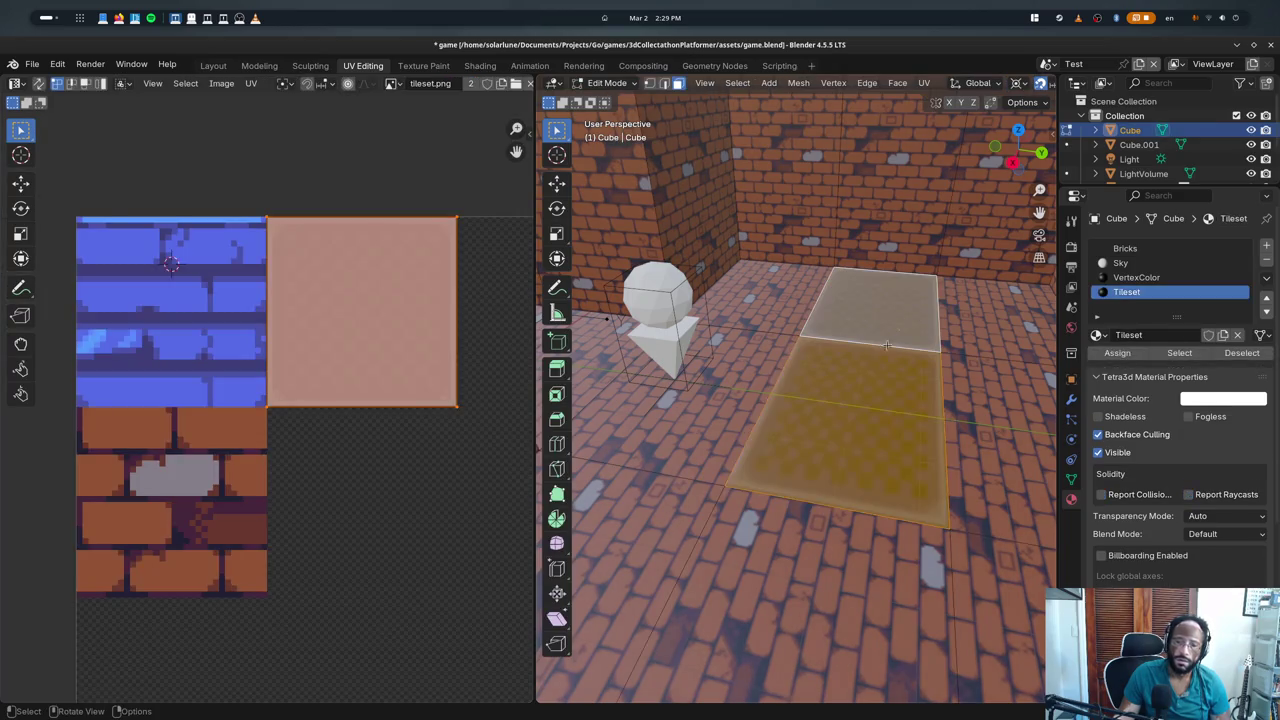
key("Tab")
- Zoom around the floor and toggle edit mode again to recheck the tiles' UVs
key("Tab")
key("a")
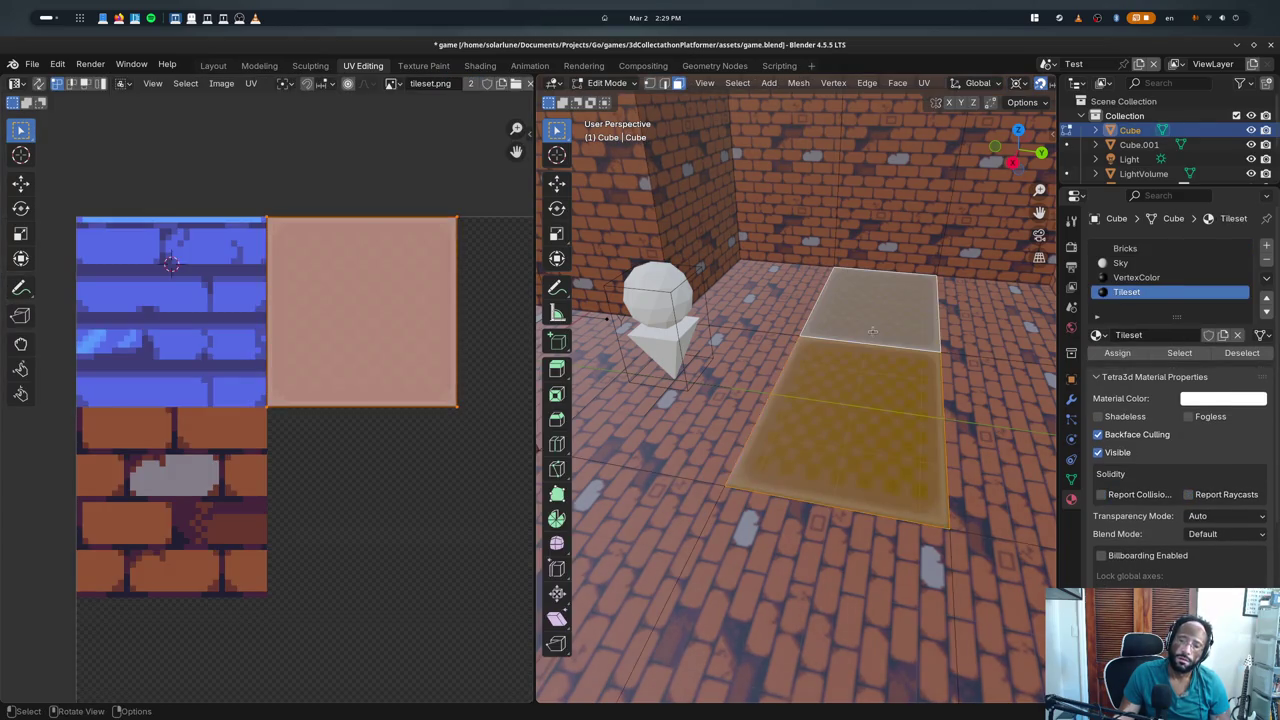
scroll(894, 363, "down", 5)
key("Tab")
scroll(894, 363, "down", 5)
key("Tab")
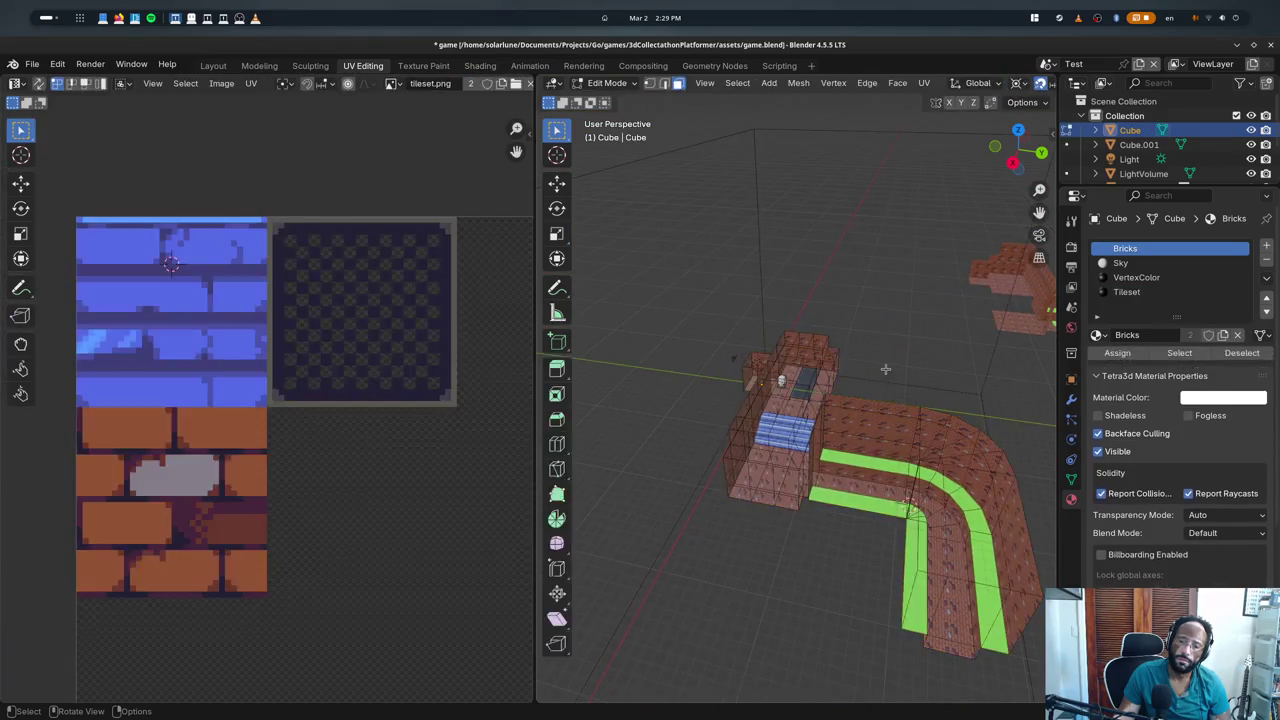
key("Tab")
scroll(894, 363, "up", 6)
- Quit Blender without saving and return to the active material index line in tetra3d.py
left_click(1268, 46)
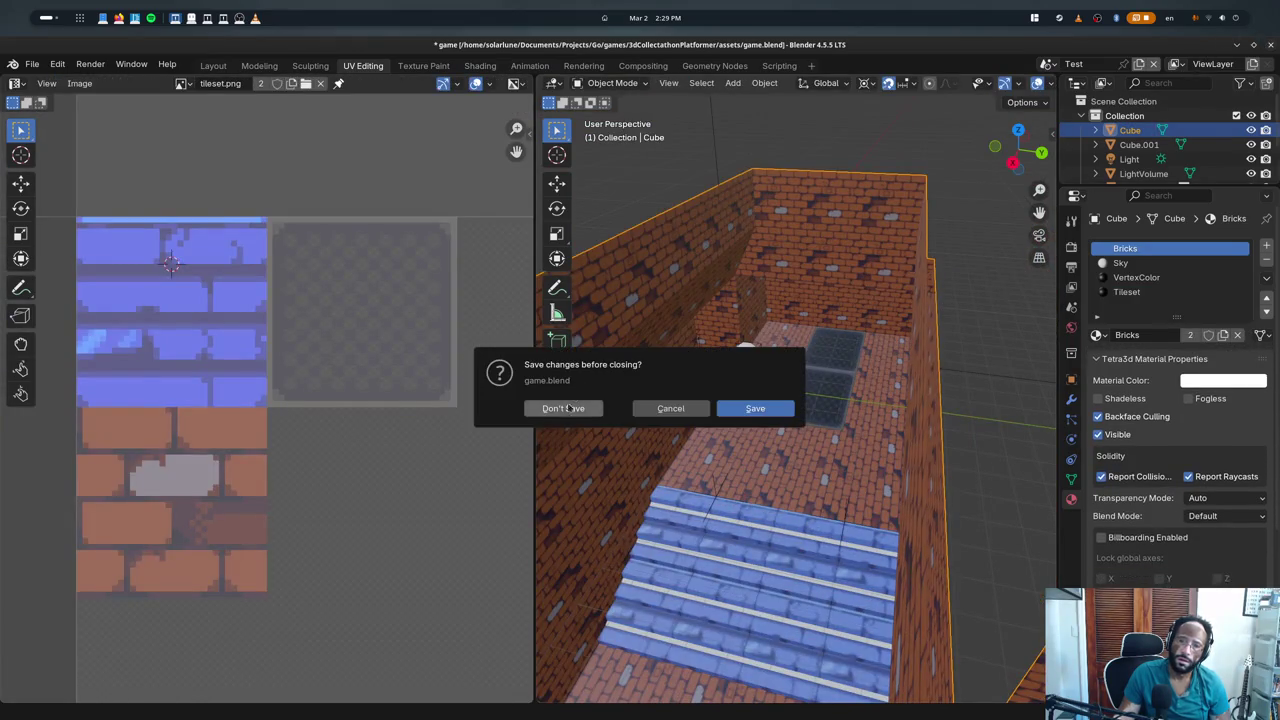
left_click(562, 409)
key("ctrl+j")
left_click(394, 568)
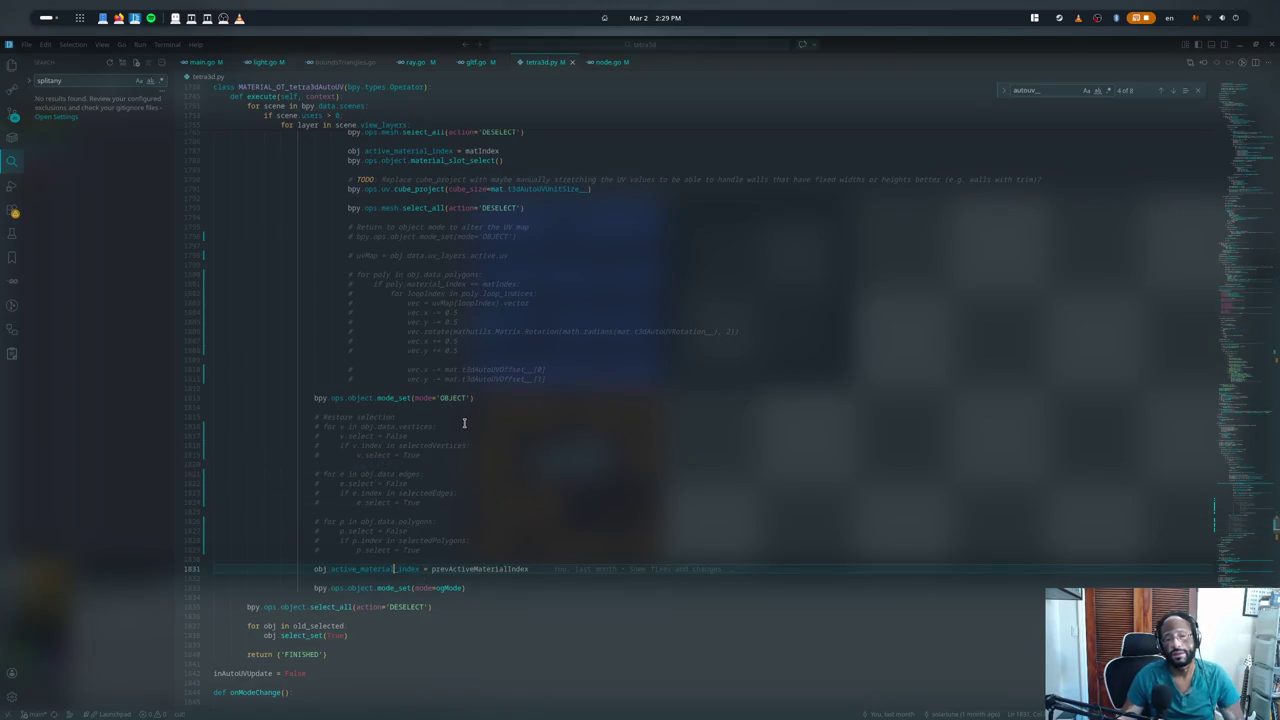
- Relaunch Blender from the terminal and reopen game.blend in edit mode
key("ctrl+j")
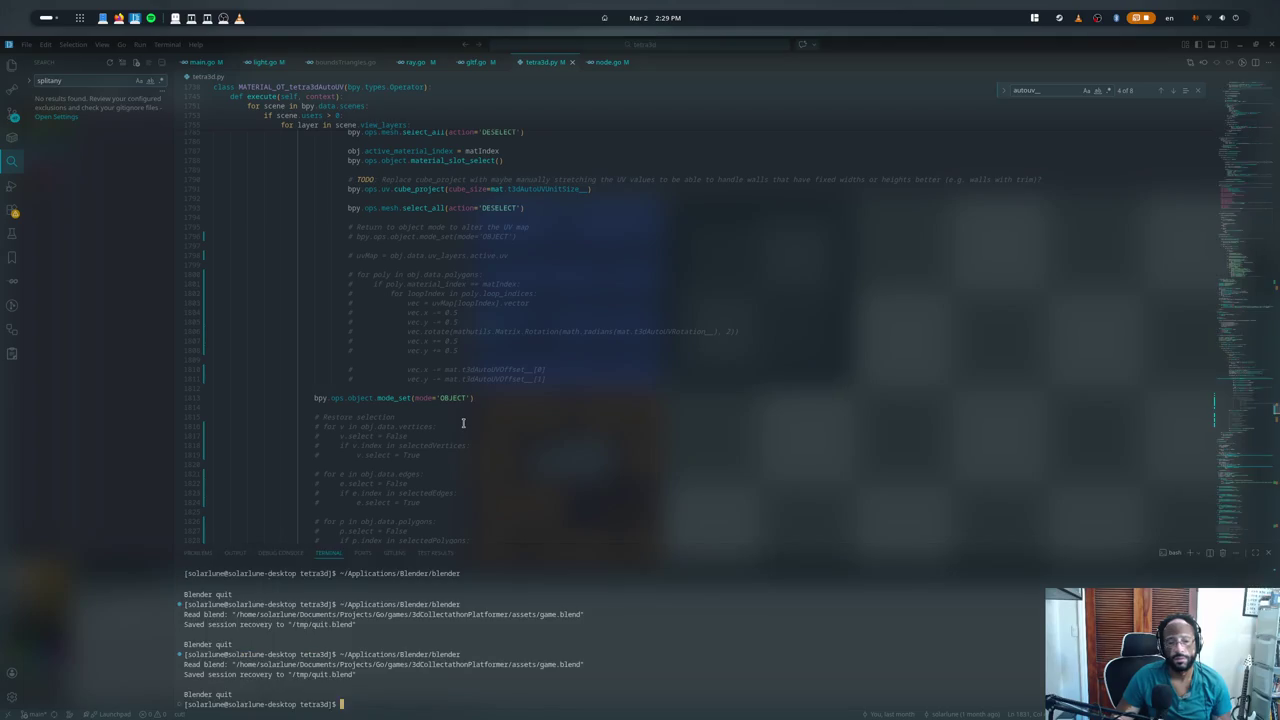
key("Up")
key("Return")
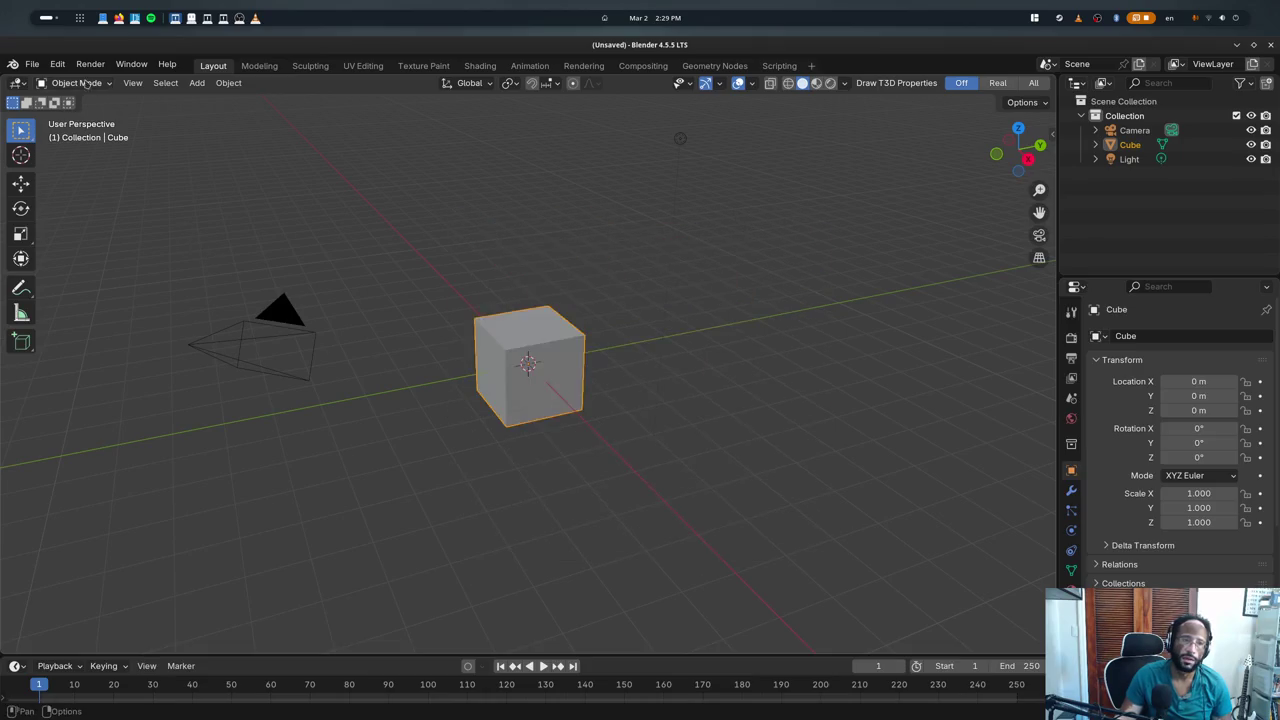
left_click(32, 64)
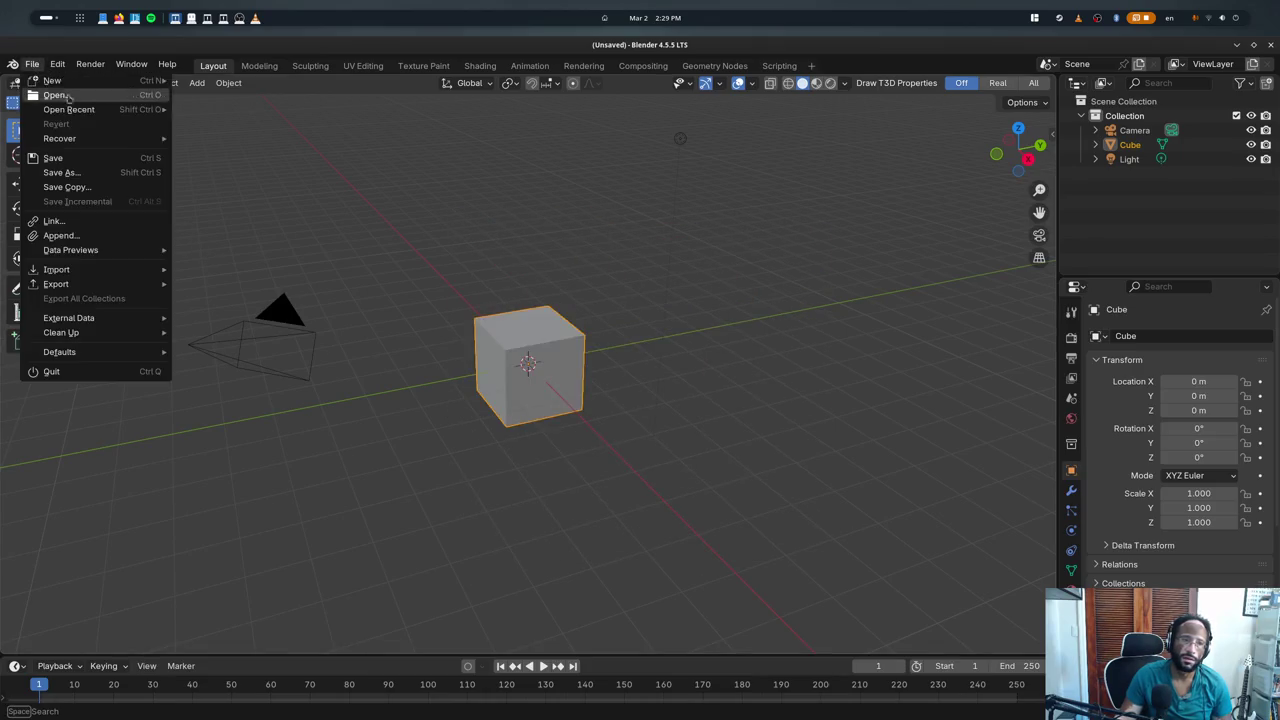
mouse_move(69, 109)
left_click(225, 111)
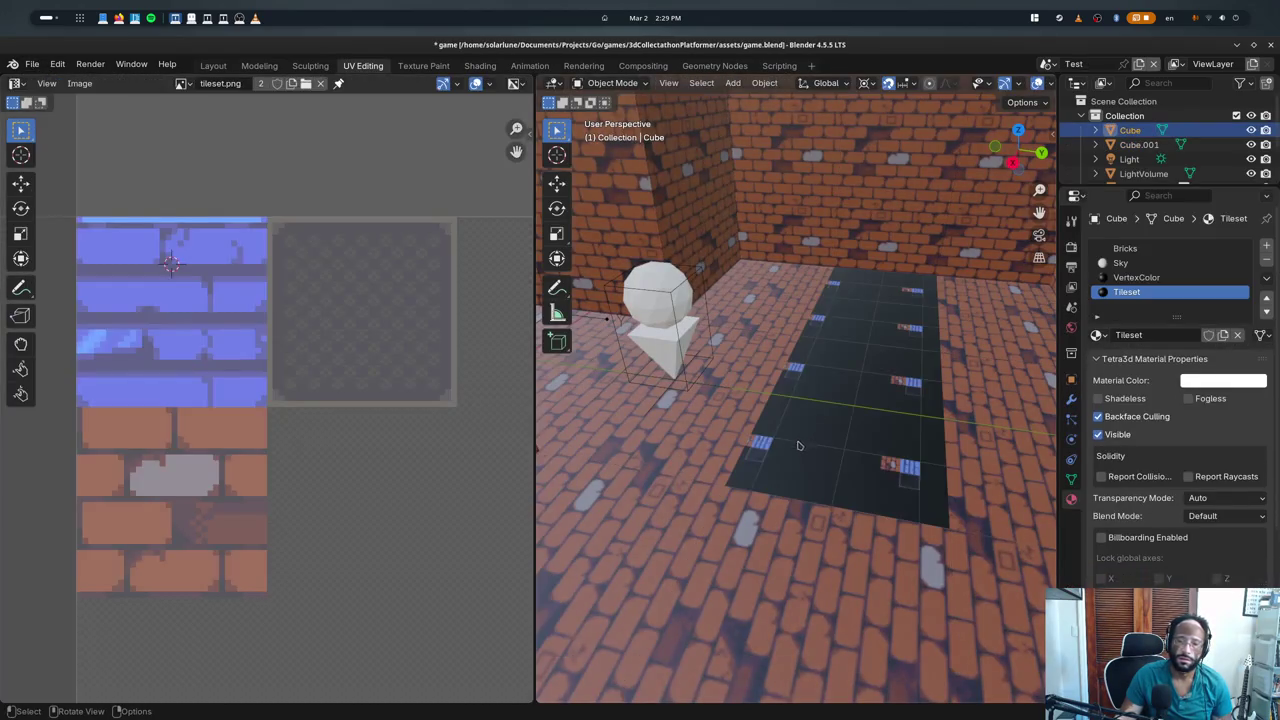
key("Tab")
- Quit Blender without saving and relaunch ~/Applications/Blender/blender from the terminal
left_click(1272, 47)
left_click(540, 412)
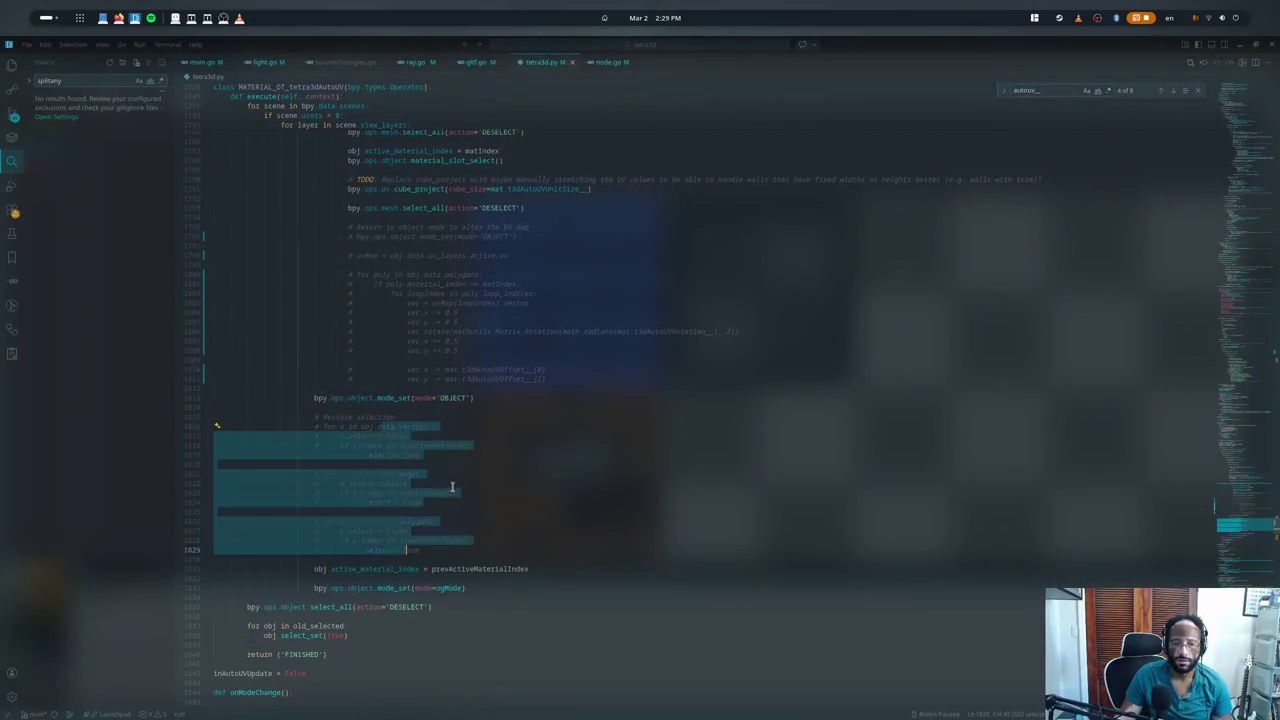
key("ctrl+grave")
key("Up")
key("Return")
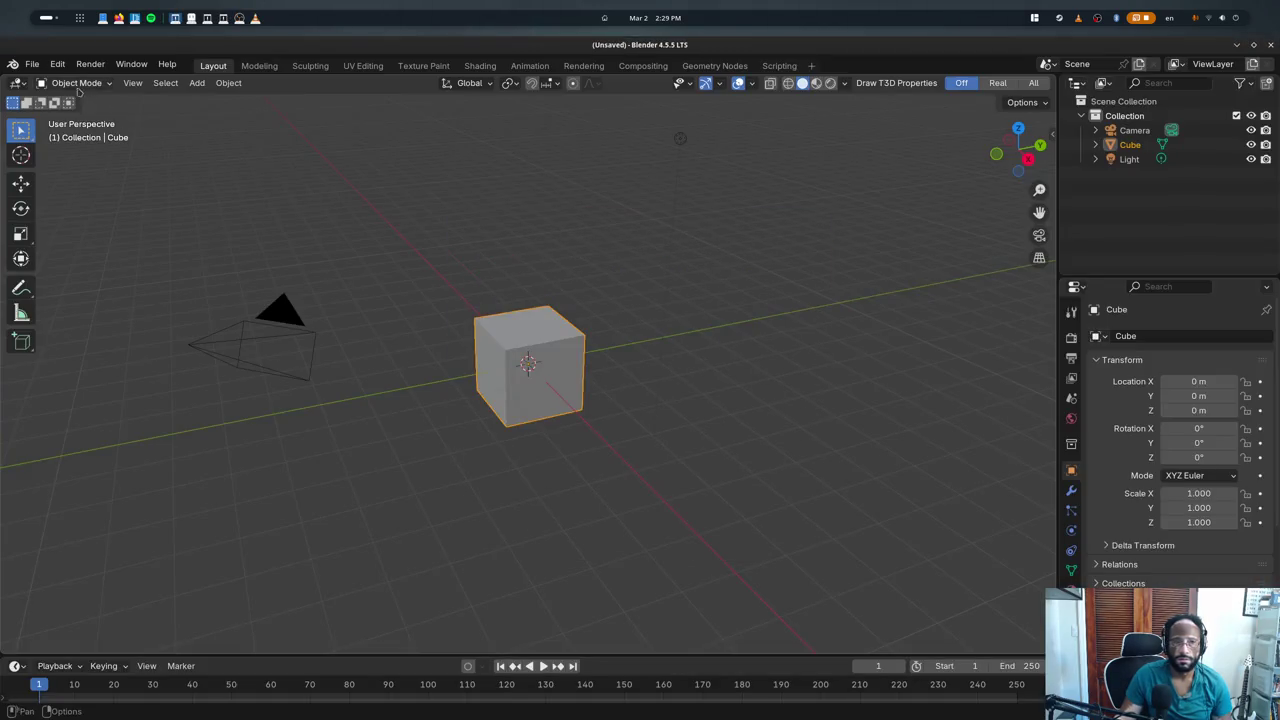
- Reload game.blend and select a face on the right wall
left_click(32, 63)
mouse_move(62, 95)
left_click(220, 103)
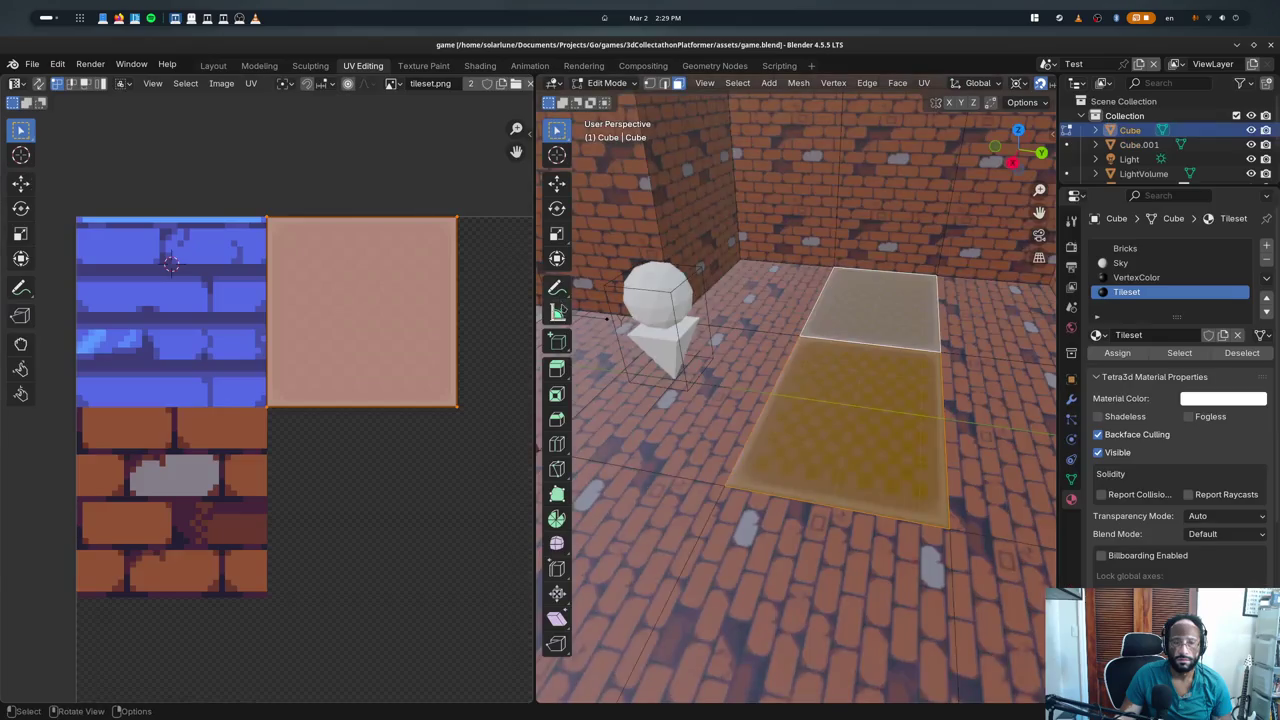
scroll(802, 401, "down", 3)
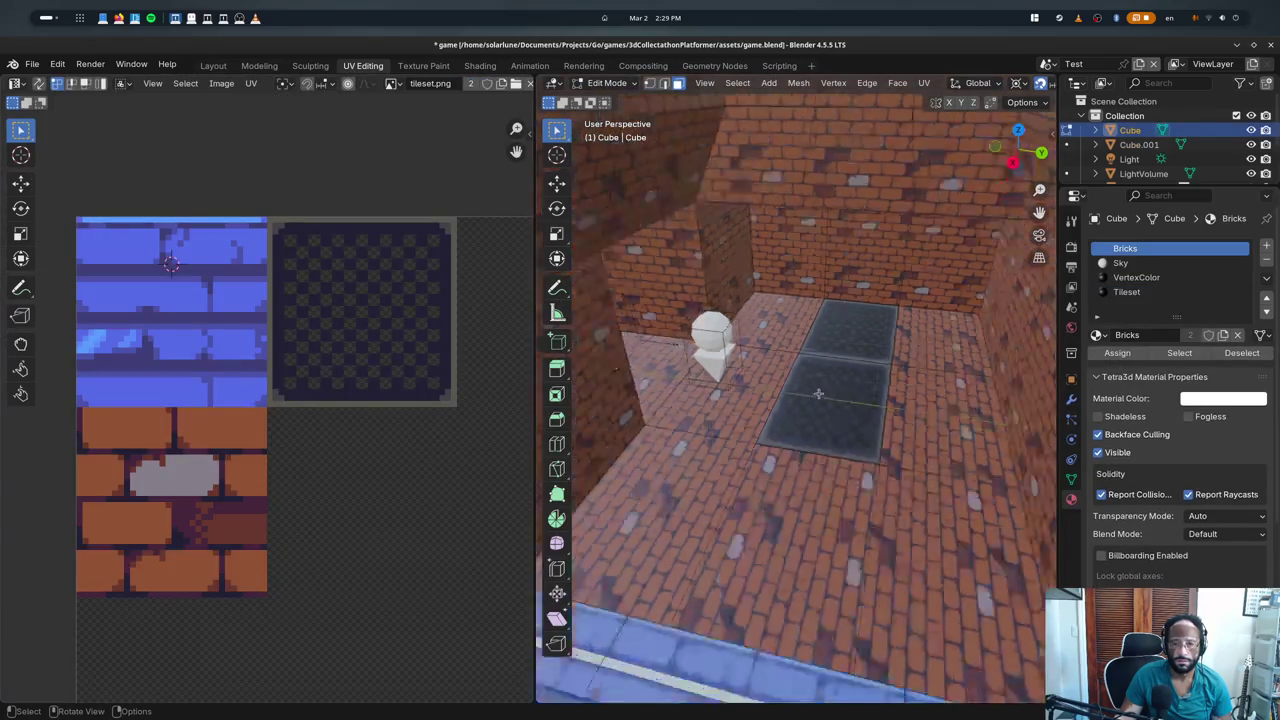
scroll(838, 376, "down", 2)
mouse_move(862, 414)
middle_mouse_down()
mouse_move(890, 350)
mouse_move(931, 378)
mouse_move(960, 330)
mouse_move(1000, 390)
mouse_move(800, 405)
mouse_move(750, 442)
mouse_move(843, 465)
mouse_move(605, 457)
middle_mouse_up()
left_click(890, 340)
- Extrude the wall face twice and leave edit mode to apply the auto-UV
key("e")
left_click(1016, 390)
scroll(797, 407, "up", 3)
key("e")
left_click(750, 442)
key("Tab")
- Return to VS Code and comment out the active-material-index restore line 1831
scroll(843, 465, "up", 4)
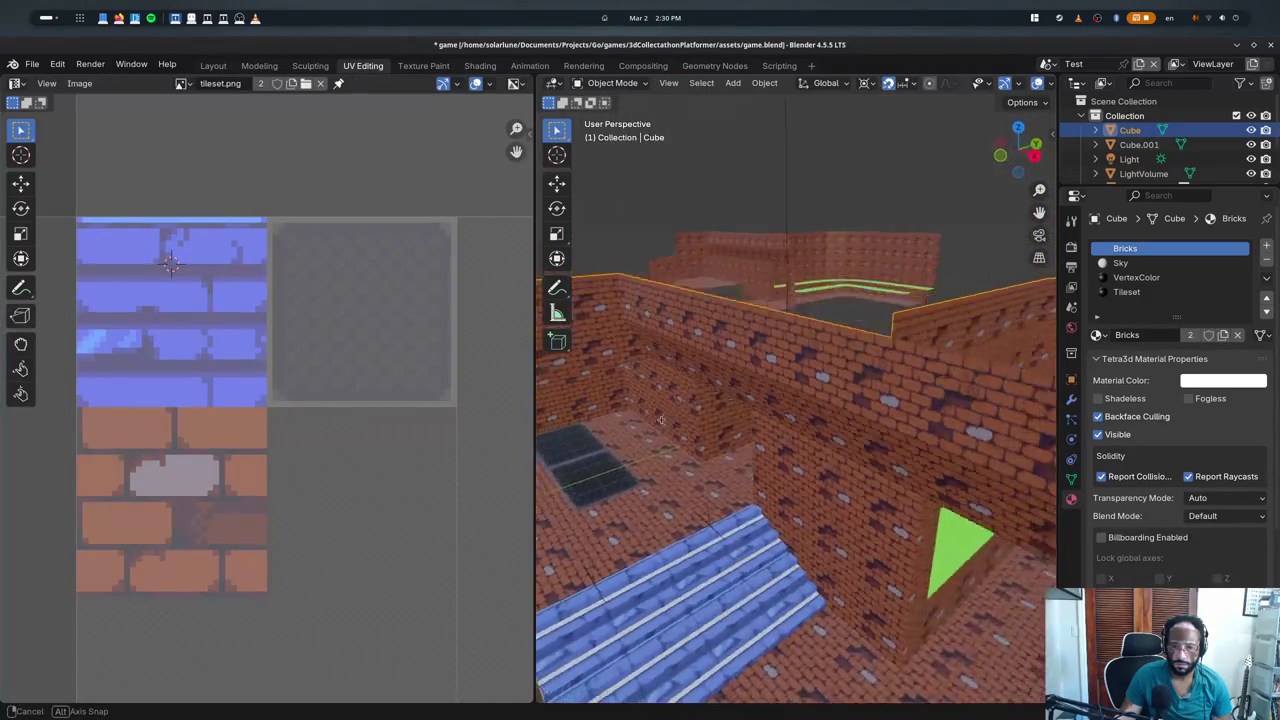
key("alt+Tab")
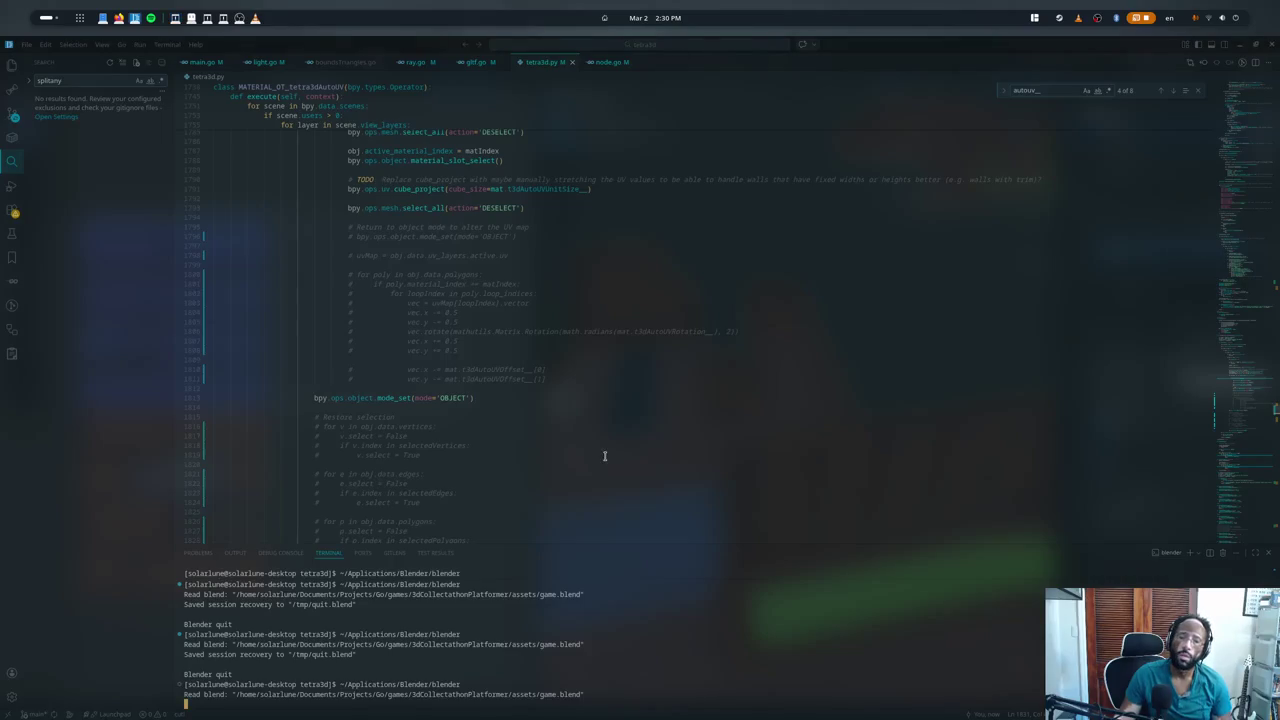
key("ctrl+j")
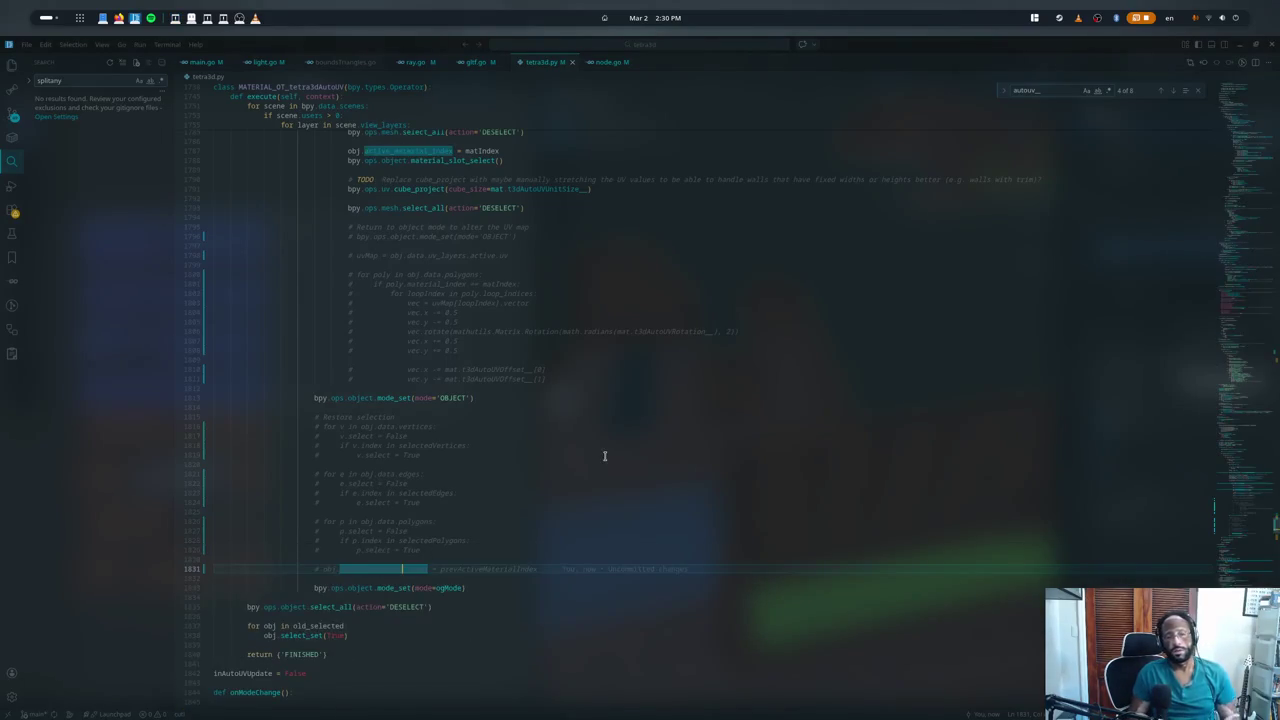
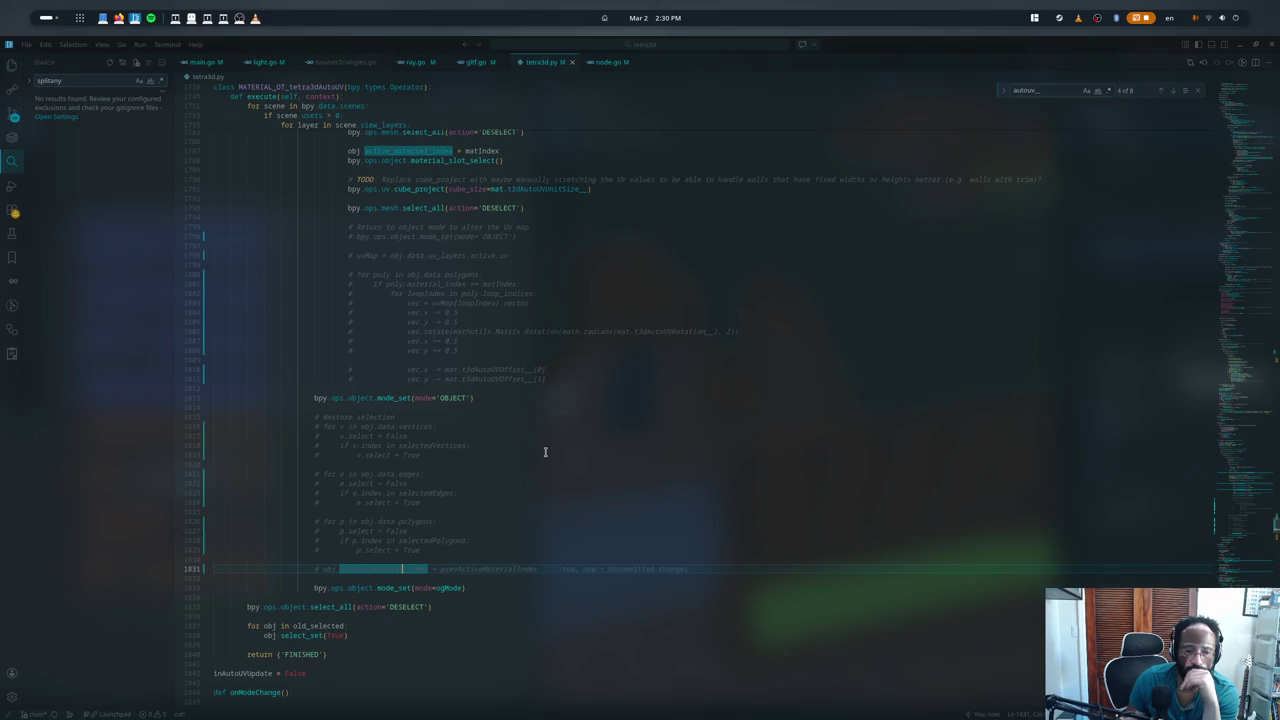
- Review the commented polygon-selection restore code and its active_material_index line in the autoUV operator
left_click_drag(530, 478, 151, 523)
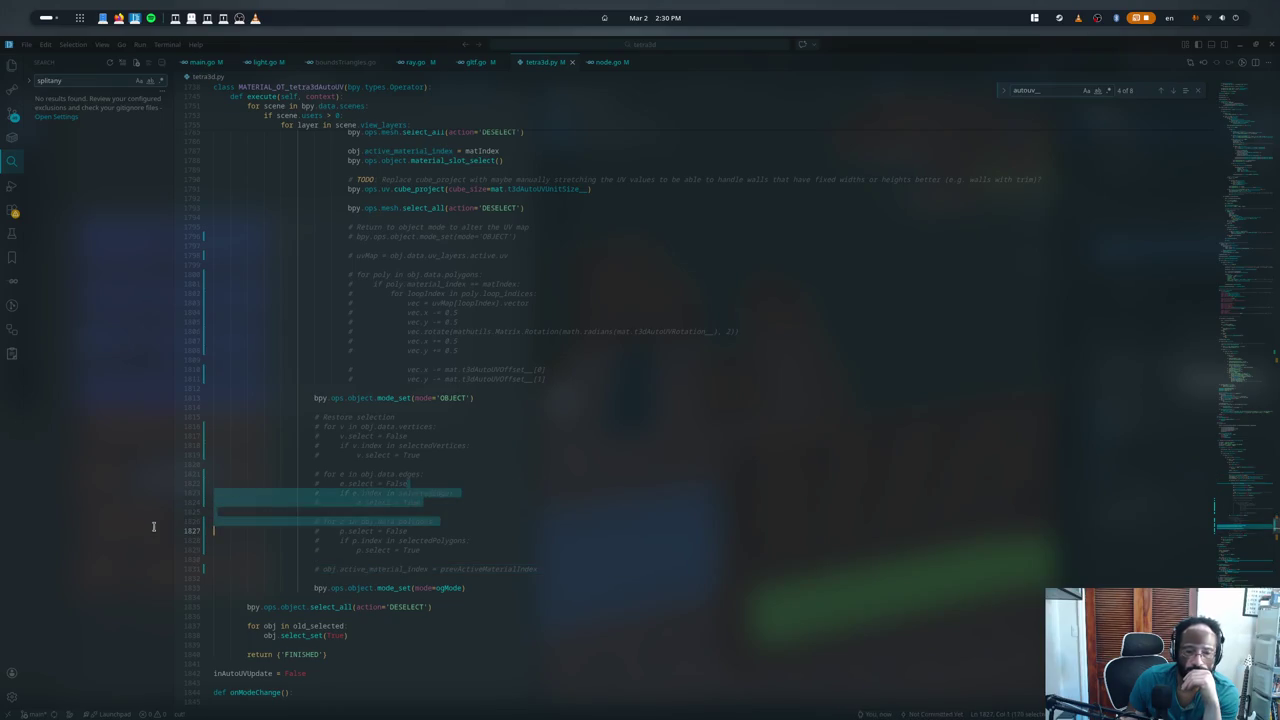
double_click(341, 521)
key("ctrl+d")
key("ctrl+d")
key("ctrl+d")
scroll(341, 531, "down", 3)
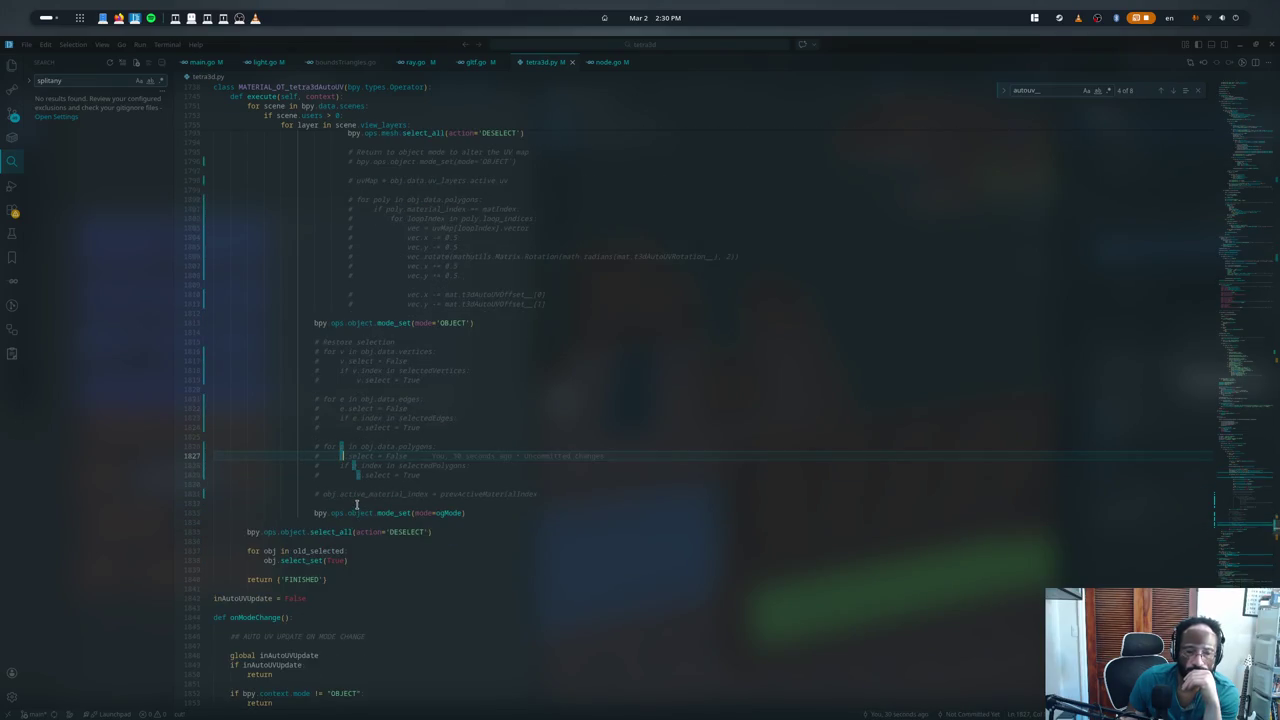
scroll(350, 505, "down", 3)
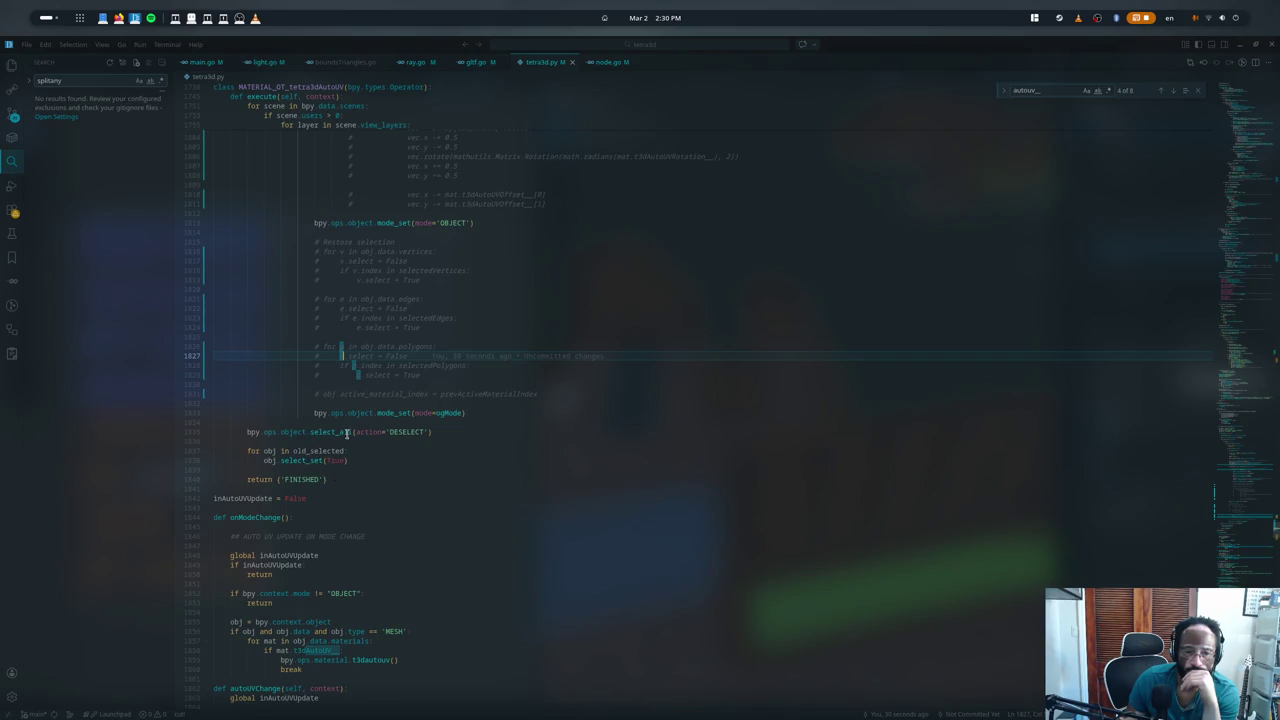
double_click(352, 397)
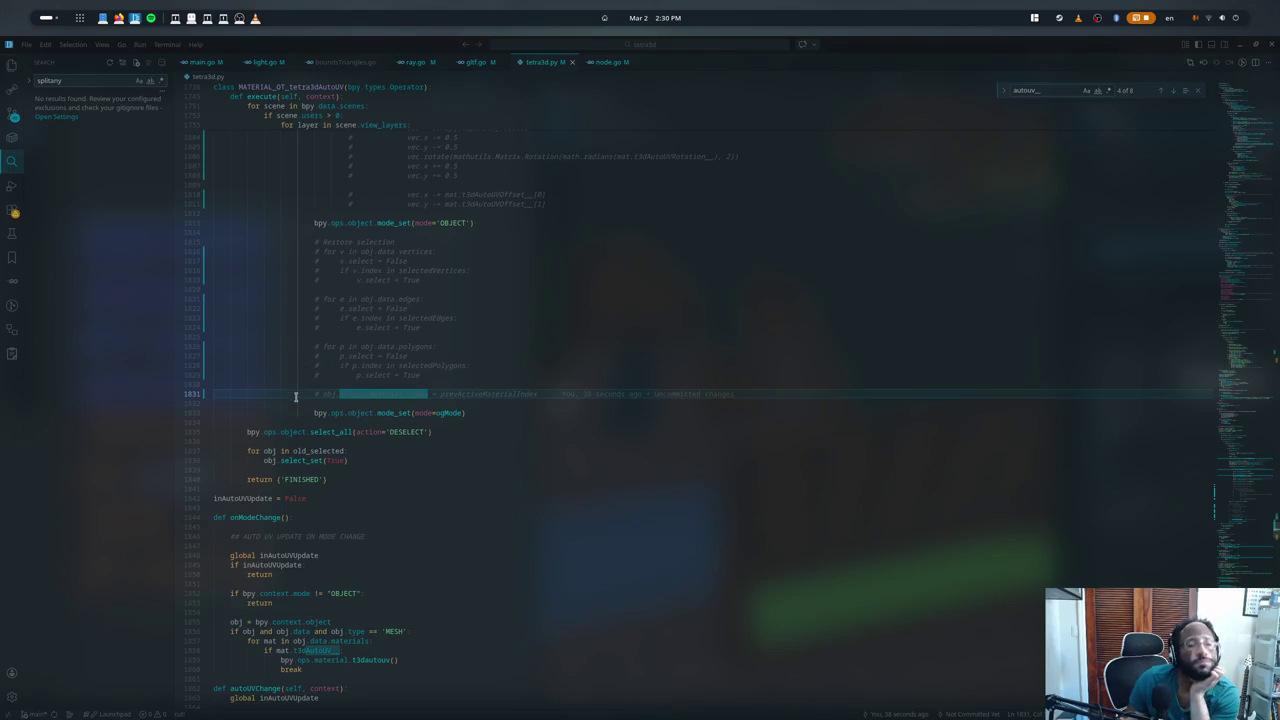
- Locate the global inAutoUVUpdate flag declaration and the code surrounding it
left_click(269, 499)
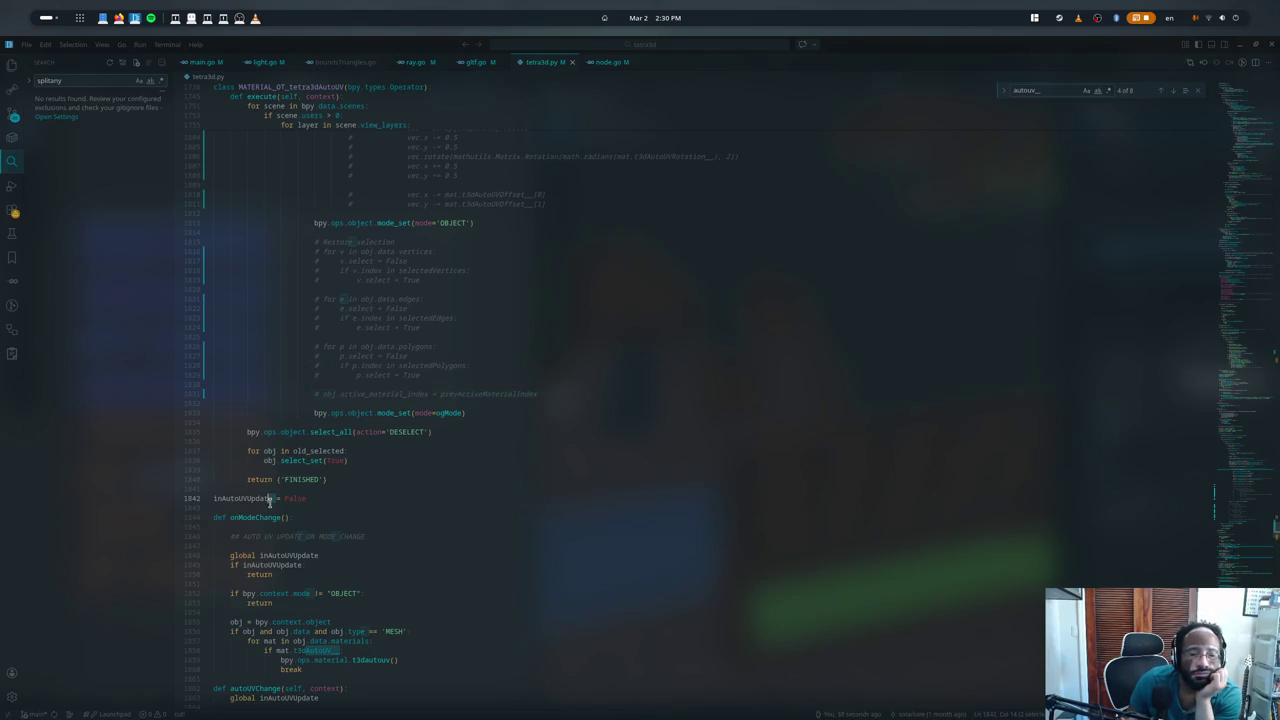
left_click(301, 440)
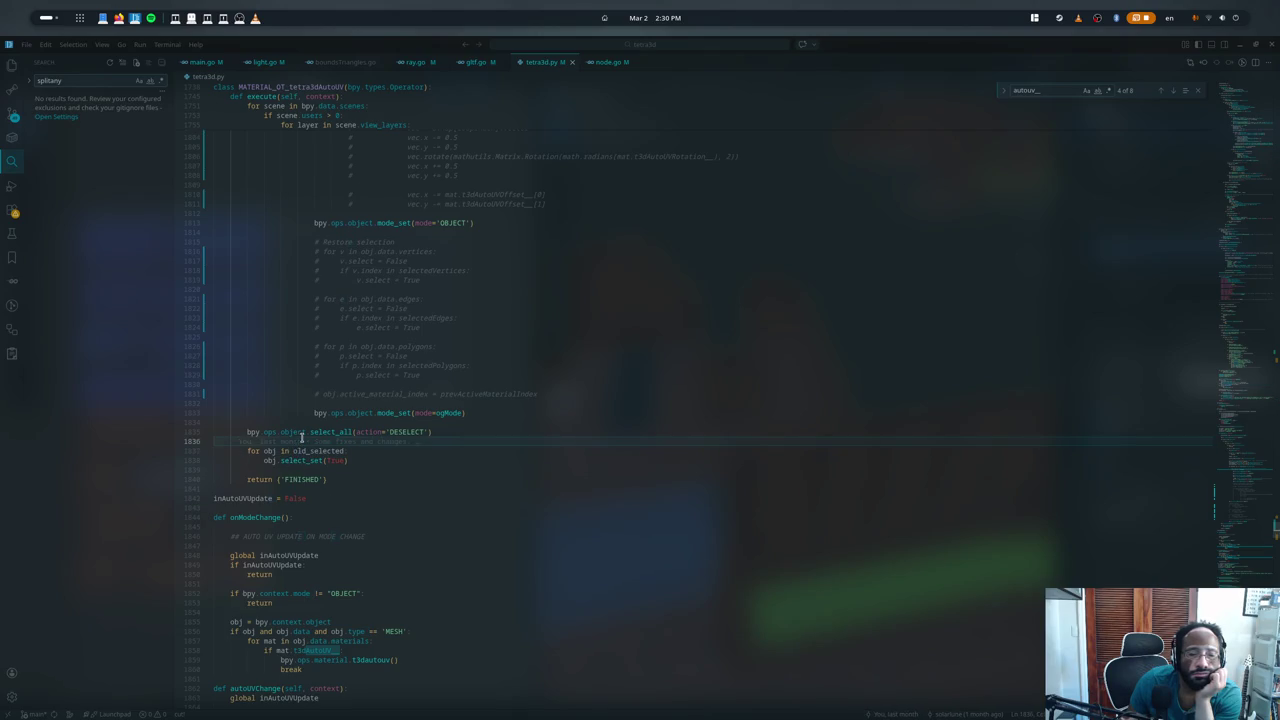
scroll(301, 437, "down", 2)
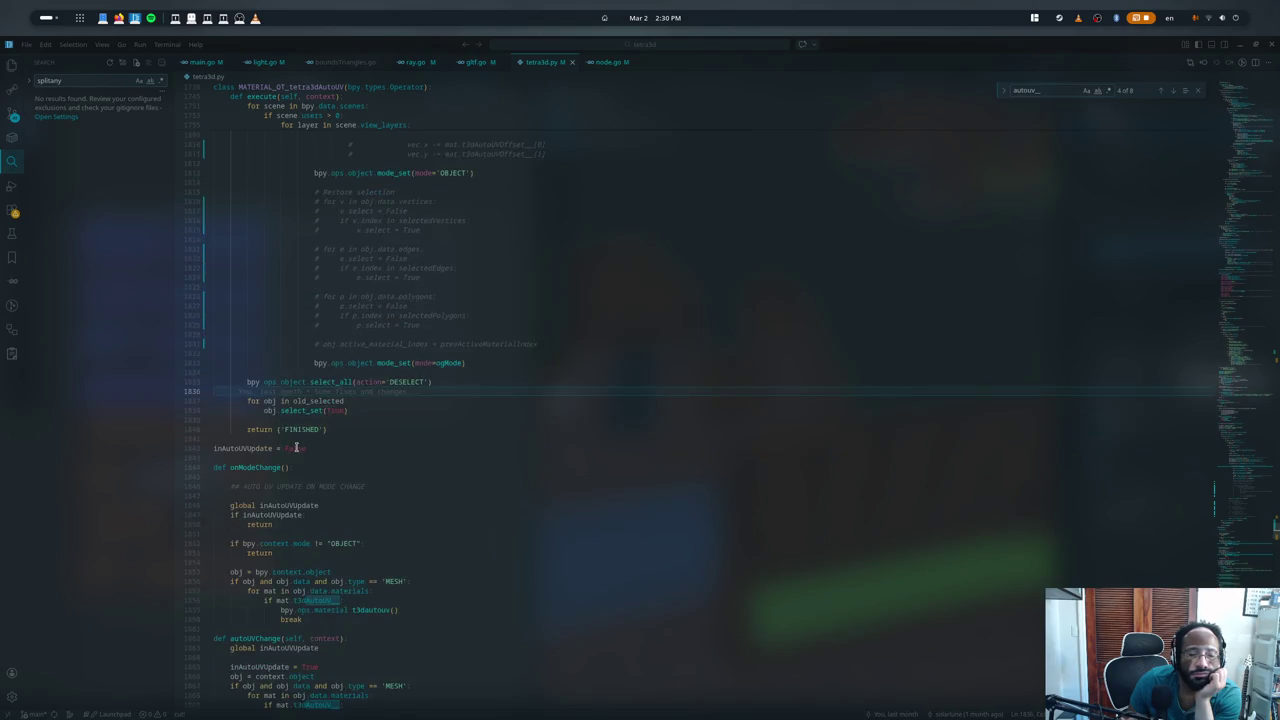
scroll(378, 434, "up", 5)
scroll(378, 434, "up", 5)
scroll(421, 432, "up", 5)
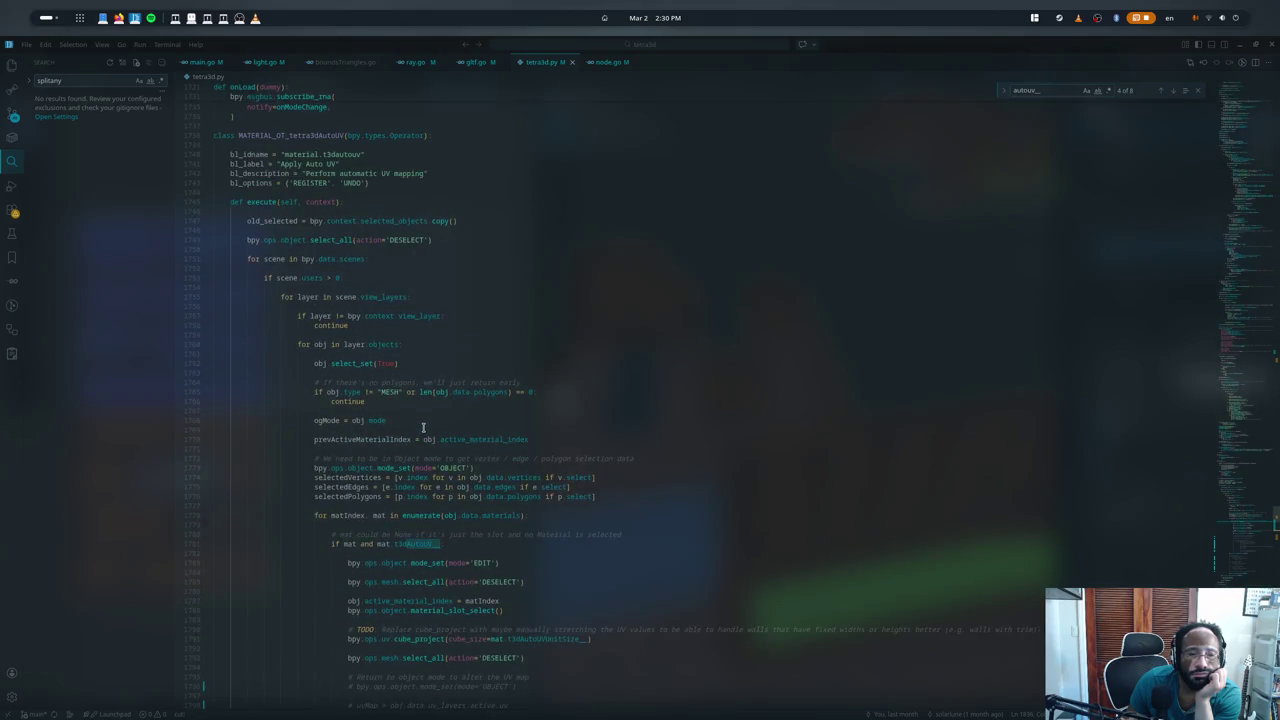
scroll(423, 428, "down", 3)
scroll(410, 425, "down", 3)
scroll(400, 422, "down", 2)
- Inspect the inAutoUVUpdate early-return check in onModeChange
left_click(274, 505)
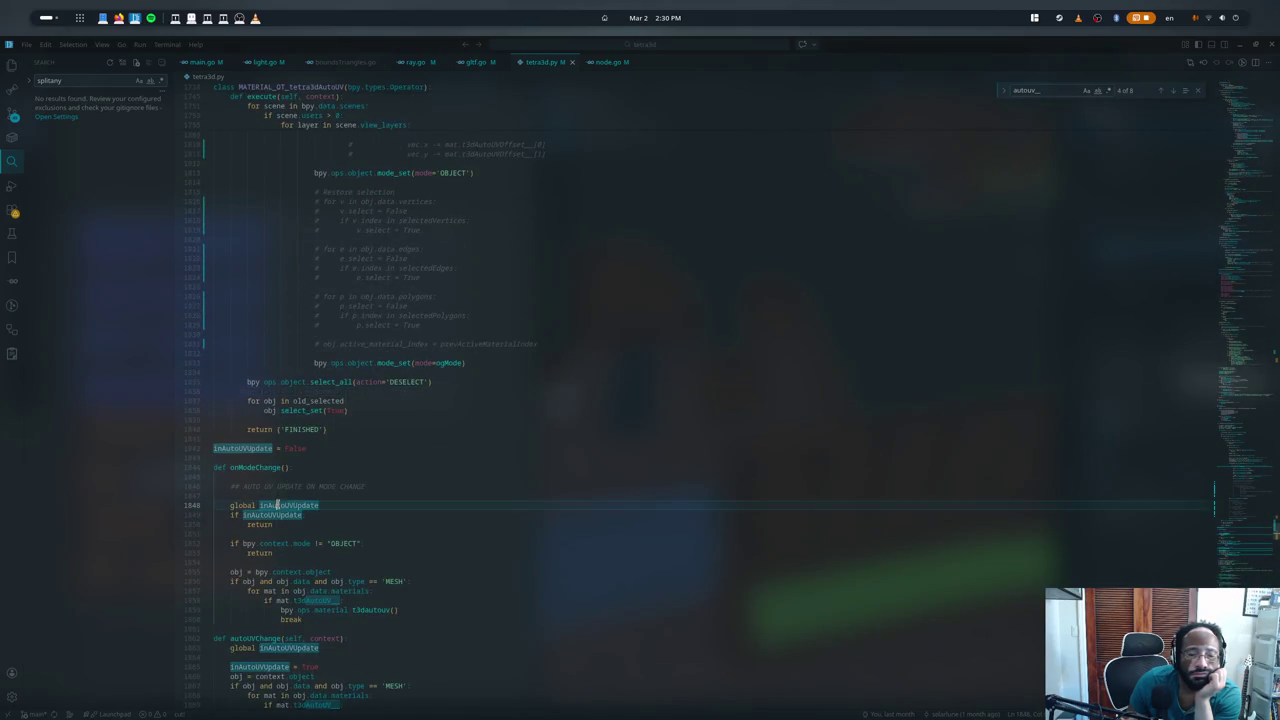
scroll(318, 443, "down", 3)
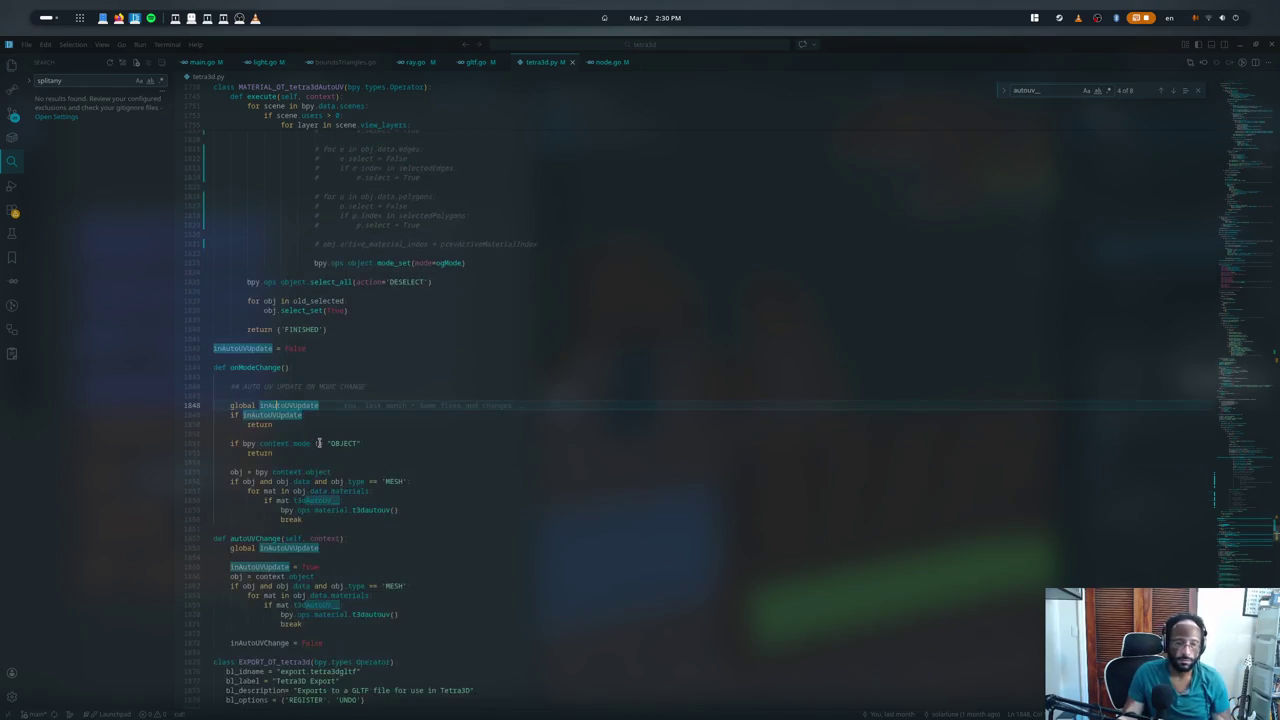
scroll(318, 443, "down", 2)
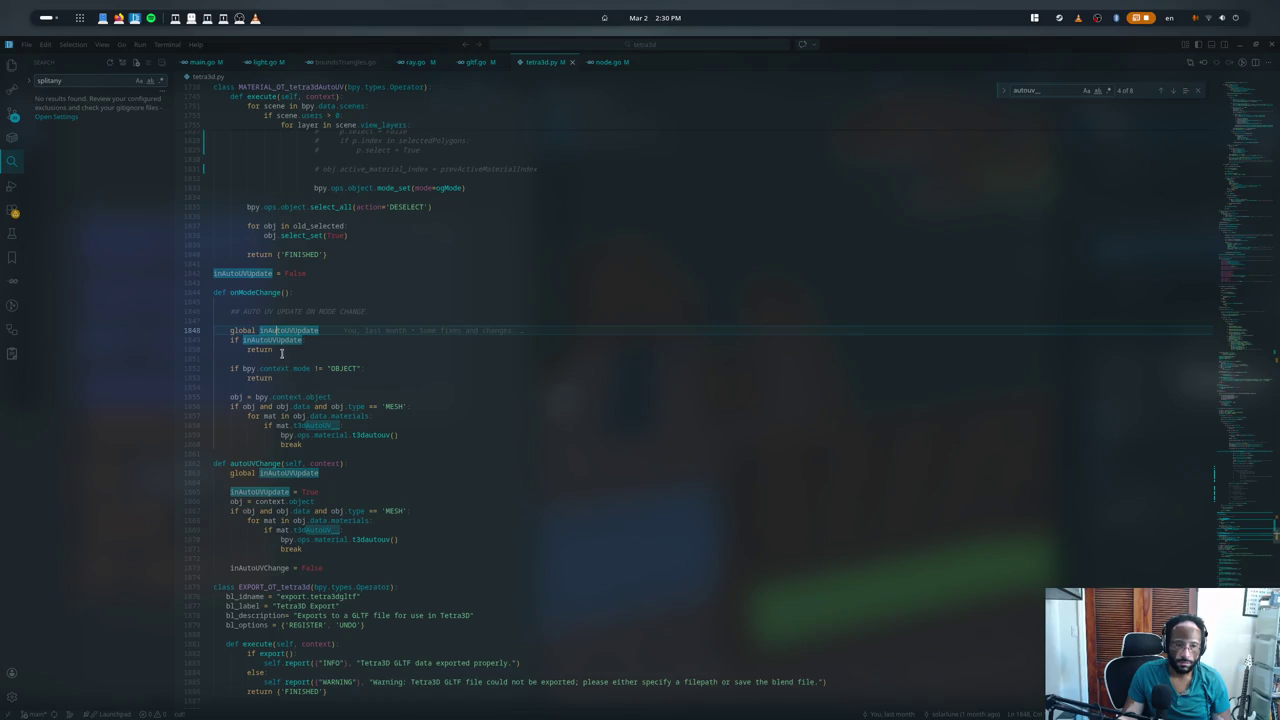
left_click(282, 351)
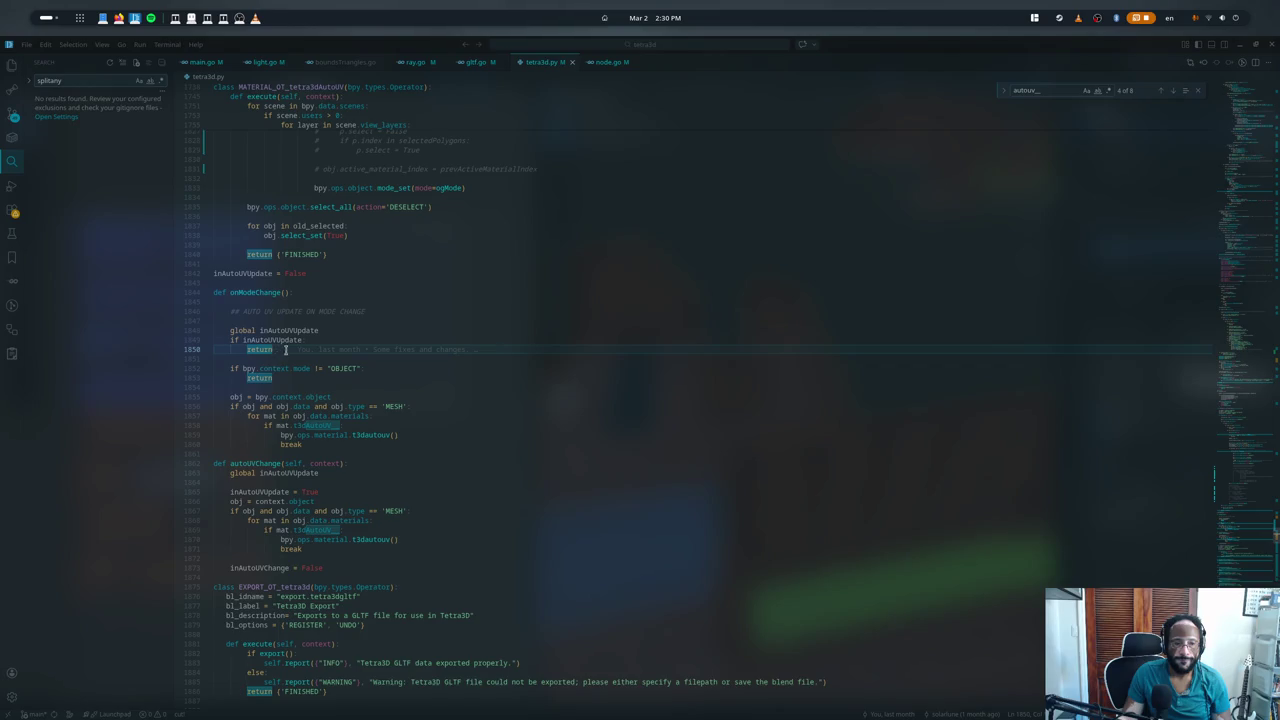
left_click(293, 340)
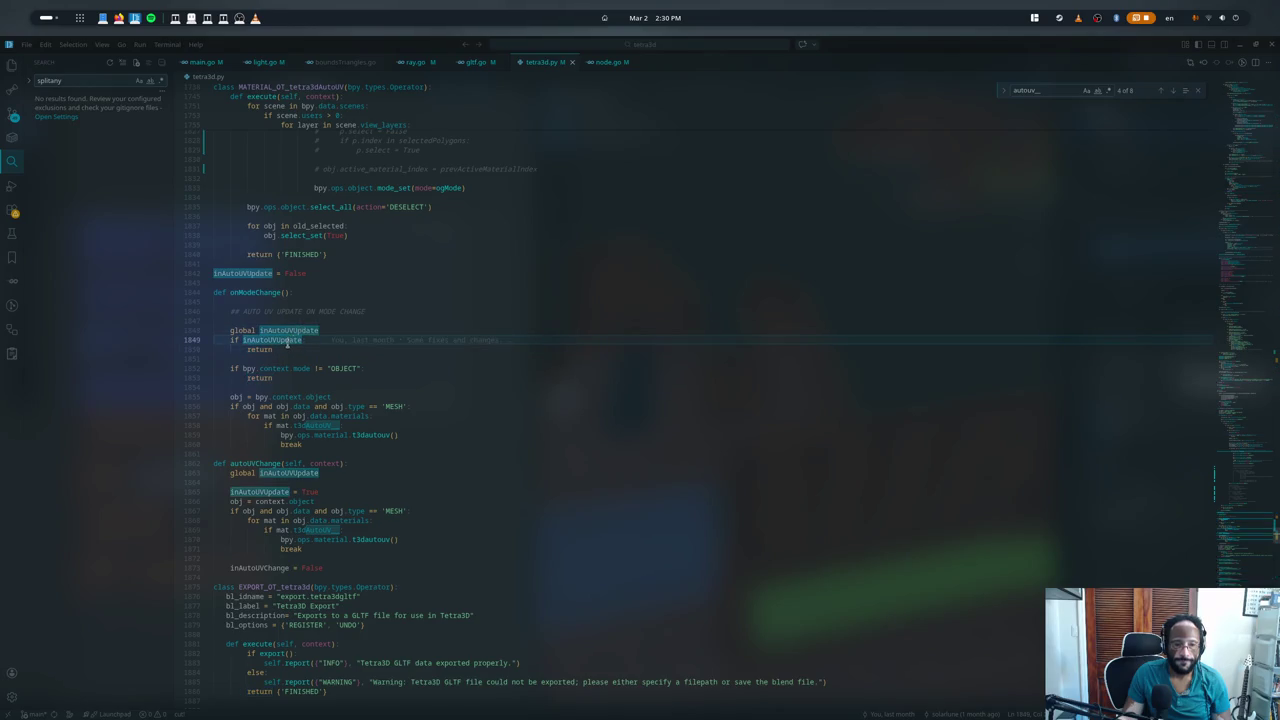
- Find the inAutoUVUpdate matches and insert blank lines above autoUVChange's flag assignment
key("ctrl+f")
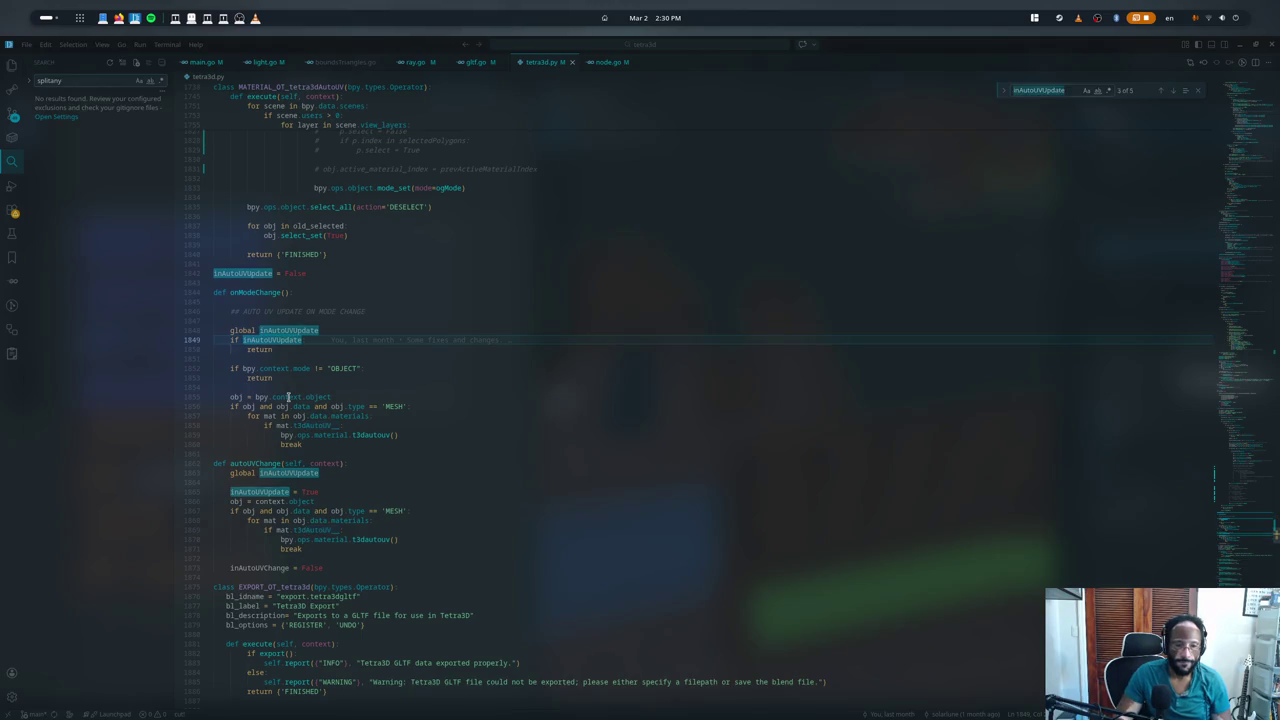
type("ina")
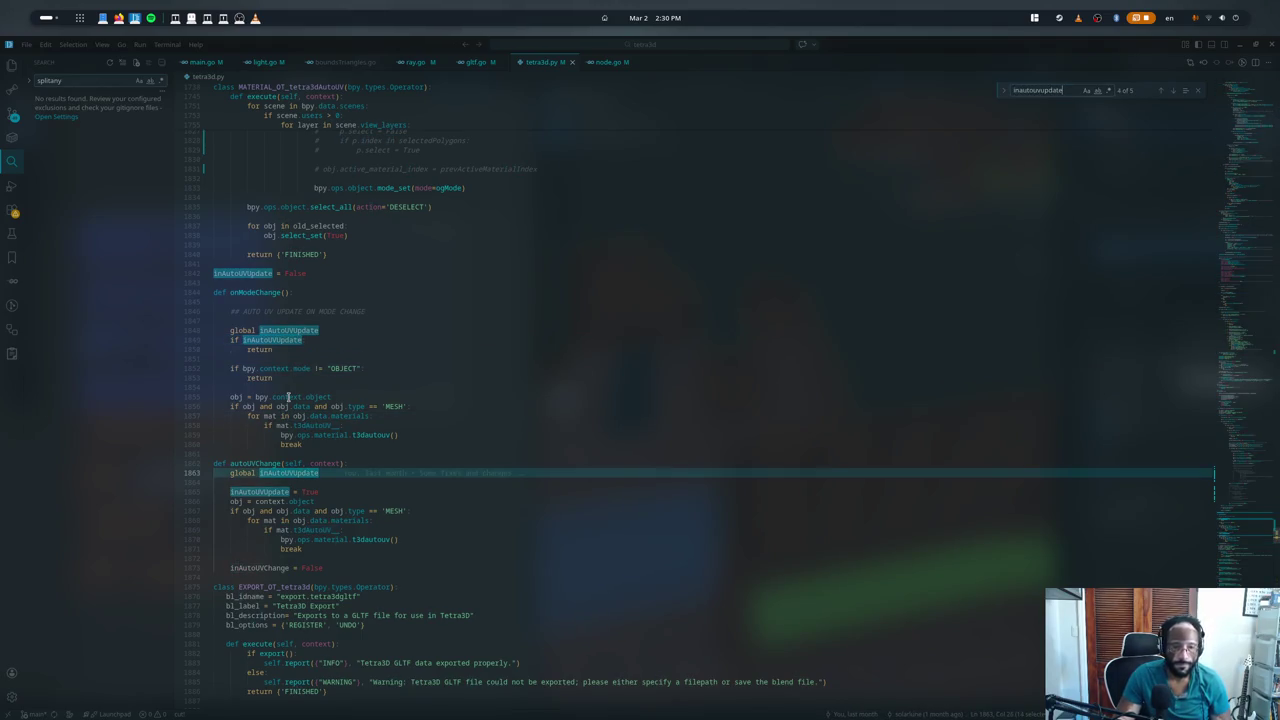
key("Return")
key("Return")
key("Return")
key("Return")
key("Return")
key("Escape")
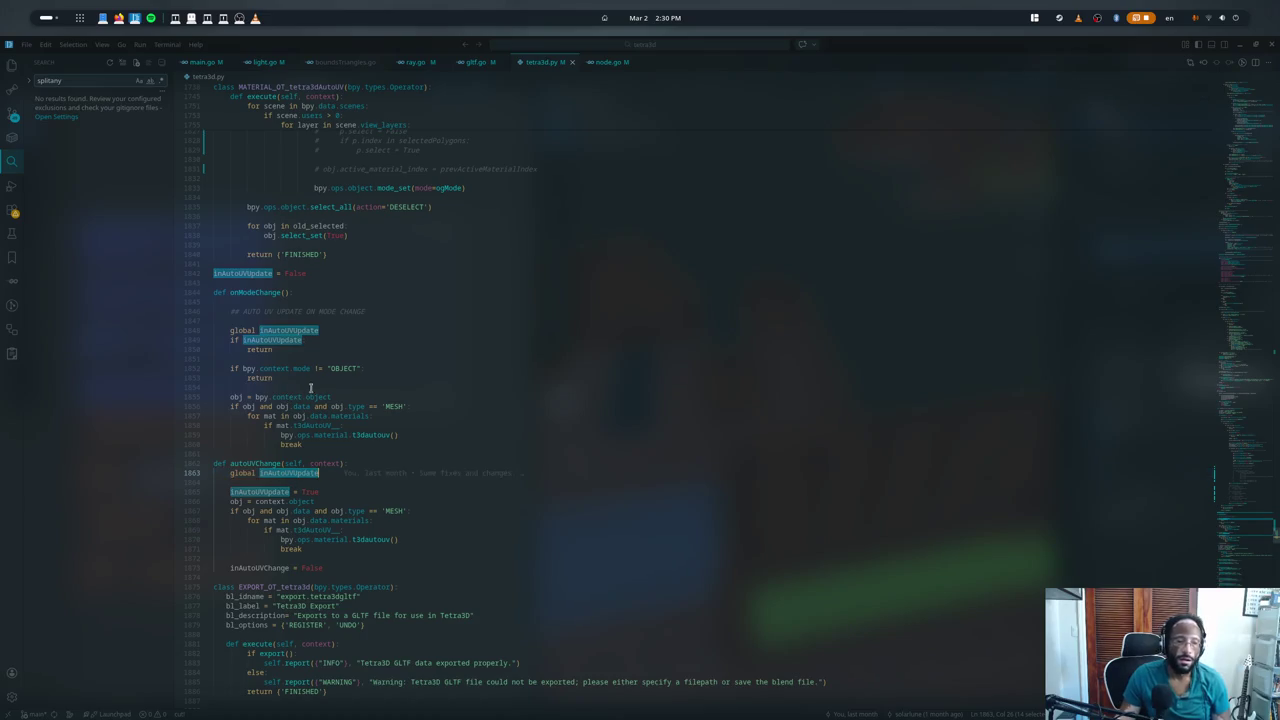
left_click(299, 357)
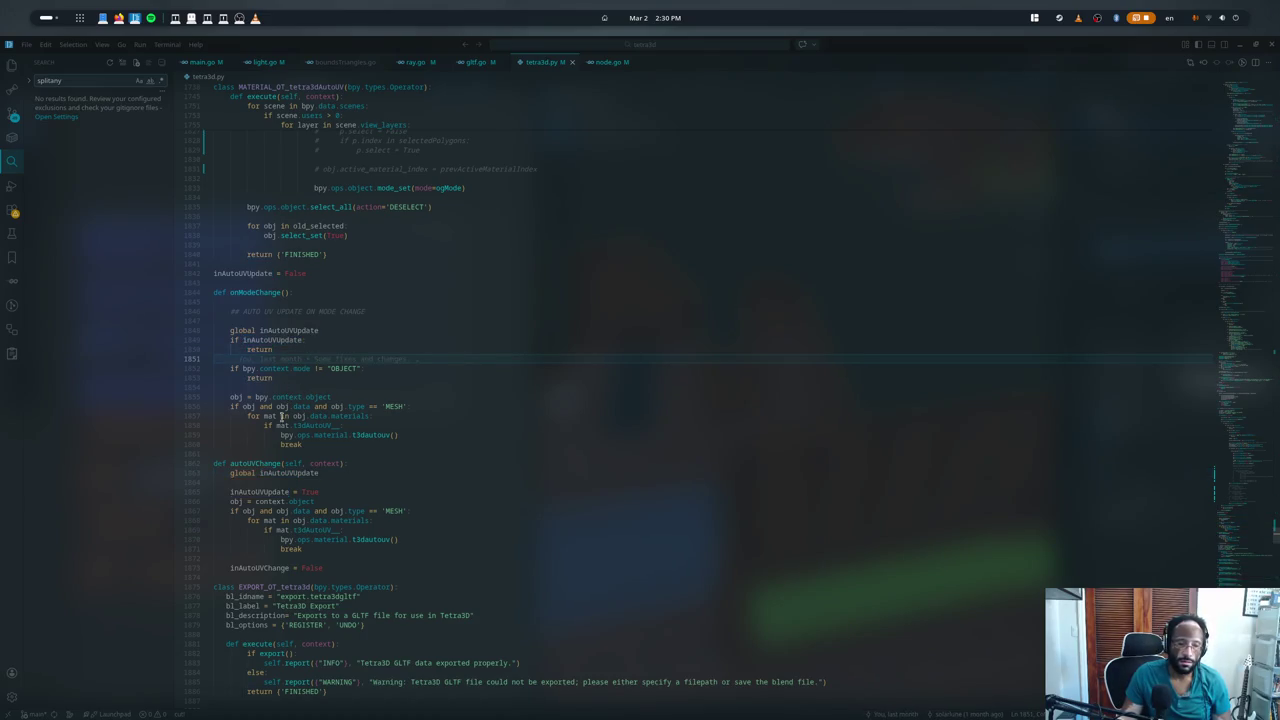
double_click(320, 489)
key("Home")
key("Home")
key("Return")
key("Return")
key("Up")
key("Up")
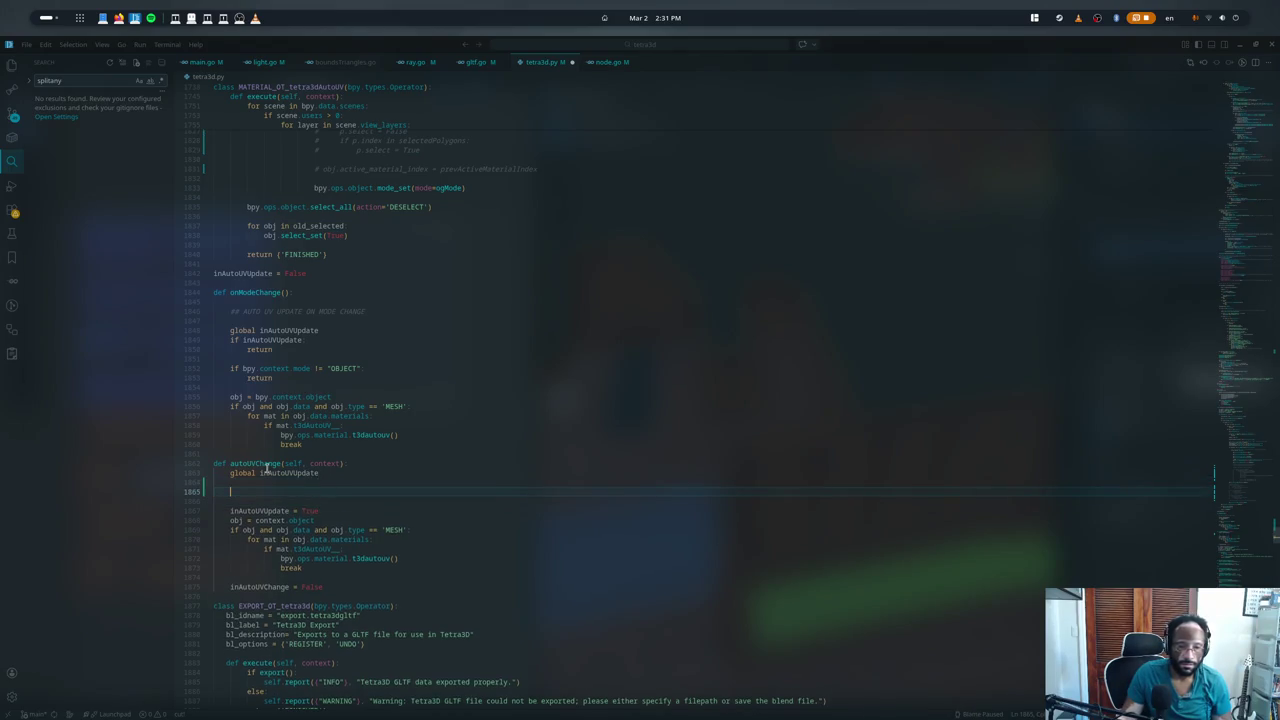
key("Down")
key("Down")
- Add an 'if inAutoUVUpdate: return' guard at the start of autoUVChange
key("ctrl+f")
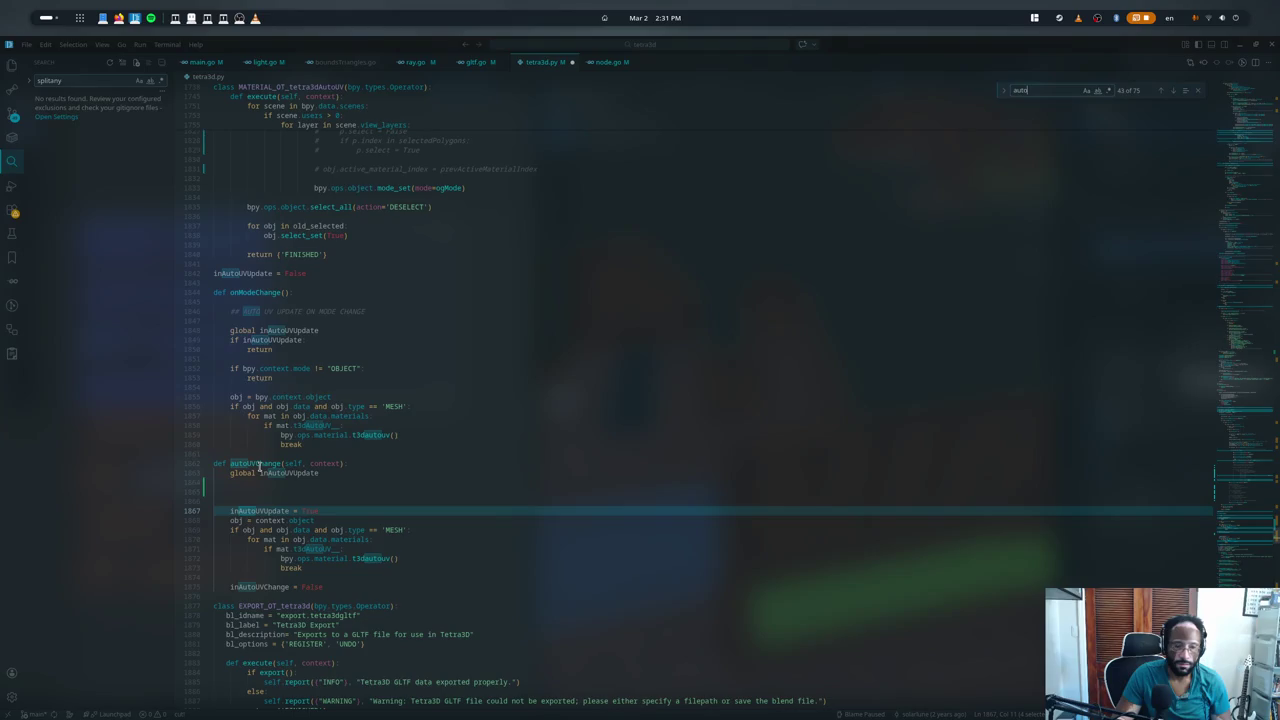
type("touvchange")
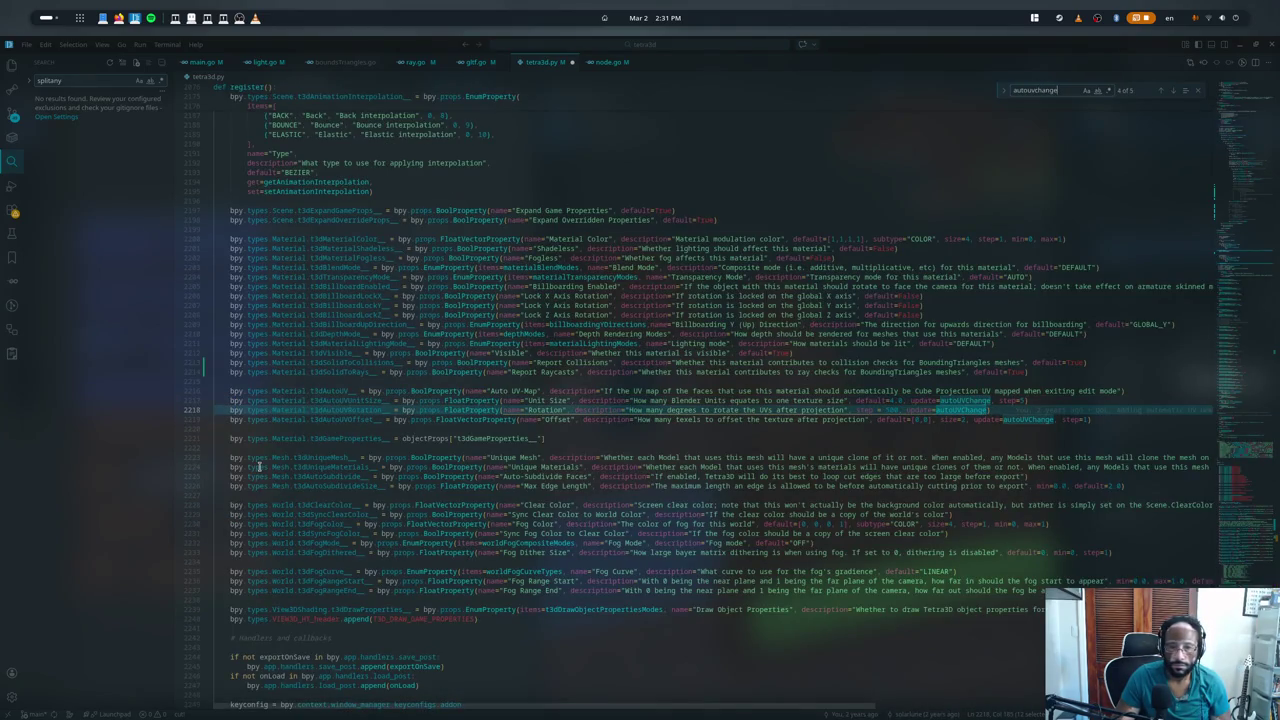
key("Return")
key("Return")
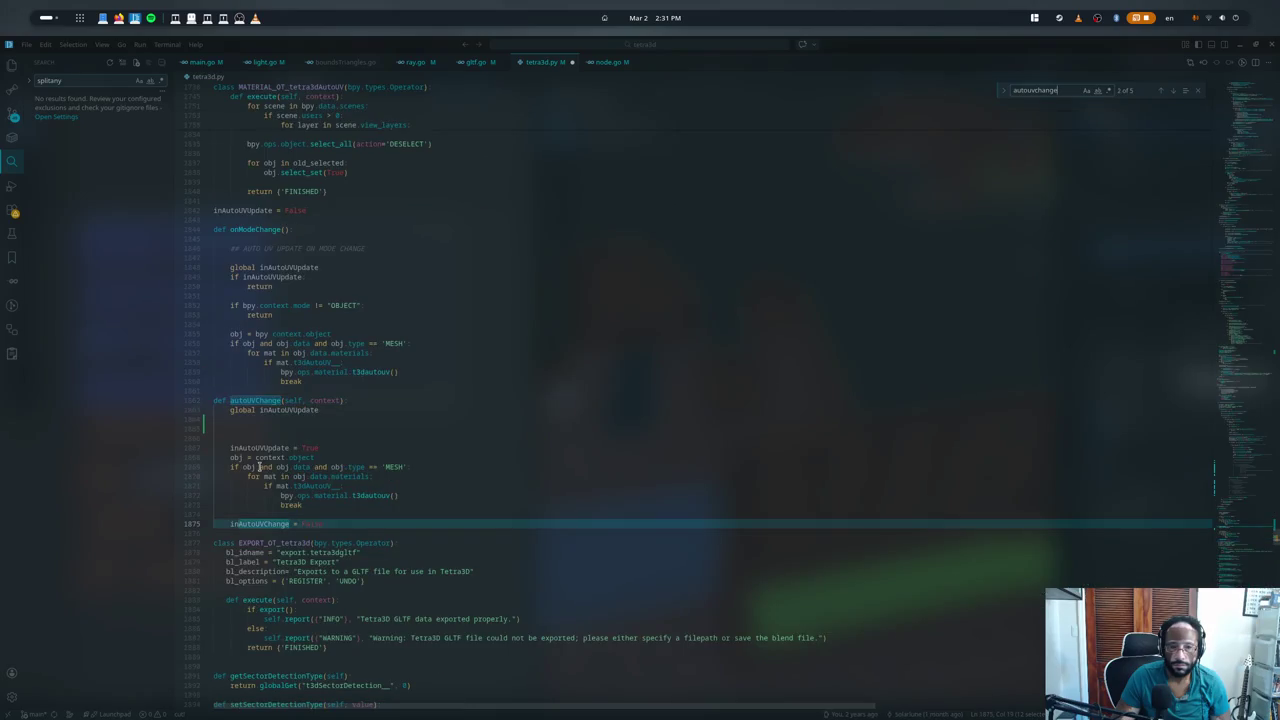
key("Escape")
left_click(264, 428)
type("if inAutoUVUpdate")
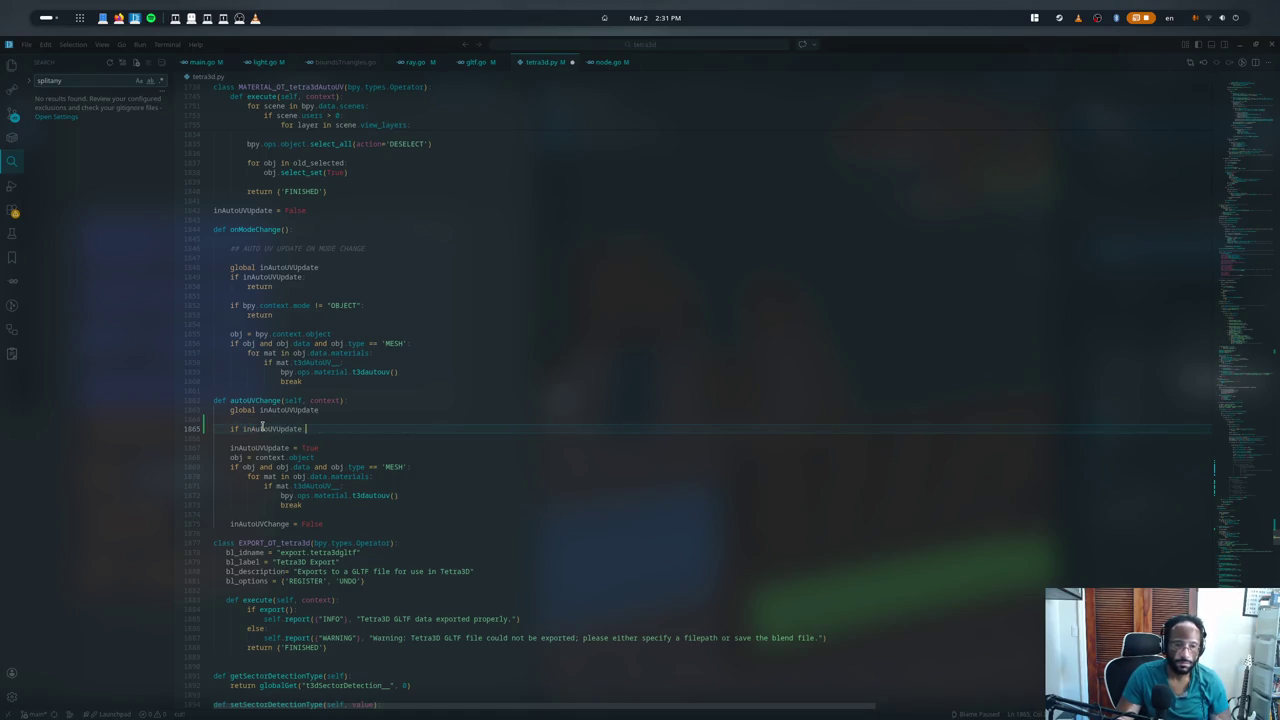
type(":")
key("Return")
type("return")
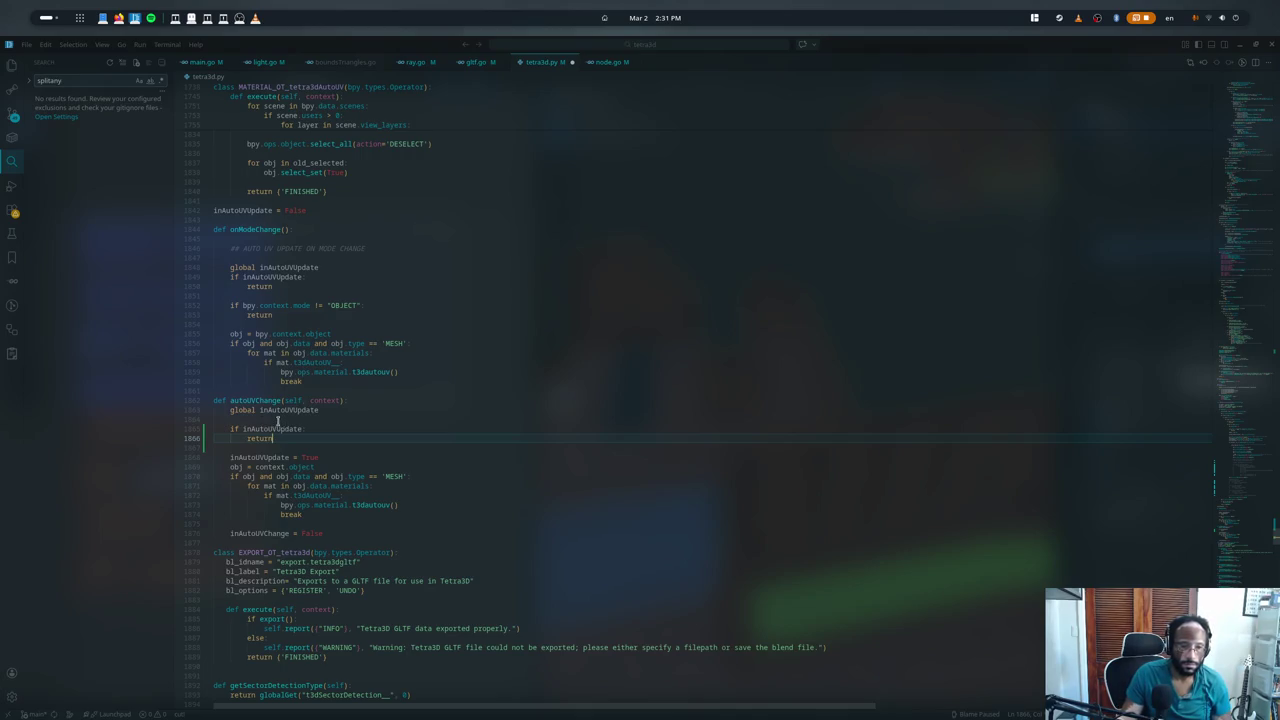
- Set inAutoUVUpdate before and clear it after onModeChange's loop, then save tetra3d.py
left_click(281, 457)
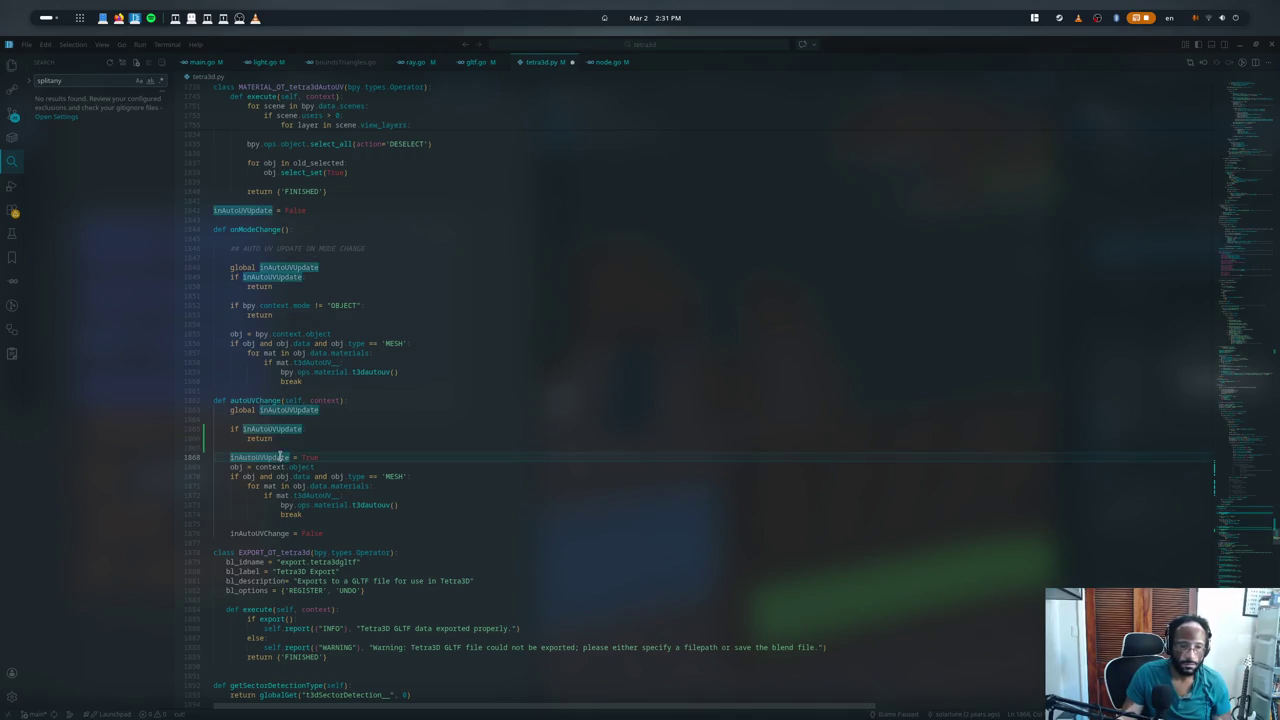
left_click(278, 333)
type("inAutoUVUpdate = True")
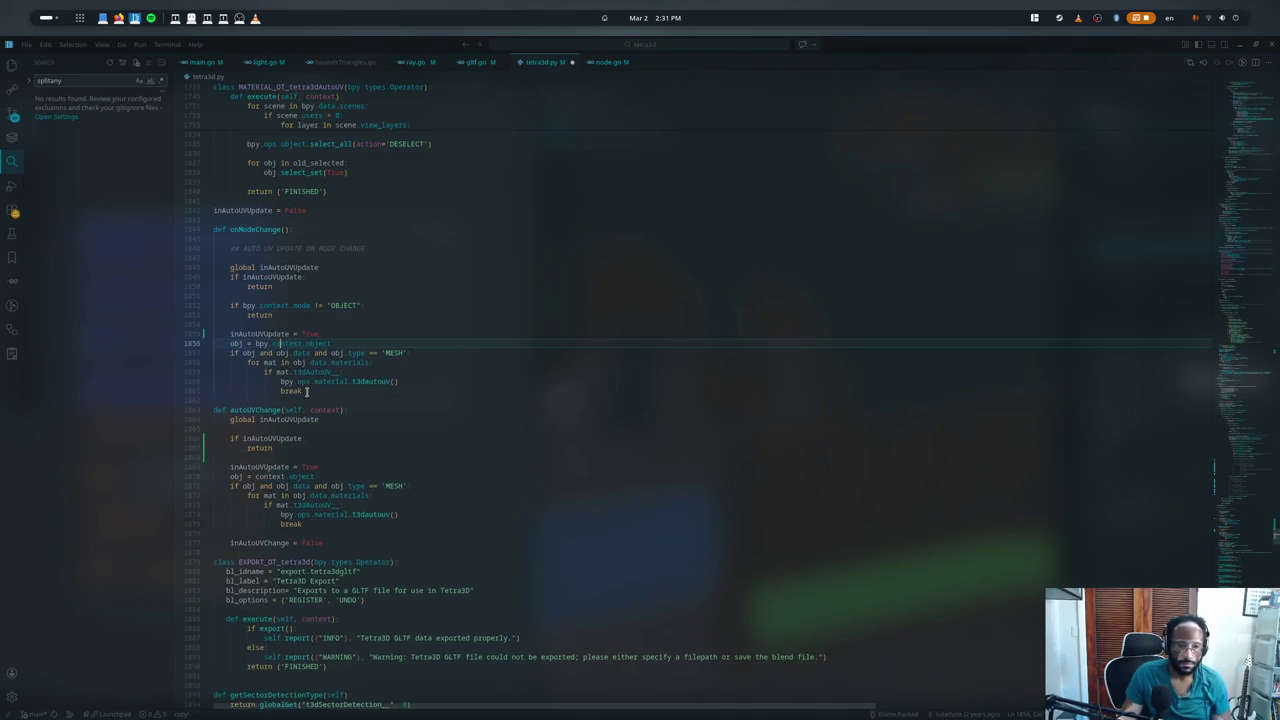
left_click(320, 387)
key("Return")
key("ctrl+v")
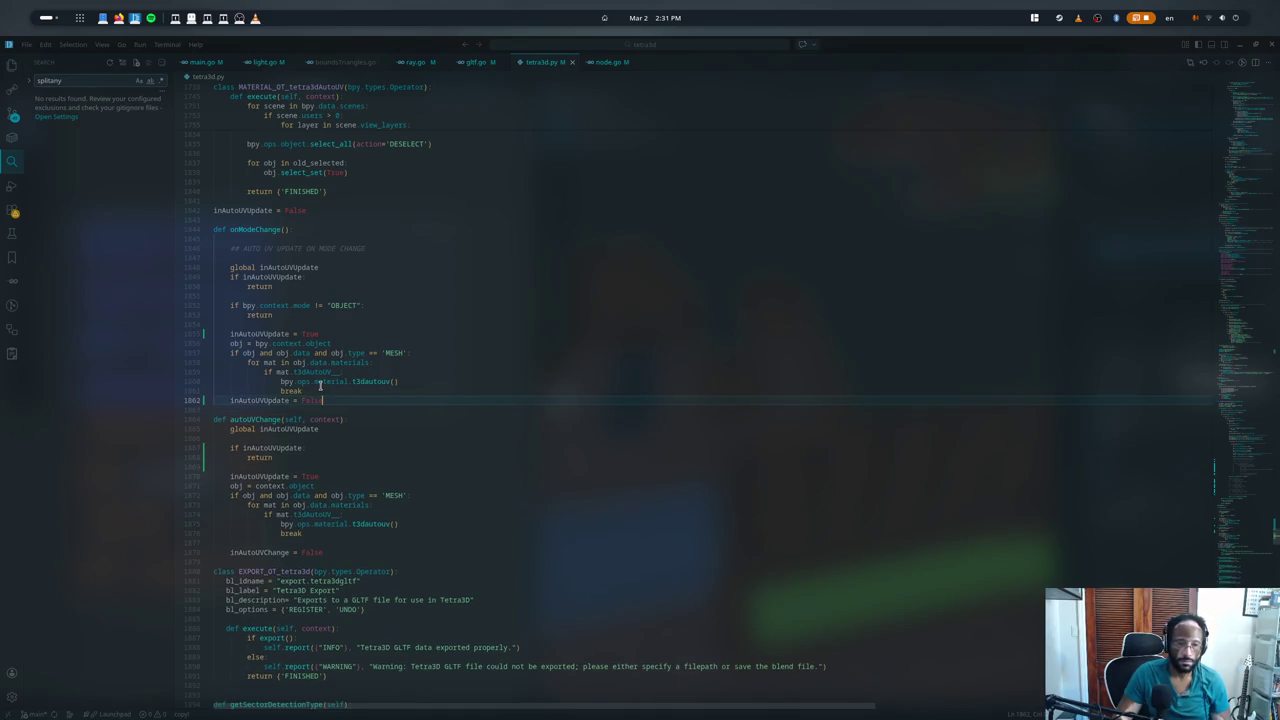
key("ctrl+s")
key("alt+Tab")
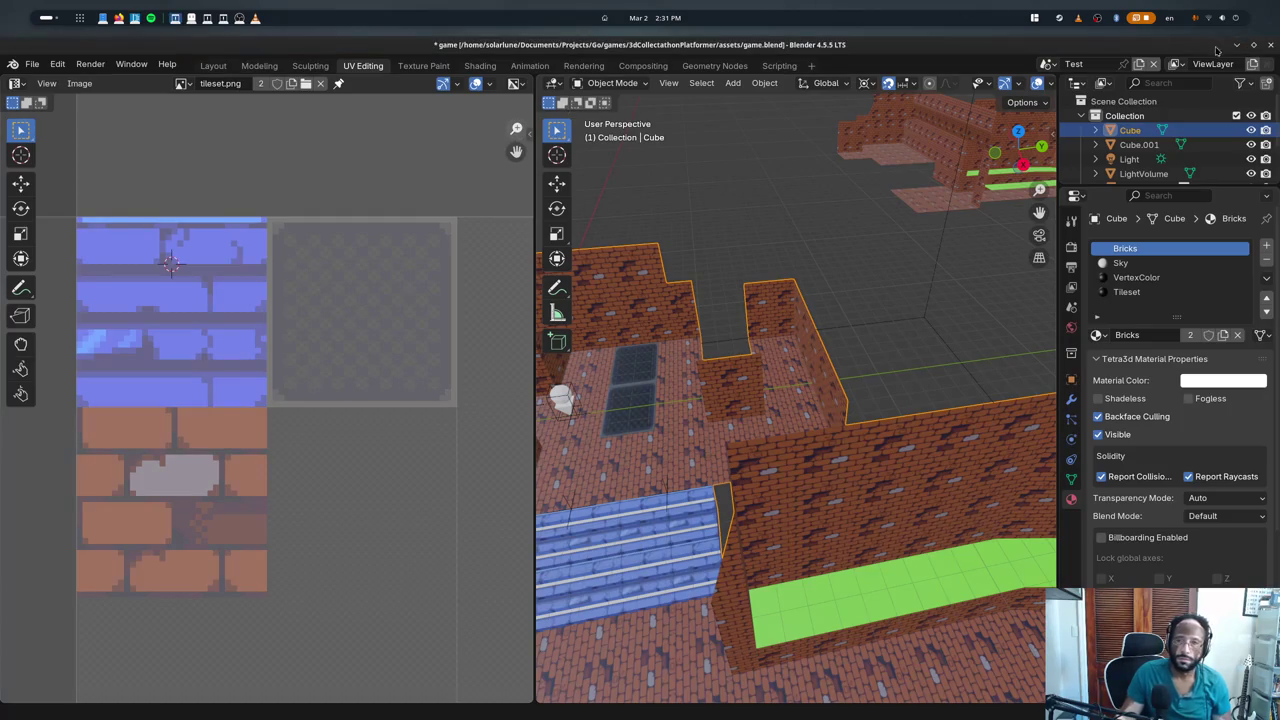
- Restart Blender without saving, reopen game.blend, and try the VertexColor and Bricks material slots
left_click(1270, 45)
left_click(563, 410)
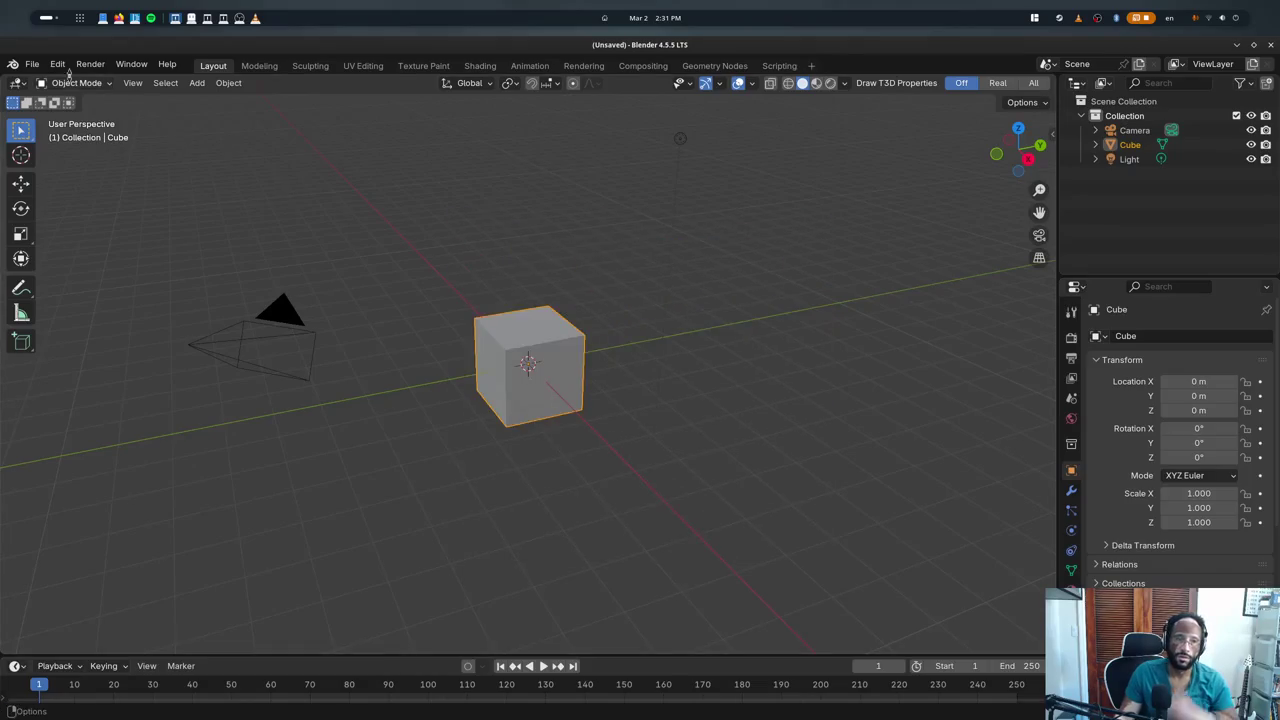
left_click(32, 64)
left_click(267, 109)
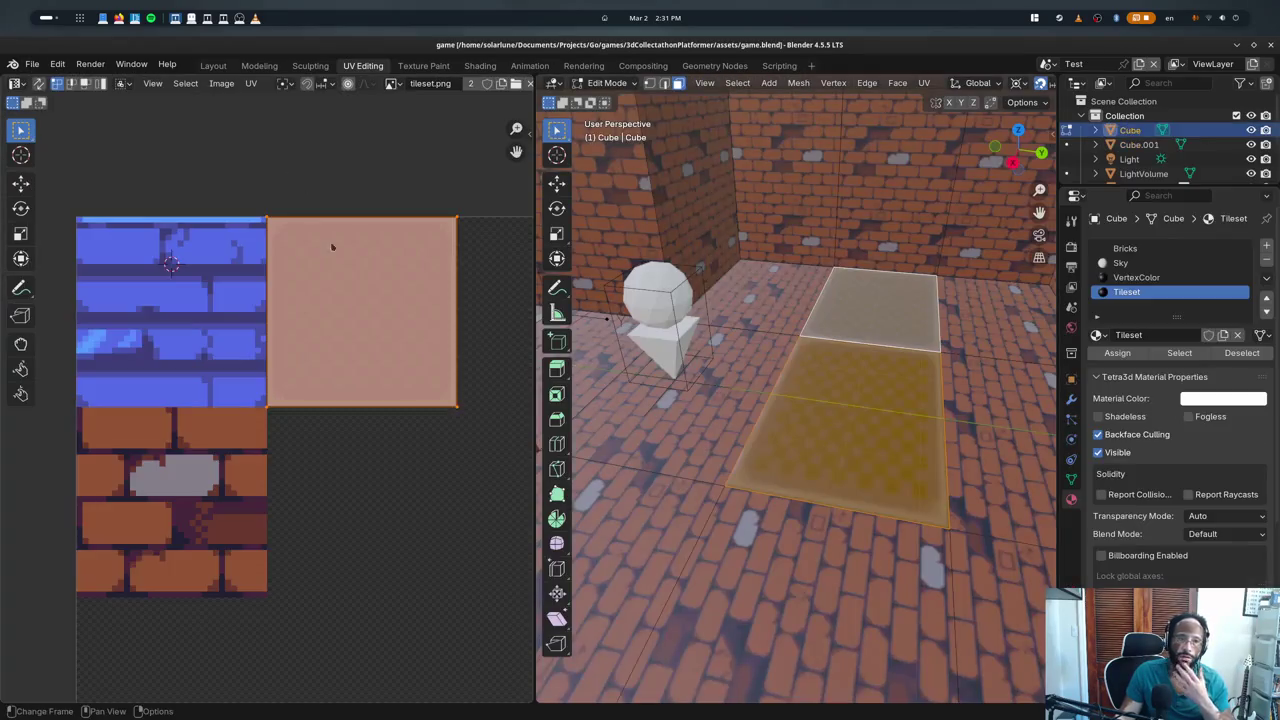
key("Tab")
left_click(1137, 279)
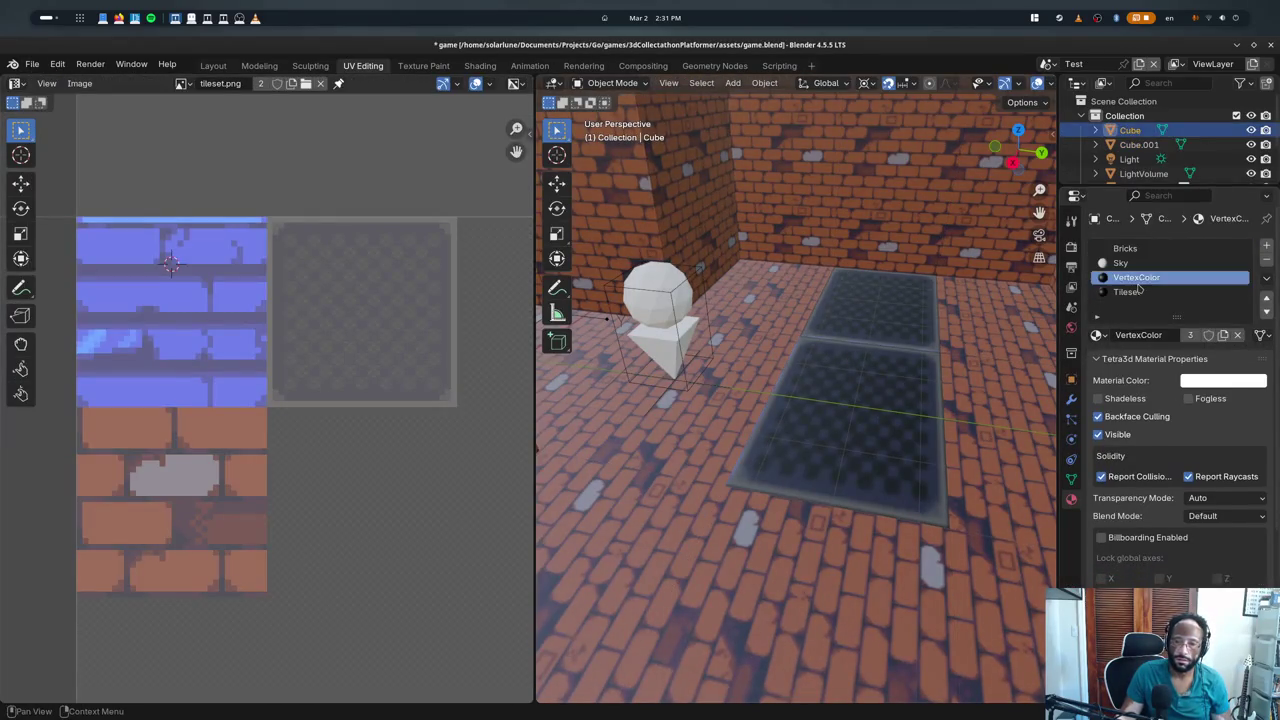
left_click(1128, 291)
left_click(1125, 248)
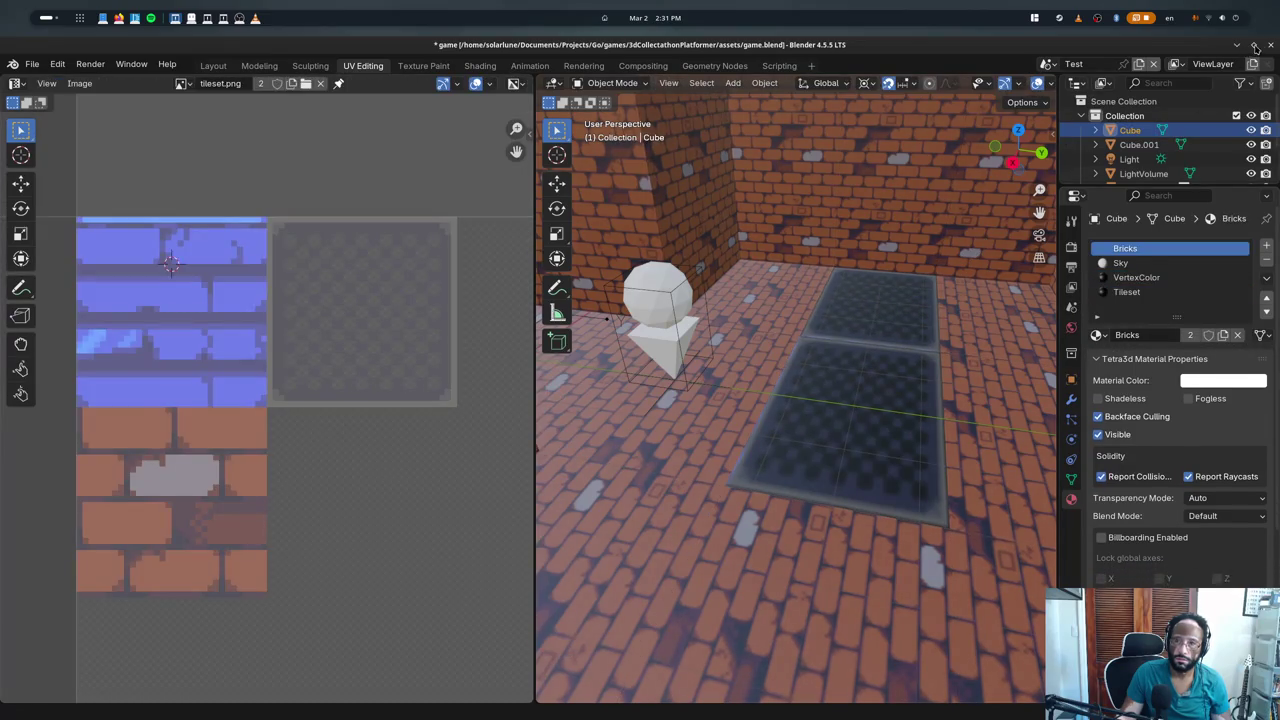
- Quit Blender unsaved, uncomment the active material index restore line, and relaunch Blender
left_click(1270, 47)
left_click(566, 409)
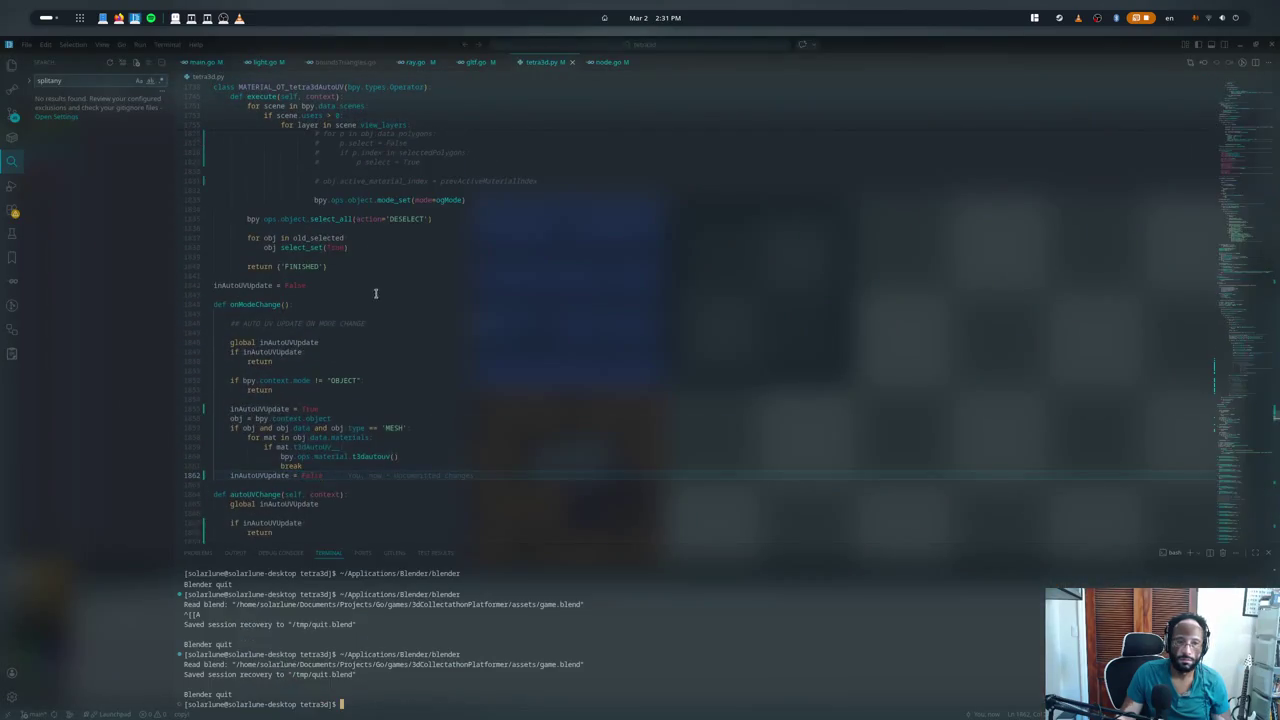
key("ctrl+grave")
scroll(377, 261, "up", 3)
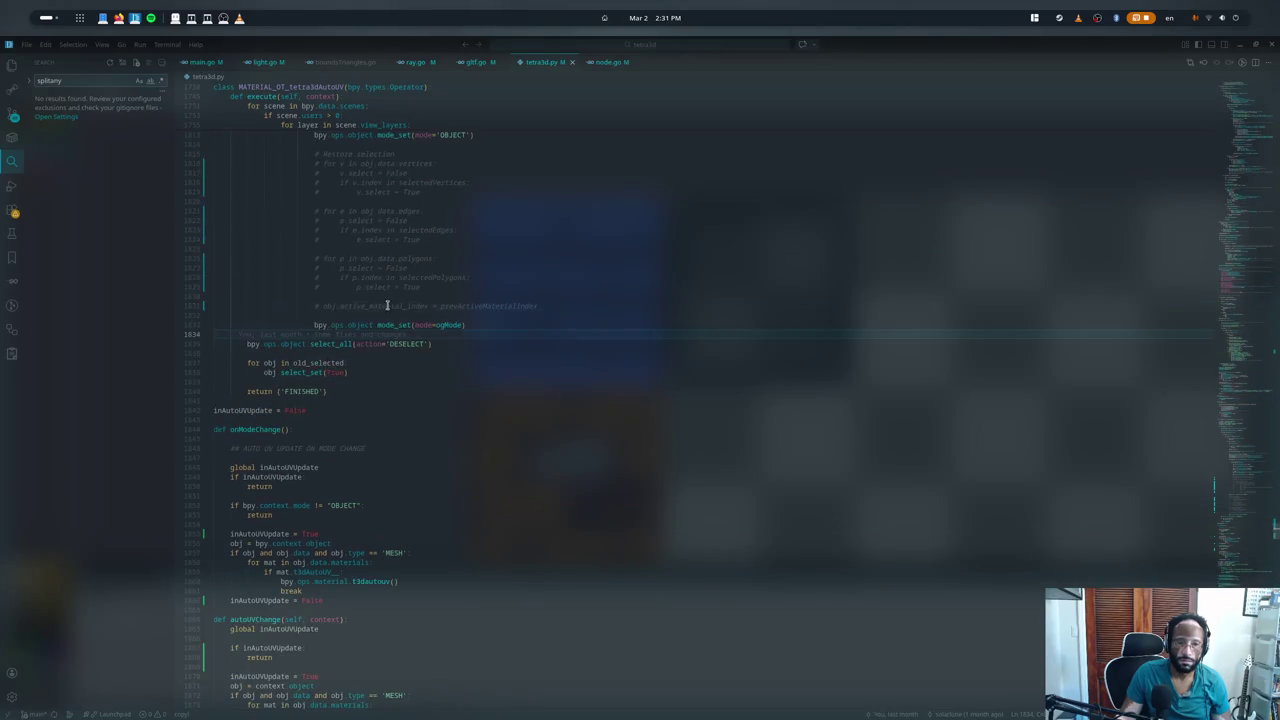
double_click(383, 303)
key("ctrl+slash")
key("ctrl+grave")
key("Up")
key("Return")
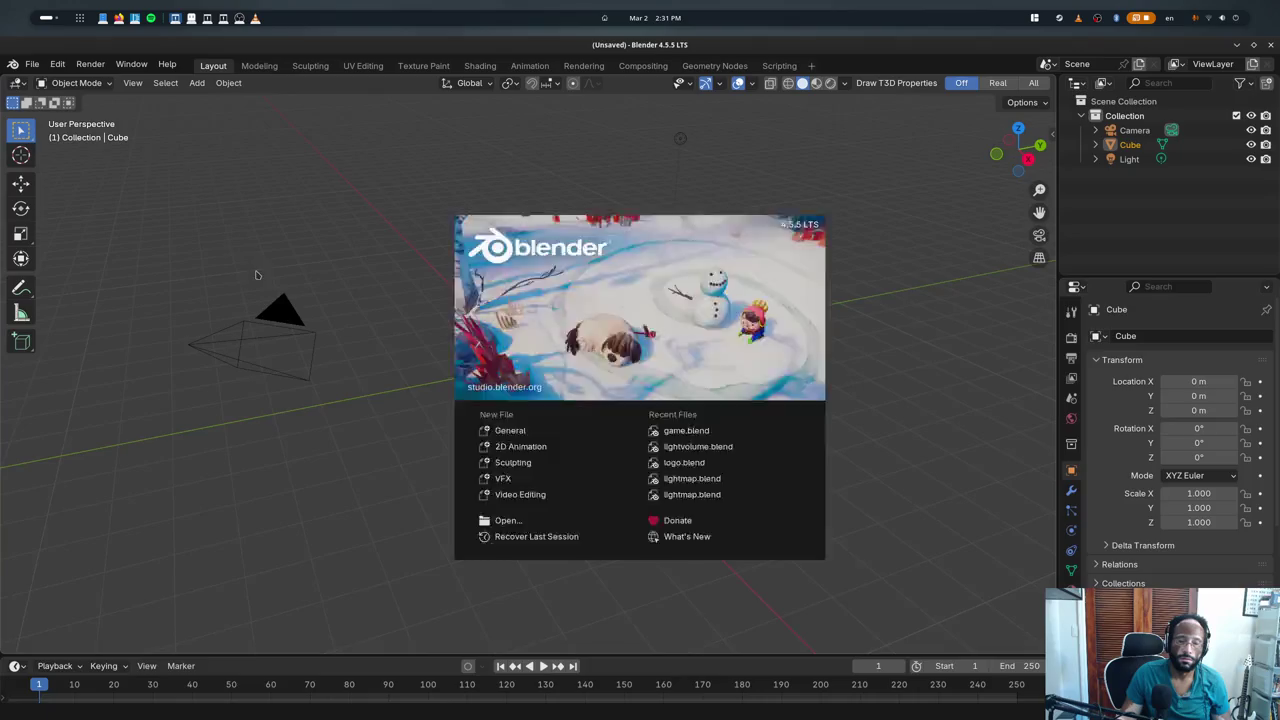
- Load game.blend from recent files and make VertexColor the active material slot
left_click(257, 277)
left_click(32, 63)
left_click(32, 63)
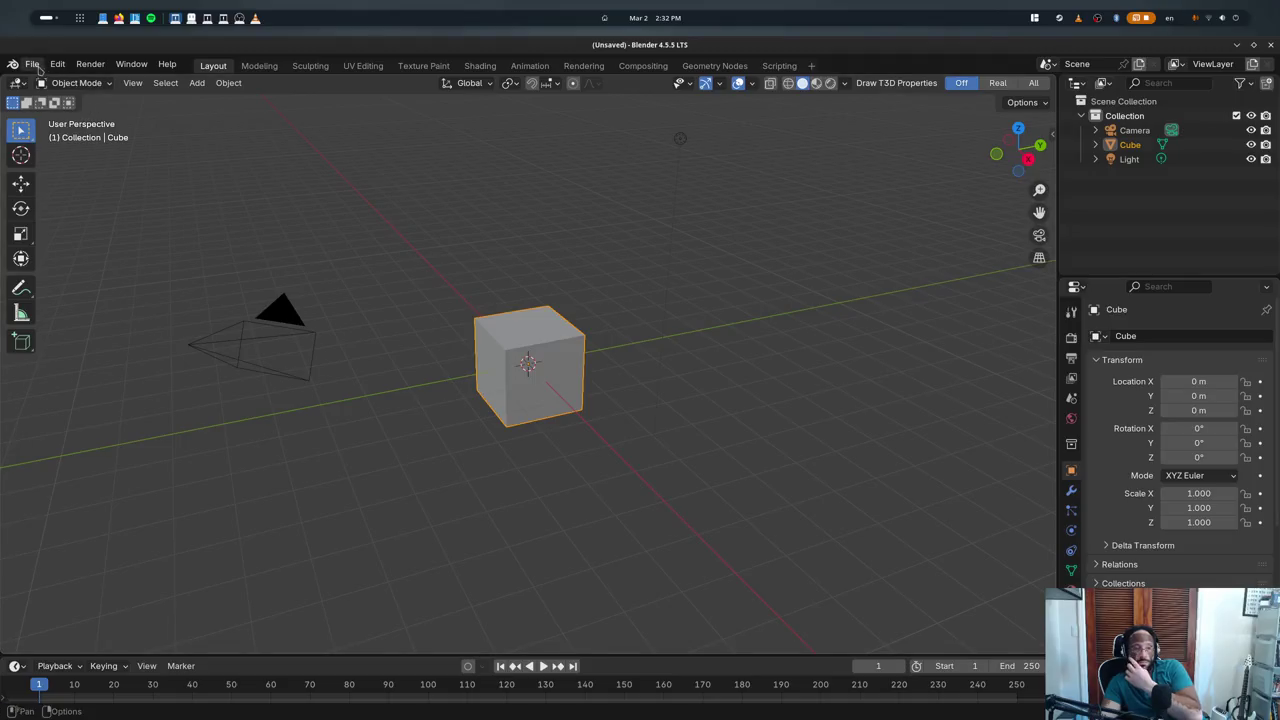
left_click(32, 63)
left_click(215, 109)
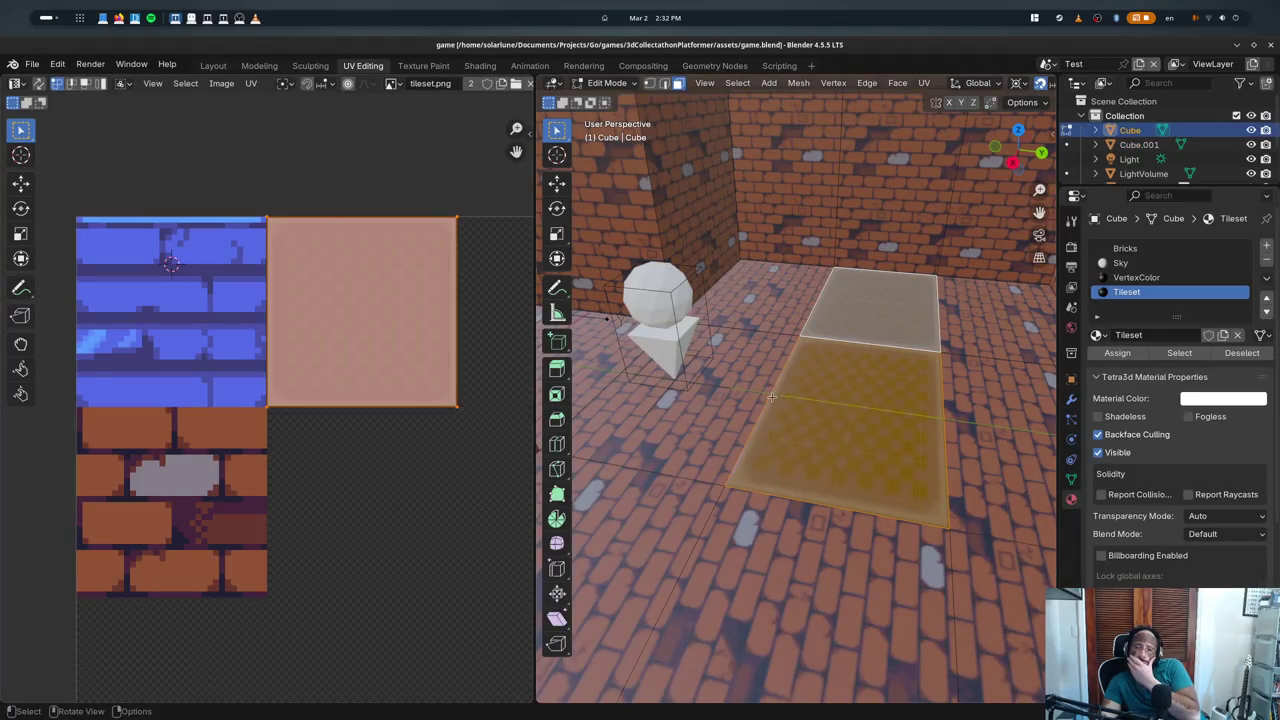
left_click(1125, 248)
left_click(1135, 277)
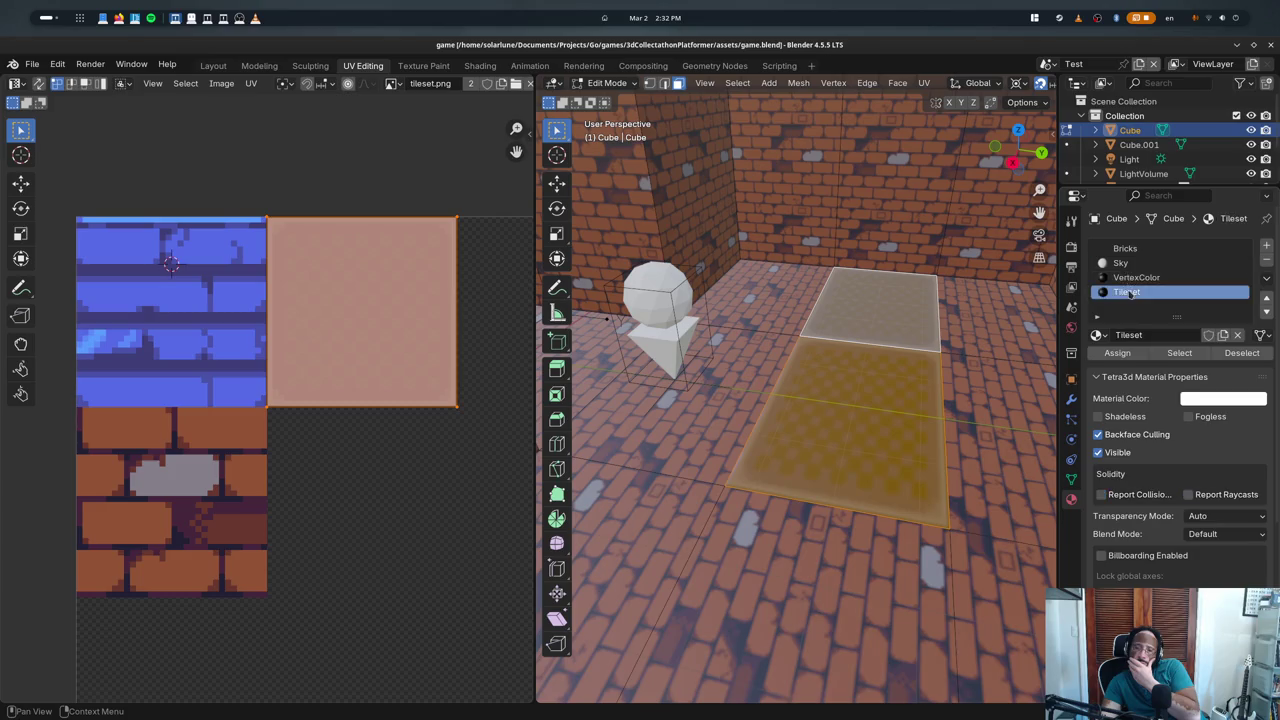
- Zoom in, switch modes on the cube, and select the floor face
scroll(1126, 265, "up", 3, "ctrl")
scroll(1128, 272, "up", 1, "ctrl")
scroll(1130, 280, "up", 2, "ctrl")
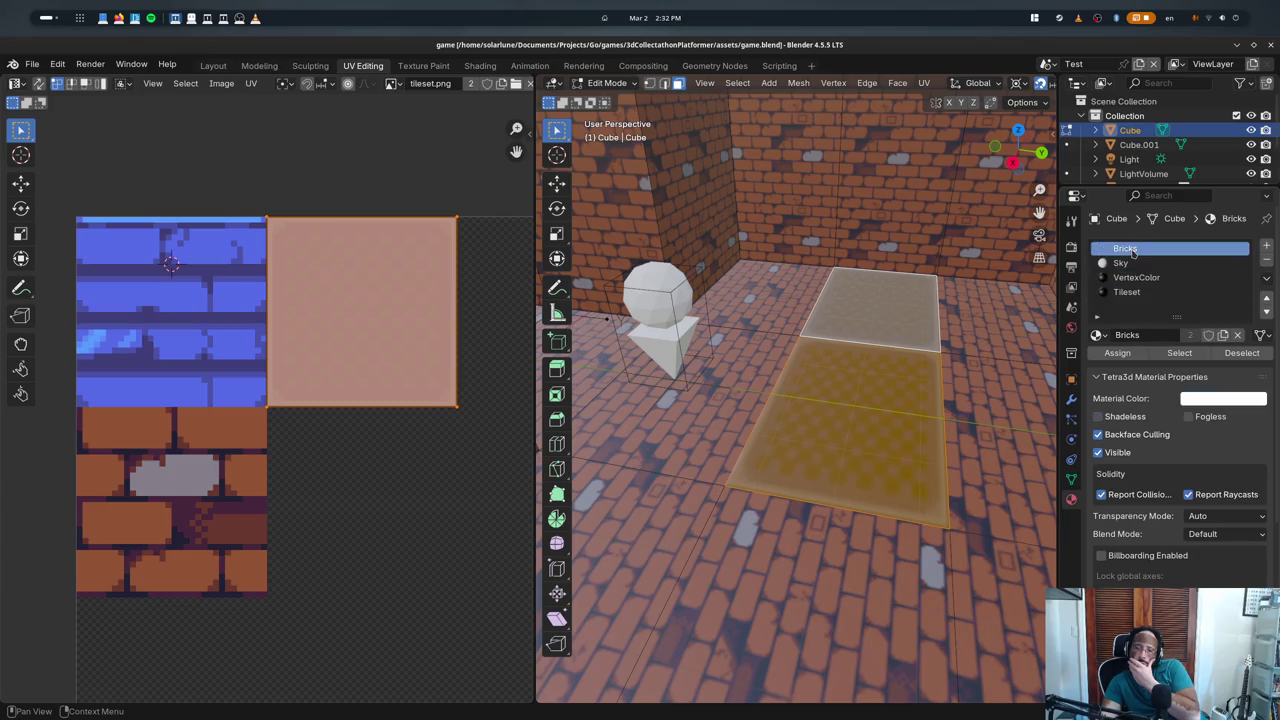
scroll(1133, 291, "up", 1, "ctrl")
scroll(1133, 291, "up", 2, "ctrl")
scroll(1133, 291, "up", 1, "ctrl")
scroll(1133, 291, "up", 1, "ctrl")
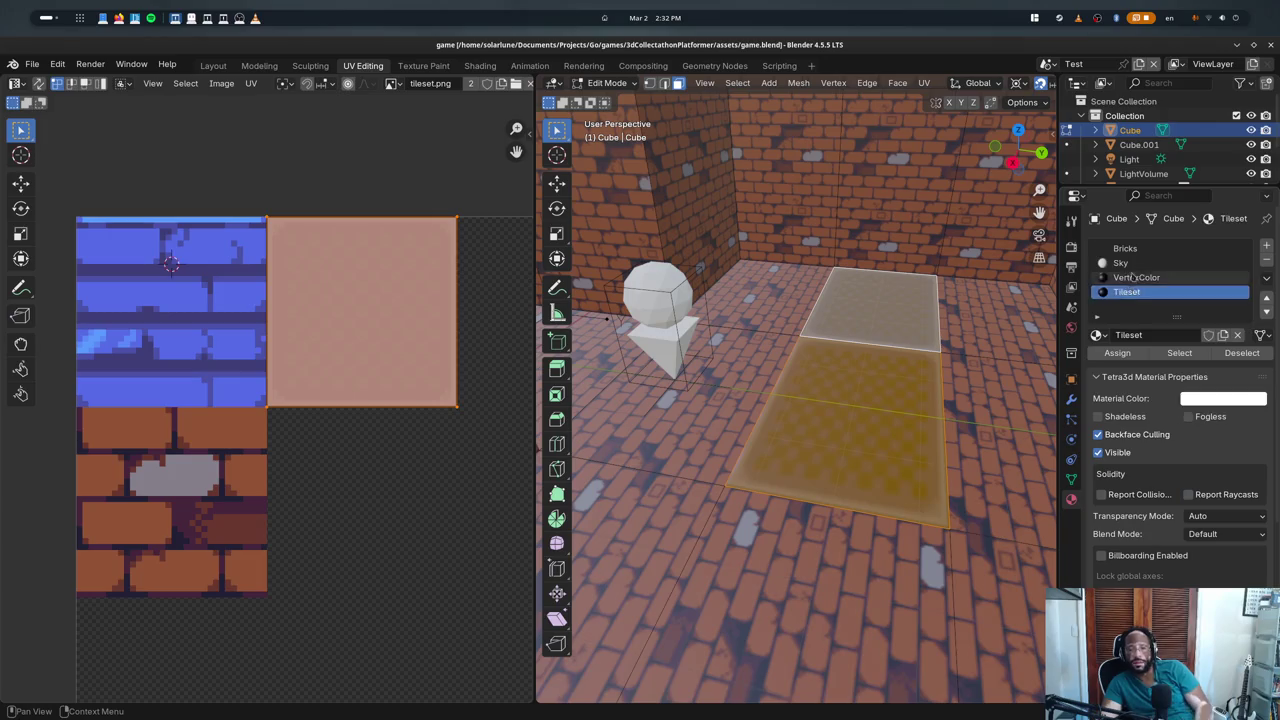
scroll(1133, 291, "up", 2, "ctrl")
key("Tab")
key("Tab")
left_click(911, 378)
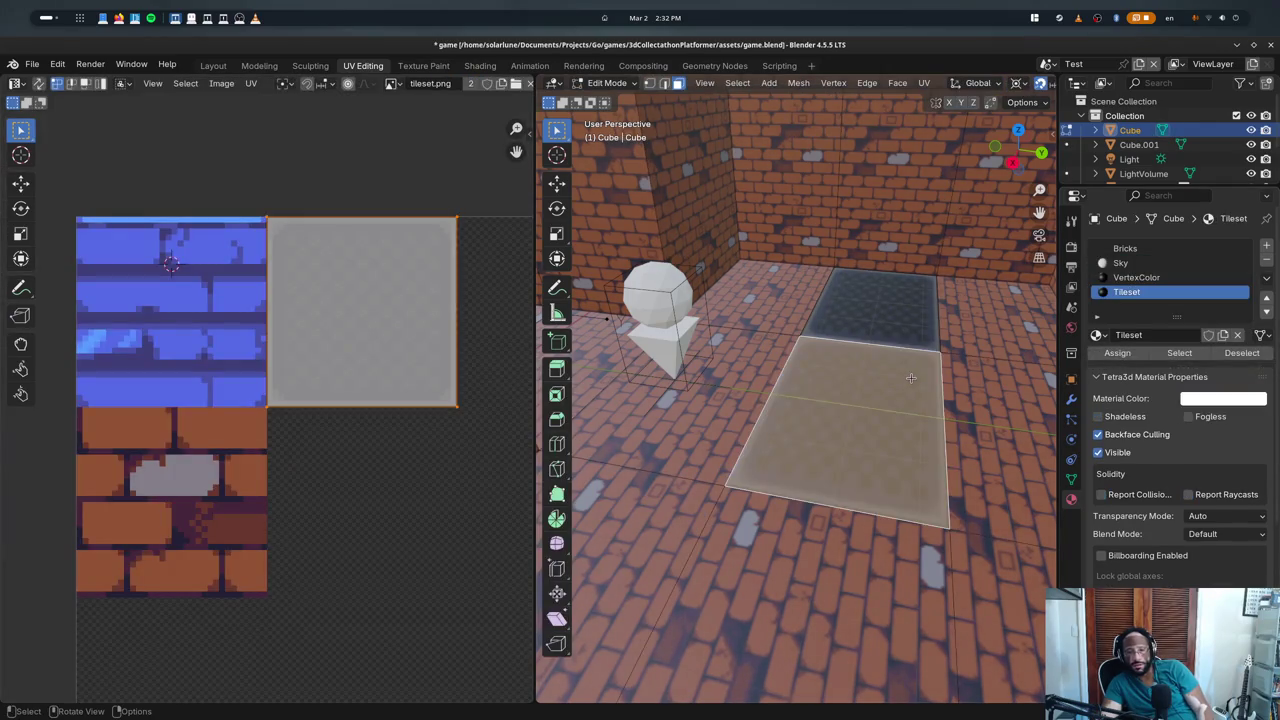
- Deselect all and toggle out of and back into edit mode to test UV preservation
scroll(1150, 275, "up", 2, "ctrl")
scroll(1150, 280, "down", 2, "ctrl")
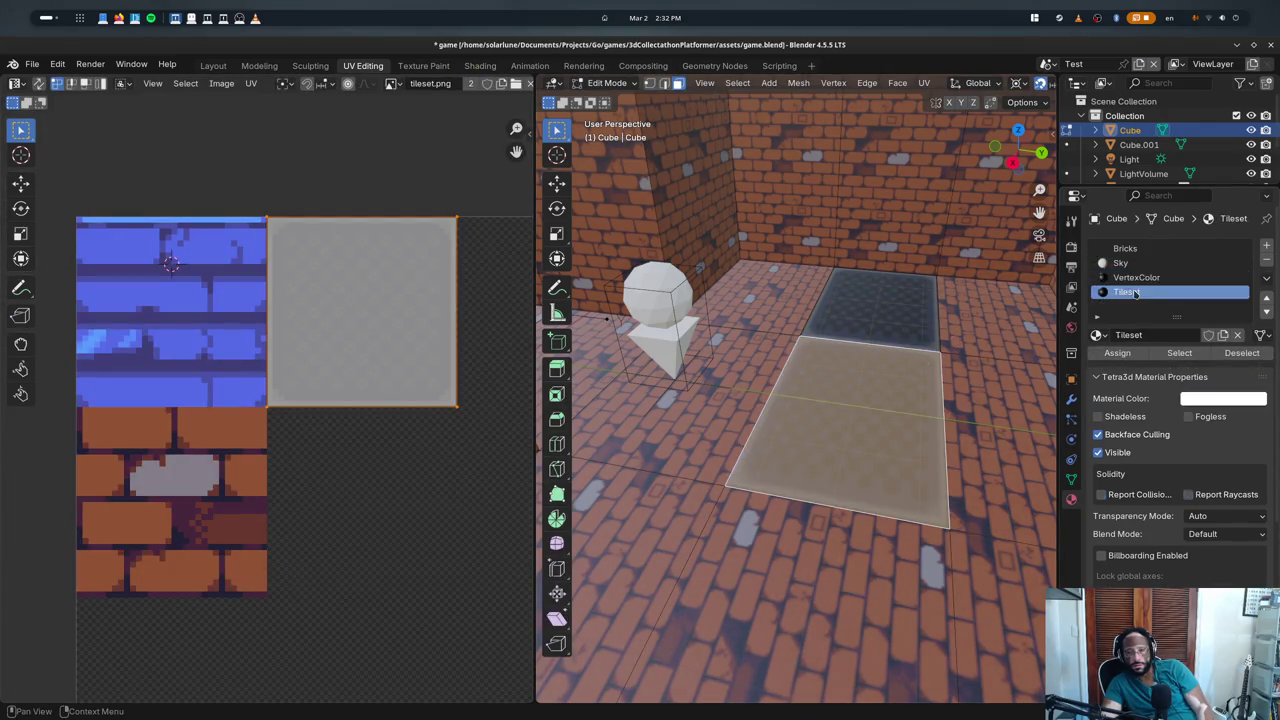
key("alt+a")
key("Tab")
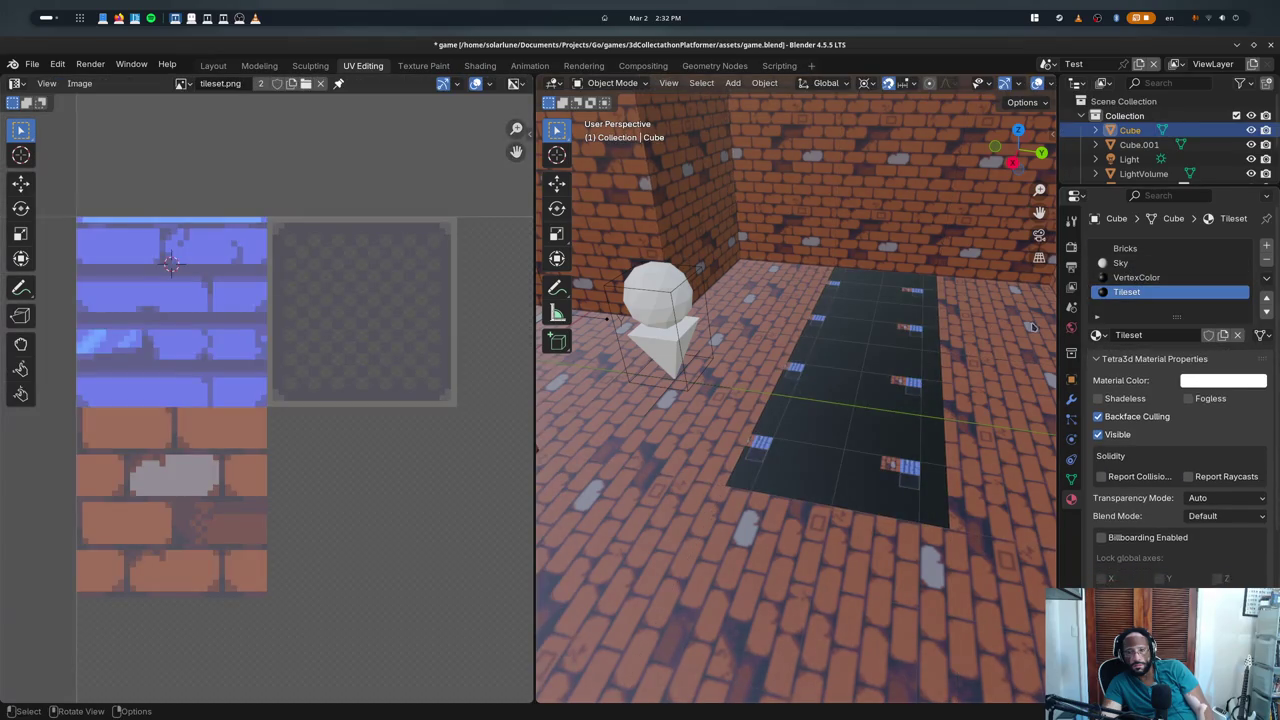
key("Tab")
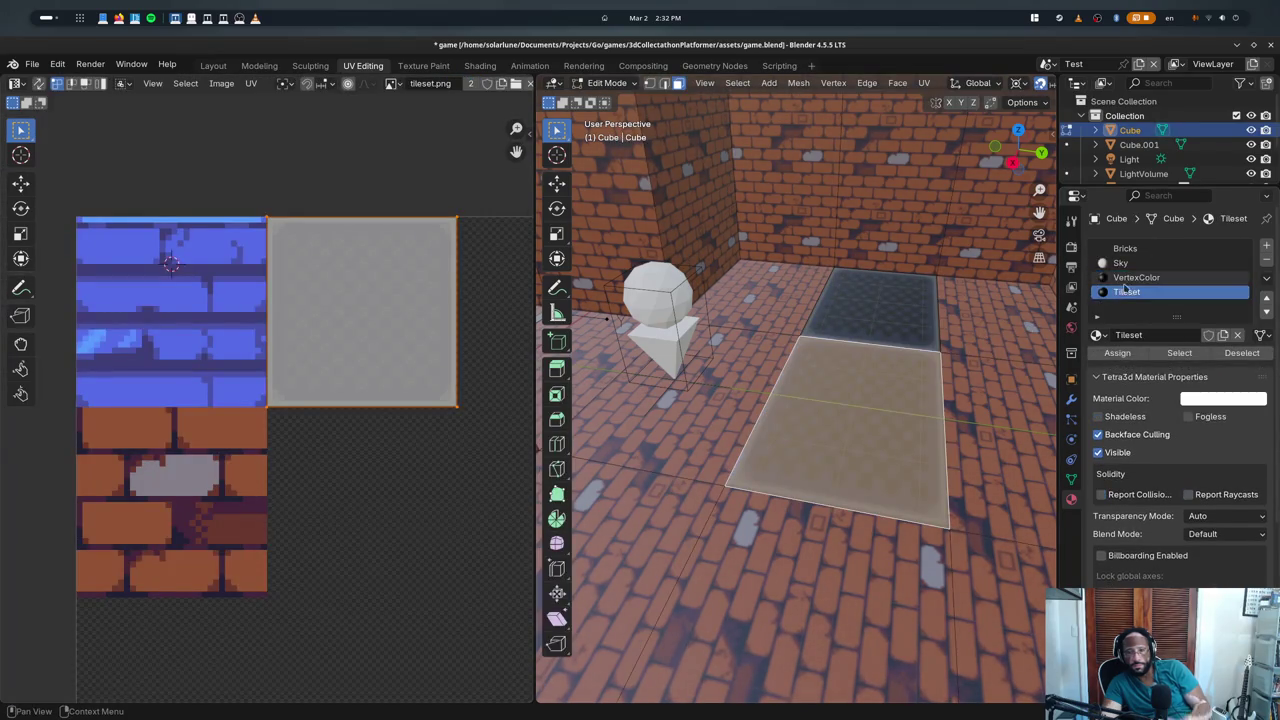
- Switch active slots between Bricks and Tileset while toggling modes and selecting the floor face
left_click(1131, 250)
scroll(1131, 254, "down", 1, "ctrl")
scroll(1131, 260, "down", 2, "ctrl")
left_click(1117, 353)
key("Tab")
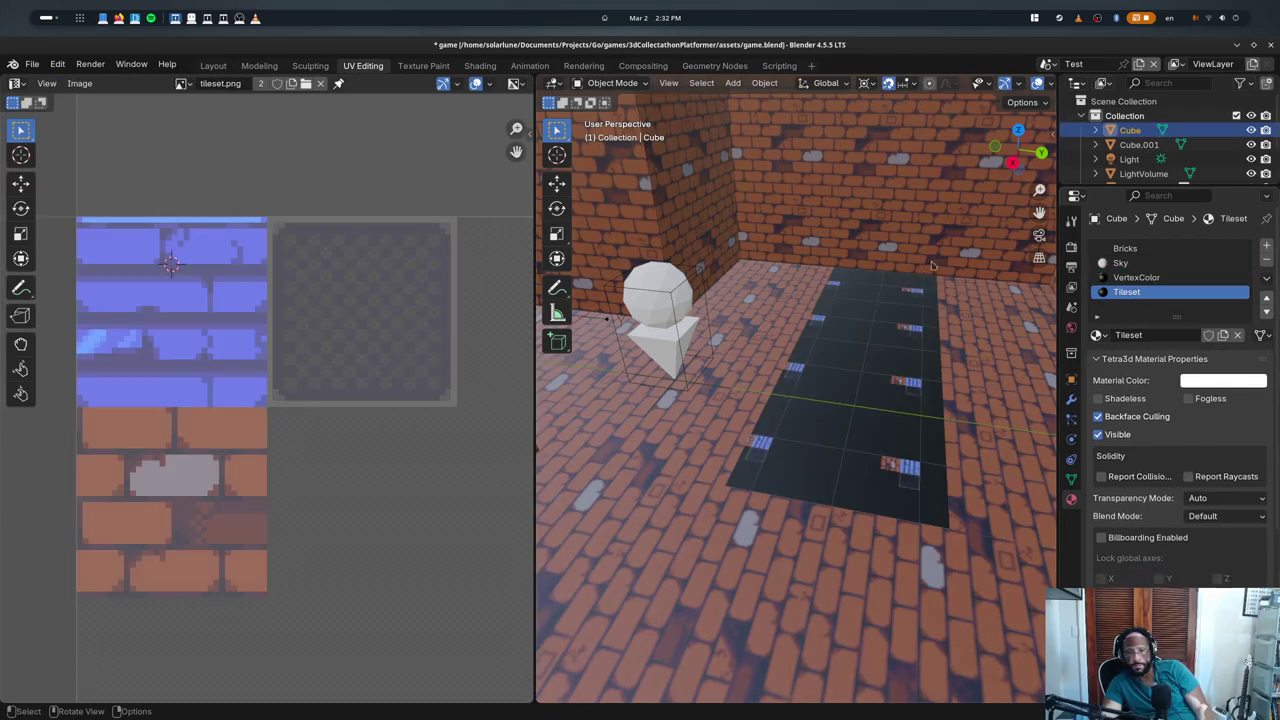
key("Tab")
key("a")
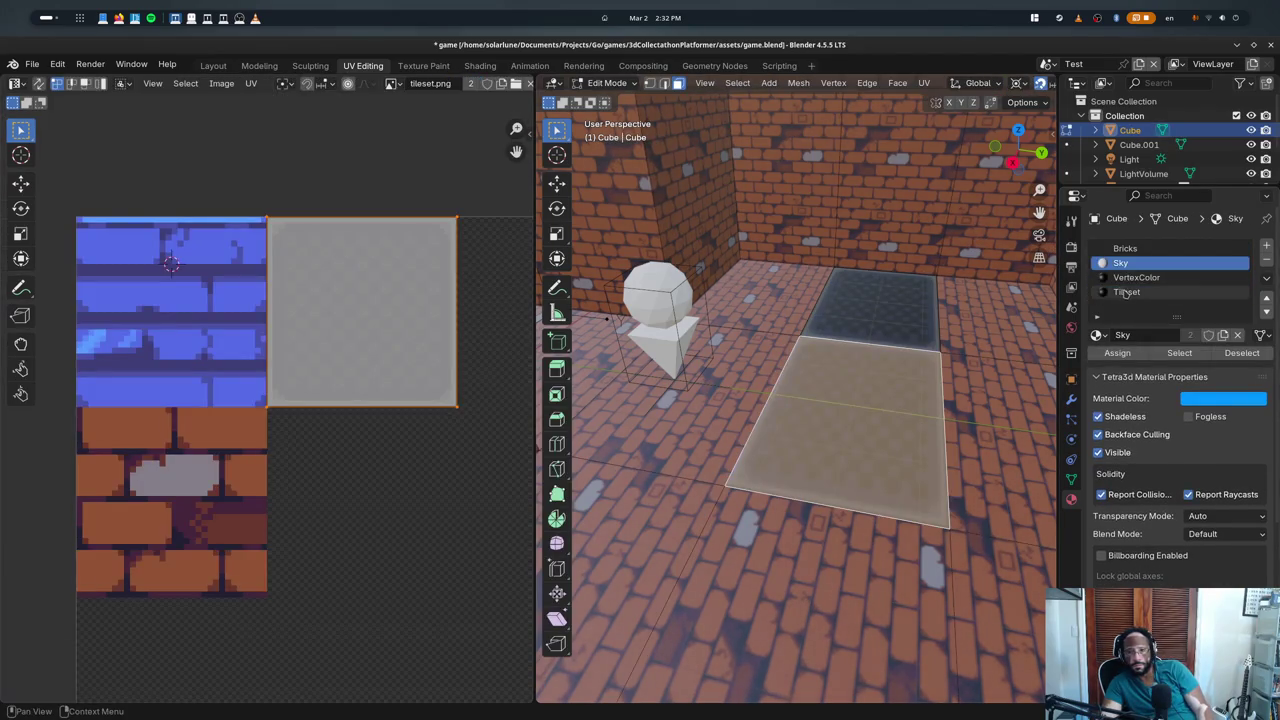
left_click(1125, 249)
key("alt+a")
- Toggle modes again with Tileset active, then quit Blender without saving
key("Tab")
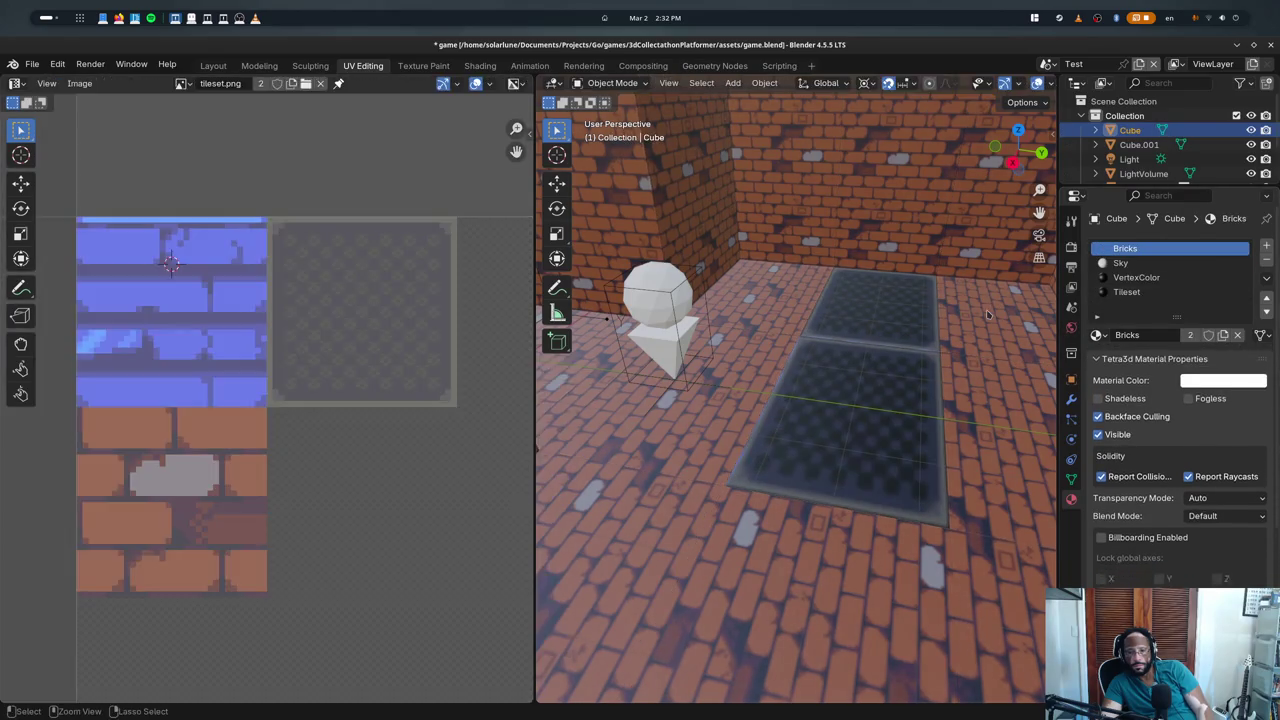
key("Tab")
left_click(1127, 291)
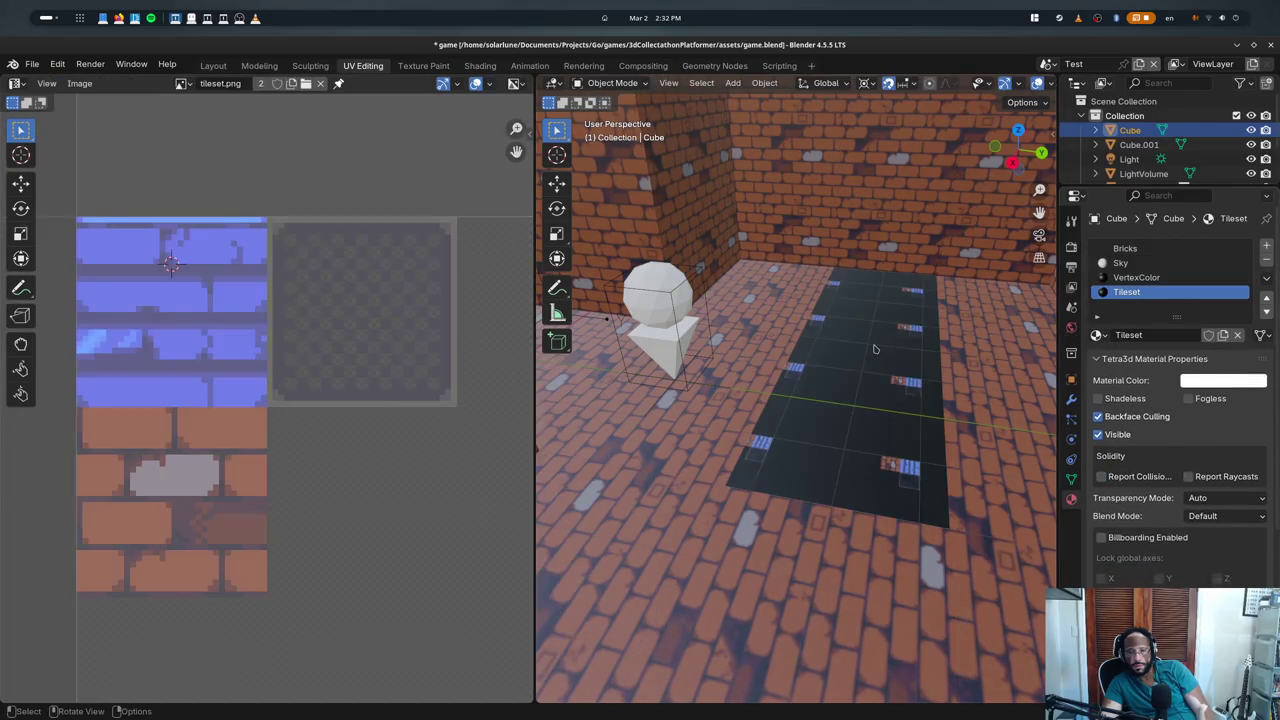
left_click(1117, 353)
key("Tab")
key("Tab")
left_click(1270, 45)
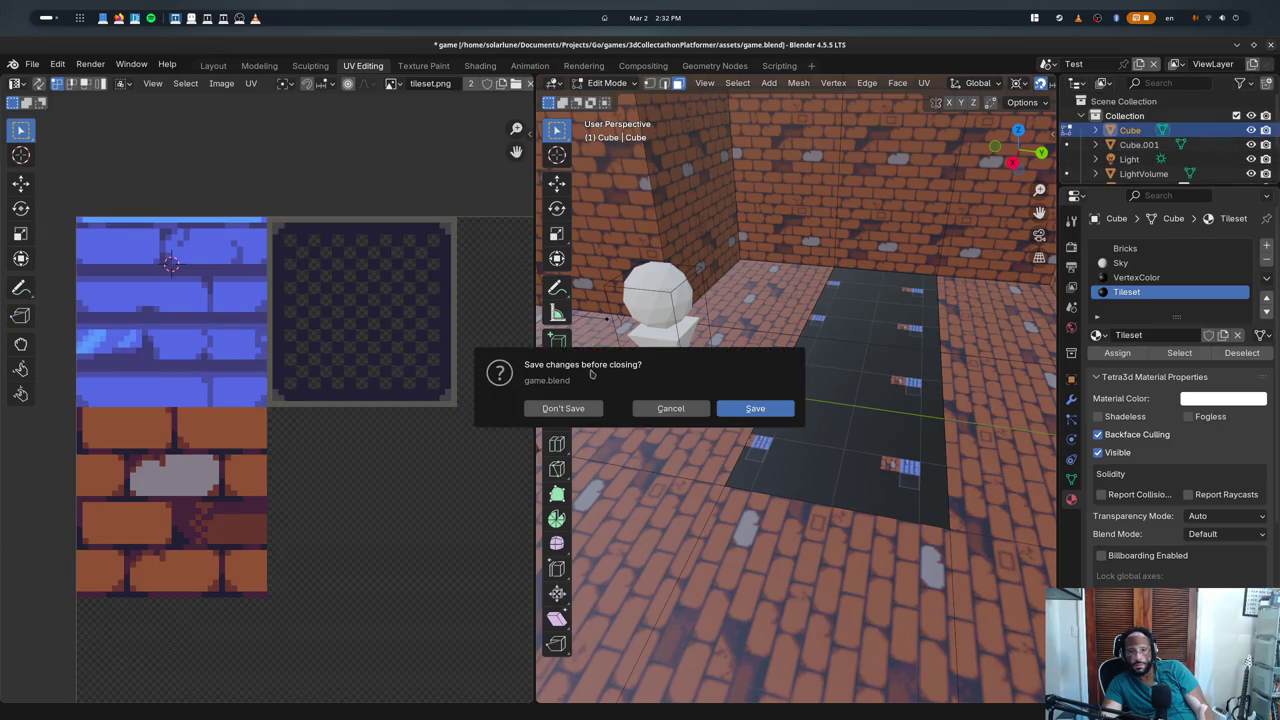
left_click(566, 408)
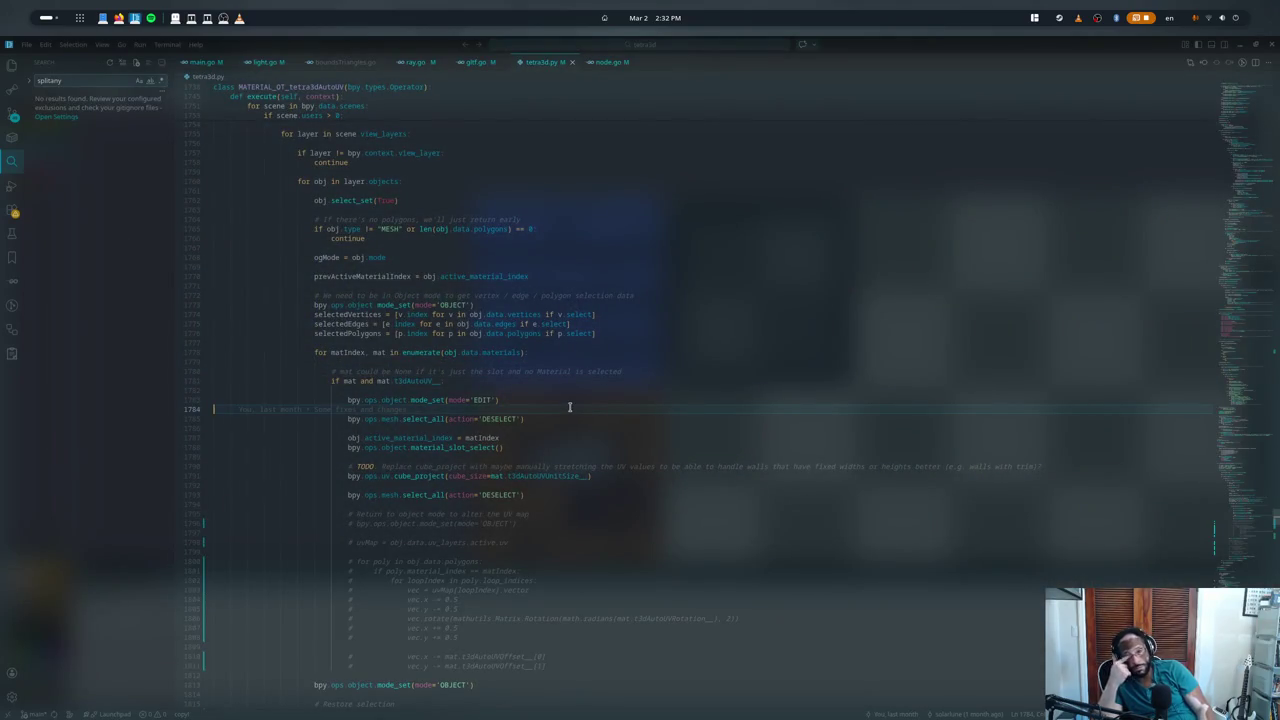
- Review the polygon-check continue in MATERIAL_OT_tetra3dAutoUV's object loop, then relaunch Blender with F5
scroll(440, 400, "up", 5)
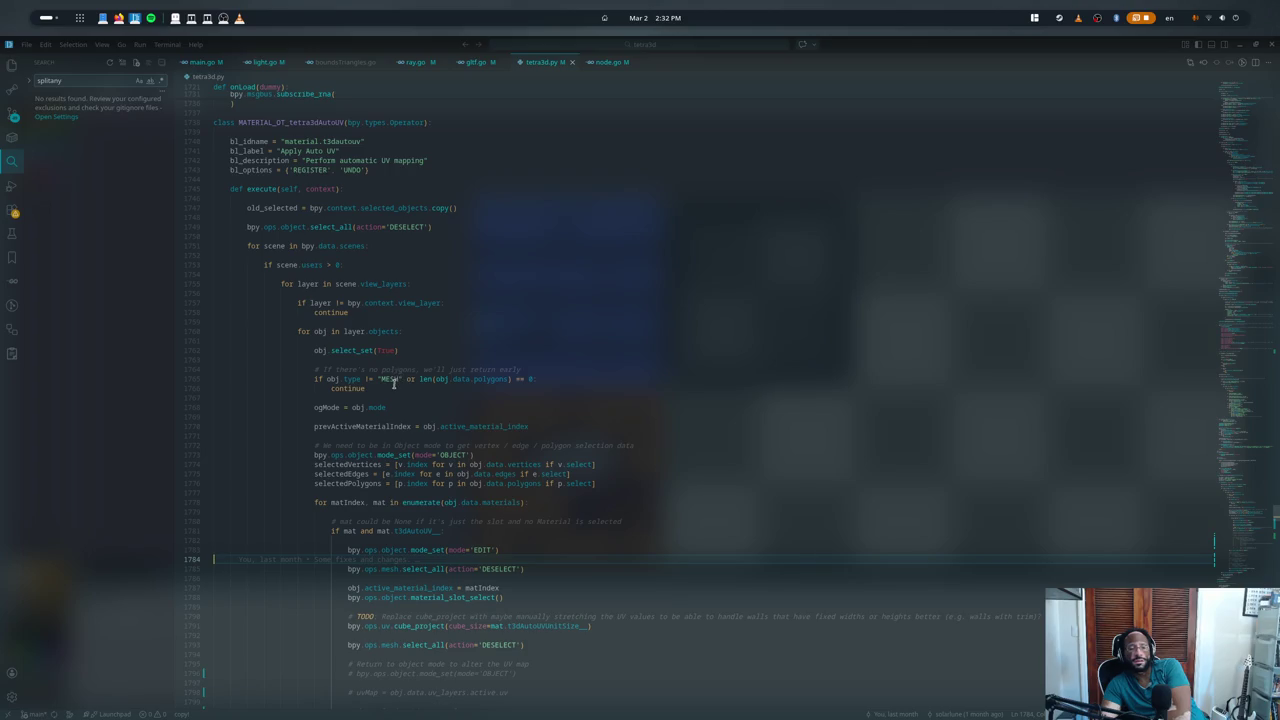
left_click(397, 389)
scroll(399, 392, "down", 2)
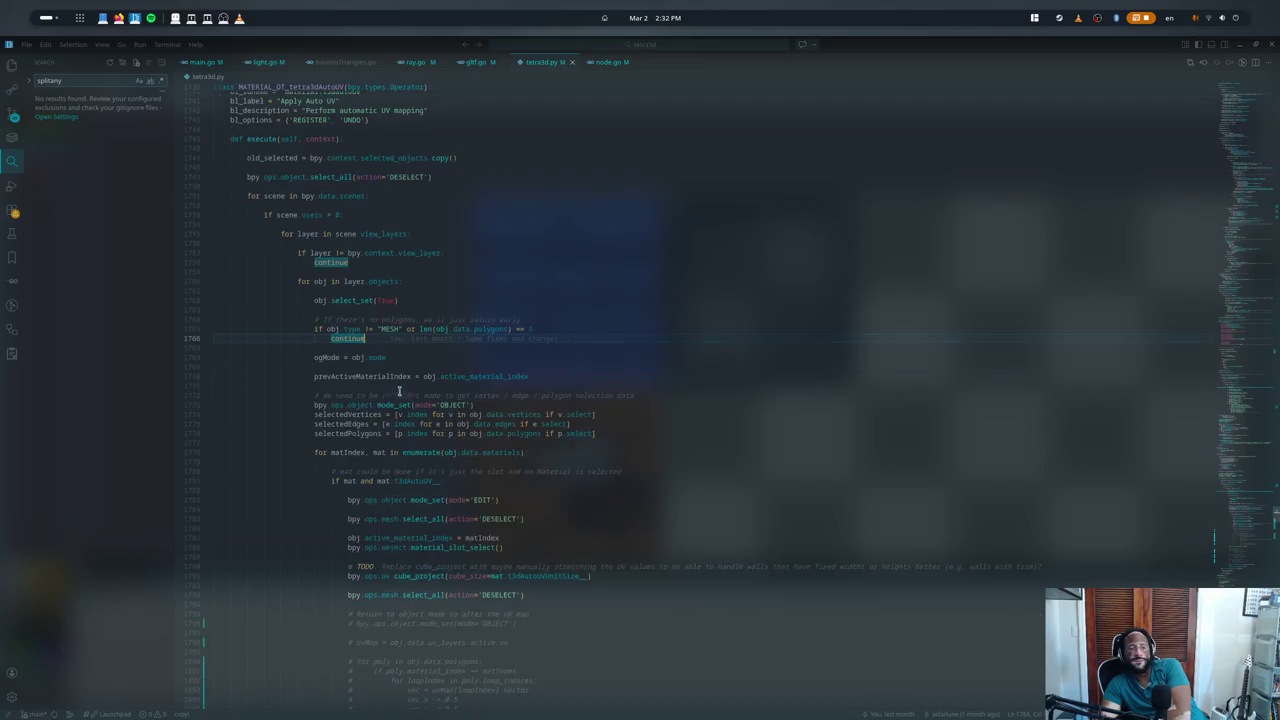
scroll(399, 397, "down", 2)
scroll(403, 403, "down", 1)
scroll(407, 409, "down", 1)
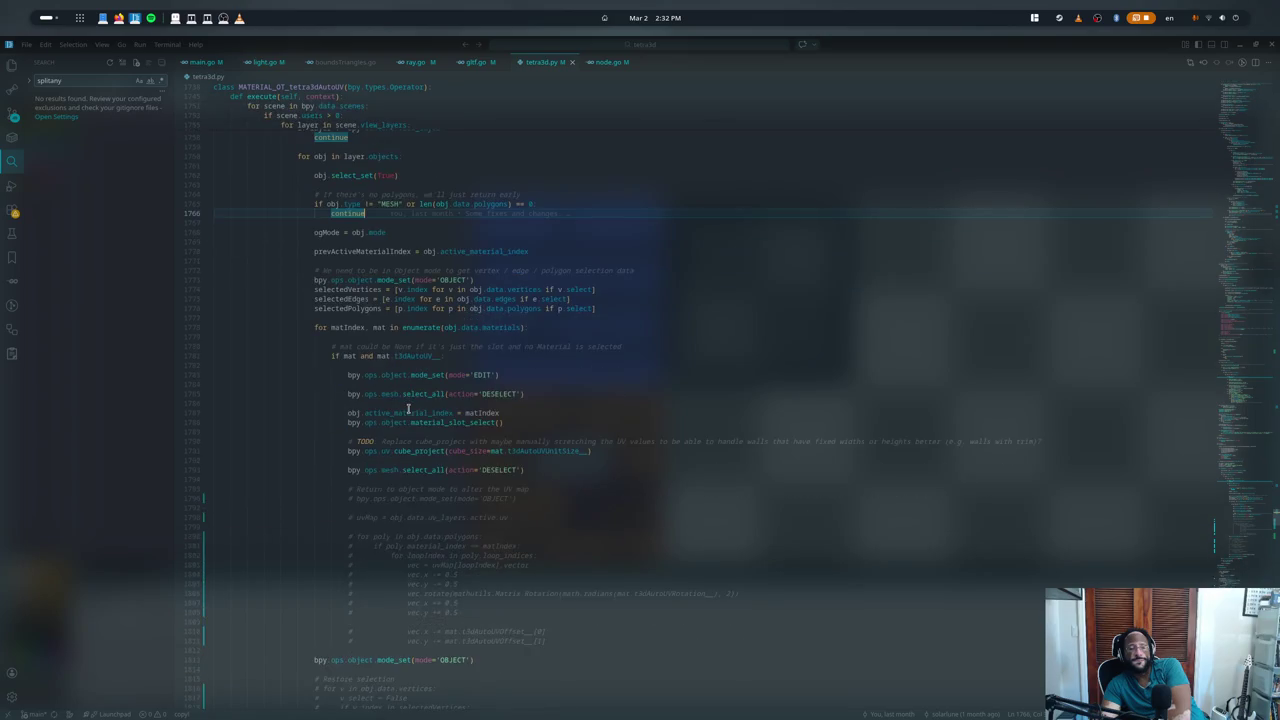
key("F5")
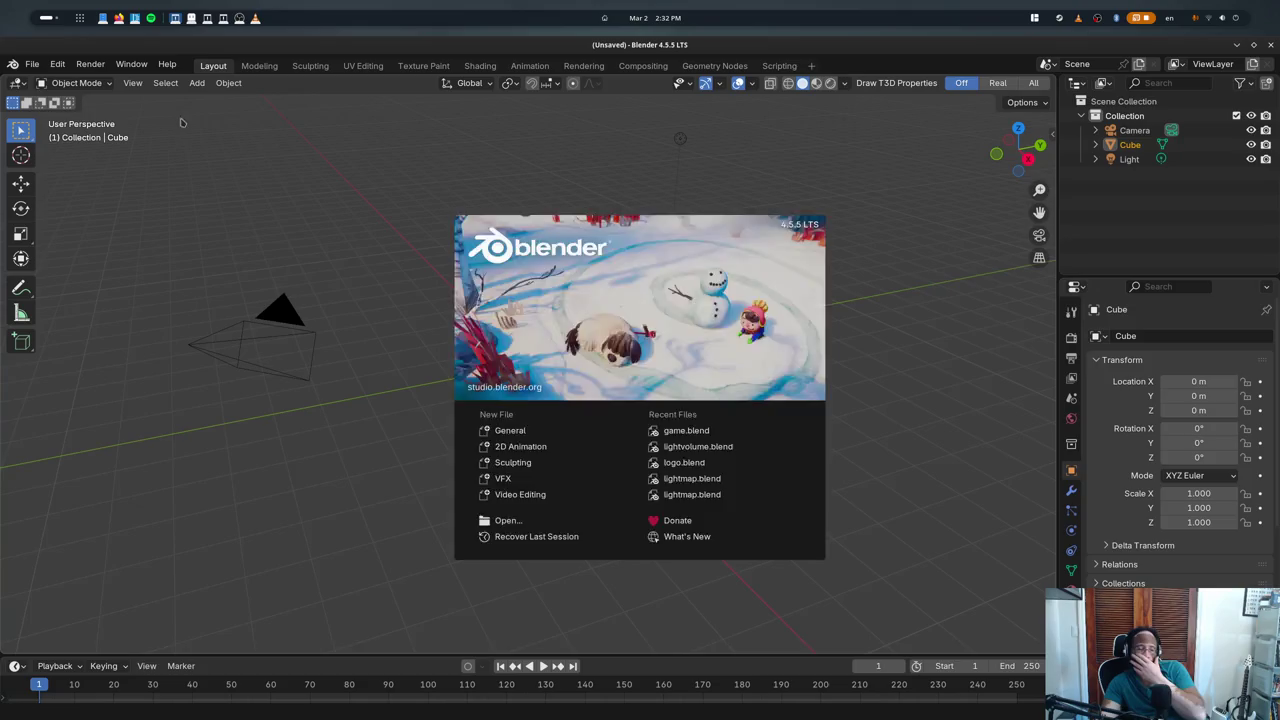
- Load game.blend from recent files and orbit the view over the level
left_click(182, 122)
left_click(32, 63)
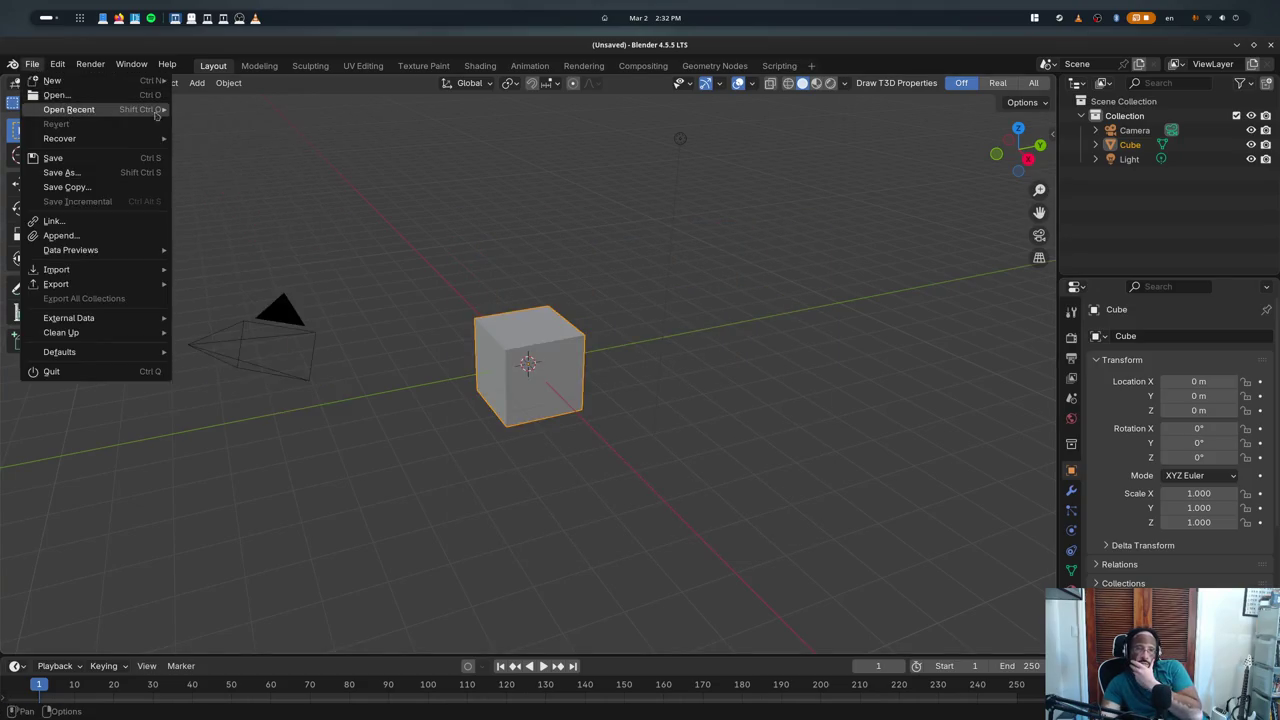
left_click(217, 109)
scroll(720, 334, "down", 5)
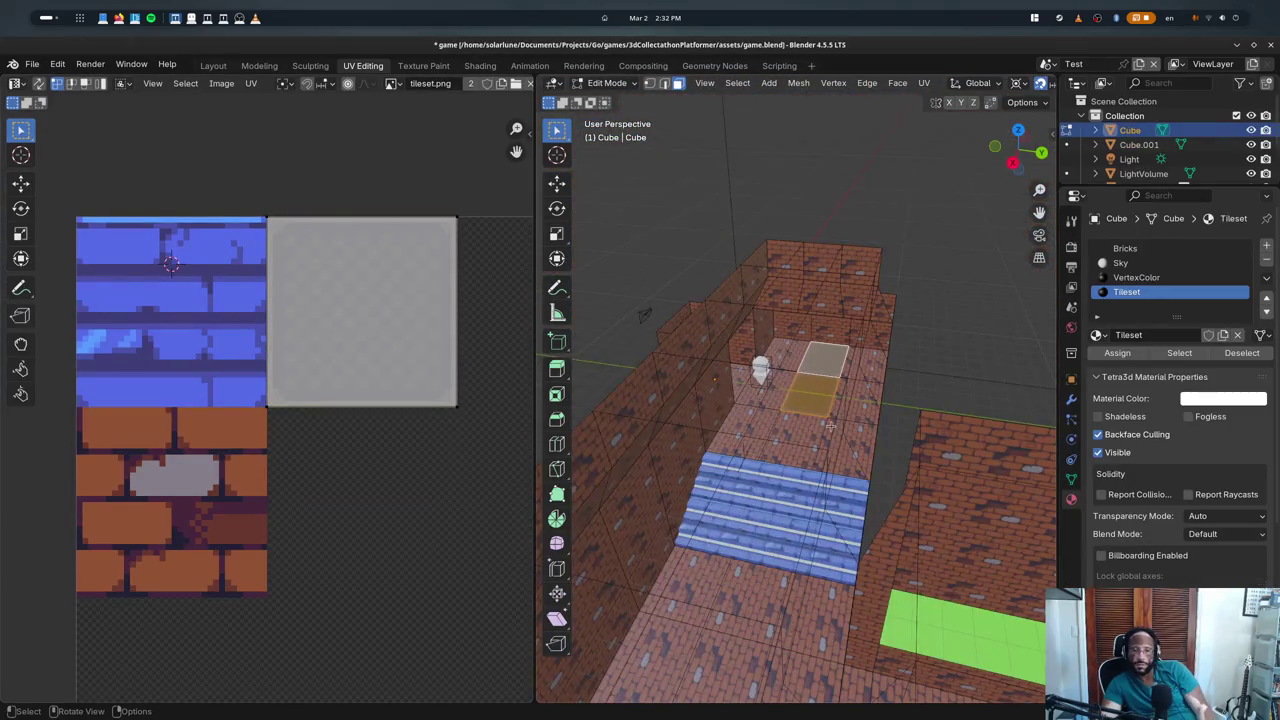
mouse_move(720, 334)
middle_mouse_down()
mouse_move(873, 424)
mouse_move(783, 383)
middle_mouse_up()
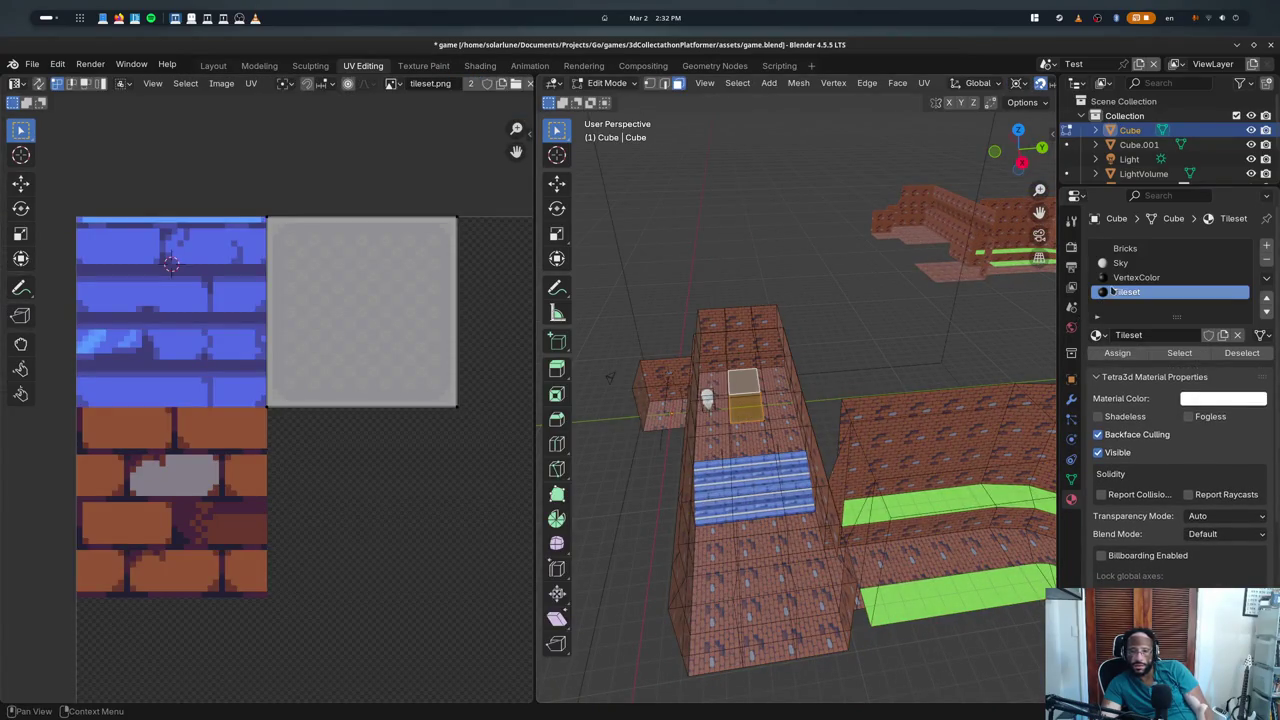
- Step back and forth through undo history, ending with the Cube.001 deletion redone
key("ctrl+z")
key("ctrl+z")
key("ctrl+shift+z")
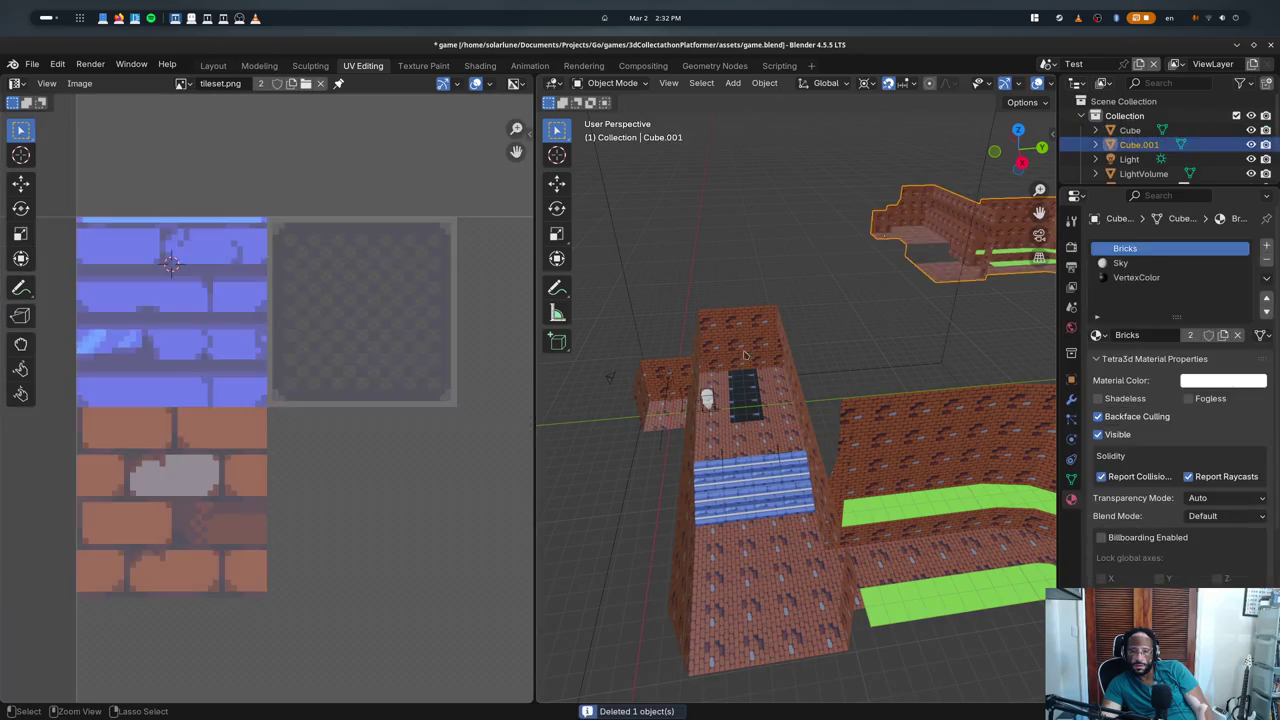
key("ctrl+shift+z")
key("ctrl+z")
key("ctrl+shift+z")
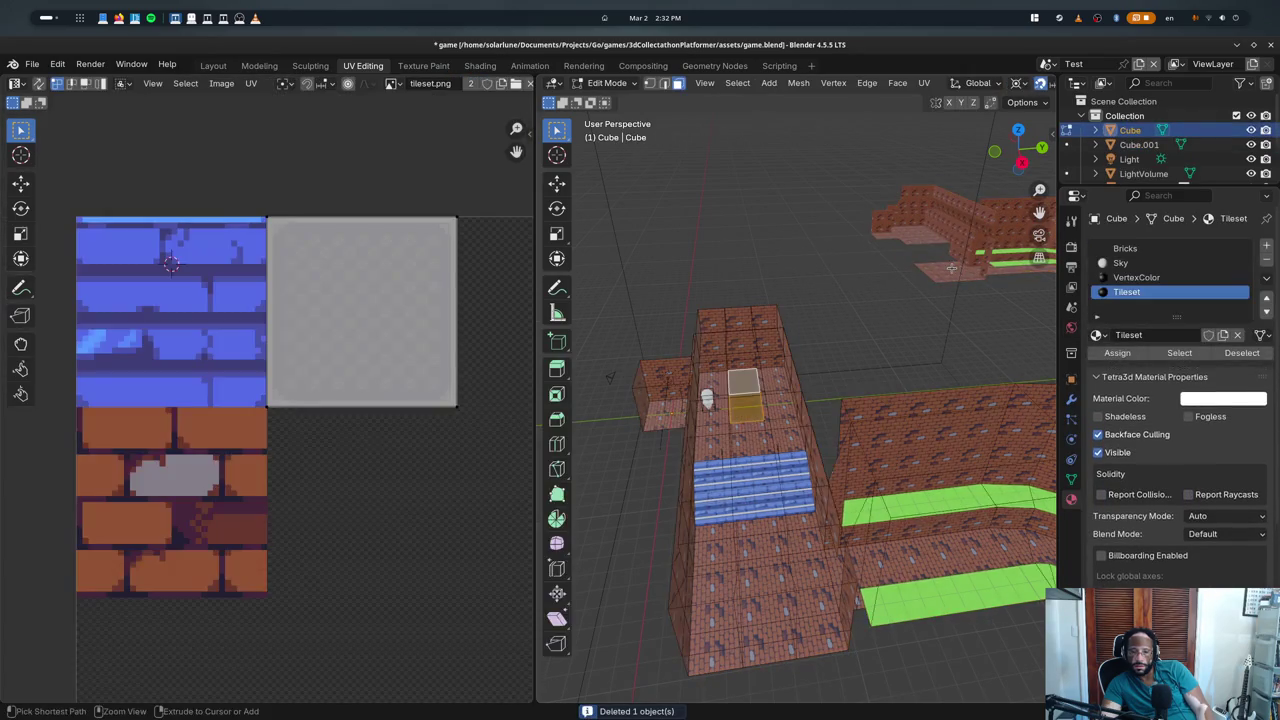
key("ctrl+z")
key("ctrl+z")
key("ctrl+z")
key("ctrl+shift+z")
key("ctrl+shift+z")
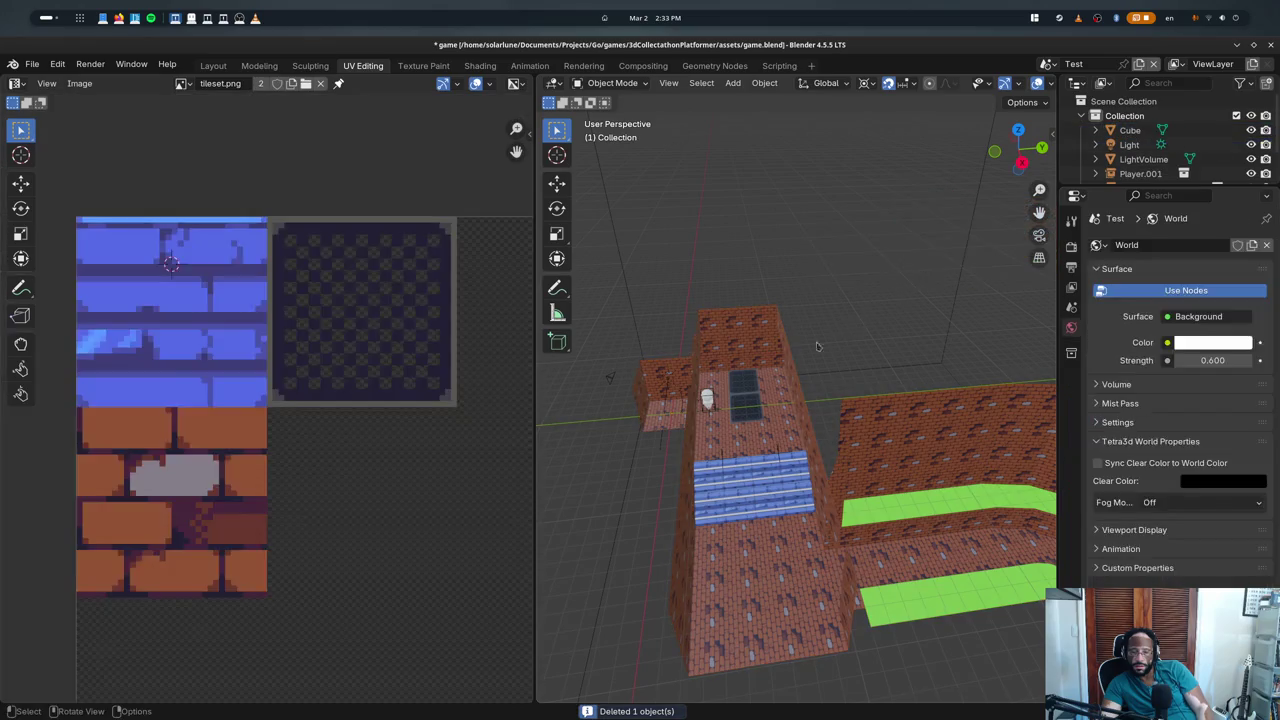
key("ctrl+z")
key("ctrl+shift+z")
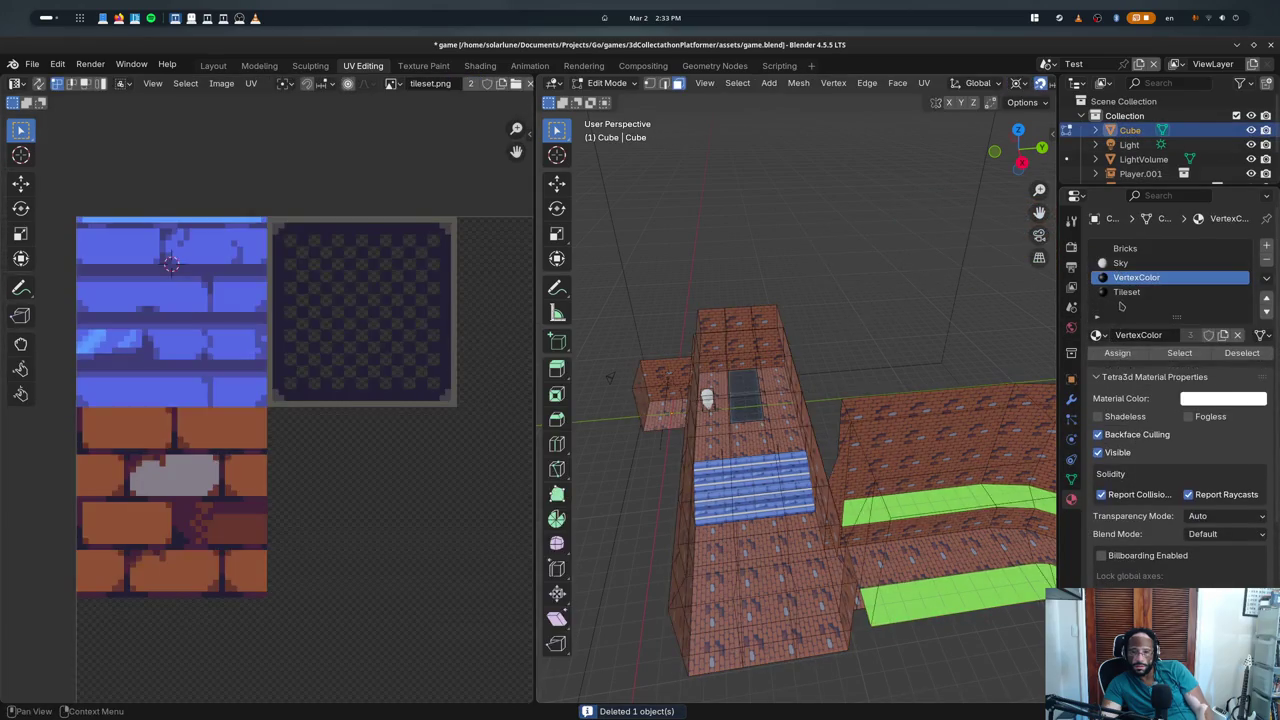
- Make Tileset the active material slot and undo/redo the mode switch
left_click(1122, 292)
key("ctrl+z")
key("ctrl+shift+z")
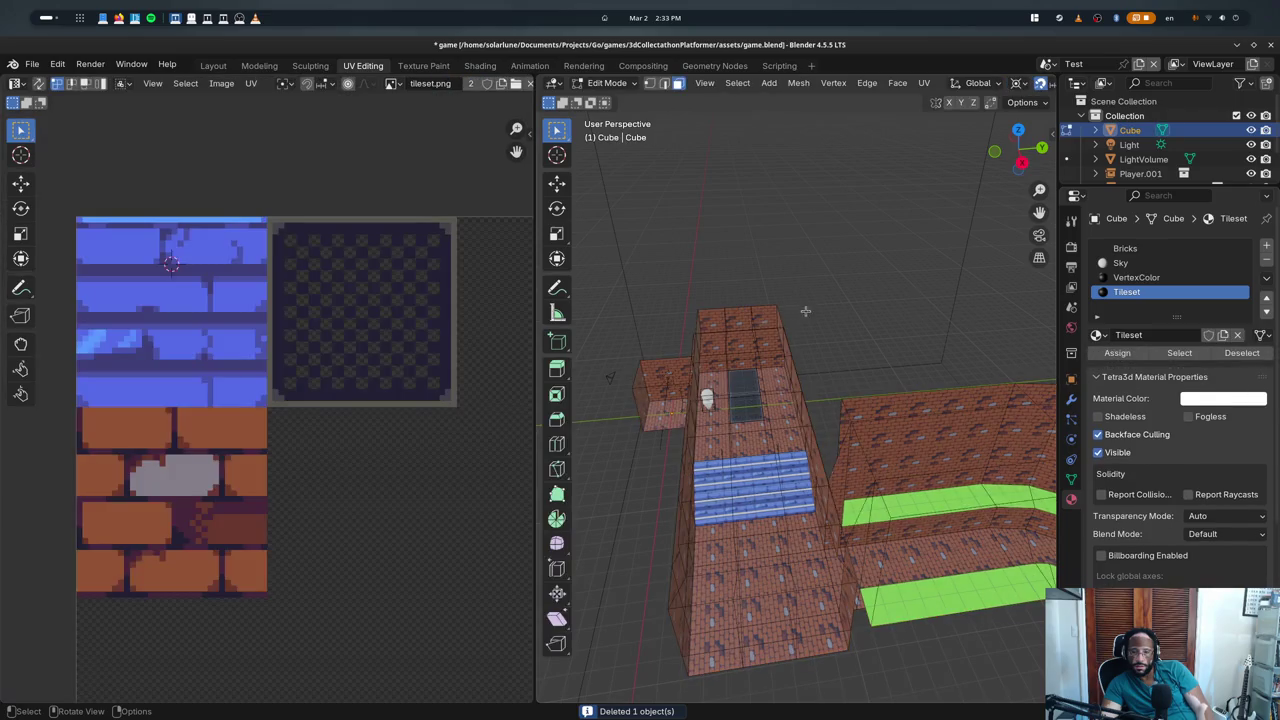
scroll(715, 335, "up", 3)
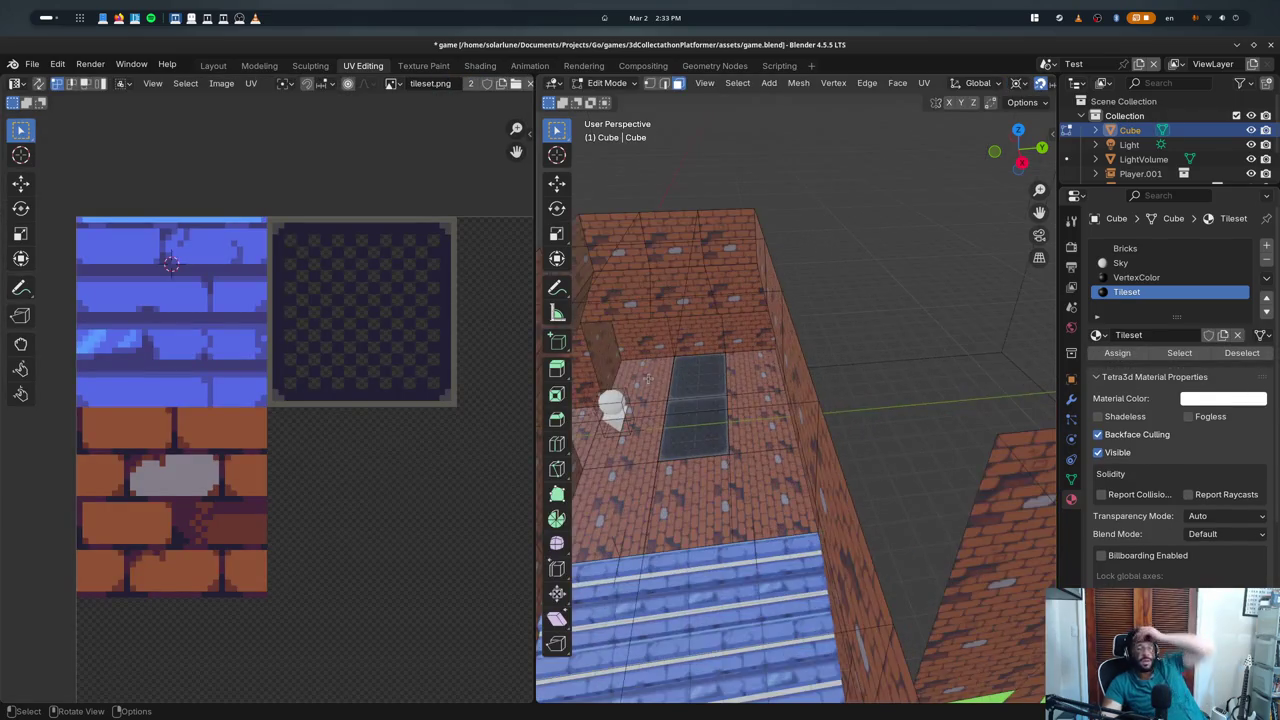
scroll(700, 350, "up", 3)
scroll(682, 369, "up", 3)
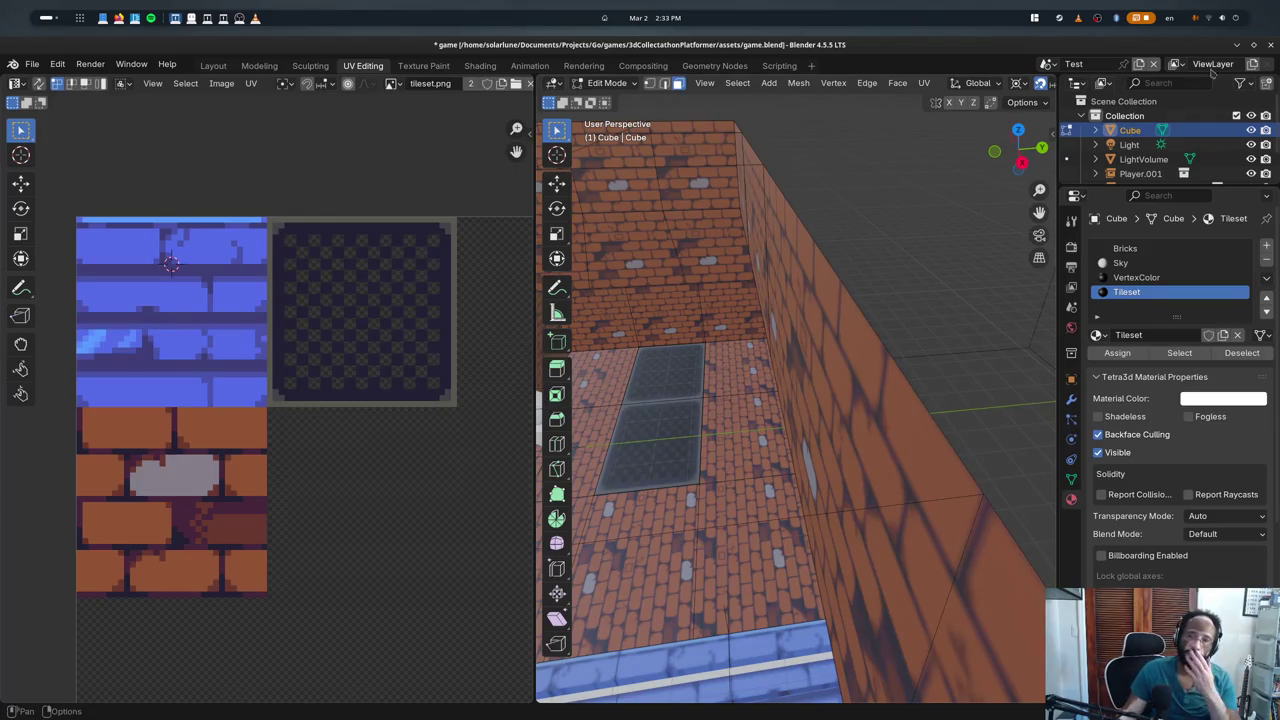
- Quit Blender without saving, check the material index restore line, and relaunch Blender from the terminal
key("ctrl+q")
left_click(563, 408)
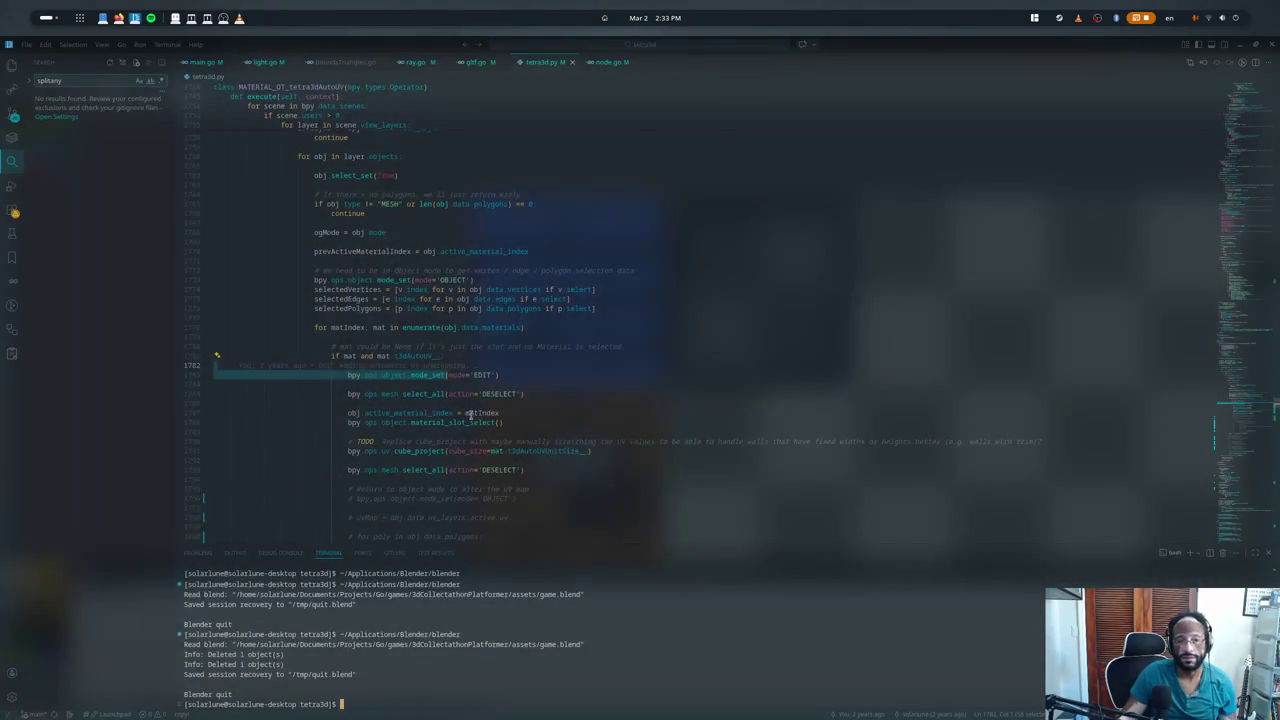
scroll(440, 440, "down", 2)
key("ctrl+j")
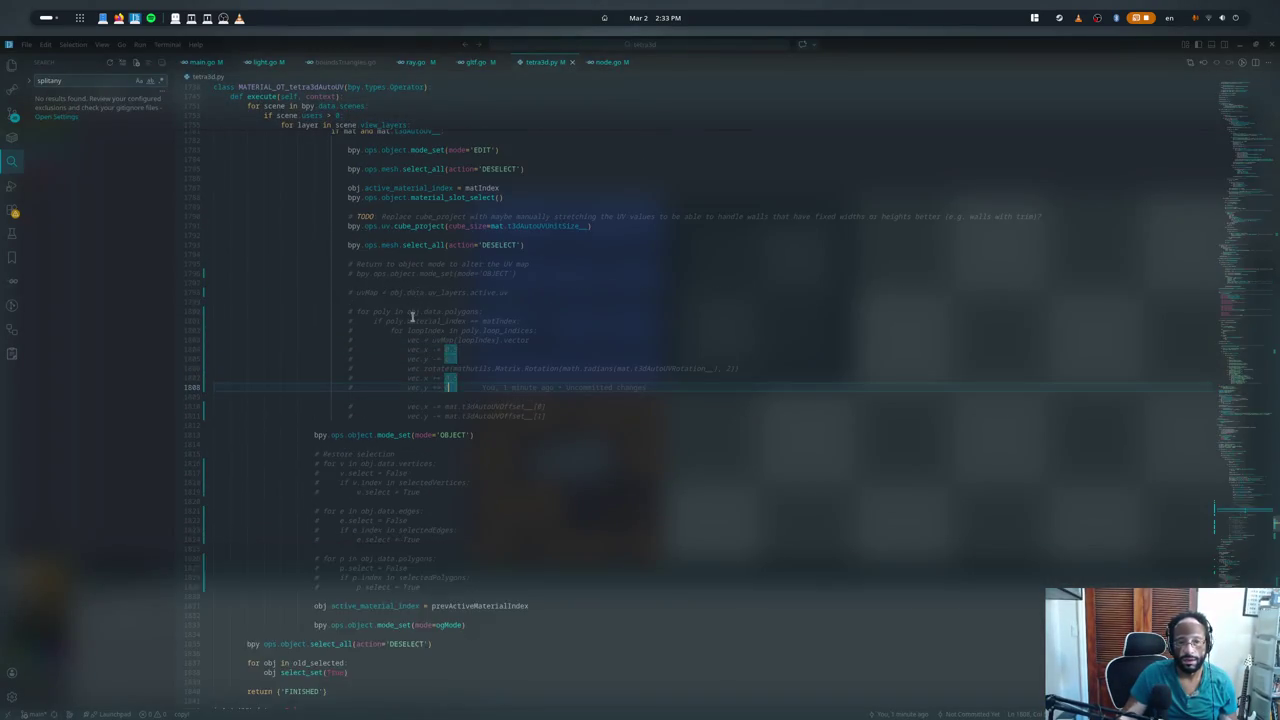
triple_click(427, 508)
scroll(455, 455, "down", 4)
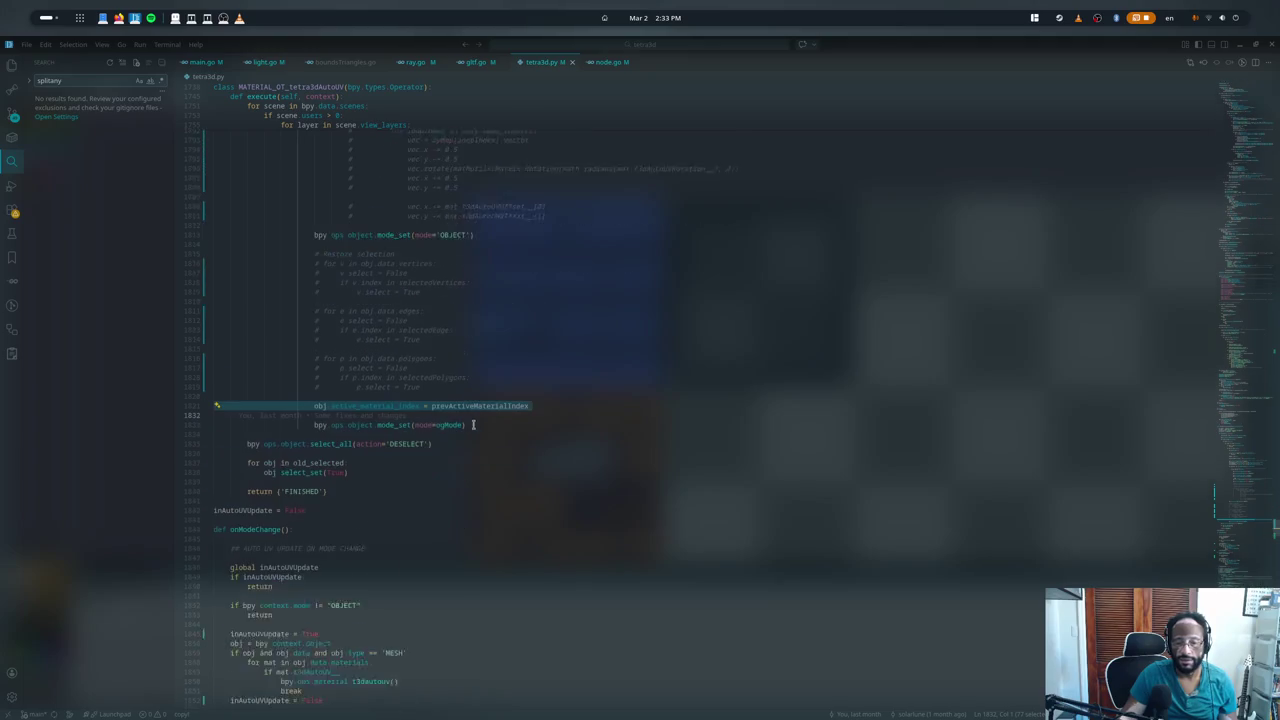
key("ctrl+j")
key("Up")
key("Return")
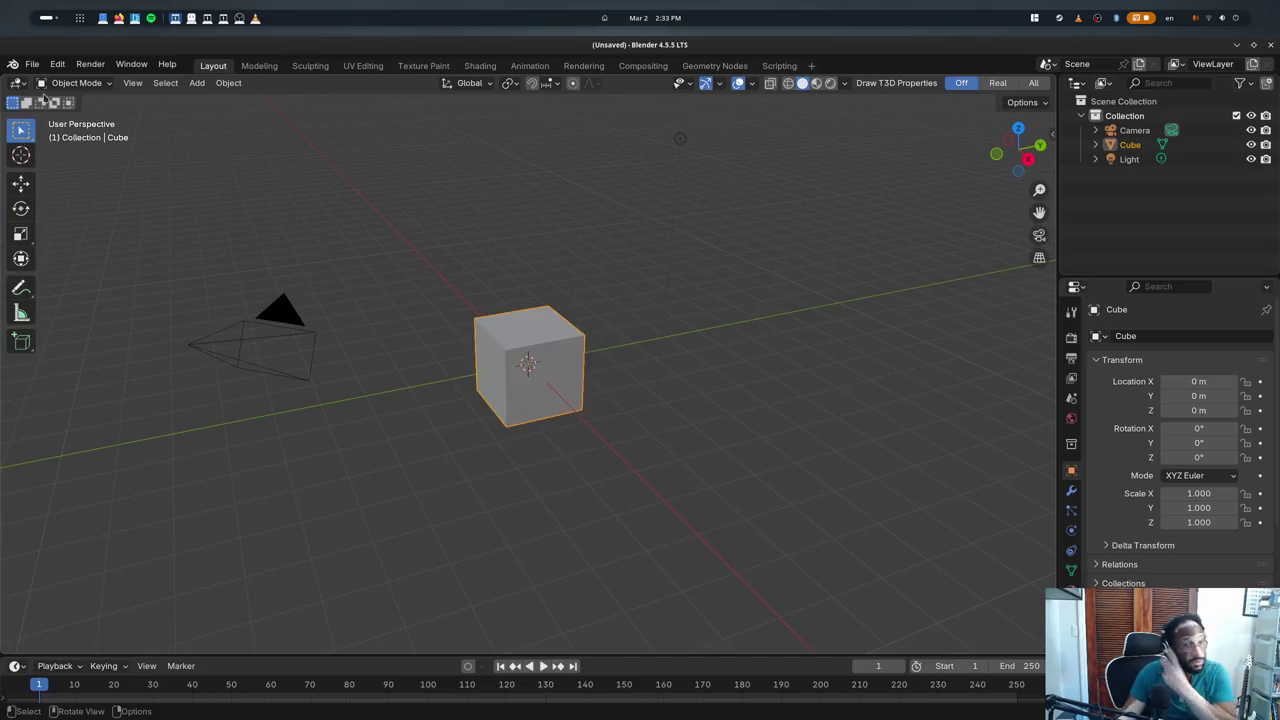
- Reopen game.blend from the recent files list and scroll around the level
left_click(32, 64)
mouse_move(69, 109)
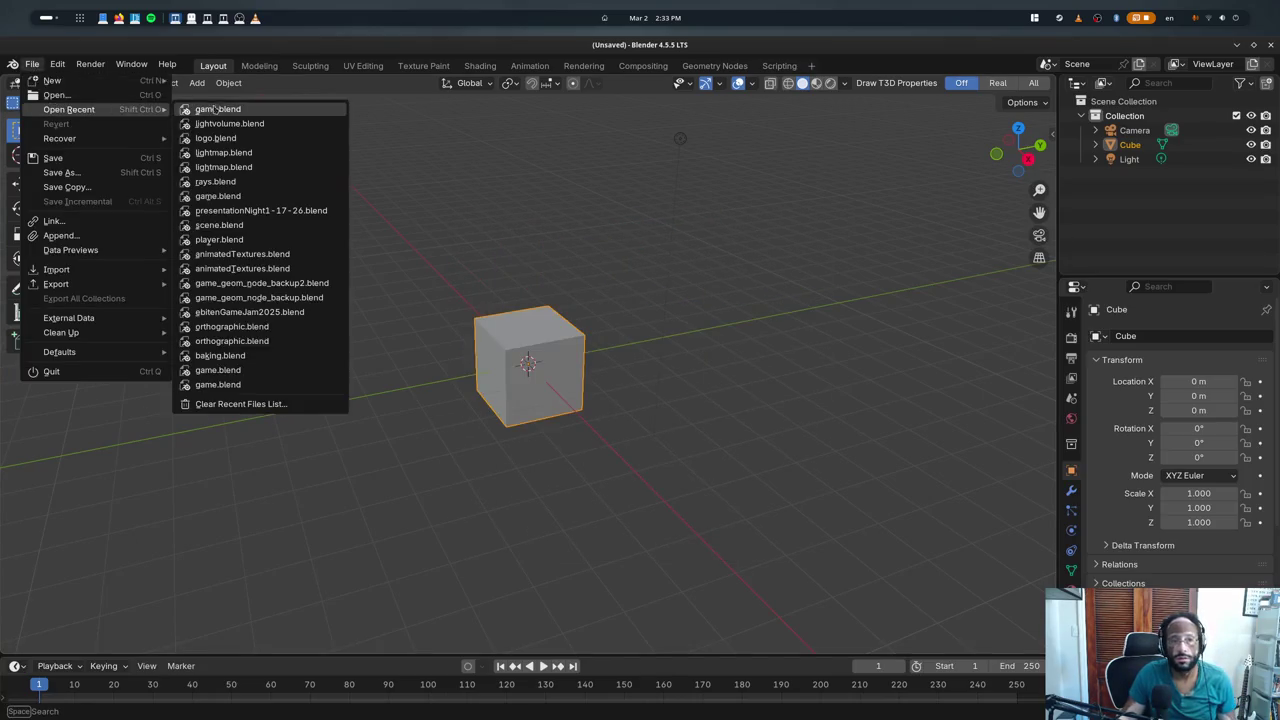
left_click(219, 110)
scroll(942, 387, "down", 5)
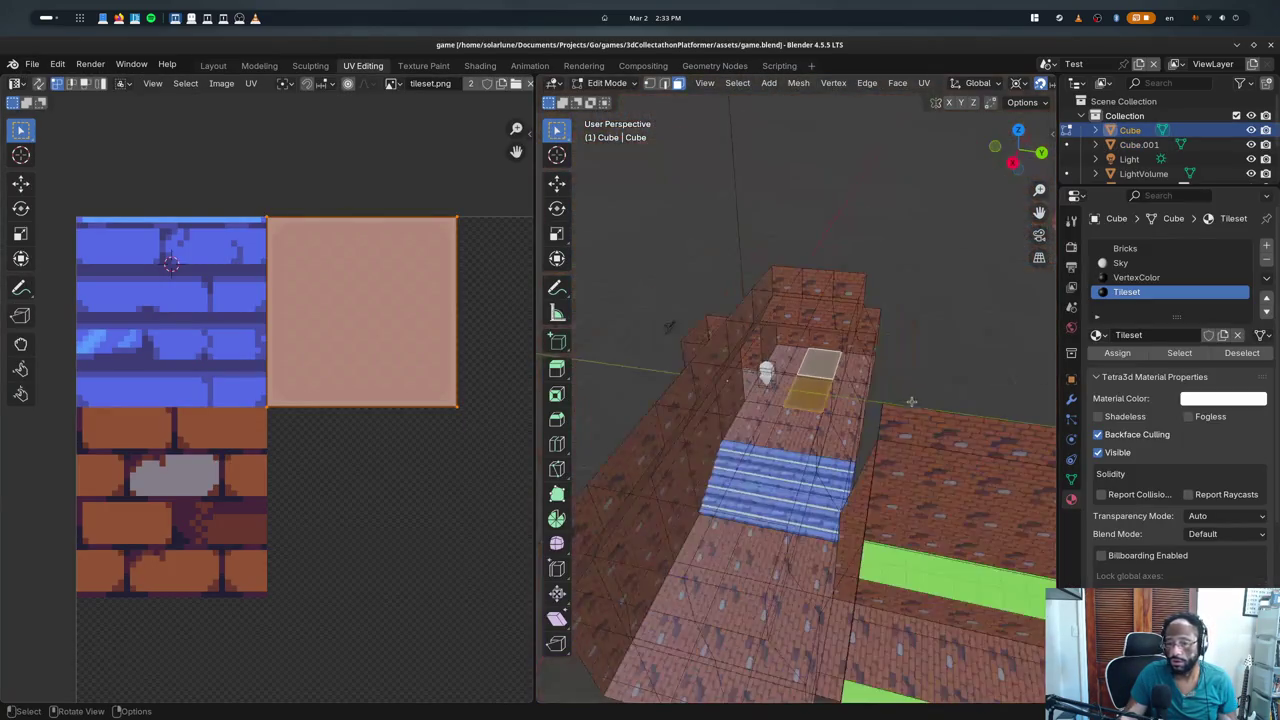
scroll(921, 358, "down", 4)
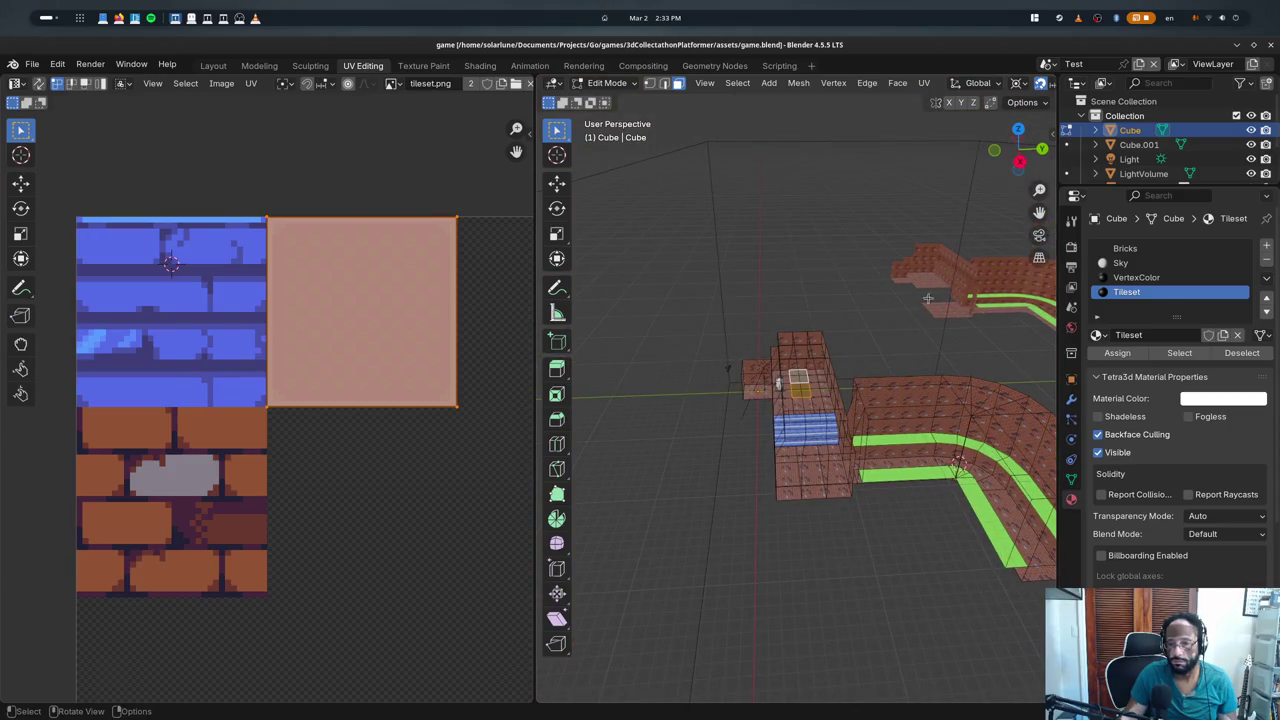
scroll(831, 364, "up", 4)
scroll(955, 217, "up", 3)
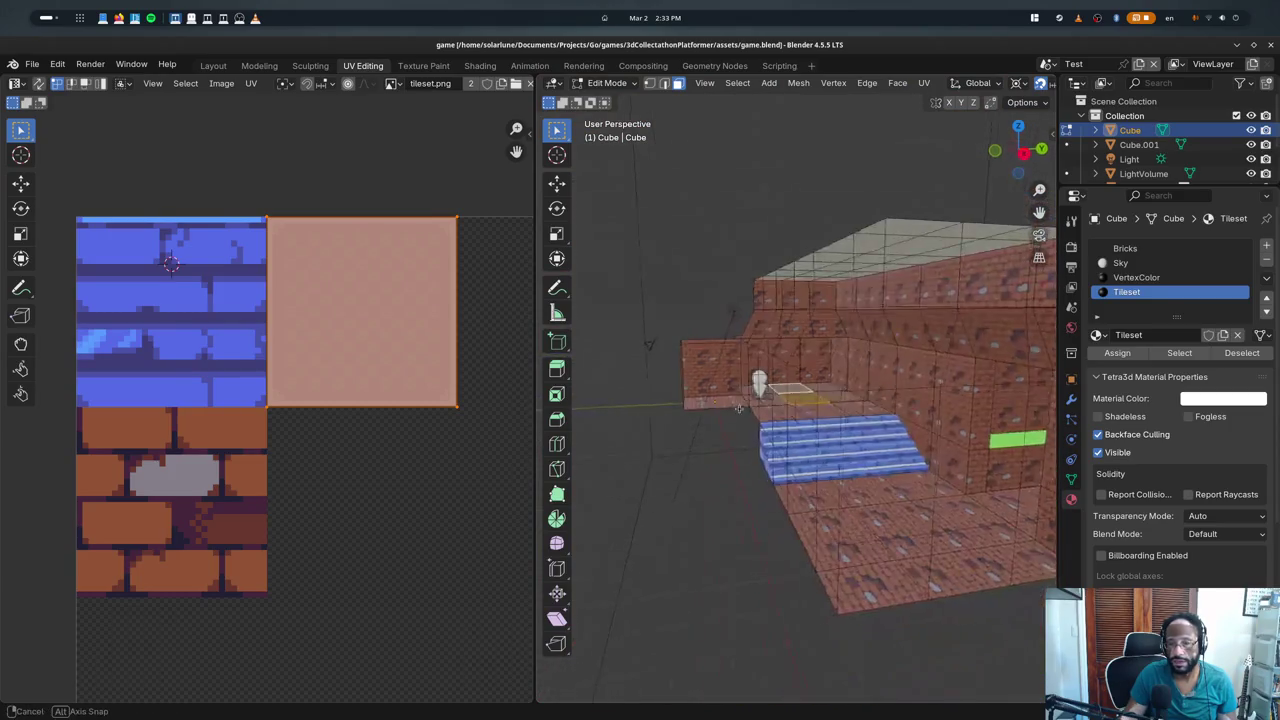
scroll(955, 217, "up", 3)
- Inspect the floor tiles in Edit Mode, return to Object Mode, then close Blender
left_click(1127, 249)
left_click(840, 420)
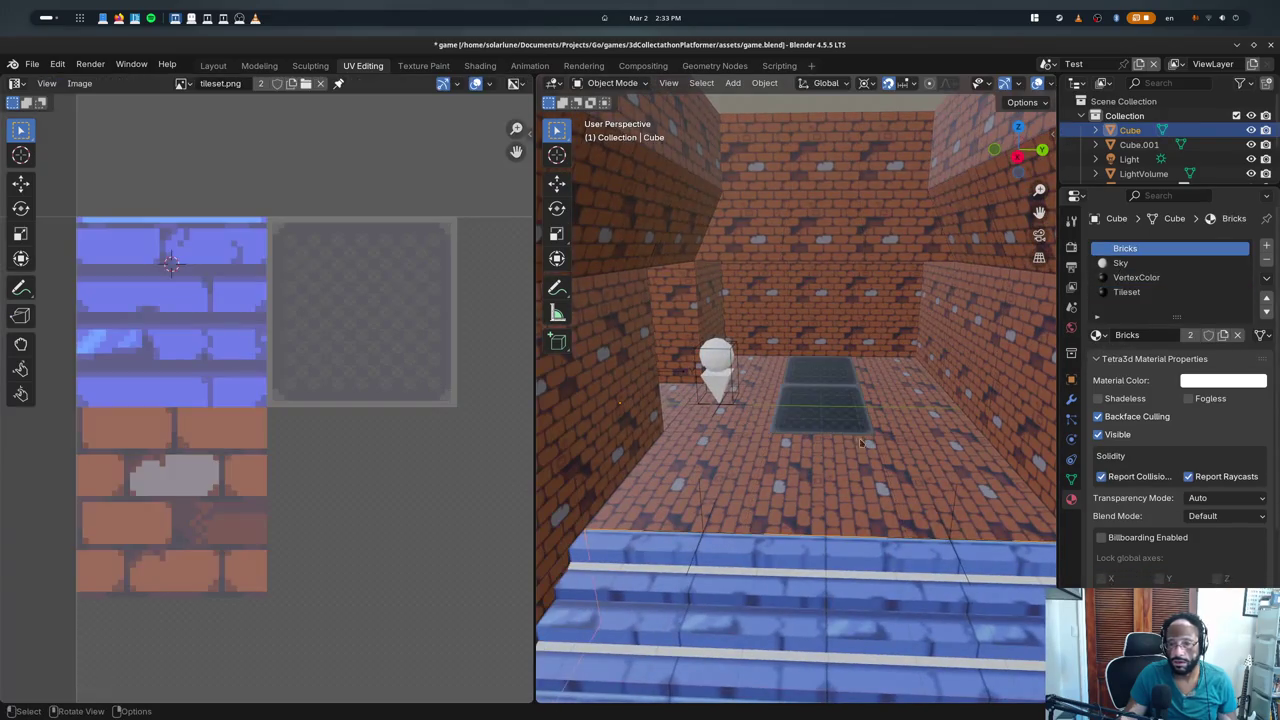
middle_click_drag(840, 420, 840, 380, "shift")
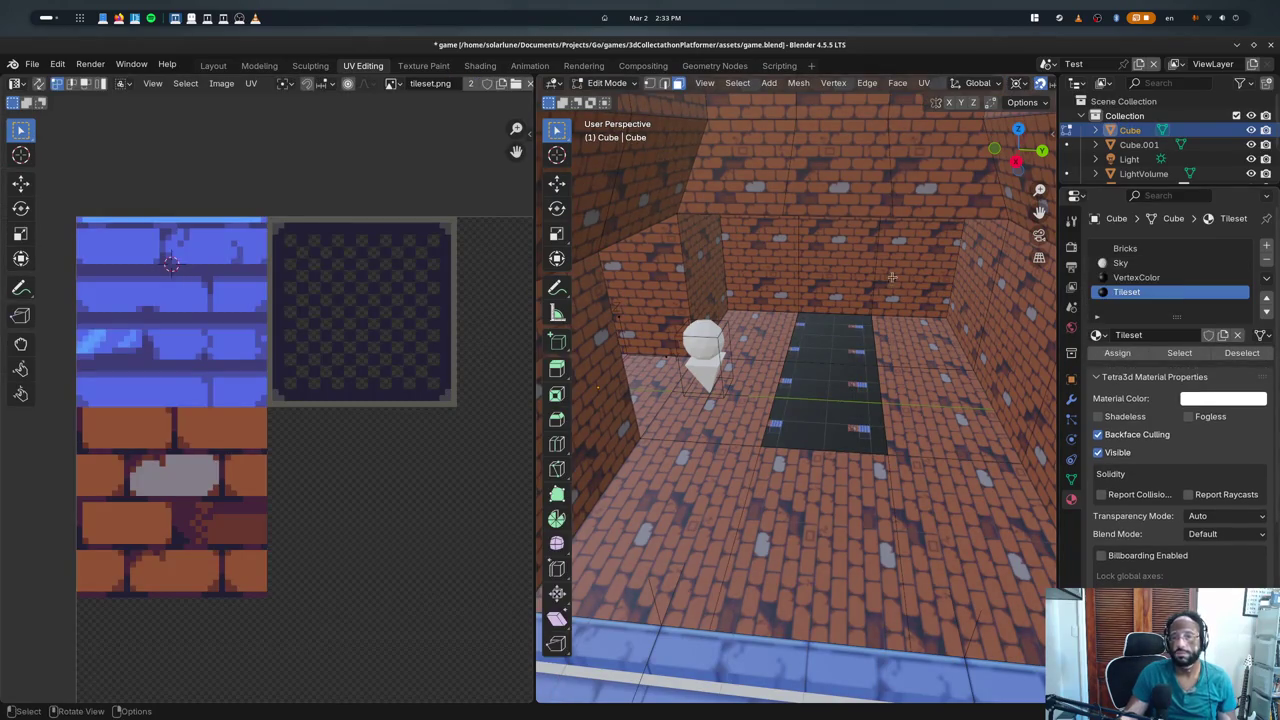
key("Tab")
key("Tab")
key("Tab")
key("Tab")
key("Tab")
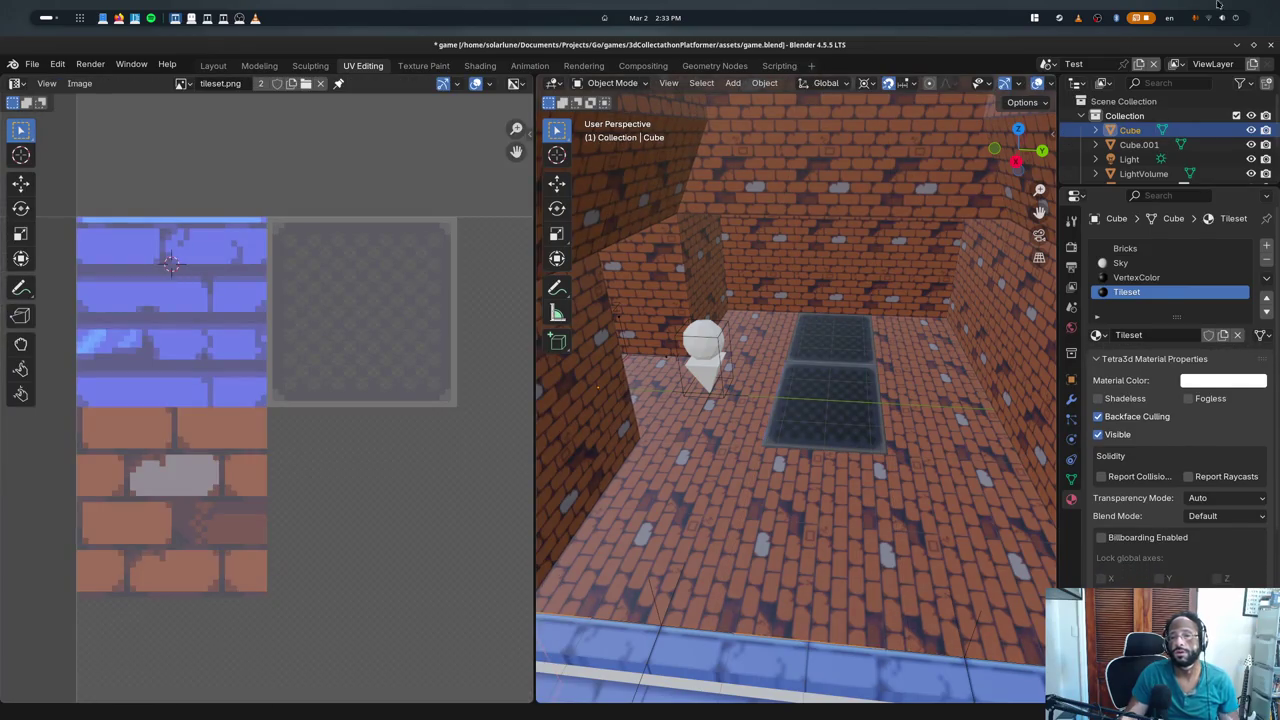
left_click(1270, 45)
- Close Blender discarding changes and hide the Visual Studio Code terminal panel
left_click(563, 408)
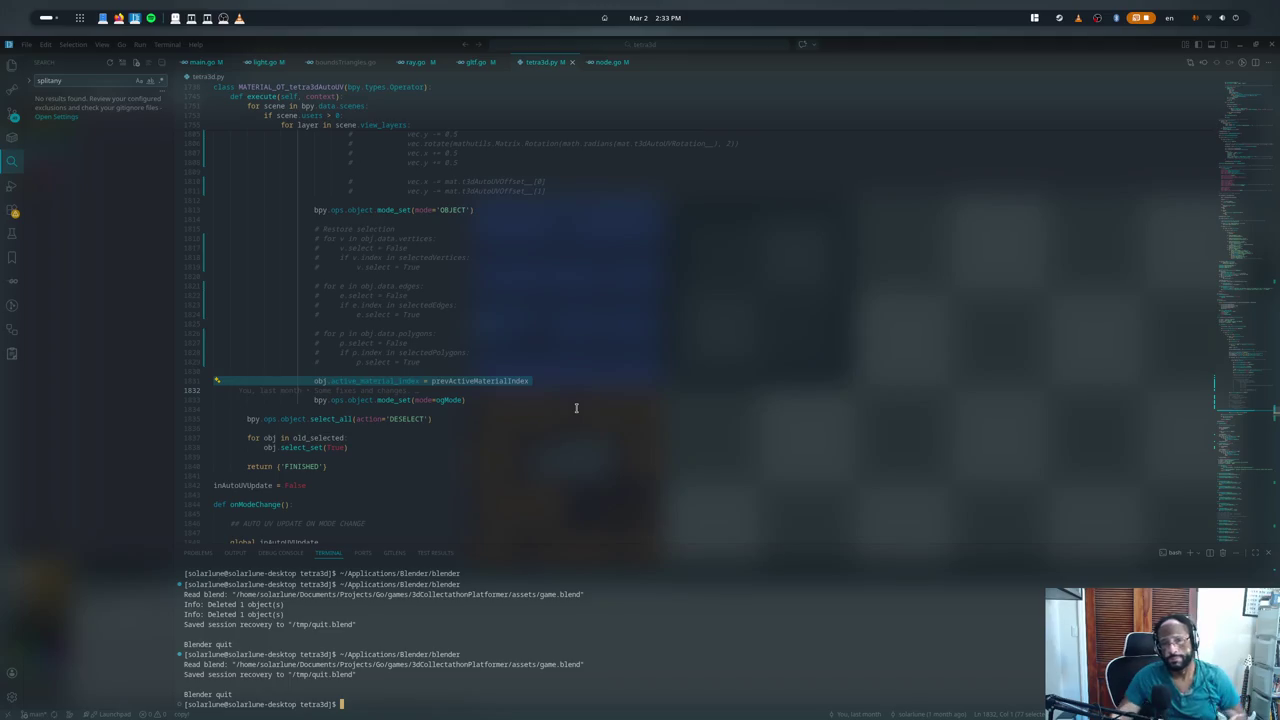
scroll(677, 305, "up", 2)
scroll(344, 379, "up", 5)
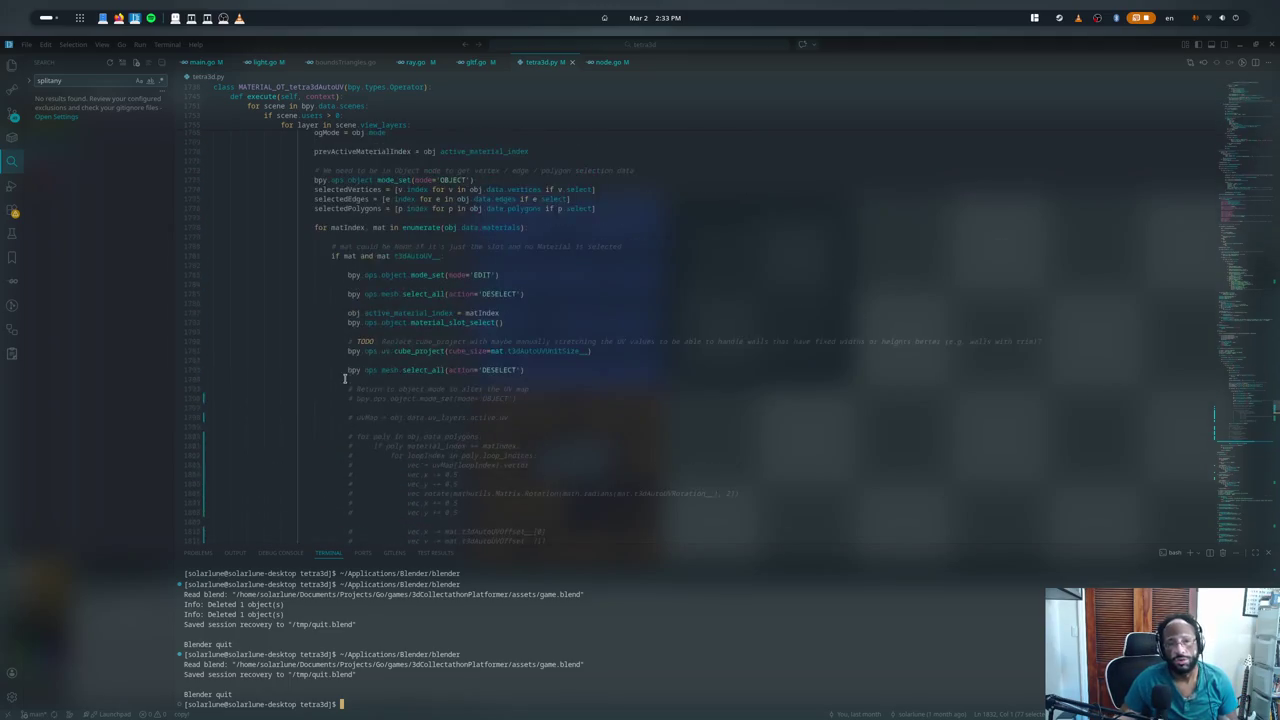
scroll(344, 382, "up", 5)
key("ctrl+j")
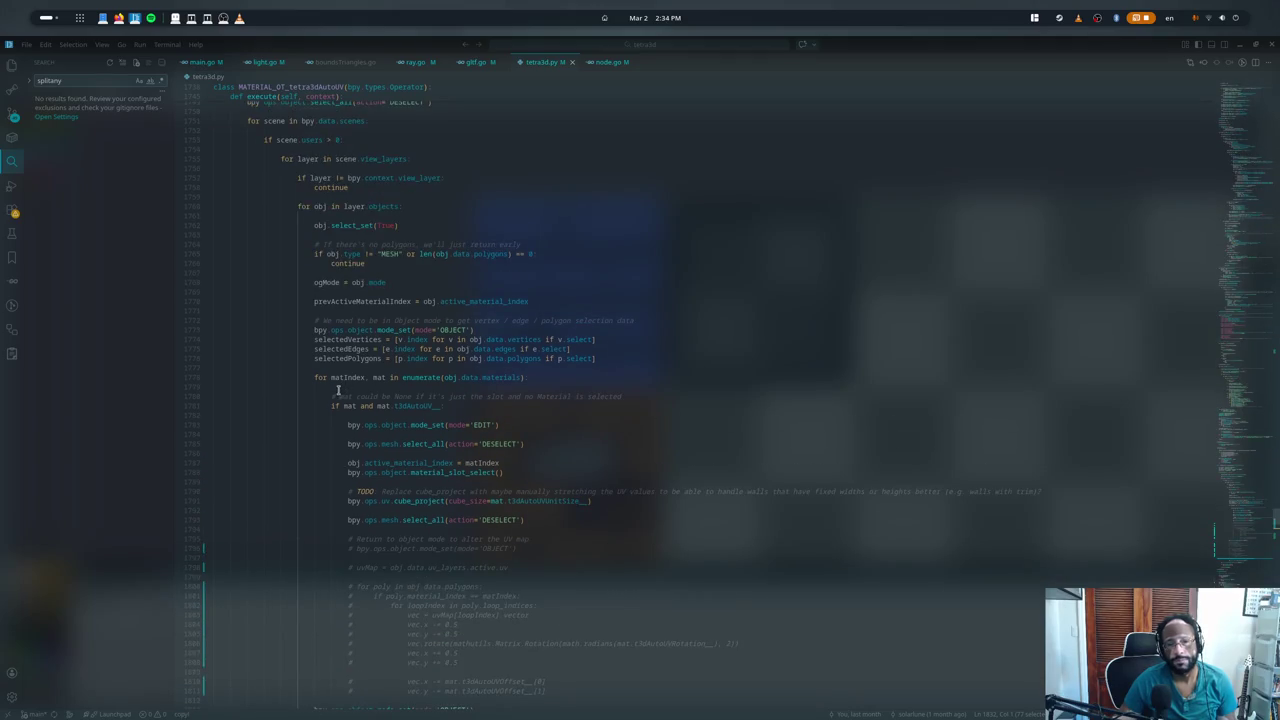
- Review where prevActiveMaterialIndex and active_material_index occur around line 1770
double_click(398, 301)
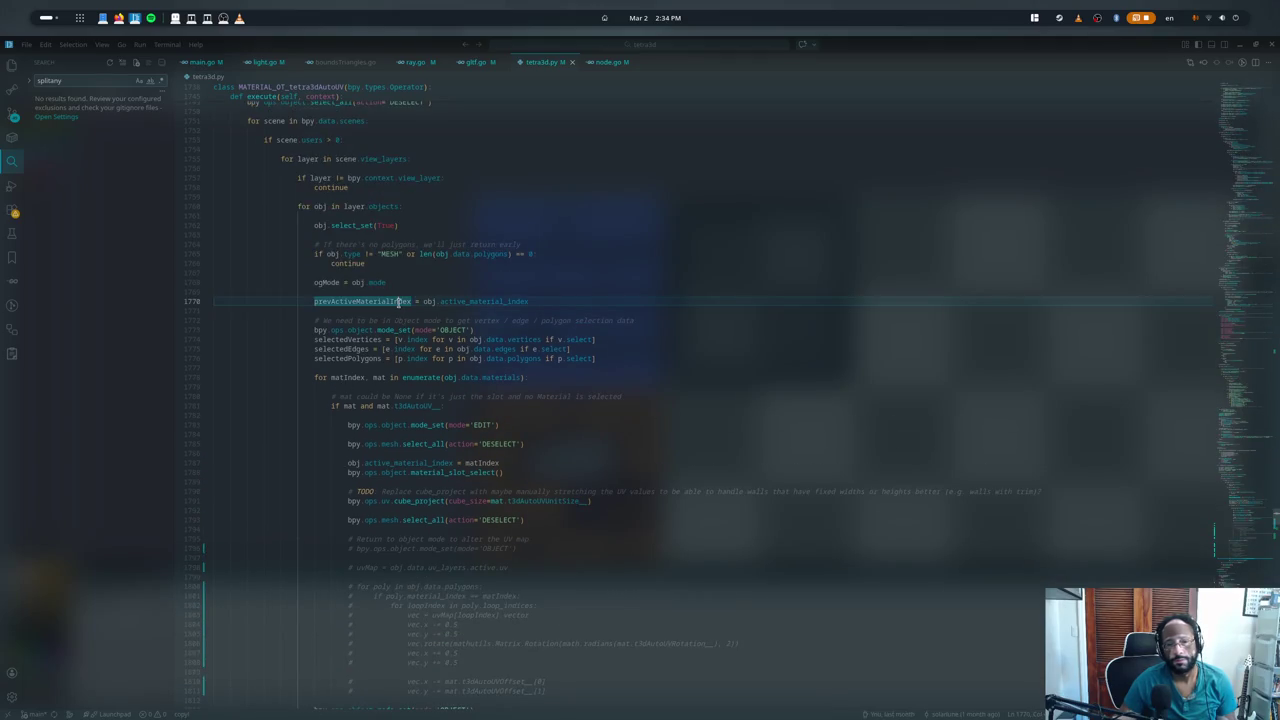
double_click(456, 303)
double_click(400, 303)
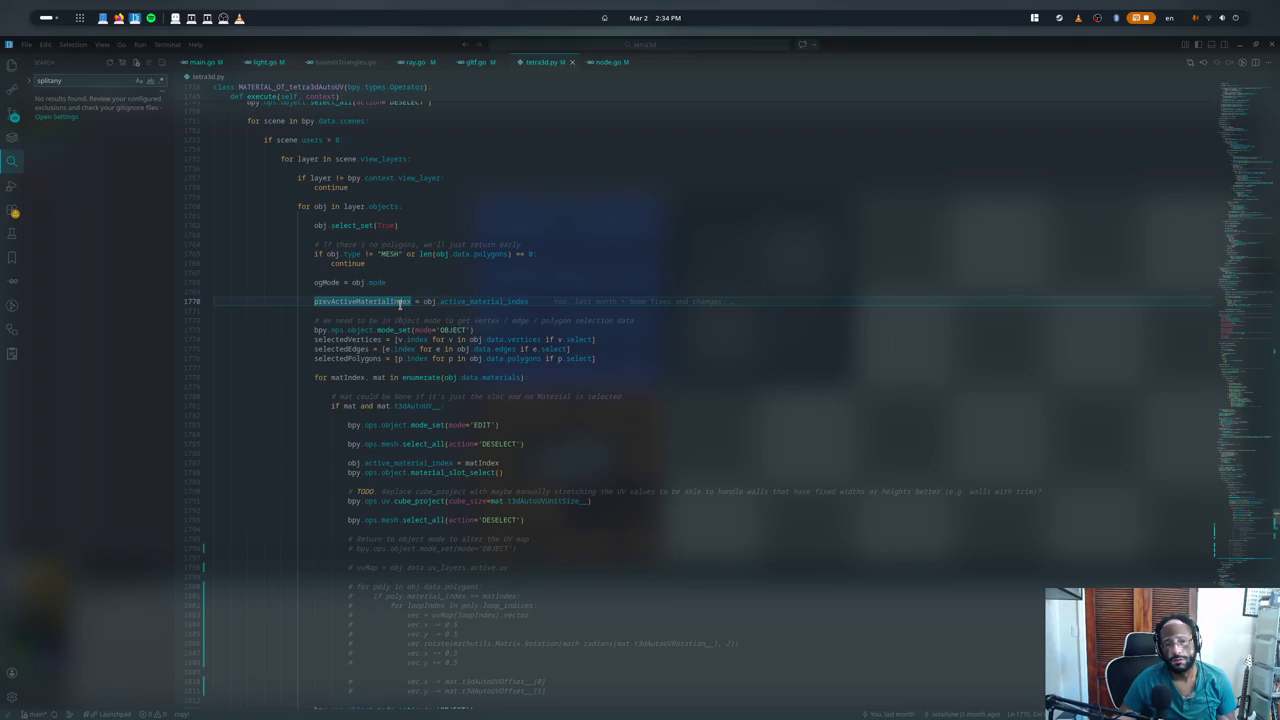
scroll(376, 400, "down", 2)
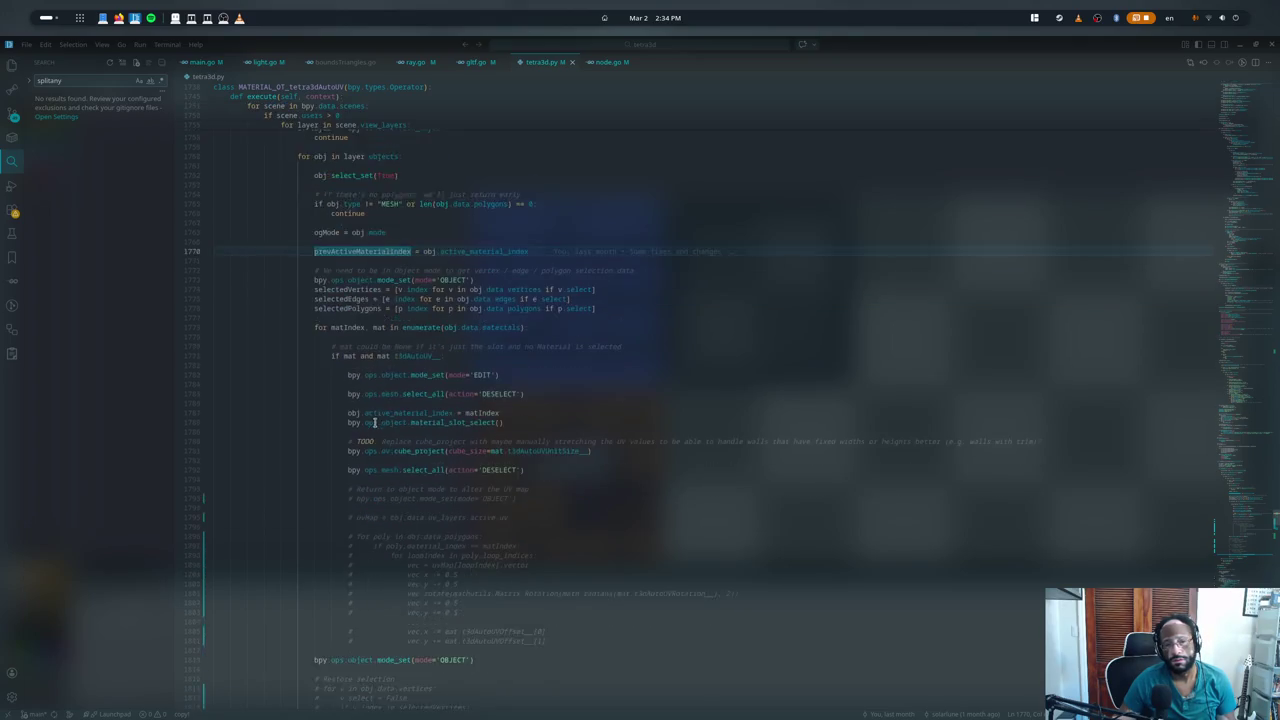
scroll(373, 423, "down", 3)
scroll(373, 423, "down", 1)
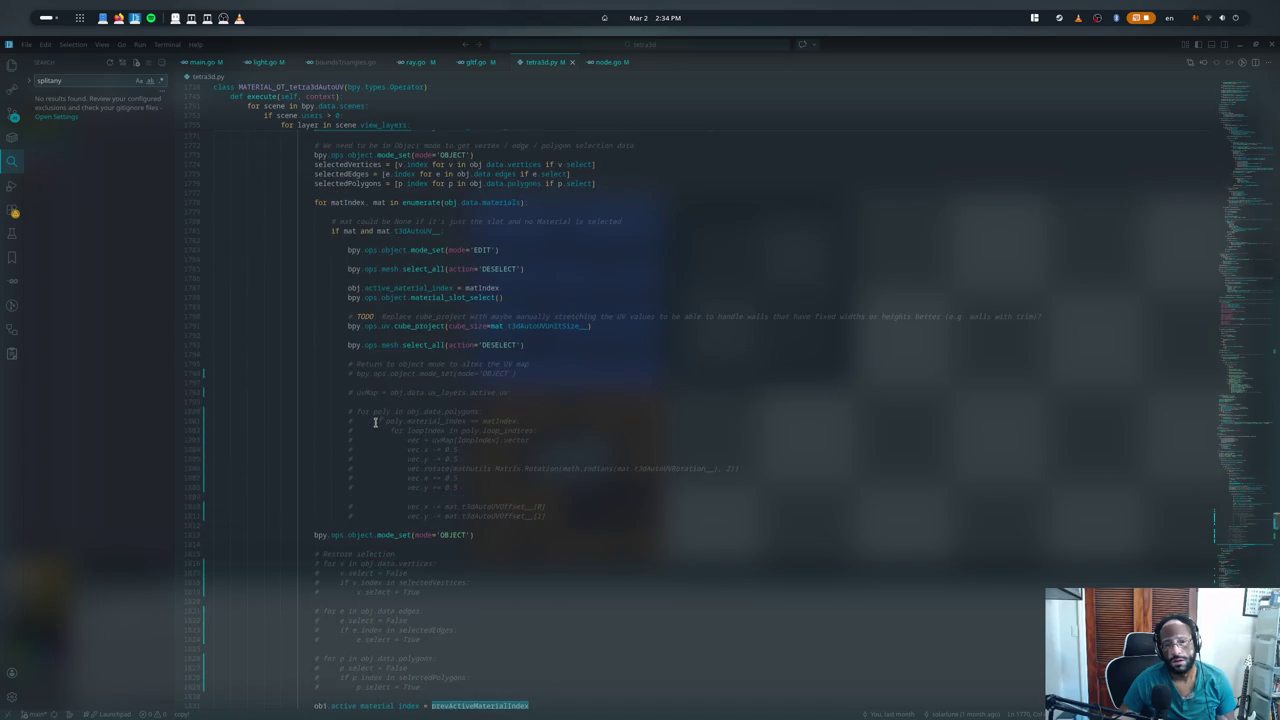
scroll(306, 268, "up", 2)
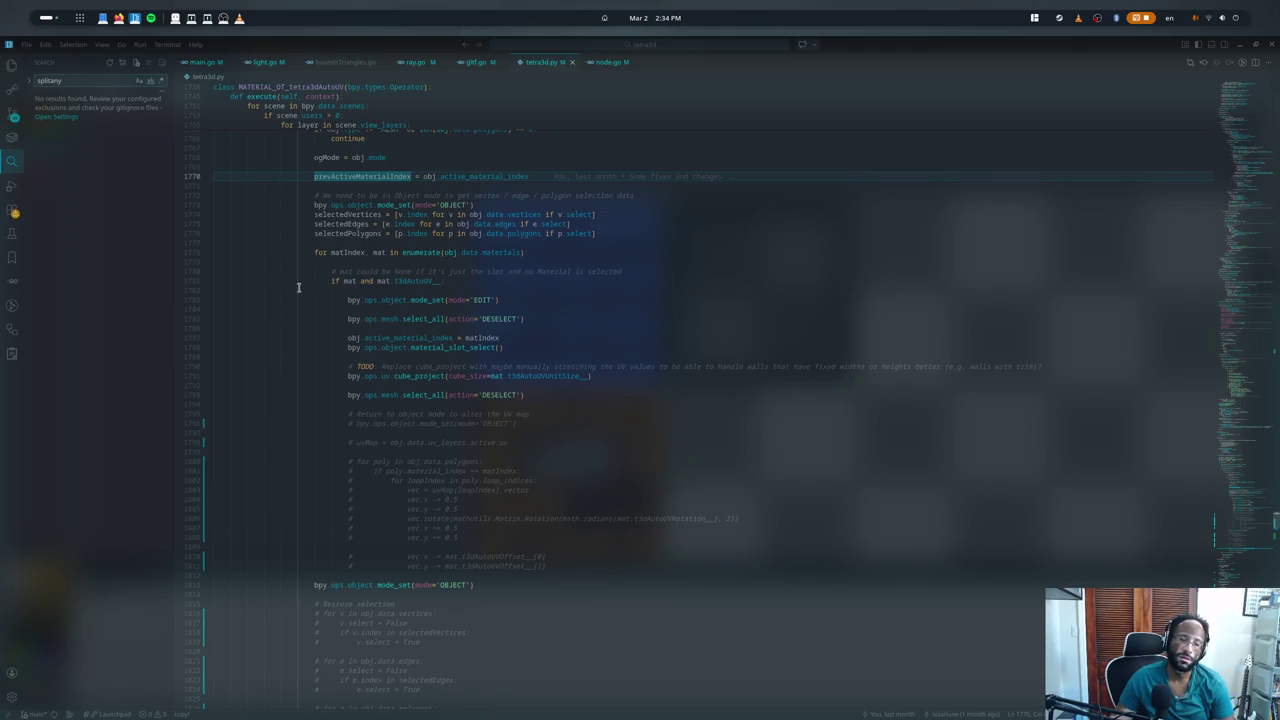
scroll(282, 348, "down", 3)
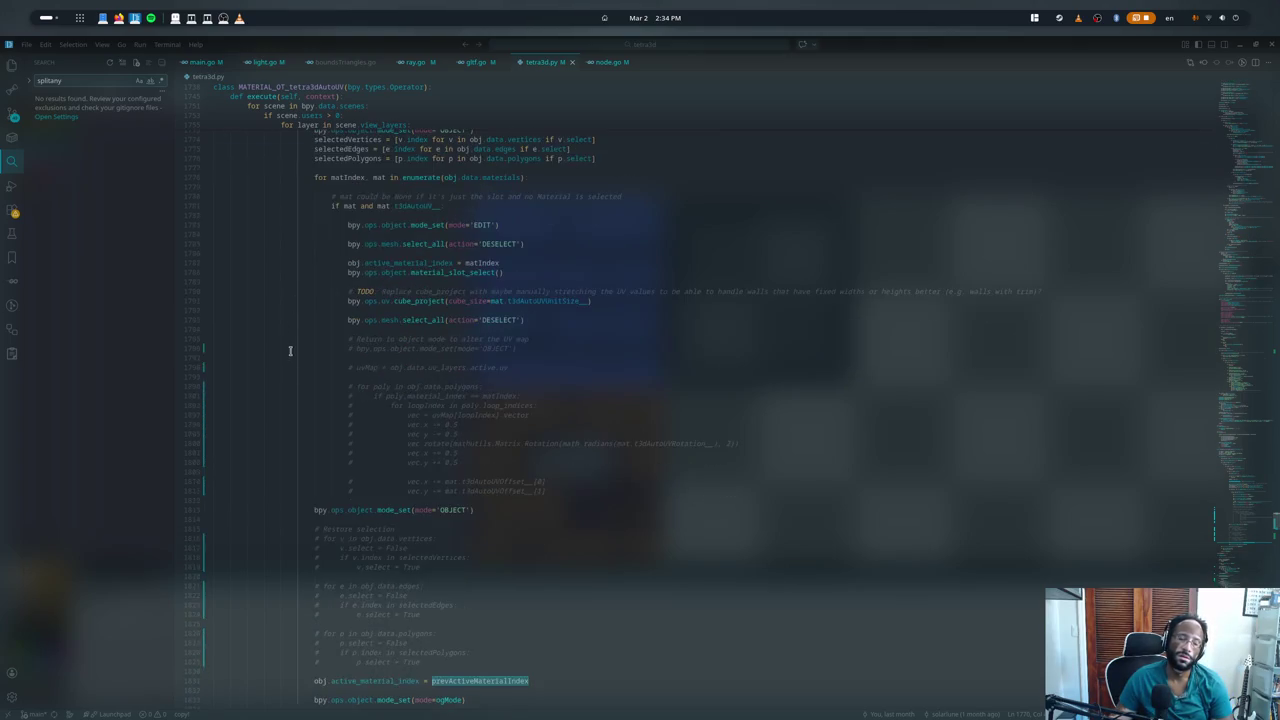
scroll(290, 350, "down", 2)
- Jump to the prevActiveMaterialIndex assignment on line 1770 and read the surrounding code
key("F12")
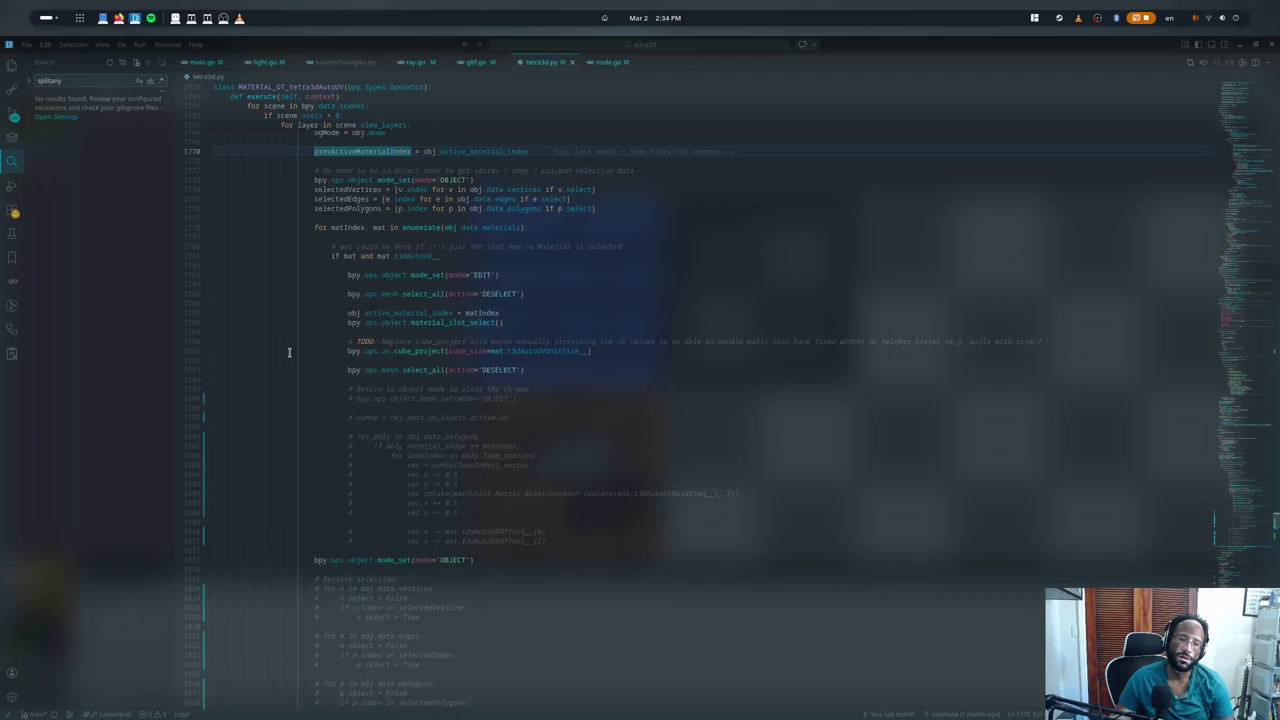
scroll(289, 352, "up", 1)
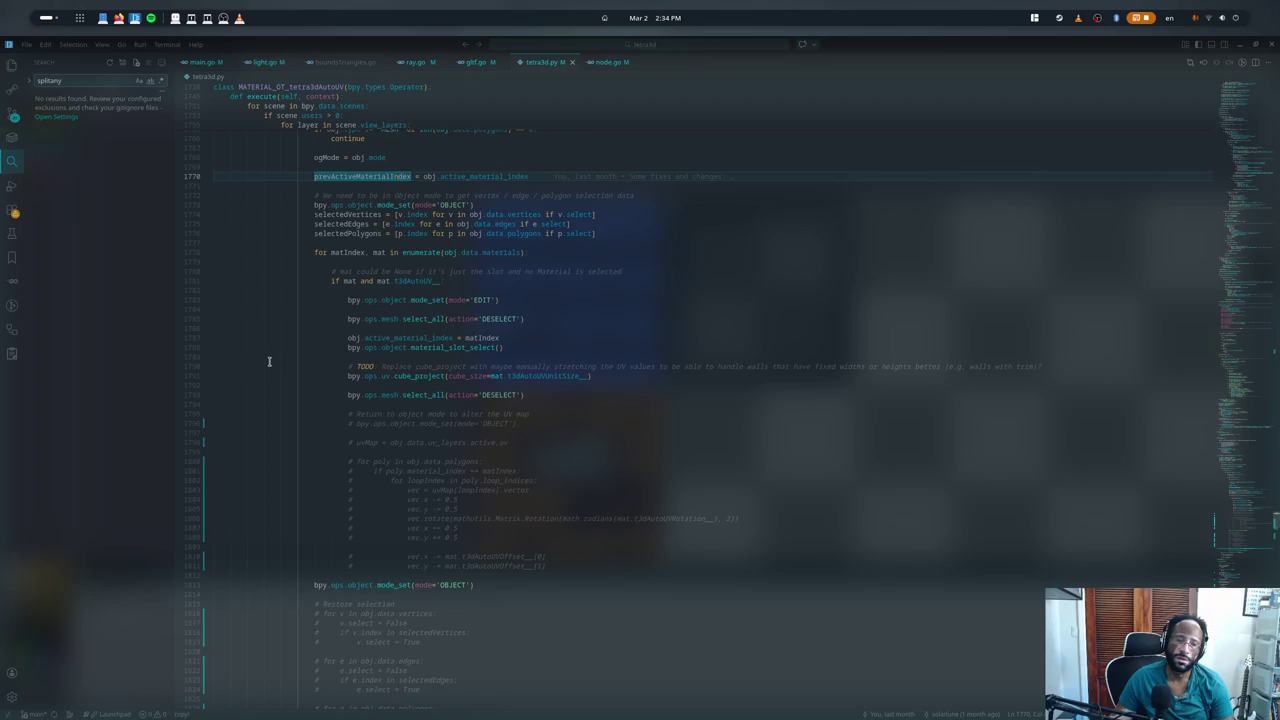
scroll(269, 361, "up", 2)
scroll(268, 360, "up", 1)
scroll(266, 359, "up", 1)
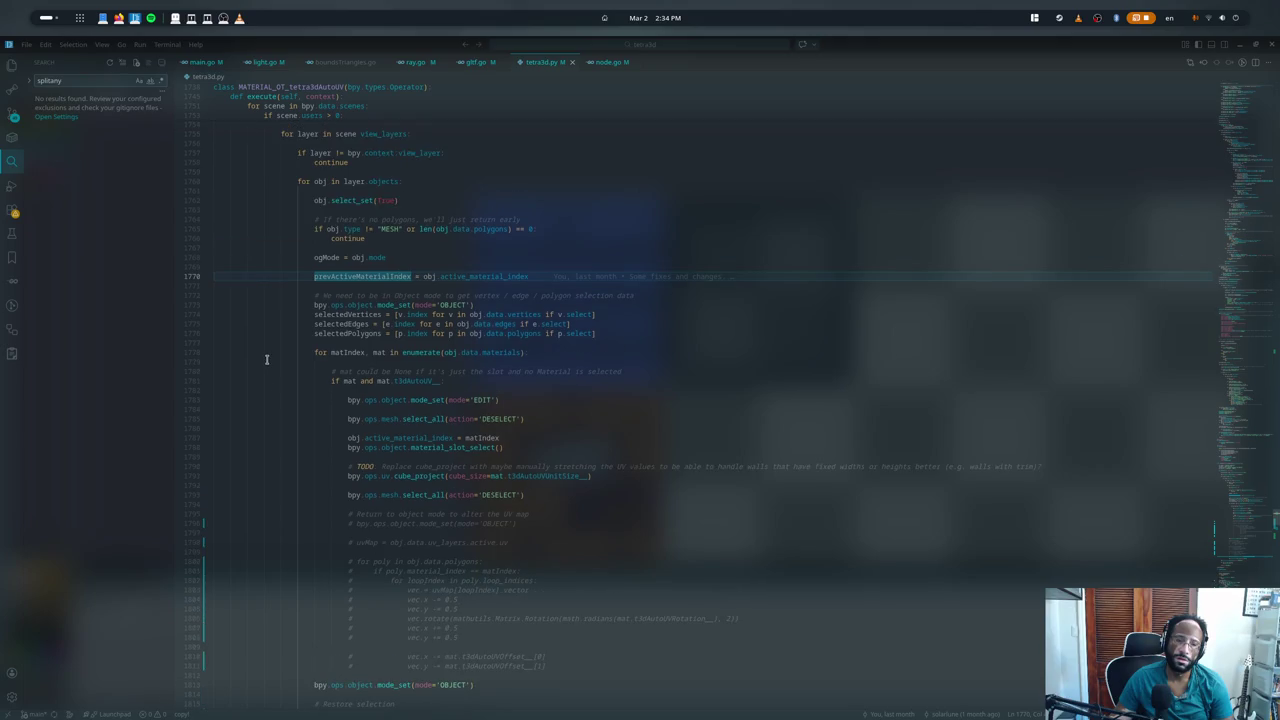
scroll(266, 360, "down", 3)
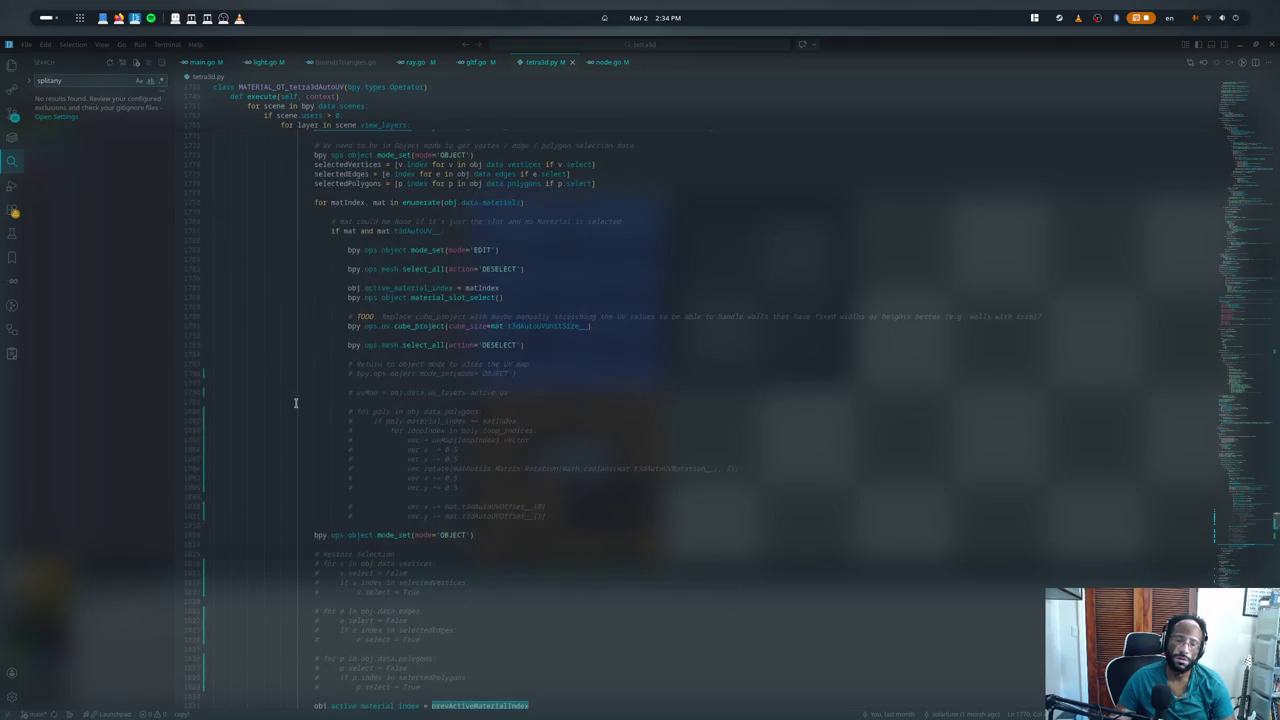
scroll(294, 403, "down", 3)
scroll(337, 515, "down", 1)
- Undo the last three add-on edits, restoring the auto-UV loop, and check active_material_index on line 1831
key("Down")
key("Down")
key("Down")
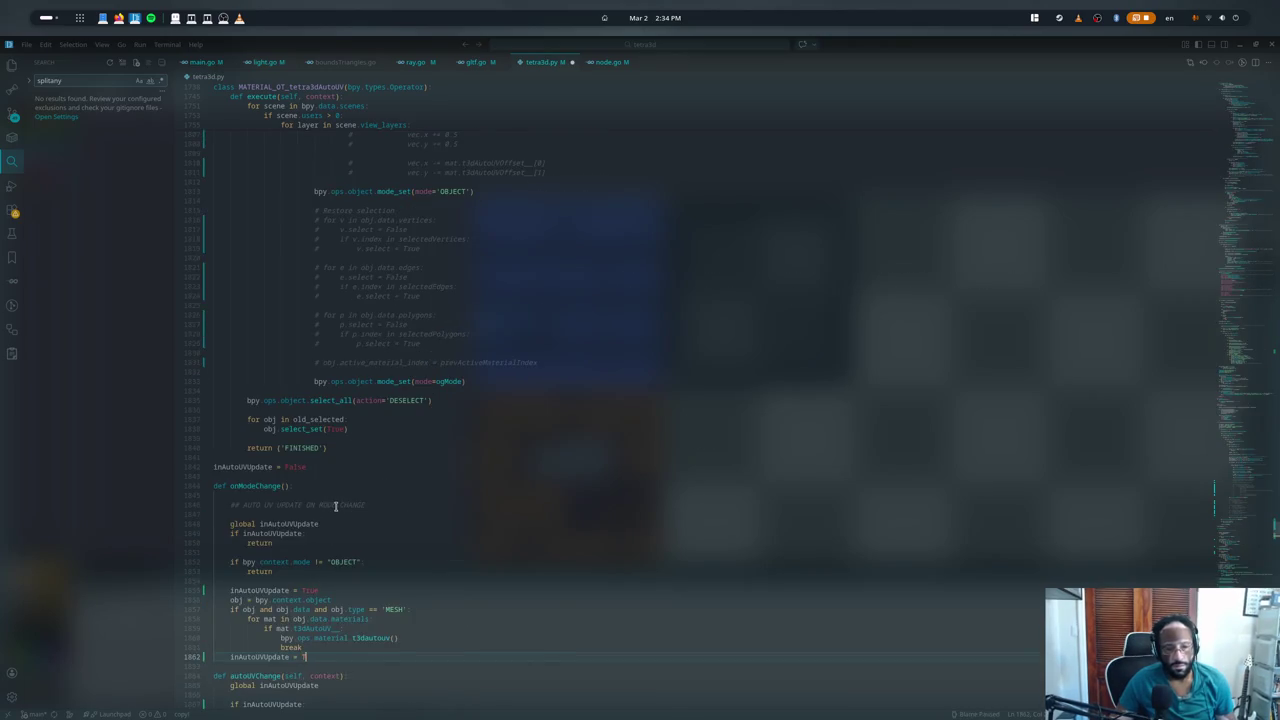
key("Down")
key("Down")
key("Down")
key("Down")
key("Down")
key("Down")
key("ctrl+z")
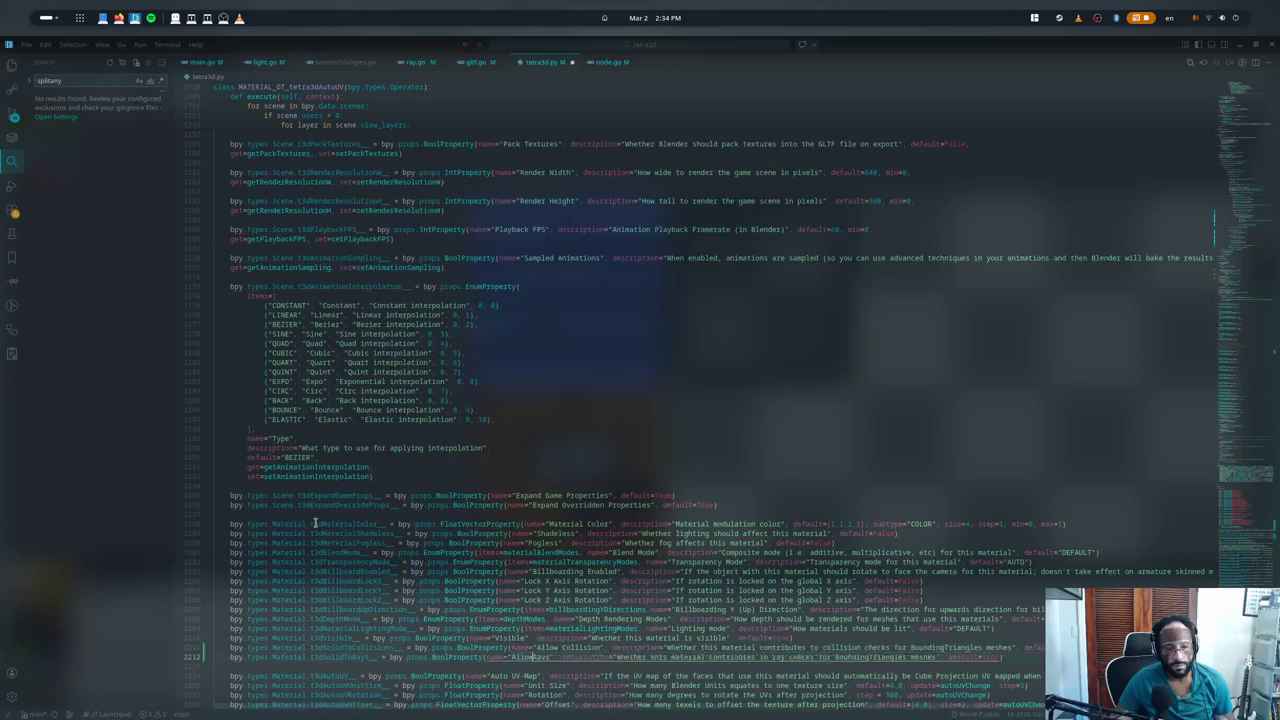
key("ctrl+z")
key("ctrl+z")
key("ctrl+z")
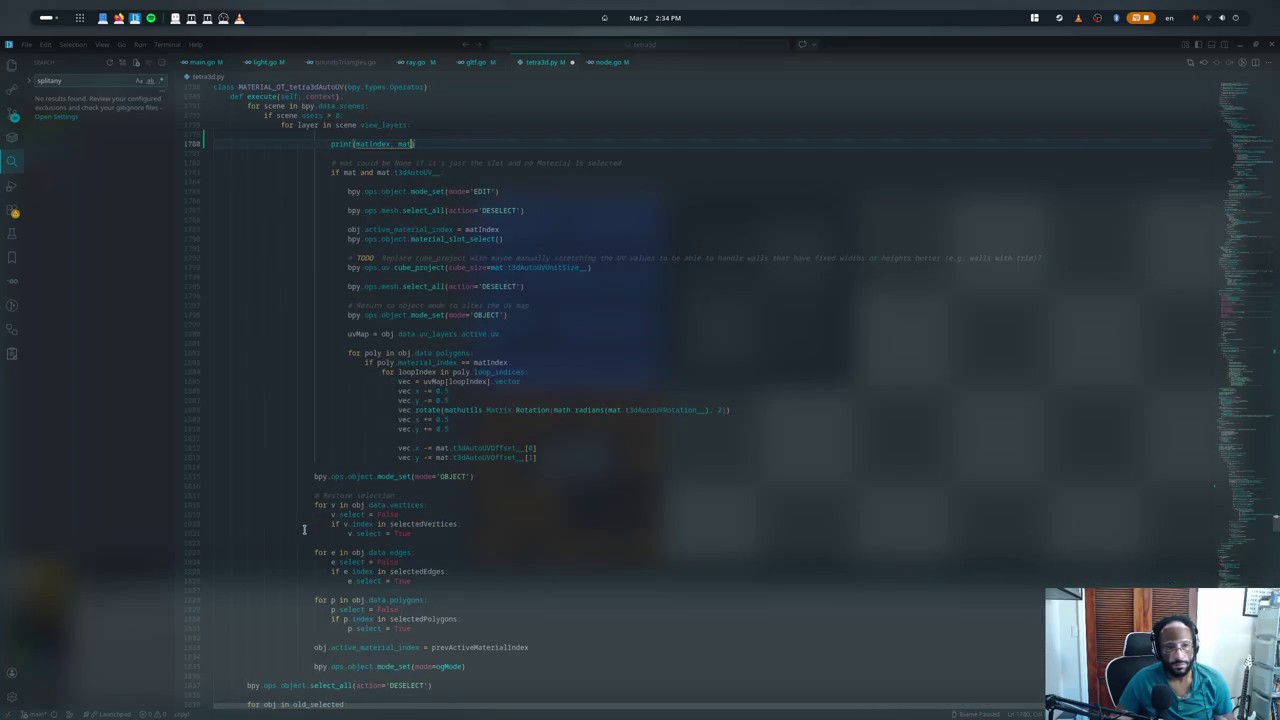
key("ctrl+z")
scroll(322, 510, "down", 4)
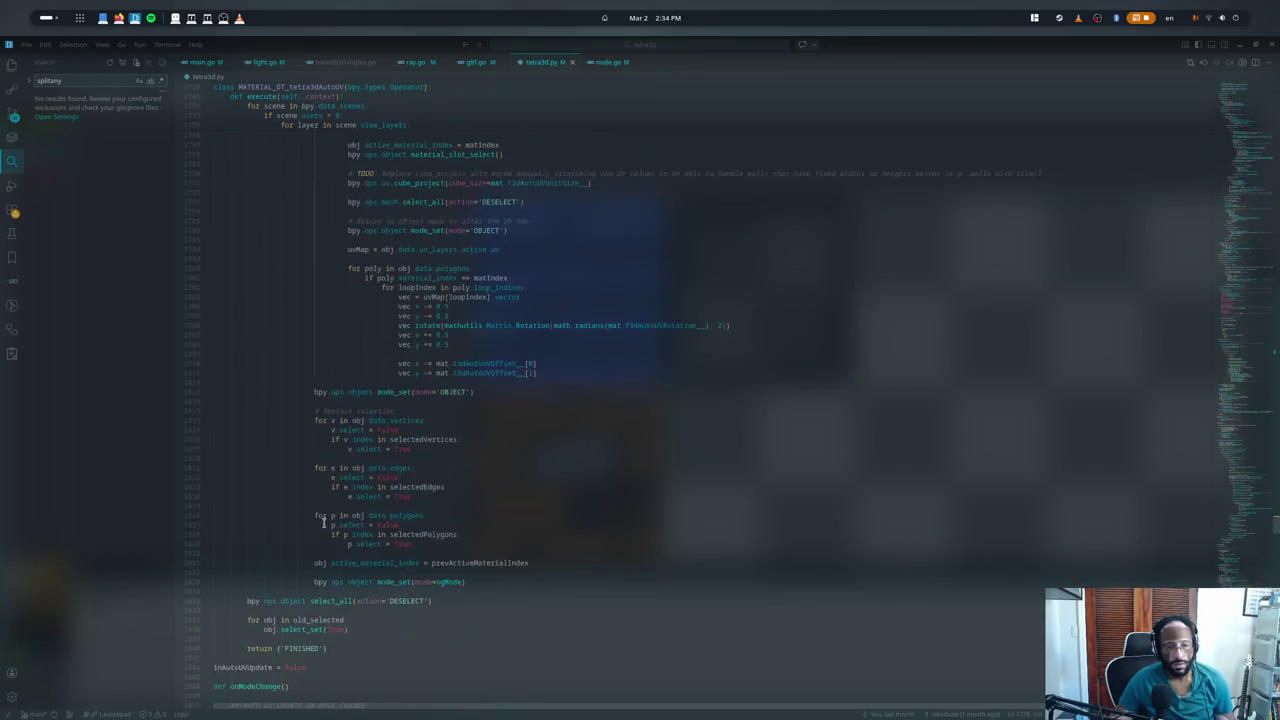
double_click(363, 562)
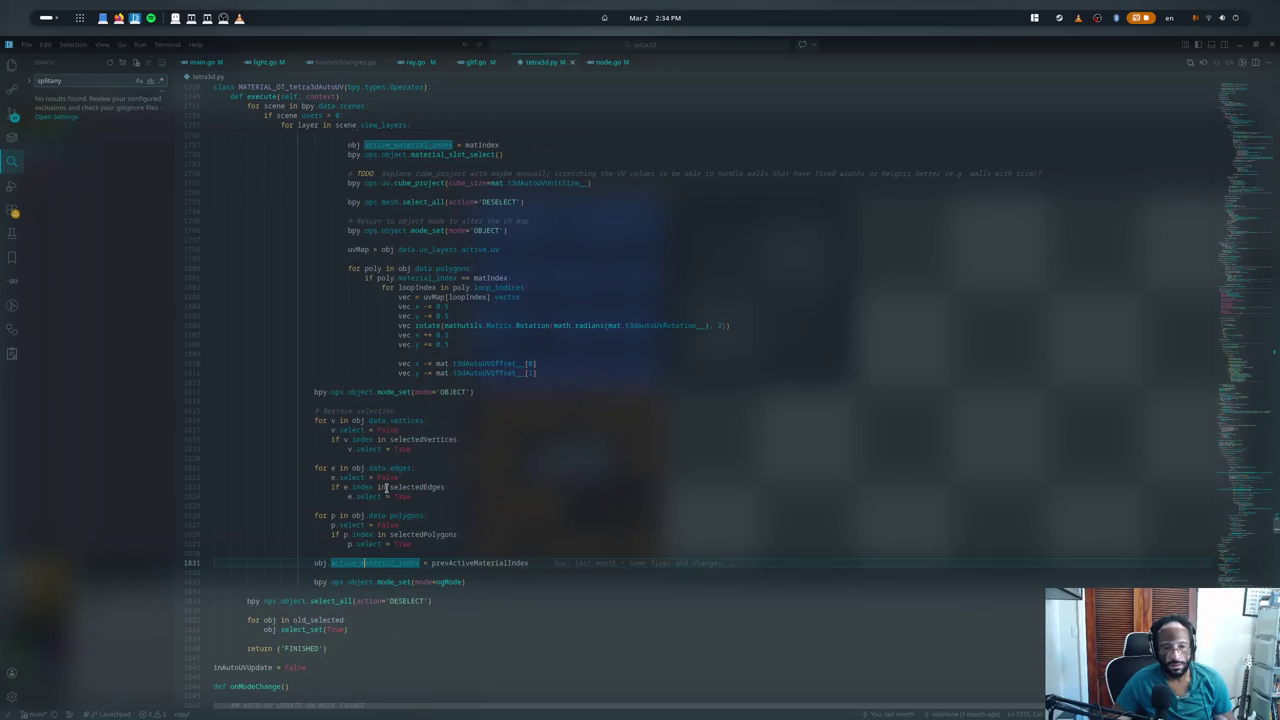
- Relaunch Blender from the integrated terminal using the previous launch command
key("Escape")
key("ctrl+grave")
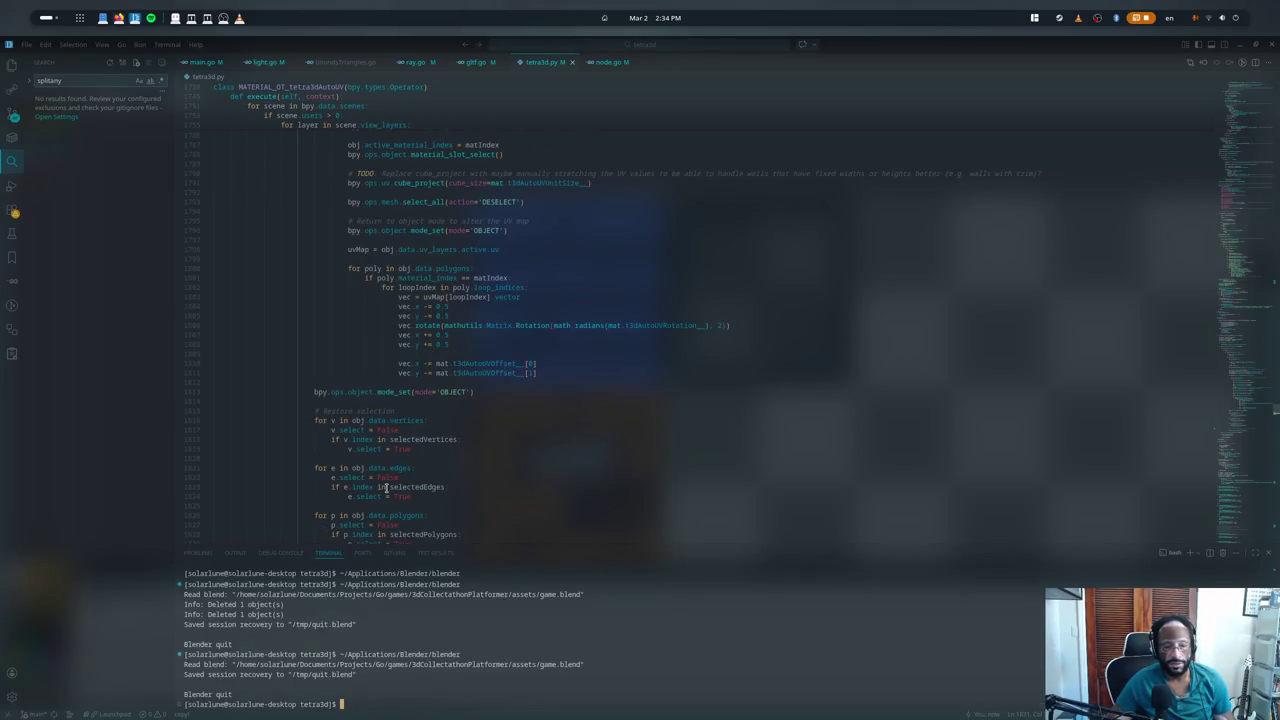
key("Up")
key("Return")
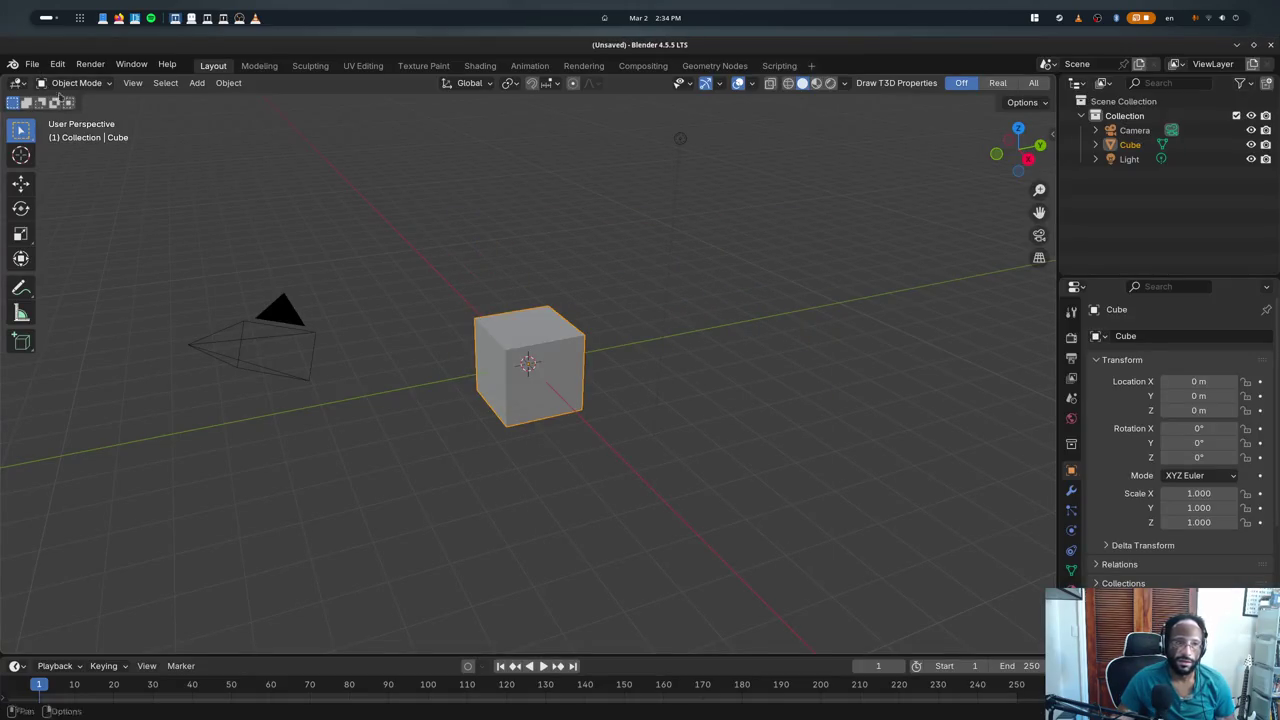
- Reopen game.blend and put the level mesh back into Edit Mode
left_click(32, 63)
left_click(250, 112)
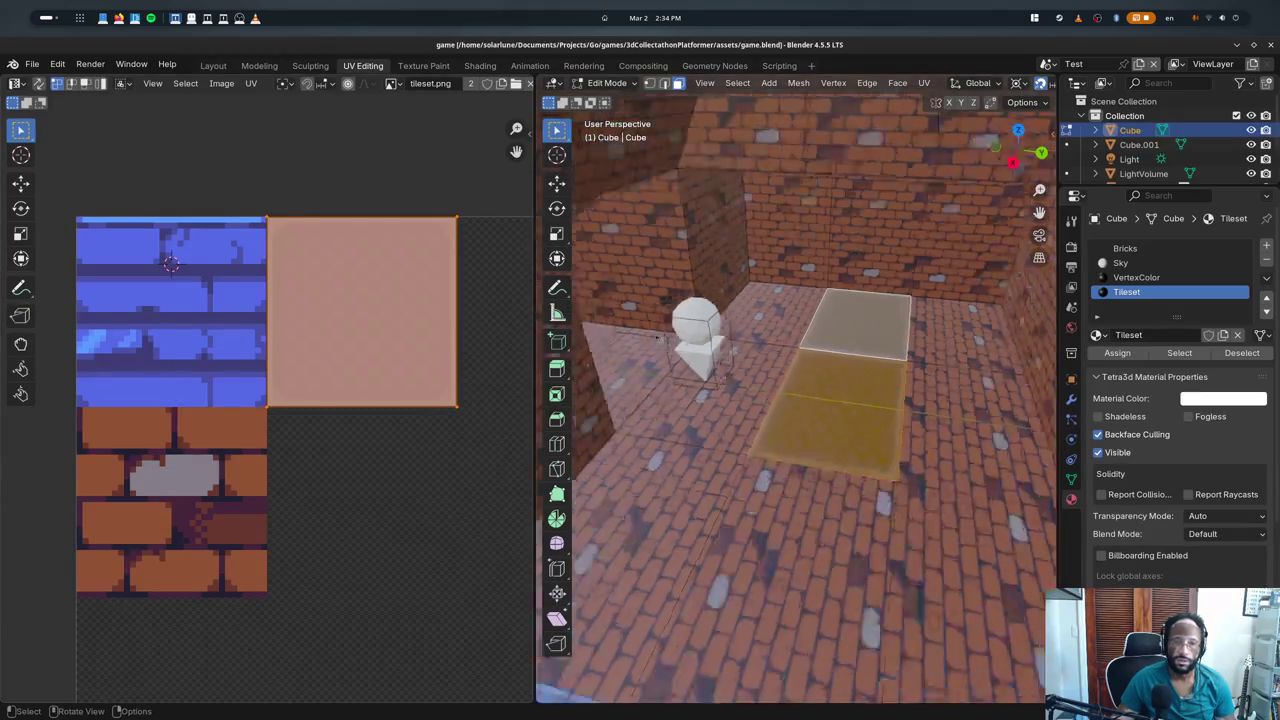
key("Tab")
scroll(796, 375, "down", 5)
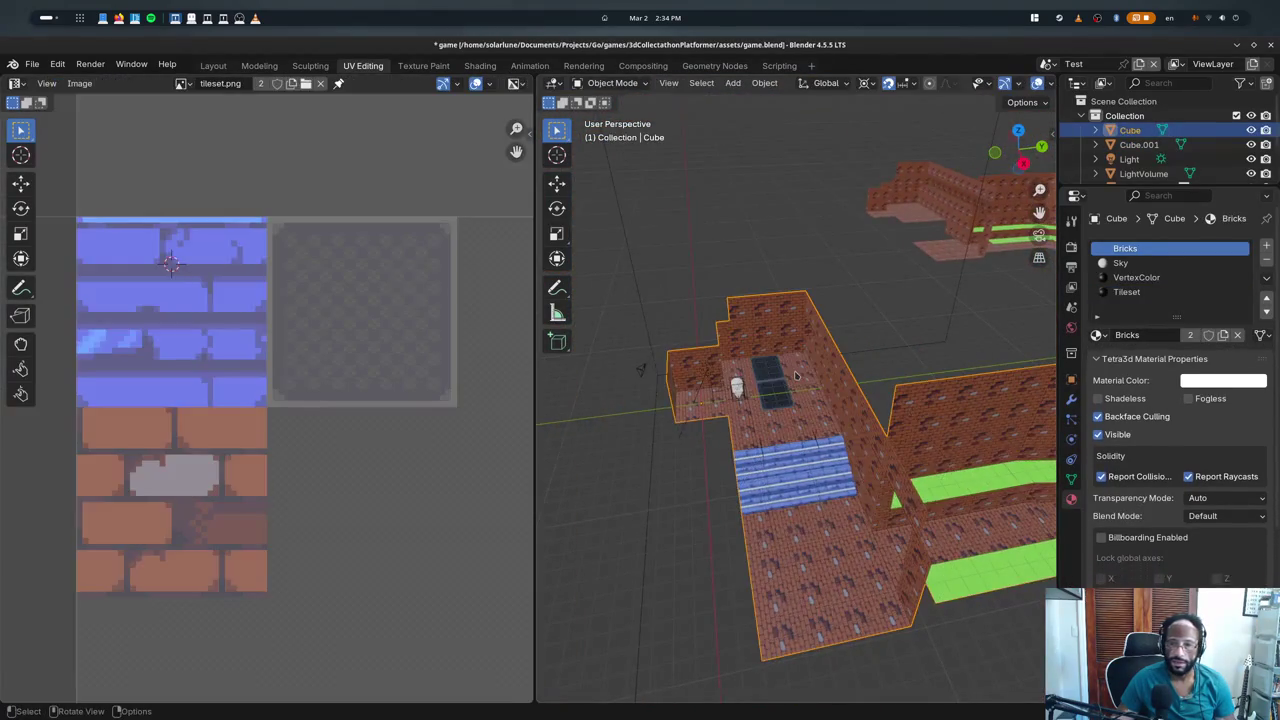
key("Tab")
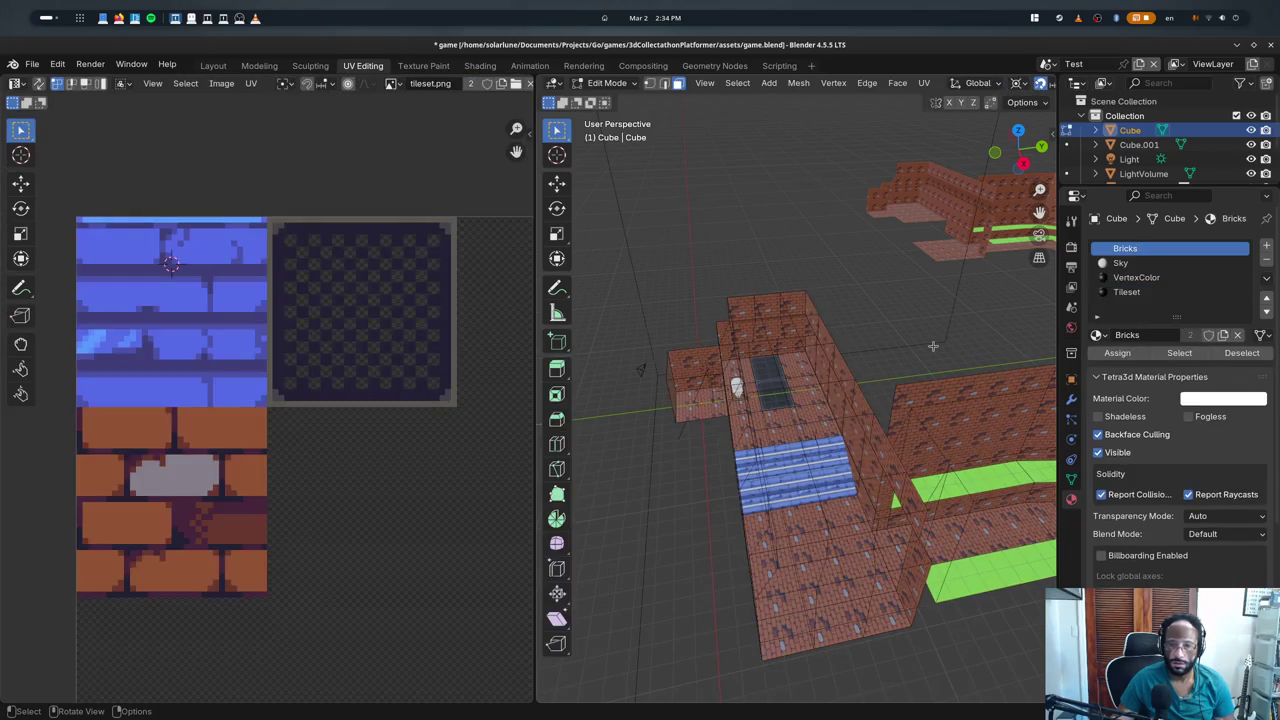
- Select and deselect brick, stairs and floor faces while orbiting down the corridor
left_click(828, 364)
key("a")
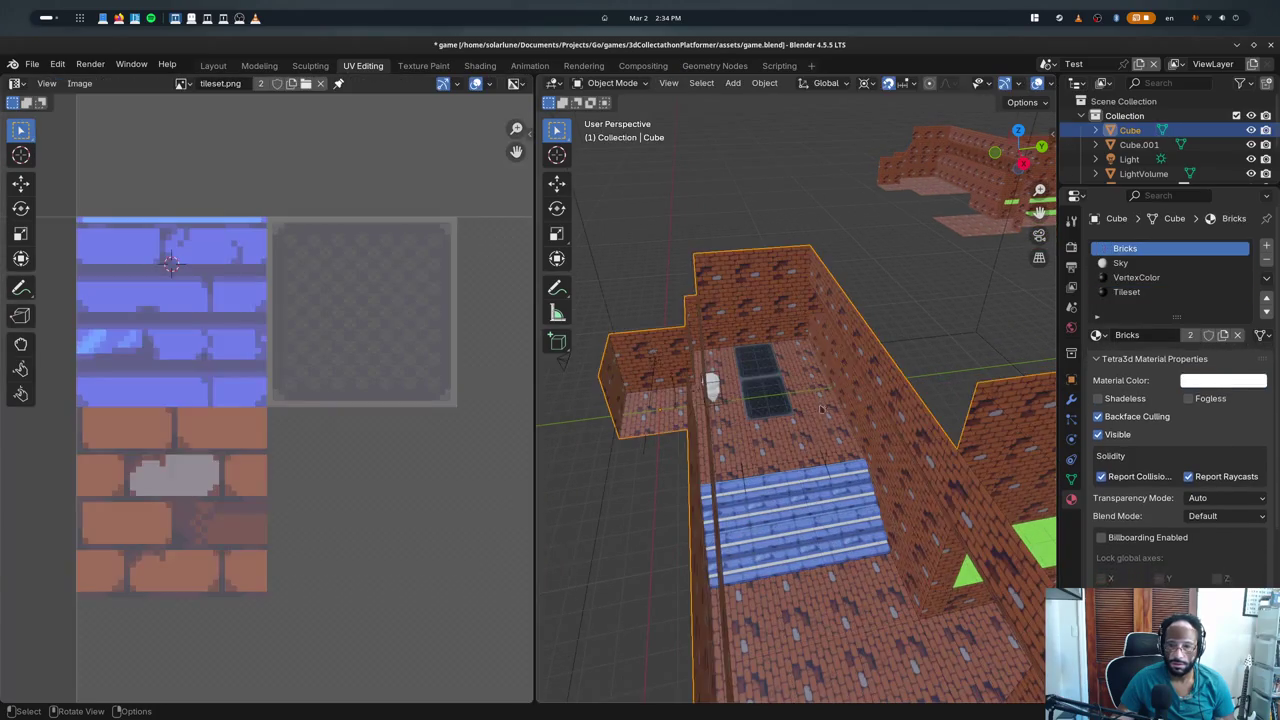
key("alt+a")
left_click(846, 461)
middle_click_drag(835, 476, 803, 445)
left_click(803, 445)
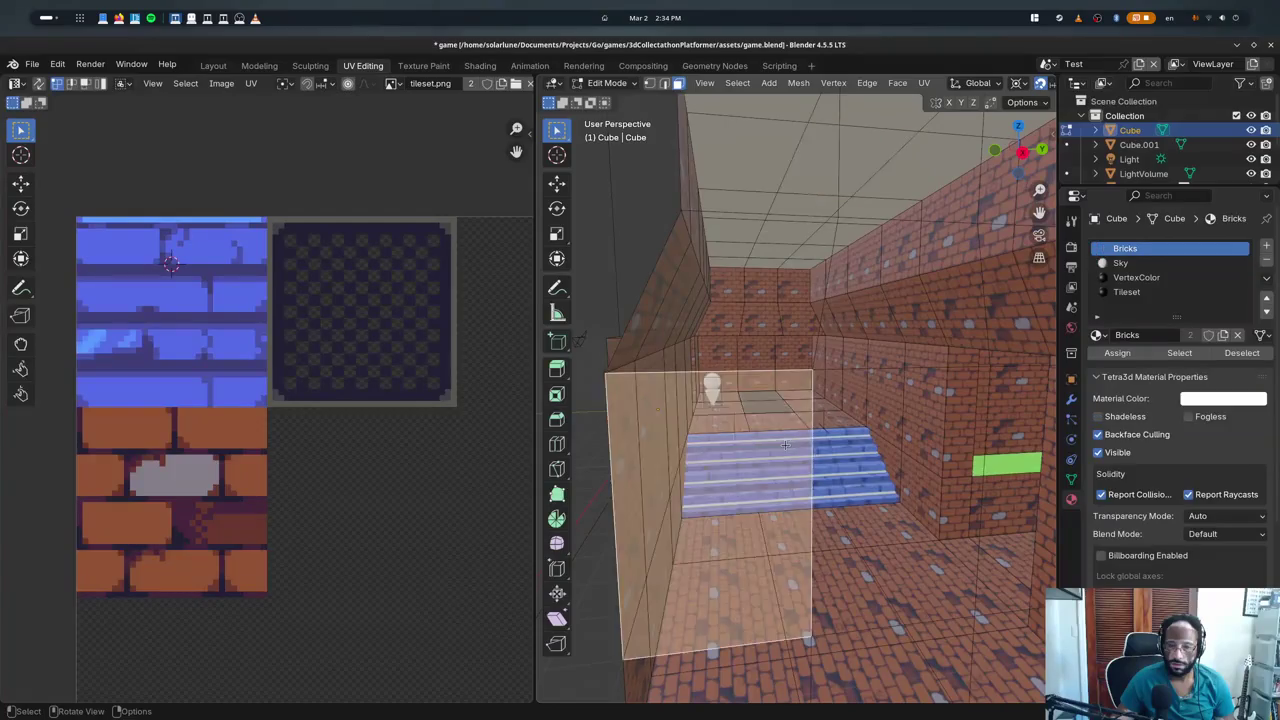
scroll(769, 596, "up", 3)
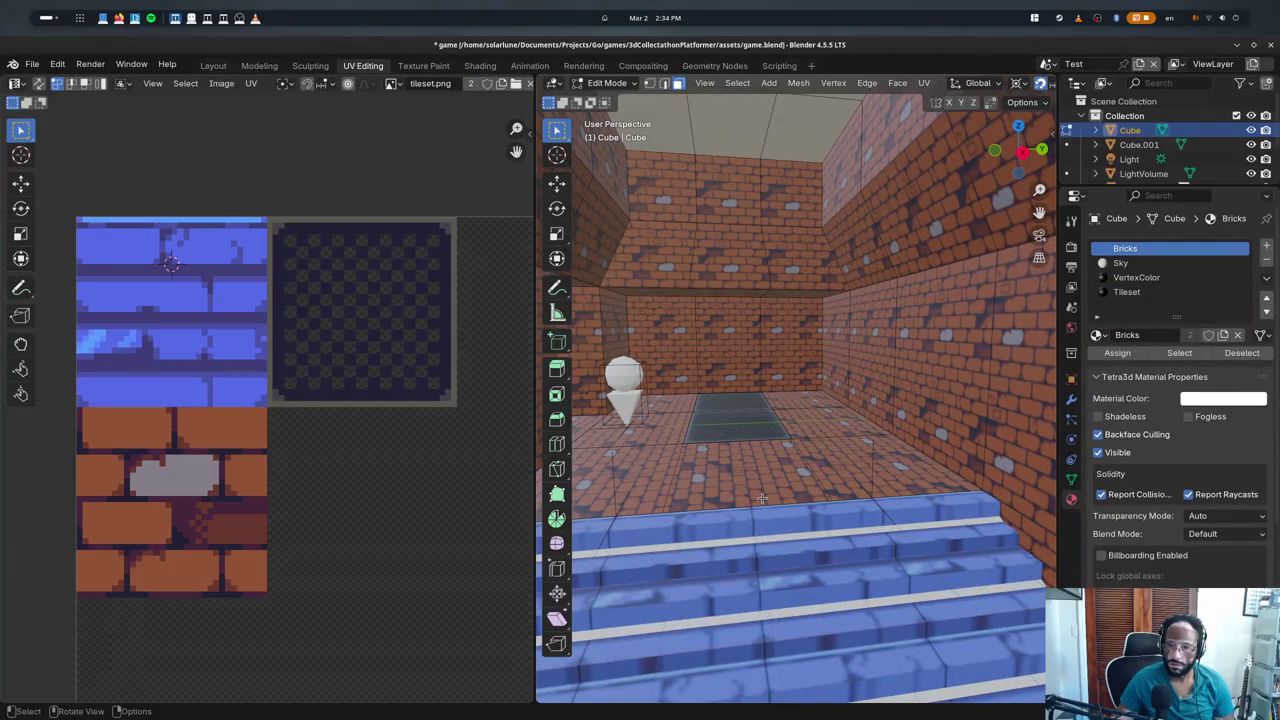
middle_click_drag(785, 467, 762, 505)
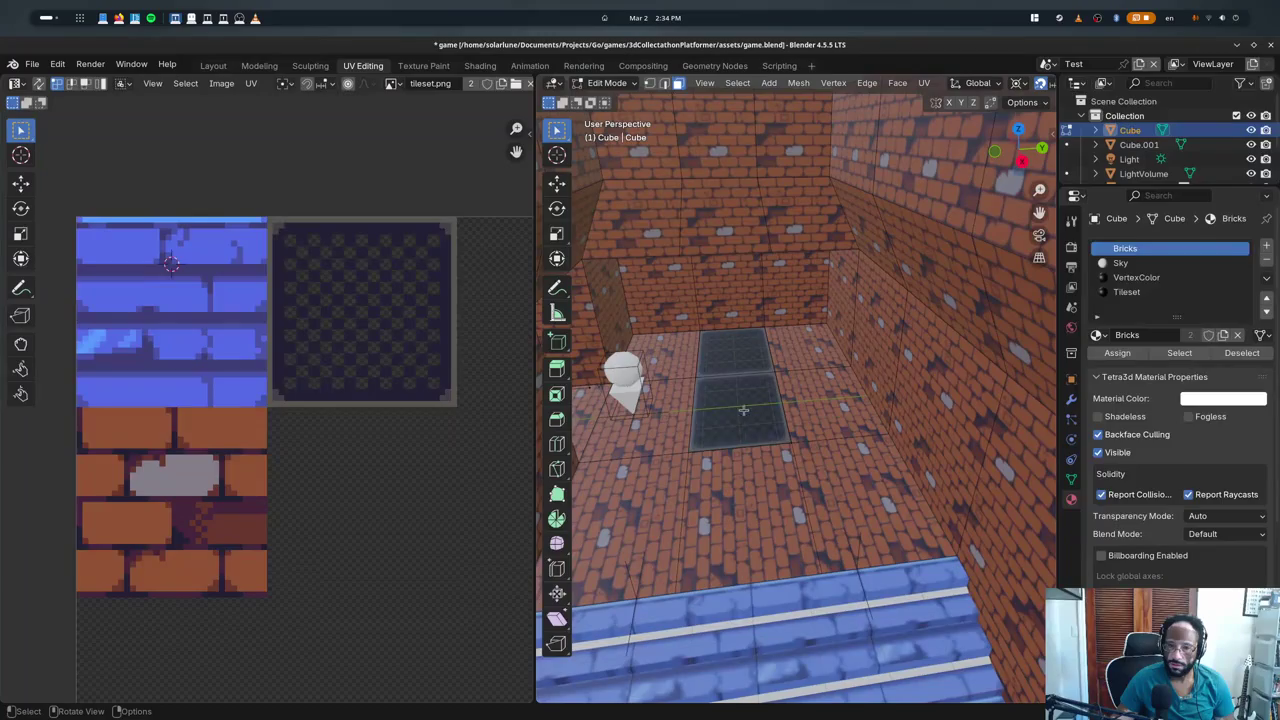
left_click(740, 410)
key("alt+a")
scroll(643, 362, "down", 5)
middle_click_drag(915, 300, 940, 296)
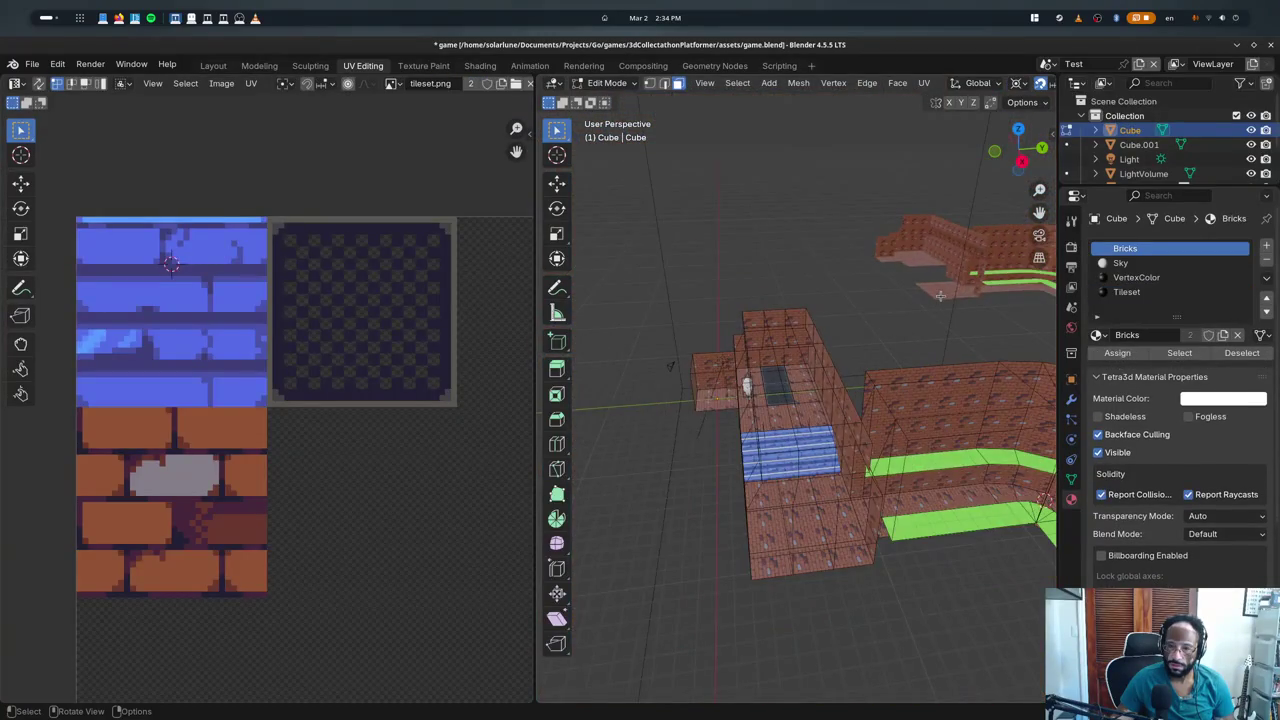
- Toggle Cube.001 between Edit and Object Mode, then reselect the main level mesh Cube
key("Tab")
left_click(940, 295)
key("Tab")
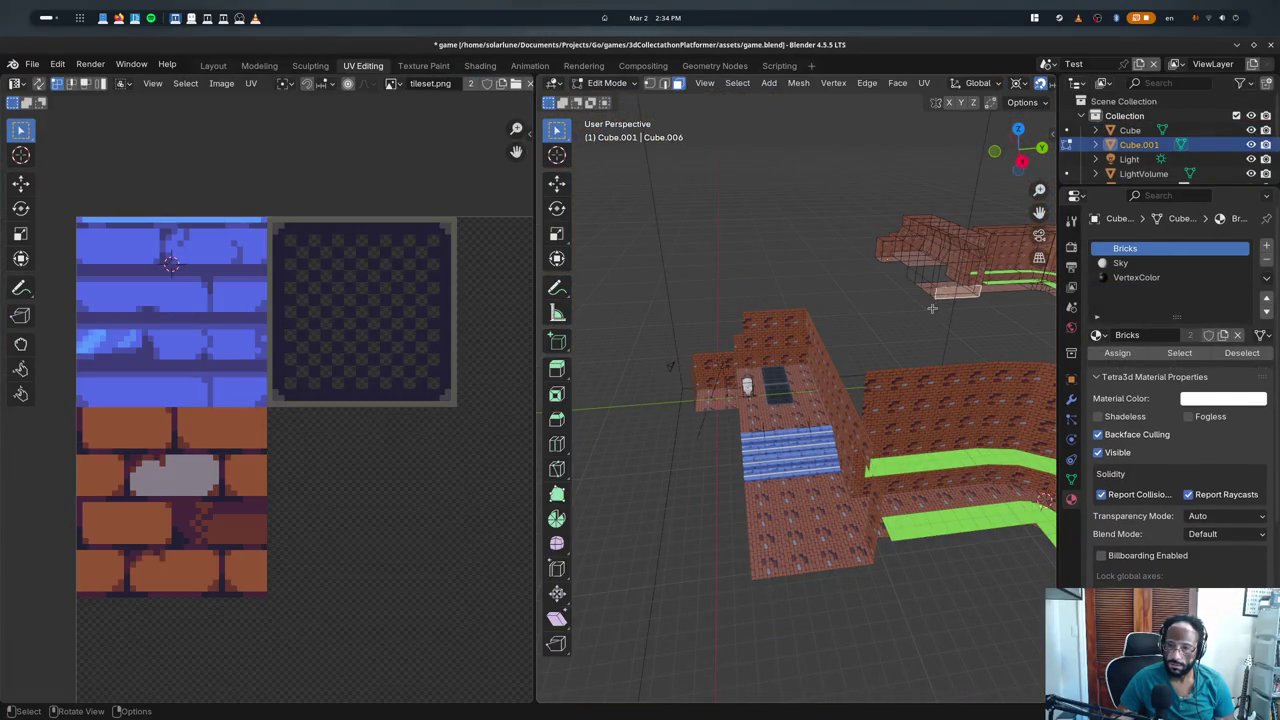
key("Tab")
key("Tab")
key("Tab")
left_click(775, 400)
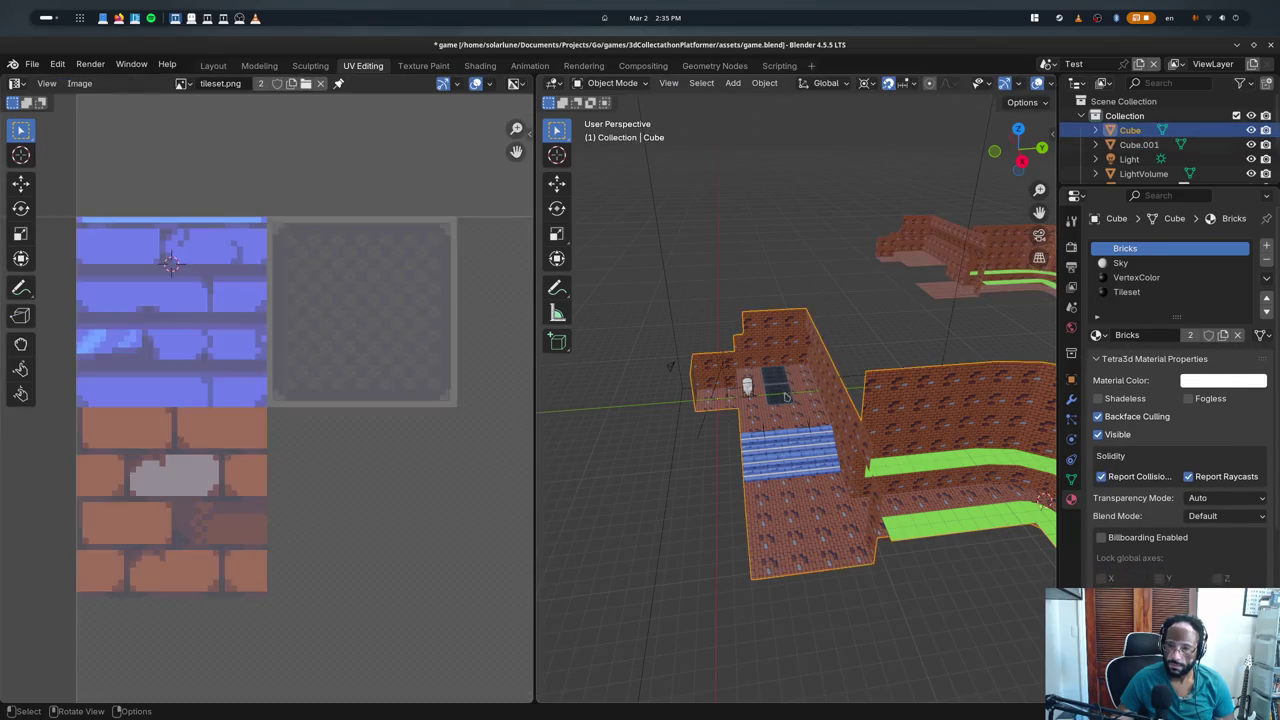
key("Tab")
scroll(775, 402, "up", 3)
scroll(775, 400, "up", 3)
- Select Tileset floor faces and toggle Edit/Object Mode to test auto-UV, then close Blender
left_click(780, 412)
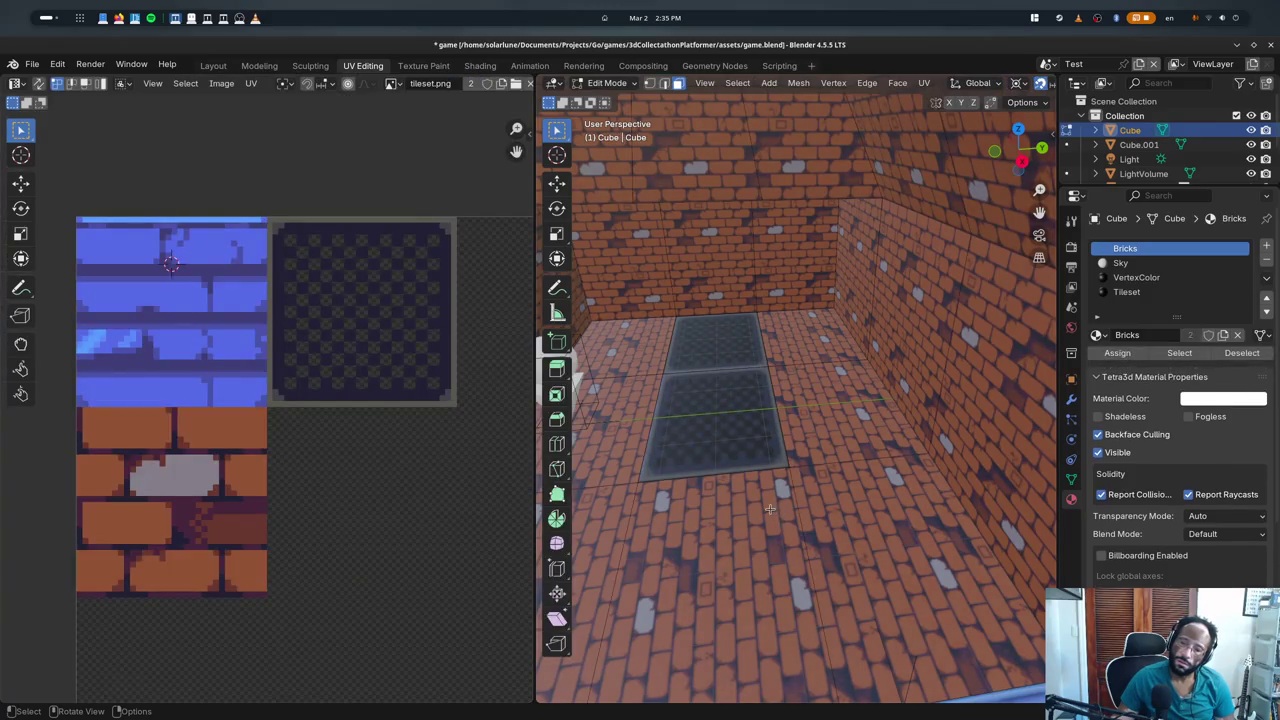
left_click(767, 468)
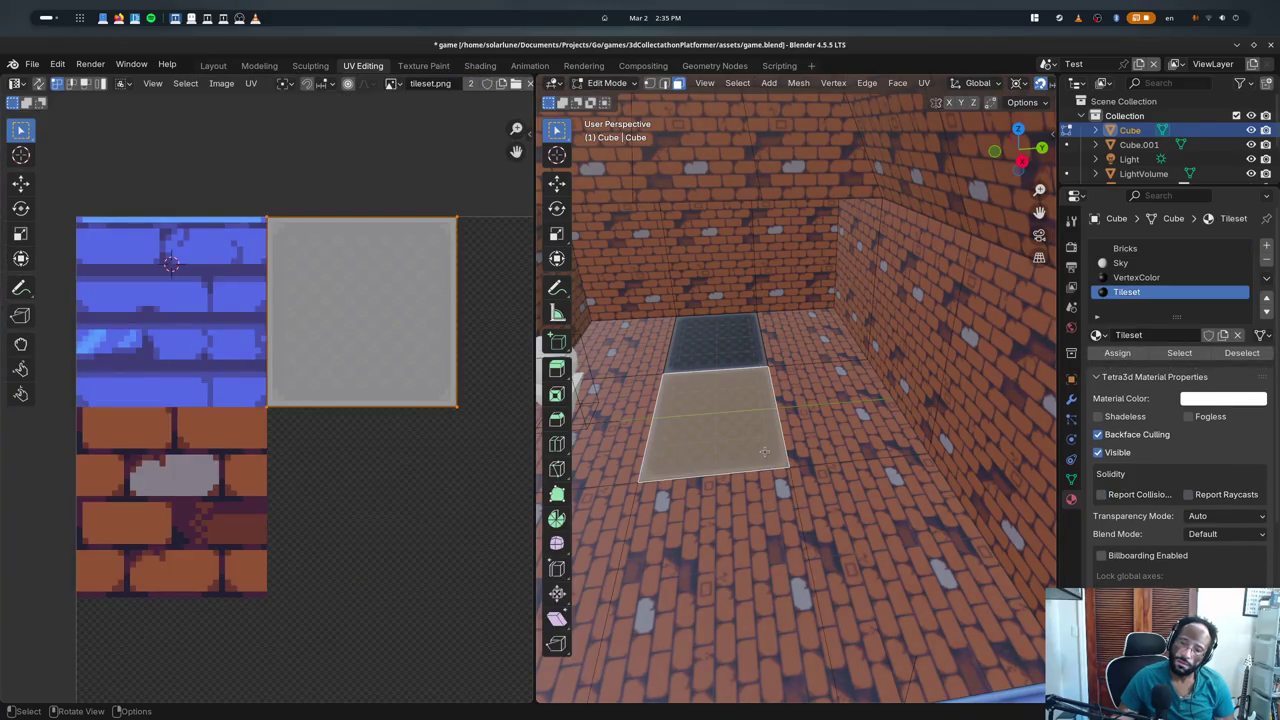
key("Tab")
key("Tab")
left_click(765, 455)
key("Tab")
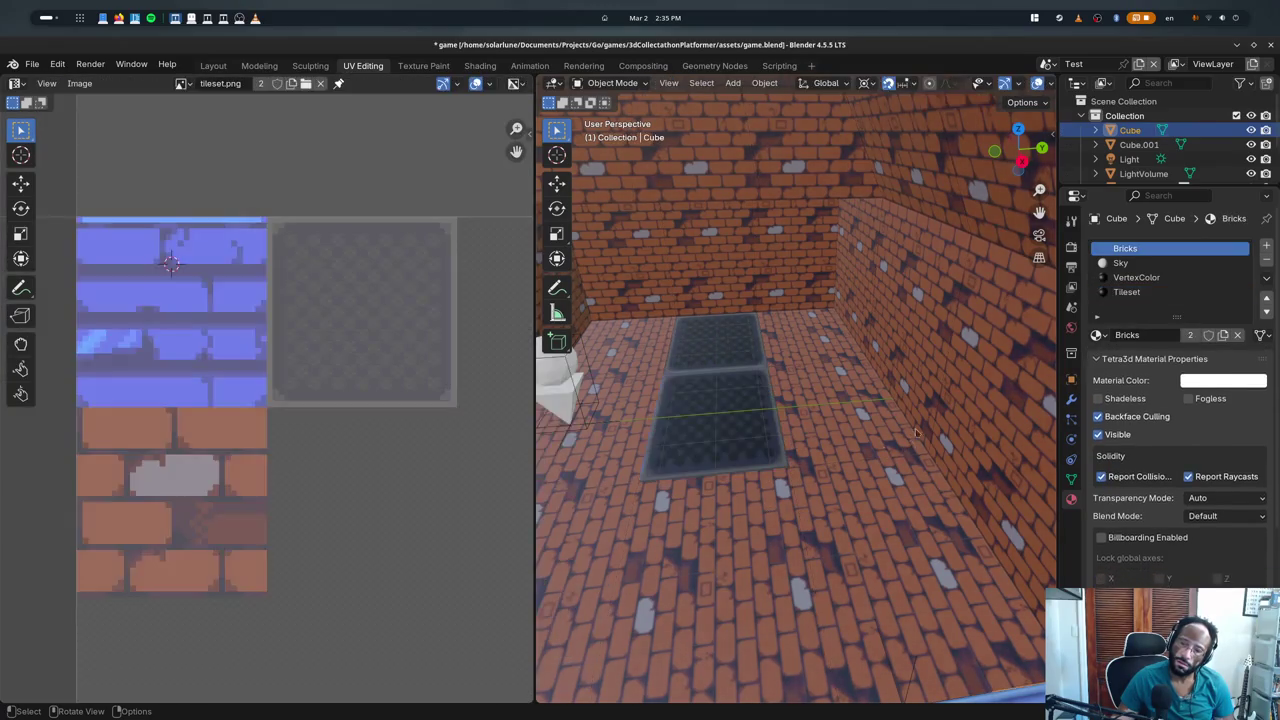
key("Tab")
left_click(1270, 44)
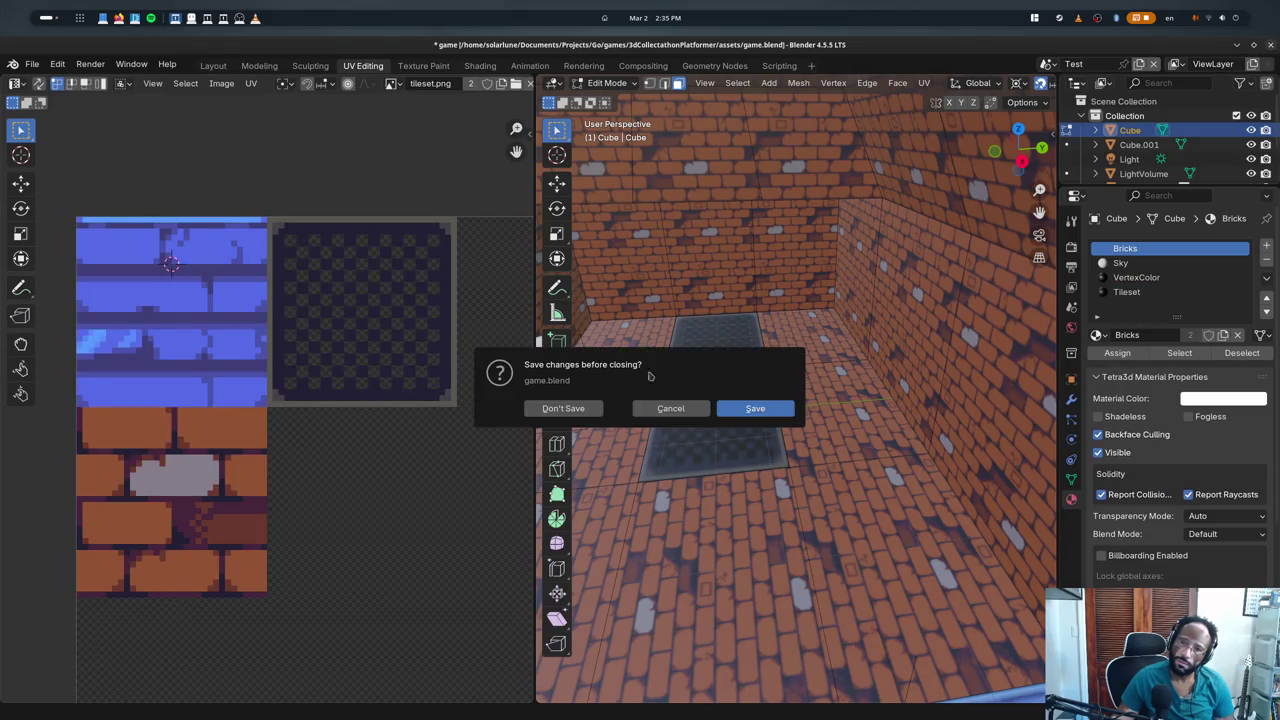
- Close Blender without saving and remove the extra bpy.ops.object.mode_set(mode='OBJECT') line after the UV loop
left_click(563, 408)
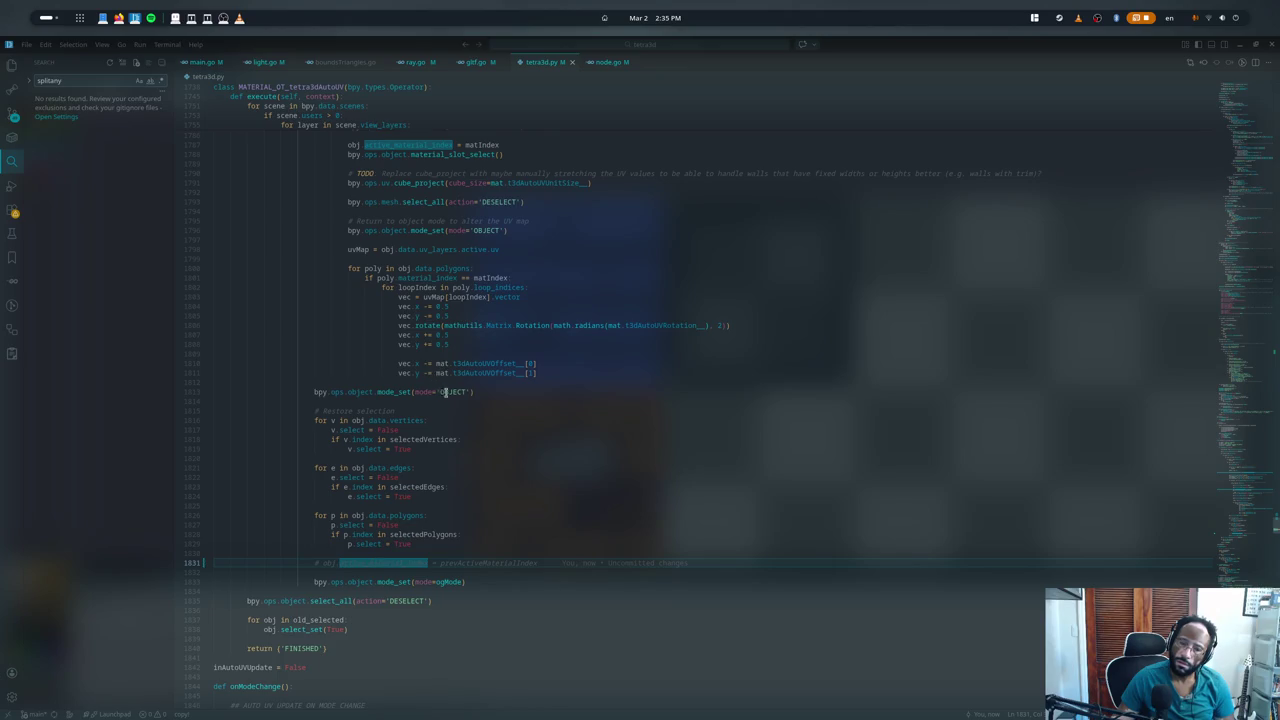
left_click(445, 392)
left_click(472, 392)
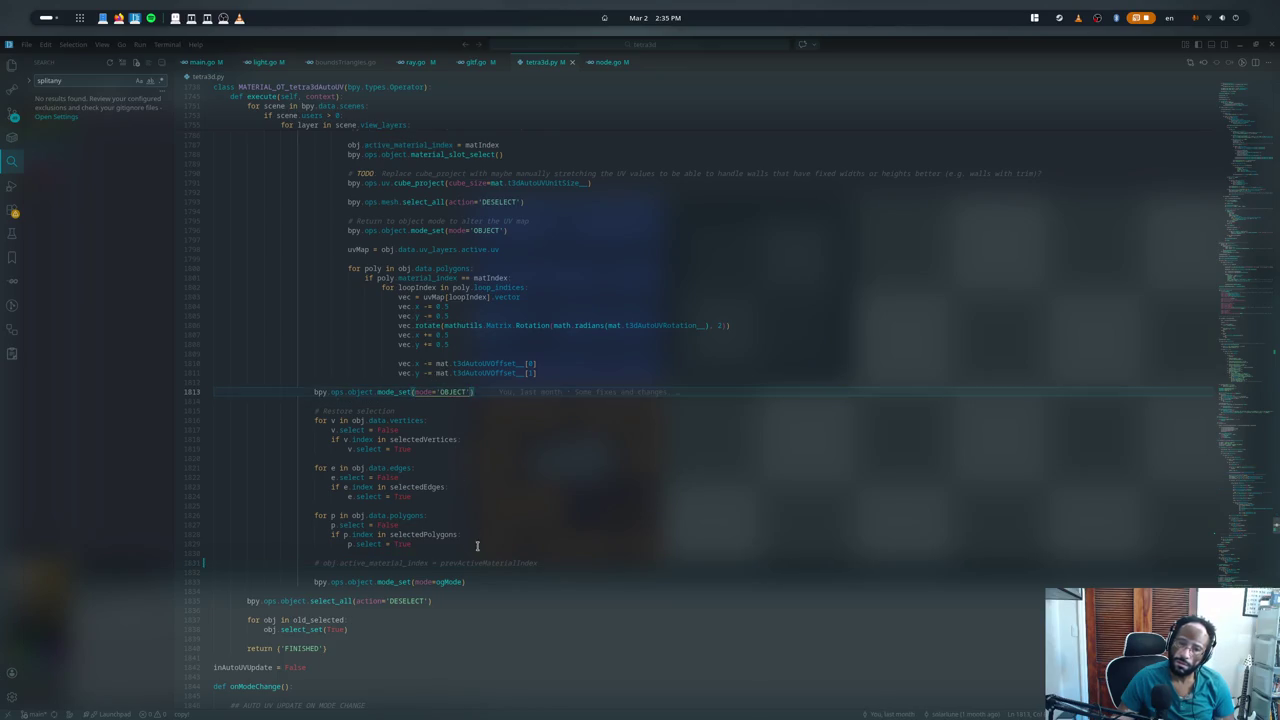
scroll(477, 545, "up", 2)
scroll(447, 361, "up", 3)
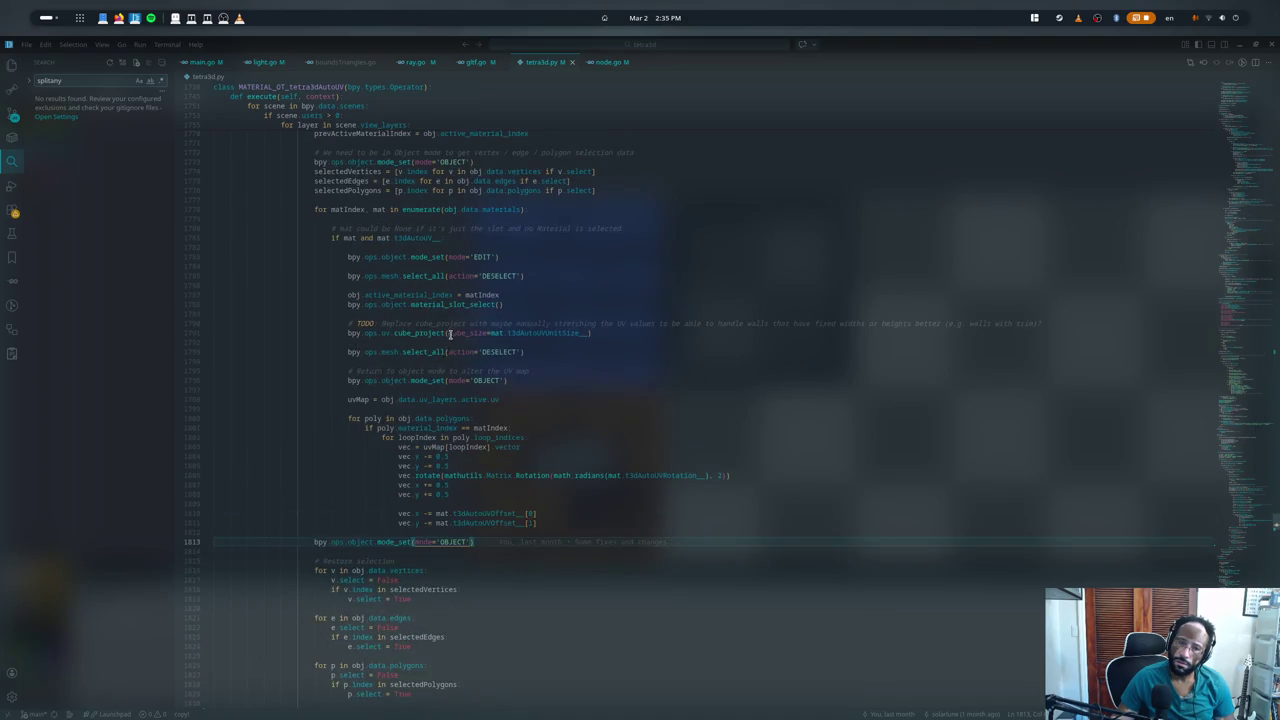
scroll(449, 334, "up", 2)
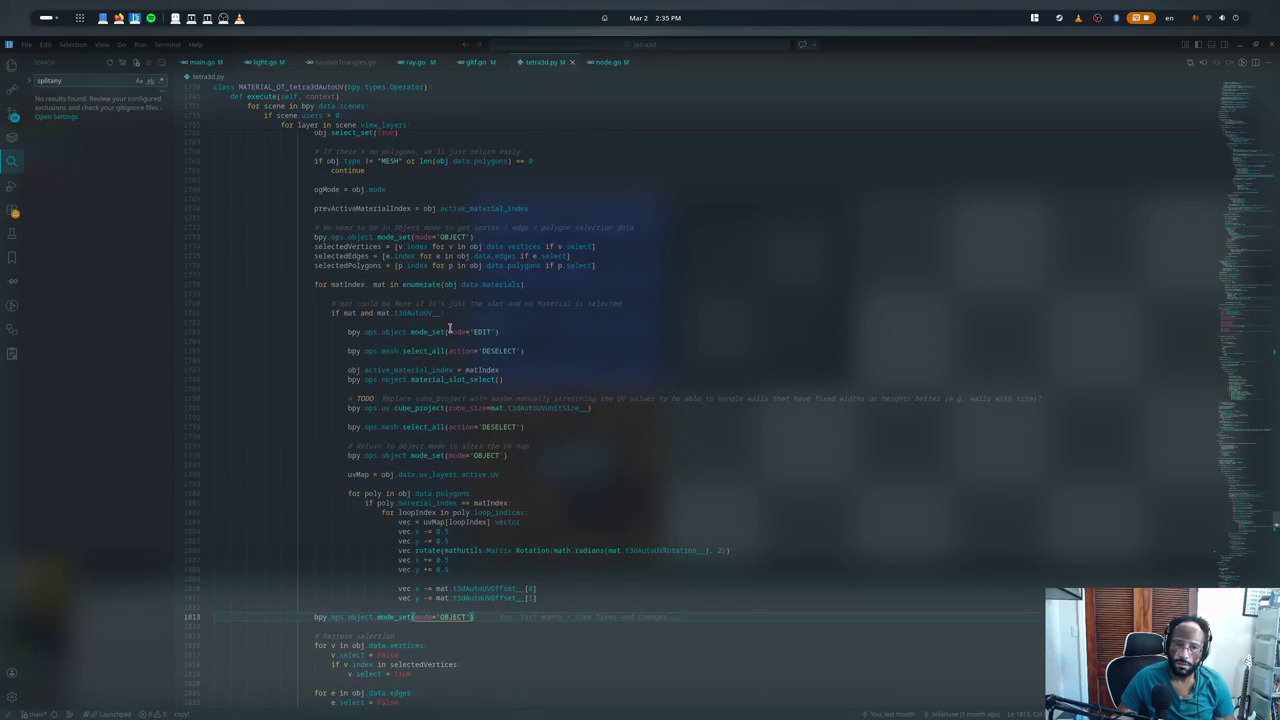
scroll(452, 315, "down", 5)
scroll(455, 350, "down", 2)
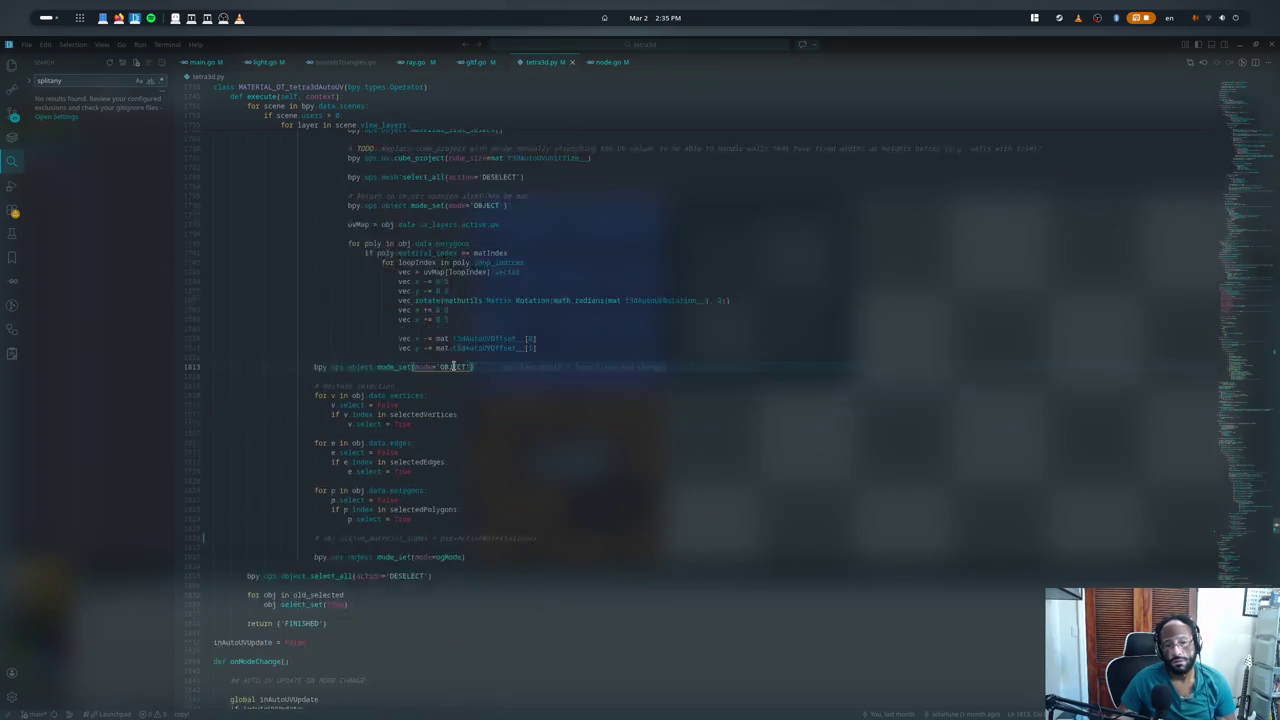
scroll(453, 367, "down", 1)
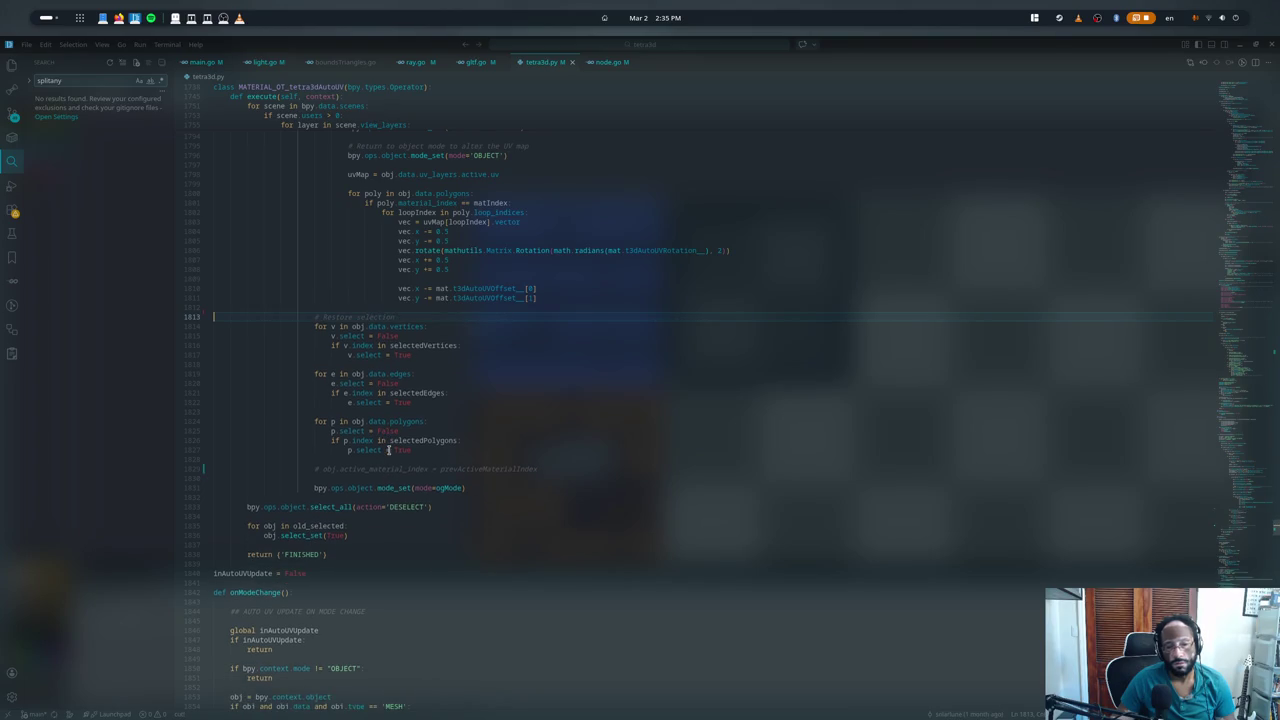
- Relaunch Blender from the terminal with the edited add-on
key("ctrl+grave")
key("Up")
key("Return")
- Reload game.blend, select then undo the floor face before the stairs, and quit without saving
left_click(165, 288)
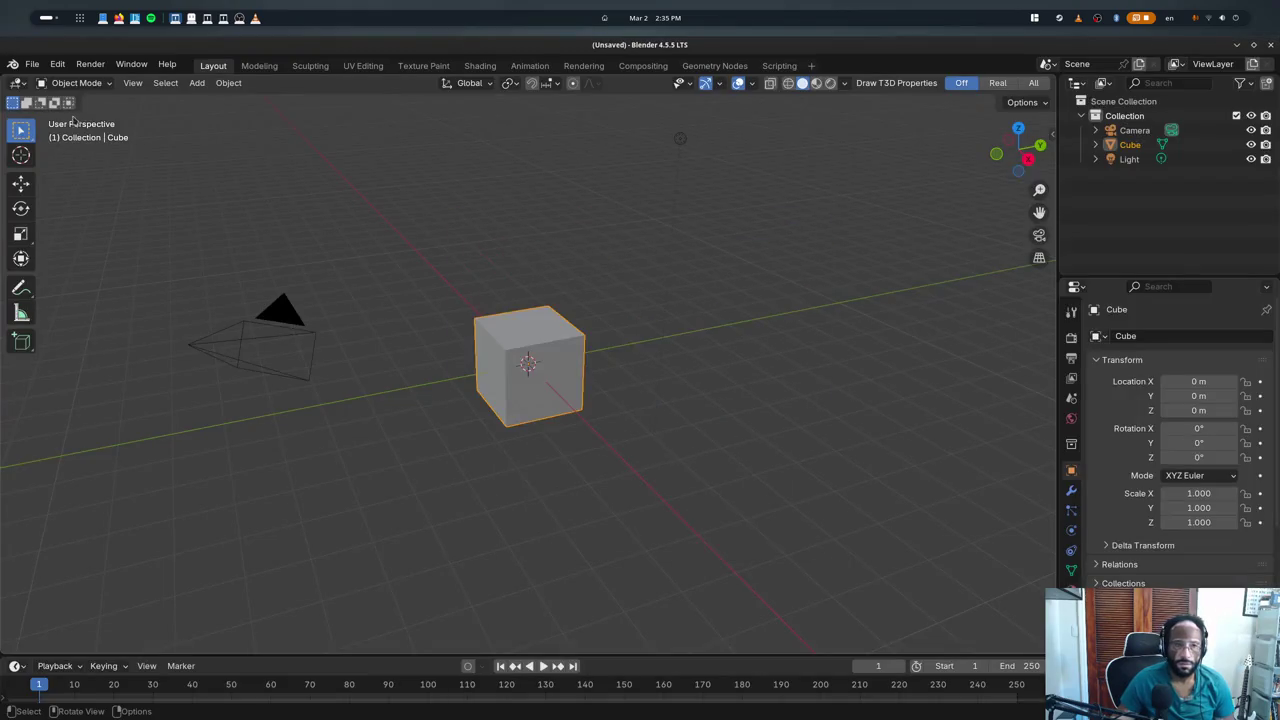
left_click(32, 63)
left_click(217, 109)
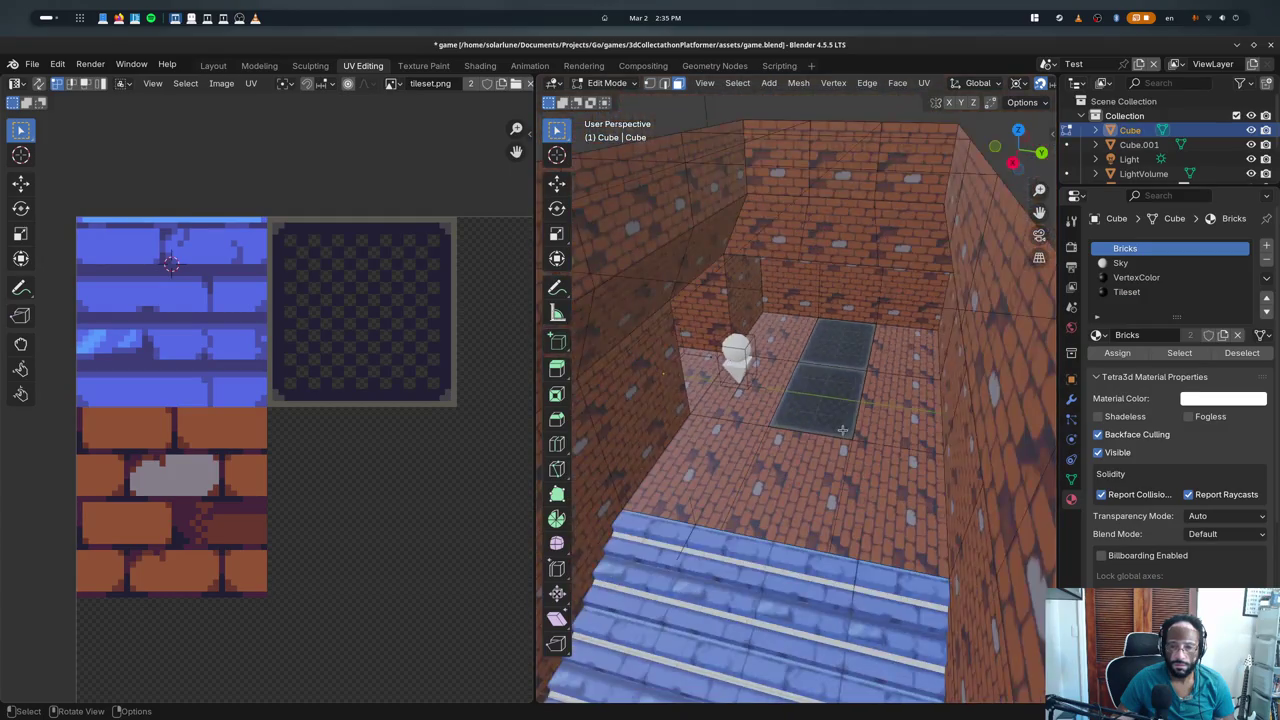
middle_click_drag(856, 415, 767, 460)
left_click(767, 460)
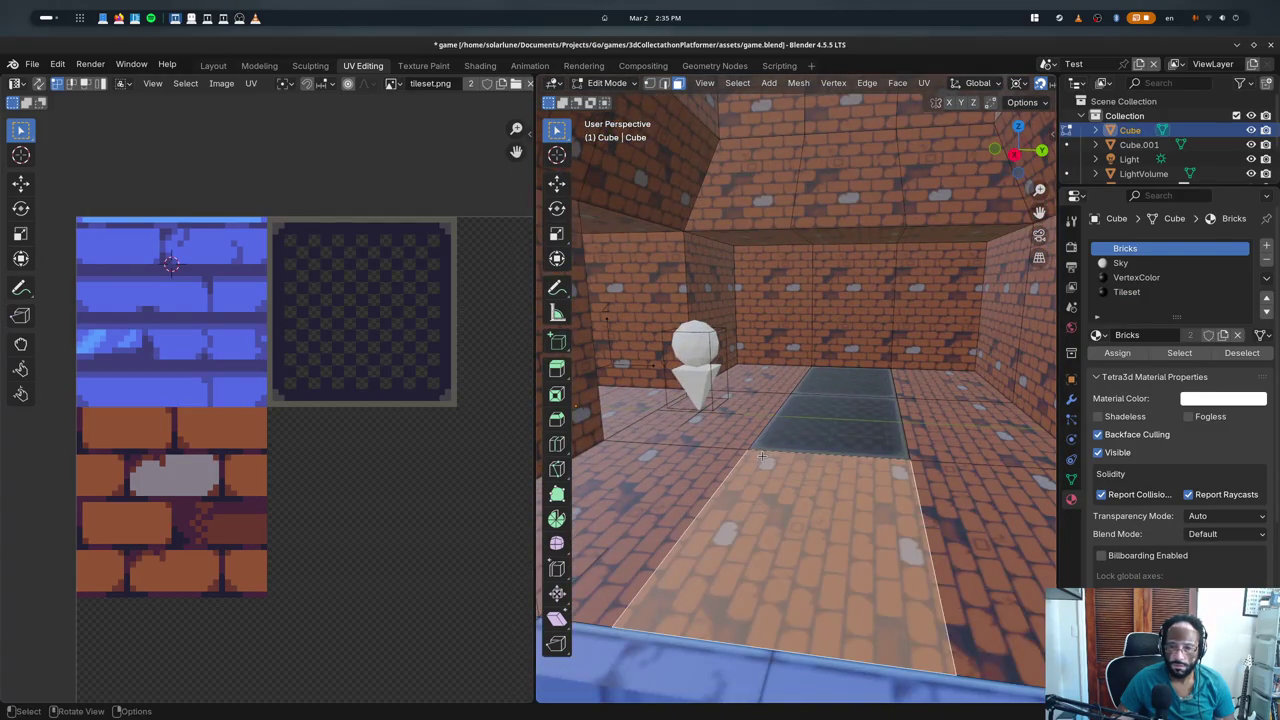
key("ctrl+z")
key("ctrl+q")
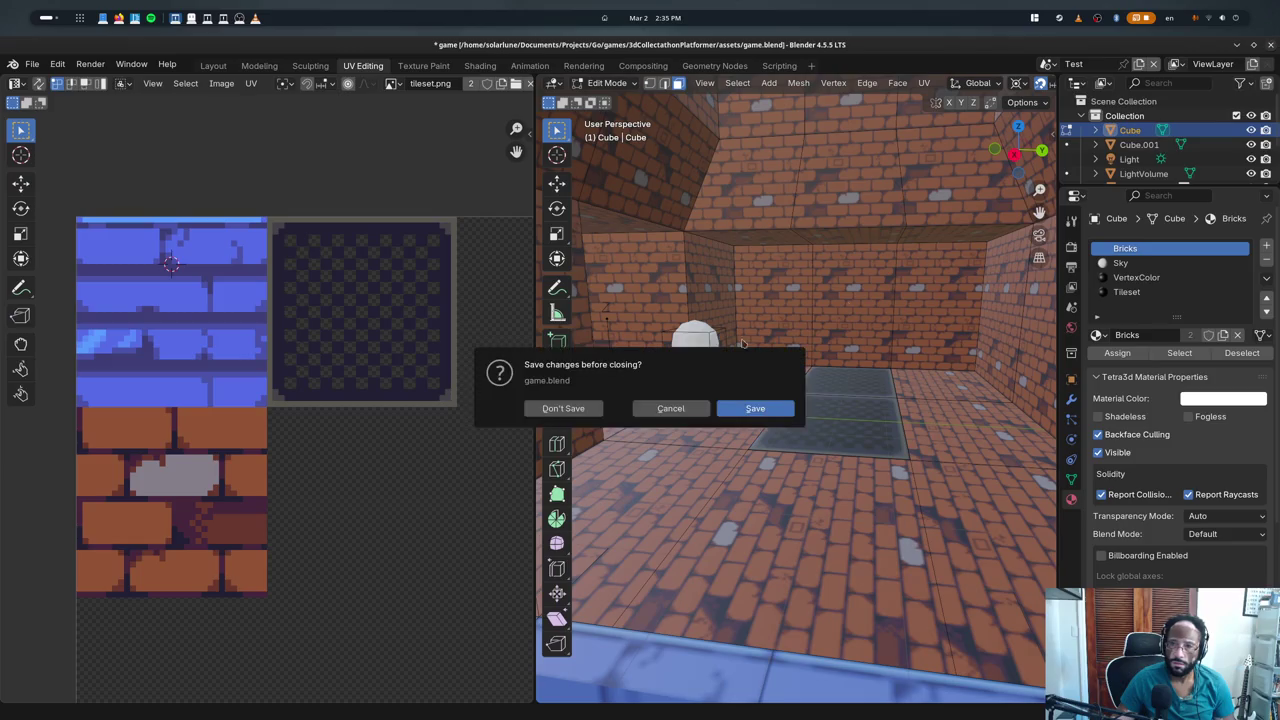
left_click(563, 408)
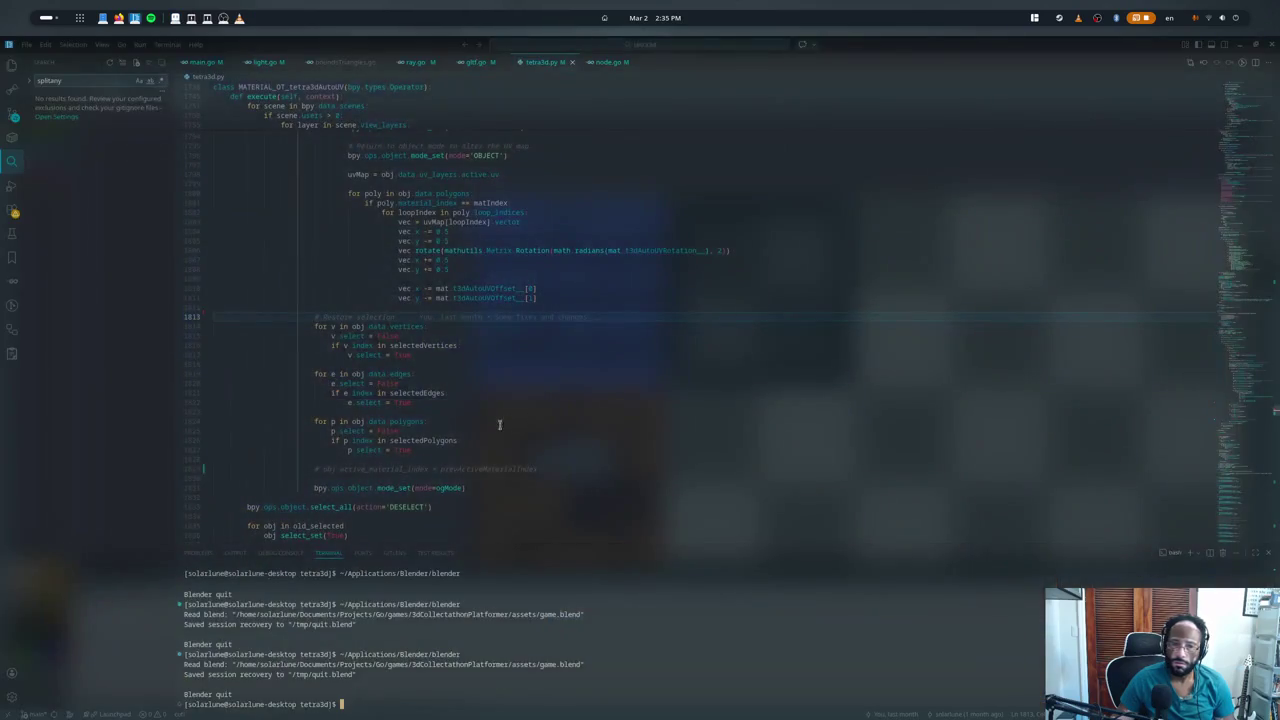
- Insert print(selectedVertices) above '# Restore selection' in tetra3d.py and save the file
double_click(417, 439)
scroll(465, 476, "up", 1)
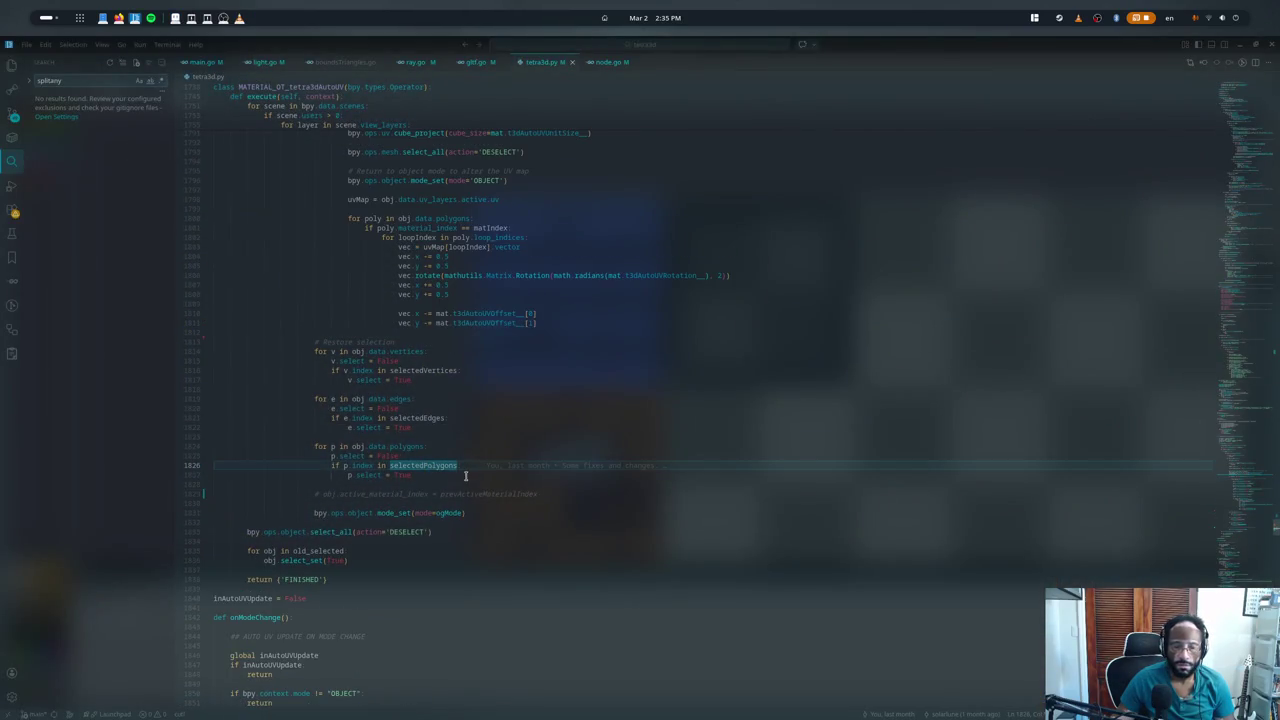
left_click(411, 337)
key("Return")
key("Return")
type("print(selectedVertices)")
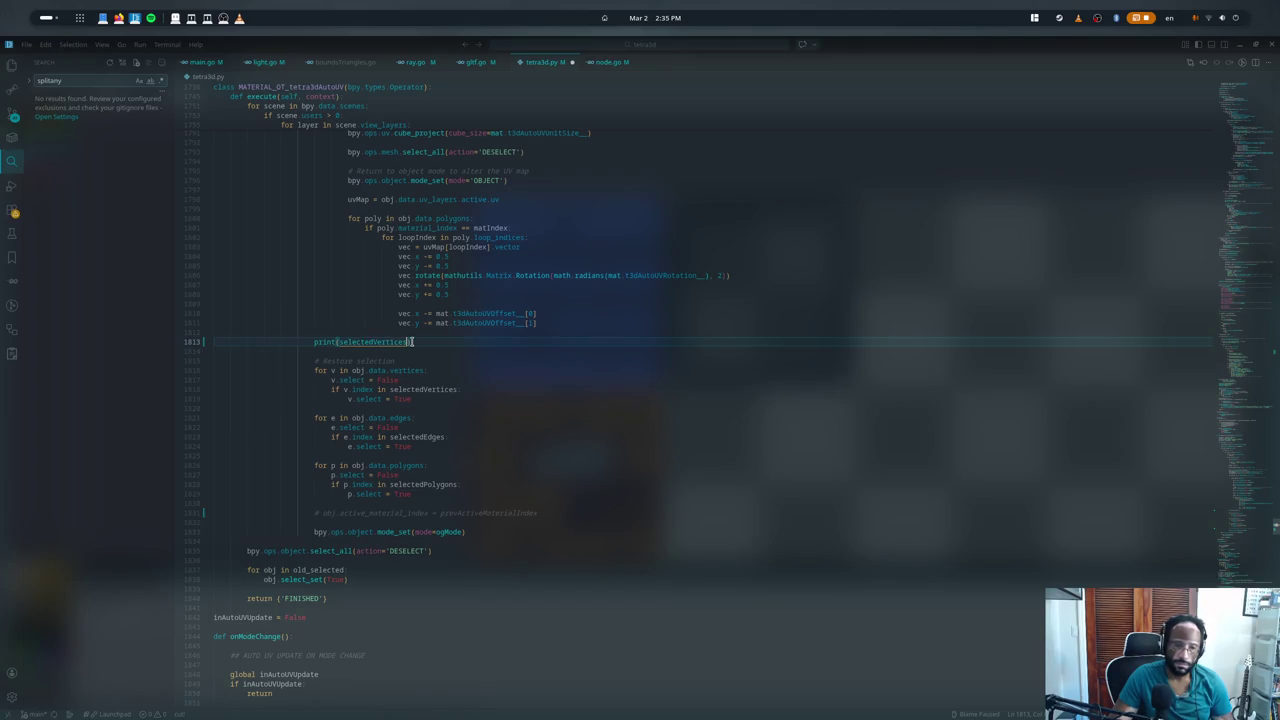
left_click(475, 426)
key("ctrl+s")
- Relaunch Blender from the terminal to run the debug print
key("ctrl+grave")
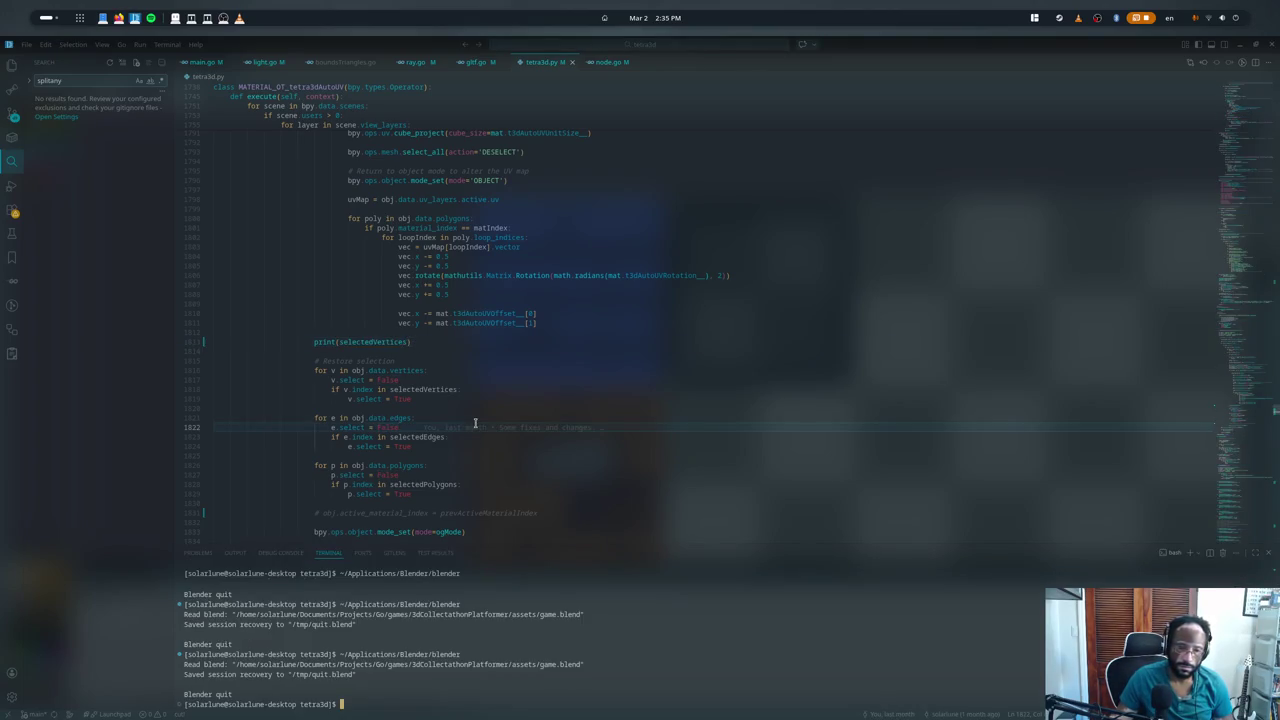
key("Up")
key("Return")
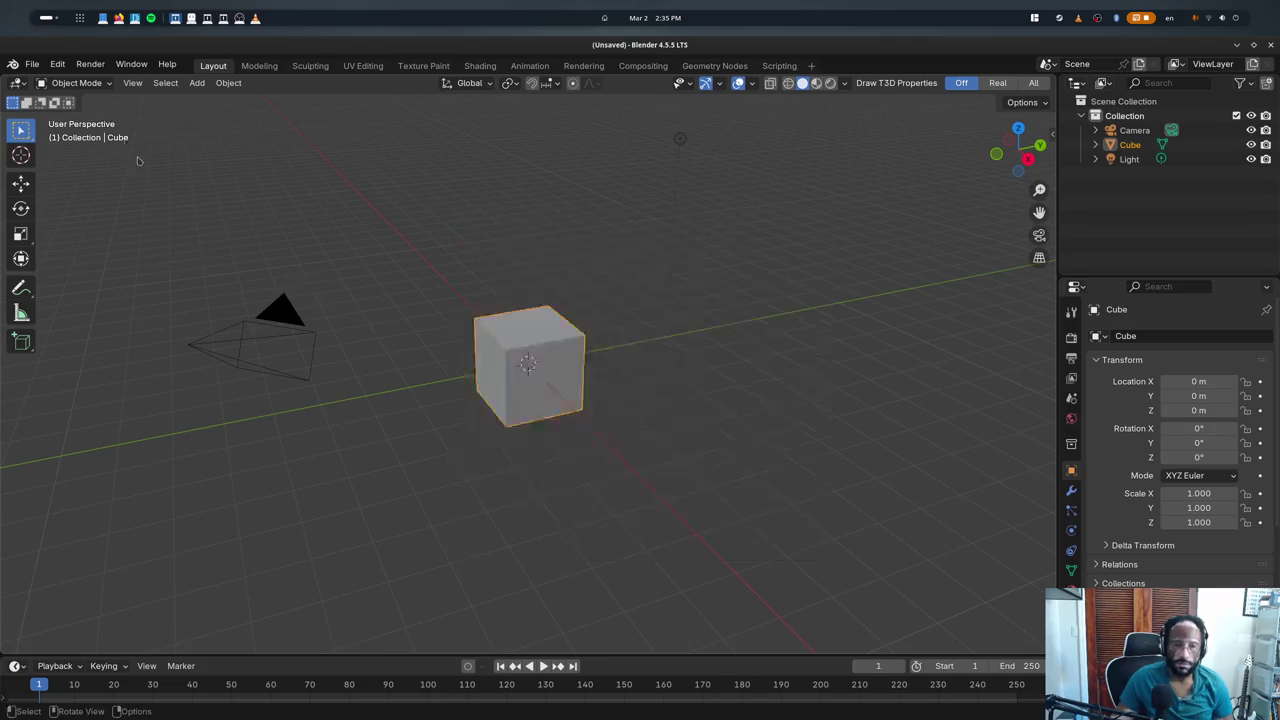
- Reopen game.blend and toggle Edit/Object mode on the room mesh with all faces selected
left_click(32, 64)
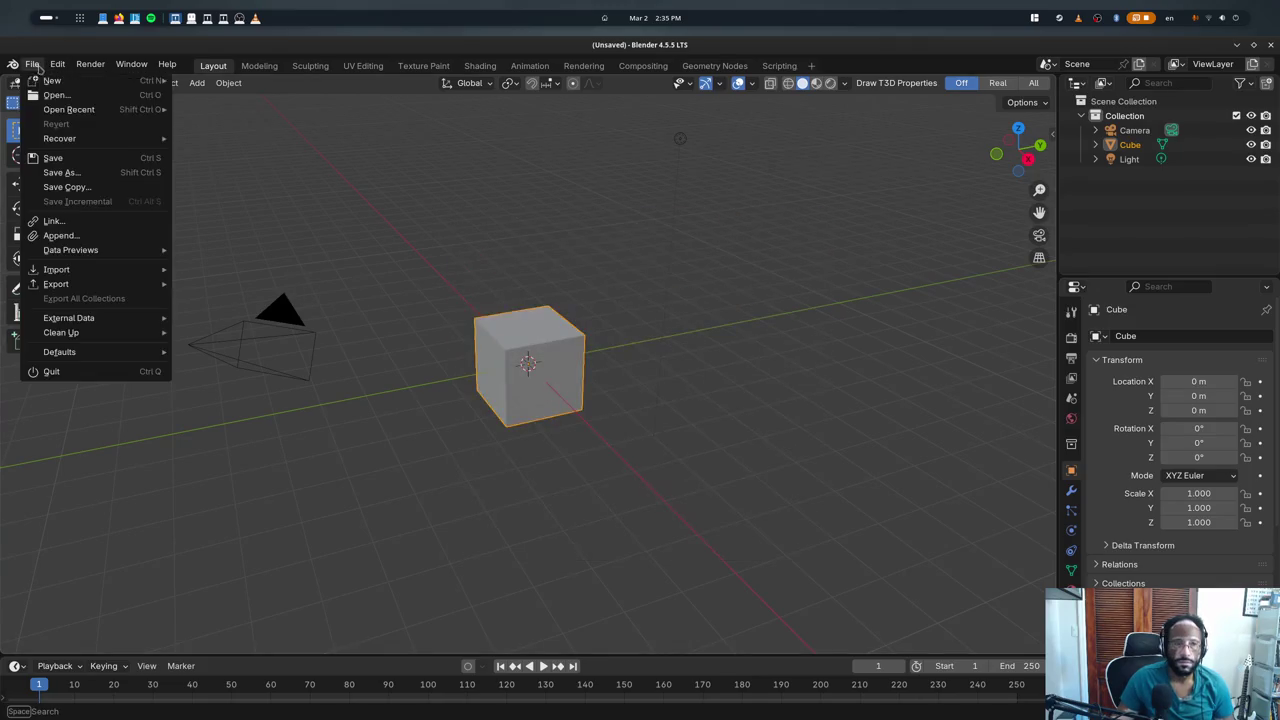
left_click(250, 109)
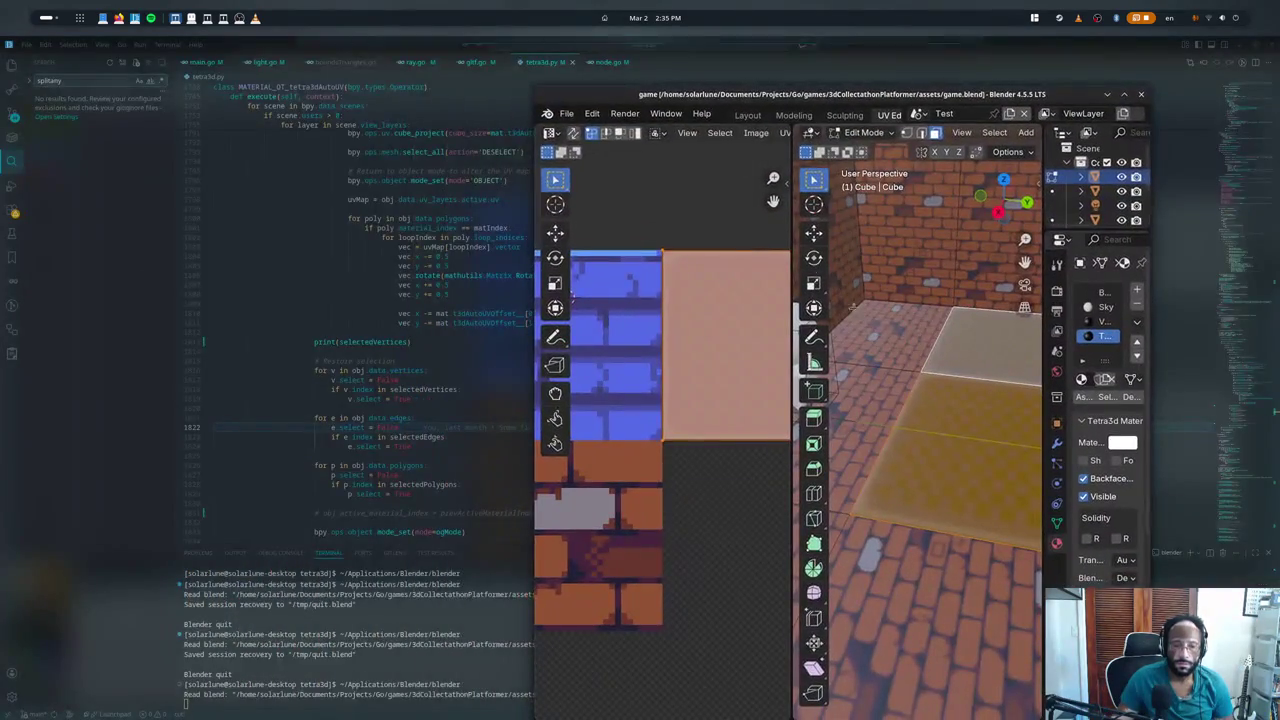
key("Tab")
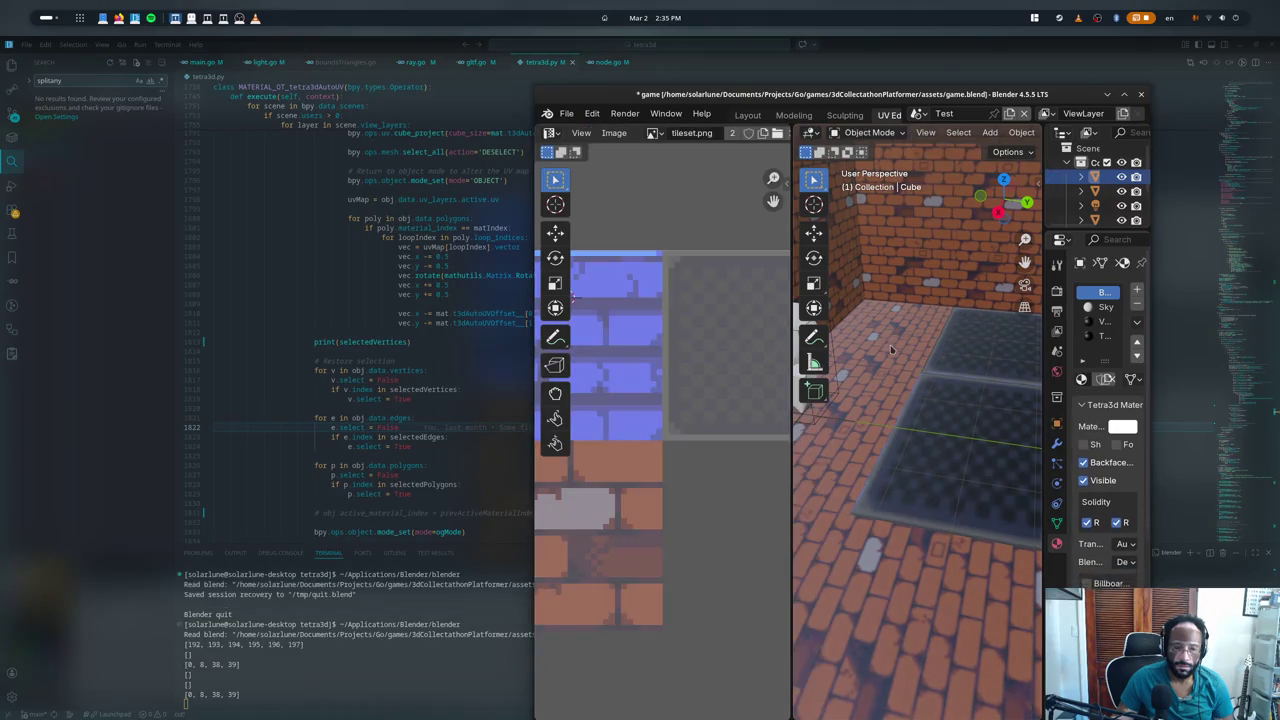
key("Tab")
key("Tab")
key("Tab")
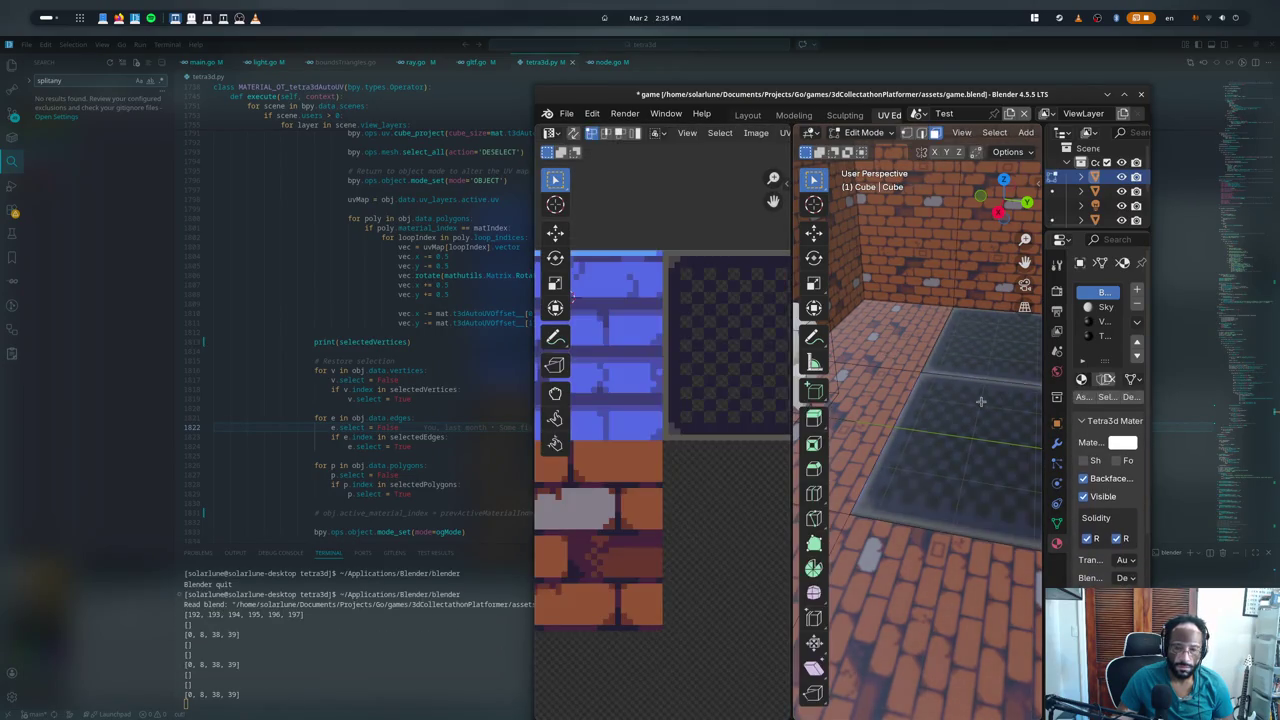
left_click(980, 401)
key("a")
key("Tab")
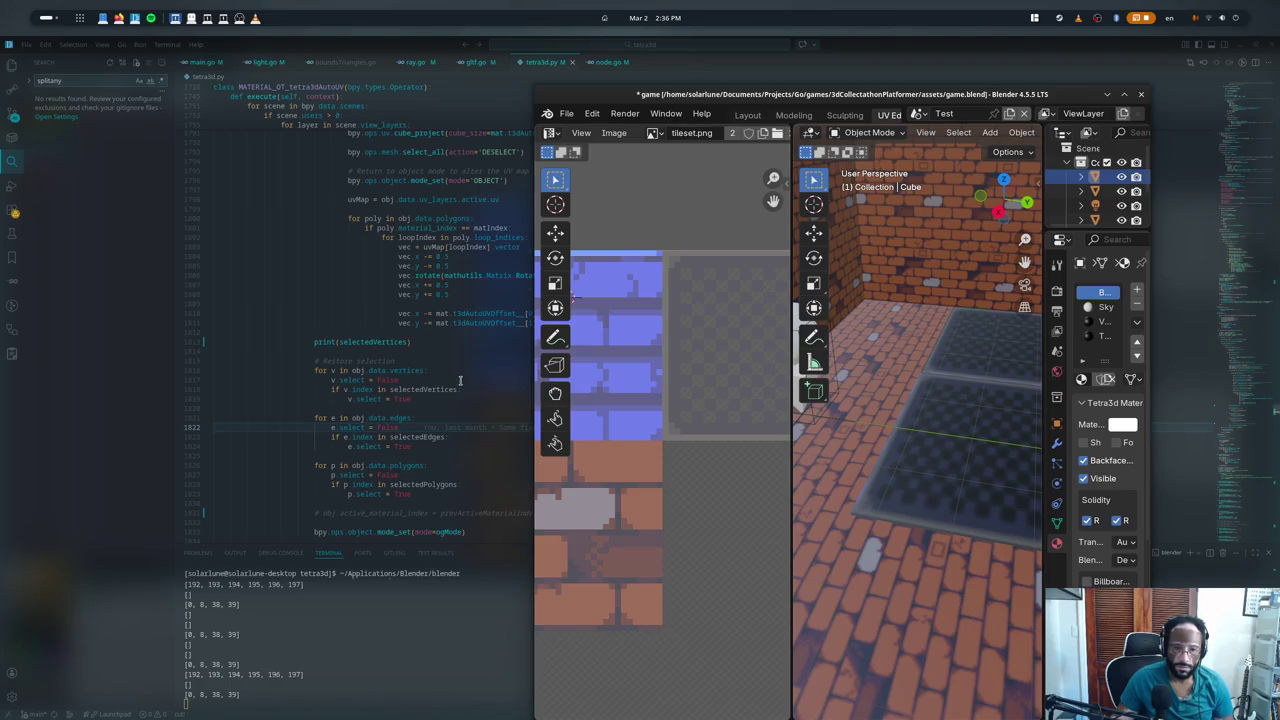
- Select the green path object and toggle Edit/Object mode repeatedly to check its UVs
scroll(455, 335, "up", 3)
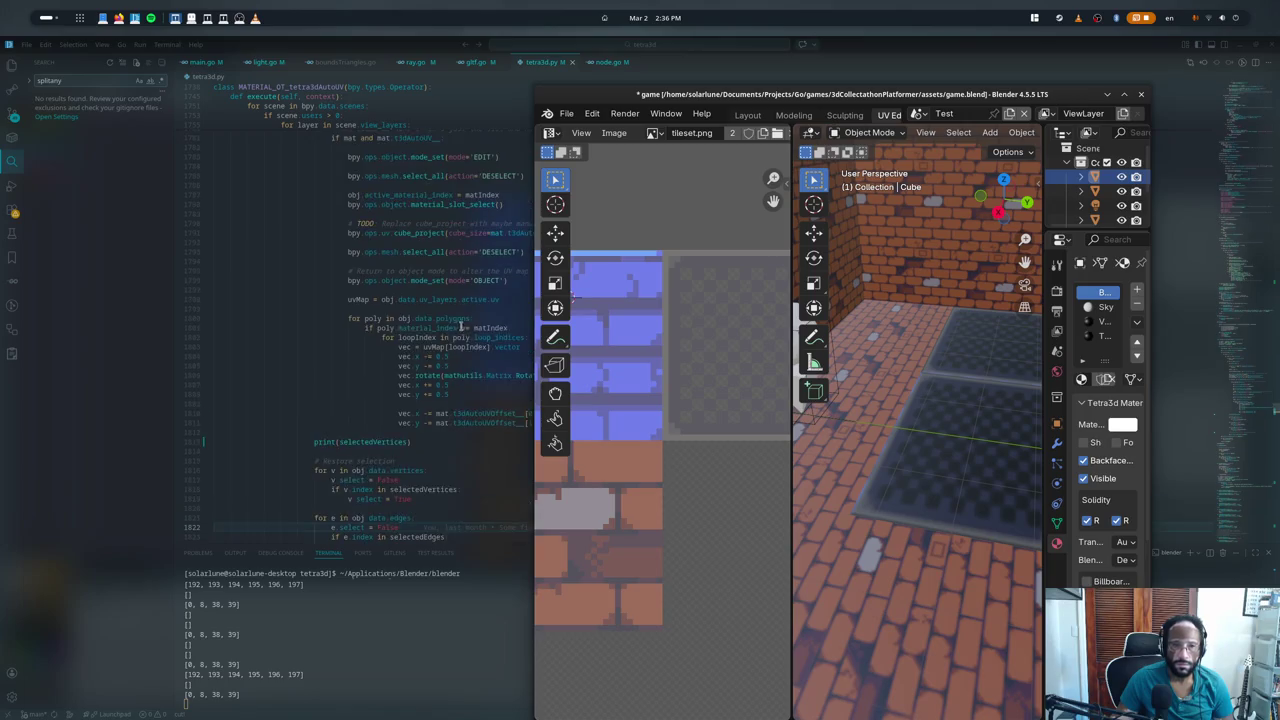
scroll(461, 328, "up", 4)
scroll(460, 344, "up", 1)
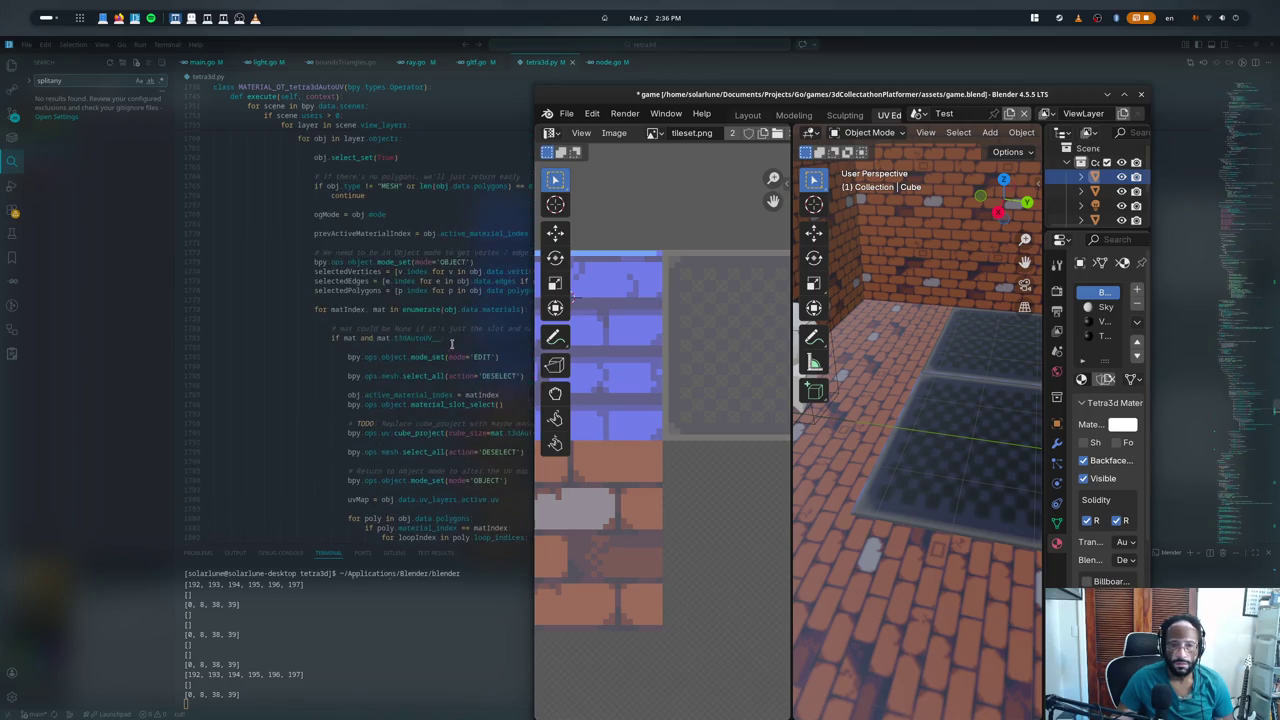
scroll(455, 344, "up", 1)
scroll(446, 344, "up", 2)
scroll(445, 345, "down", 3)
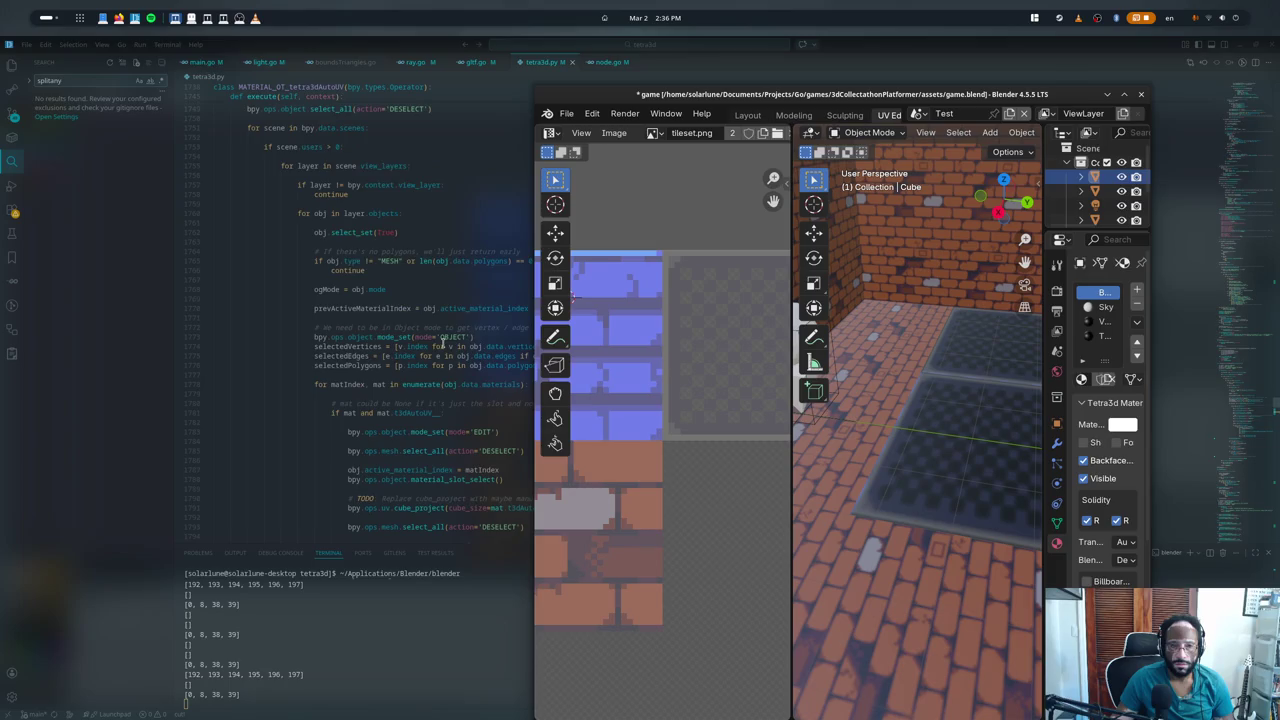
scroll(443, 350, "down", 3)
scroll(443, 360, "down", 3)
scroll(443, 360, "down", 2)
scroll(900, 341, "down", 3)
scroll(900, 341, "down", 5)
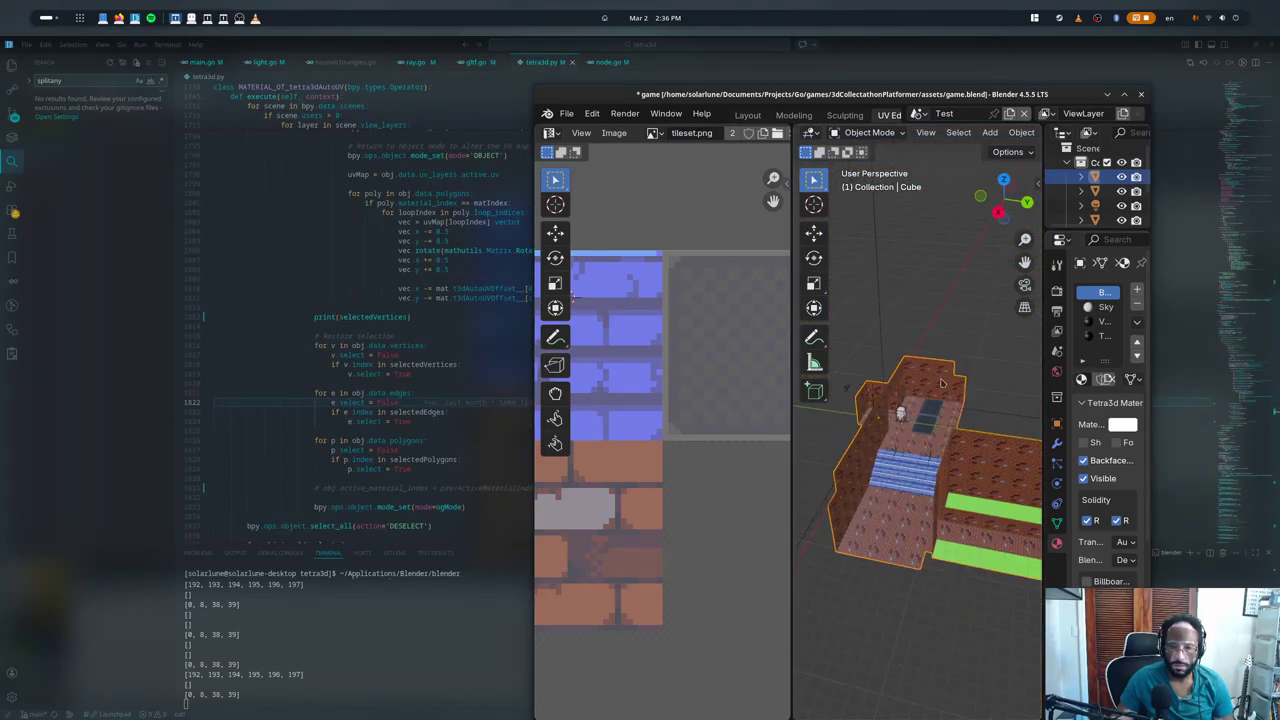
scroll(1023, 378, "up", 5)
scroll(1006, 364, "down", 3)
left_click(997, 385)
key("Tab")
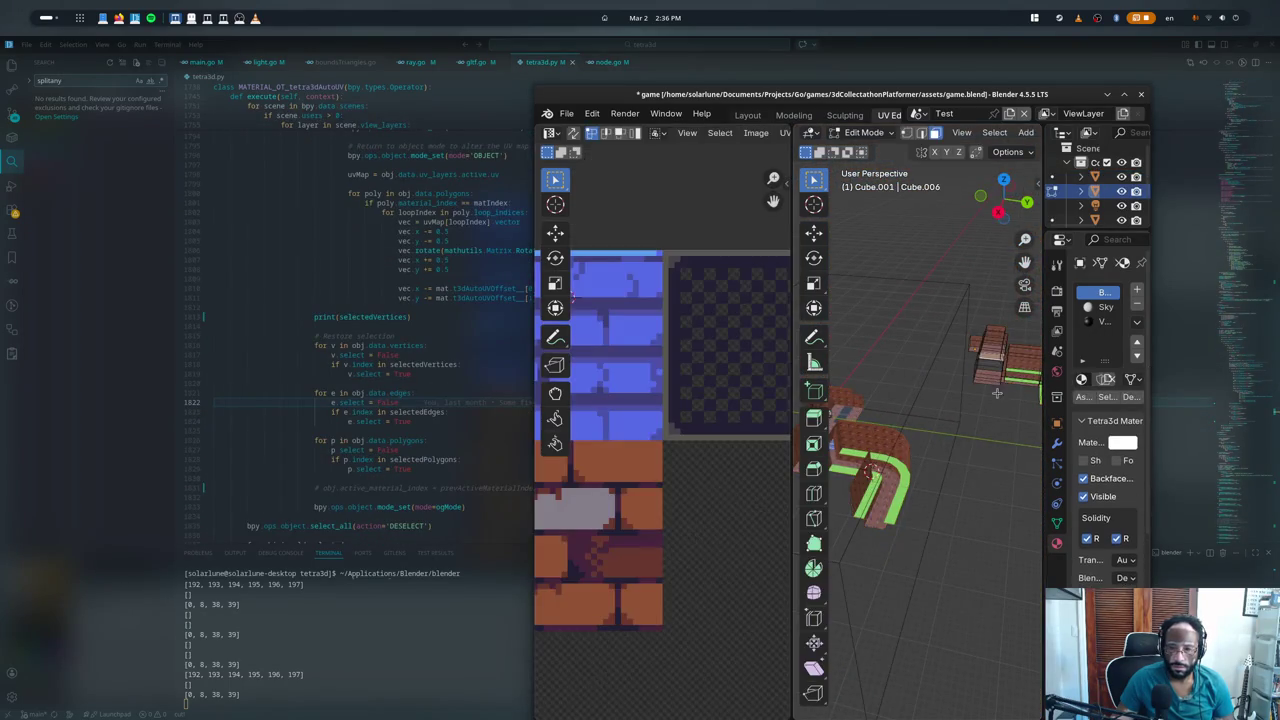
key("Tab")
key("Tab")
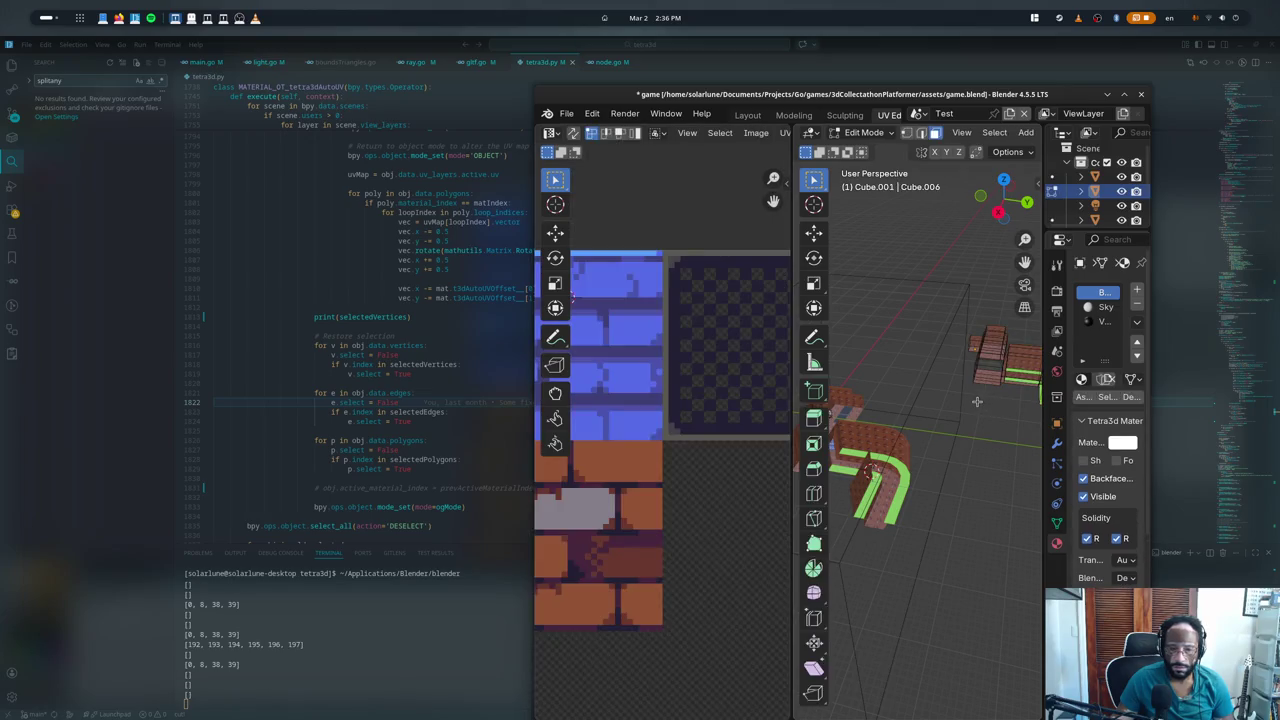
key("Tab")
key("Tab")
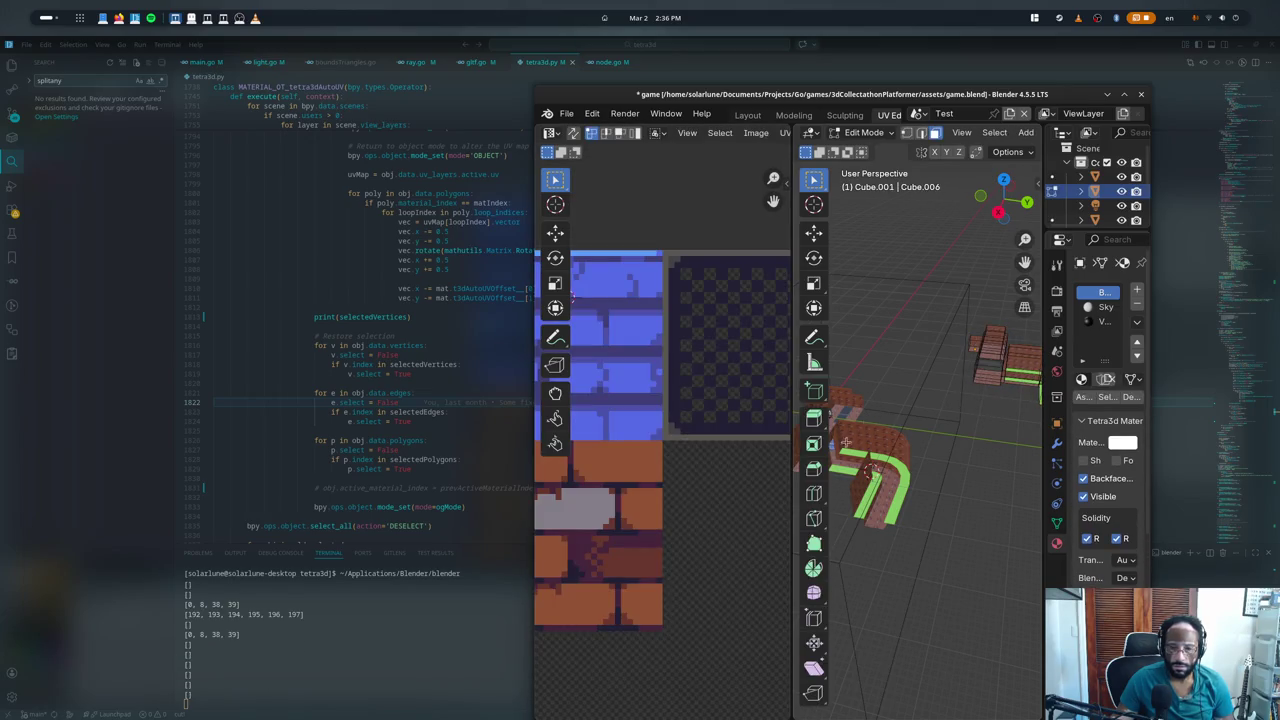
- Select the main room Cube and toggle it into Edit mode and back
key("Tab")
left_click(846, 442)
key("Tab")
scroll(1033, 428, "up", 5)
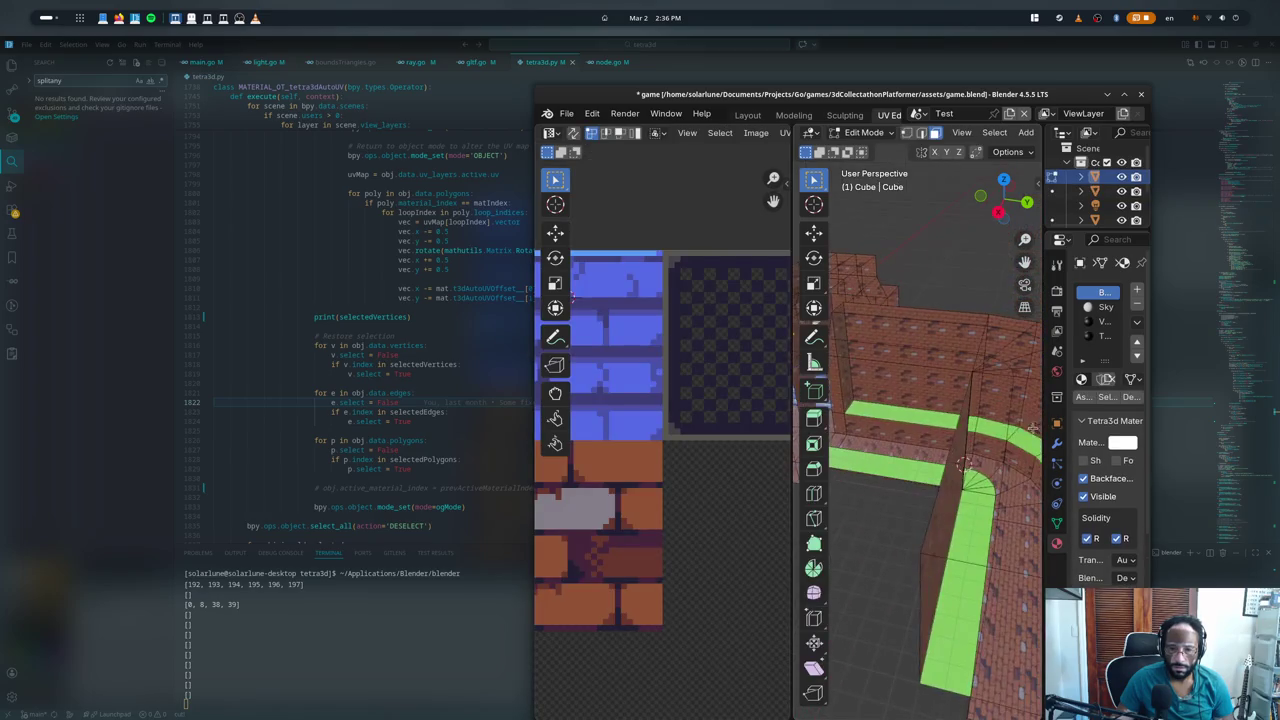
scroll(960, 440, "down", 5)
key("Tab")
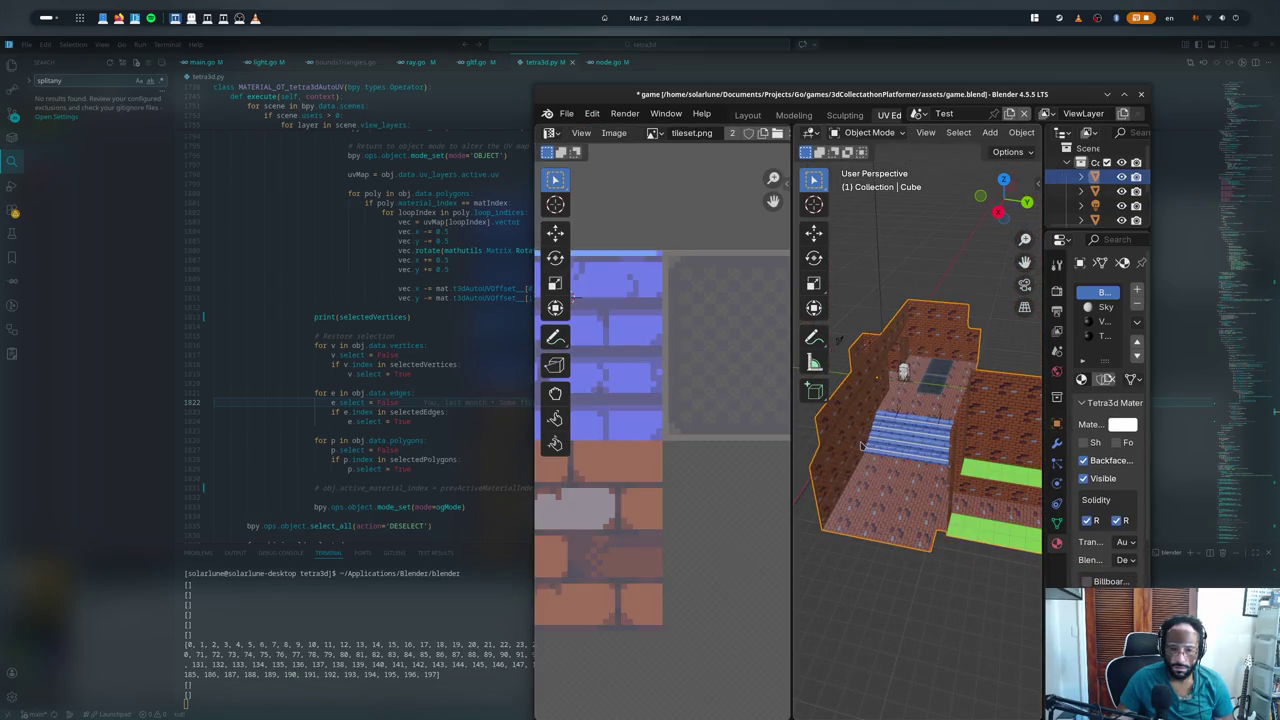
key("Tab")
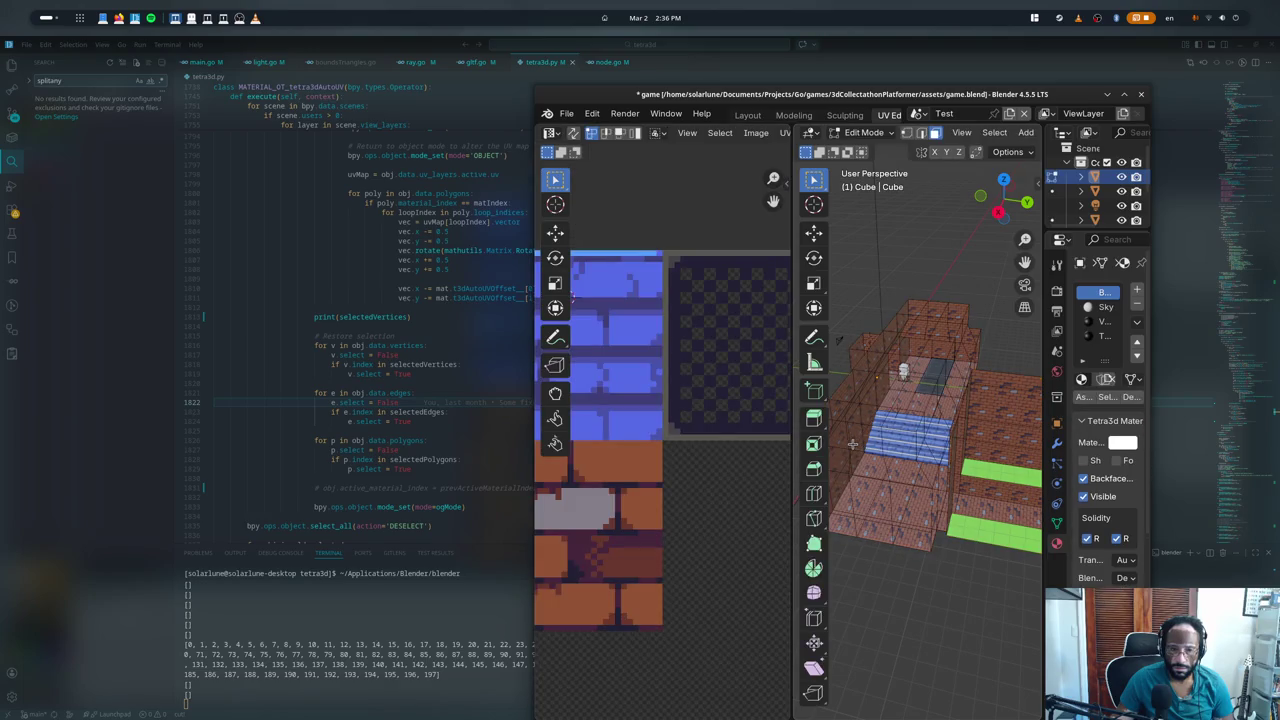
scroll(850, 441, "up", 4)
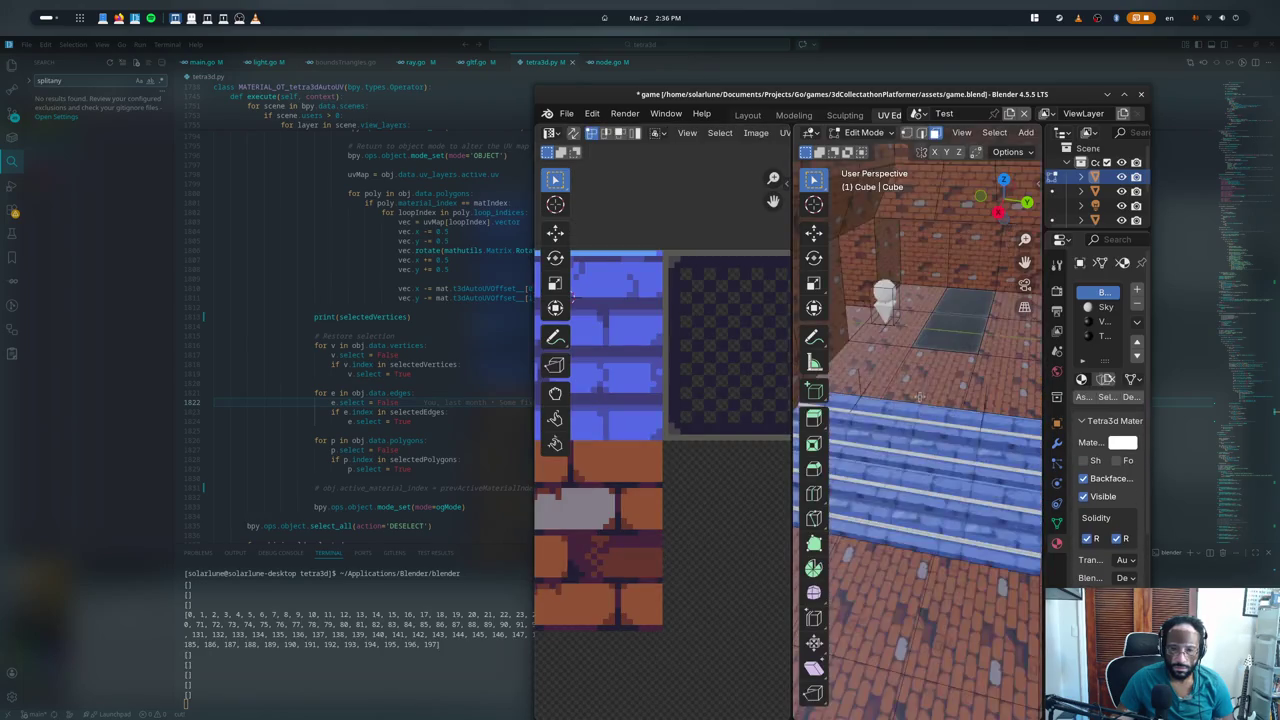
scroll(976, 468, "up", 3)
- Select linked floor and wall faces, confirm the selection survives a mode toggle, then quit Blender without saving
left_click(958, 279)
key("ctrl+l")
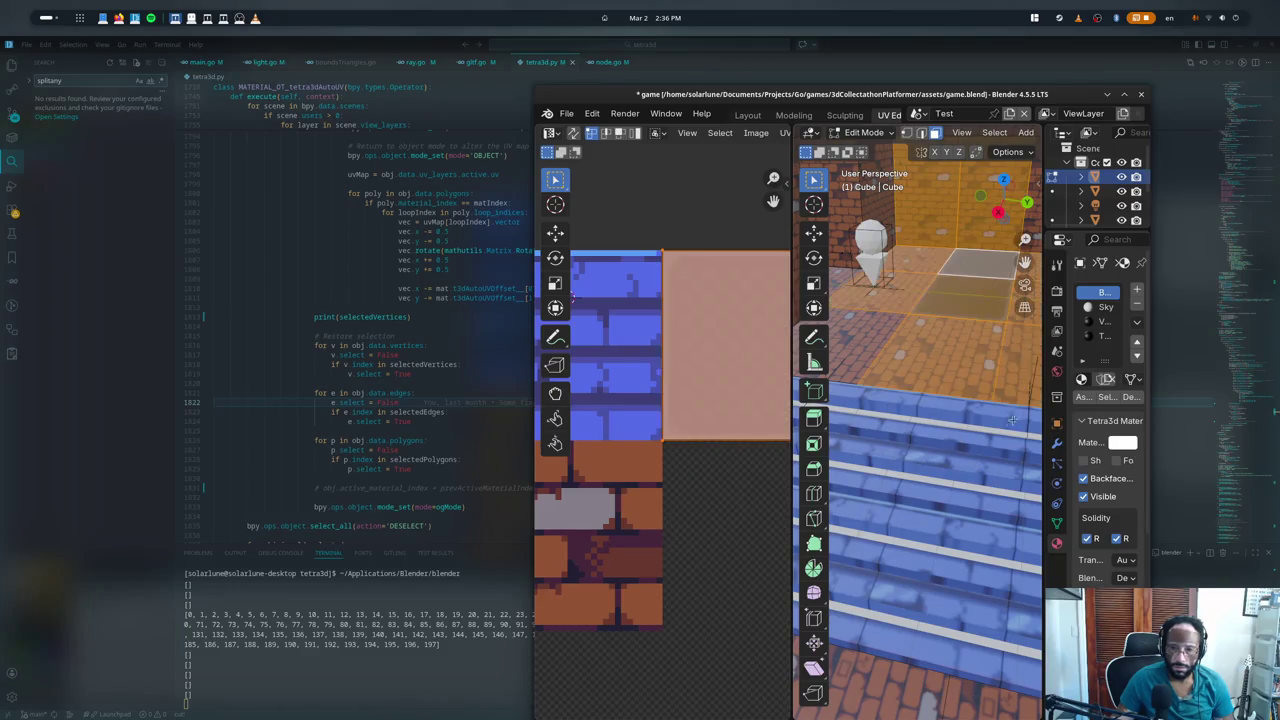
key("Tab")
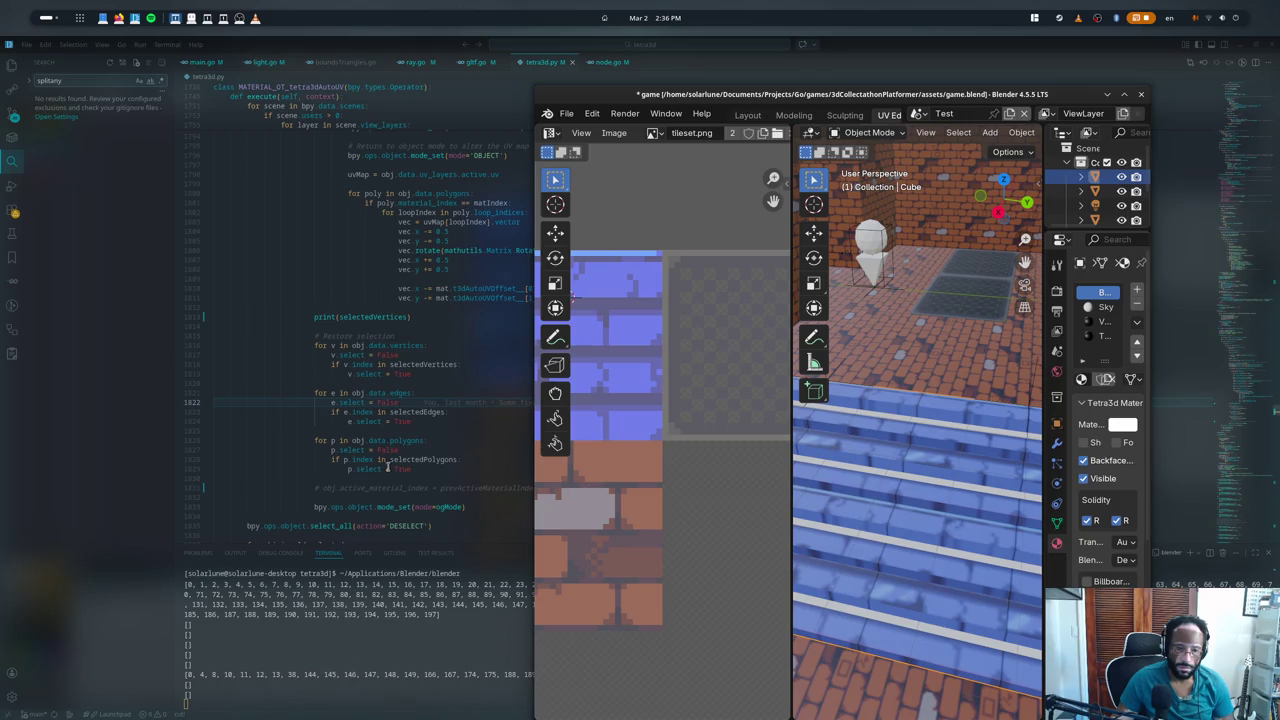
key("Tab")
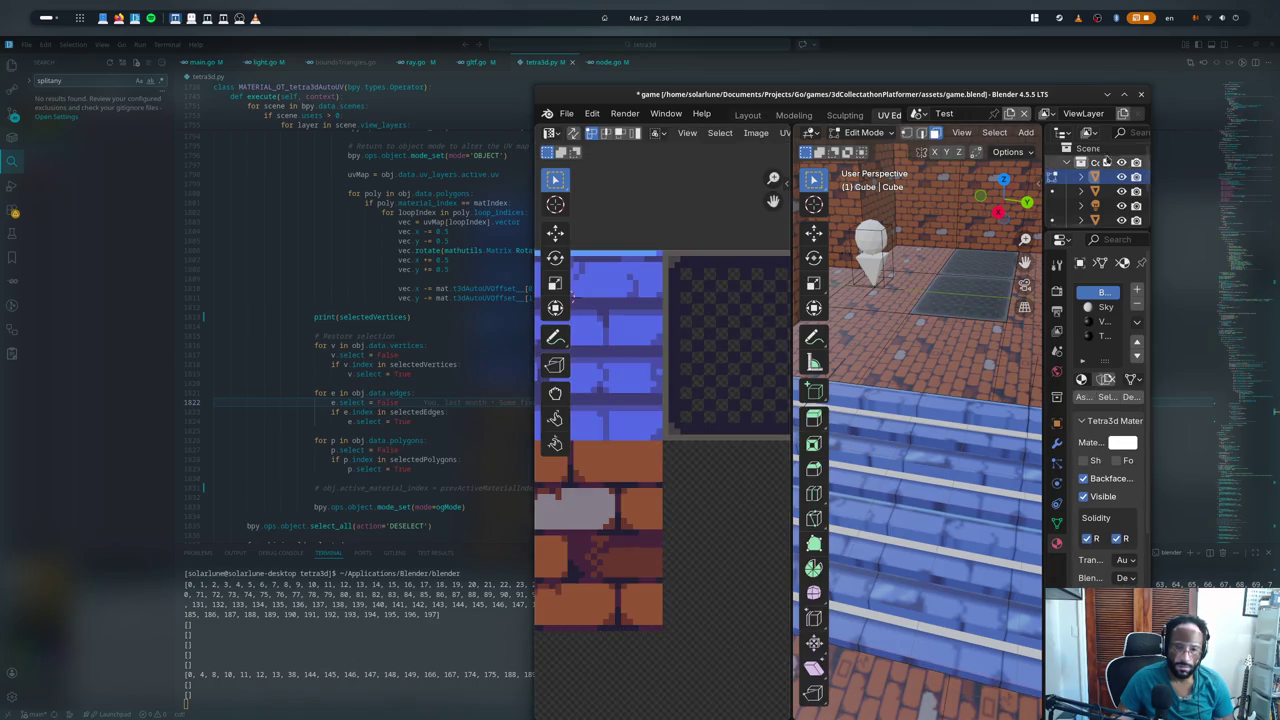
left_click(1140, 96)
left_click(766, 442)
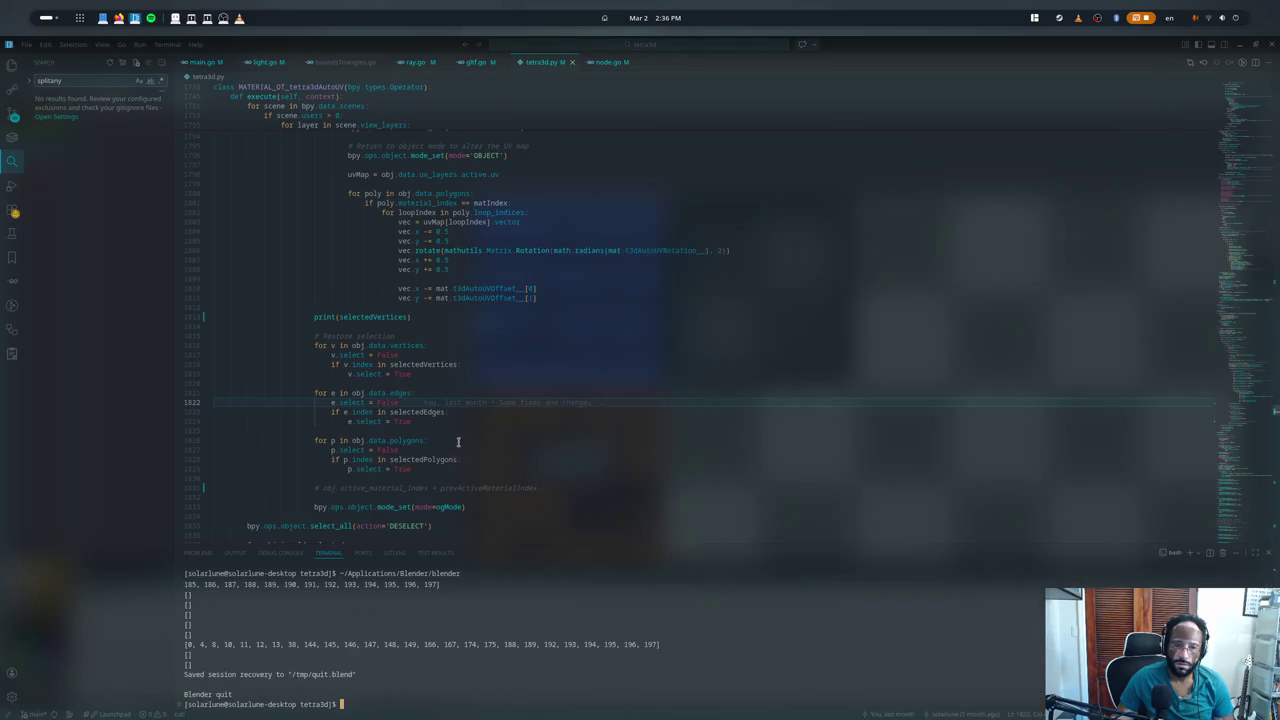
- Hide the terminal and search tetra3d.py for 'select = true' to review the selection-restore lines
key("ctrl+j")
scroll(443, 329, "up", 4)
scroll(443, 286, "up", 4)
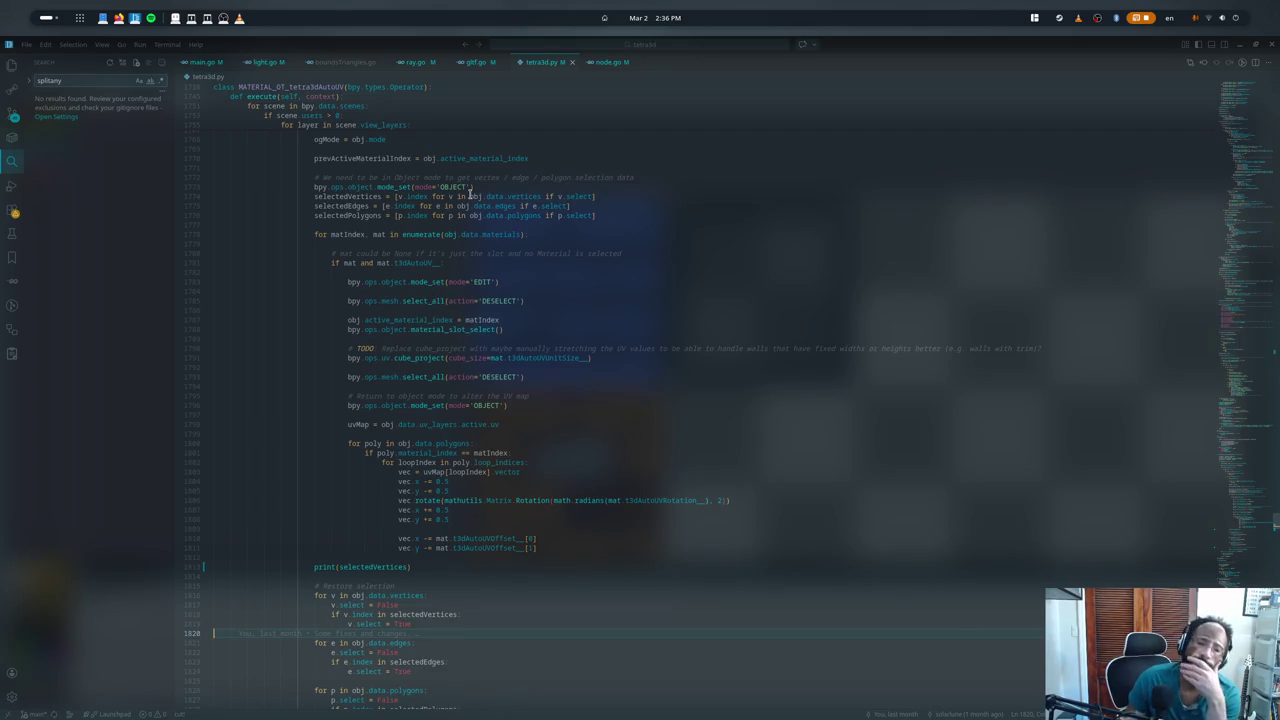
scroll(506, 307, "up", 1)
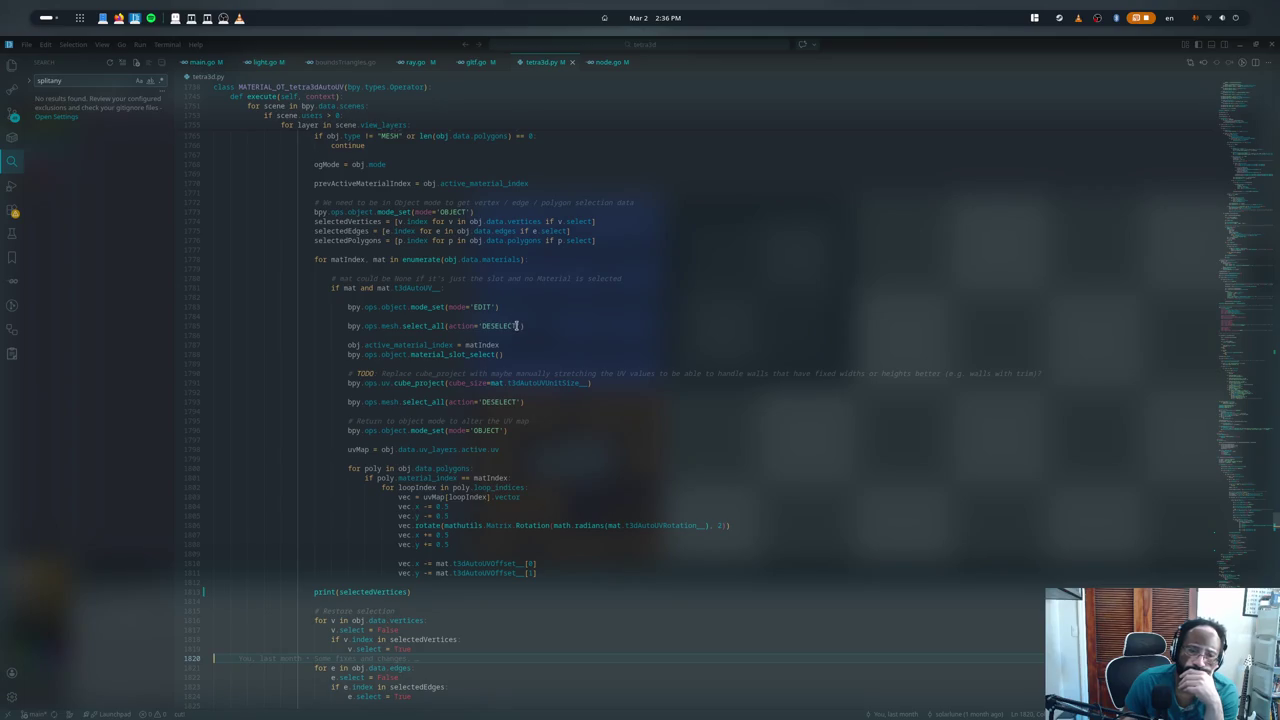
double_click(500, 326)
key("ctrl+f")
type("select")
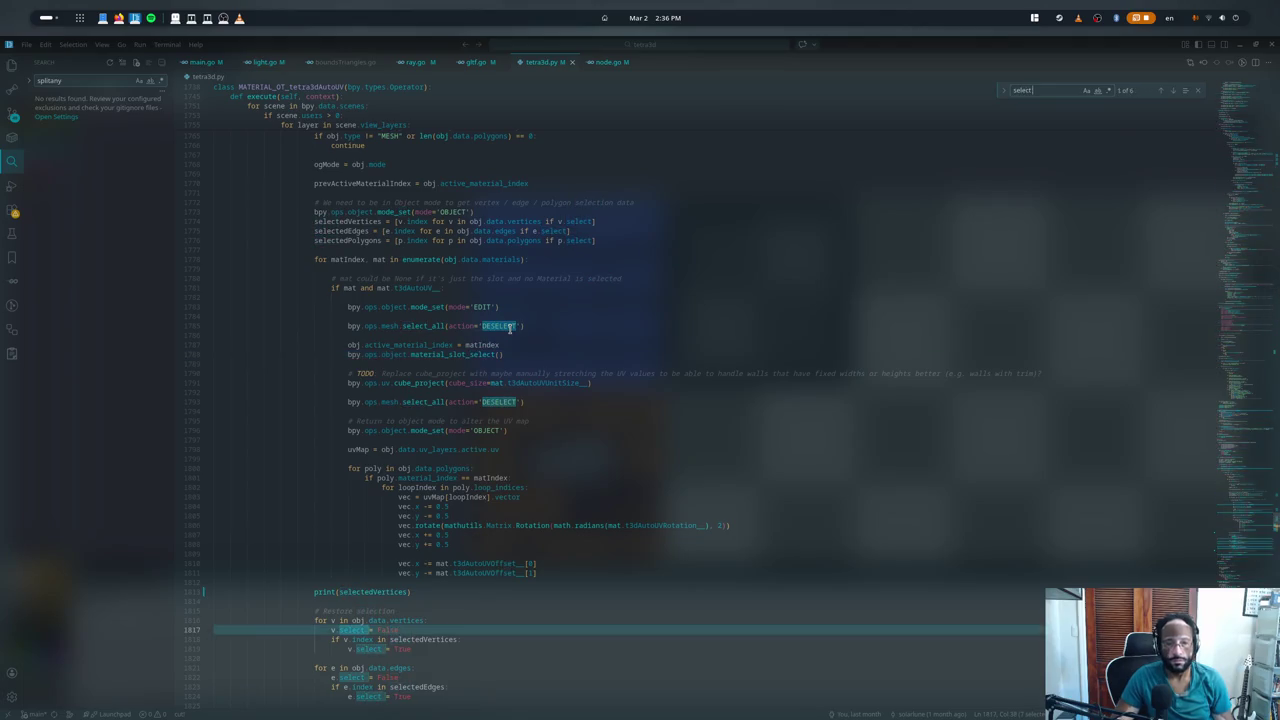
type(" = true")
key("Return")
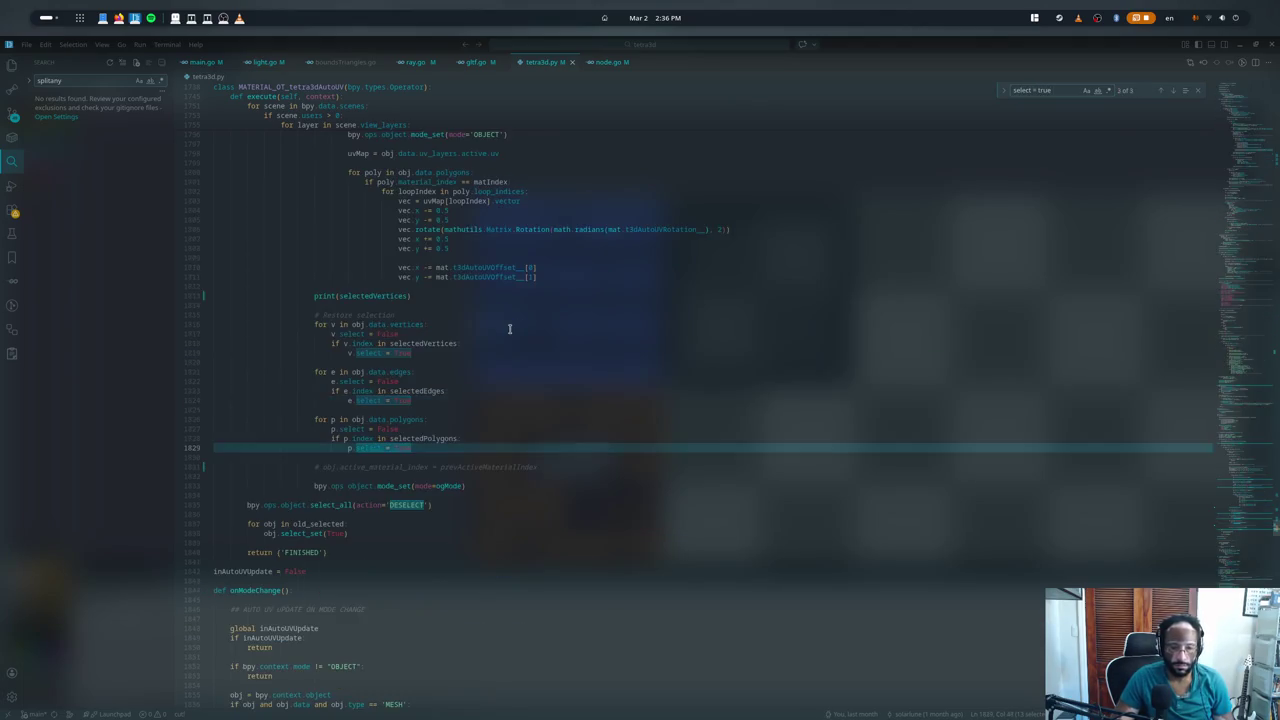
key("Return")
key("Return")
key("Return")
key("Return")
key("Escape")
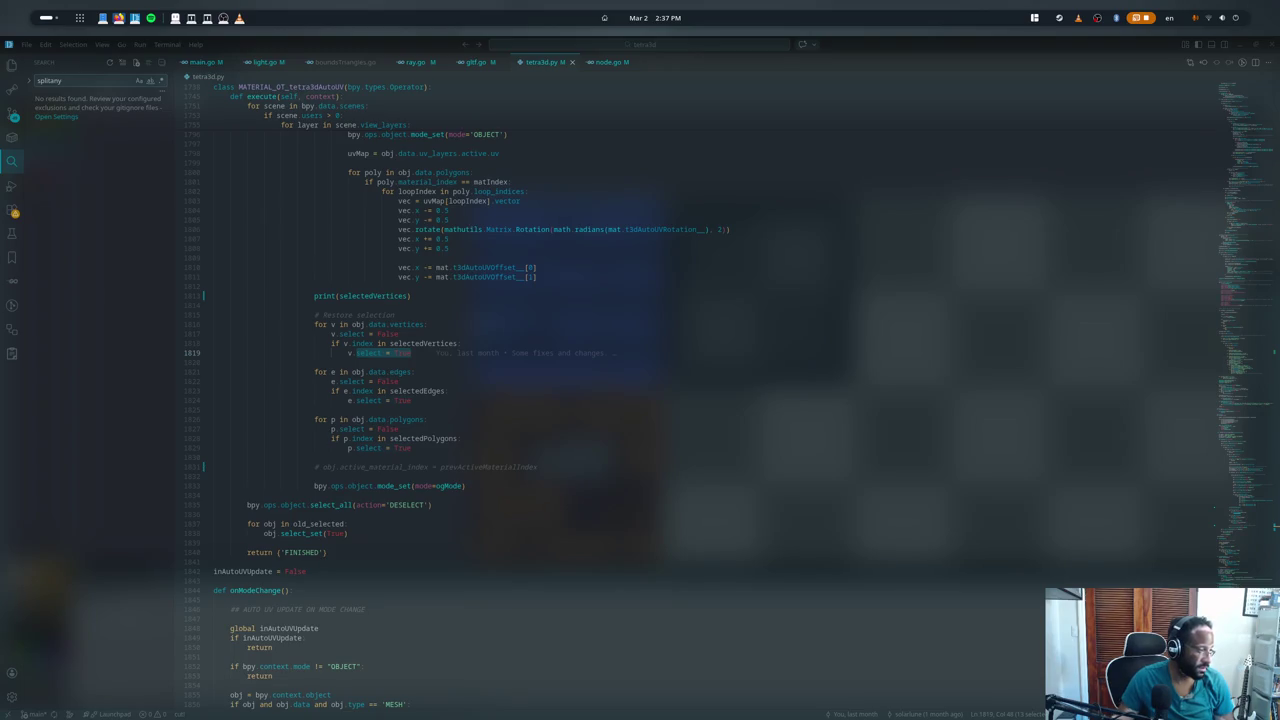
- Search the API docs Mesh page for 'select', finding total_vert_sel and count_selected_items()
key("alt+Tab")
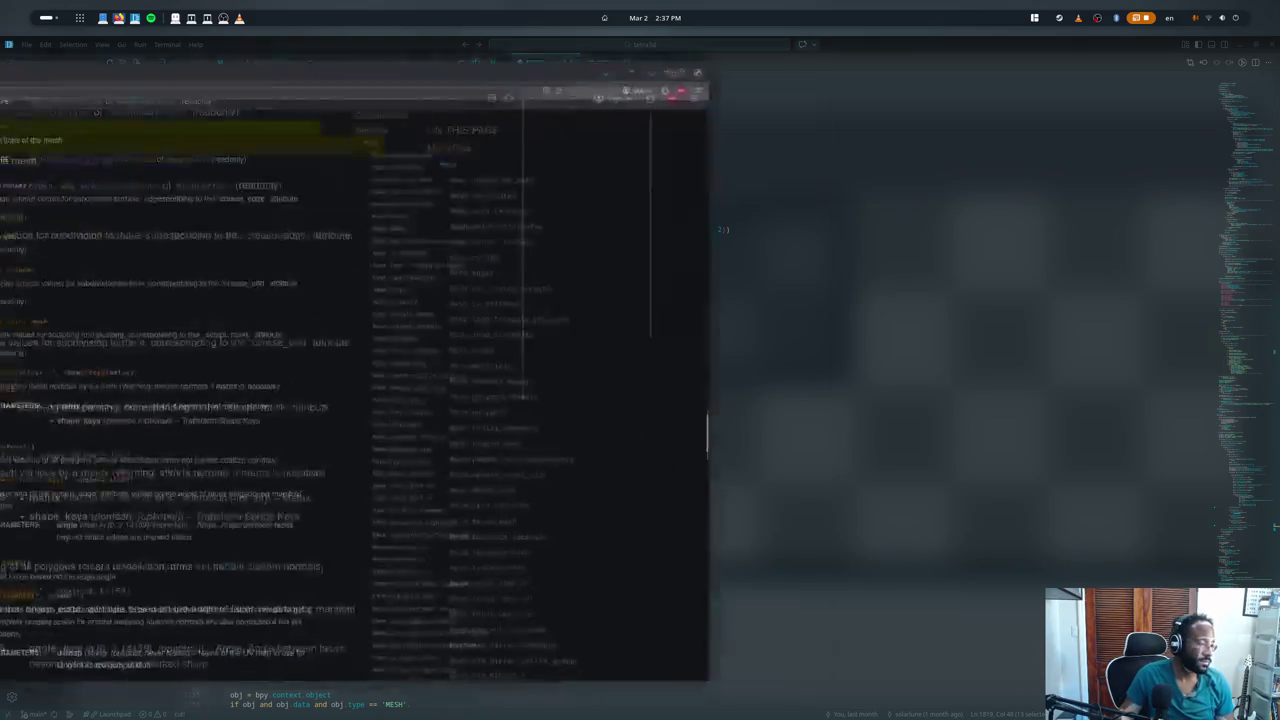
scroll(580, 237, "down", 5)
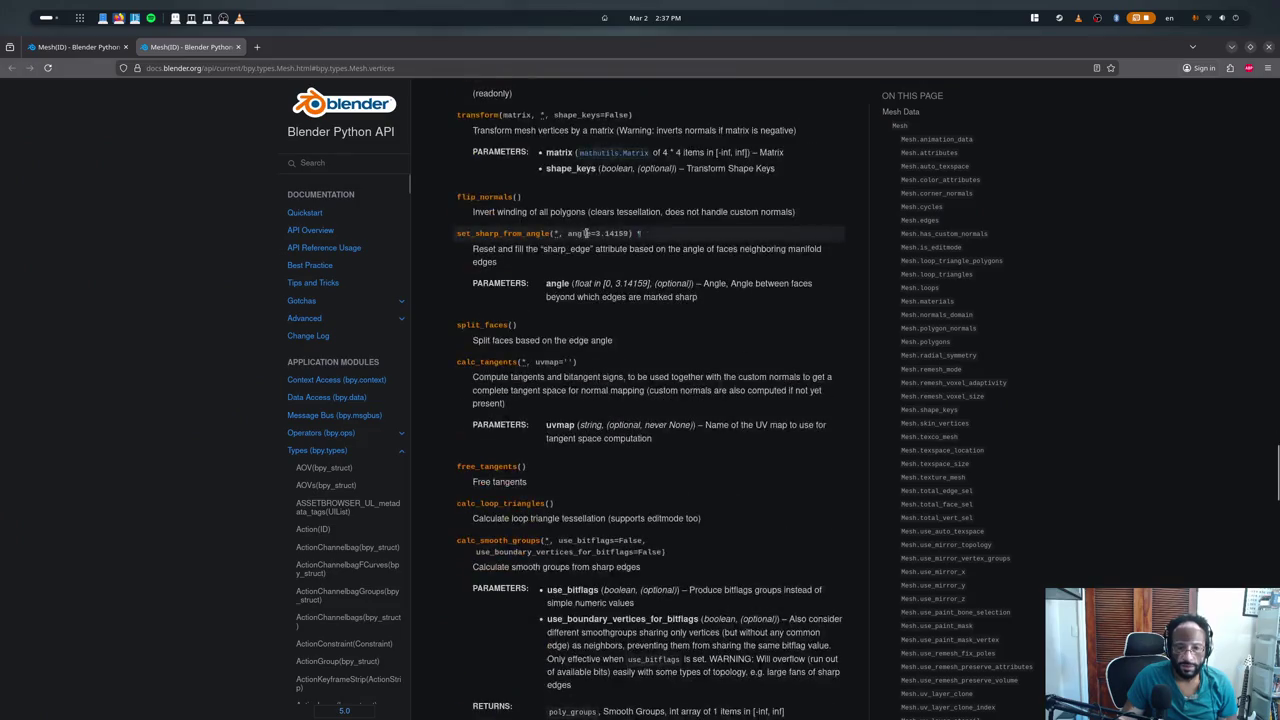
key("ctrl+f")
type("sele")
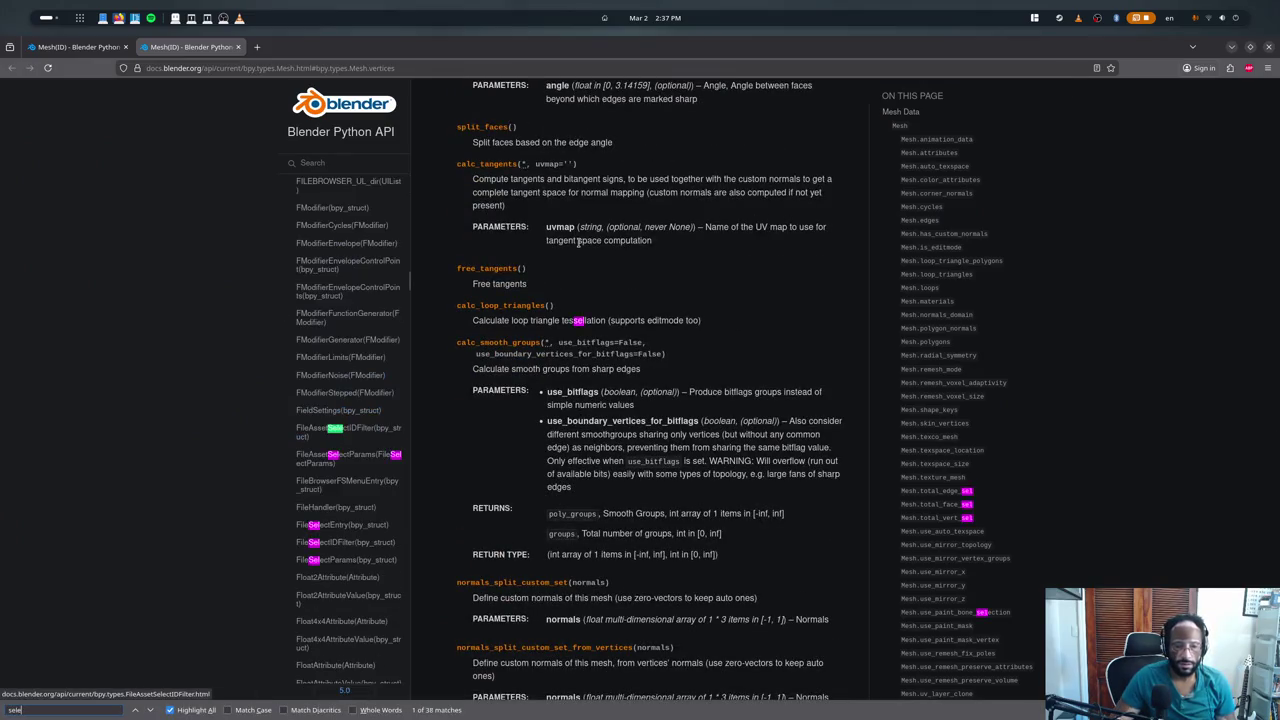
type("ct")
key("Return")
key("Return")
key("Return")
key("Return")
key("Return")
key("Return")
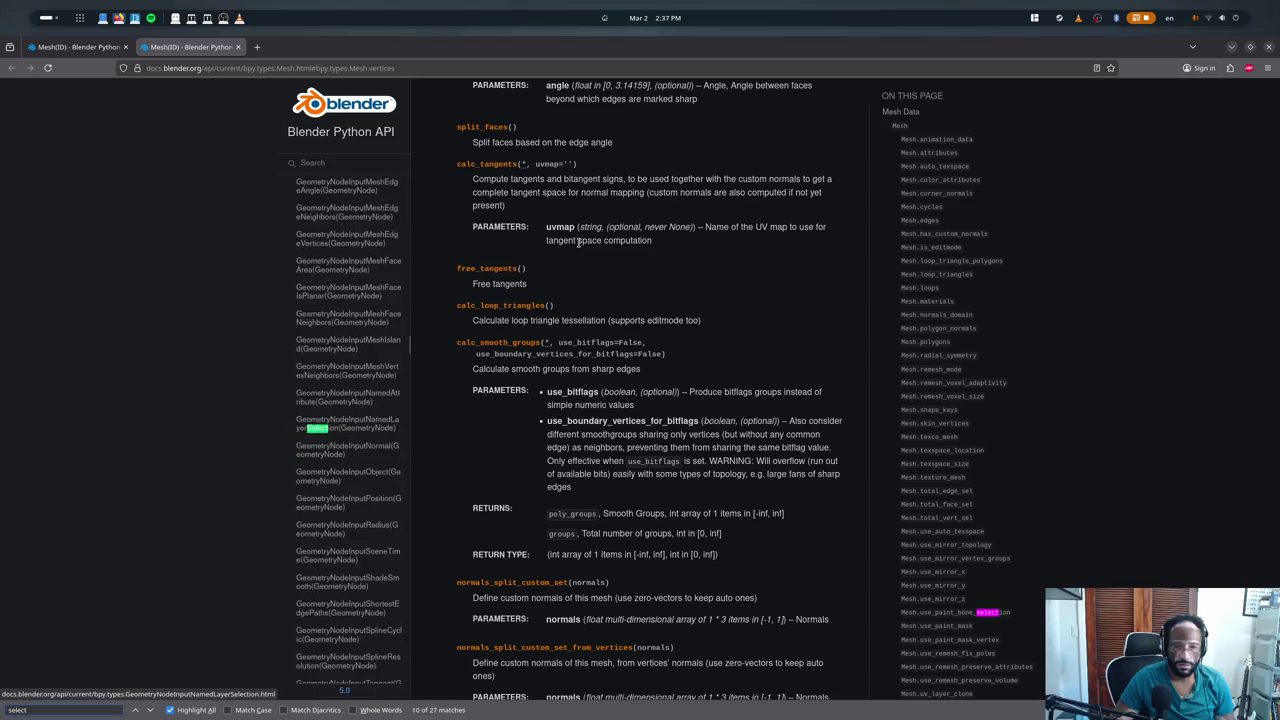
key("Return")
key("Return")
key("Return")
key("Return")
key("Return")
key("Return")
key("Return")
key("Return")
key("Return")
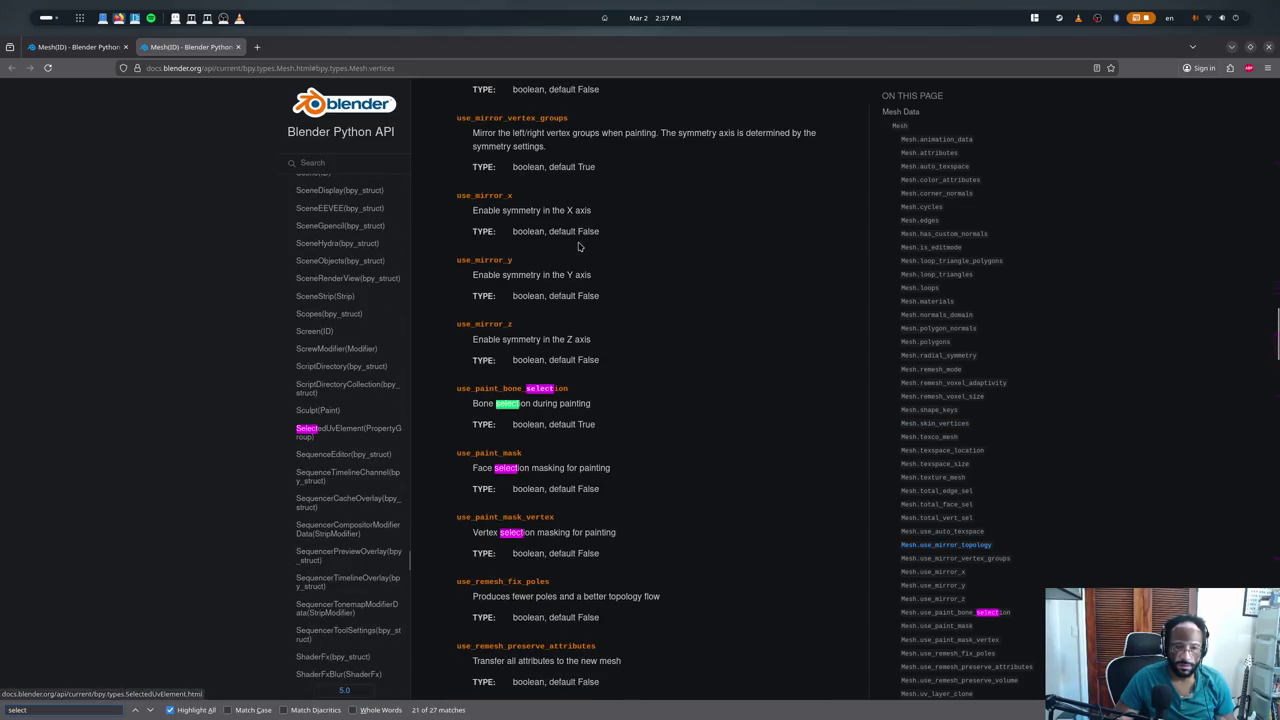
key("Return")
key("shift+Return")
key("shift+Return")
key("Return")
key("Return")
key("Return")
key("Return")
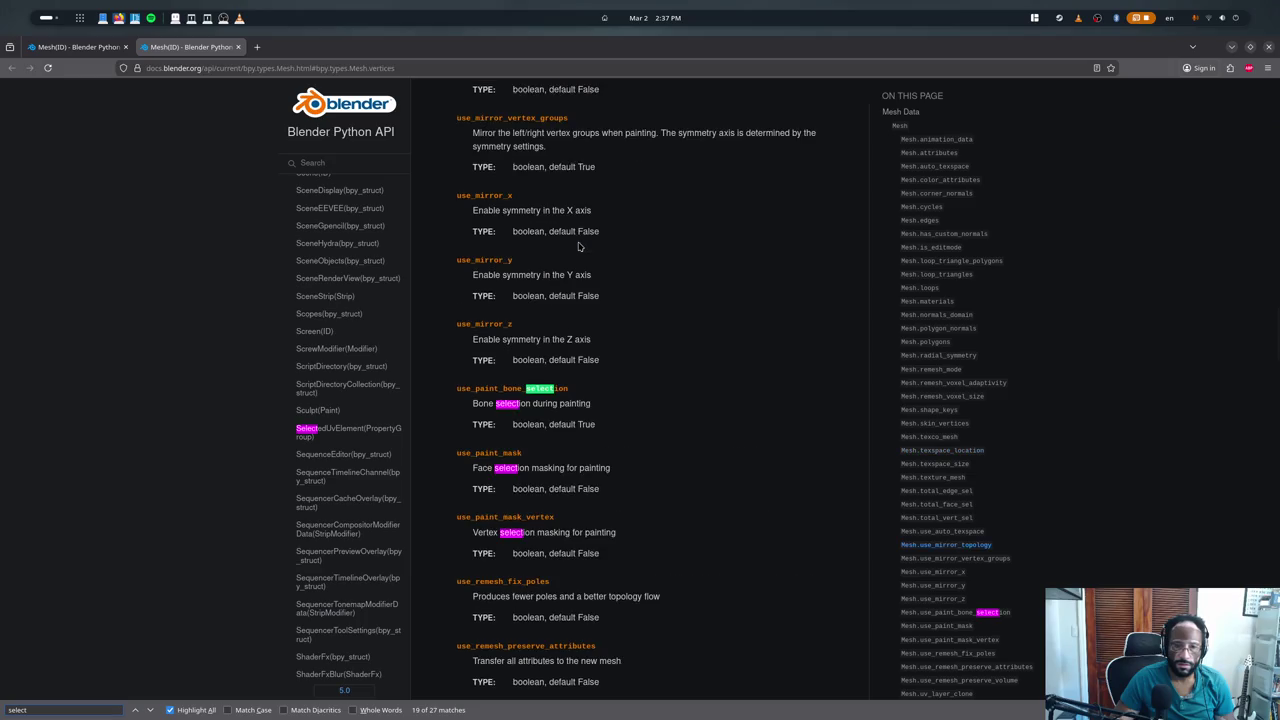
key("Return")
key("Return")
key("Return")
key("Return")
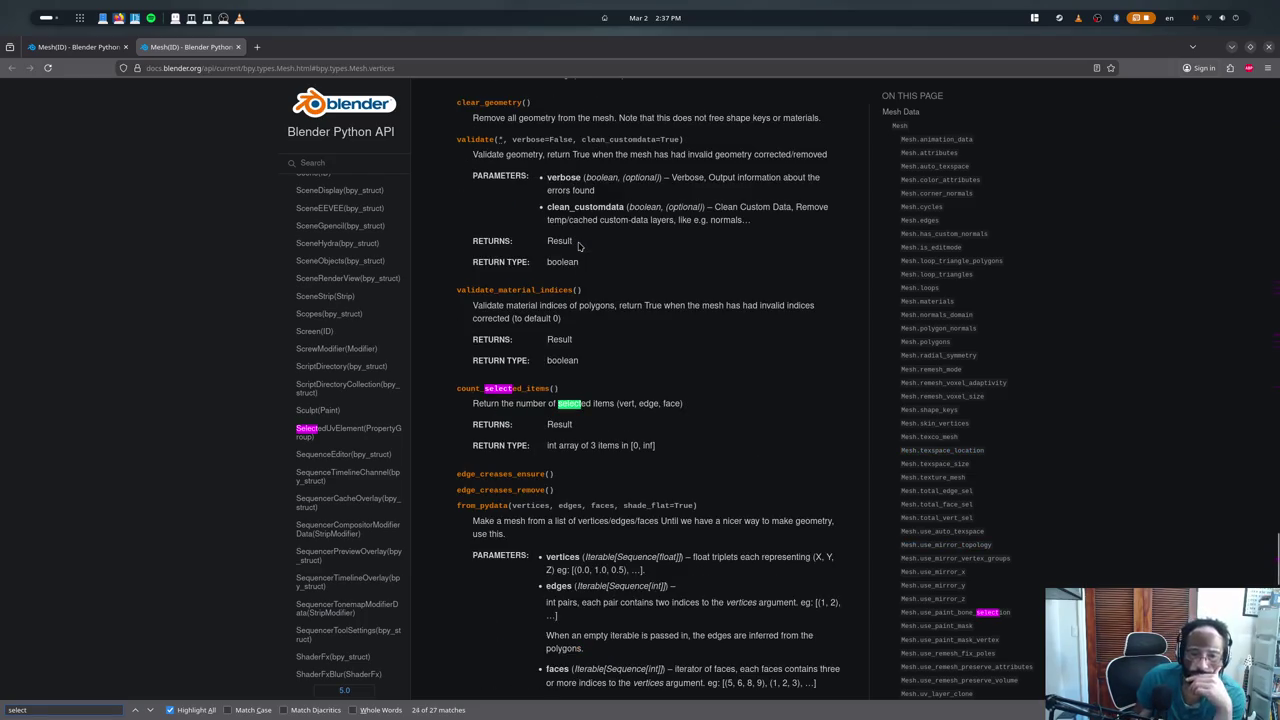
key("Return")
- Step back and forth through the 'select' matches to the vertex selection entry, then close the search
key("Return")
key("Return")
key("Return")
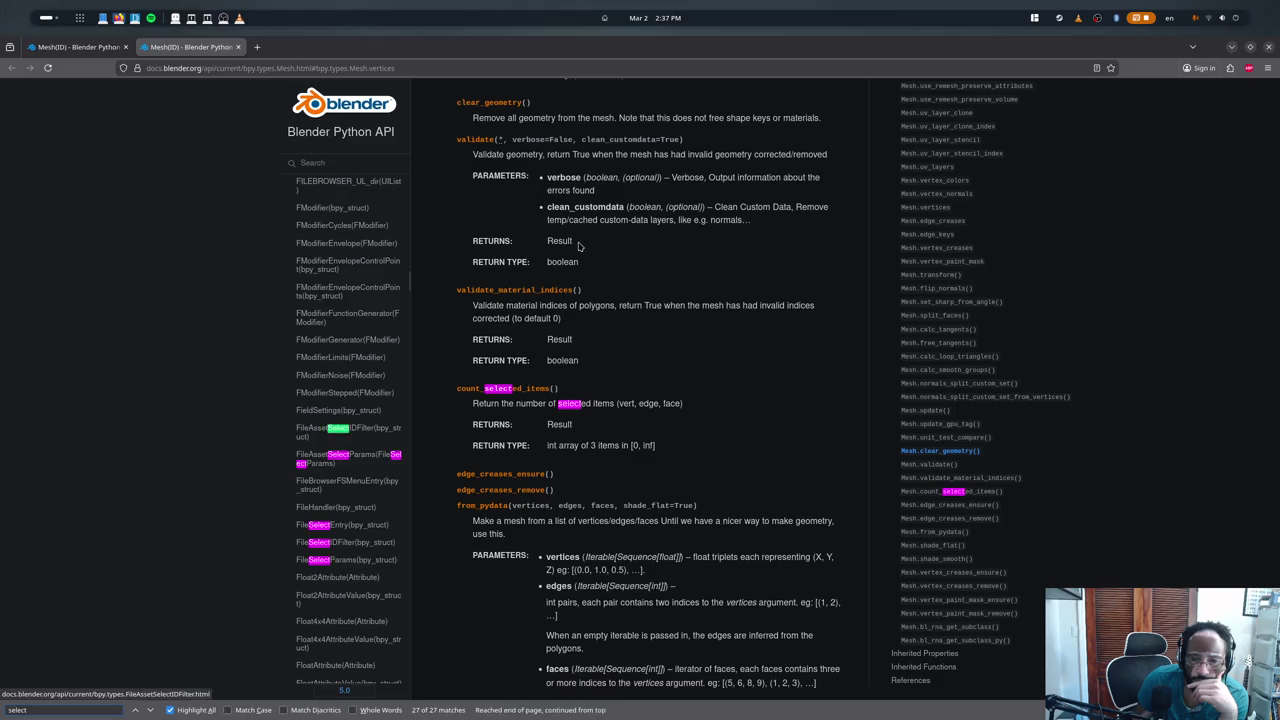
key("Return")
key("Return")
key("Return")
key("shift+Return")
key("shift+Return")
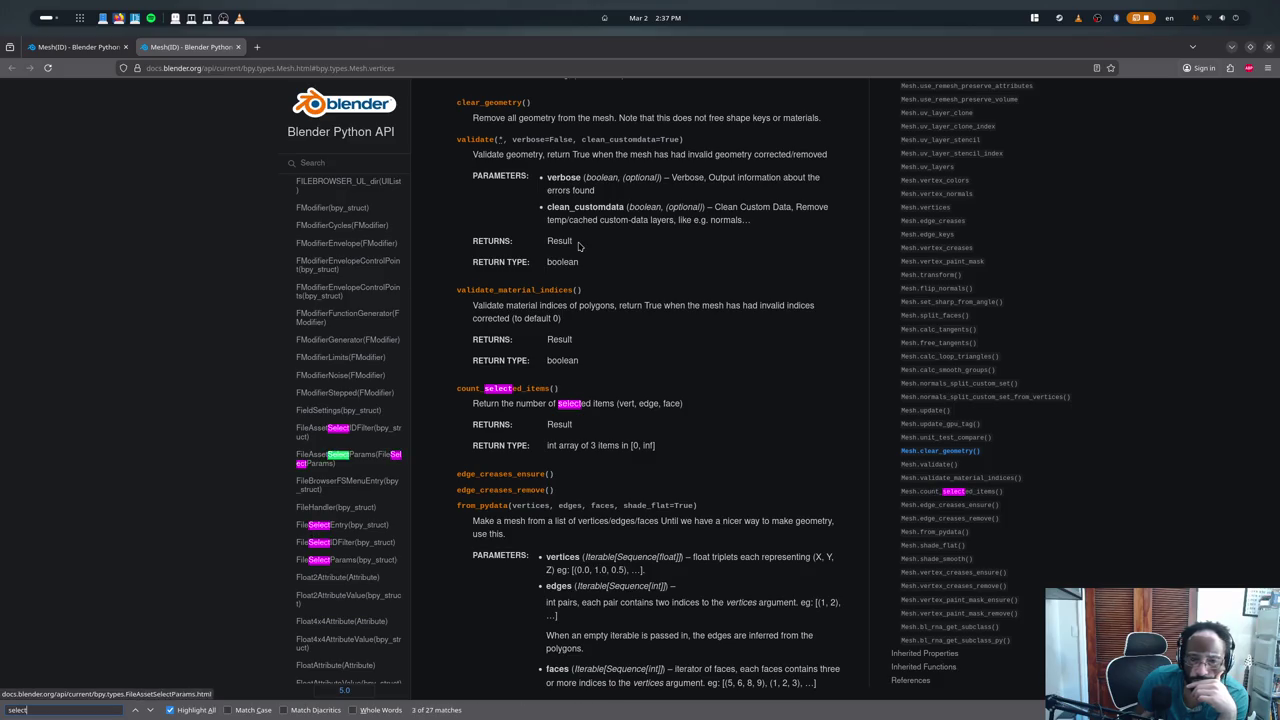
key("shift+Return")
key("shift+Return")
key("shift+Return")
key("shift+Return")
key("shift+Return")
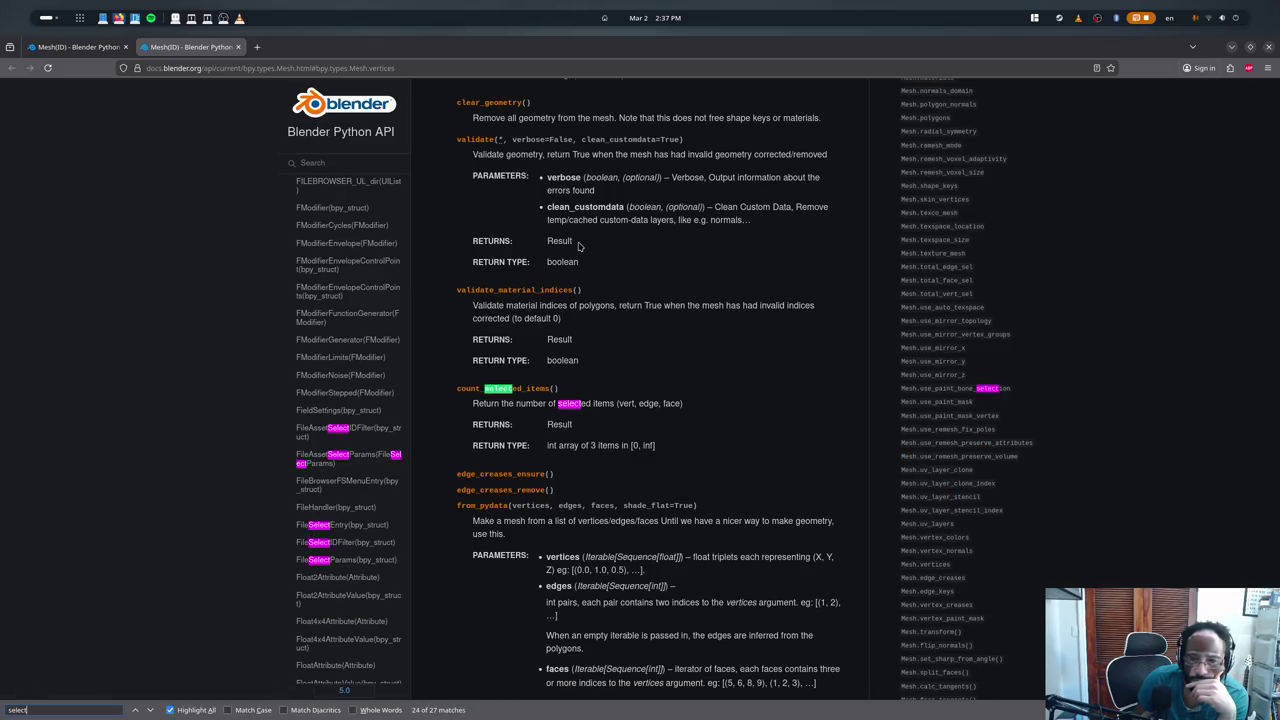
key("shift+Return")
key("shift+Return")
key("shift+Return")
key("shift+Return")
key("shift+Return")
key("shift+Return")
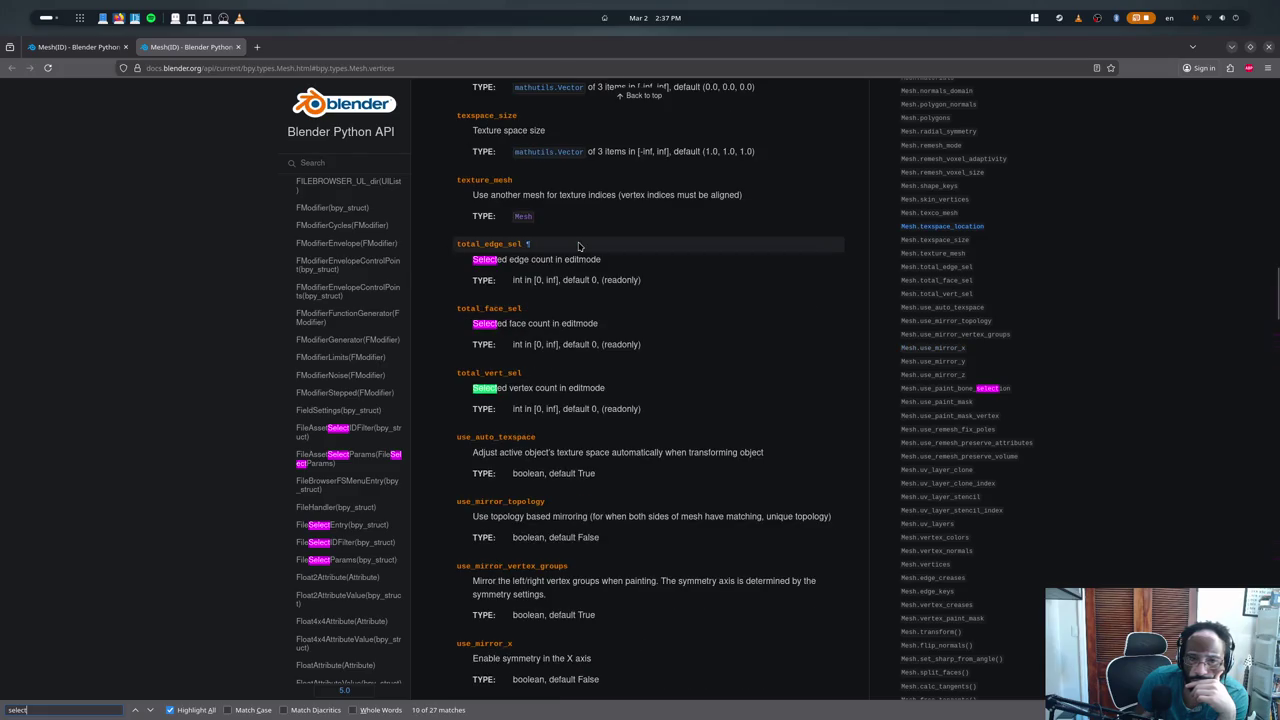
key("shift+Return")
key("shift+Return")
key("shift+Return")
key("shift+Return")
key("shift+Return")
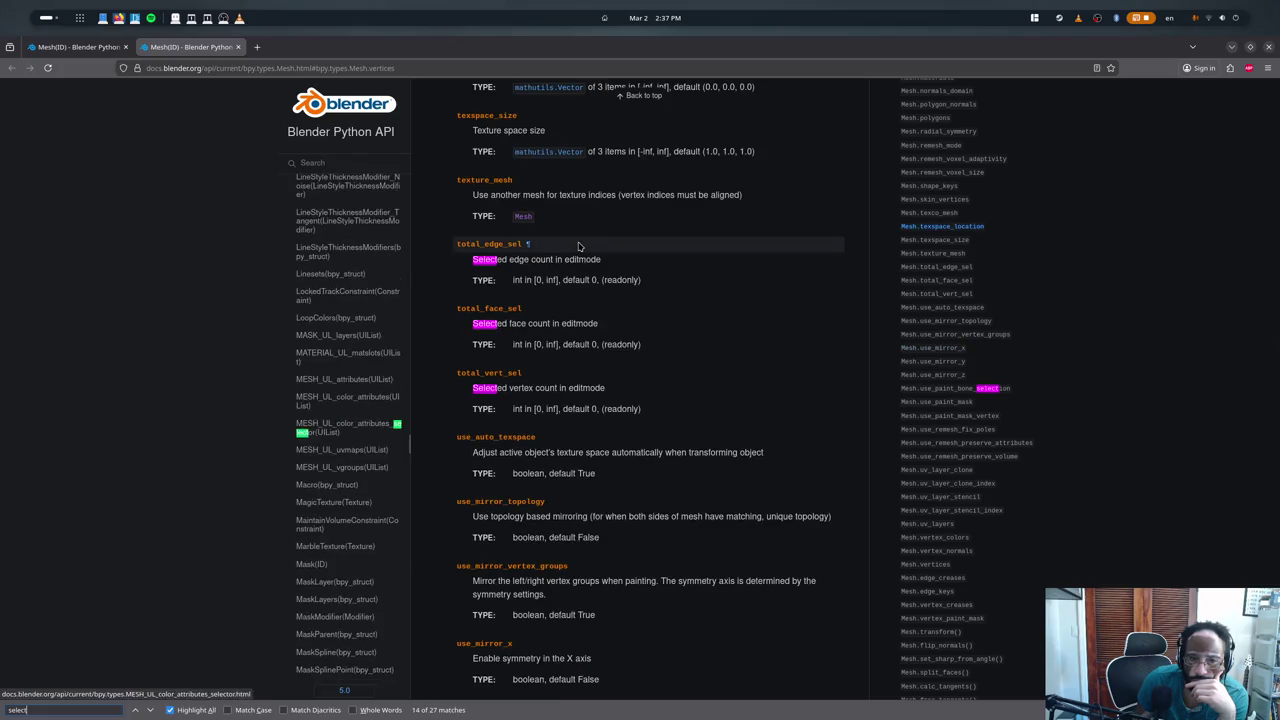
key("shift+Return")
key("shift+Return")
key("shift+Return")
key("shift+Return")
key("shift+Return")
key("shift+Return")
key("shift+Return")
key("shift+Return")
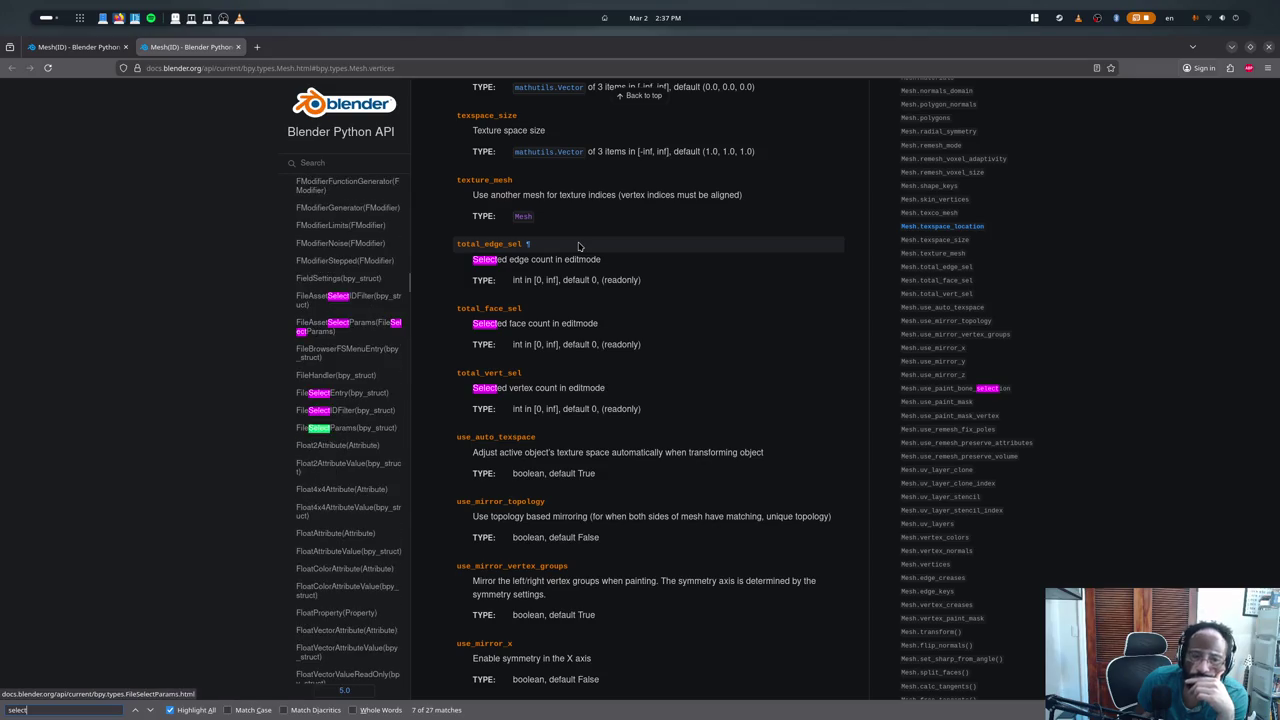
key("shift+Return")
key("Return")
key("Return")
key("Return")
key("Return")
key("Return")
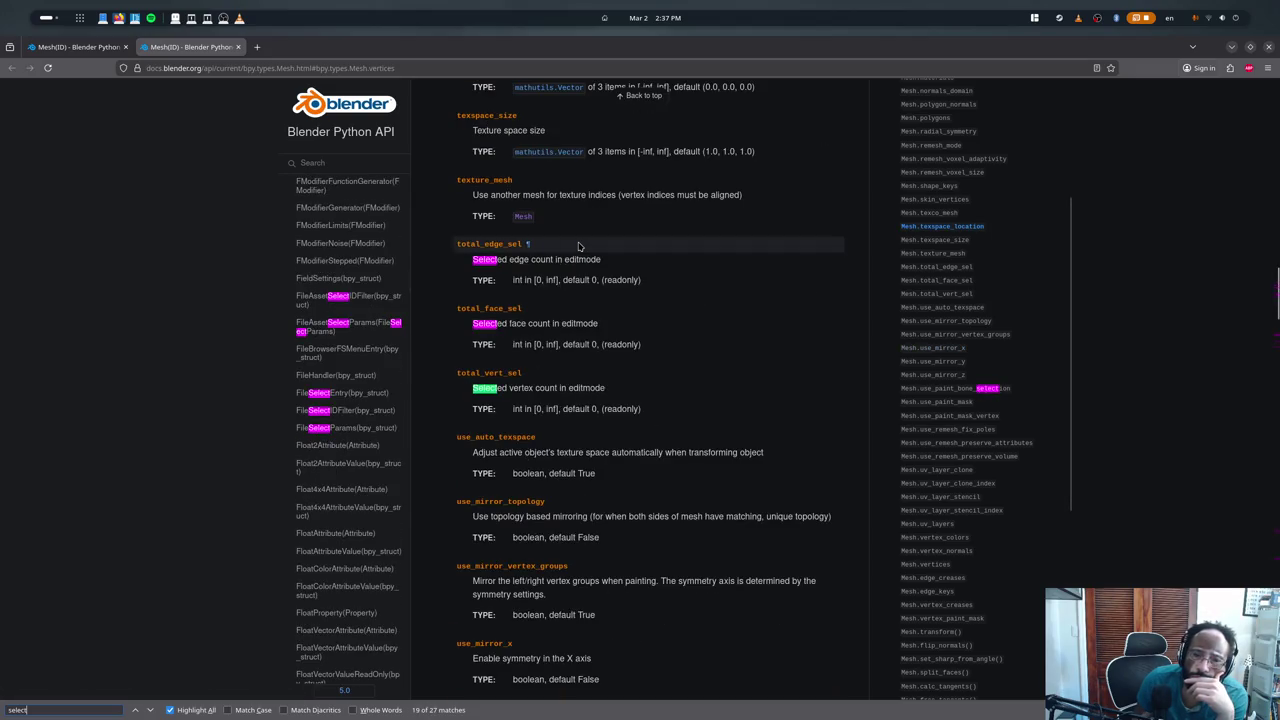
key("Return")
key("Return")
key("Return")
key("Return")
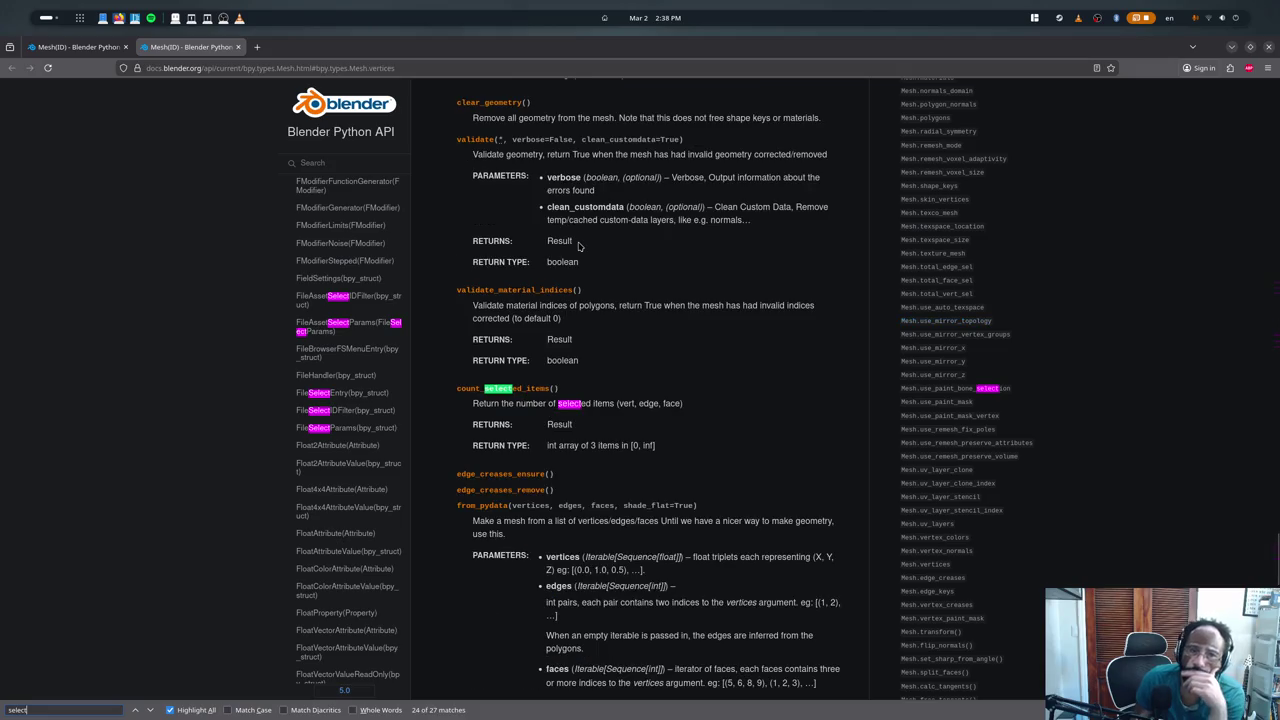
key("Escape")
- In tetra3d.py, inspect the v.select = False line and the word 'vertices', then go to the MeshVertex docs
key("alt+Tab")
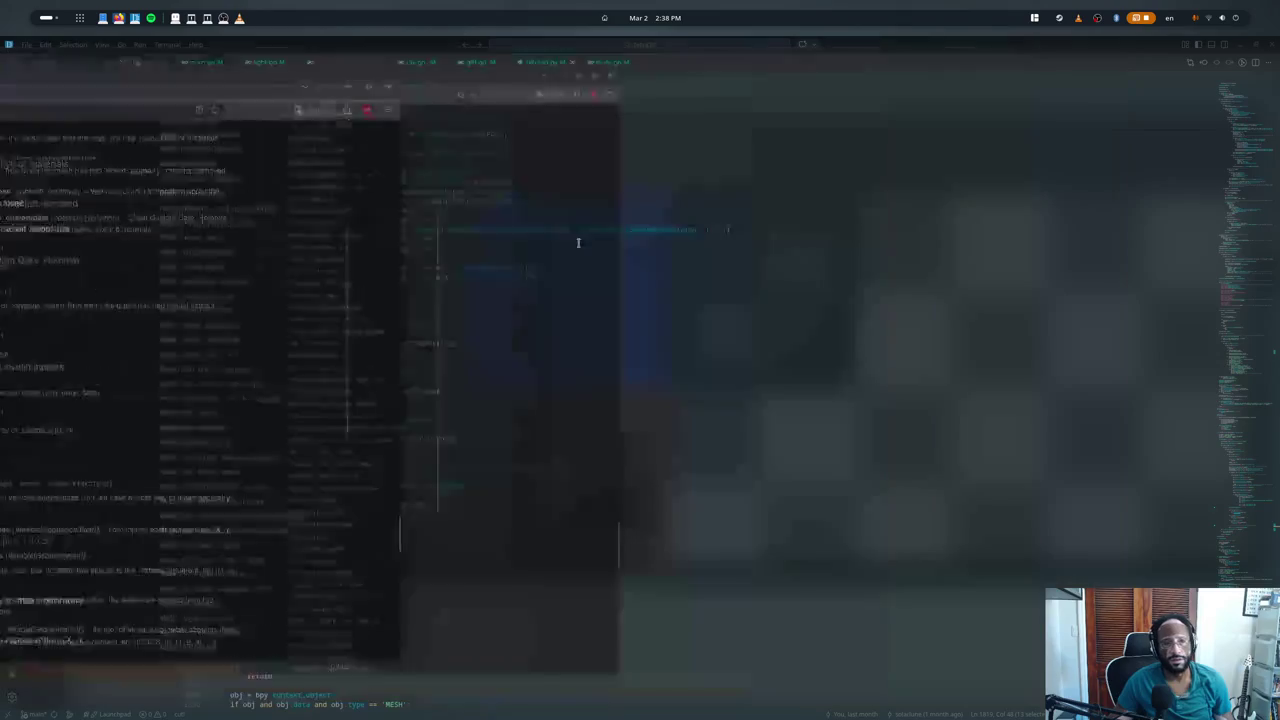
left_click(409, 336)
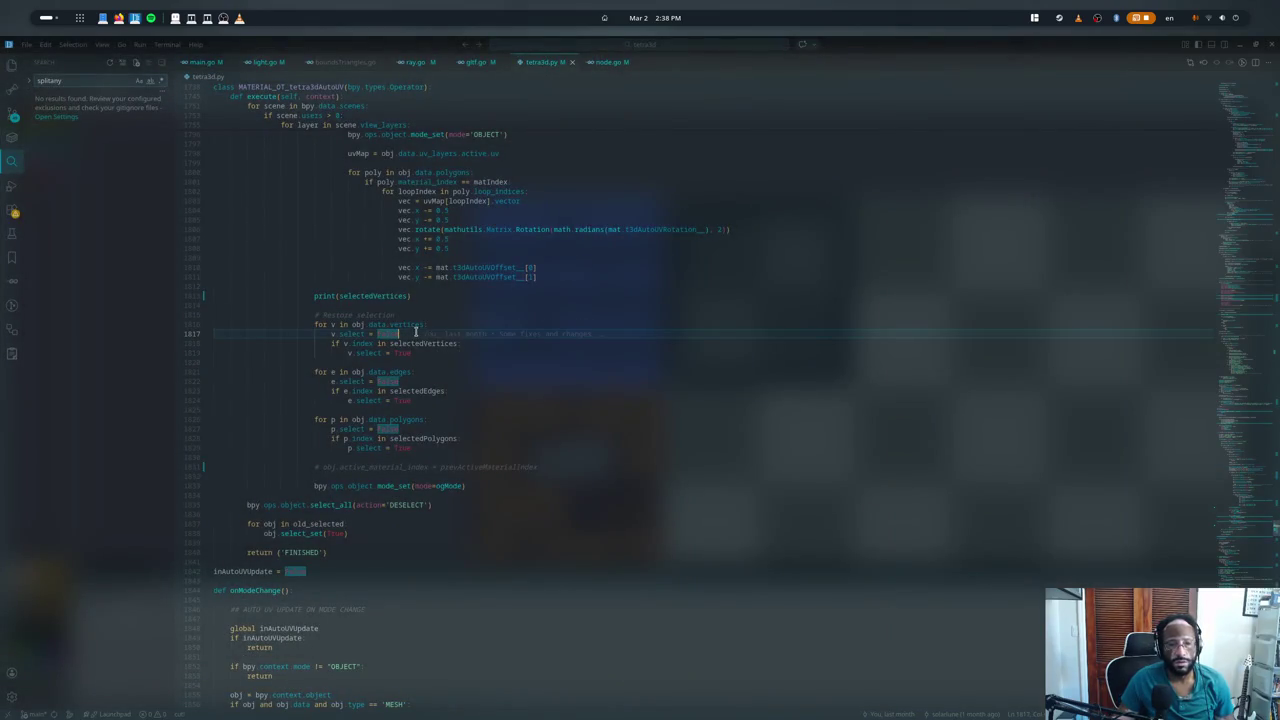
double_click(392, 324)
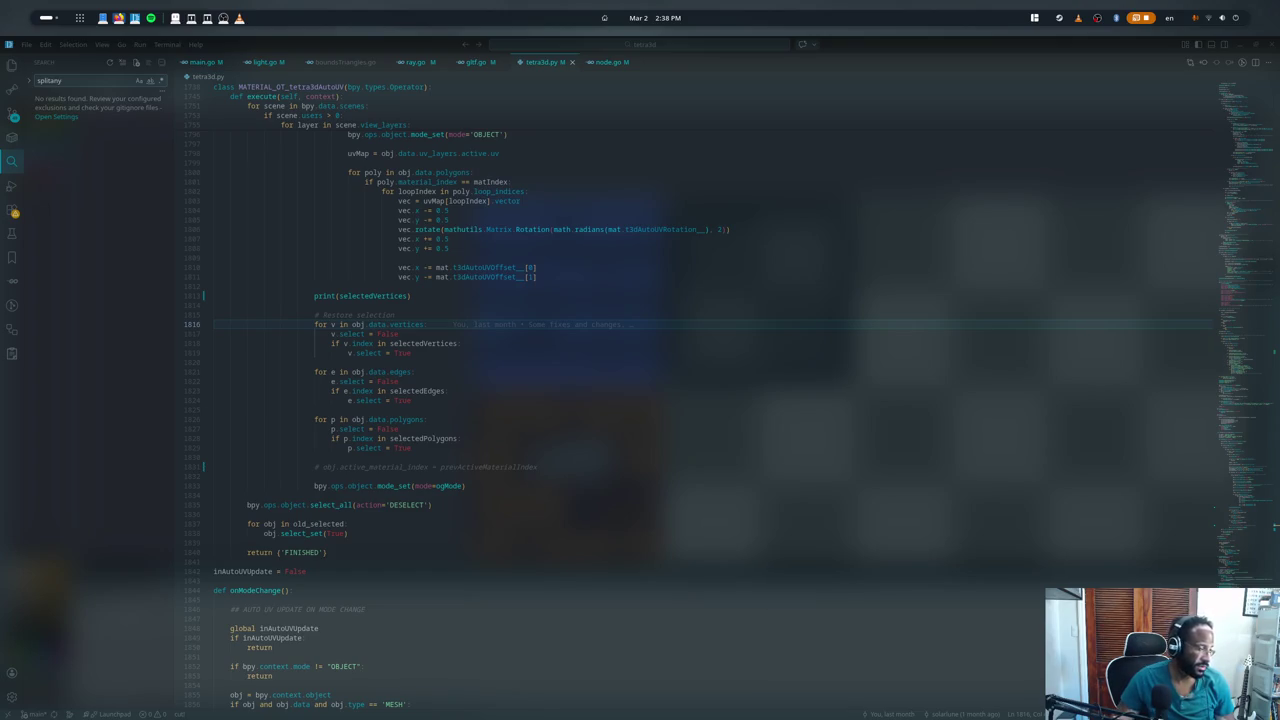
key("alt+Tab")
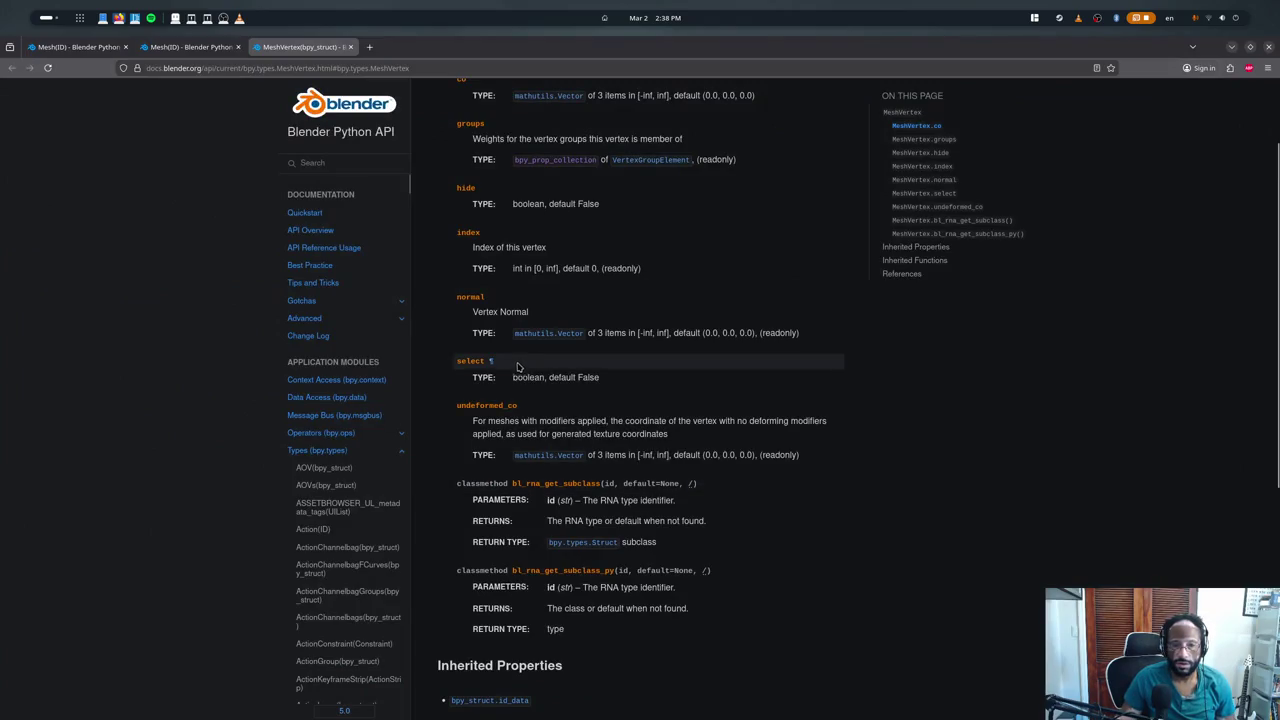
- Highlight and read the MeshVertex select boolean property, then scroll down the page
left_click_drag(457, 360, 608, 383)
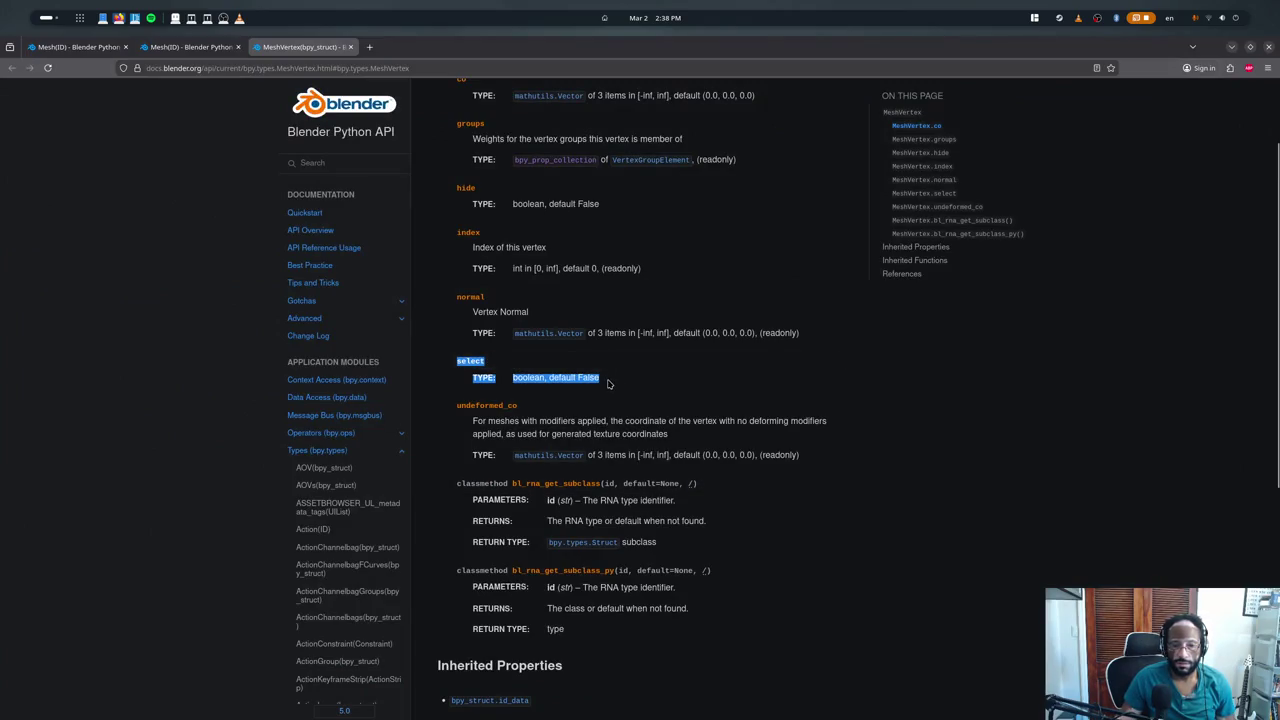
scroll(668, 400, "up", 2)
left_click(655, 409)
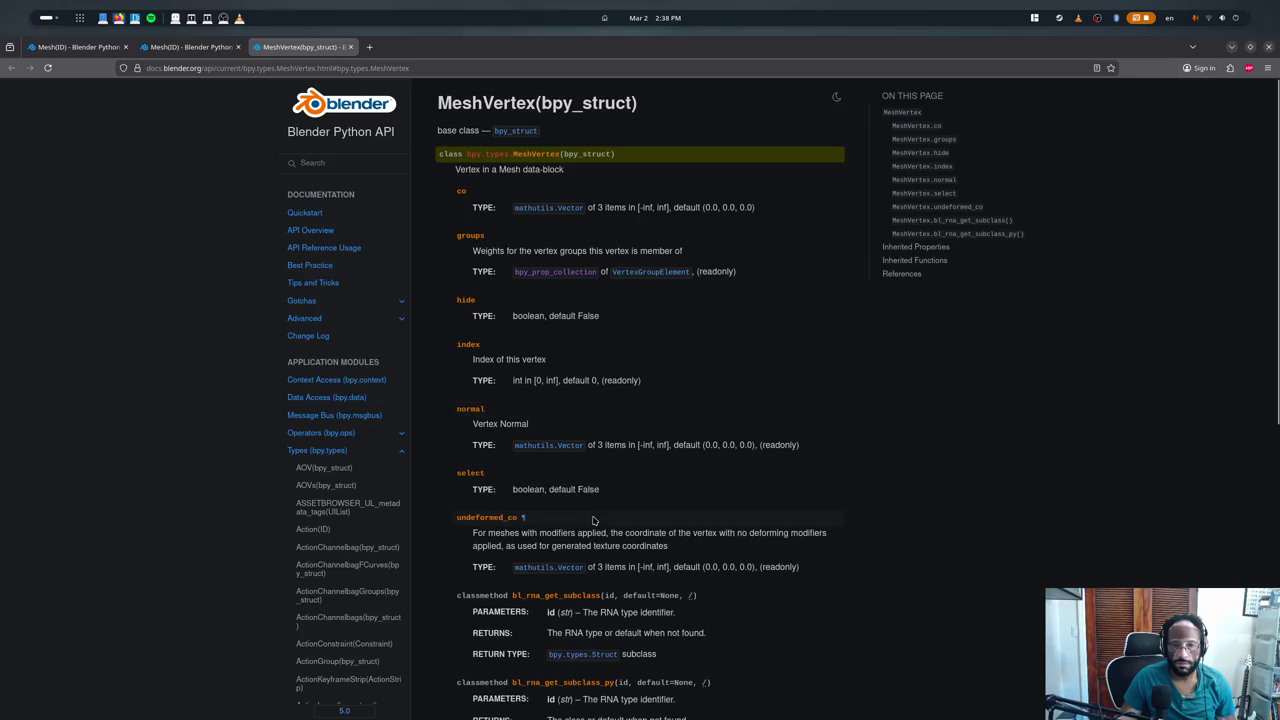
scroll(590, 521, "down", 5)
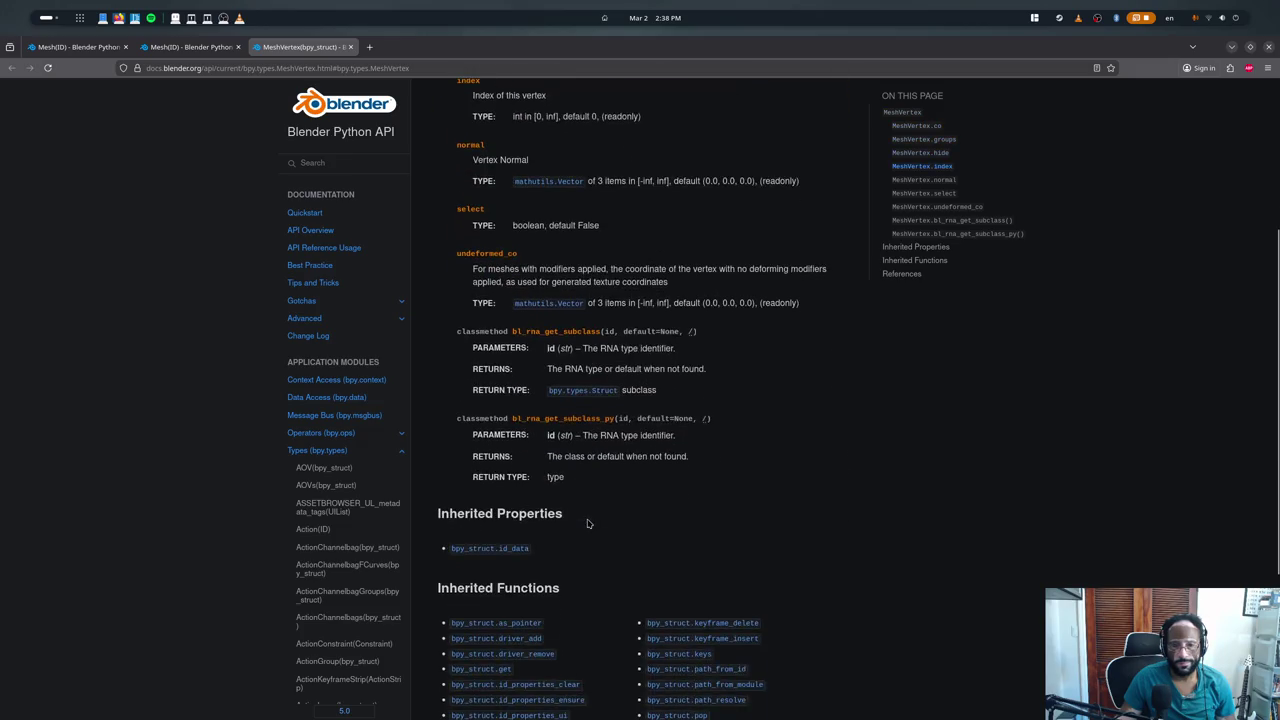
scroll(588, 523, "down", 3)
scroll(571, 523, "down", 1)
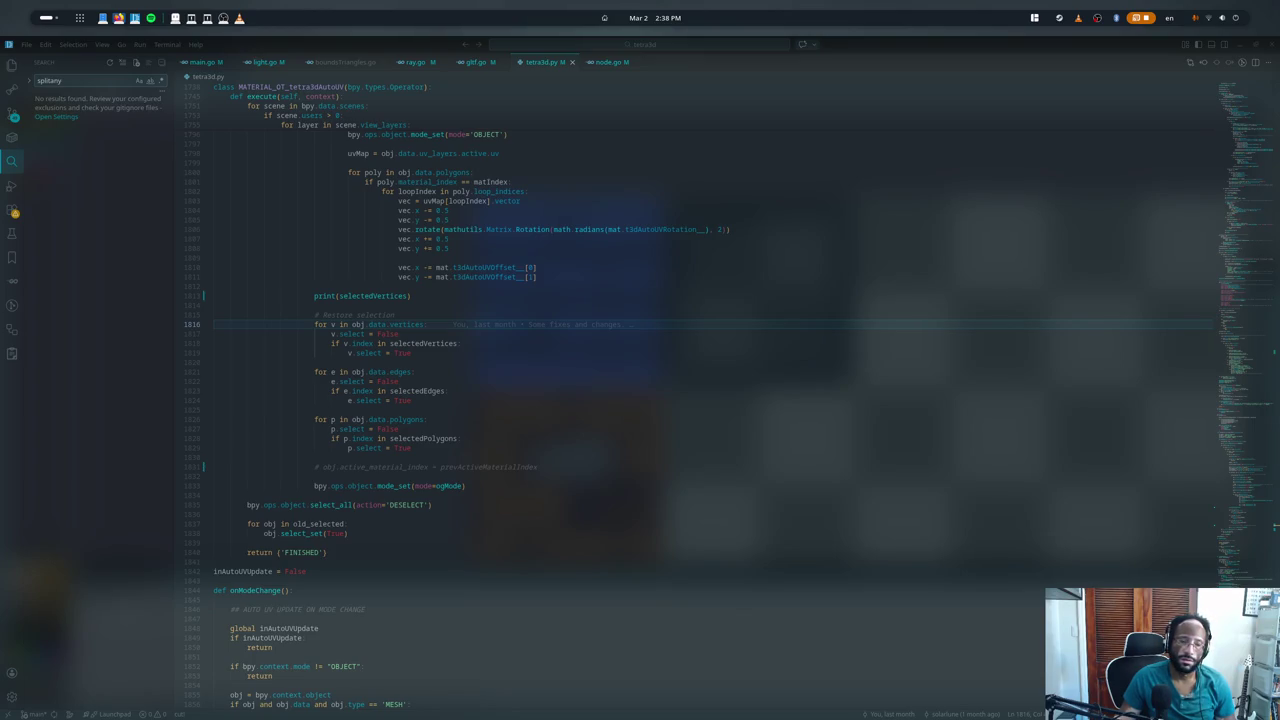
- Move the restore-selection loops below mode_set(mode=ogMode) and launch Blender with Ctrl+Shift+B
left_click(328, 485)
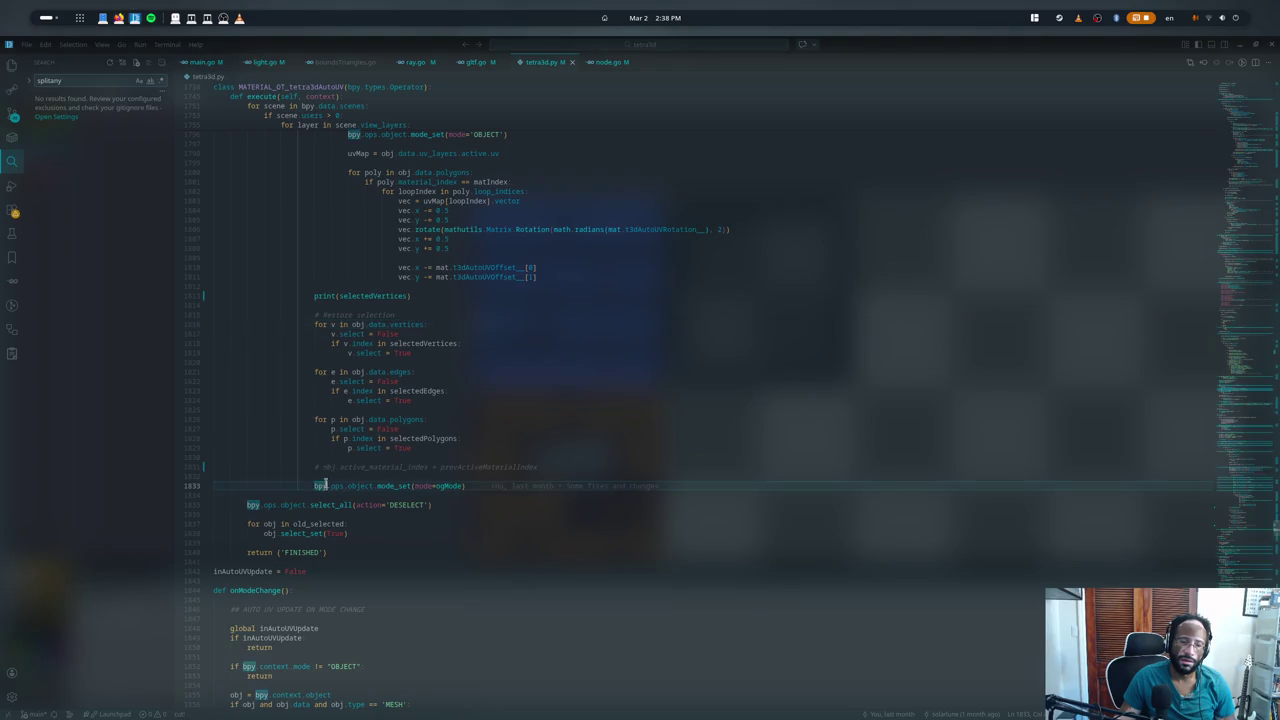
left_click_drag(329, 457, 289, 314)
key("ctrl+x")
left_click(497, 349)
key("Return")
key("ctrl+v")
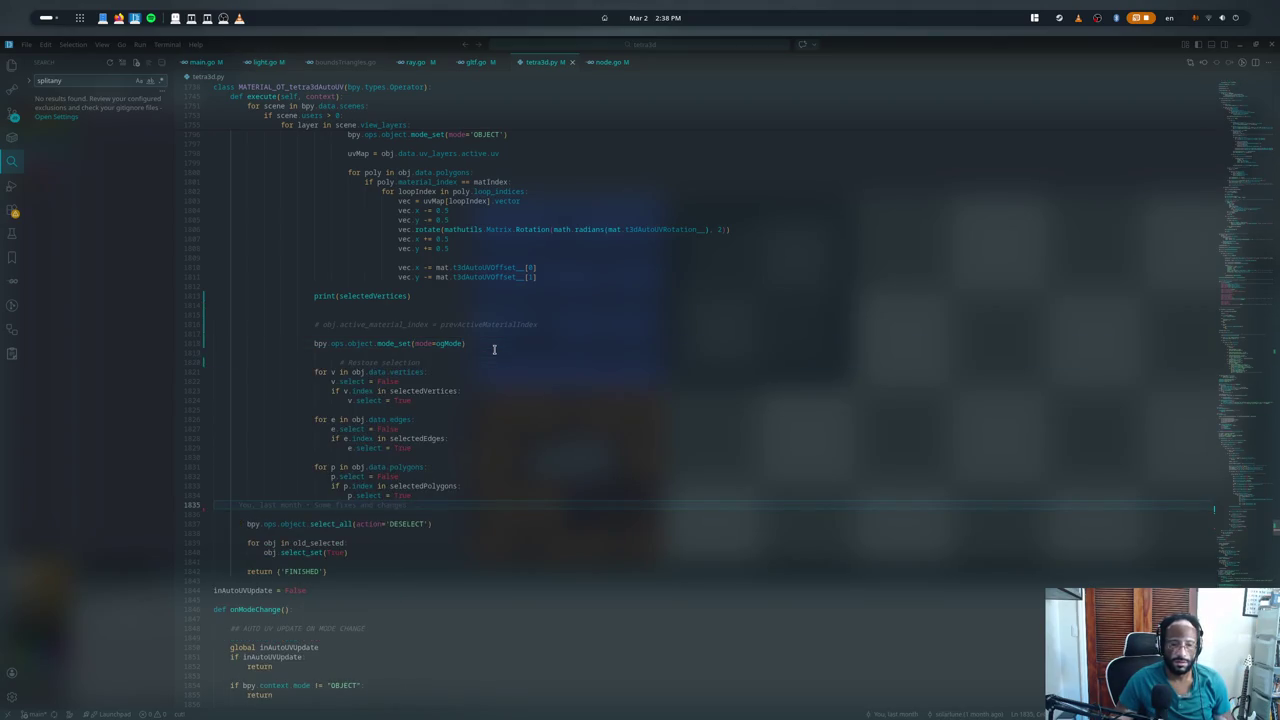
key("ctrl+shift+b")
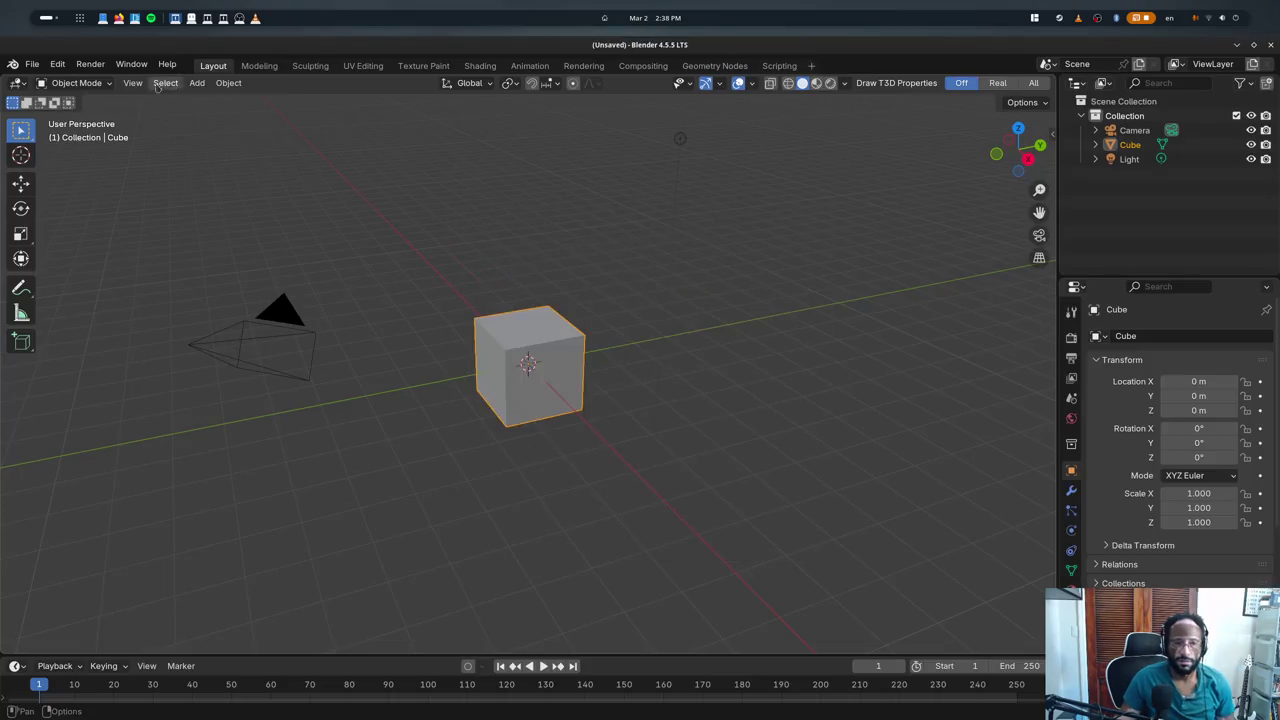
- Open game.blend from recent files, then quit Blender without saving
left_click(32, 63)
mouse_move(60, 105)
left_click(225, 108)
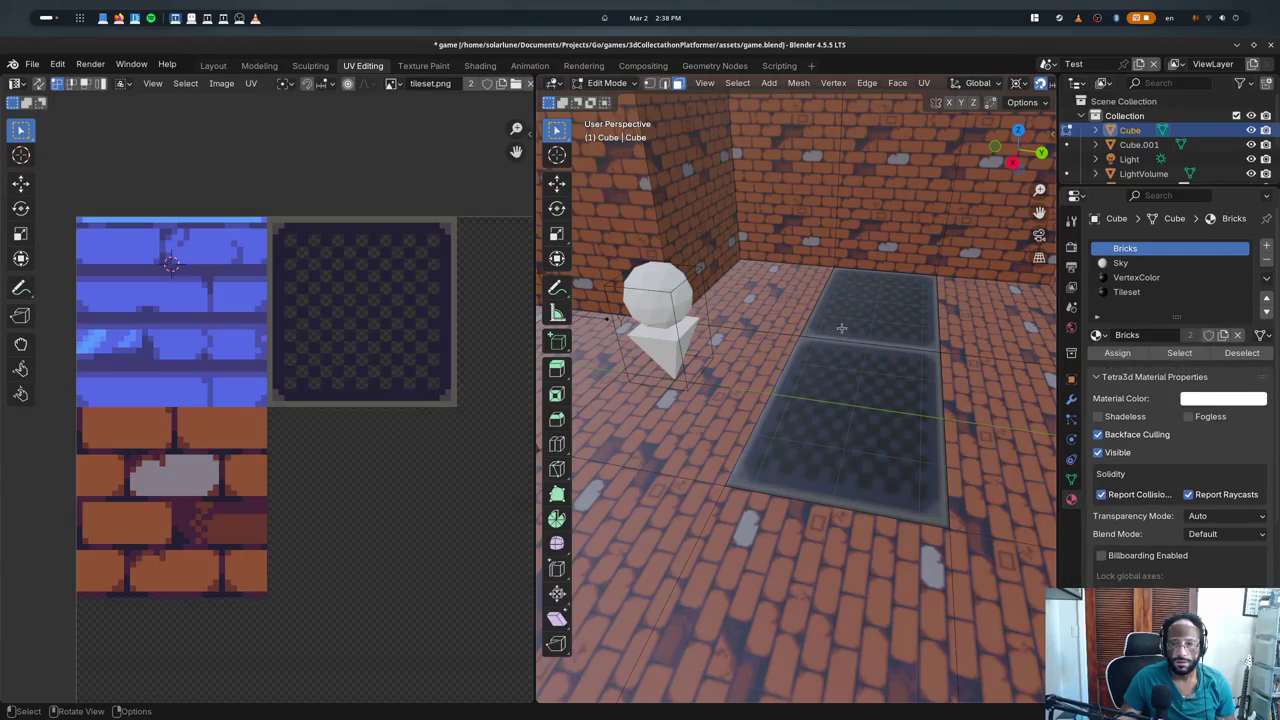
left_click(1270, 44)
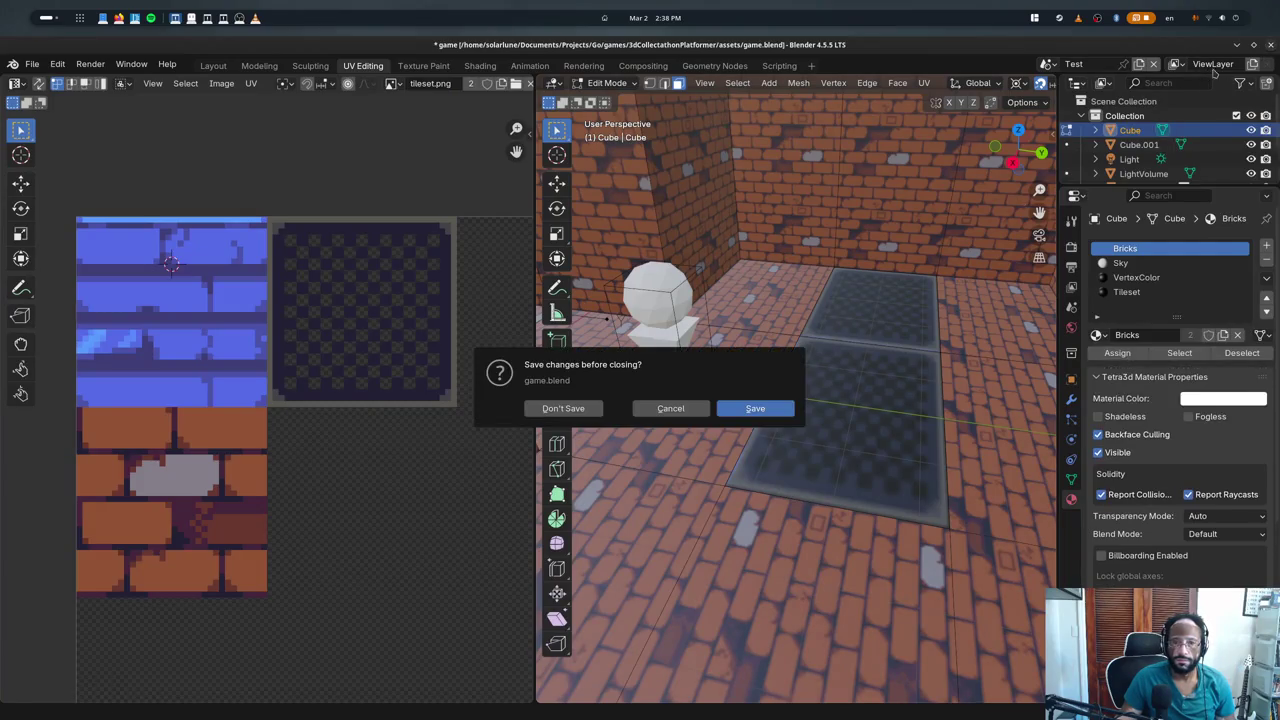
left_click(552, 408)
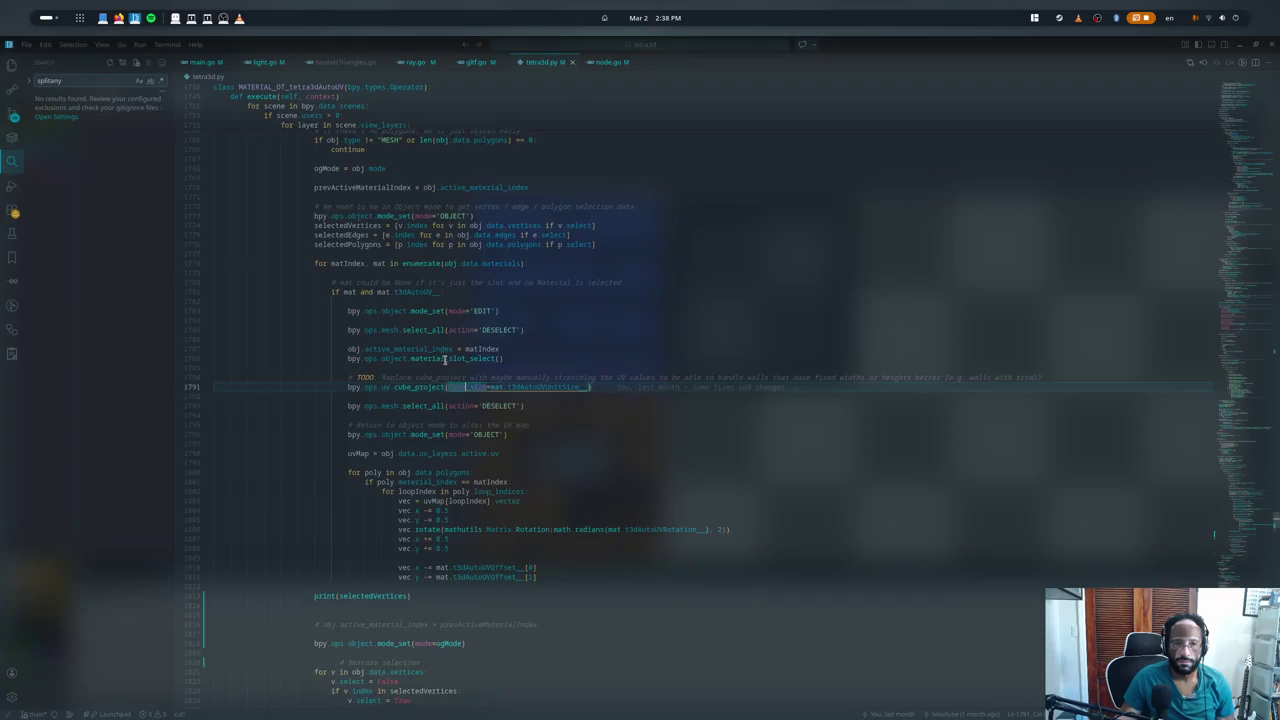
- Review the original-mode storage and vertex restore loop, briefly deleting then restoring the block
scroll(444, 360, "up", 4)
scroll(457, 341, "up", 1)
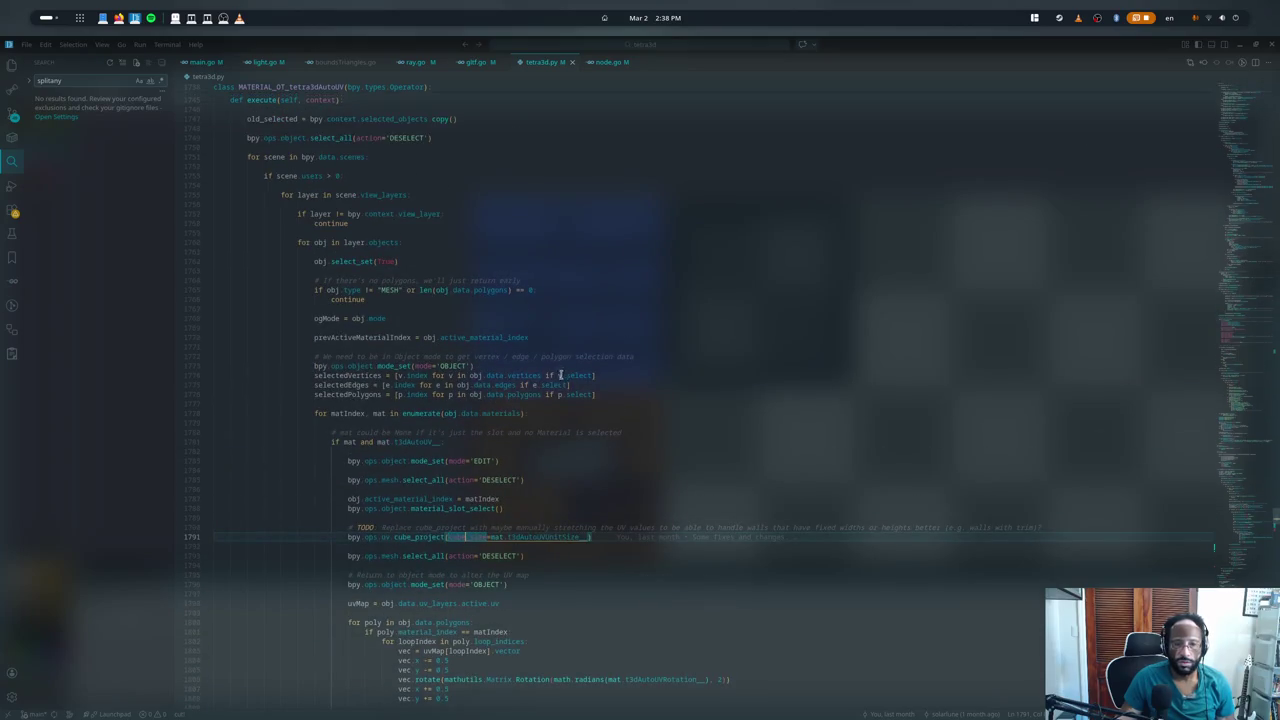
scroll(475, 400, "down", 6)
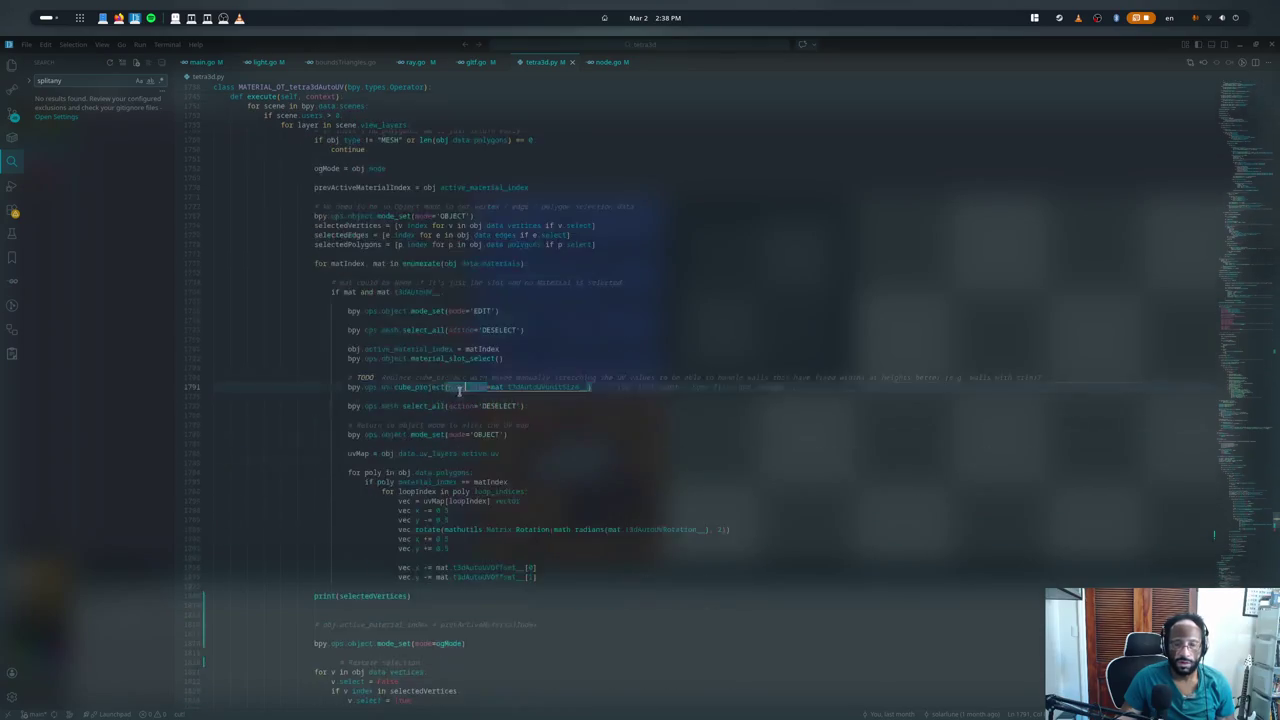
scroll(460, 380, "down", 3)
left_click(440, 351)
scroll(358, 262, "down", 7)
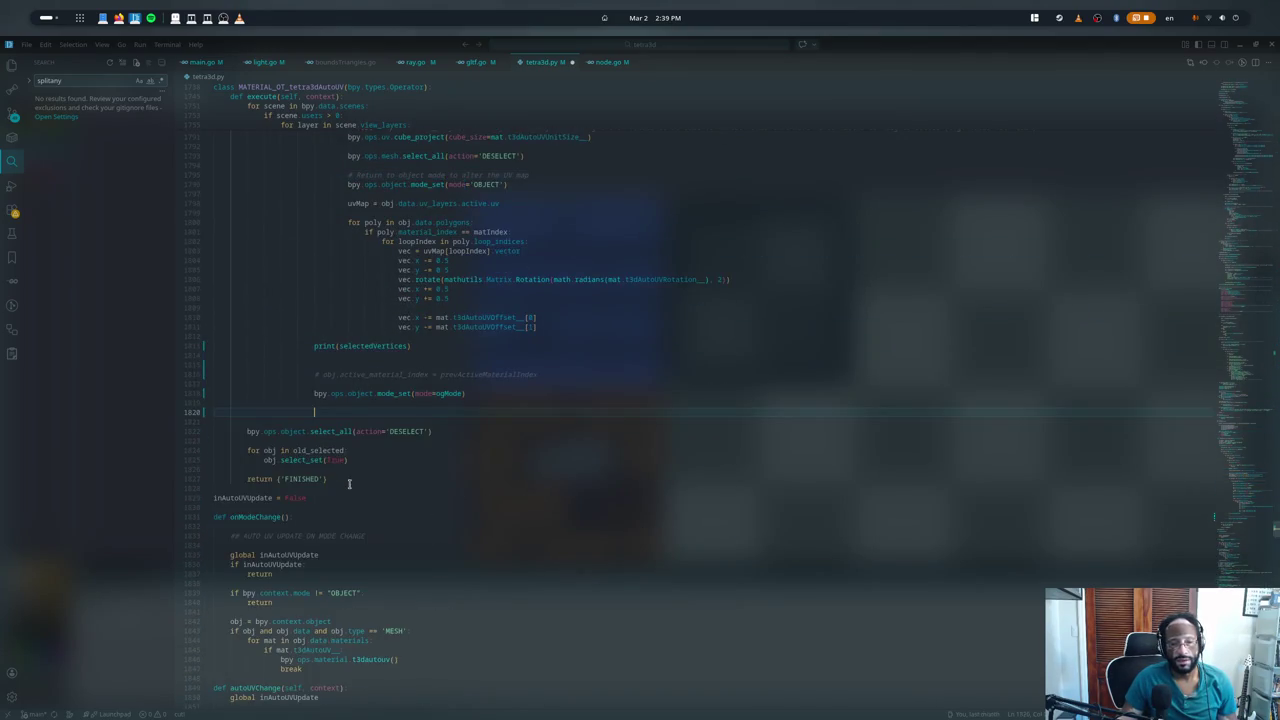
left_click(369, 441)
left_click(363, 456)
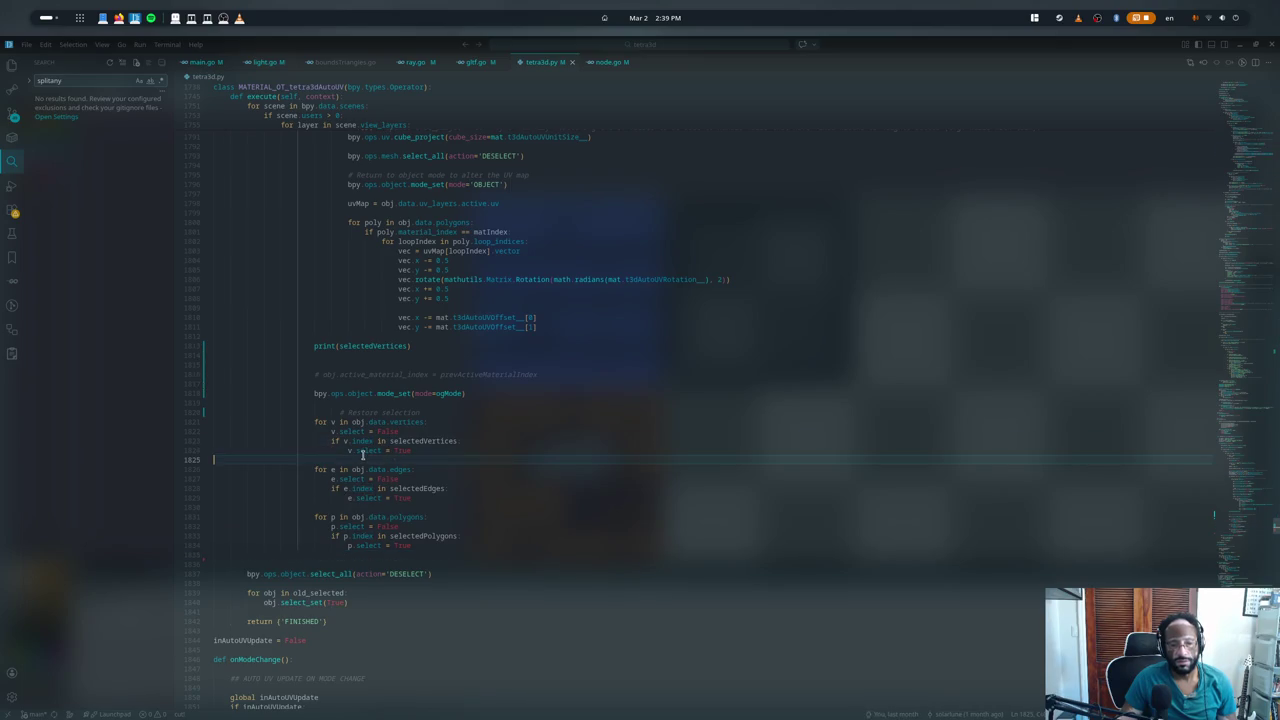
left_click(355, 431)
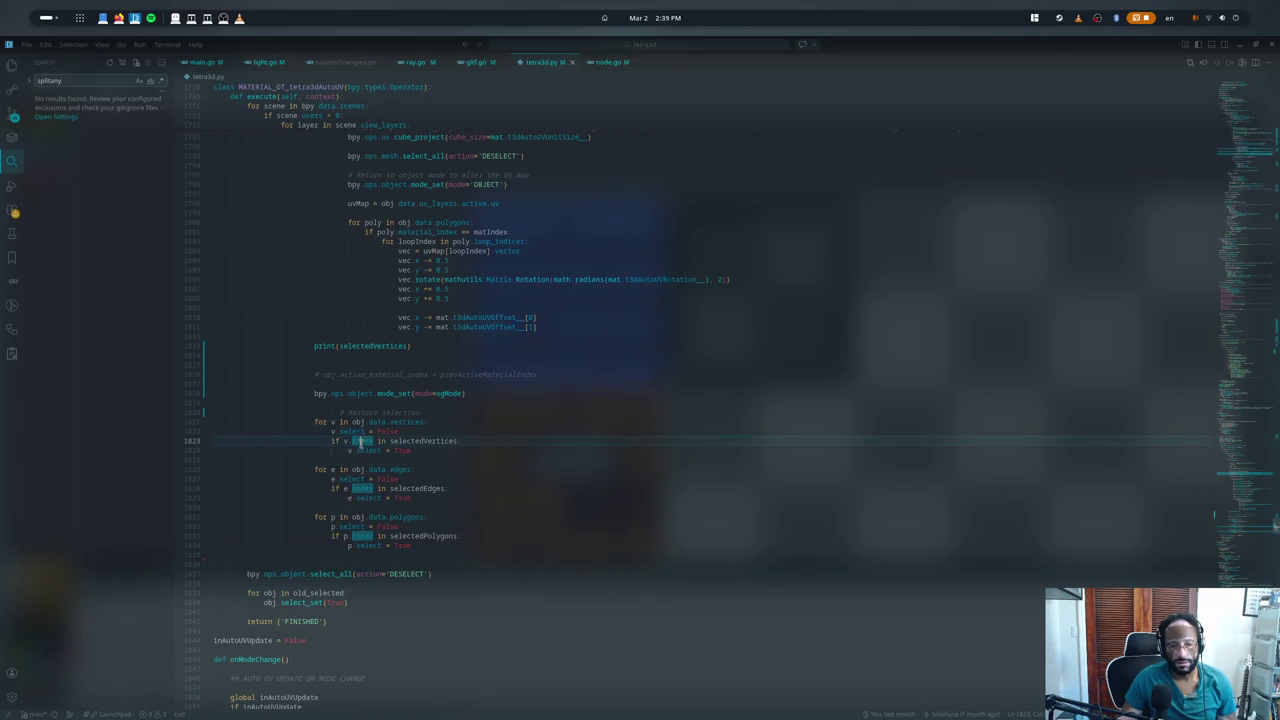
left_click(356, 441)
left_click(366, 451)
left_click(432, 451)
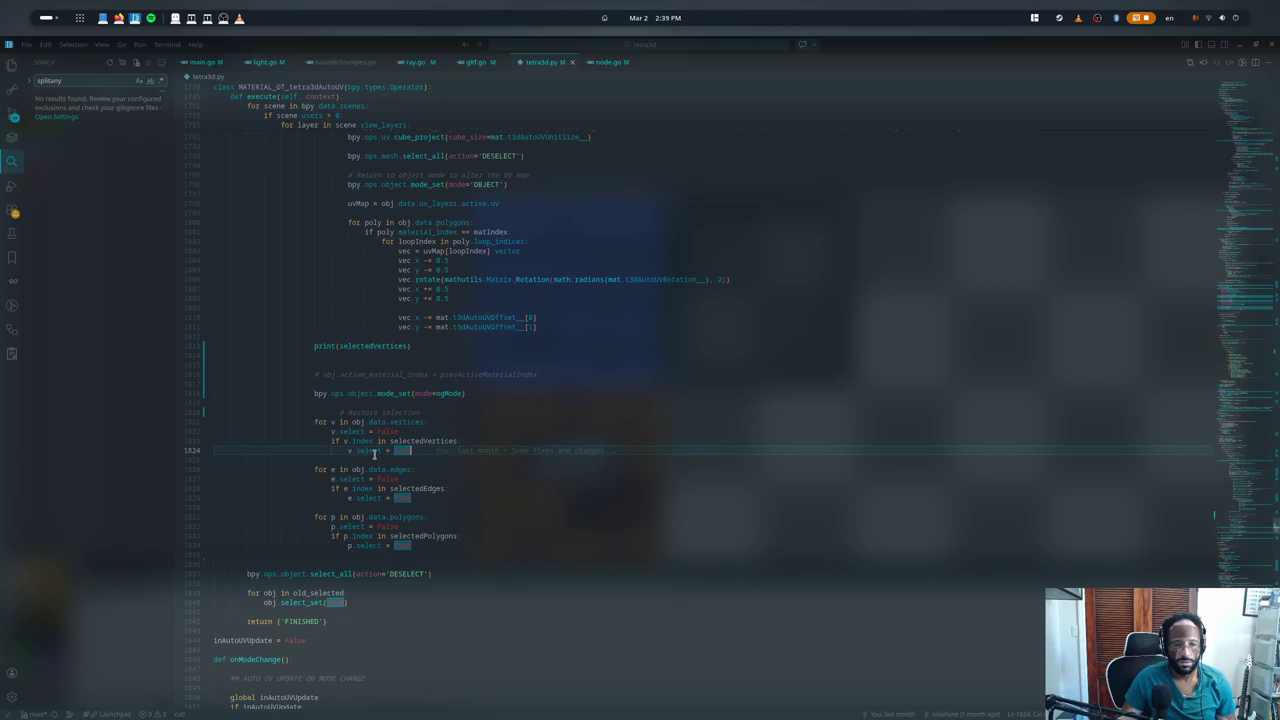
key("BackSpace")
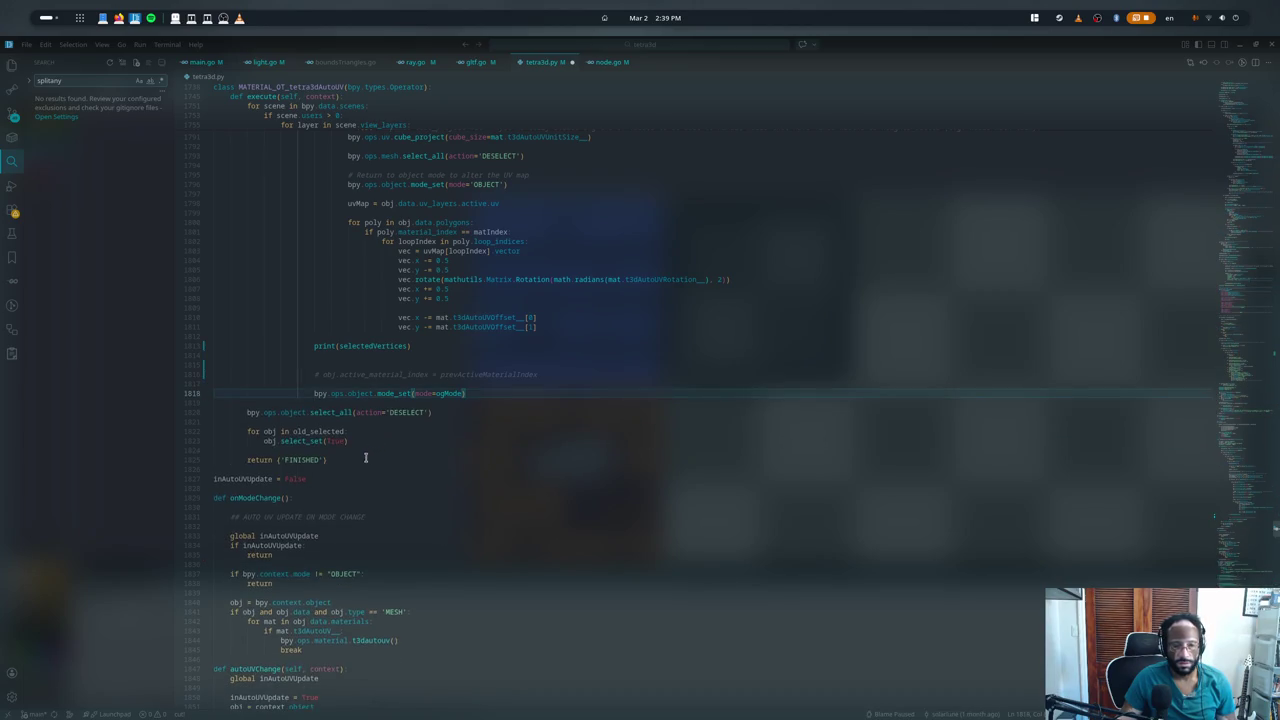
key("ctrl+z")
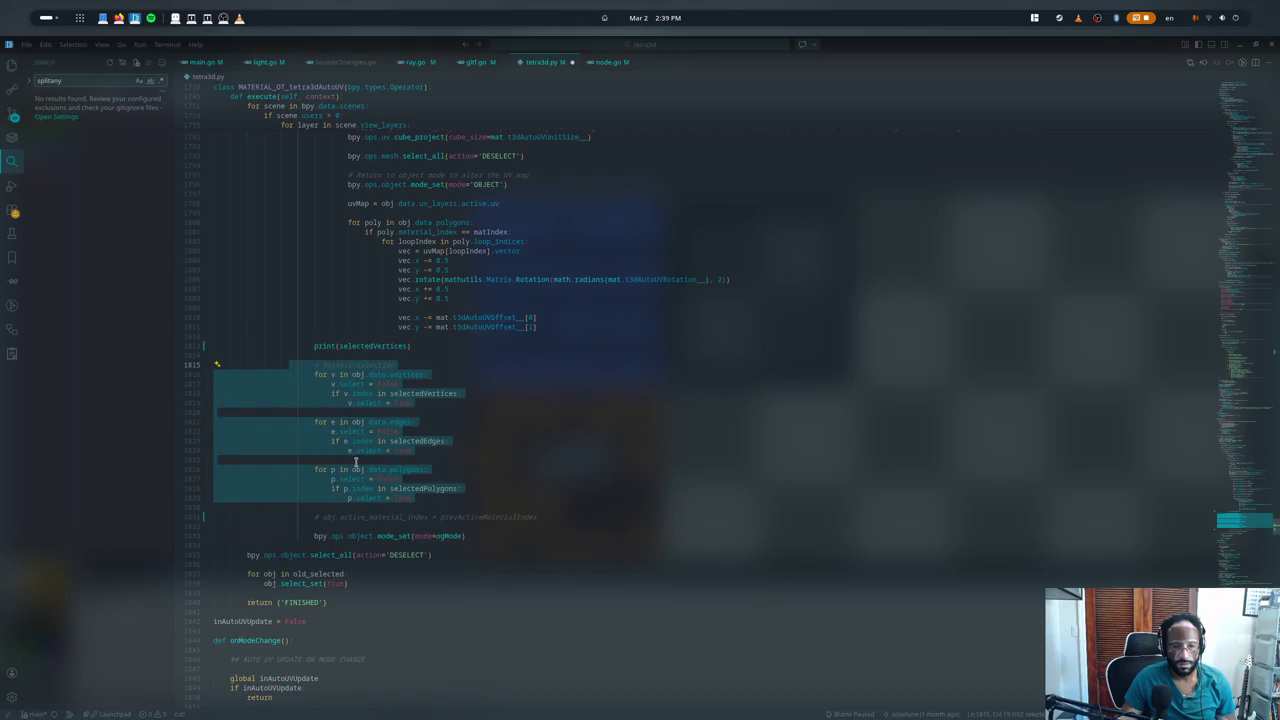
- Paste bpy.ops.object.mode_set(mode='EDIT') below print(selectedVertices), fix its indentation, and relaunch Blender
scroll(344, 467, "up", 5)
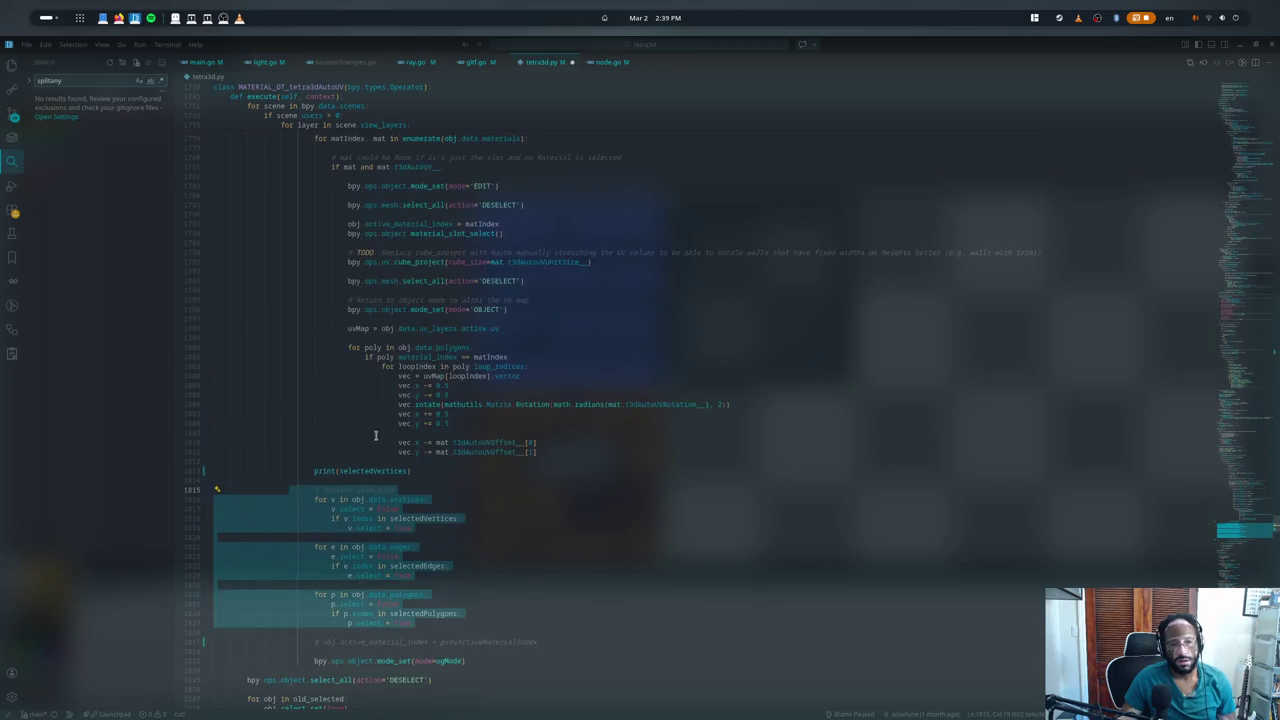
scroll(370, 440, "up", 4)
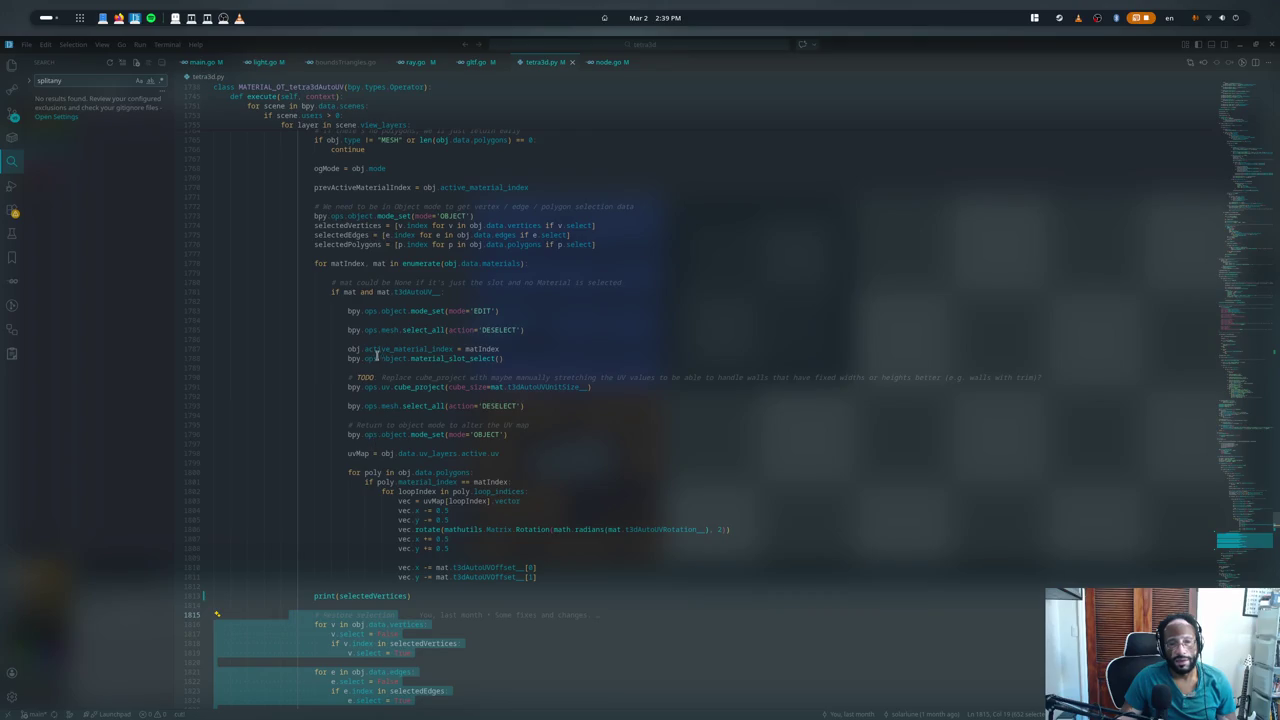
left_click(409, 310)
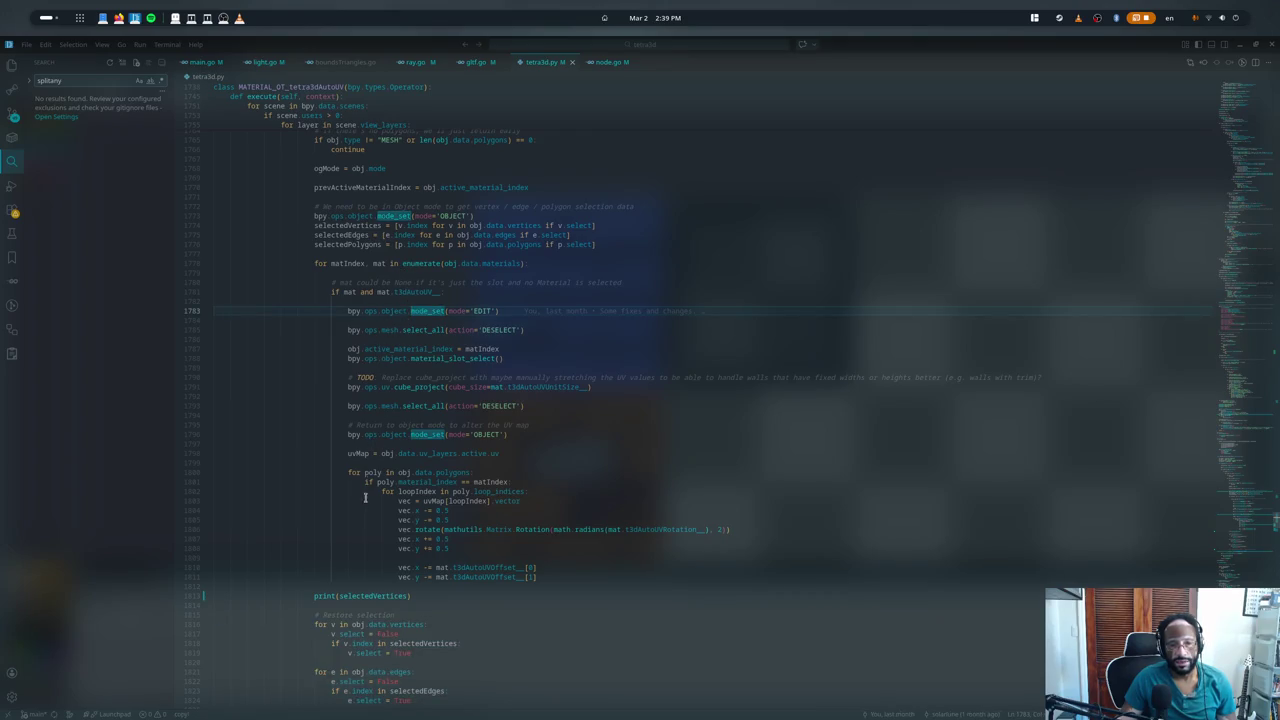
key("ctrl+c")
scroll(365, 497, "down", 5)
left_click(347, 456)
key("Return")
key("ctrl+v")
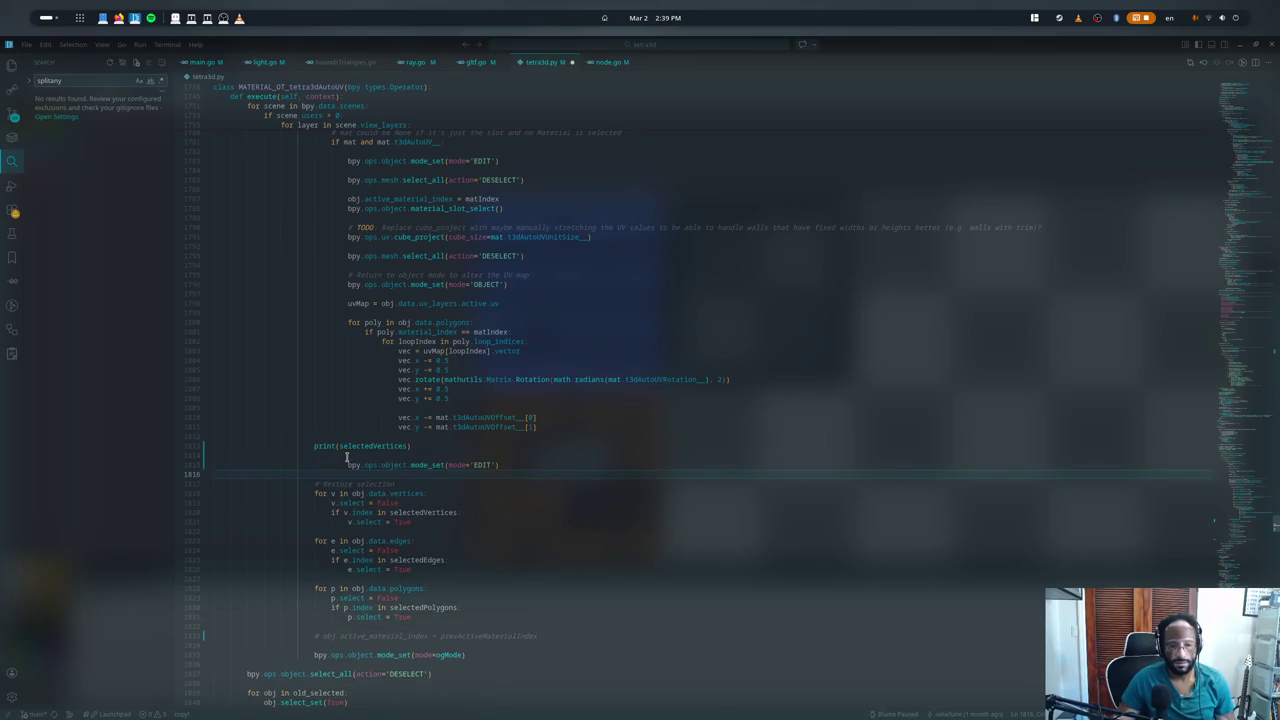
key("Up")
key("shift+Tab")
key("shift+Tab")
key("shift+Tab")
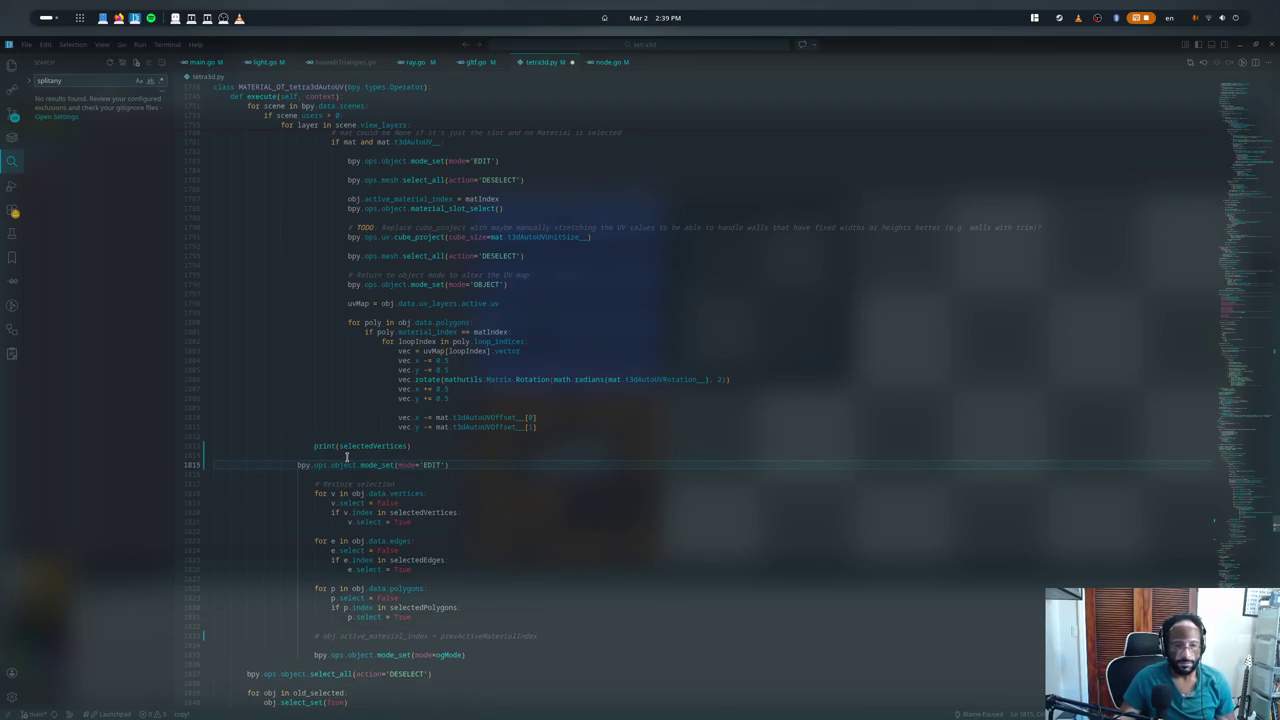
key("Tab")
key("ctrl+shift+b")
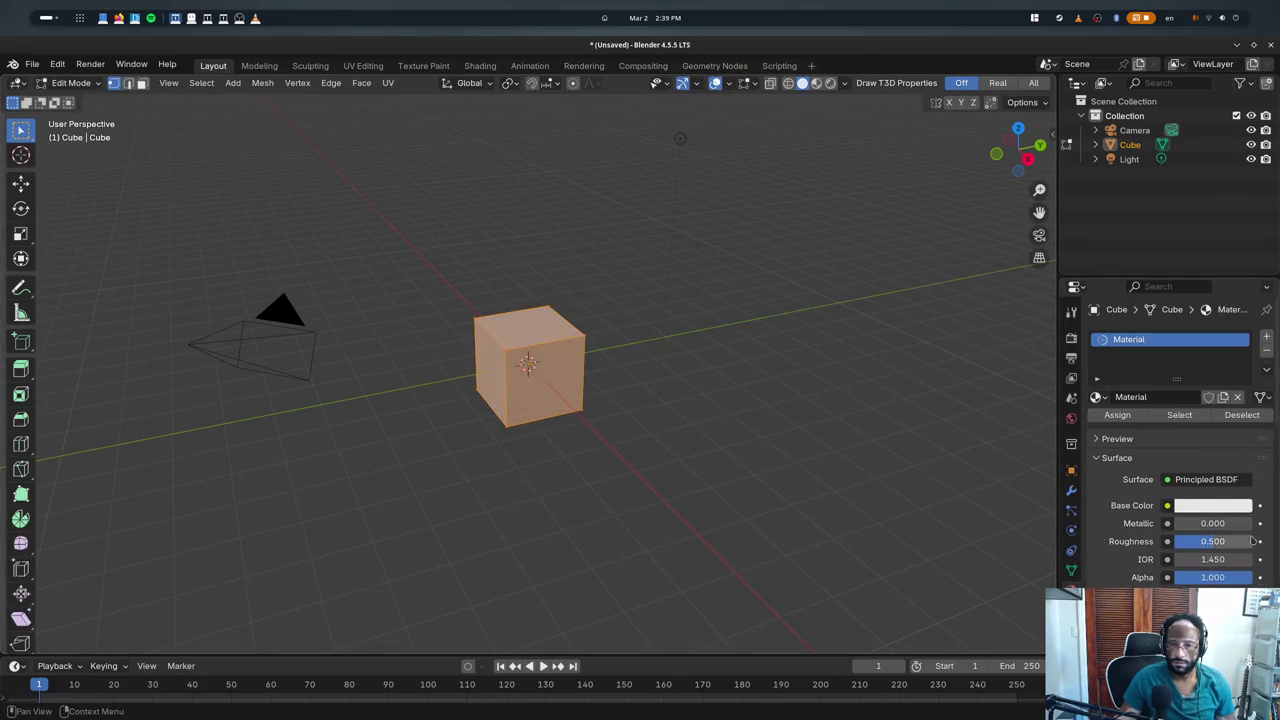
- Collapse the material's Surface section and expand Tetra3d Material Properties to reach Auto UV-Map
scroll(1130, 370, "down", 2)
scroll(1130, 370, "down", 1)
left_click(1118, 368)
left_click(1136, 463)
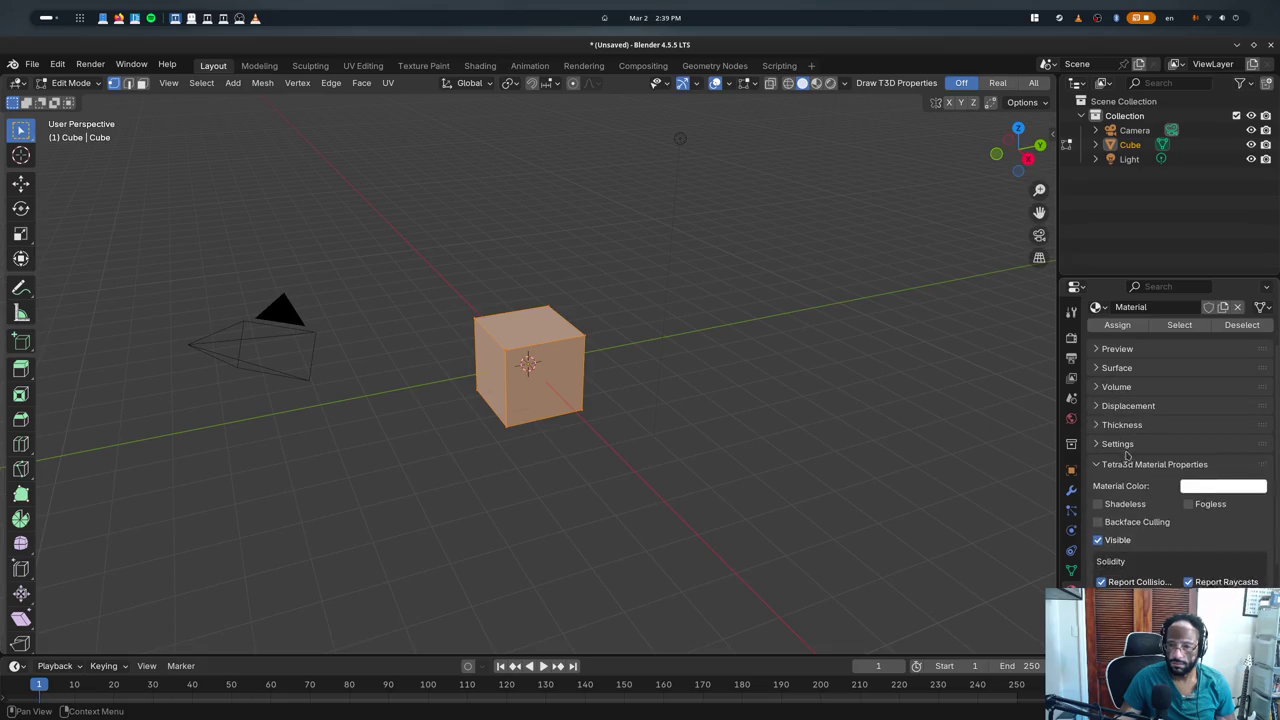
scroll(1180, 450, "down", 2)
scroll(1180, 450, "down", 1)
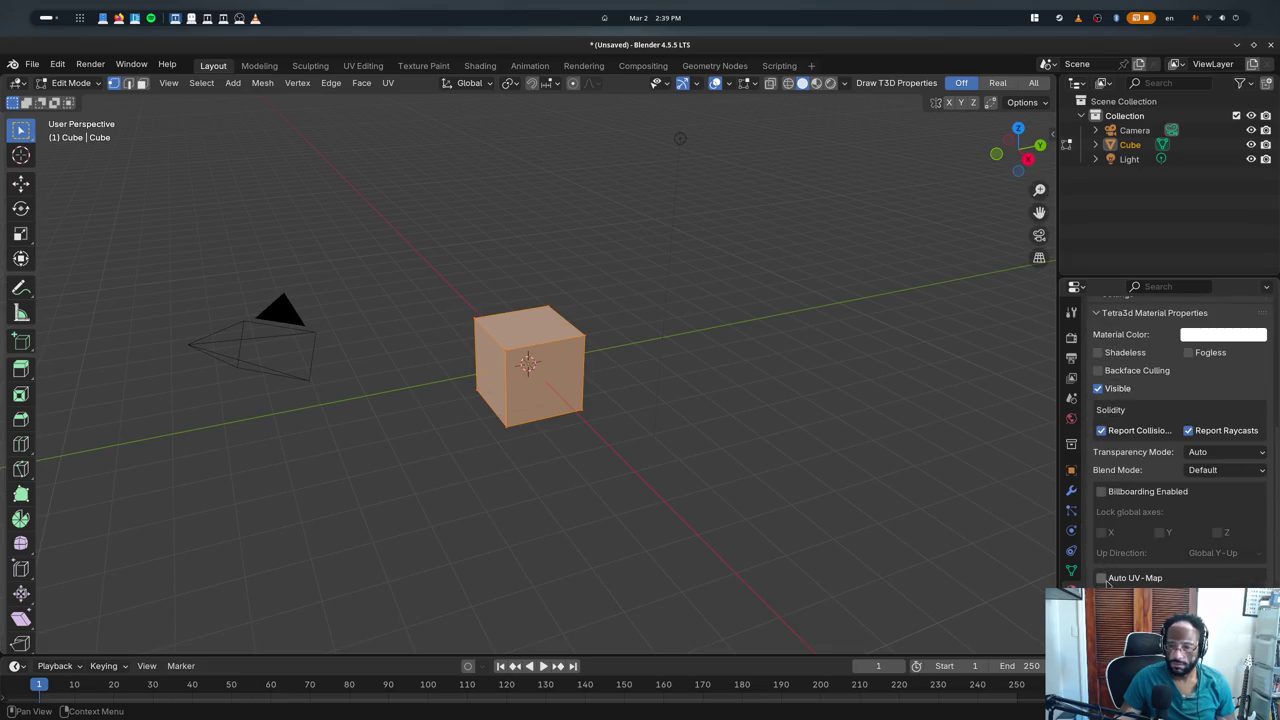
- Toggle the cube between Object and Edit mode, select all then deselect, and quit without saving
key("Tab")
key("Tab")
key("Tab")
key("Tab")
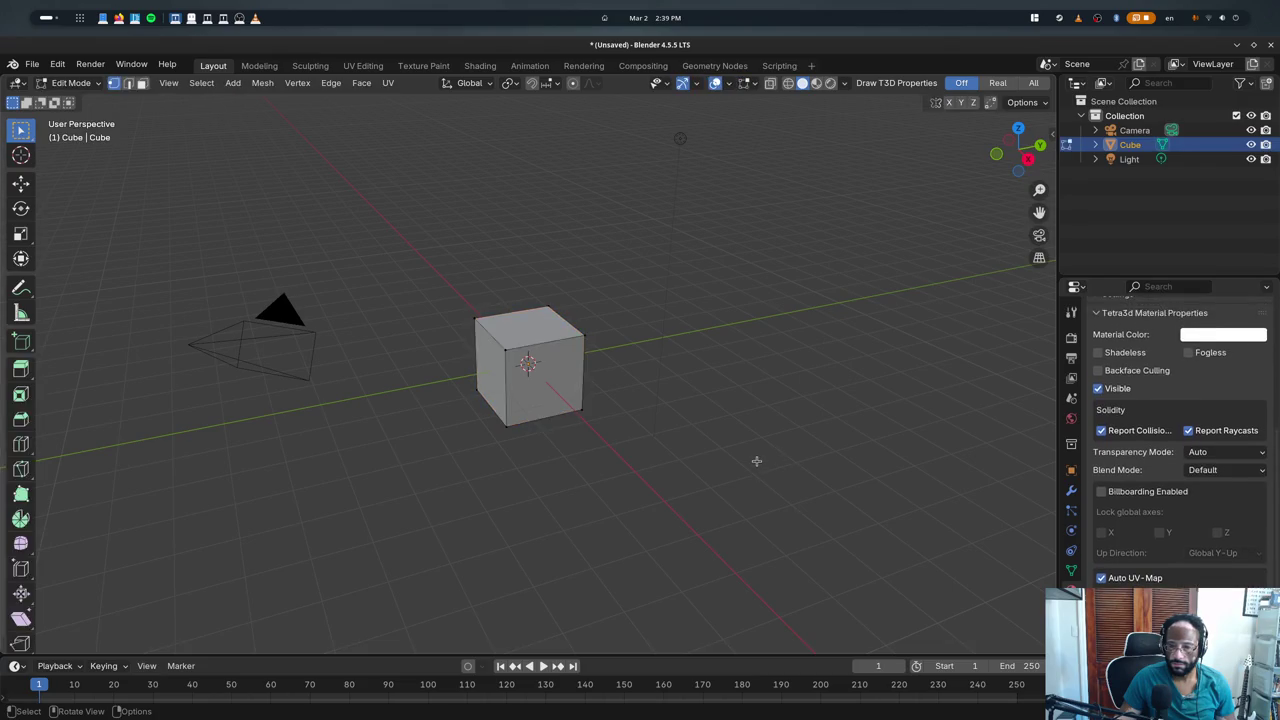
key("Tab")
key("Tab")
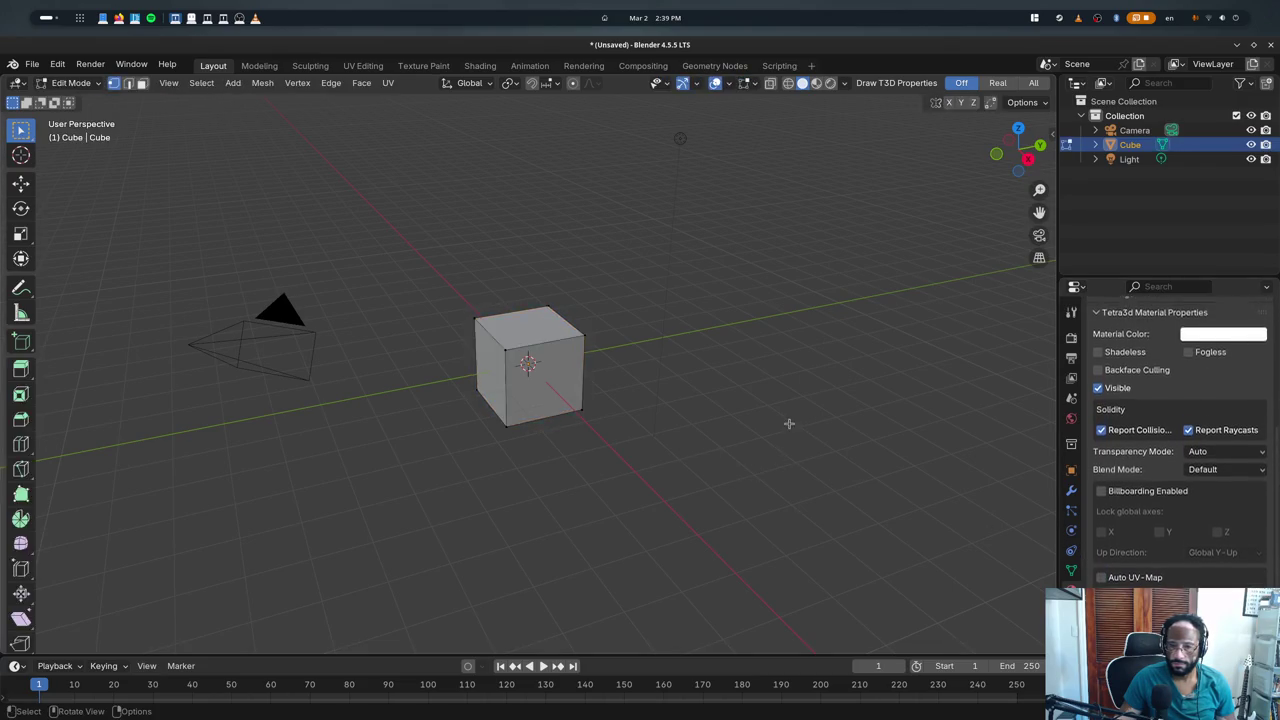
left_click(510, 355)
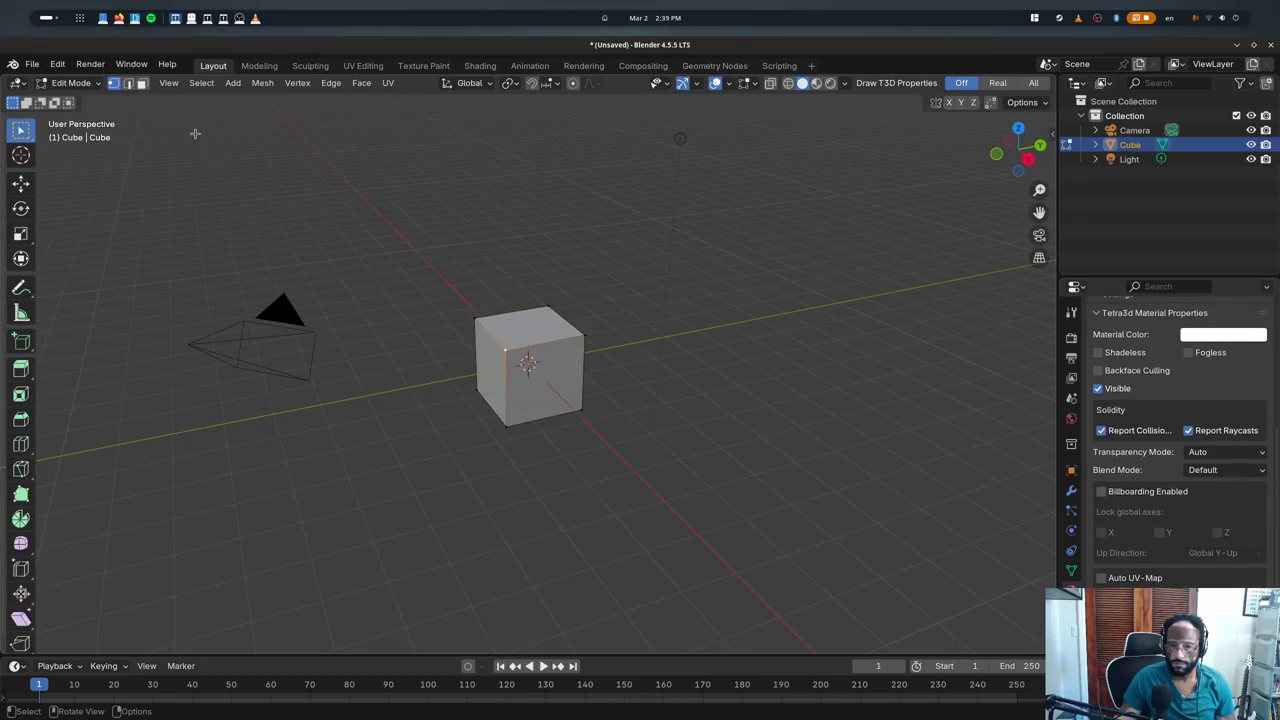
key("a")
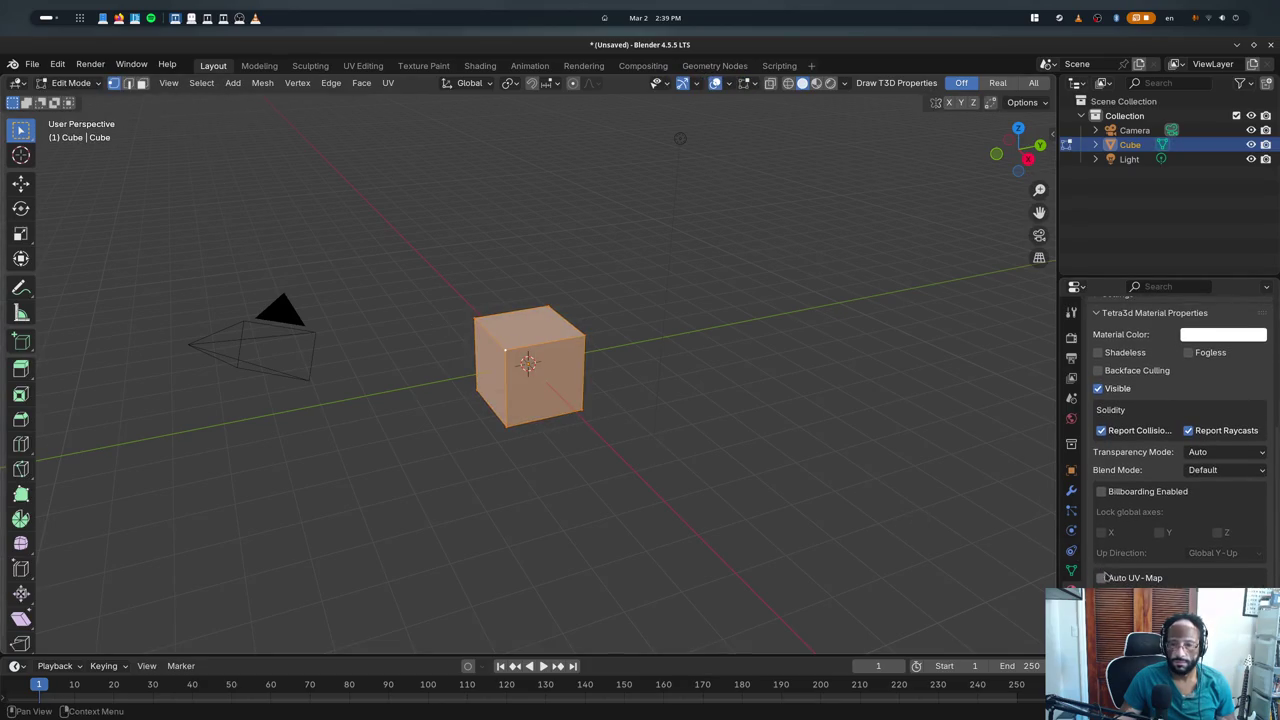
left_click(695, 427)
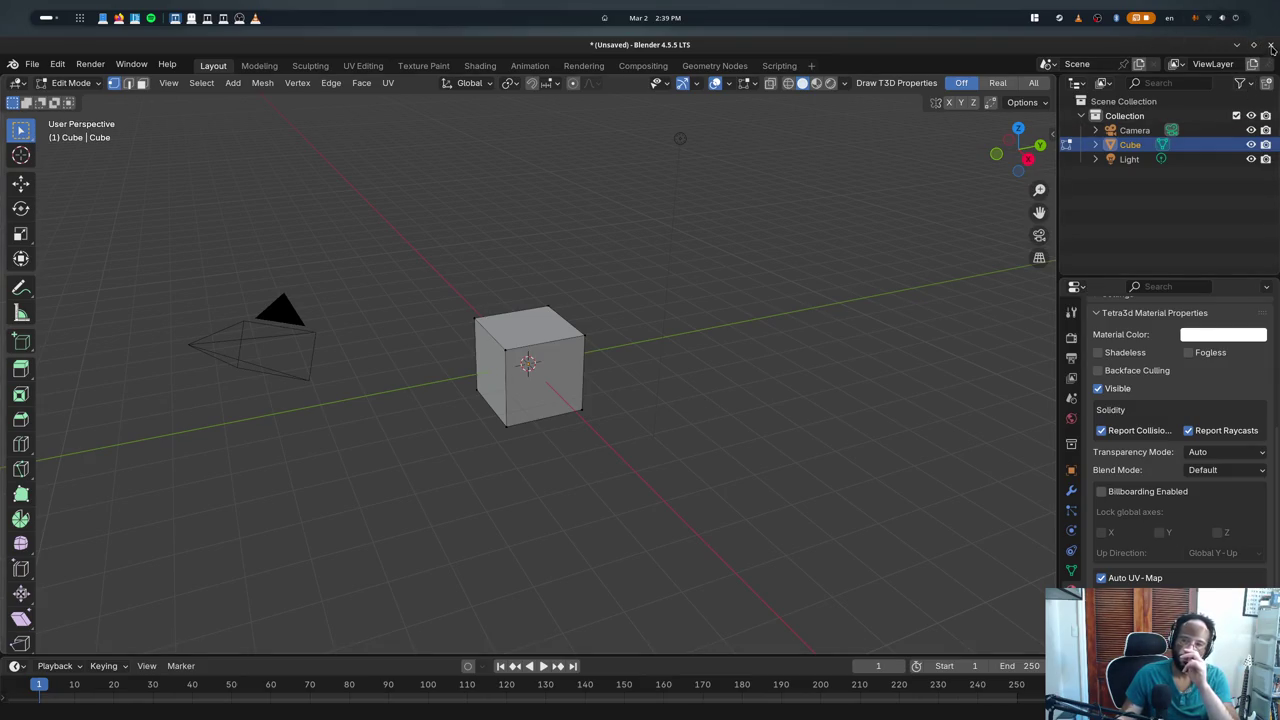
left_click(1272, 48)
left_click(563, 408)
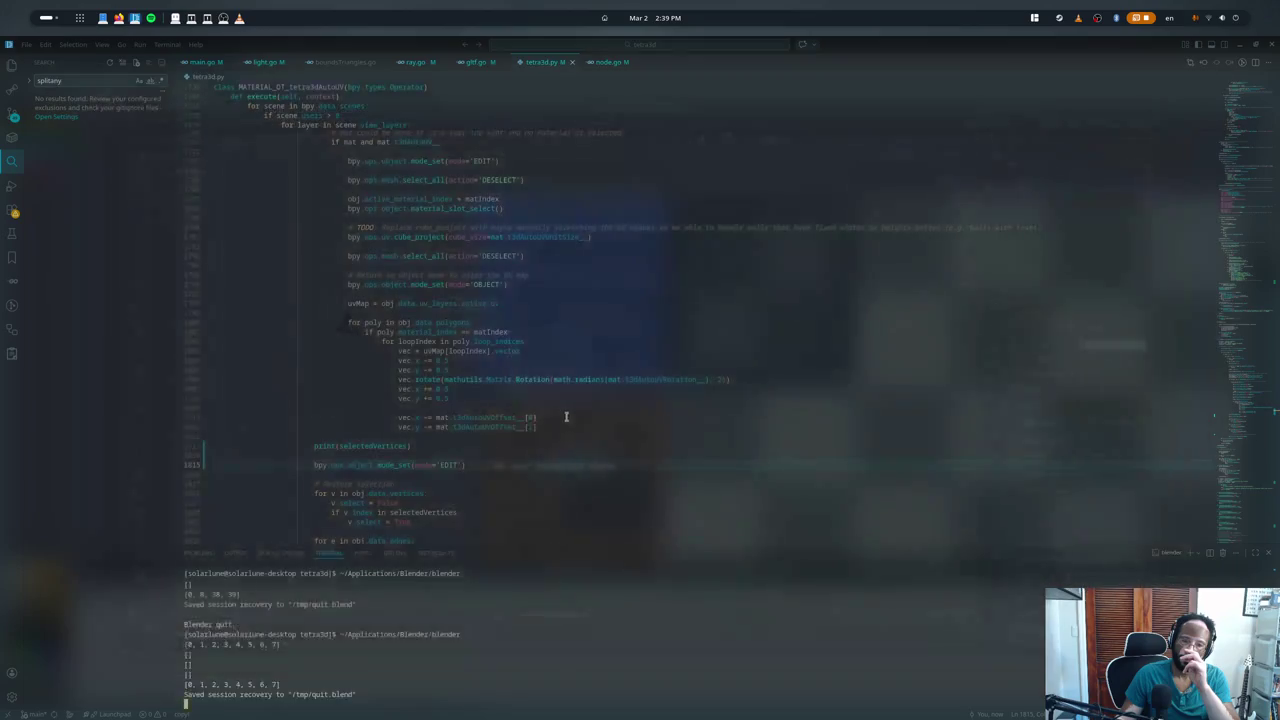
- Review the mode_set(mode='EDIT') call on line 1815 and the selection-restore code
left_click(453, 455)
key("ctrl+j")
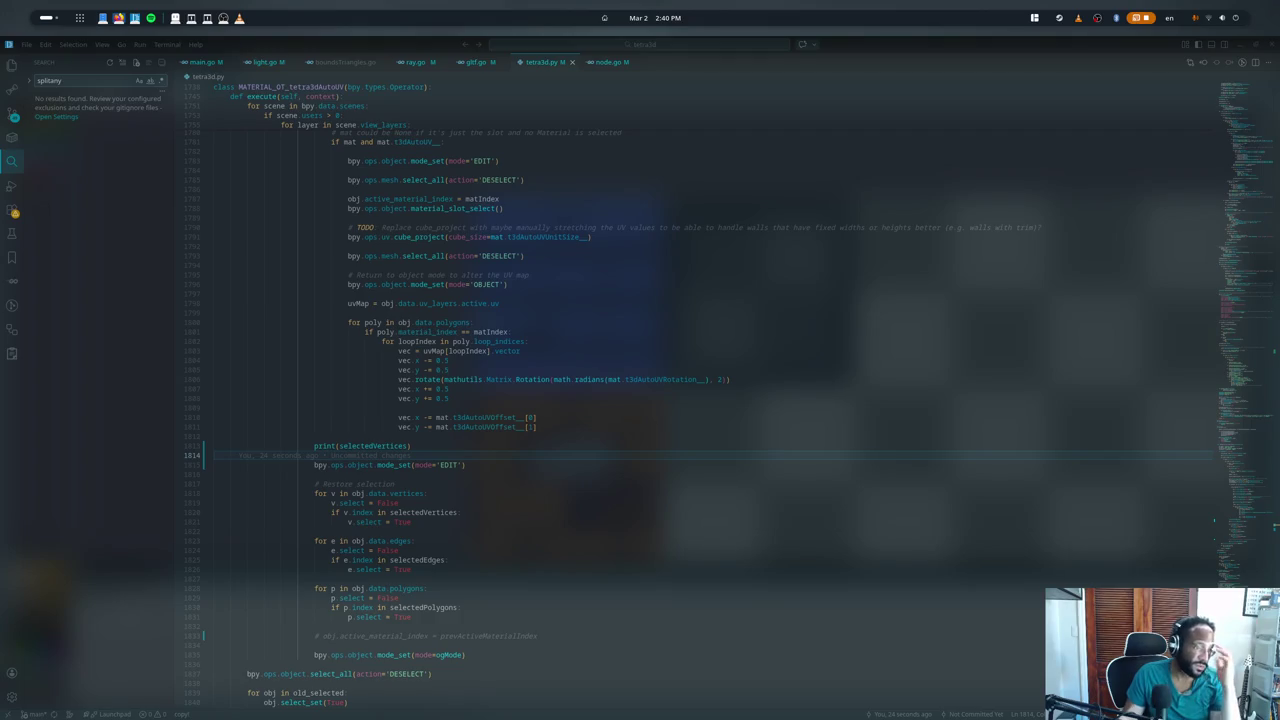
double_click(387, 502)
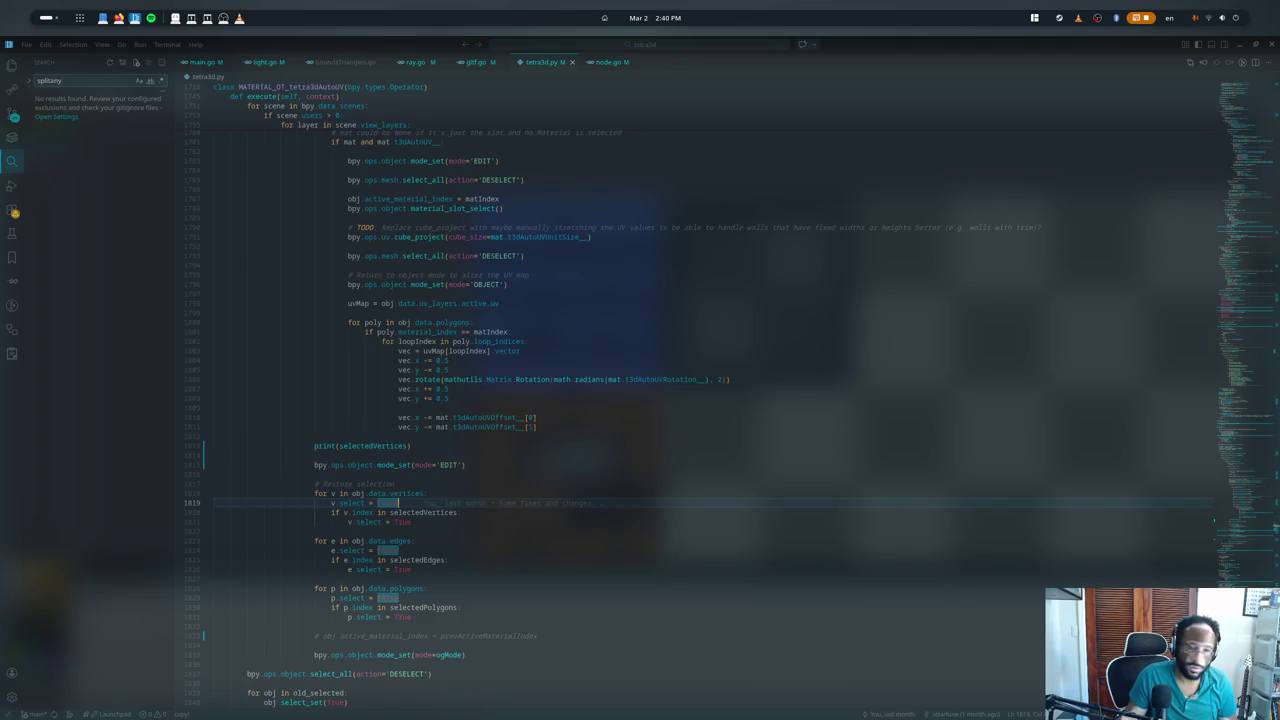
key("Escape")
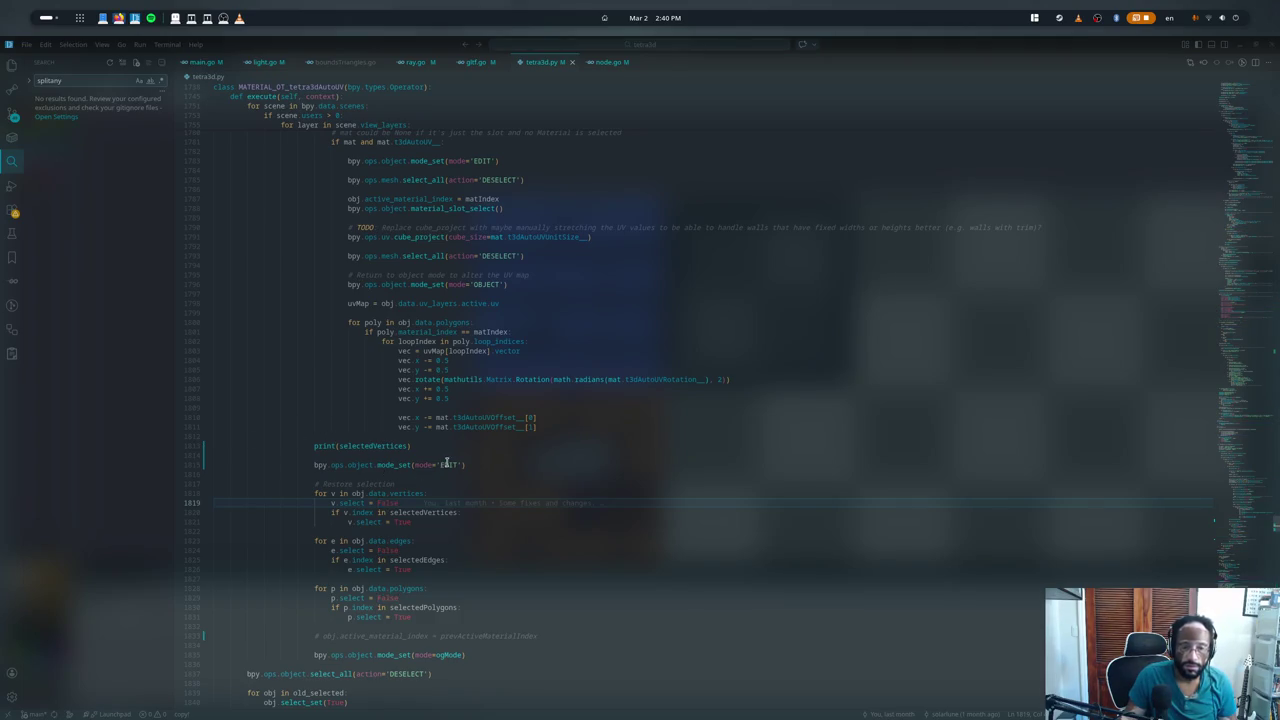
double_click(447, 463)
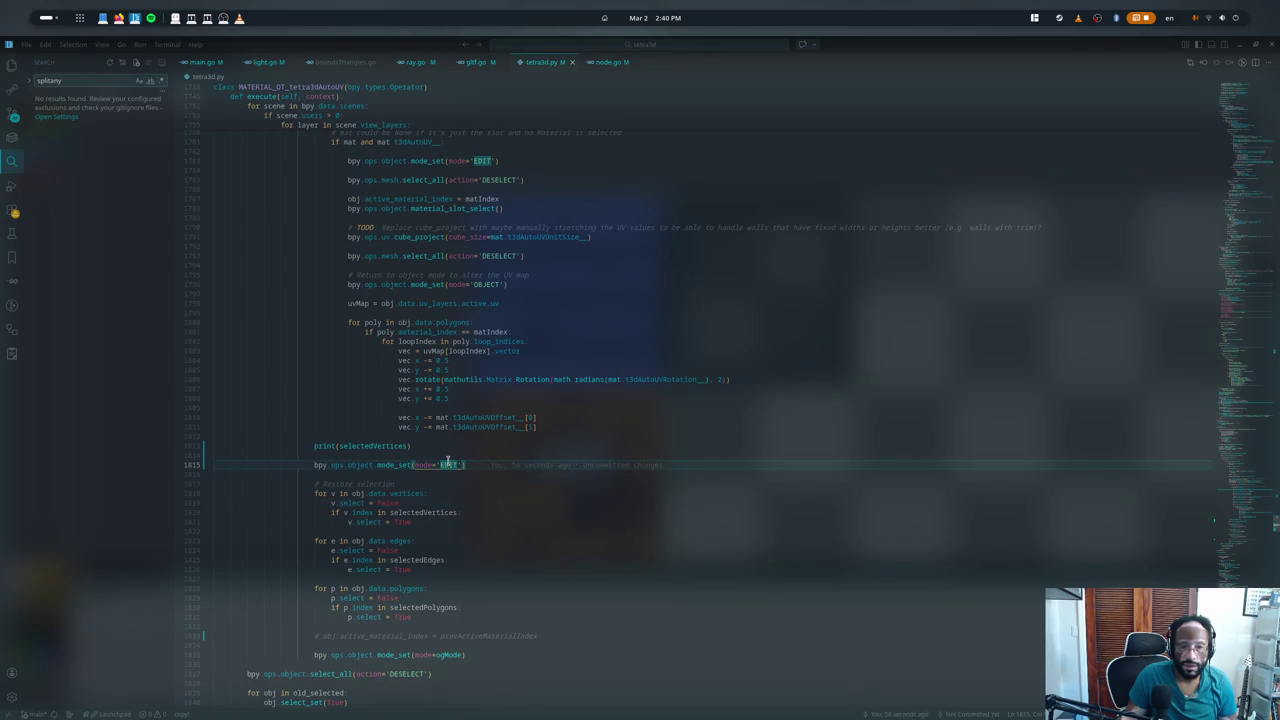
- Replace line 1815 with a dedented mode_set(mode='OBJECT') call and relaunch Blender with F5
double_click(390, 285)
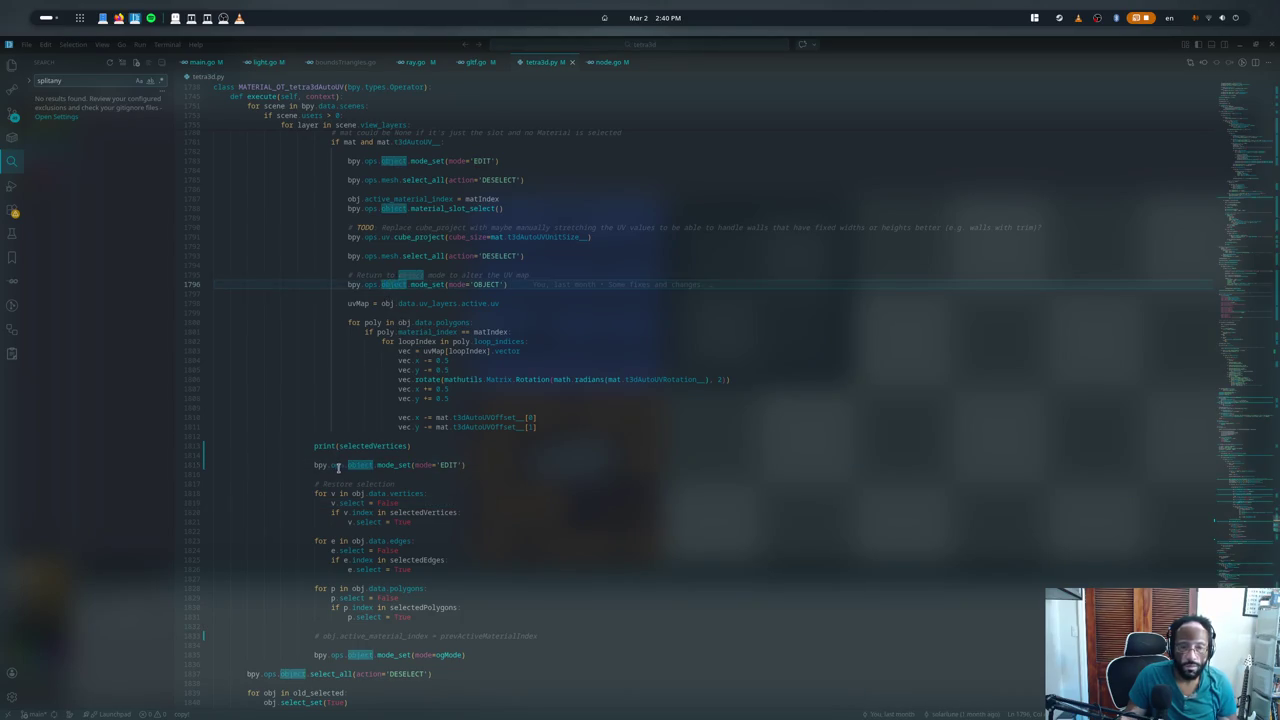
triple_click(338, 467)
key("ctrl+v")
key("Up")
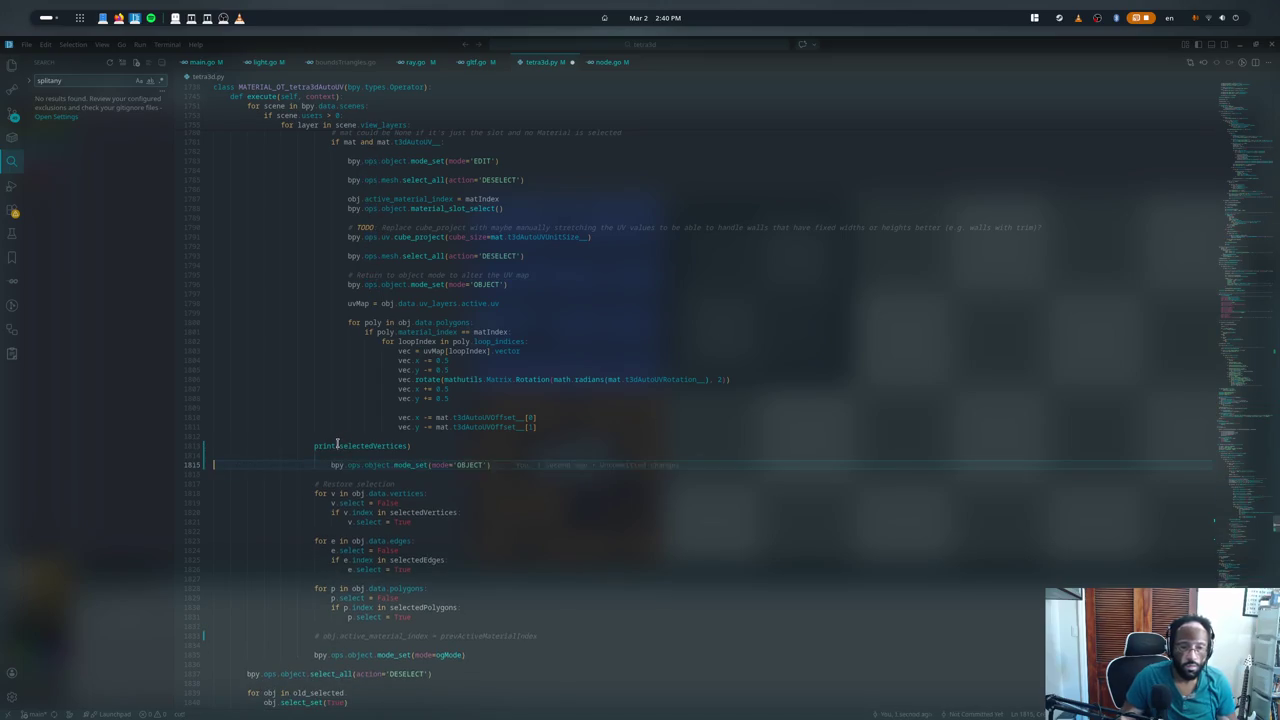
key("shift+Tab")
scroll(337, 444, "up", 4)
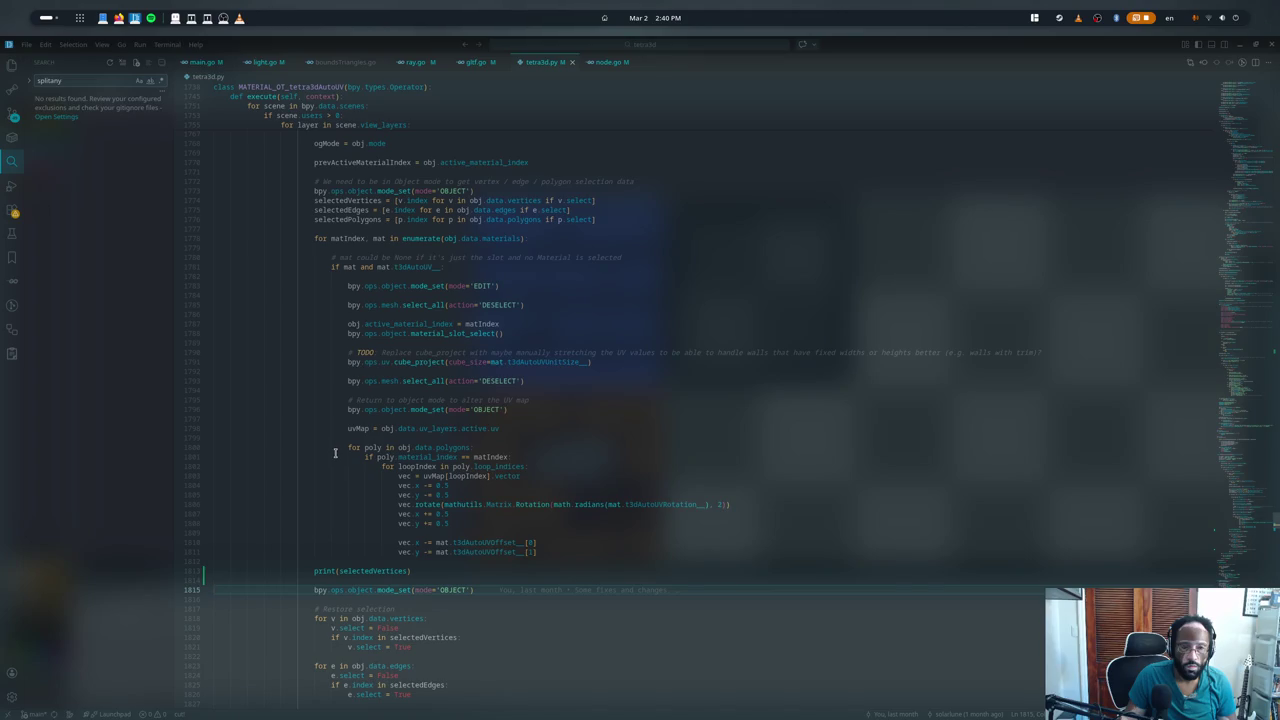
scroll(335, 454, "down", 1)
scroll(381, 480, "down", 1)
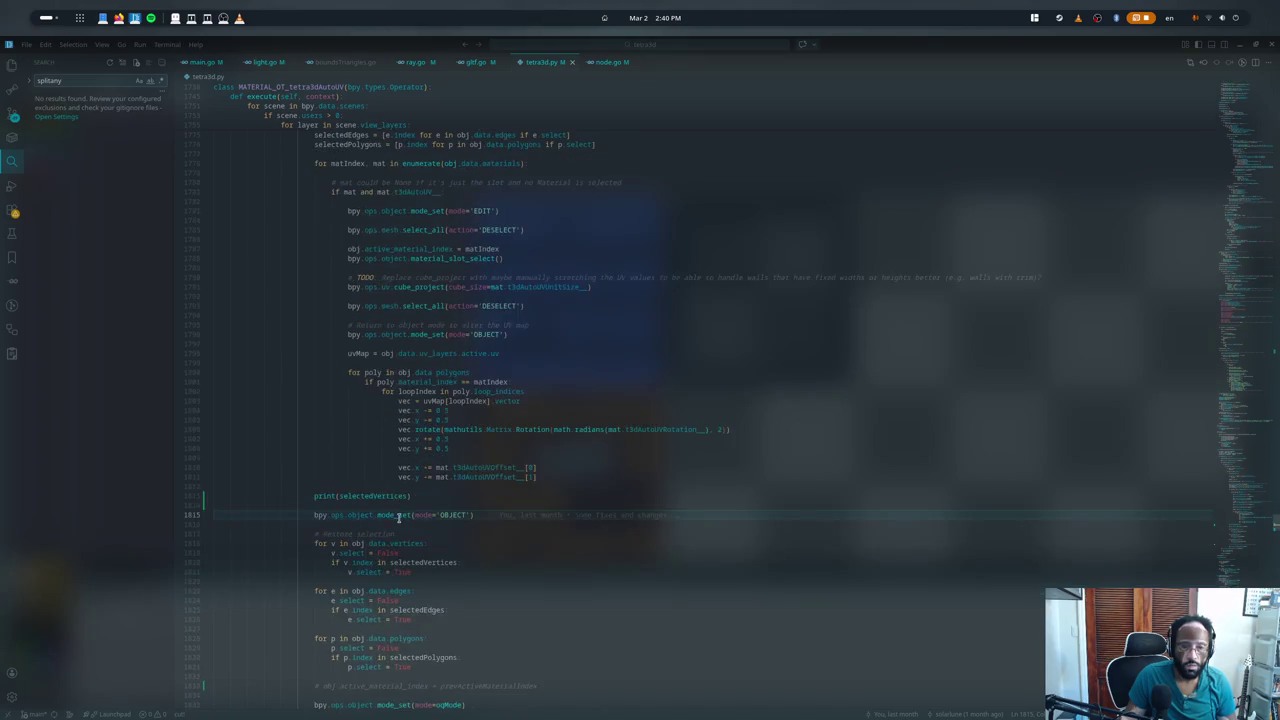
scroll(399, 515, "down", 2)
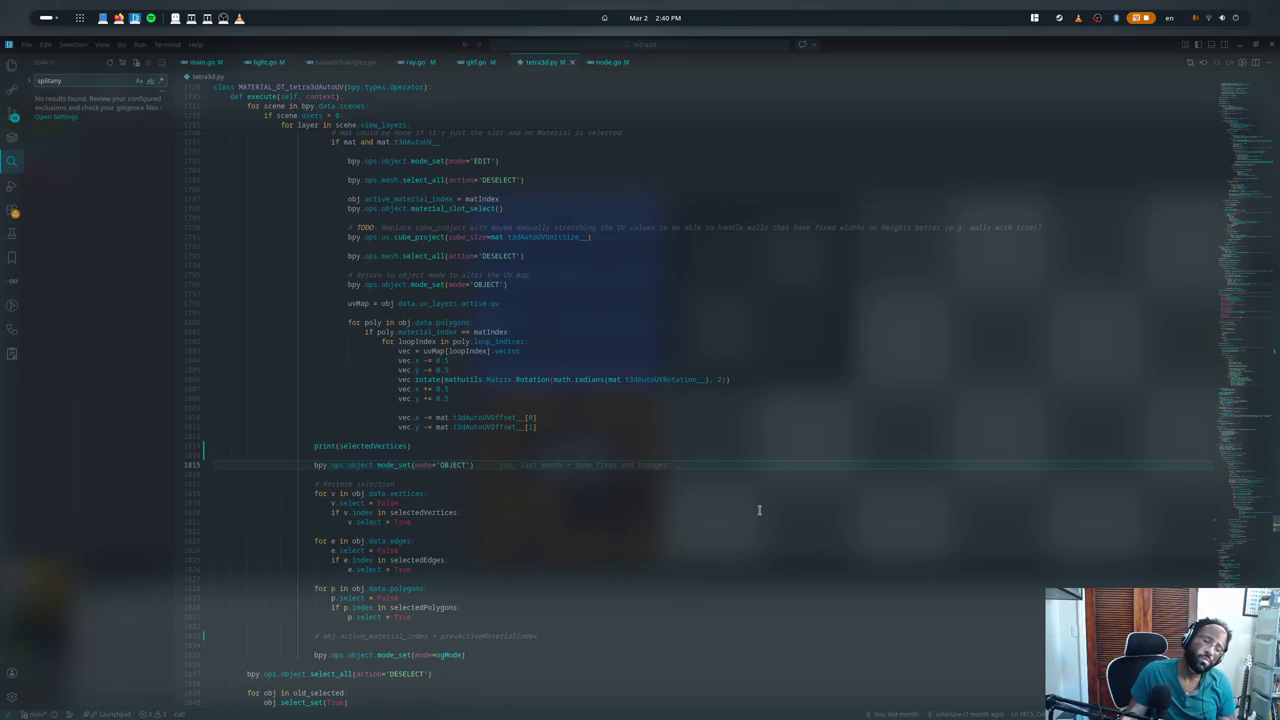
key("F5")
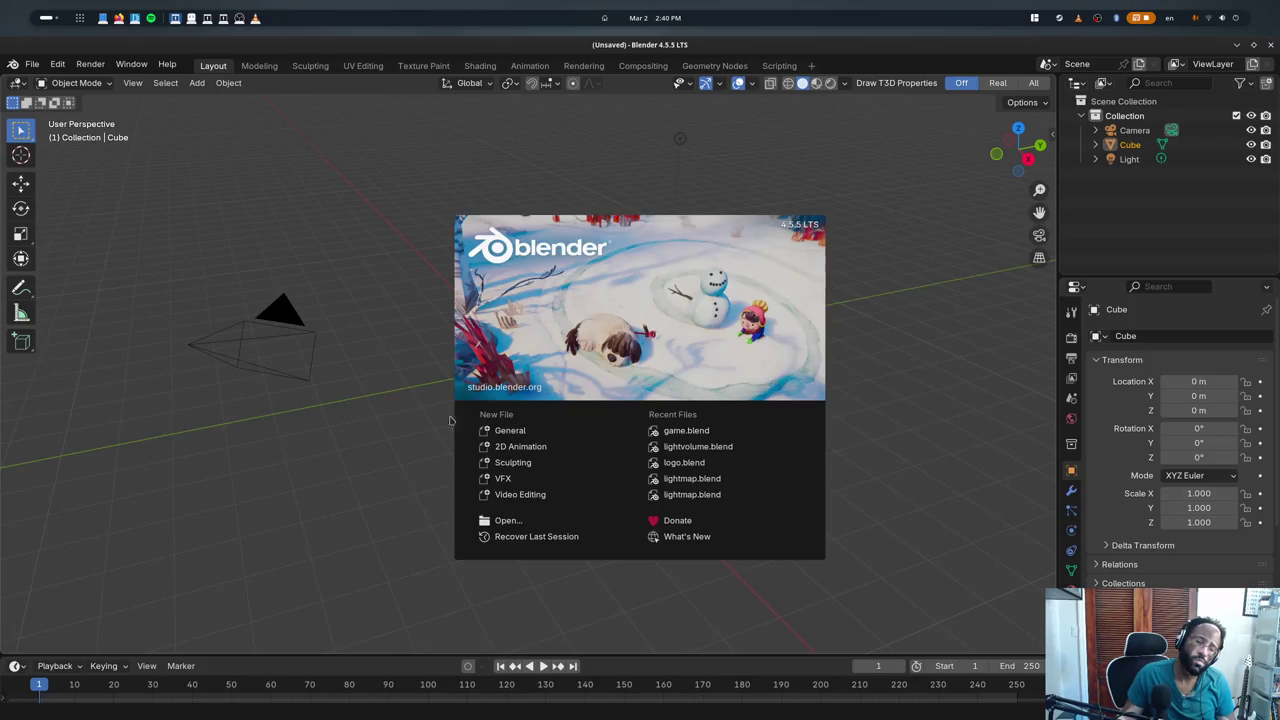
- Show the cube's material properties with Surface and Settings collapsed to reveal Tetra3d Material Properties
left_click(449, 420)
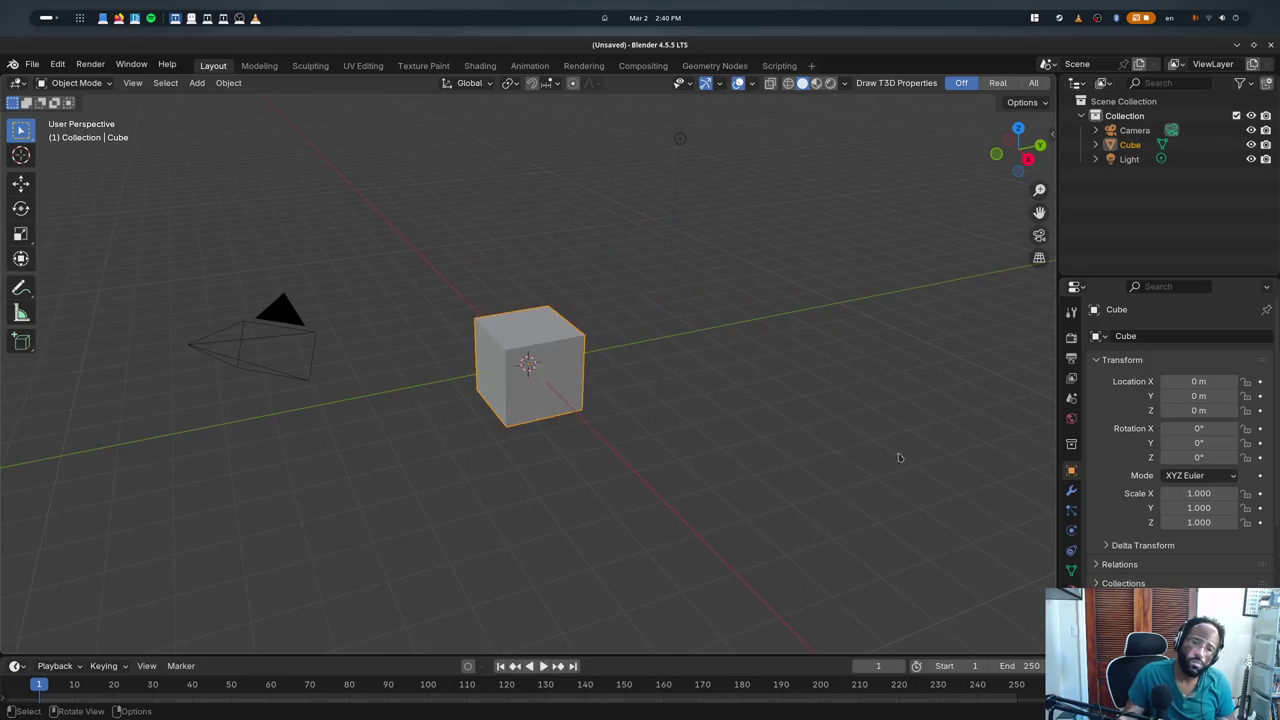
left_click(1071, 588)
scroll(1160, 450, "down", 10)
left_click(1117, 552)
scroll(1133, 556, "down", 5)
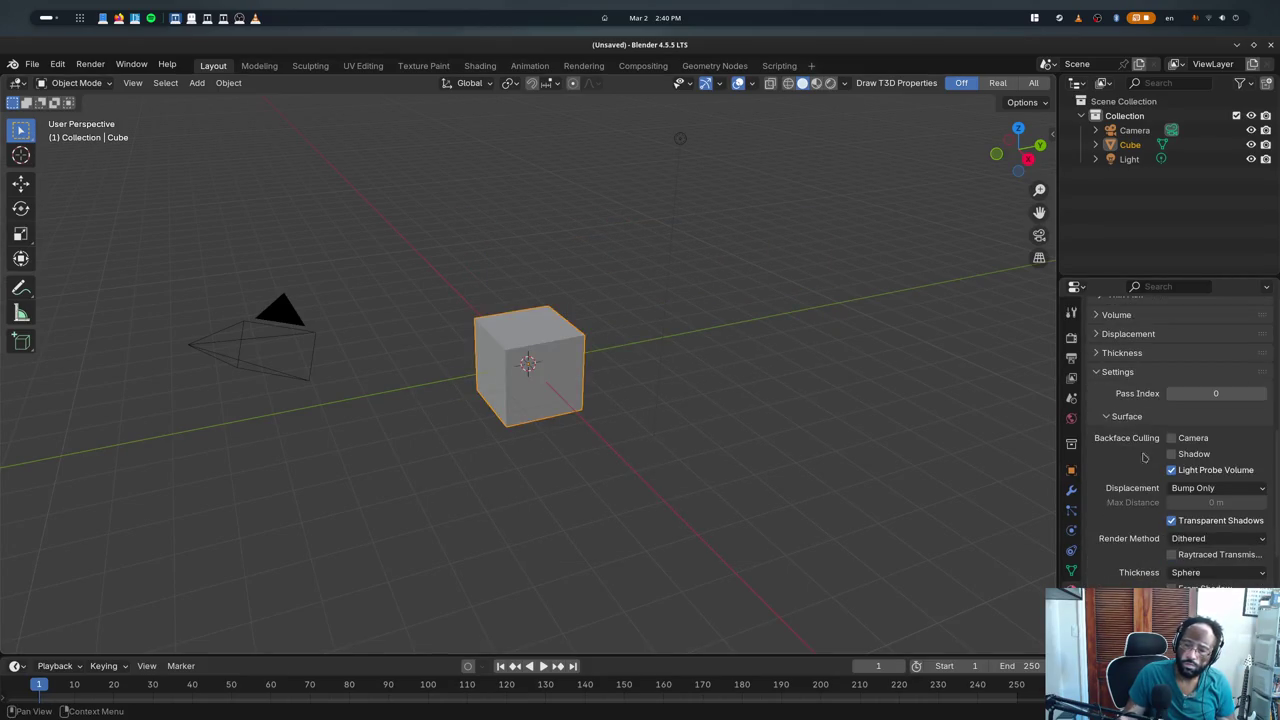
scroll(1140, 452, "up", 5)
scroll(1129, 445, "up", 10)
left_click(1125, 352)
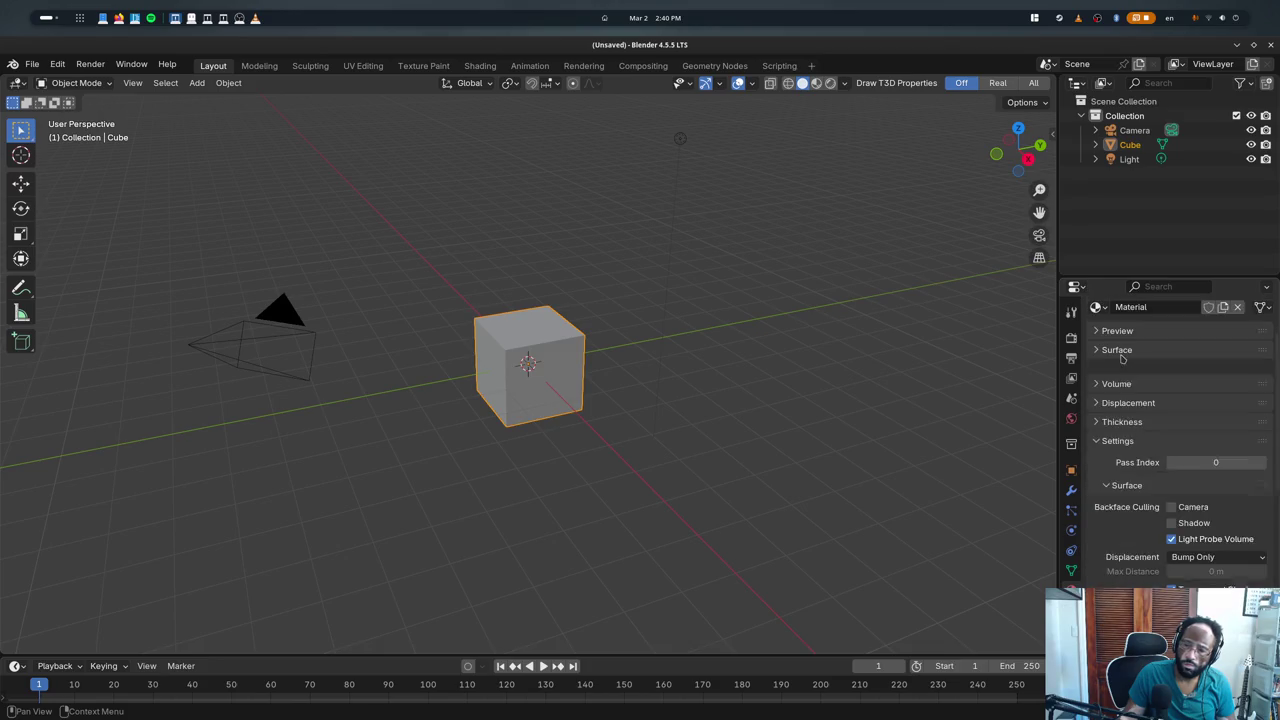
left_click(1125, 426)
- Enable Auto UV-Map, confirm it survives Edit/Object mode toggles, and add a second material slot
key("Tab")
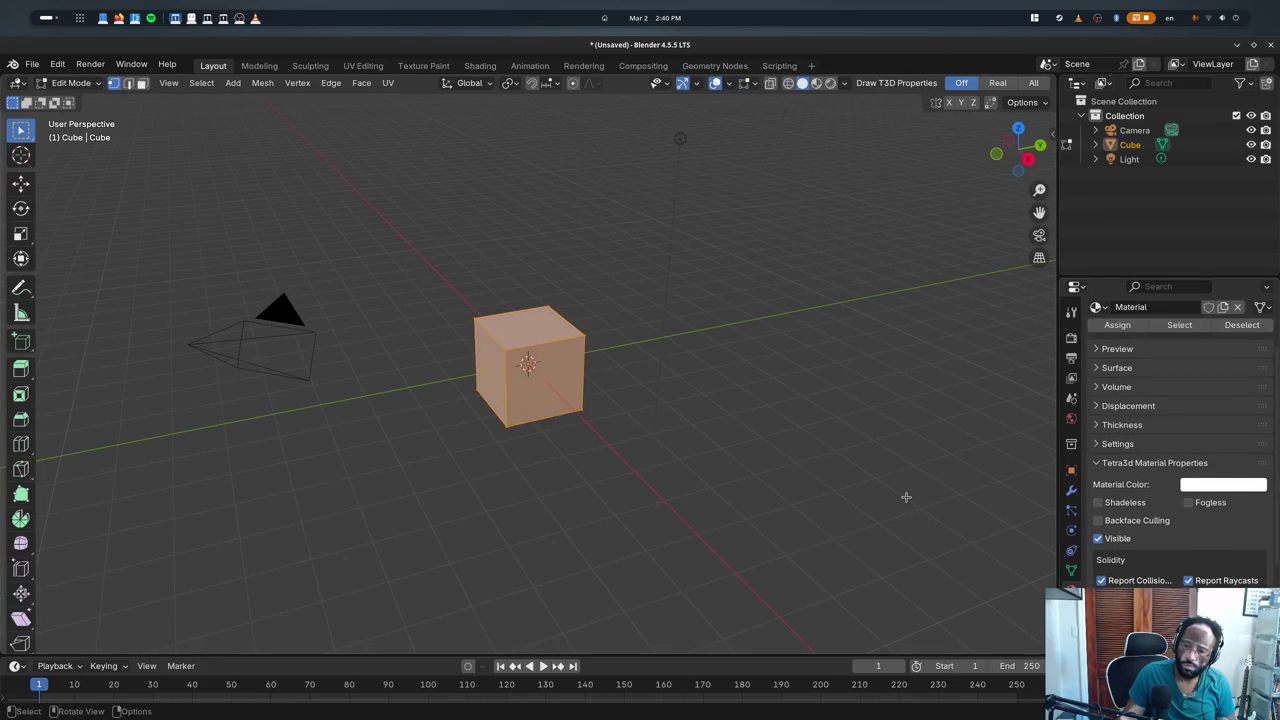
key("Tab")
key("Tab")
key("Tab")
scroll(1117, 557, "down", 6)
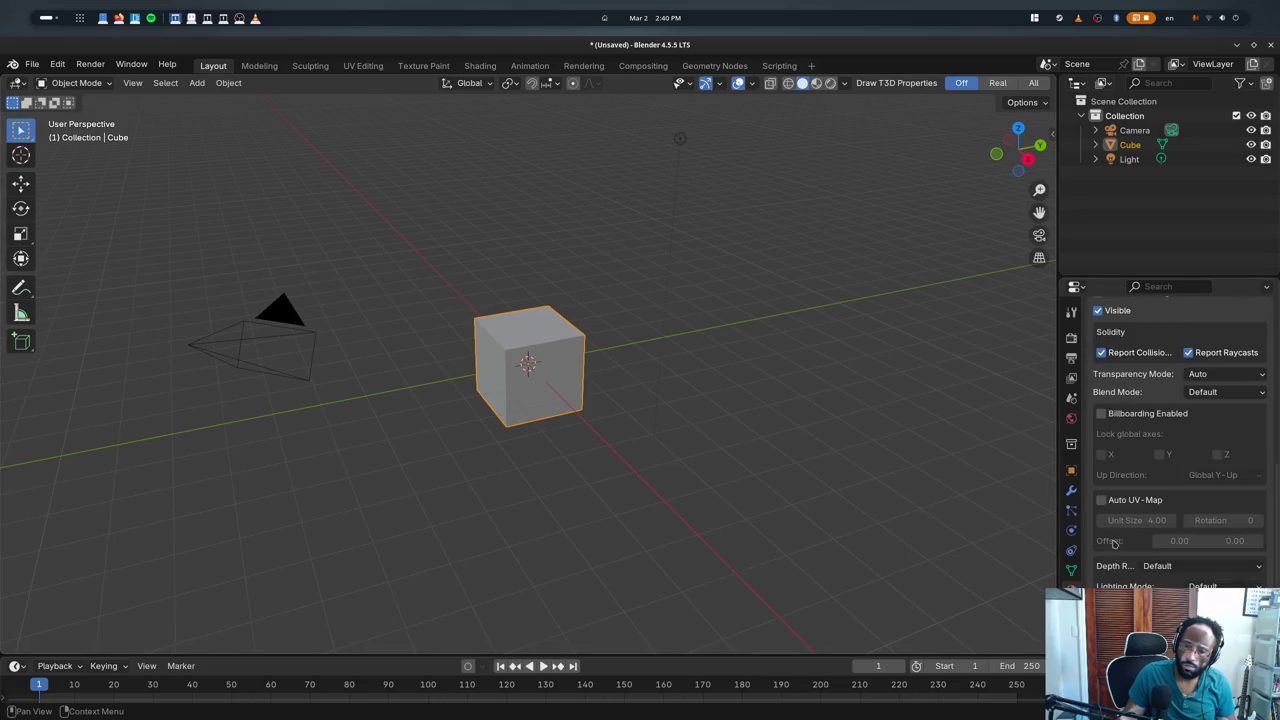
left_click(1101, 499)
key("Tab")
key("Tab")
key("Tab")
key("Tab")
key("Tab")
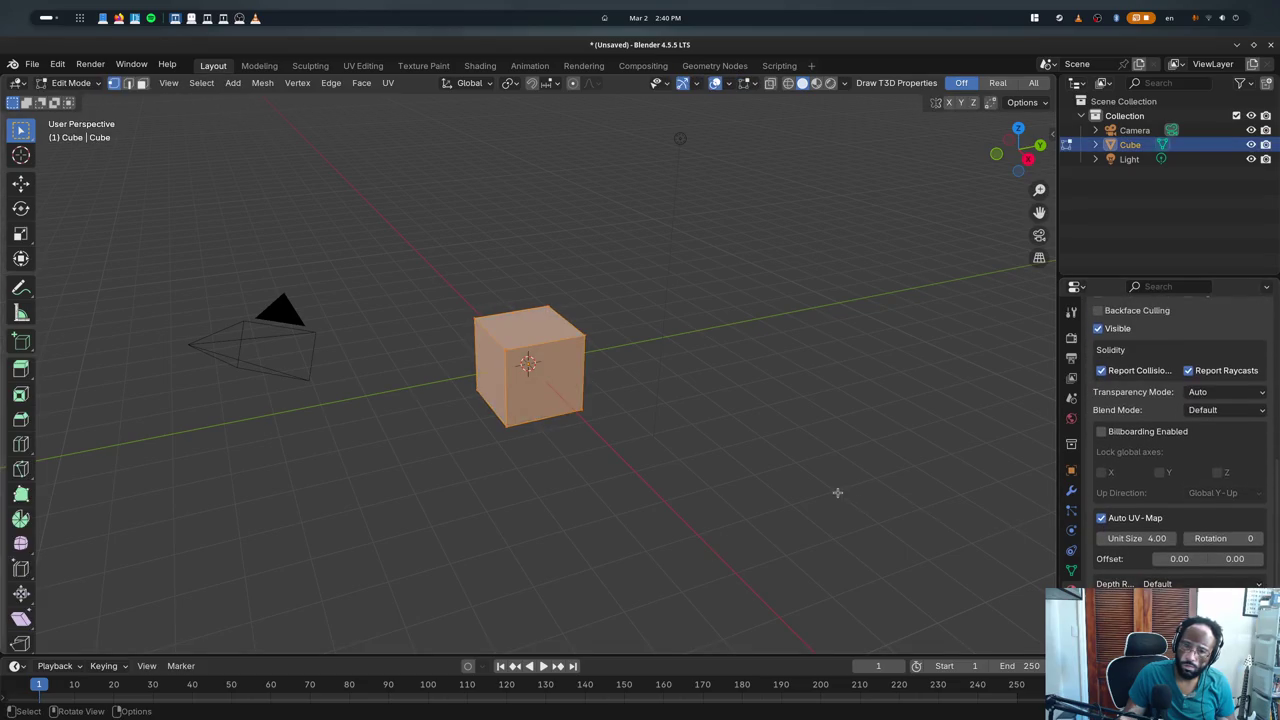
key("Tab")
key("Tab")
scroll(1172, 439, "up", 10)
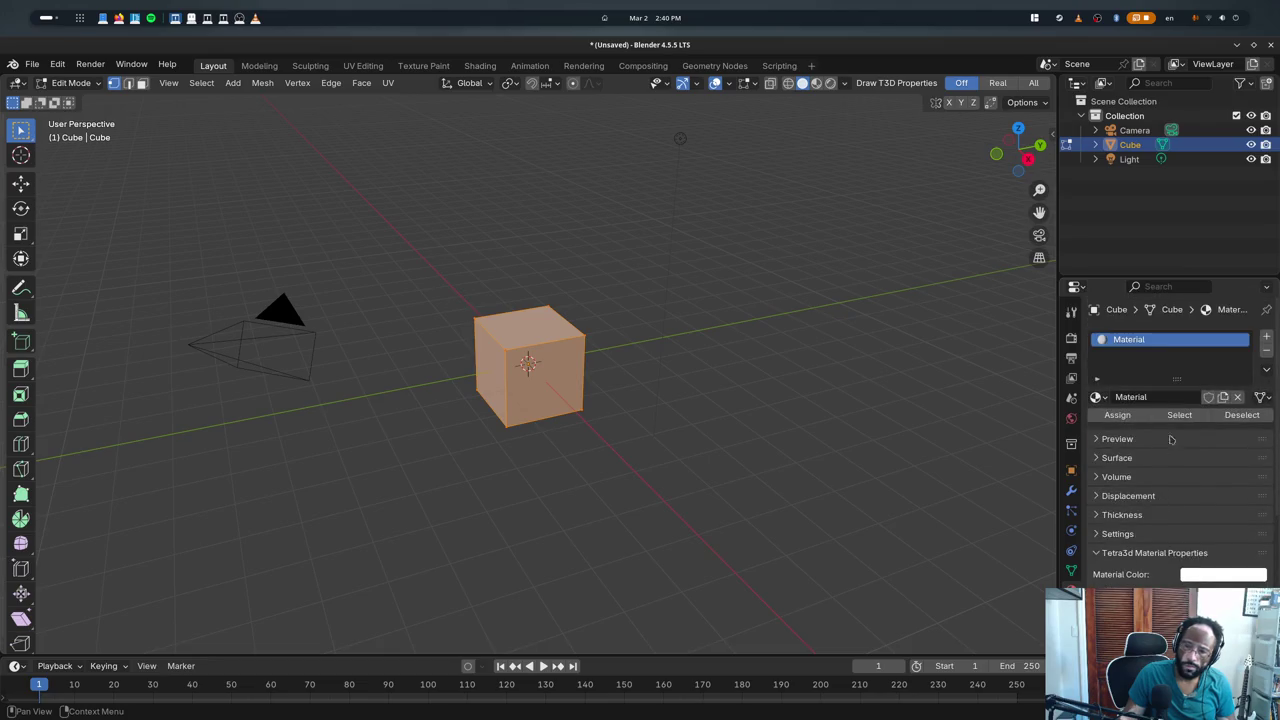
left_click(1266, 337)
- Create a new material in the empty slot and rename it Material2
left_click(1095, 426)
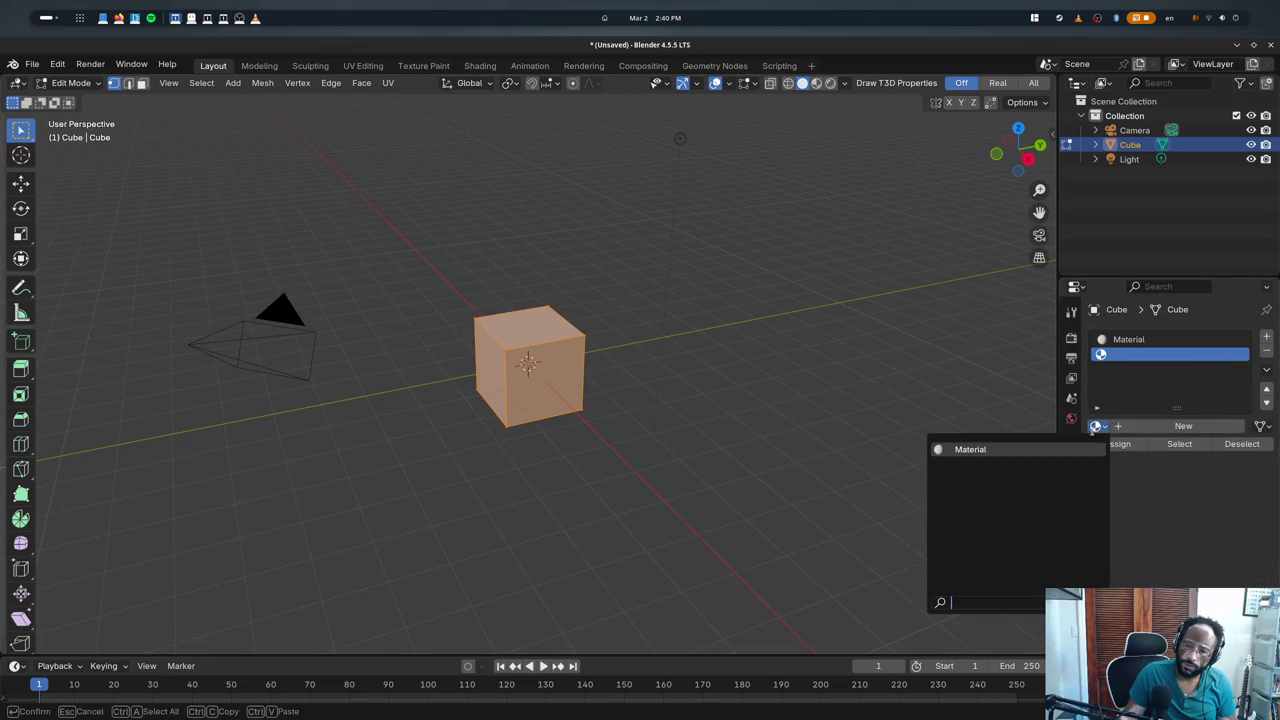
left_click(1094, 427)
left_click(1120, 427)
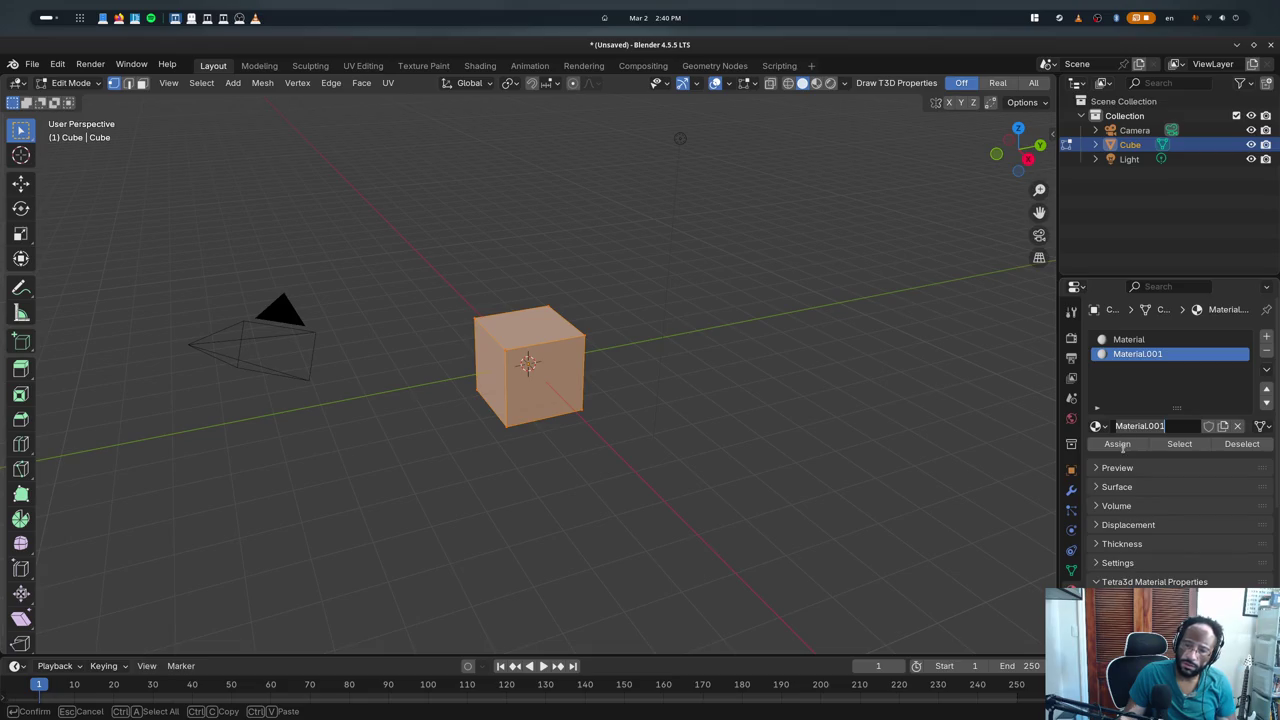
key("Return")
key("BackSpace")
key("BackSpace")
key("BackSpace")
type("2")
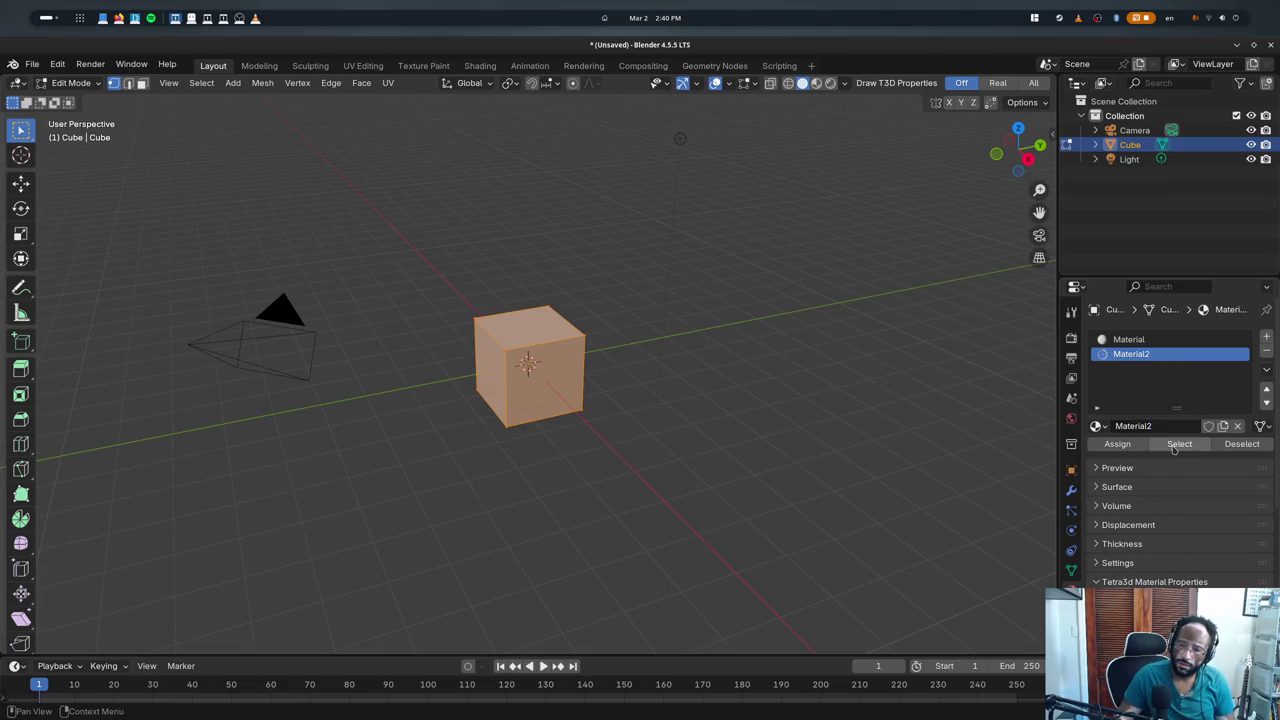
key("Return")
- In face select mode, test selecting the front face and faces using Material
left_click(141, 83)
left_click(548, 385)
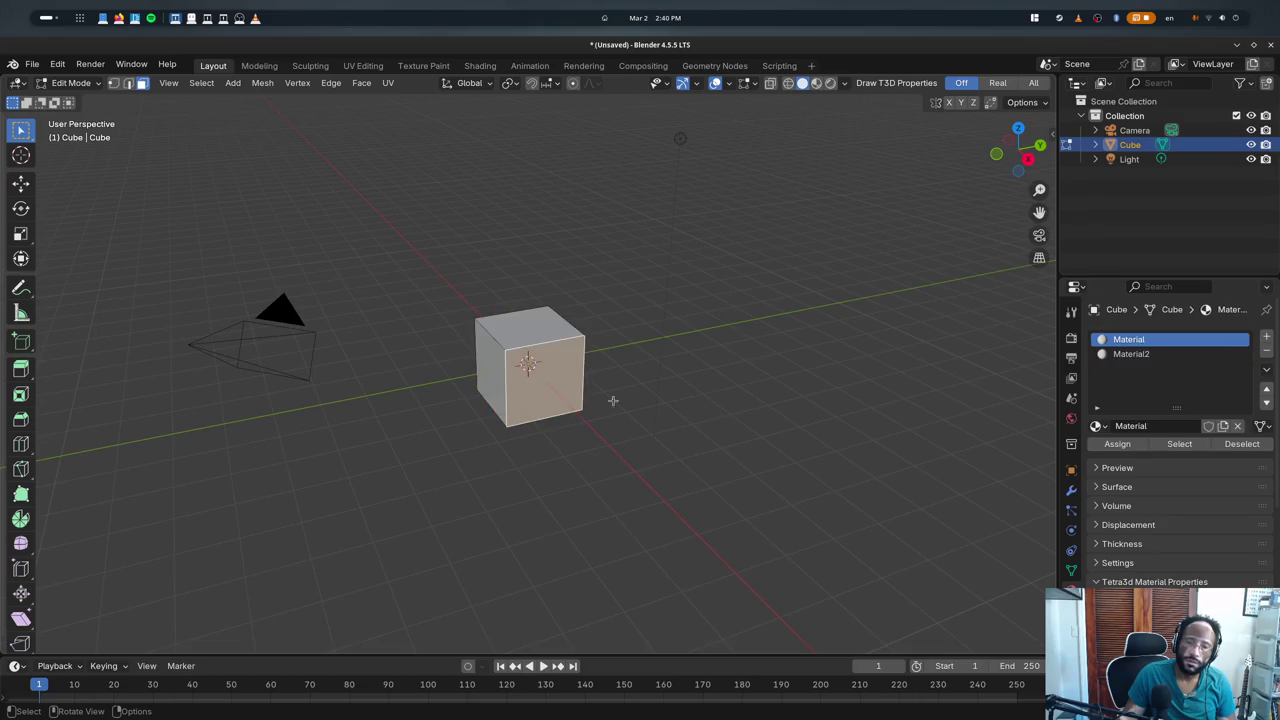
left_click(738, 406)
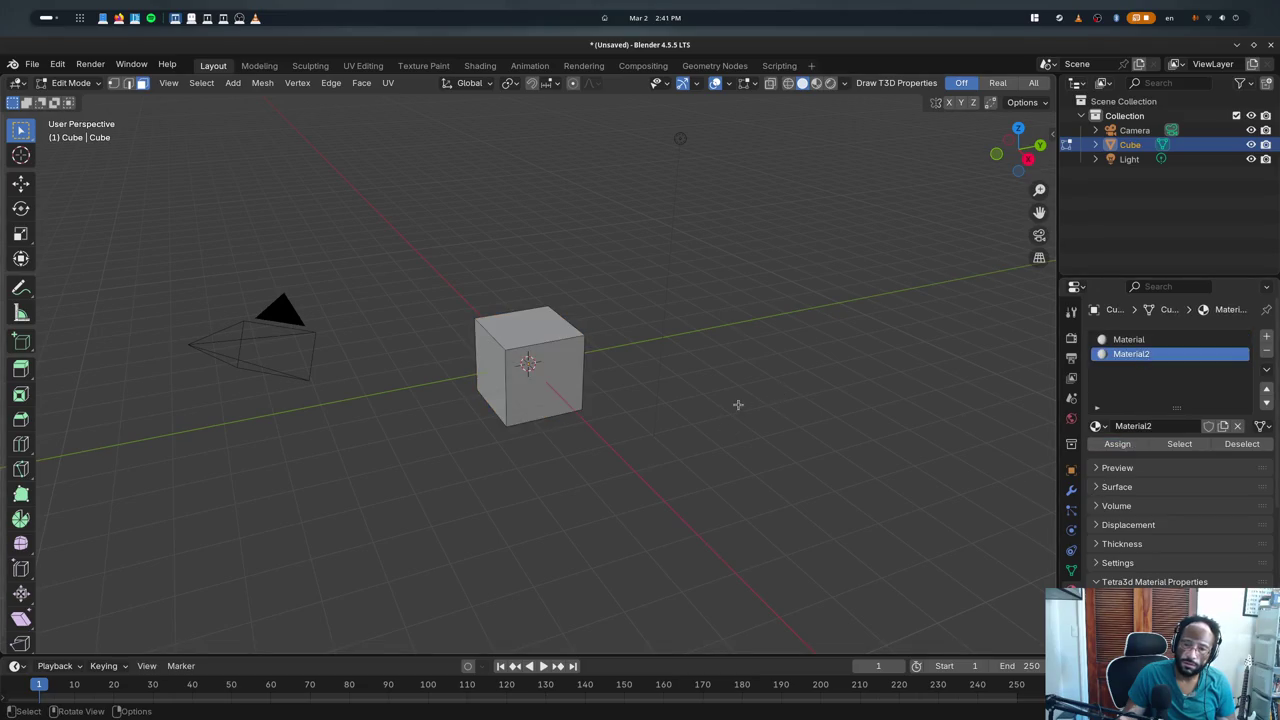
left_click(1150, 340)
left_click(1179, 443)
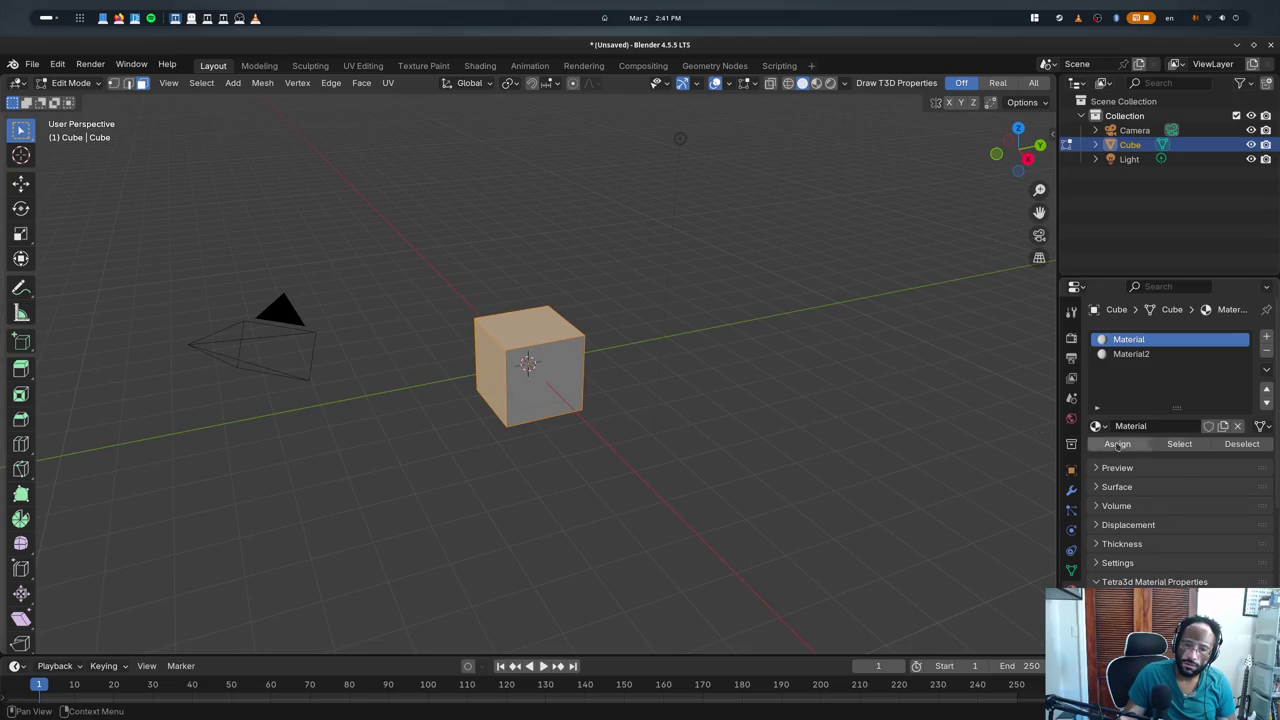
left_click(610, 411)
left_click(562, 342)
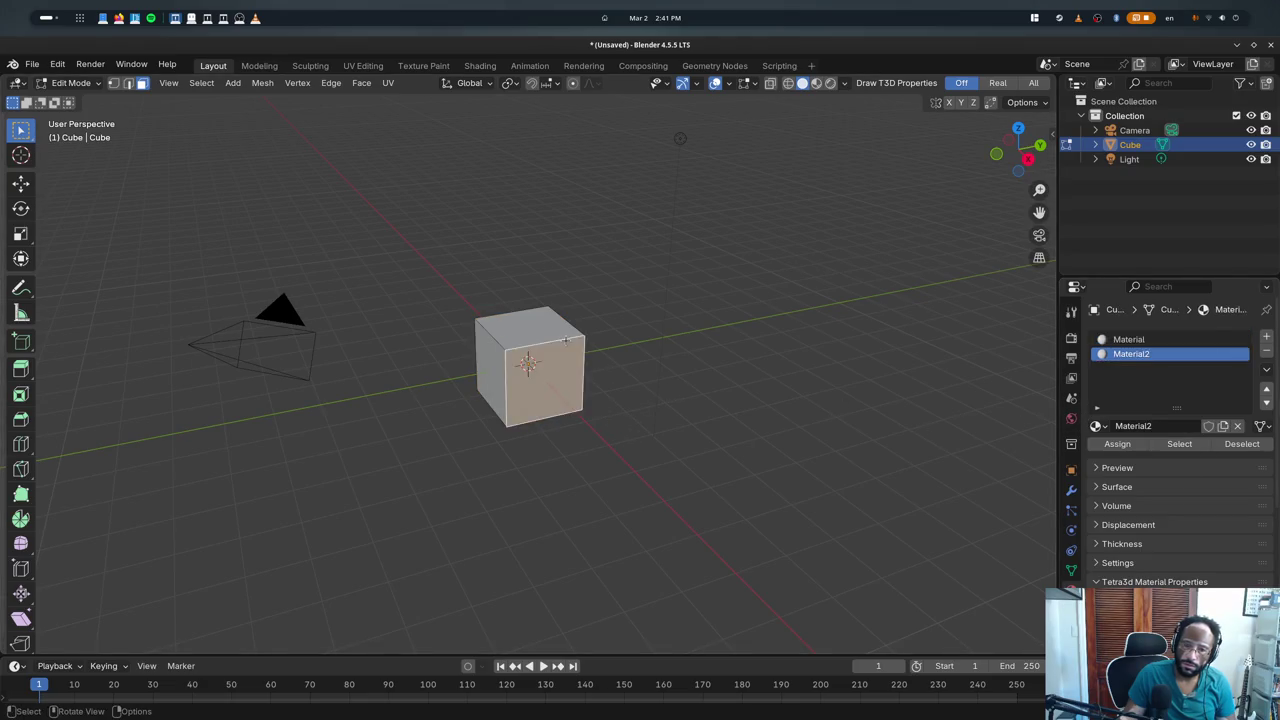
- Check that faces selected via the Material and Material2 slots persist across mode switches
key("Tab")
key("Tab")
key("Tab")
key("Tab")
key("Tab")
key("Tab")
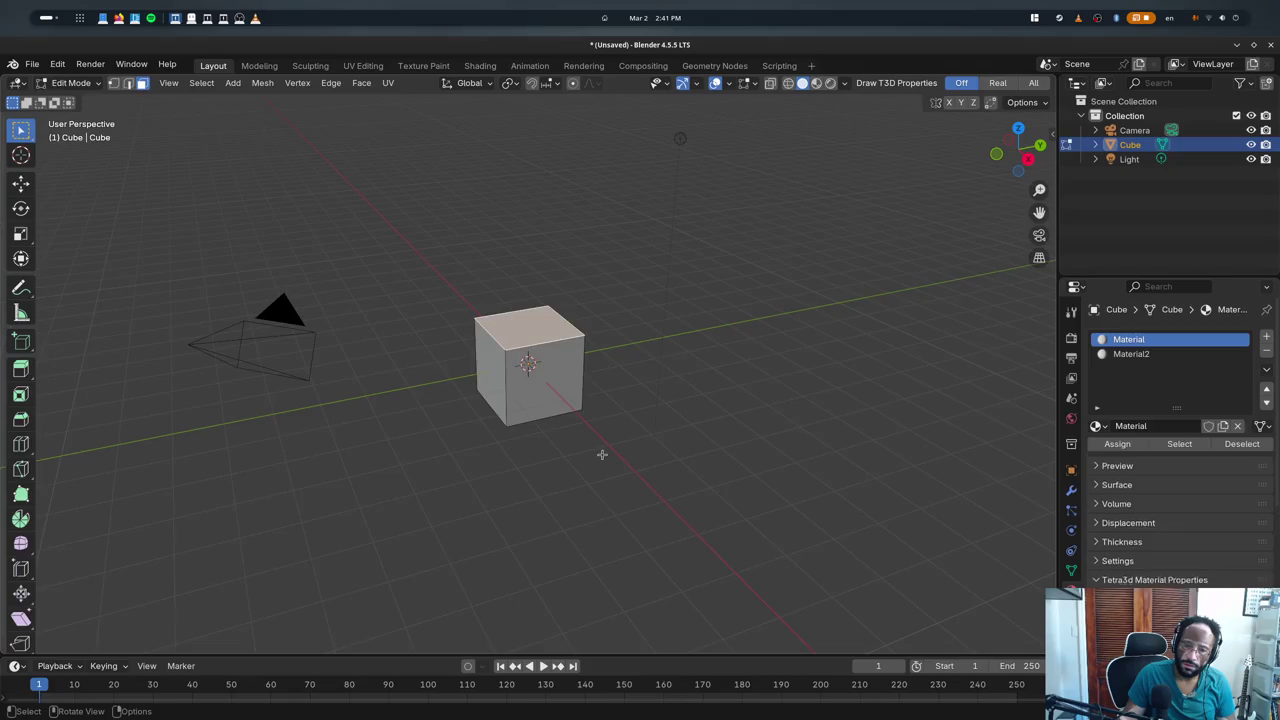
key("Tab")
key("Tab")
left_click(665, 454)
left_click(1179, 443)
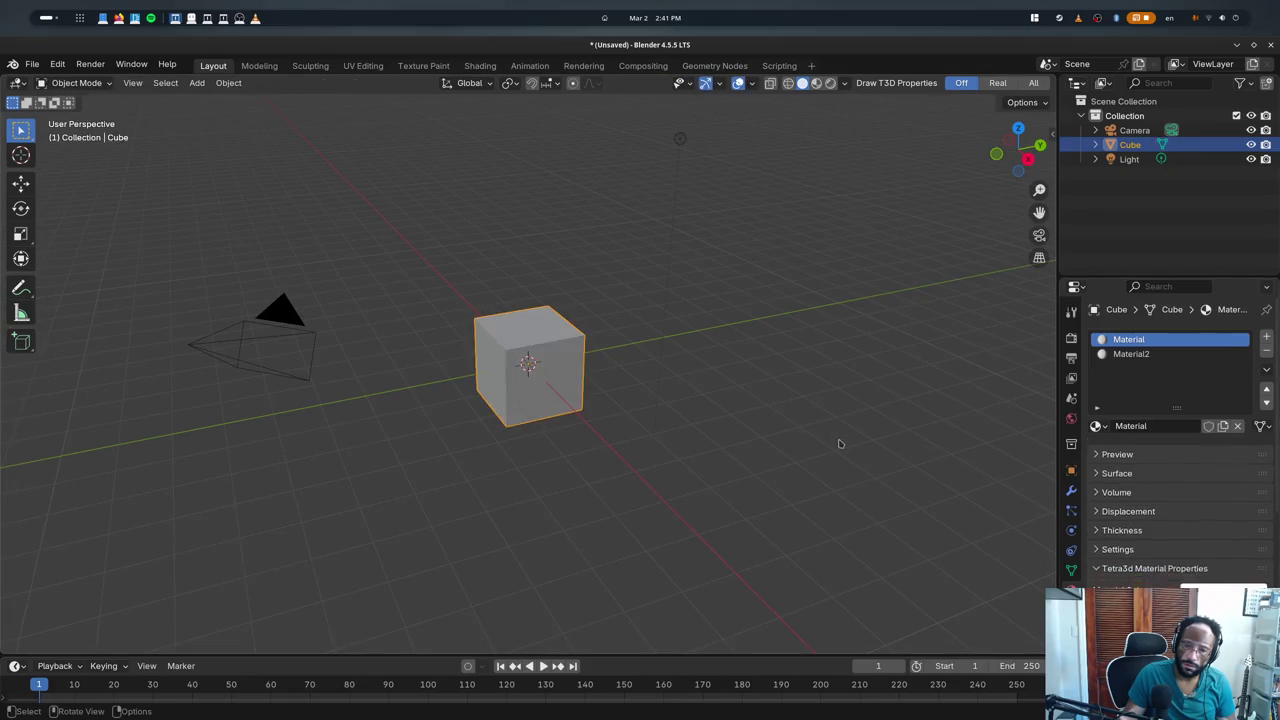
left_click(940, 394)
left_click(1131, 354)
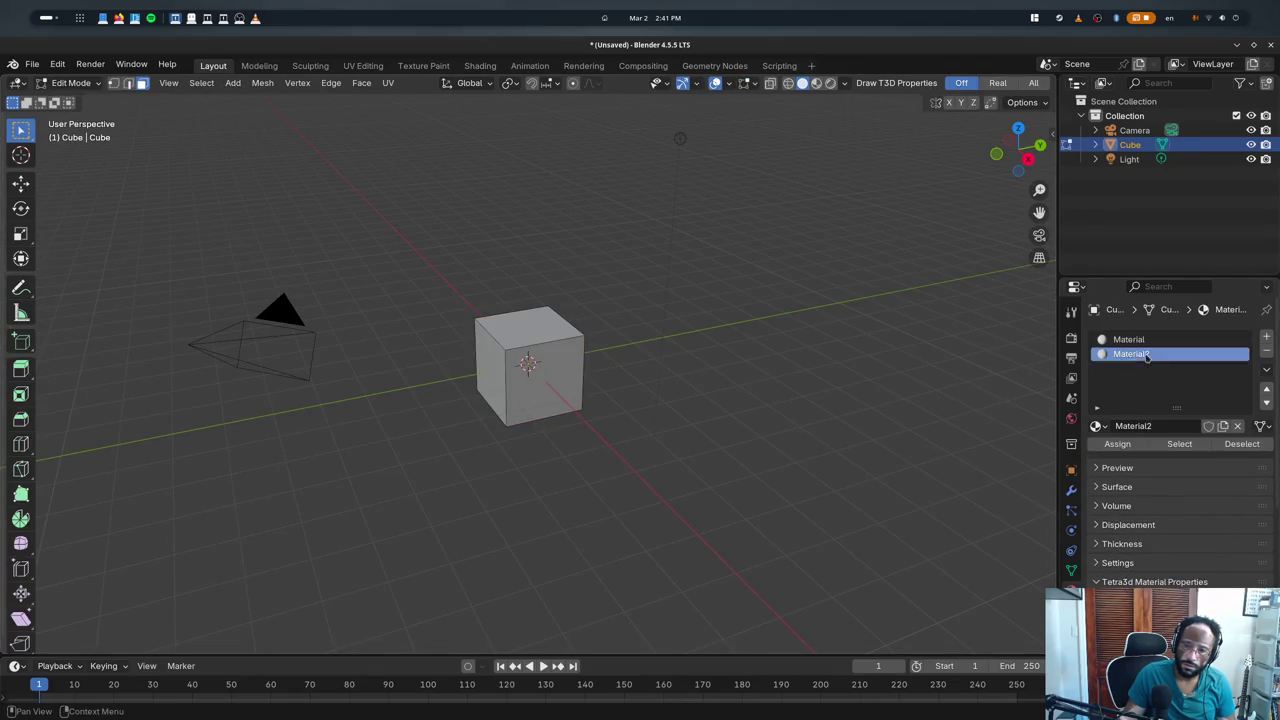
left_click(1179, 443)
key("Tab")
key("Tab")
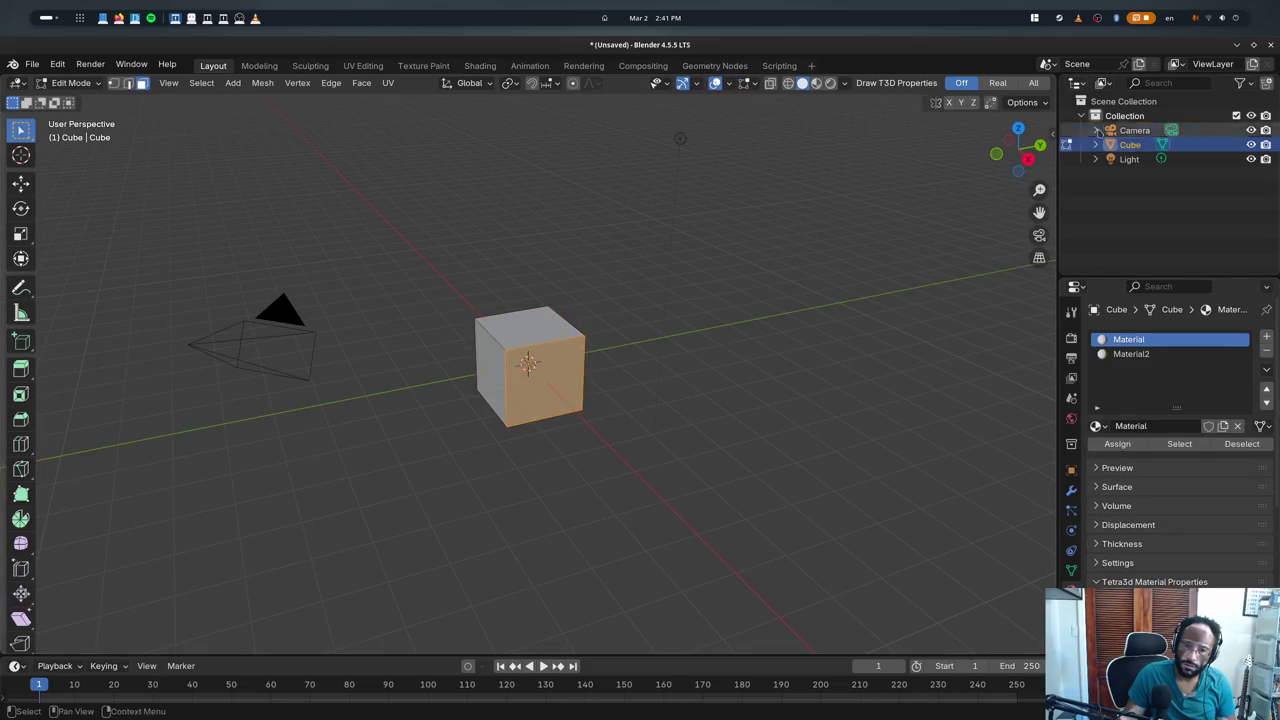
- Quit Blender without saving, relaunch it from the terminal, and show the Open Recent list
left_click(1270, 45)
left_click(563, 408)
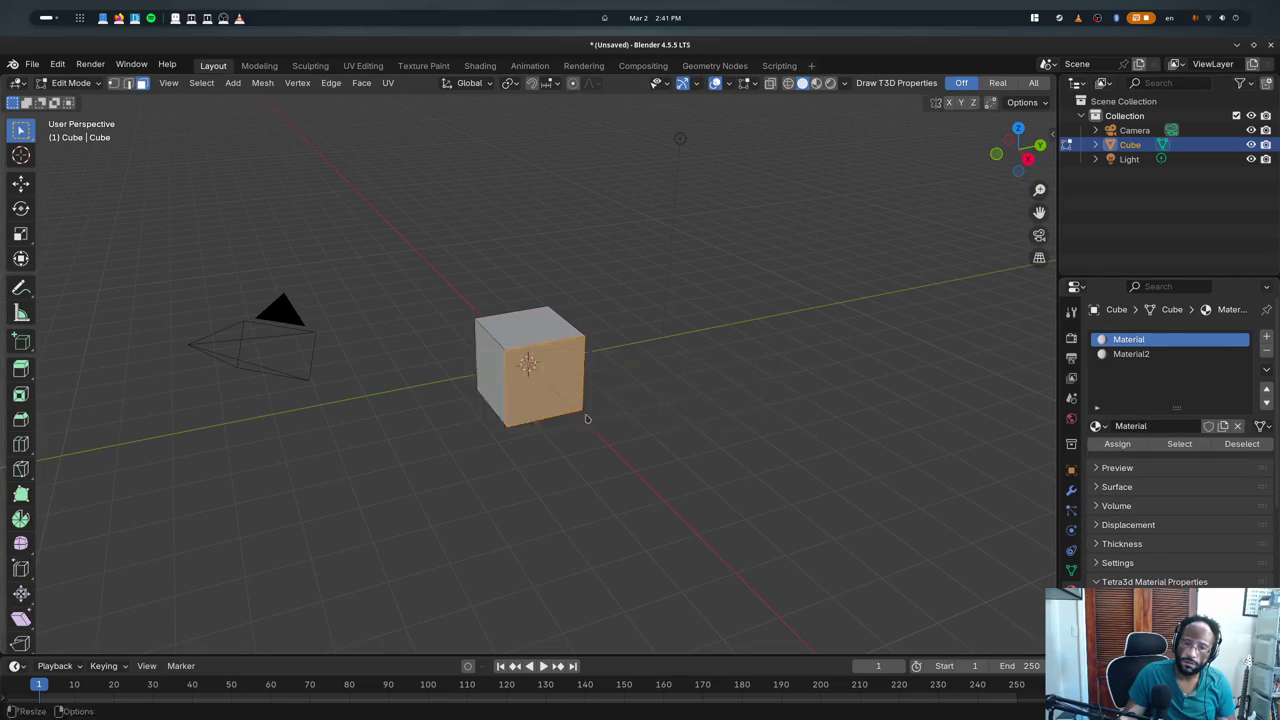
key("Up")
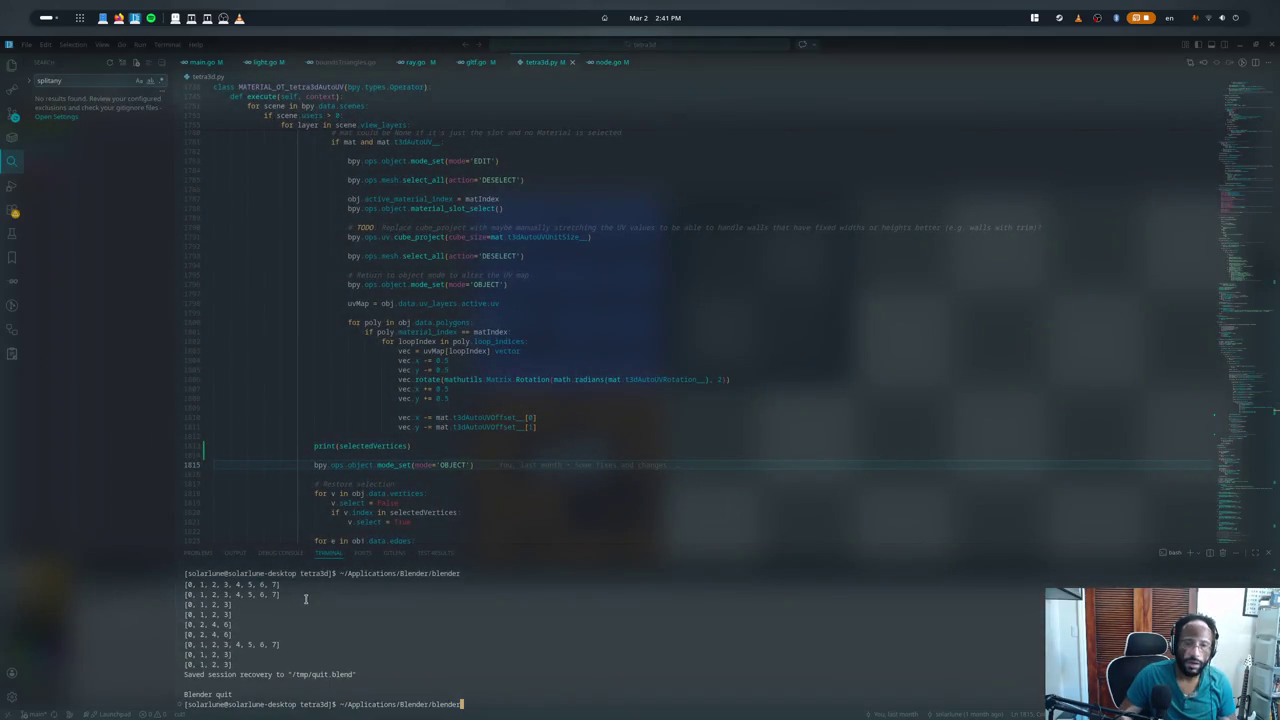
key("Return")
left_click(290, 222)
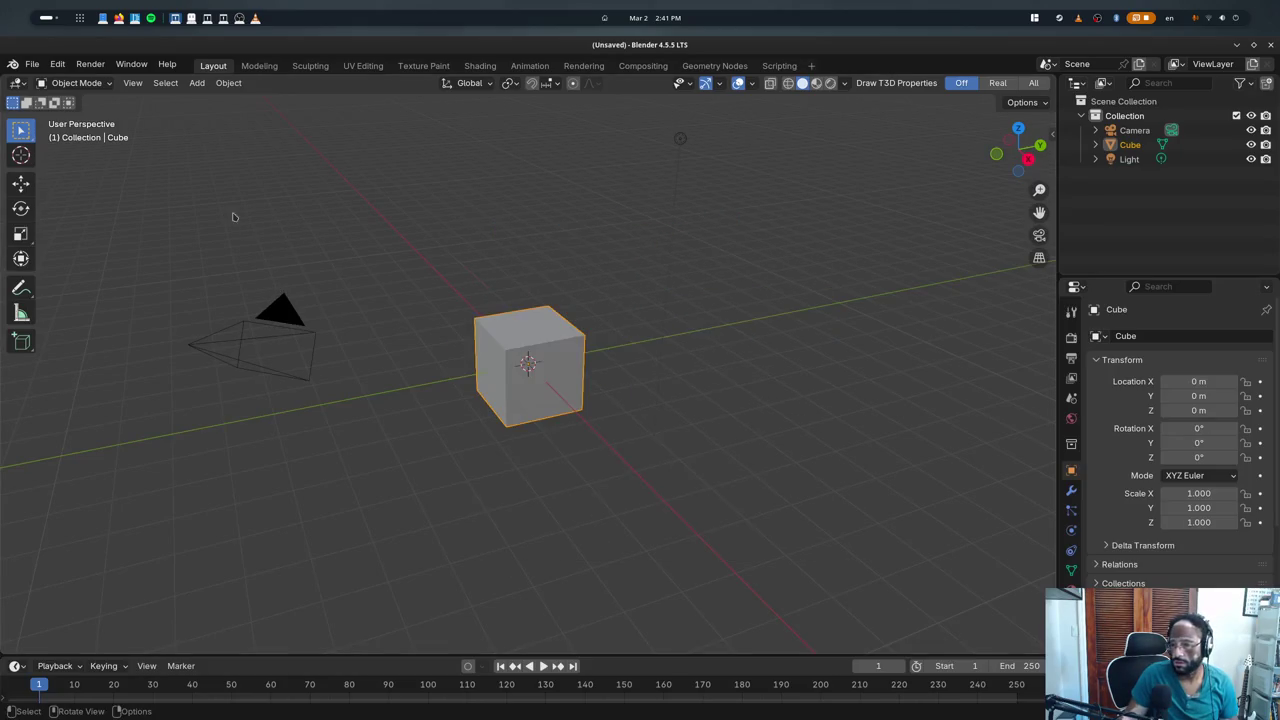
left_click(32, 64)
mouse_move(69, 109)
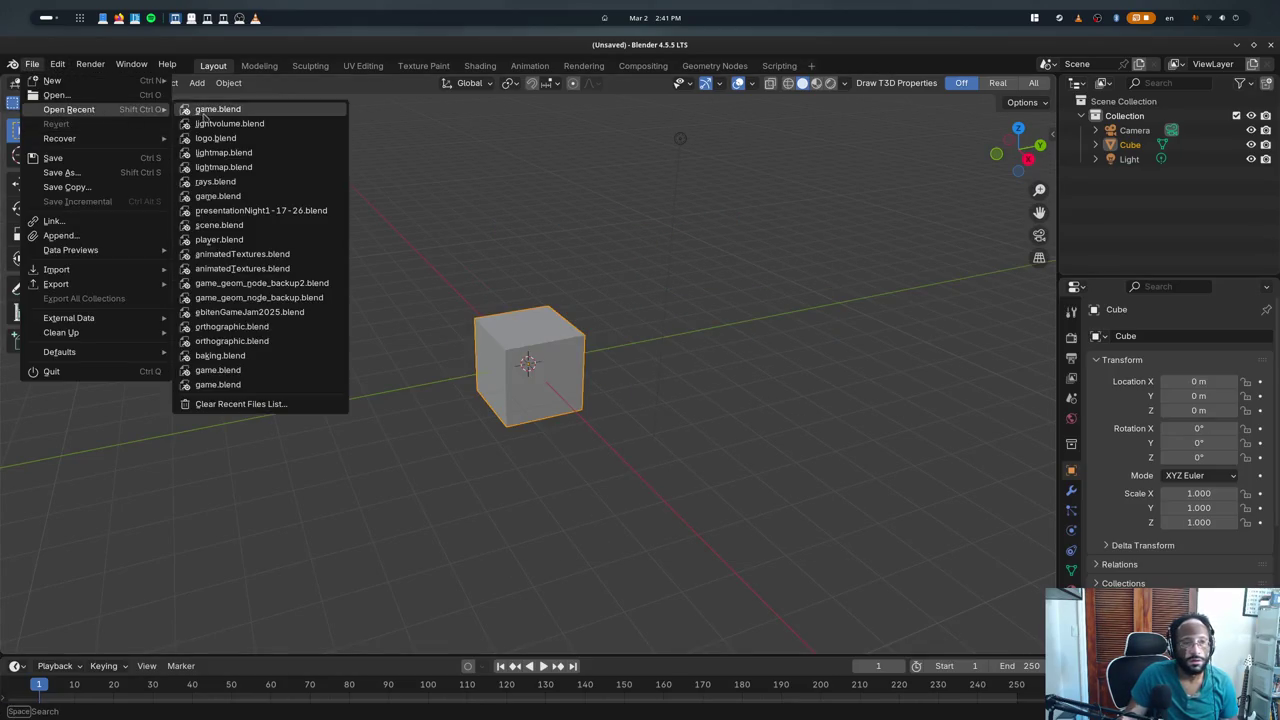
- Load game.blend, select the front and back floor tile faces, and return to Object mode
left_click(205, 110)
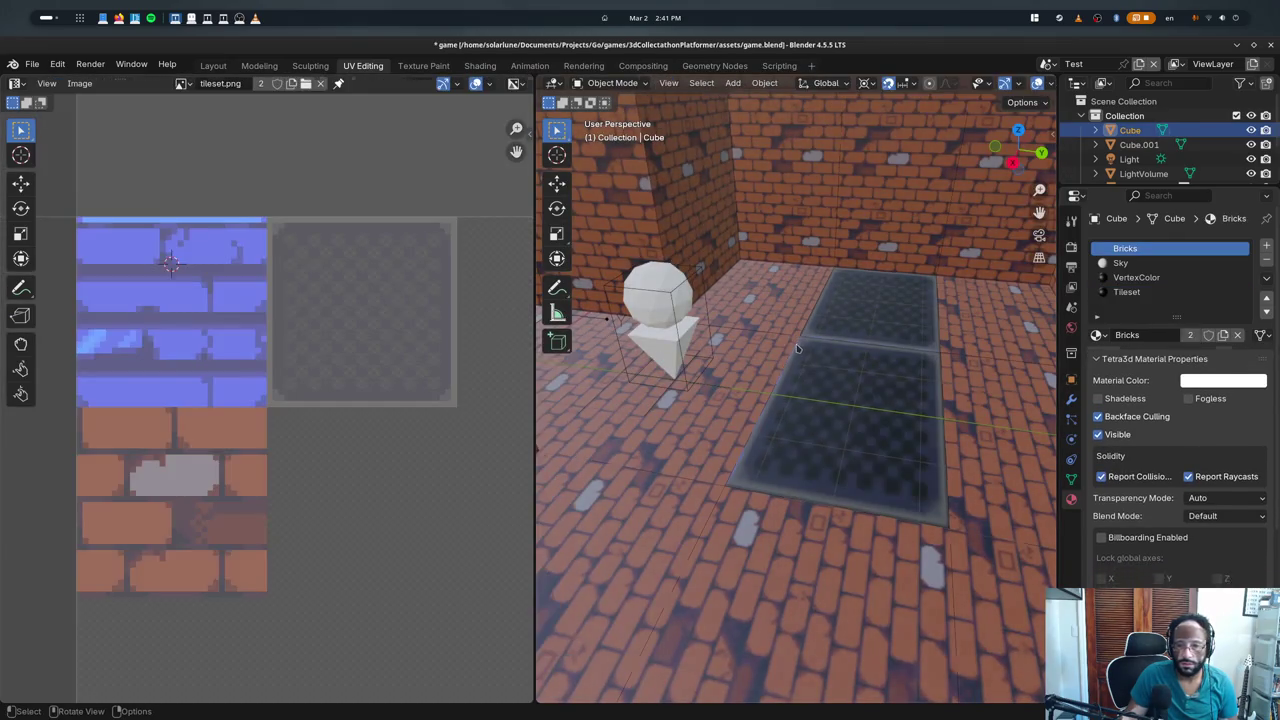
left_click(853, 390)
left_click(876, 328)
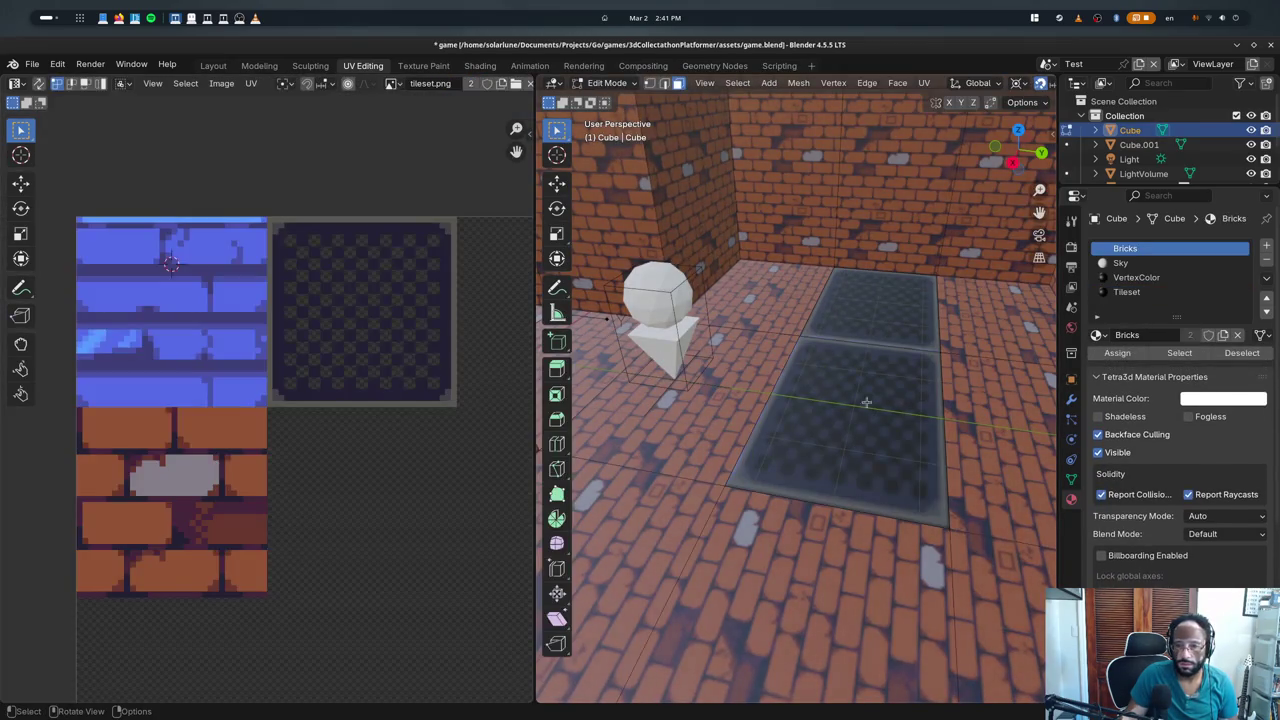
left_click(831, 434, "shift")
key("Tab")
- Select the Cube.001 mesh, then the main level Cube mesh
scroll(967, 355, "down", 8)
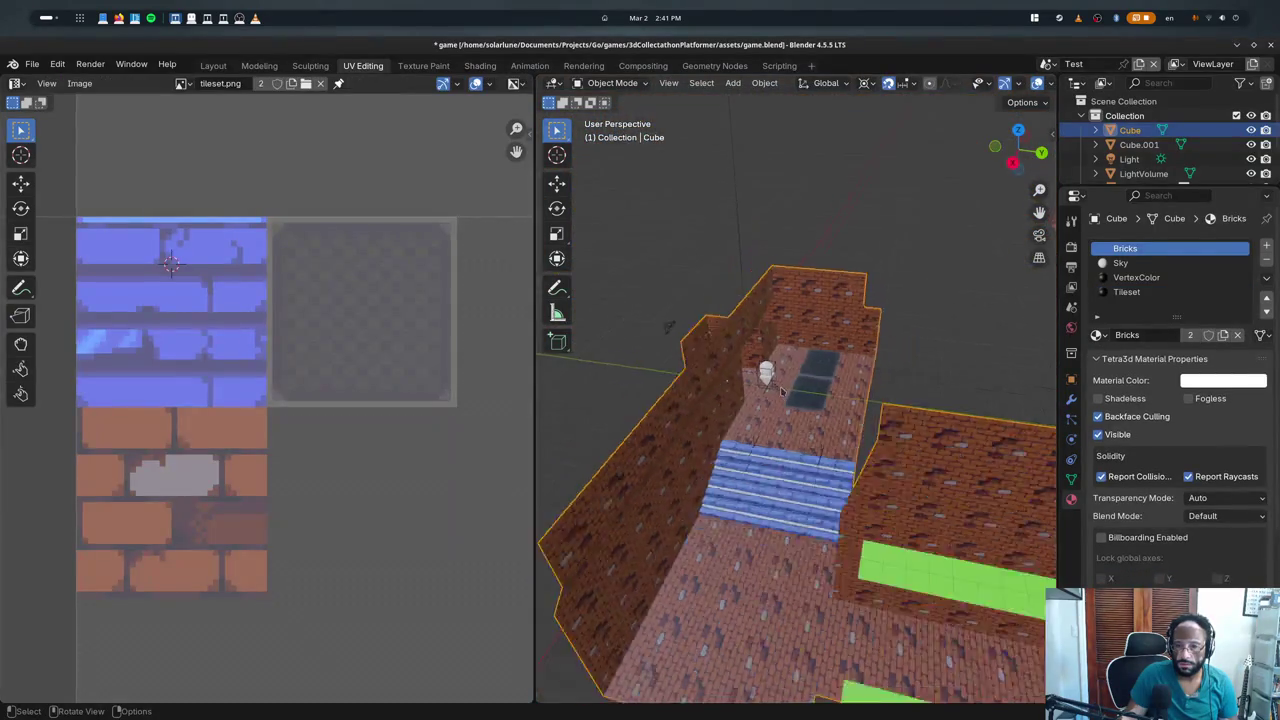
left_click(1000, 313)
scroll(835, 374, "up", 5)
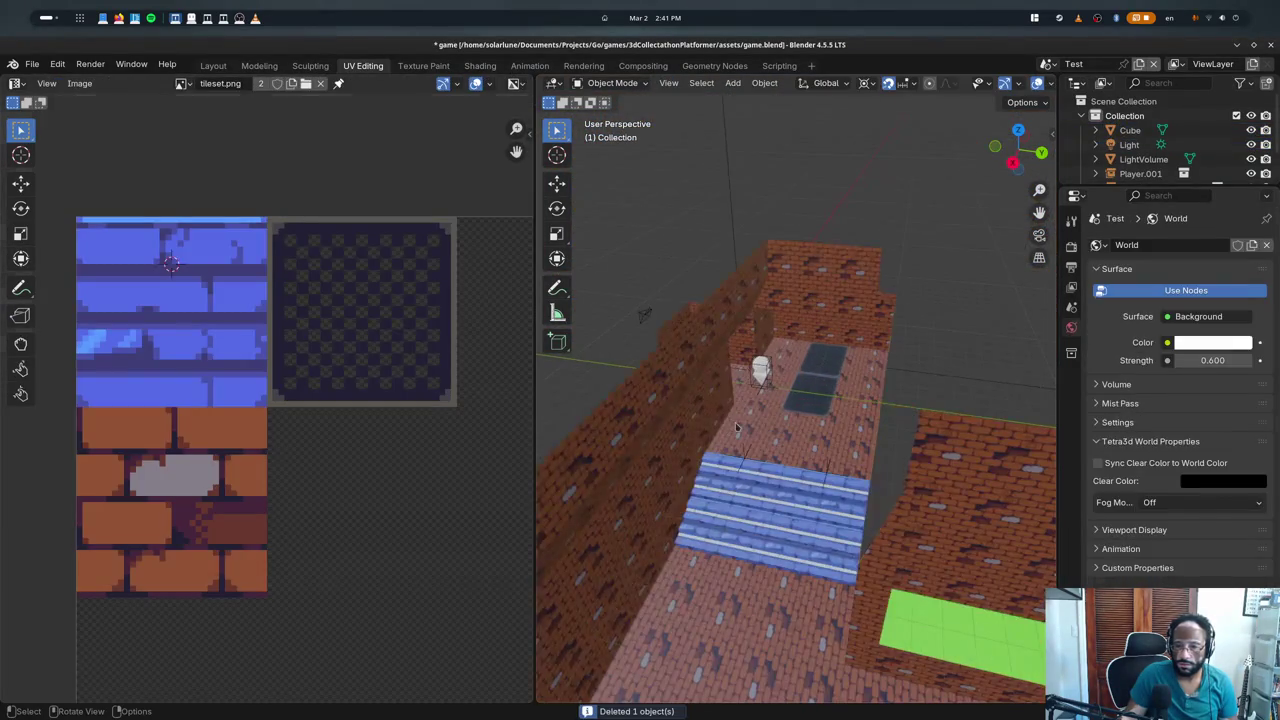
scroll(830, 430, "up", 4)
left_click(828, 490)
- Toggle the level mesh's Edit Mode and step back and forward through the undo history
key("Tab")
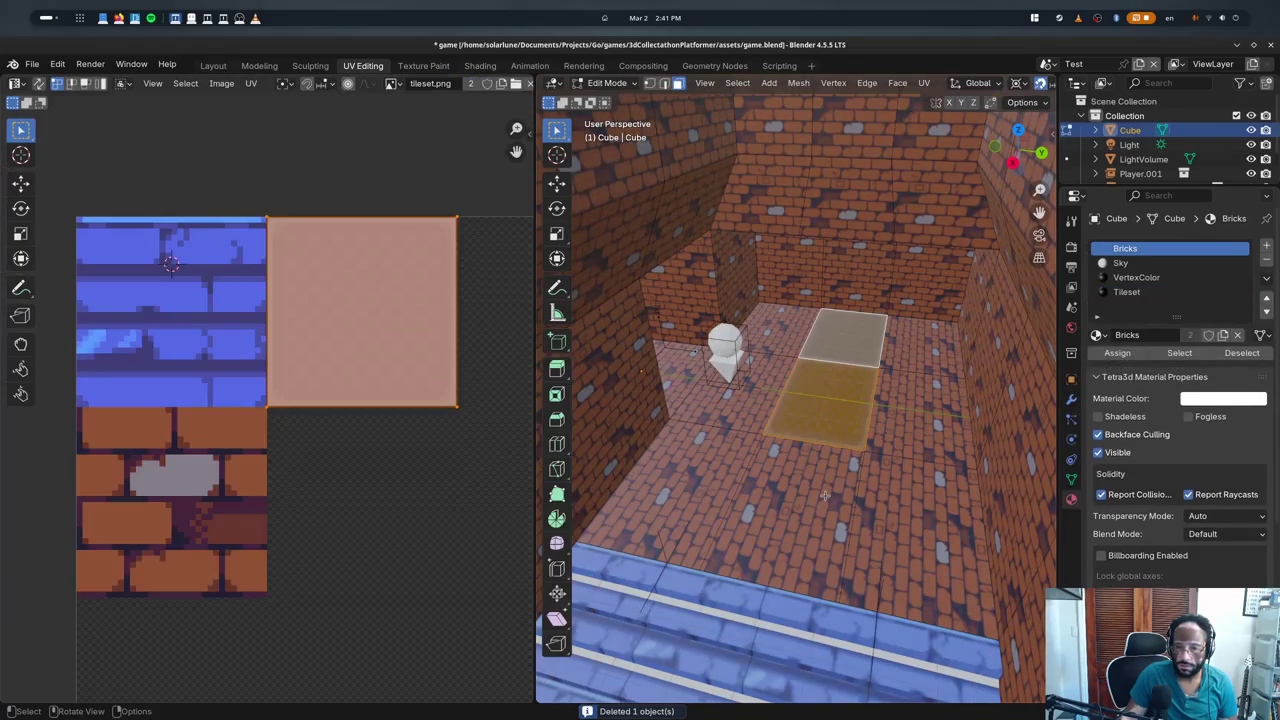
scroll(825, 495, "down", 4)
scroll(860, 492, "down", 2)
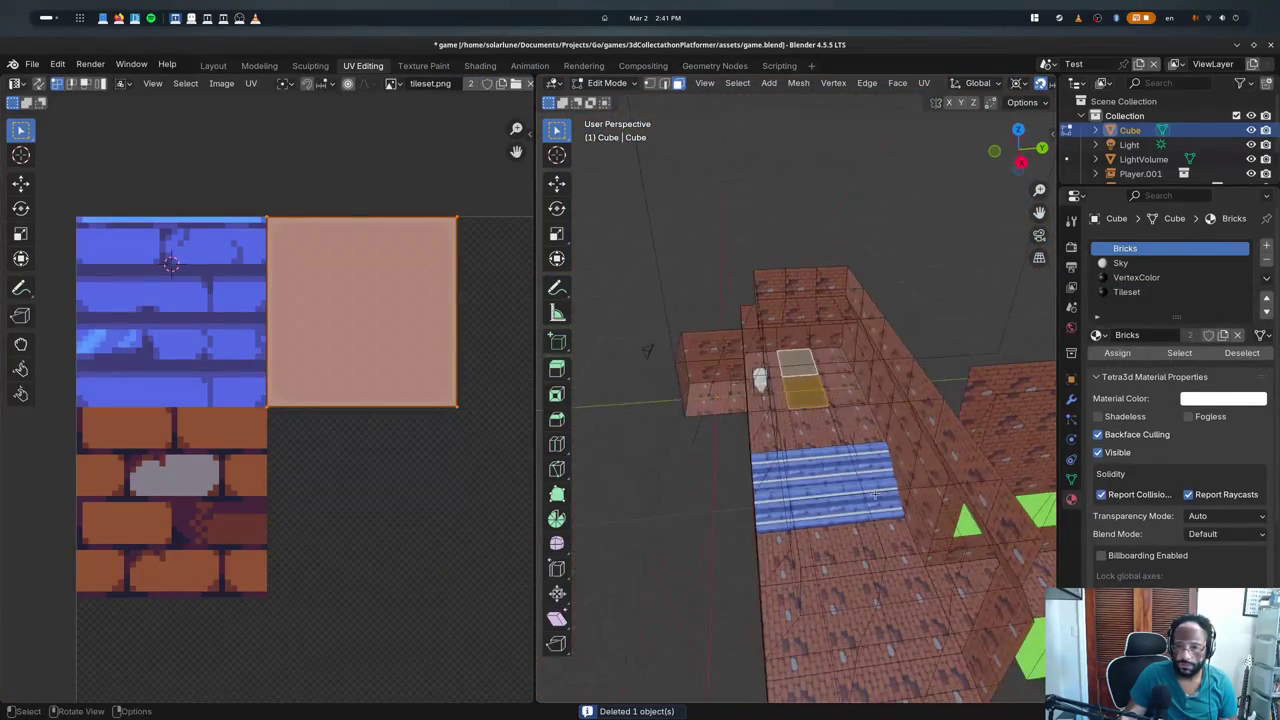
key("Tab")
key("Tab")
key("Tab")
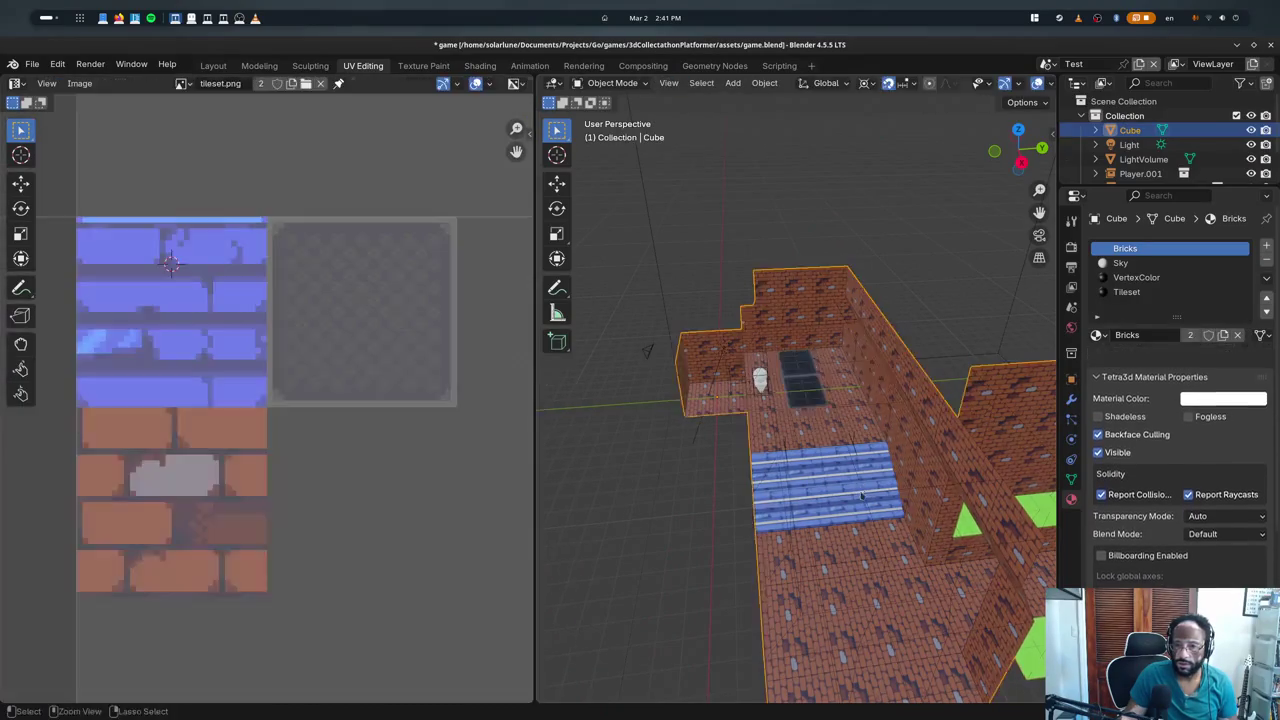
key("Tab")
key("Tab")
key("ctrl+z")
key("ctrl+z")
key("ctrl+z")
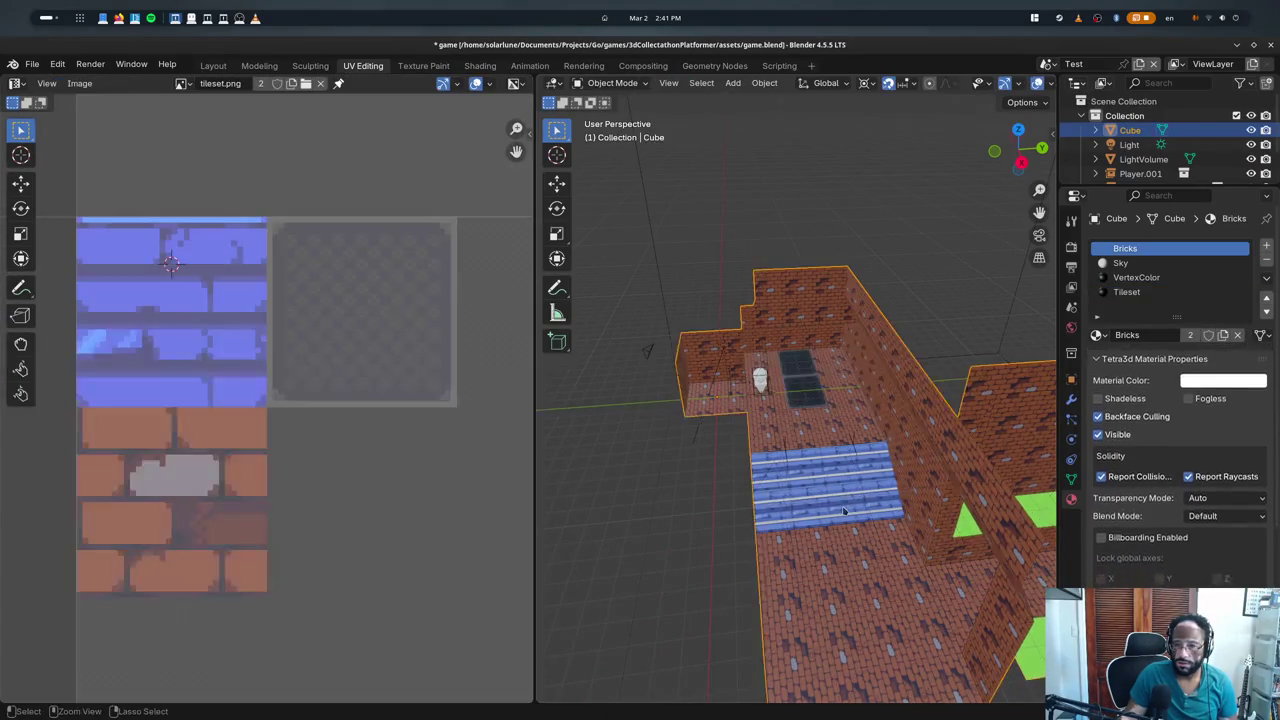
key("ctrl+z")
key("Tab")
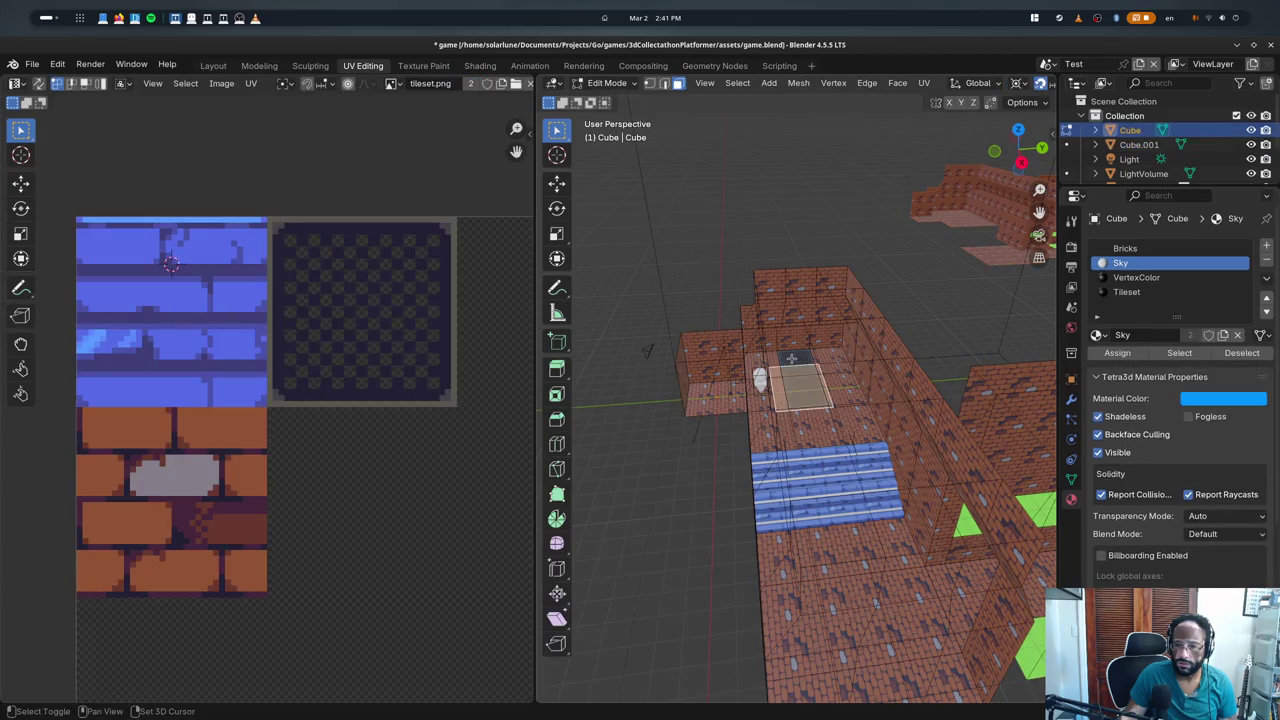
key("ctrl+z")
key("Tab")
key("Tab")
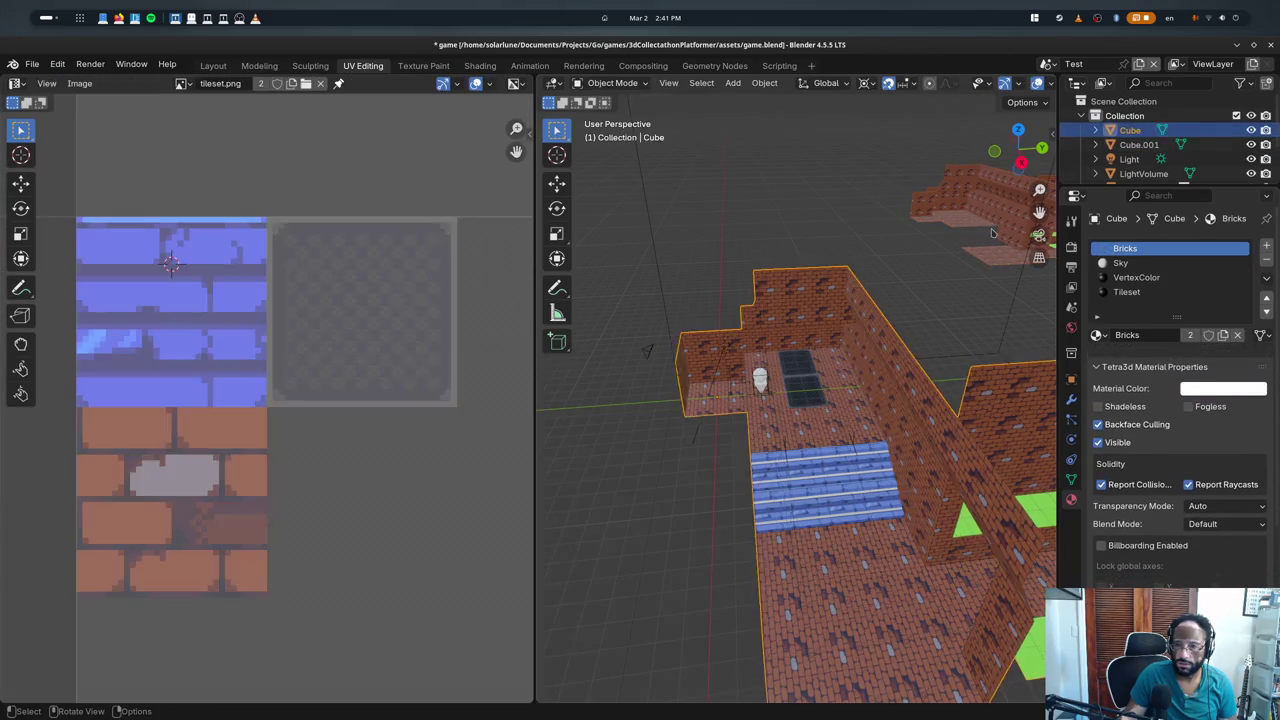
key("ctrl+z")
key("ctrl+z")
key("ctrl+z")
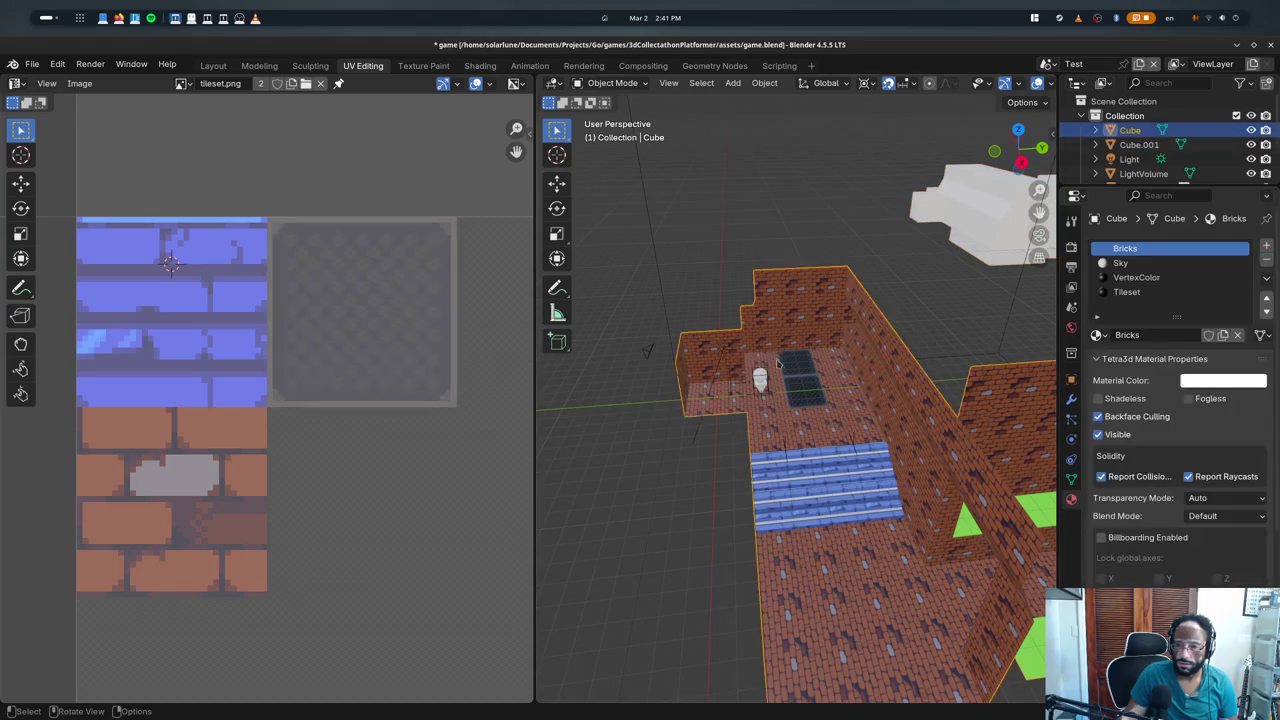
key("ctrl+z")
key("ctrl+z")
key("ctrl+z")
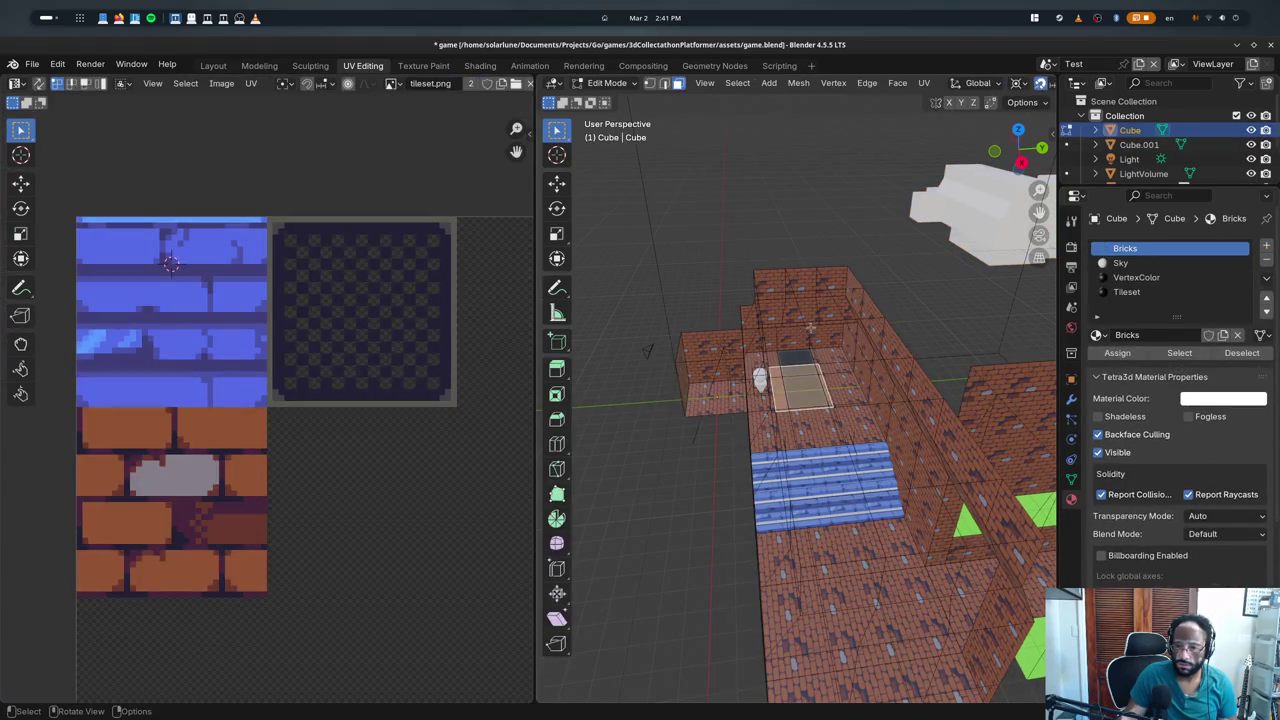
key("ctrl+z")
key("ctrl+z")
key("ctrl+z")
key("ctrl+z")
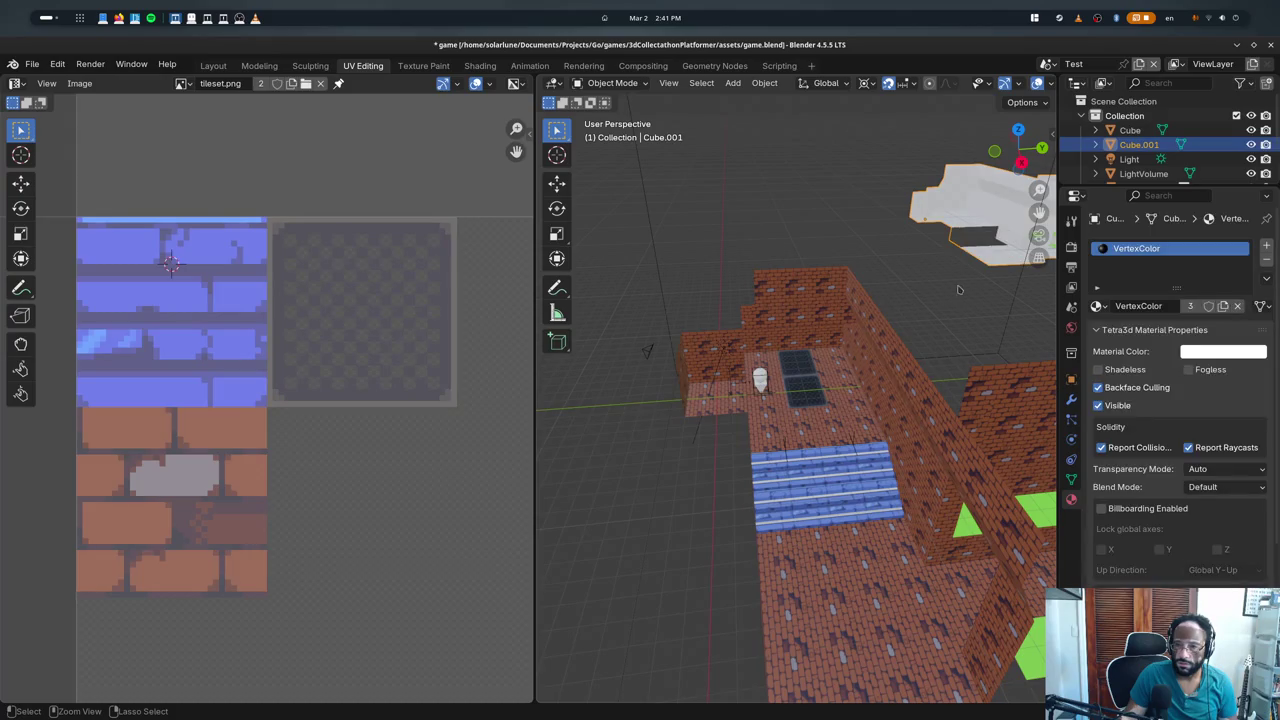
key("ctrl+z")
key("ctrl+z")
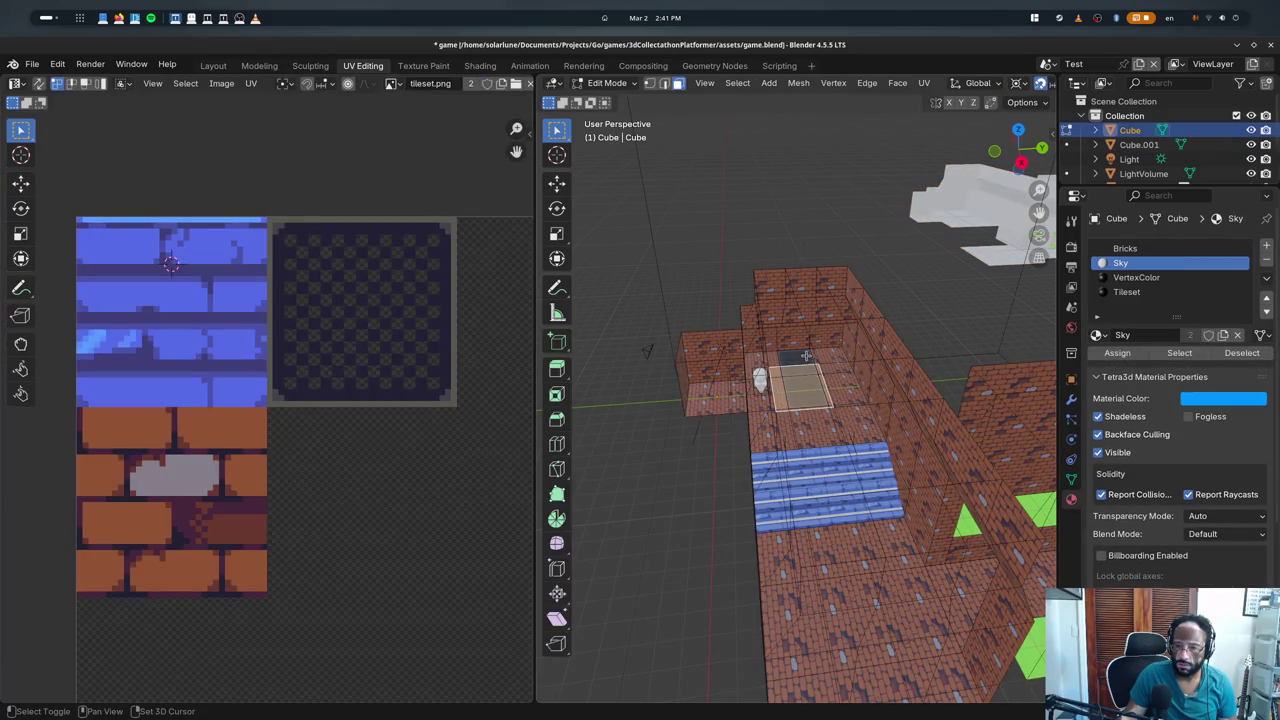
key("ctrl+z")
key("ctrl+z")
key("ctrl+z")
key("ctrl+z")
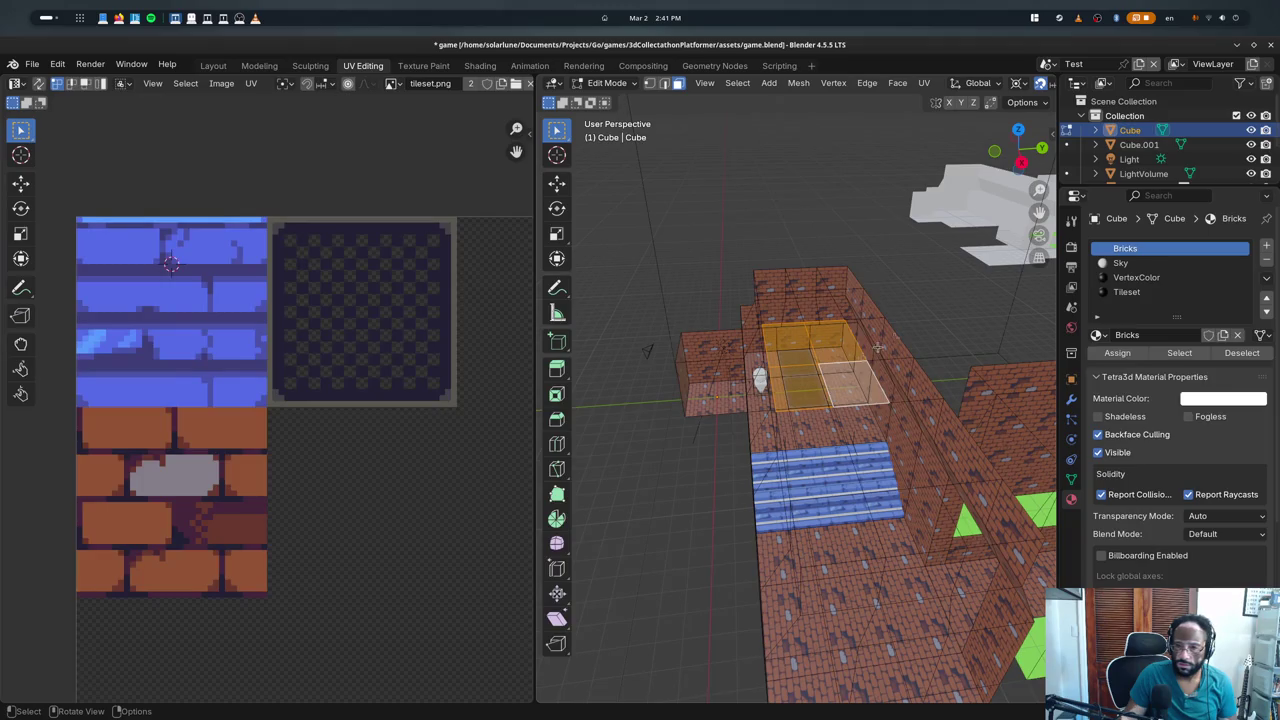
key("ctrl+z")
key("ctrl+z")
key("ctrl+z")
key("ctrl+z")
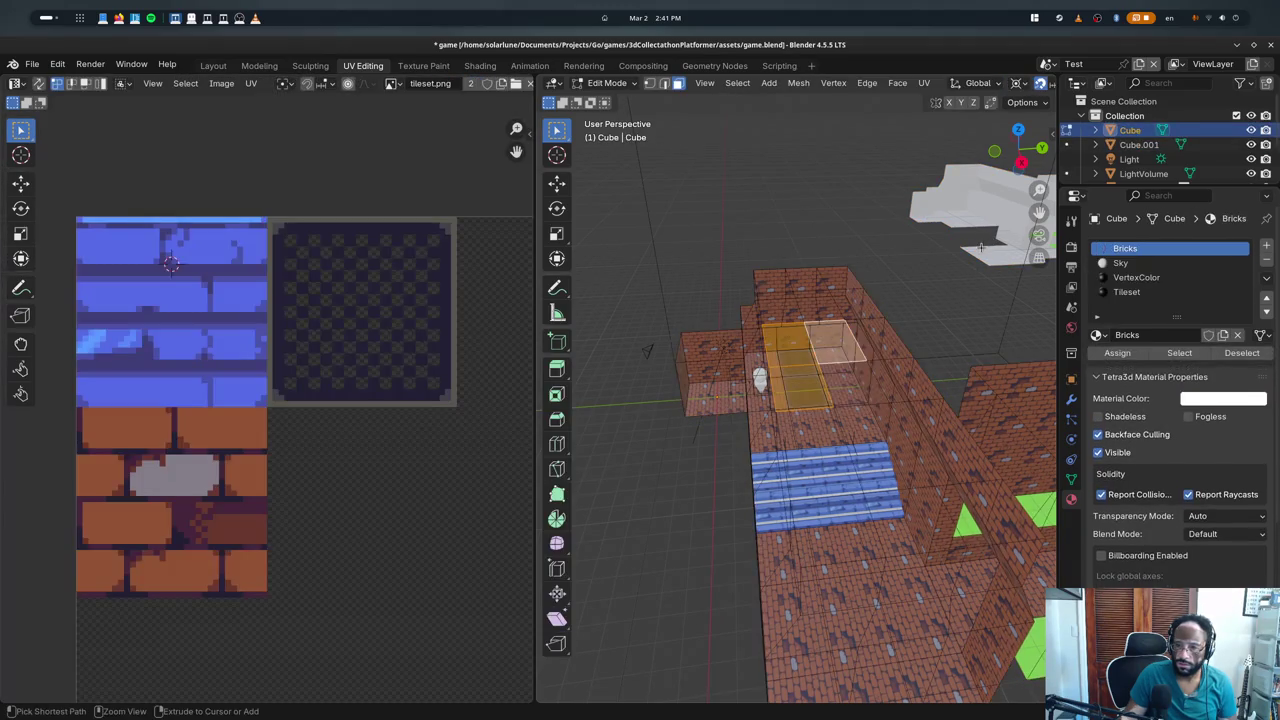
key("ctrl+z")
key("ctrl+z")
key("ctrl+z")
key("ctrl+z")
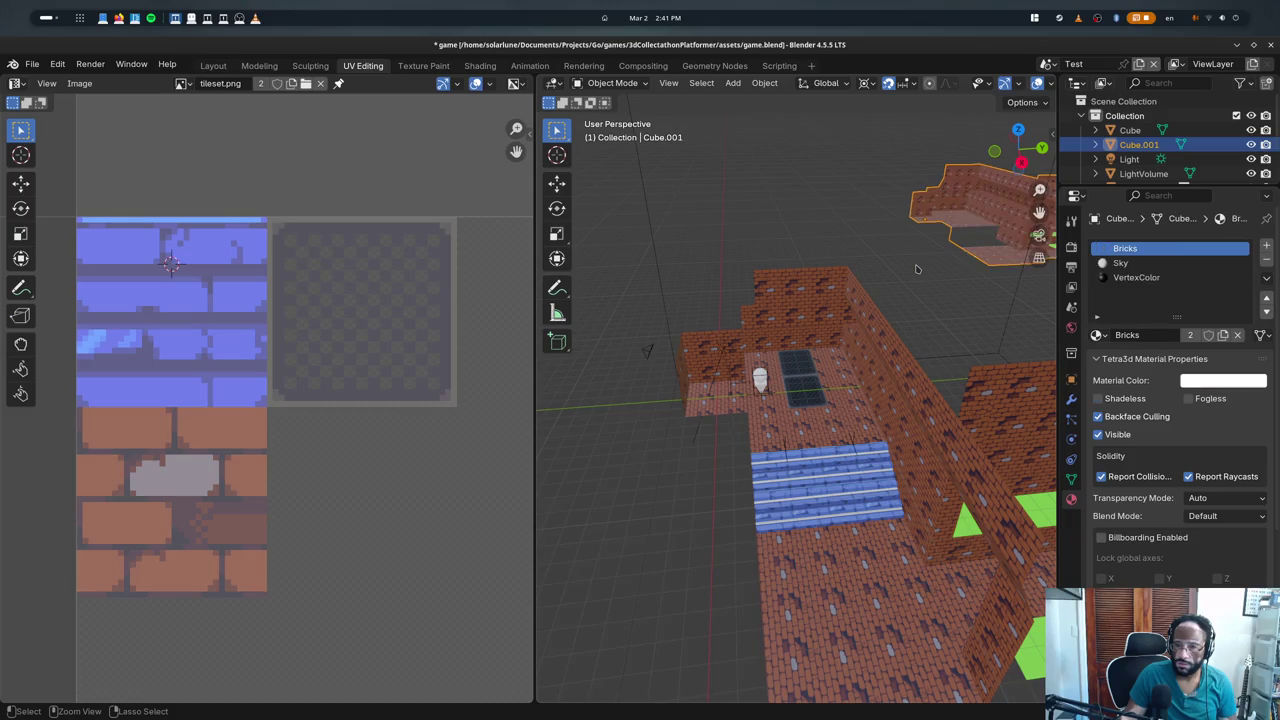
key("ctrl+shift+z")
key("ctrl+shift+z")
key("ctrl+shift+z")
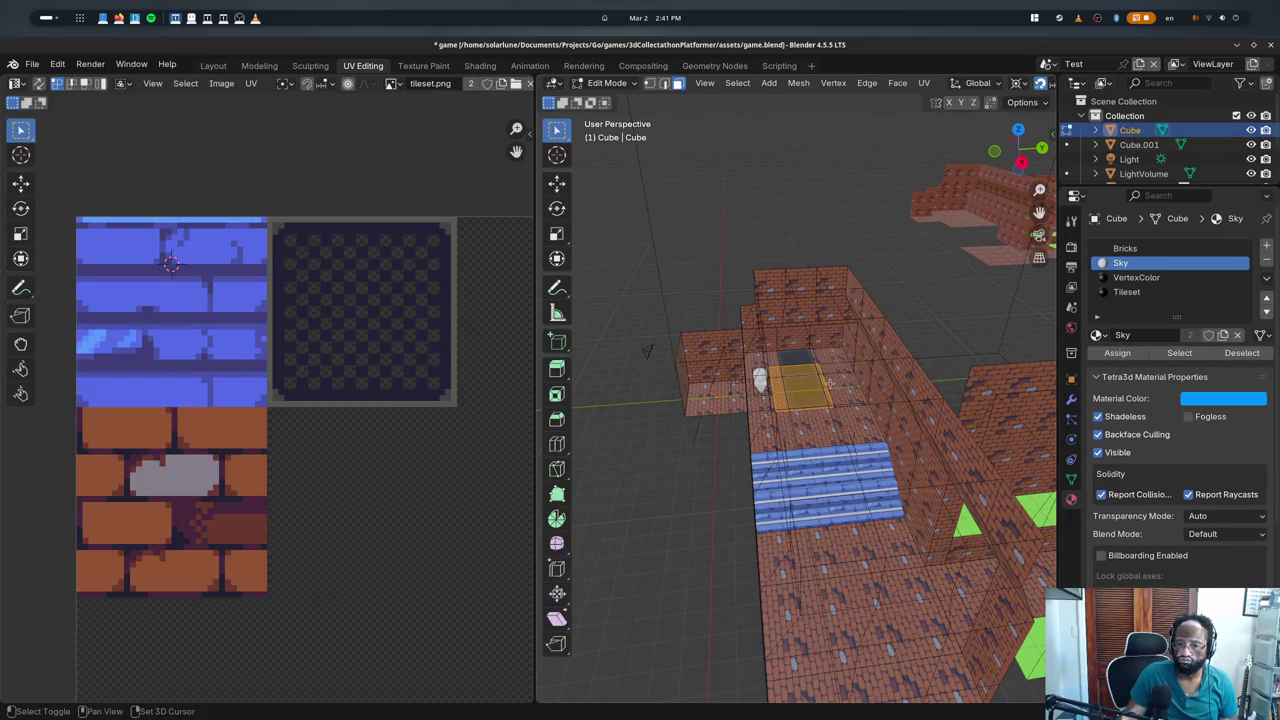
key("ctrl+shift+z")
key("ctrl+shift+z")
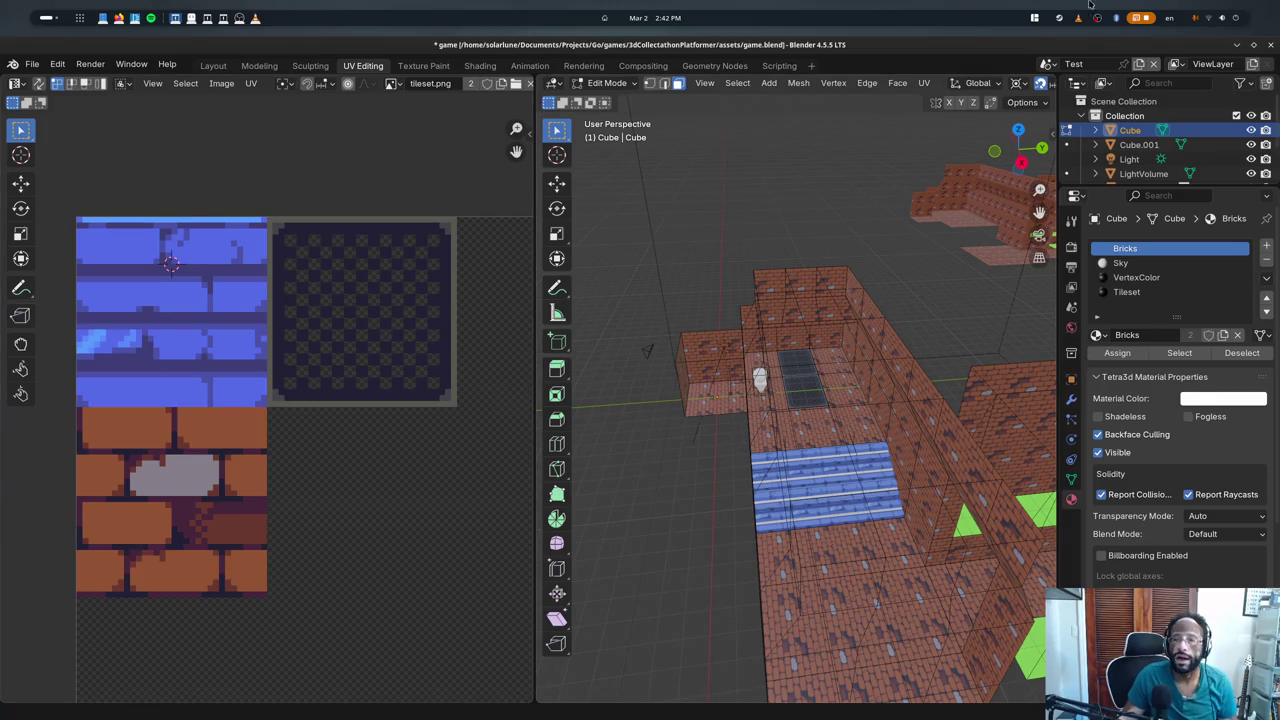
- Orbit to inspect the green-edged paths, then switch to the running game window
middle_click_drag(800, 330, 882, 310)
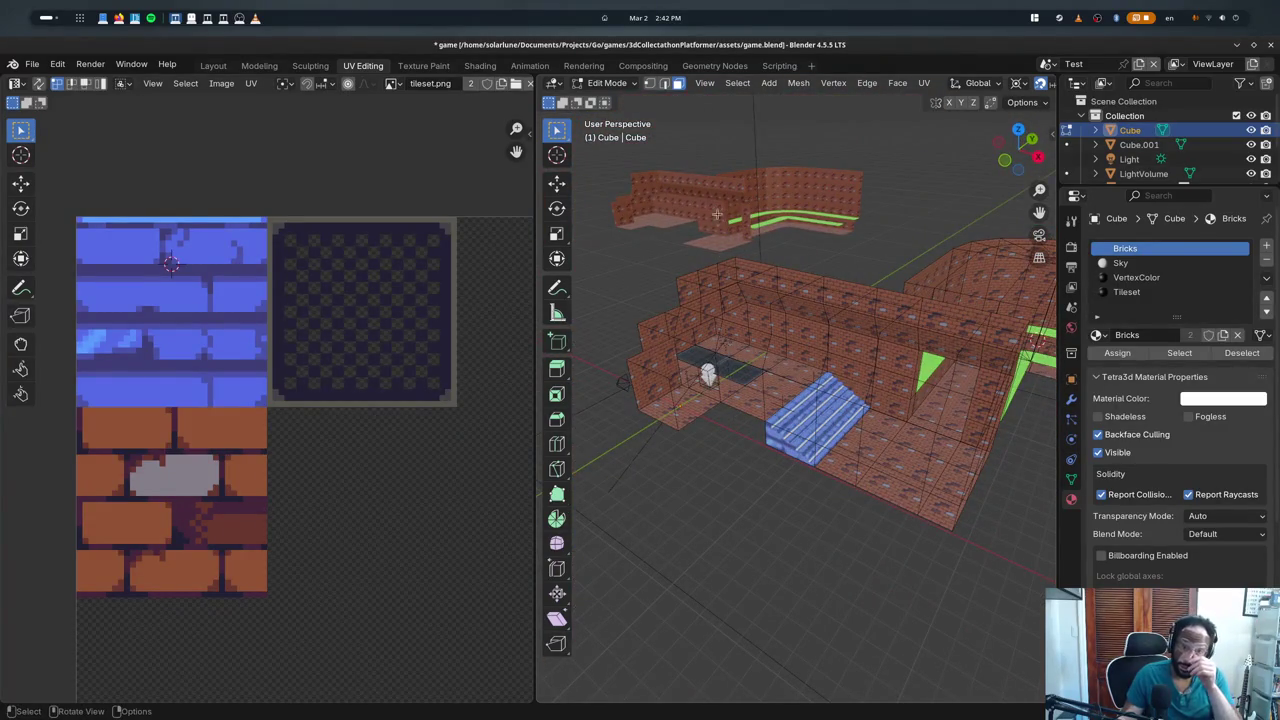
key("alt+Tab")
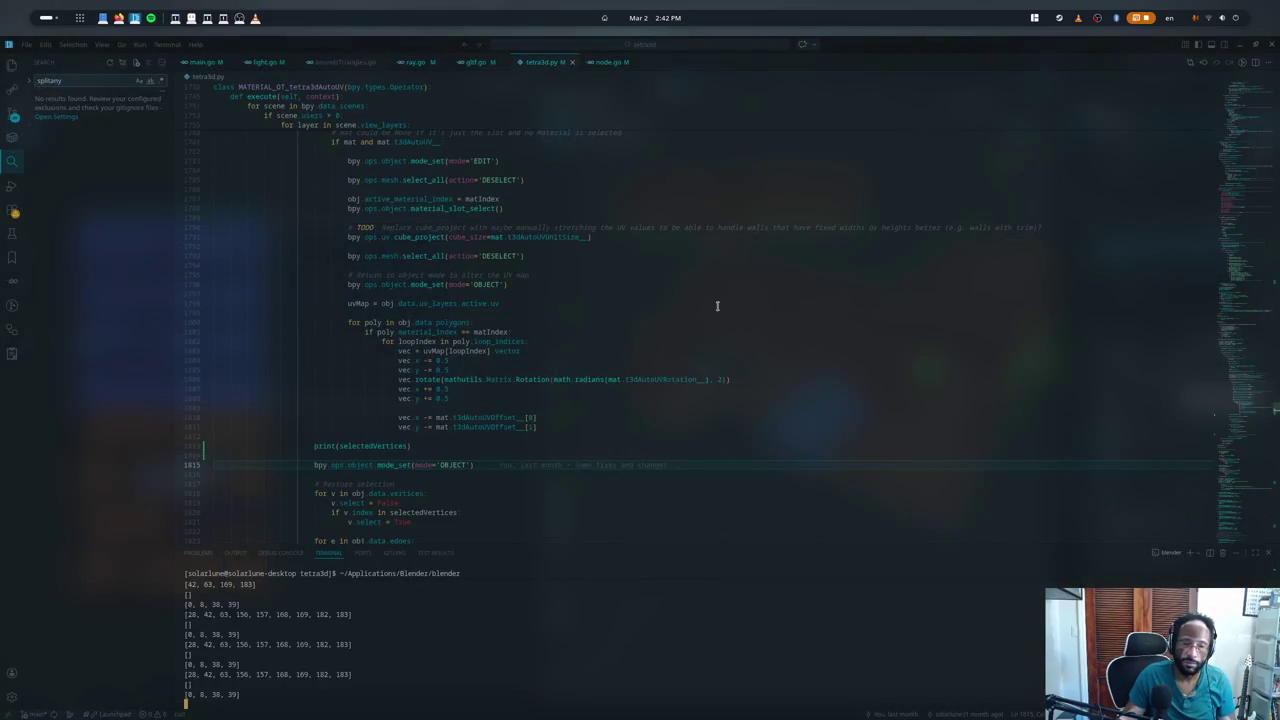
key("alt+Tab")
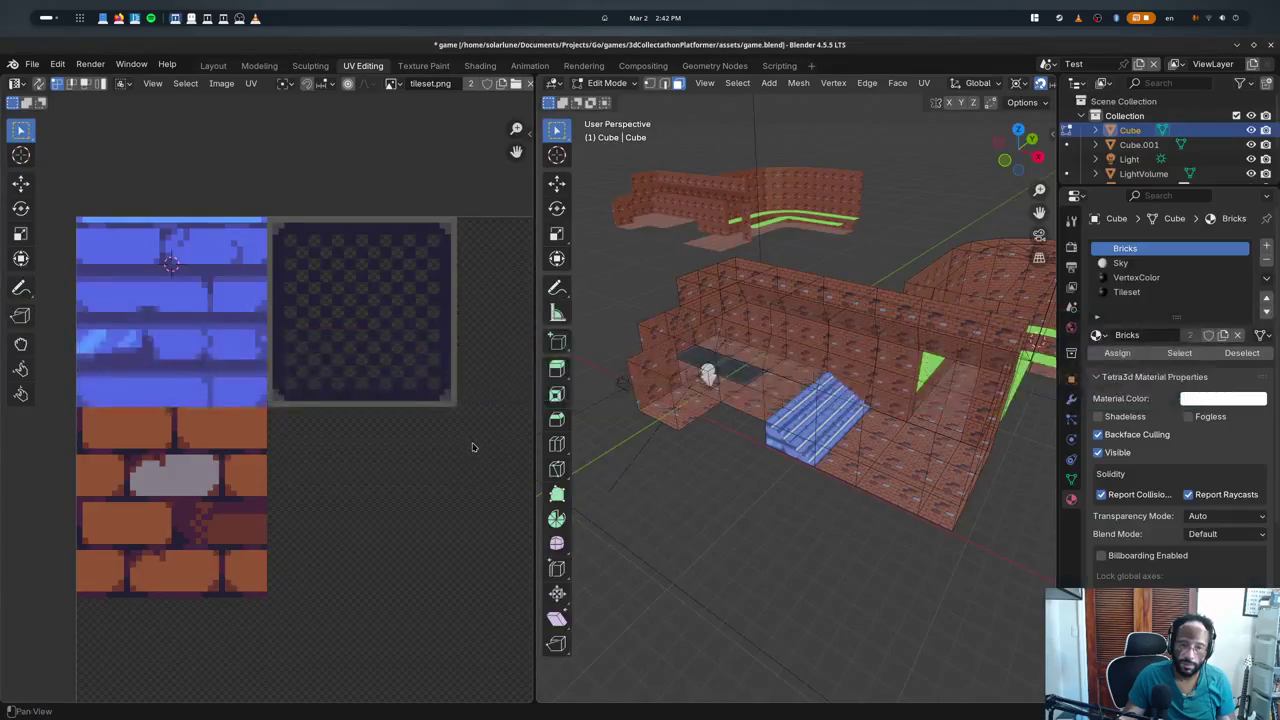
key("alt+Tab")
key("alt+Tab")
key("alt+Tab")
key("alt+Tab")
key("alt+Tab")
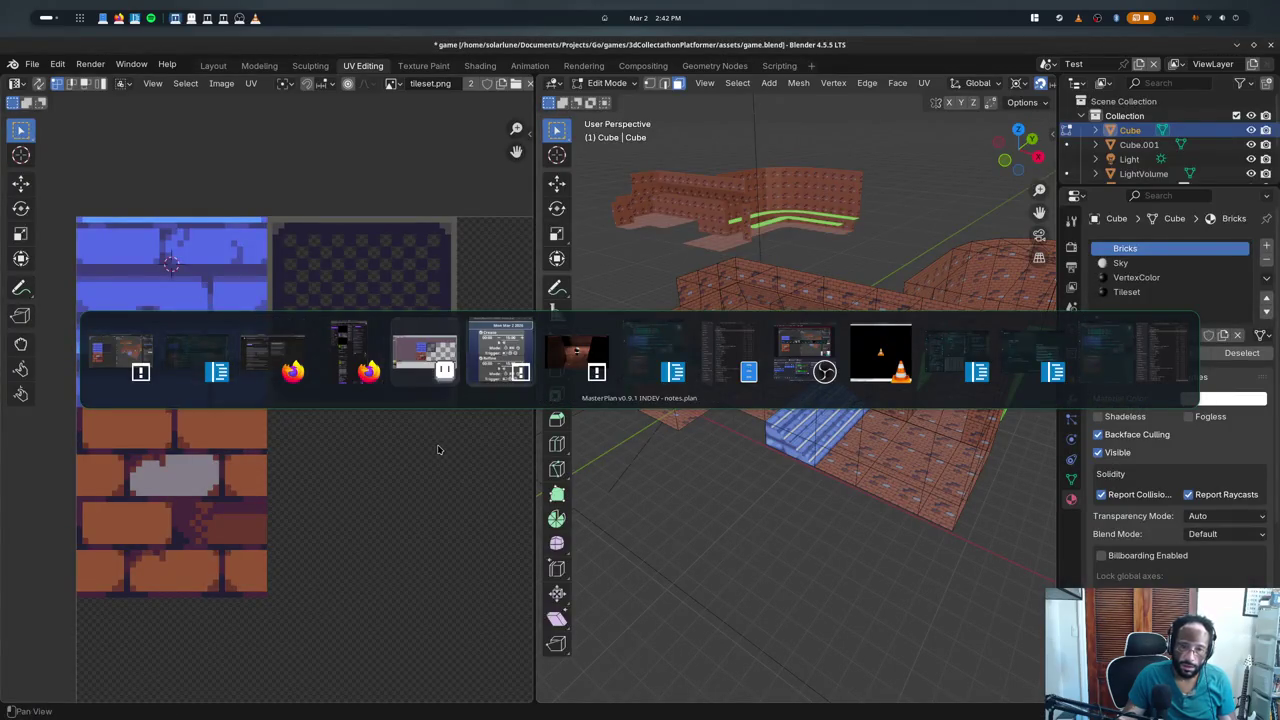
- Walk the character through the brick corridor, along the green ledge and up the blue stairs
key("w")
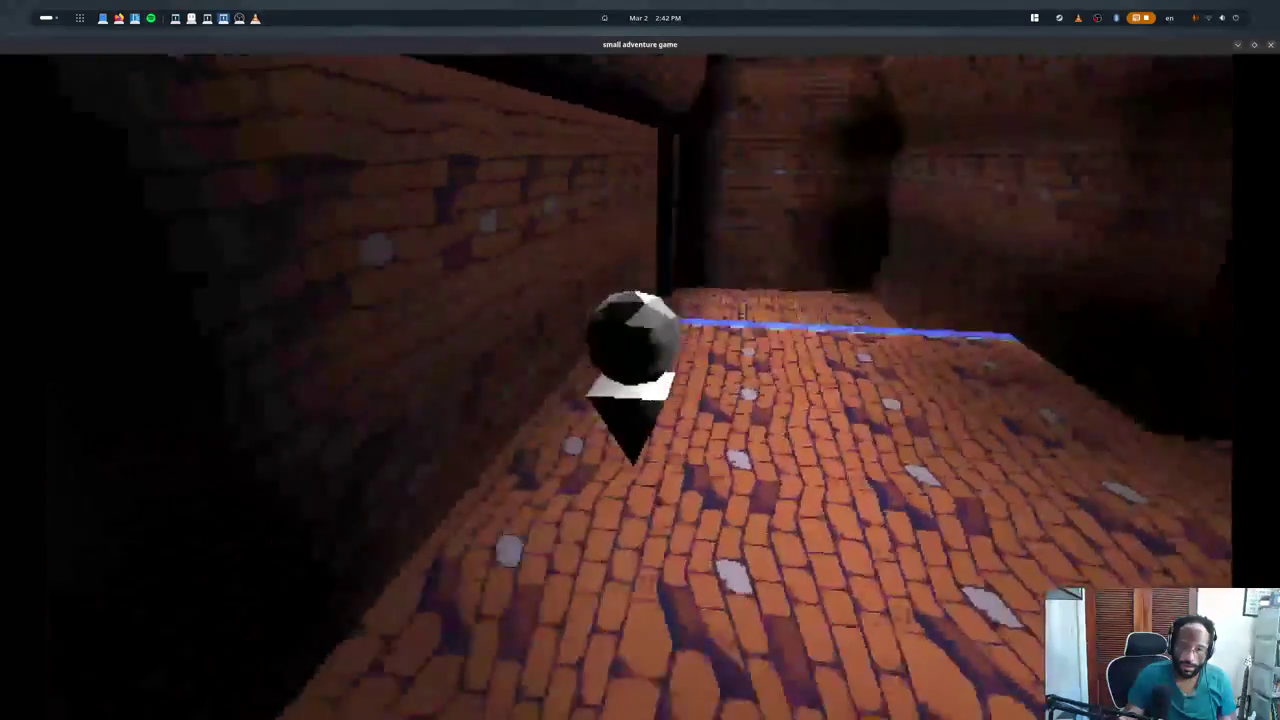
key("w")
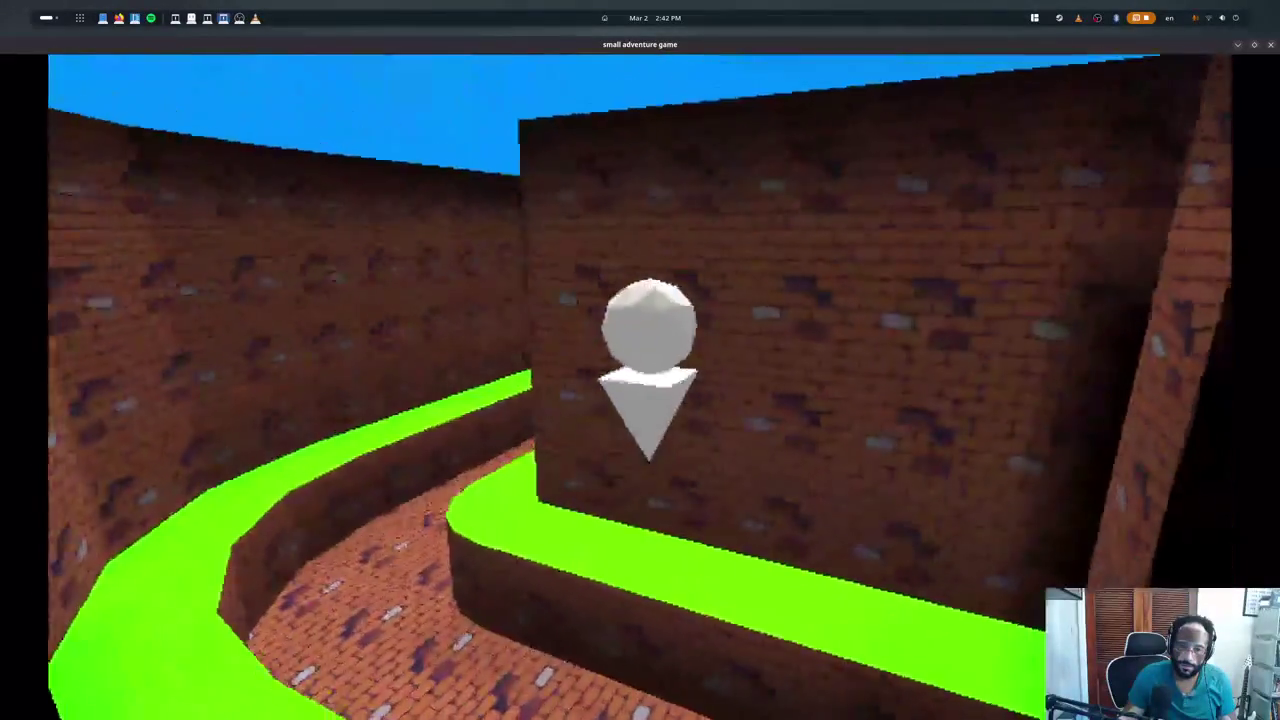
key("w")
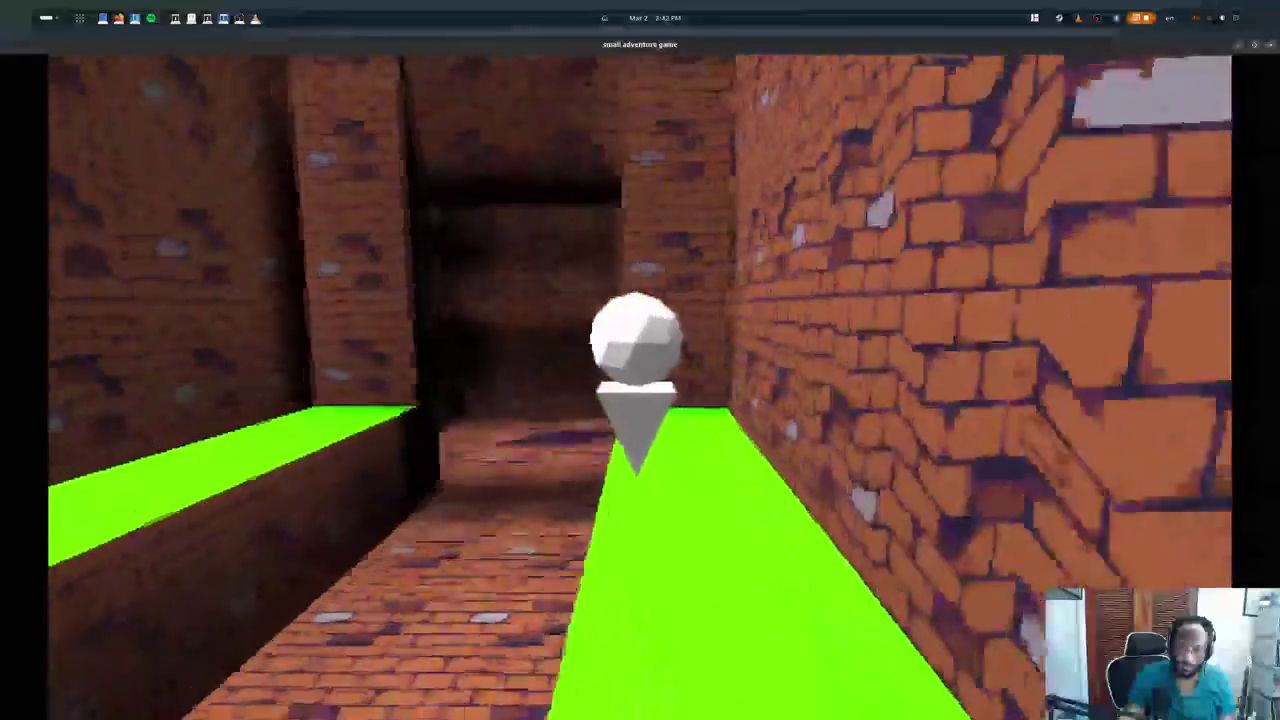
key("w")
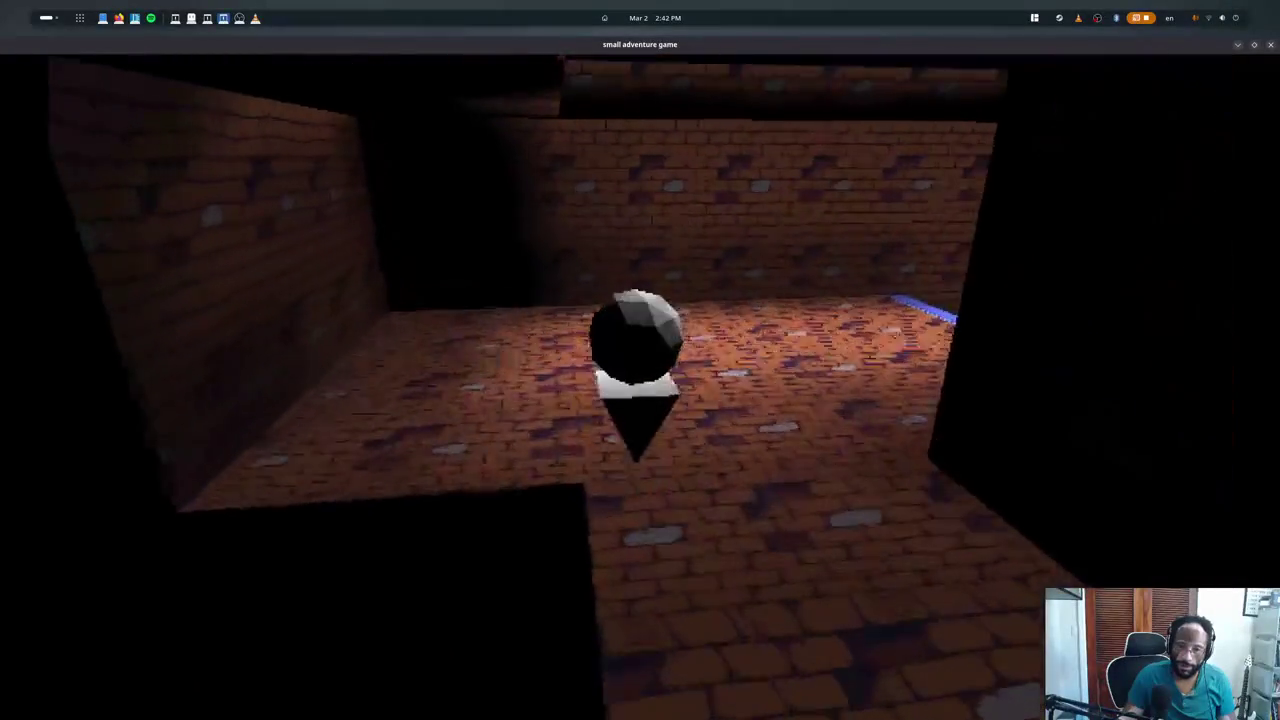
key("w")
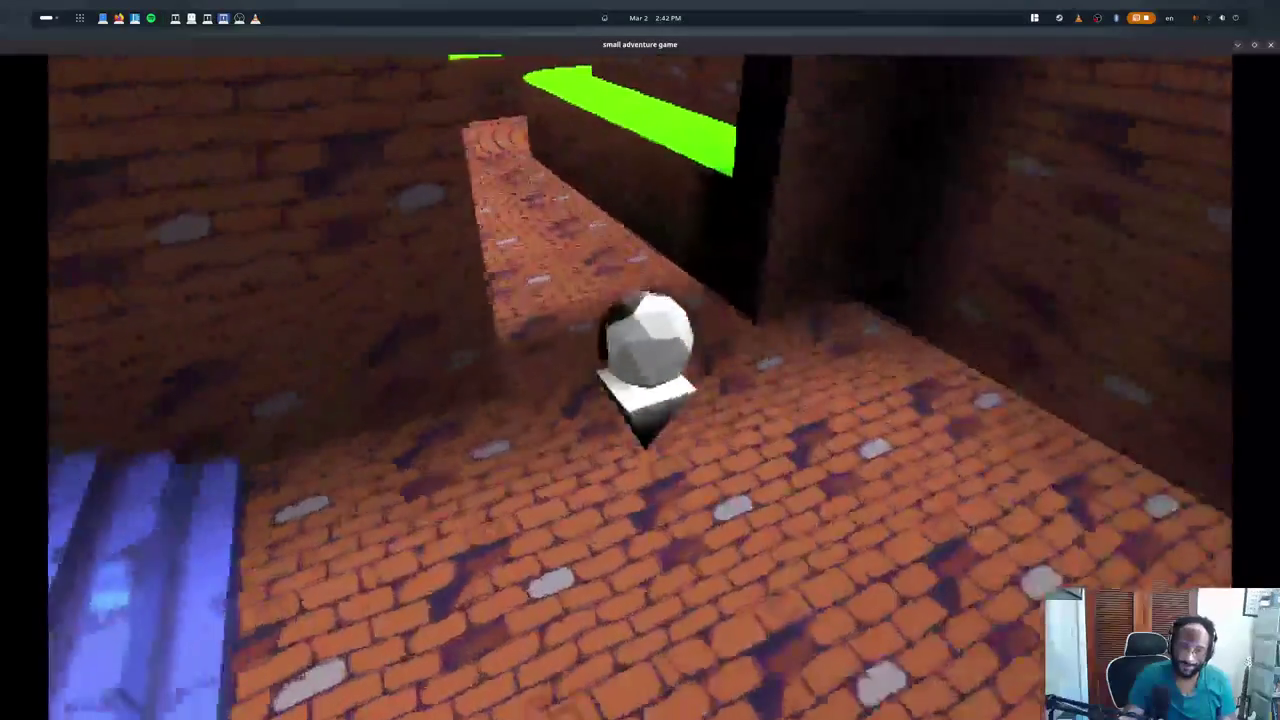
key("w")
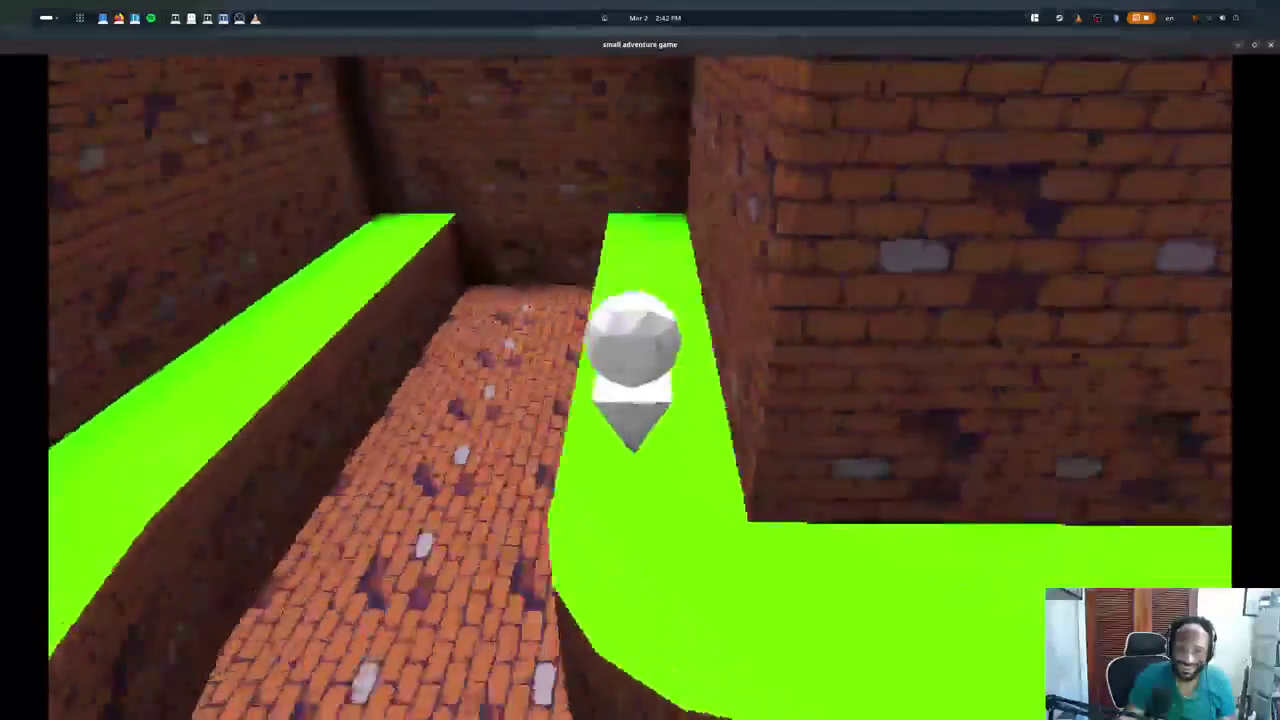
key("space")
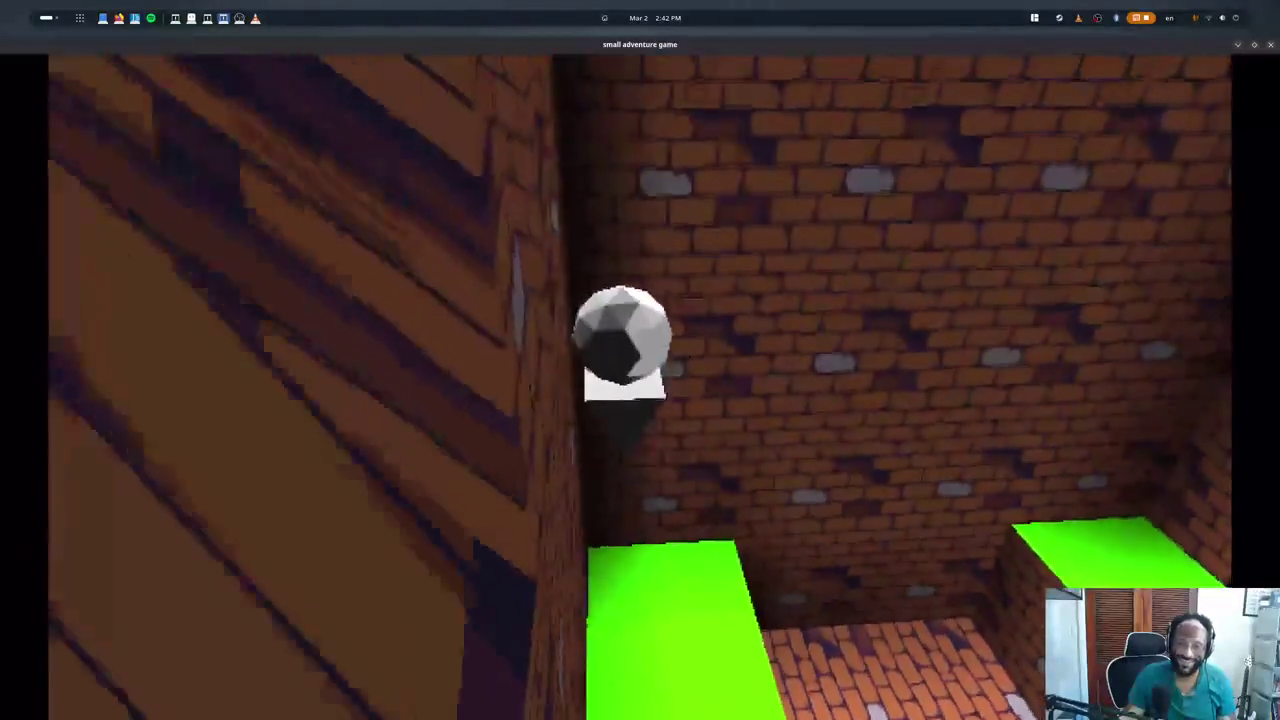
key("w")
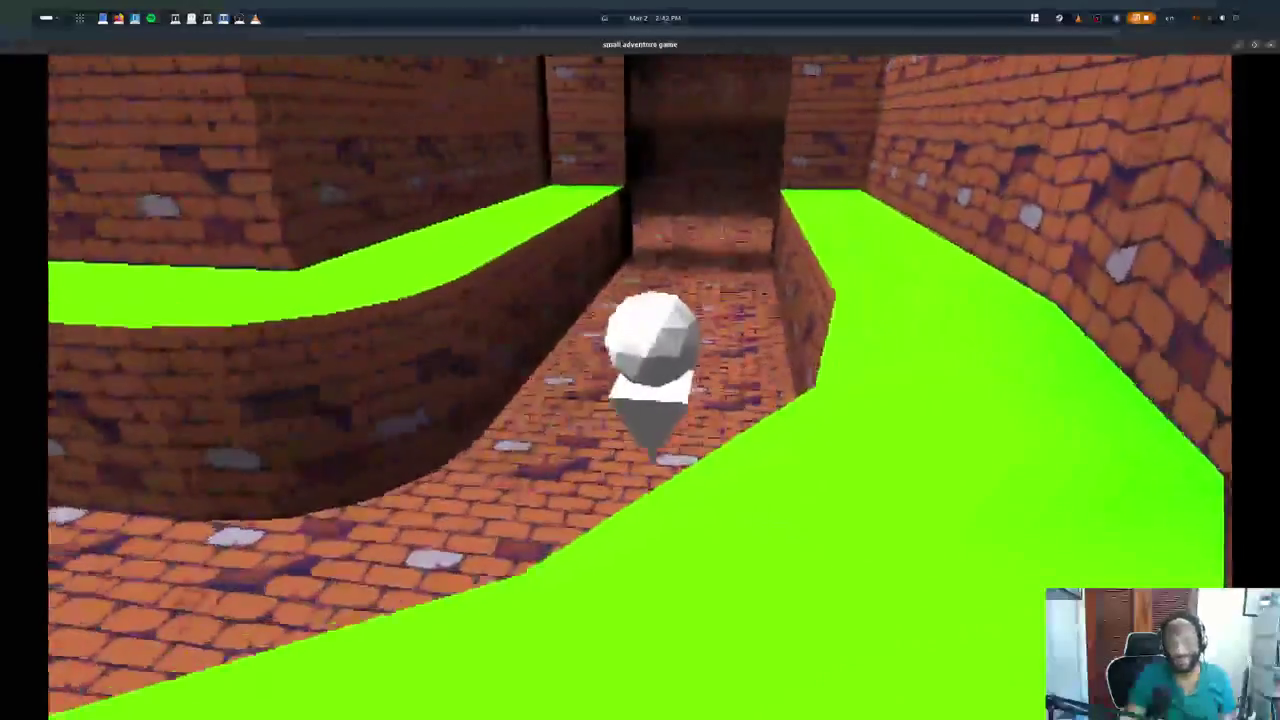
key("w")
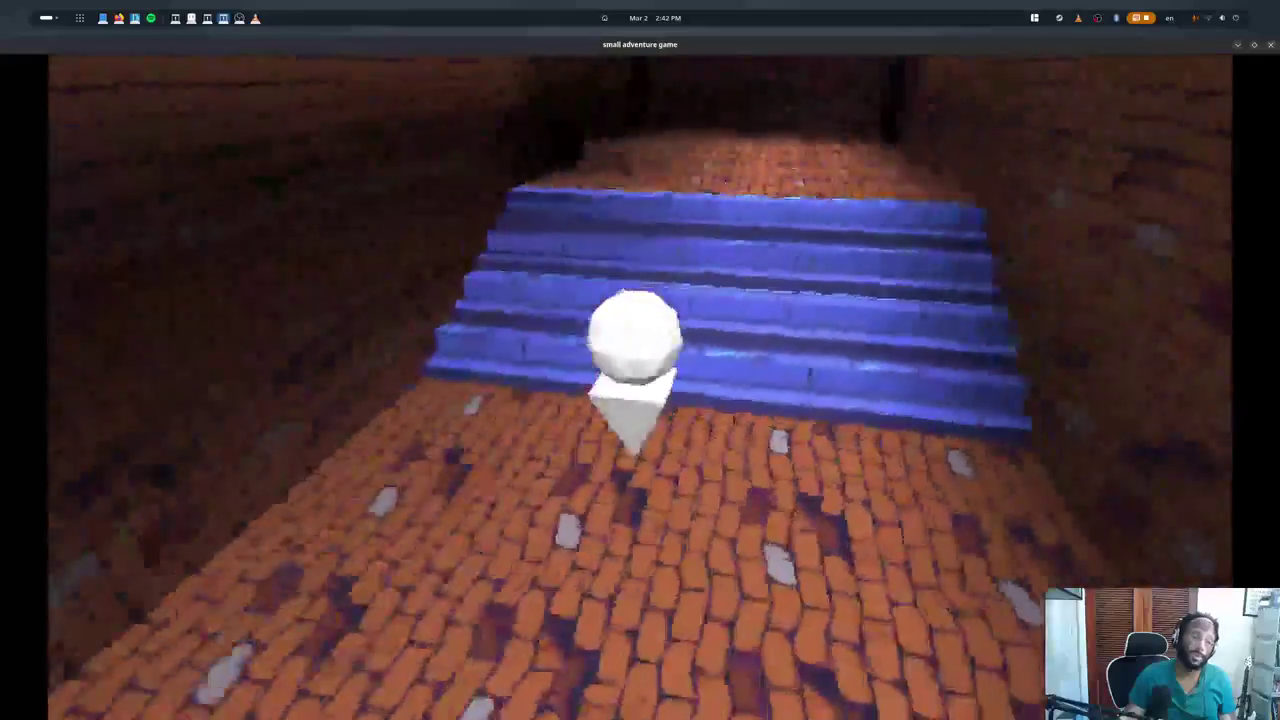
key("w")
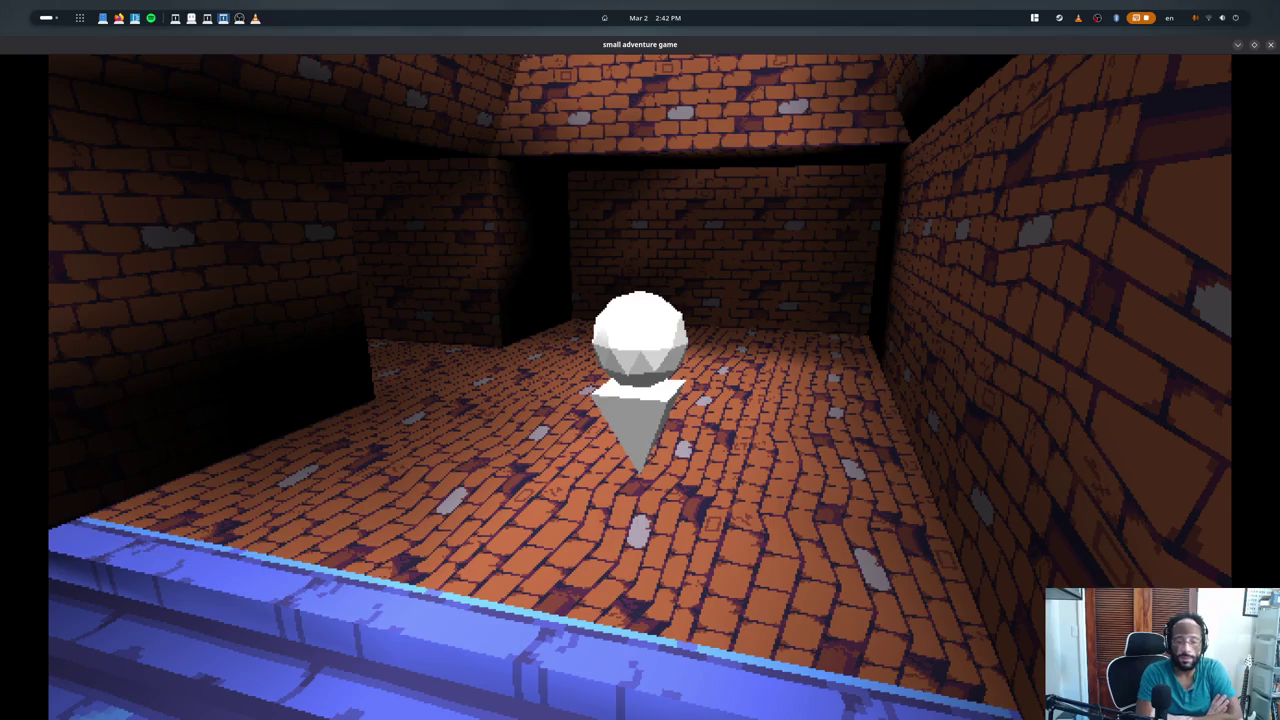
key("s")
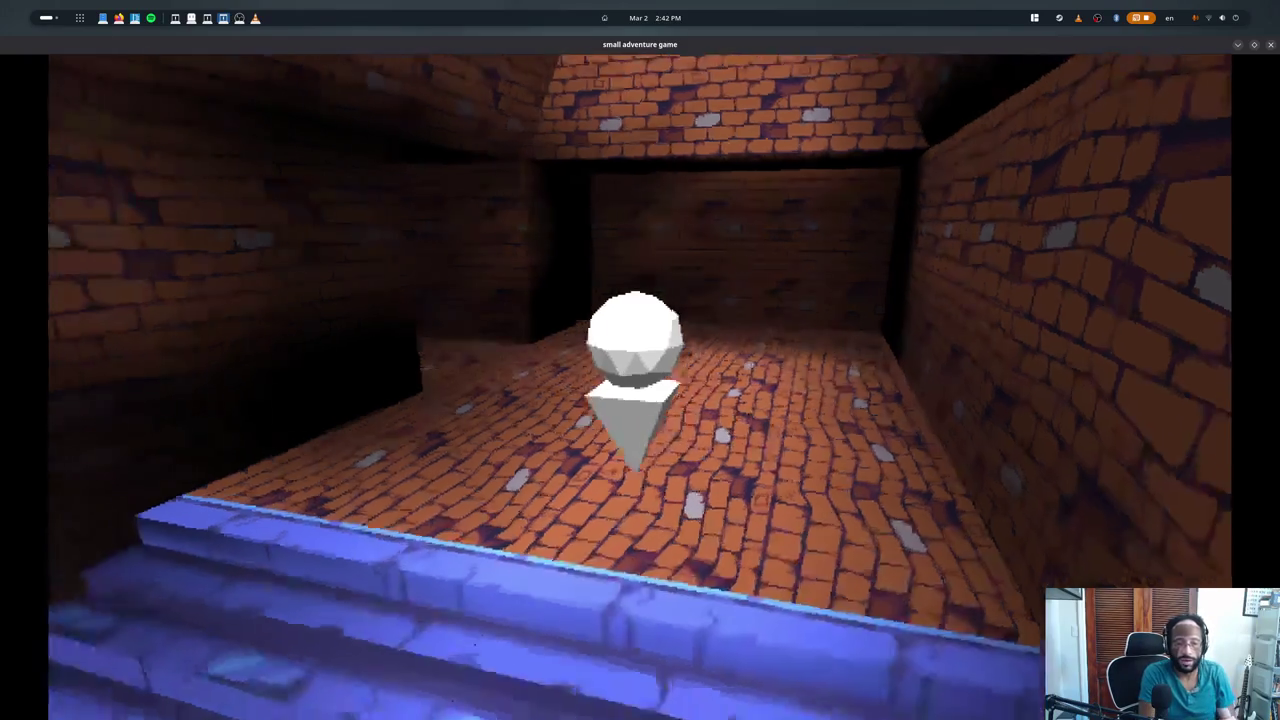
key("w")
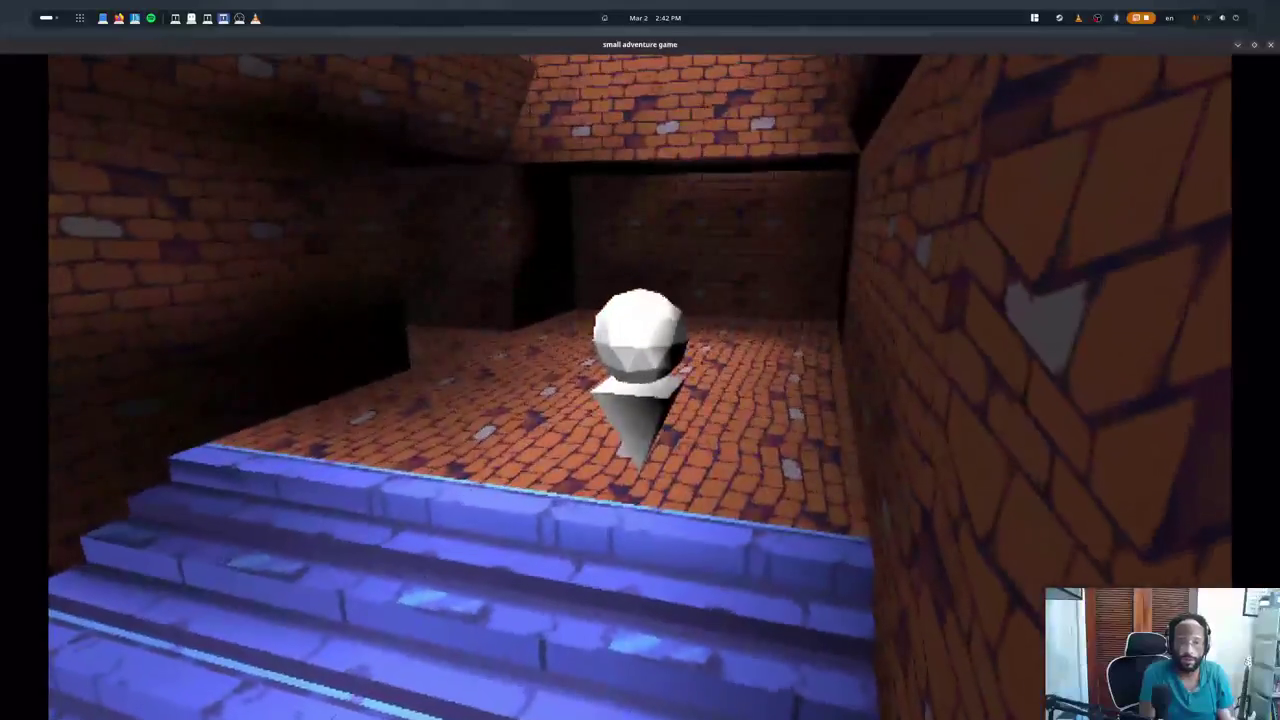
- Toggle the F1 debug overlay, explore the next corridors and upper room, then quit with Escape
key("F1")
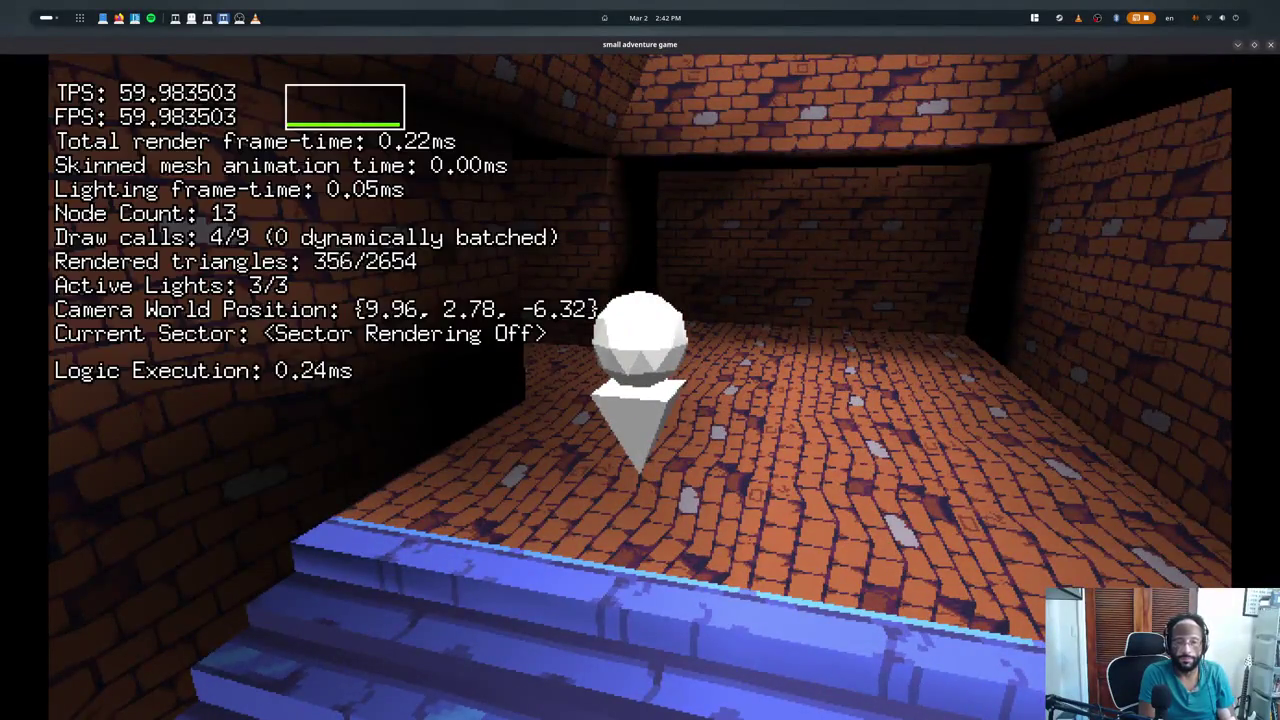
key("F1")
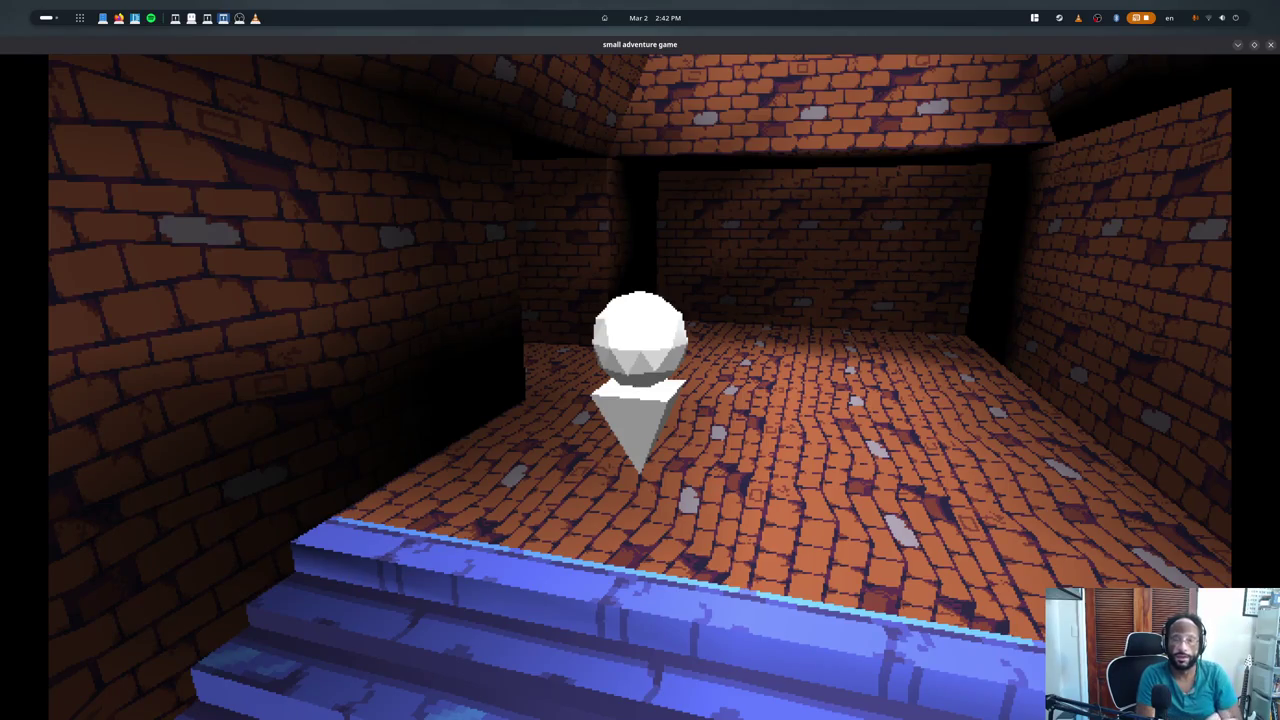
key("a")
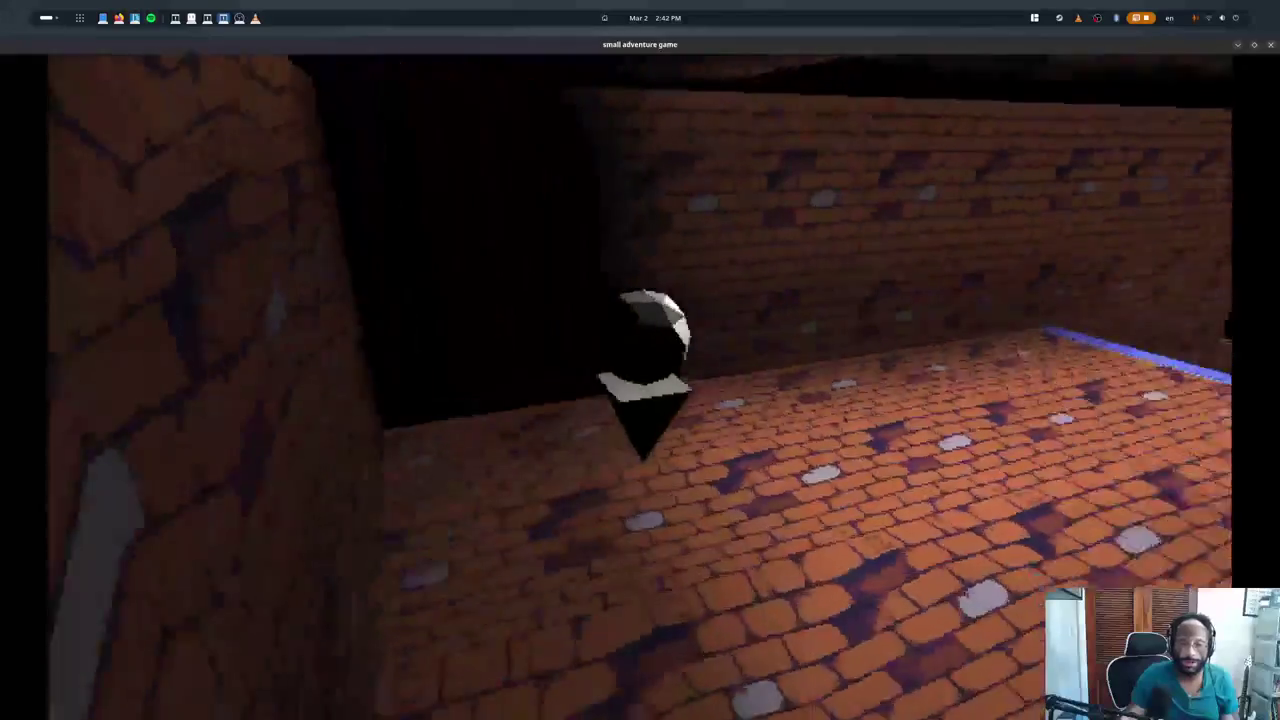
key("w")
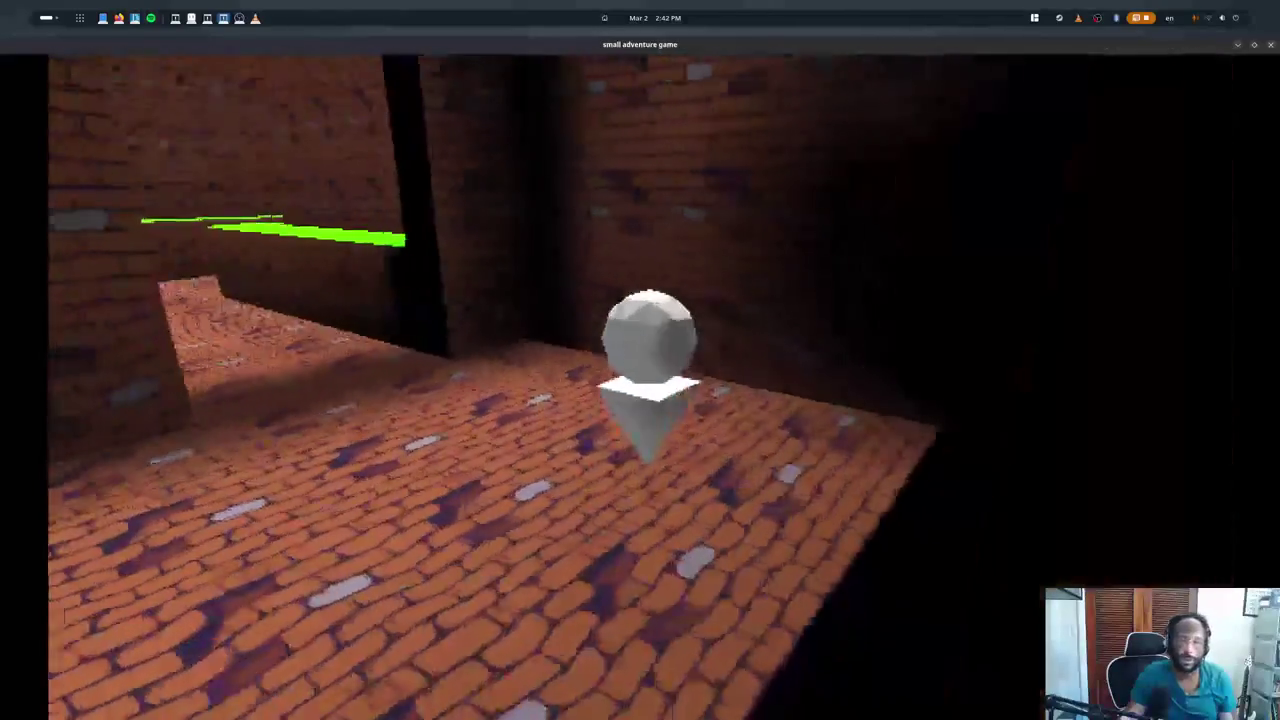
key("w")
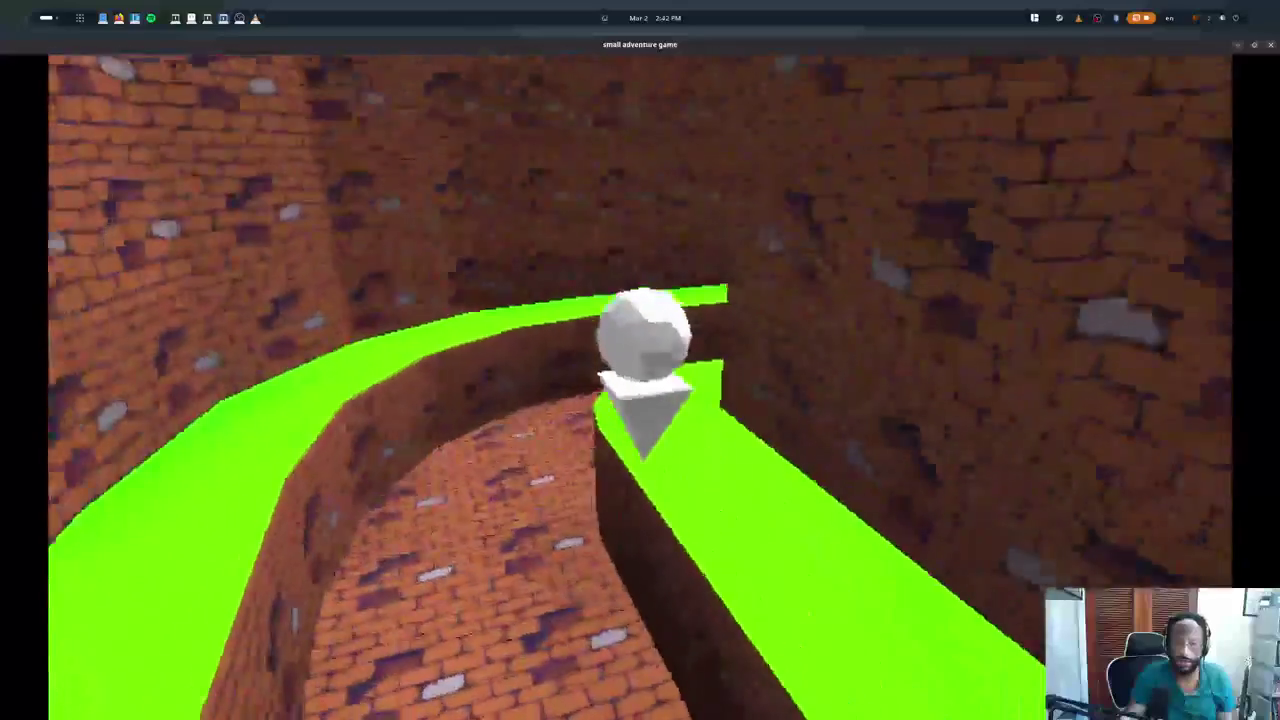
key("w")
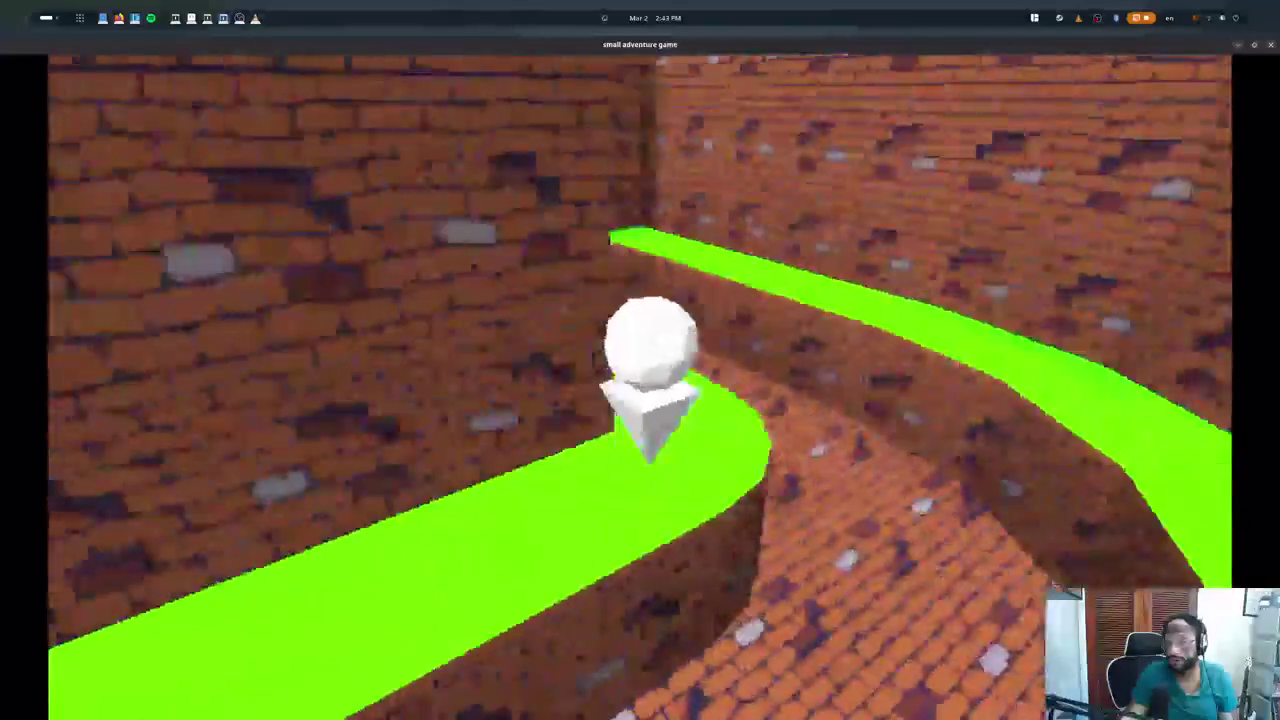
key("w")
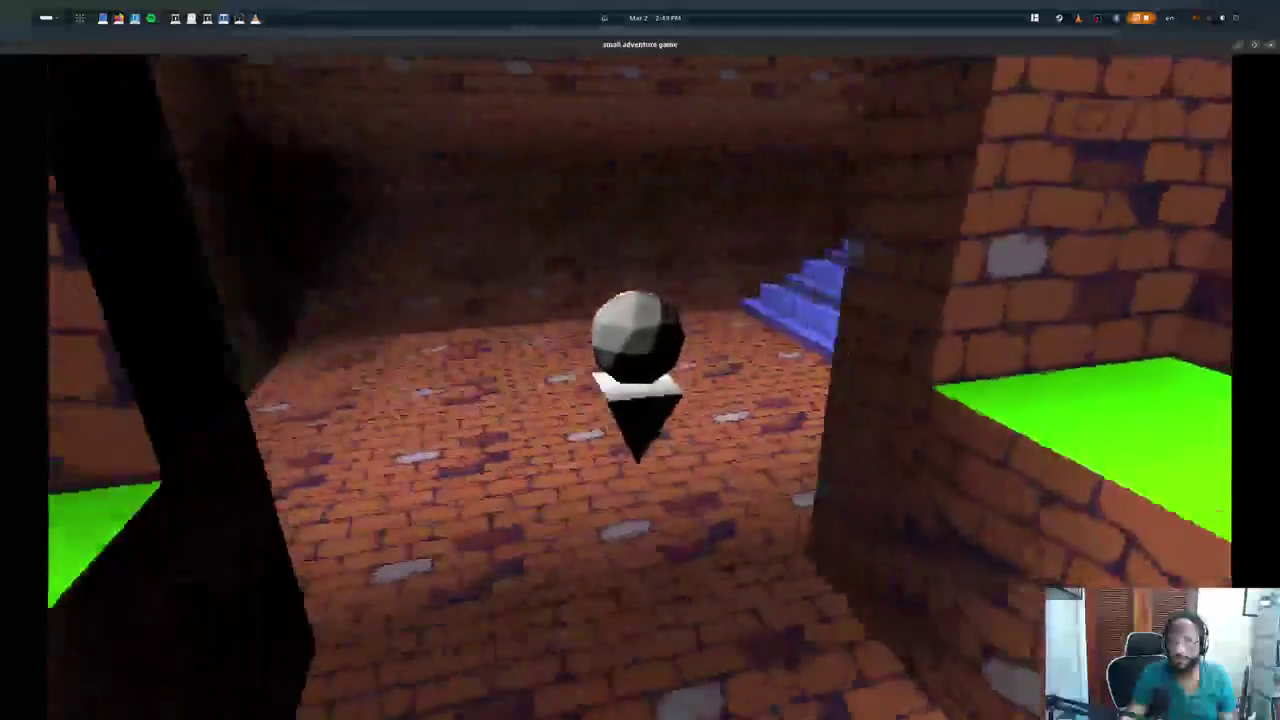
key("w")
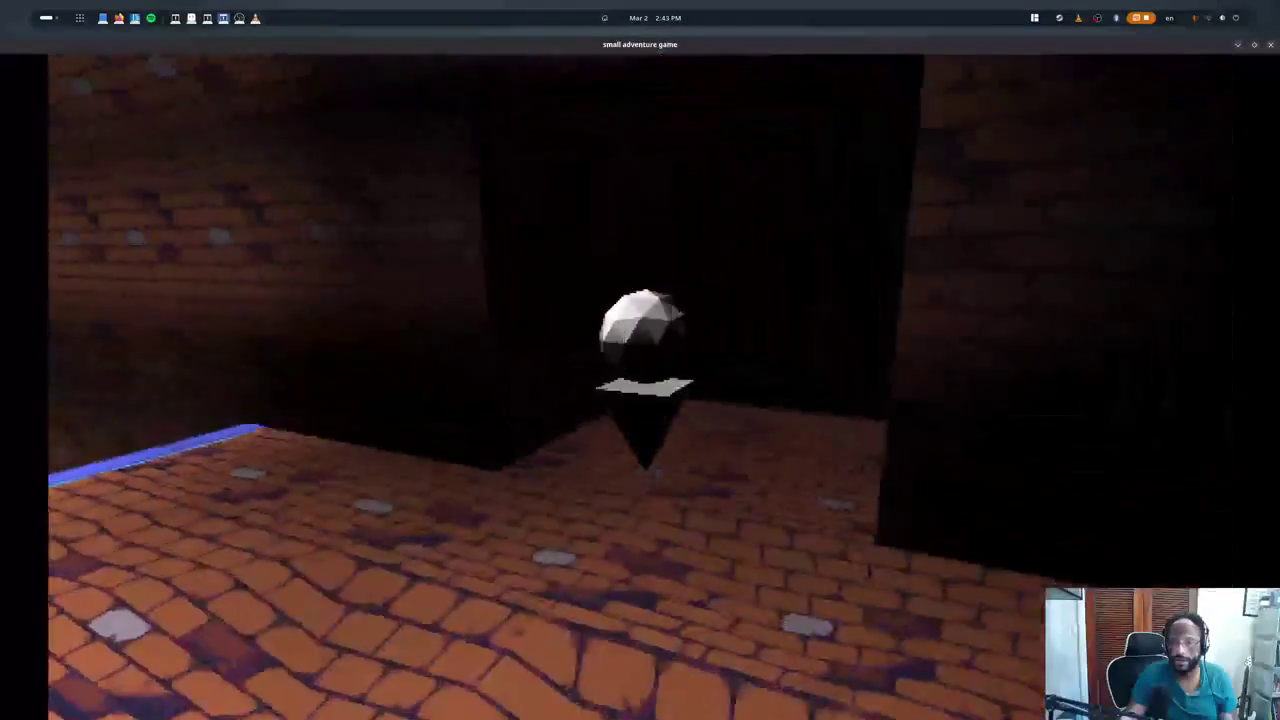
key("w")
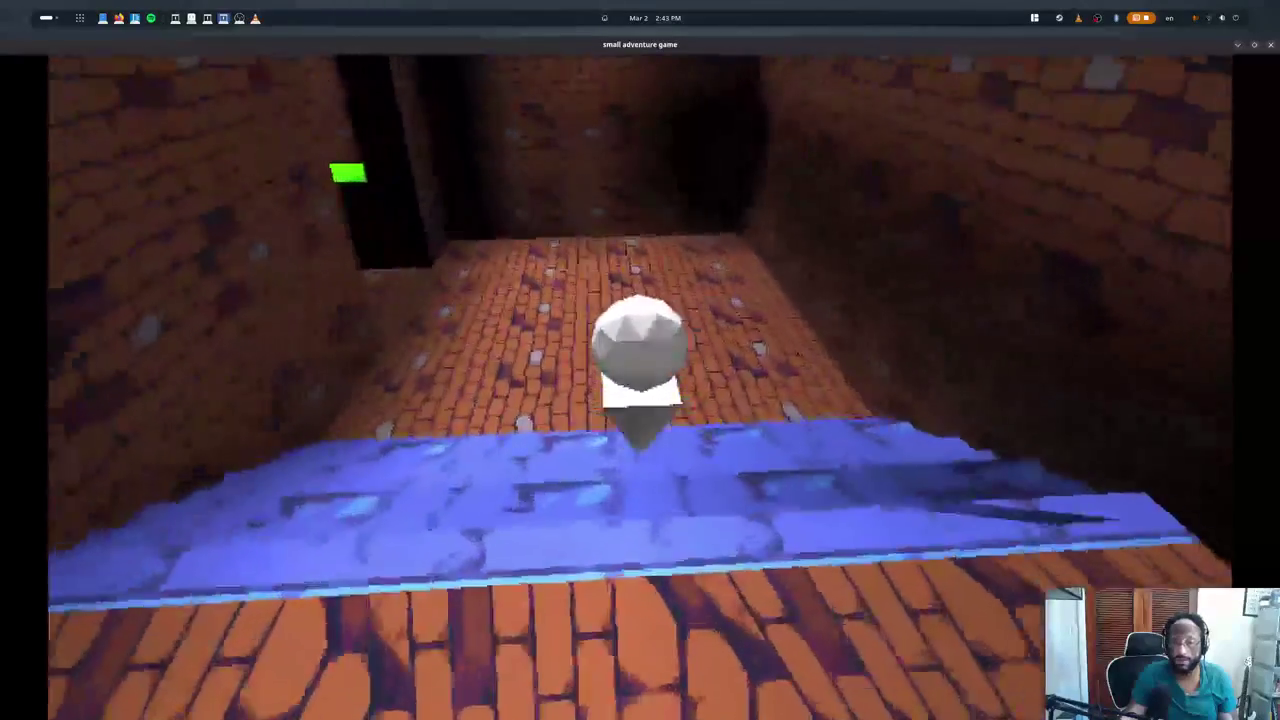
key("w")
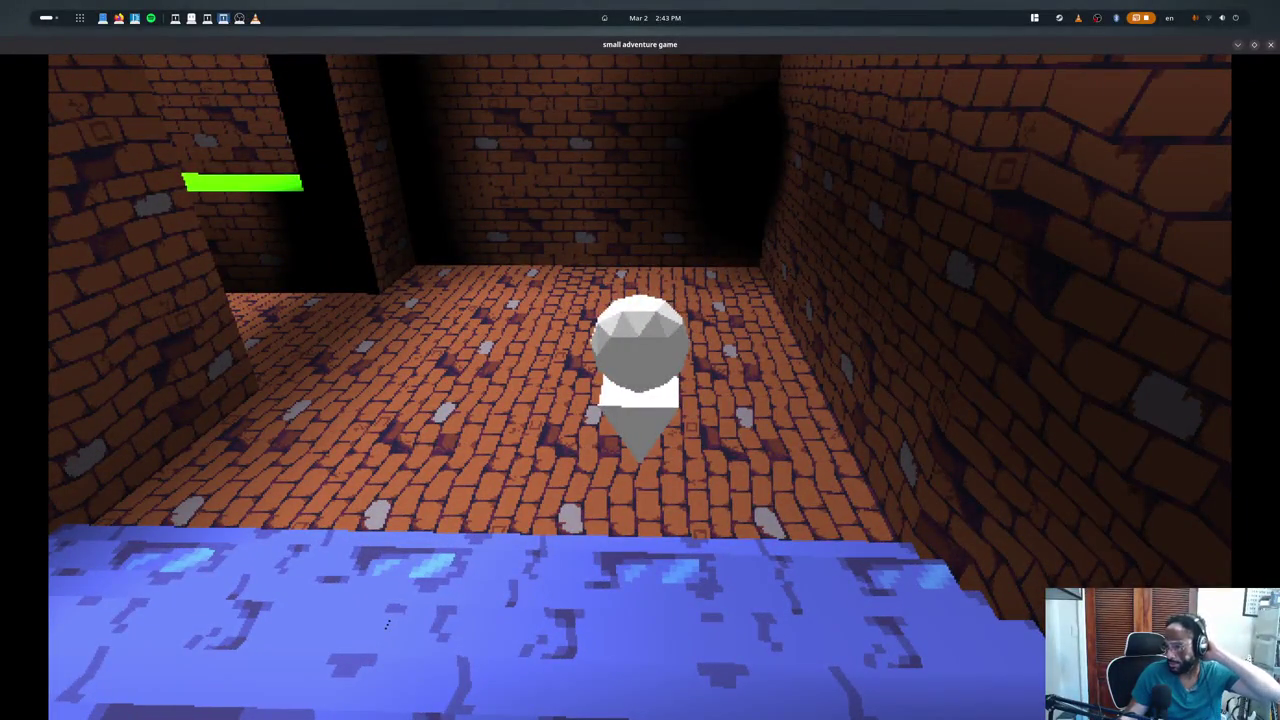
key("Escape")
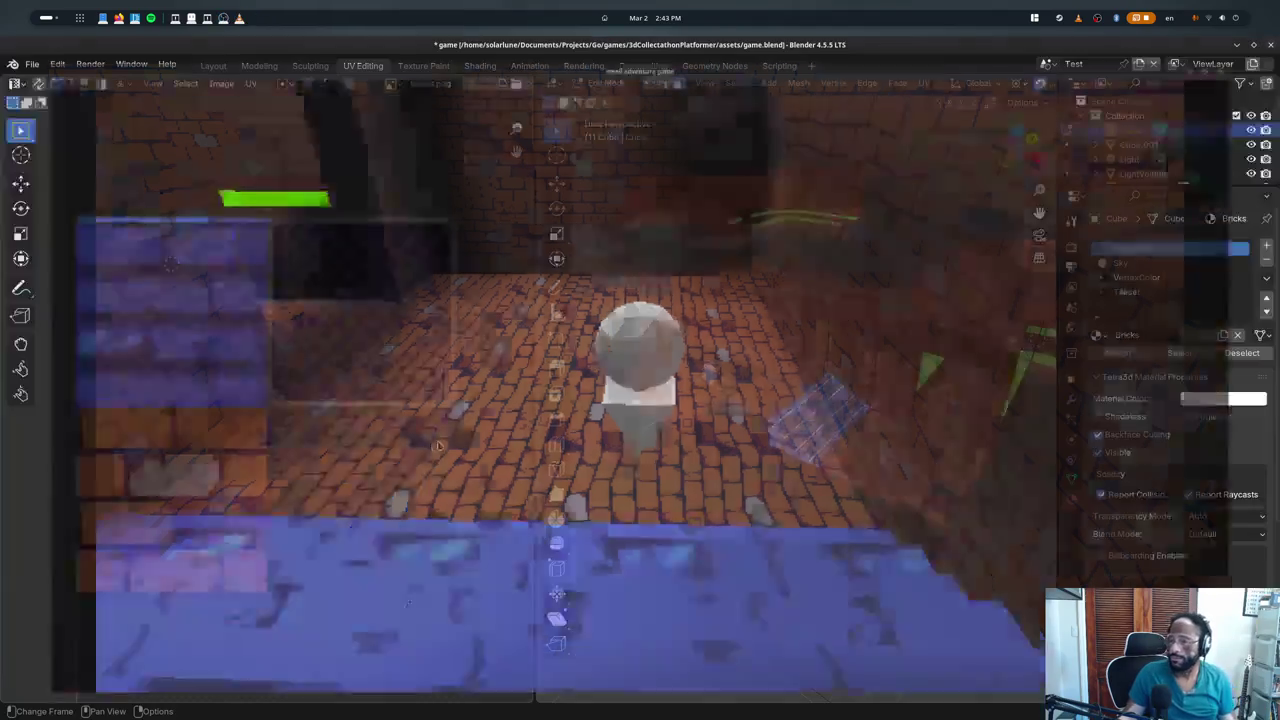
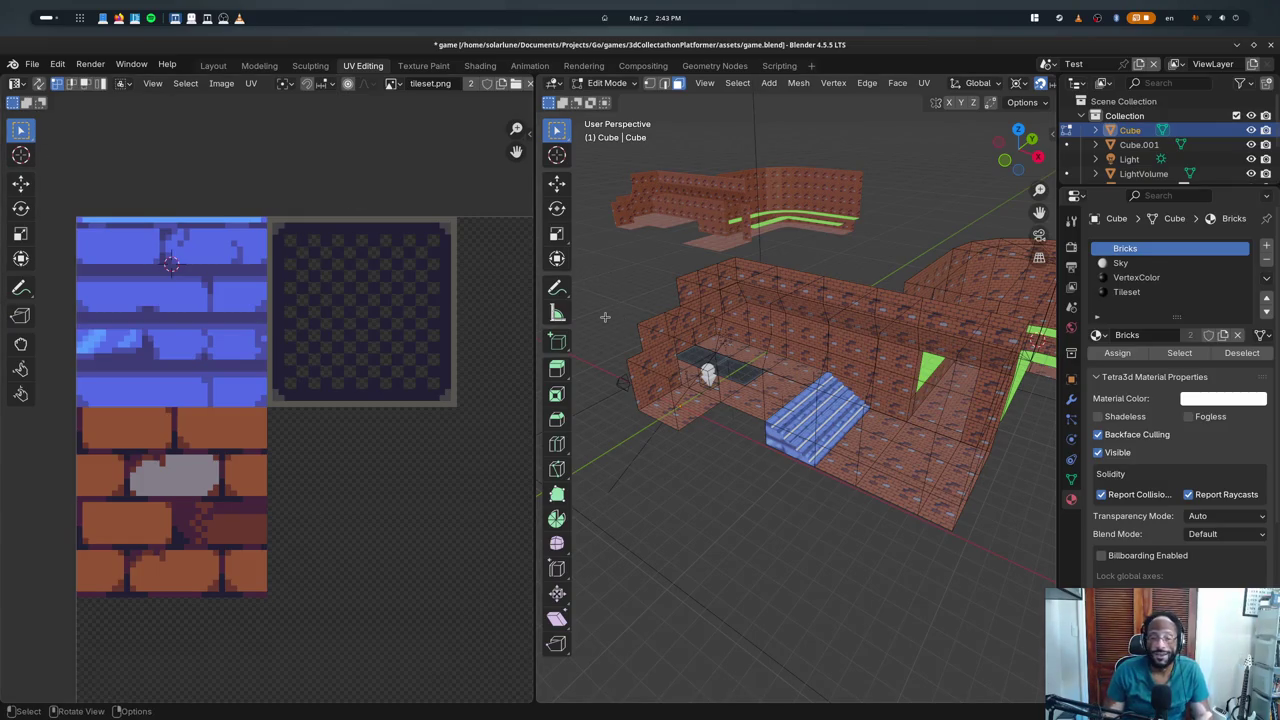
- Quit Blender and rerun the game launch command from the terminal
key("alt+Tab")
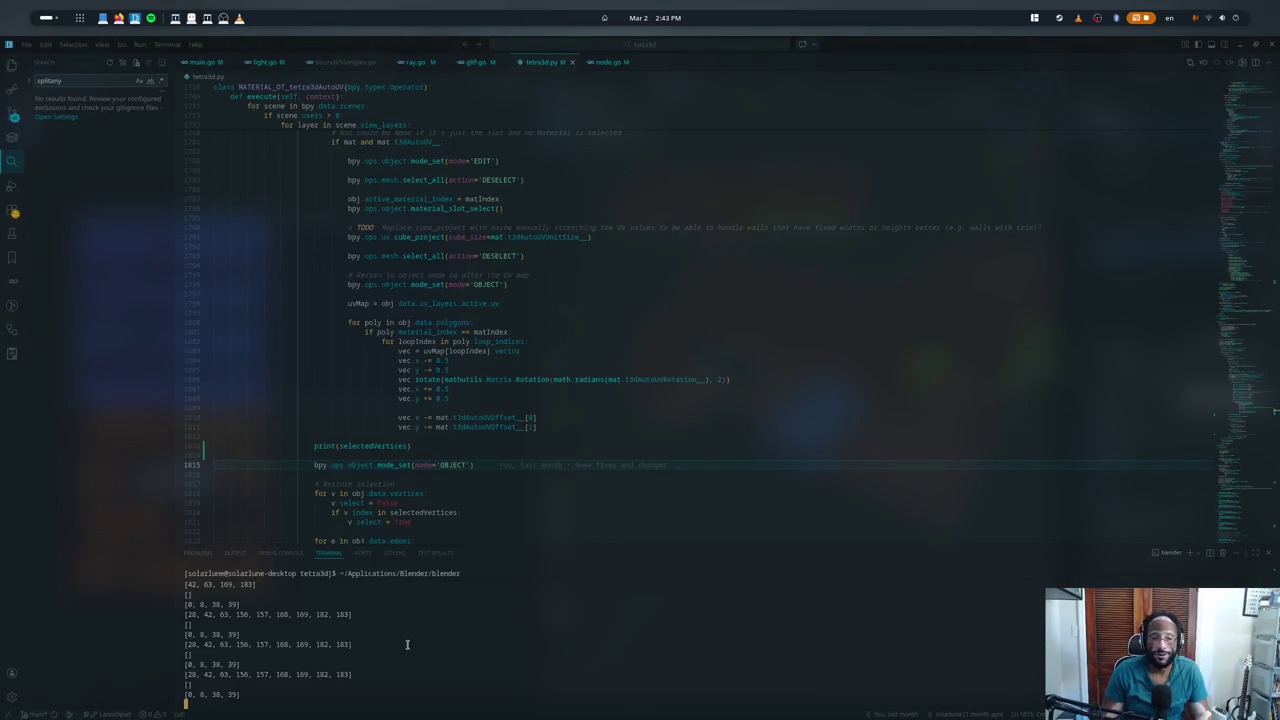
key("alt+Tab")
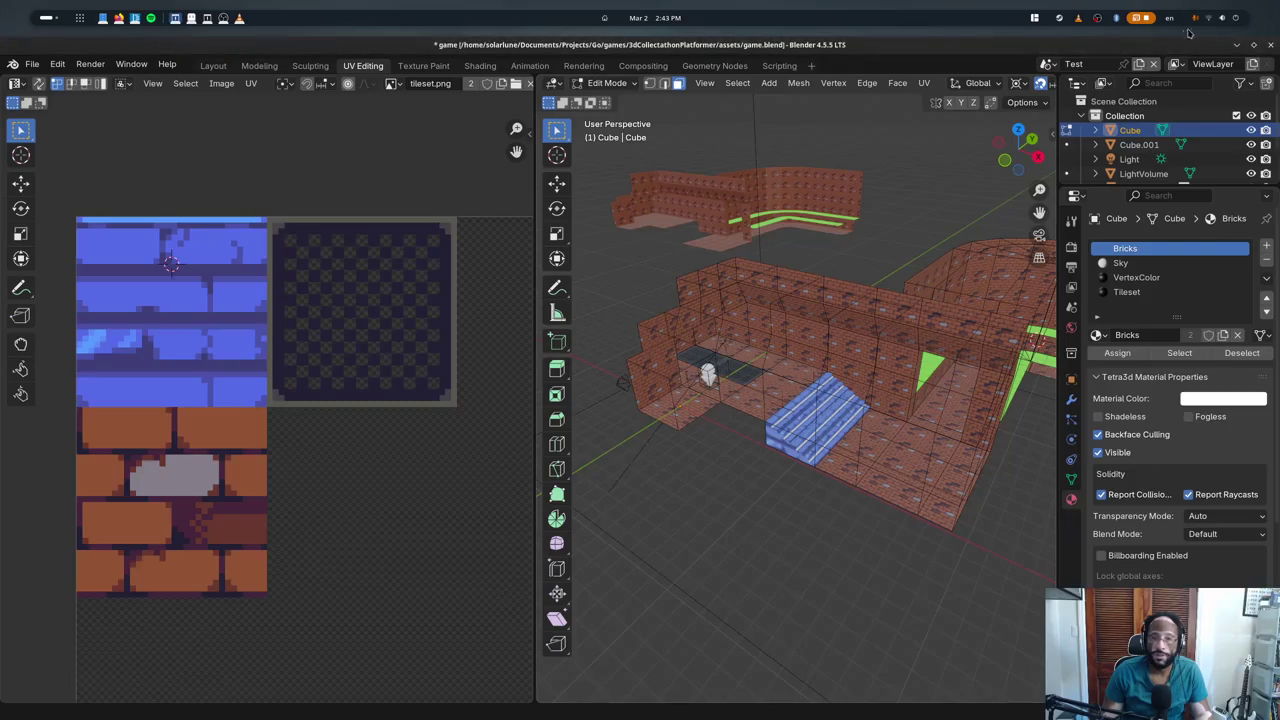
left_click(1273, 46)
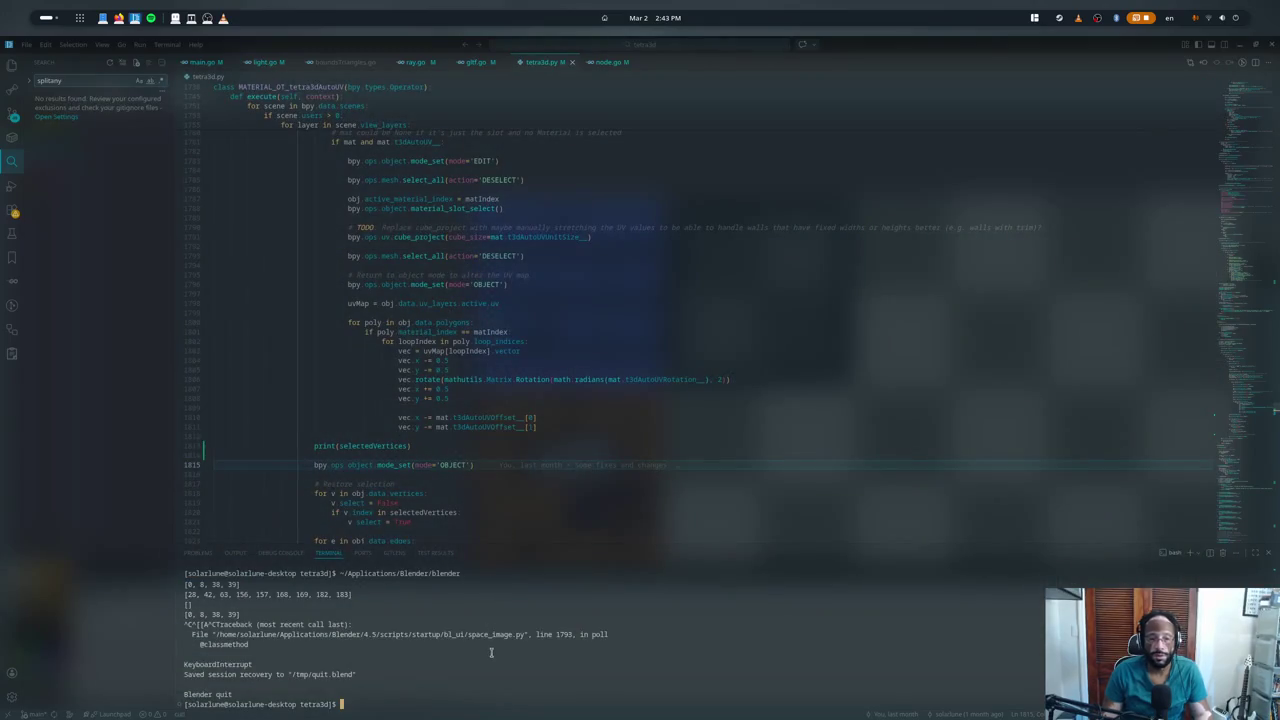
key("alt+Tab")
key("alt+Tab")
key("alt+Tab")
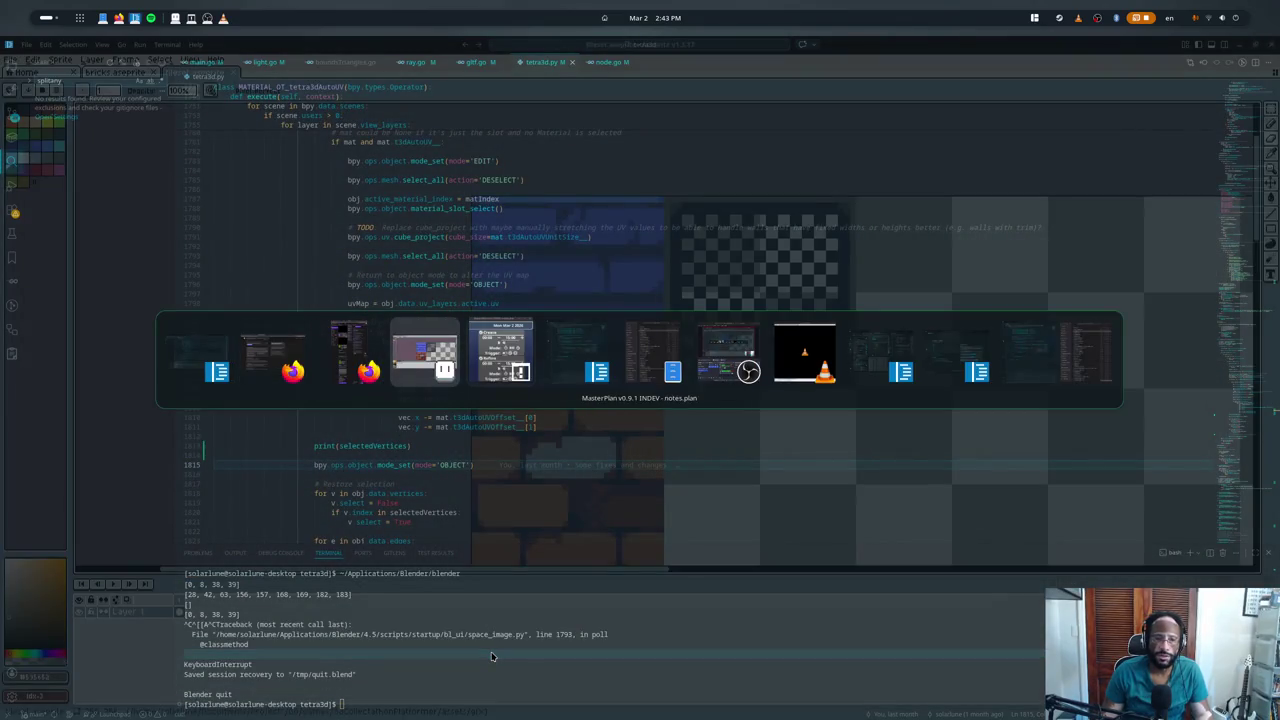
key("alt+Tab")
key("Up")
key("Return")
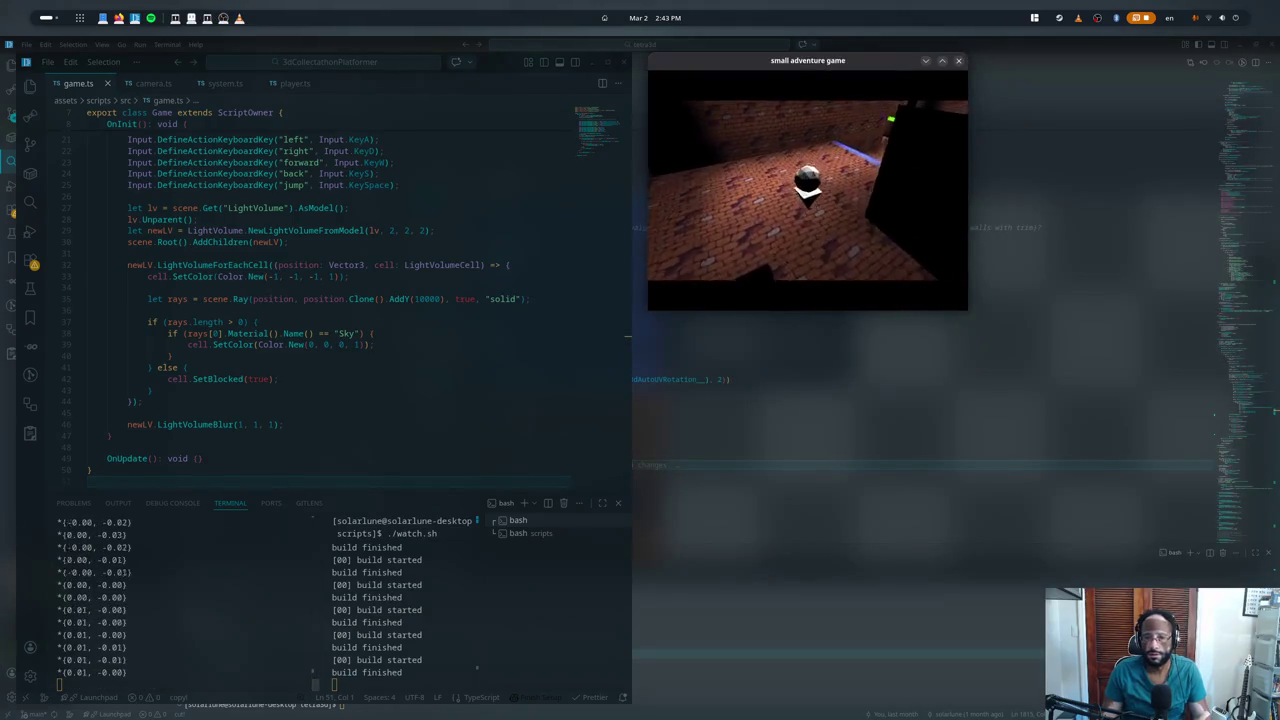
- Relaunch Blender by searching 'bl' in the window overview
key("alt+Tab")
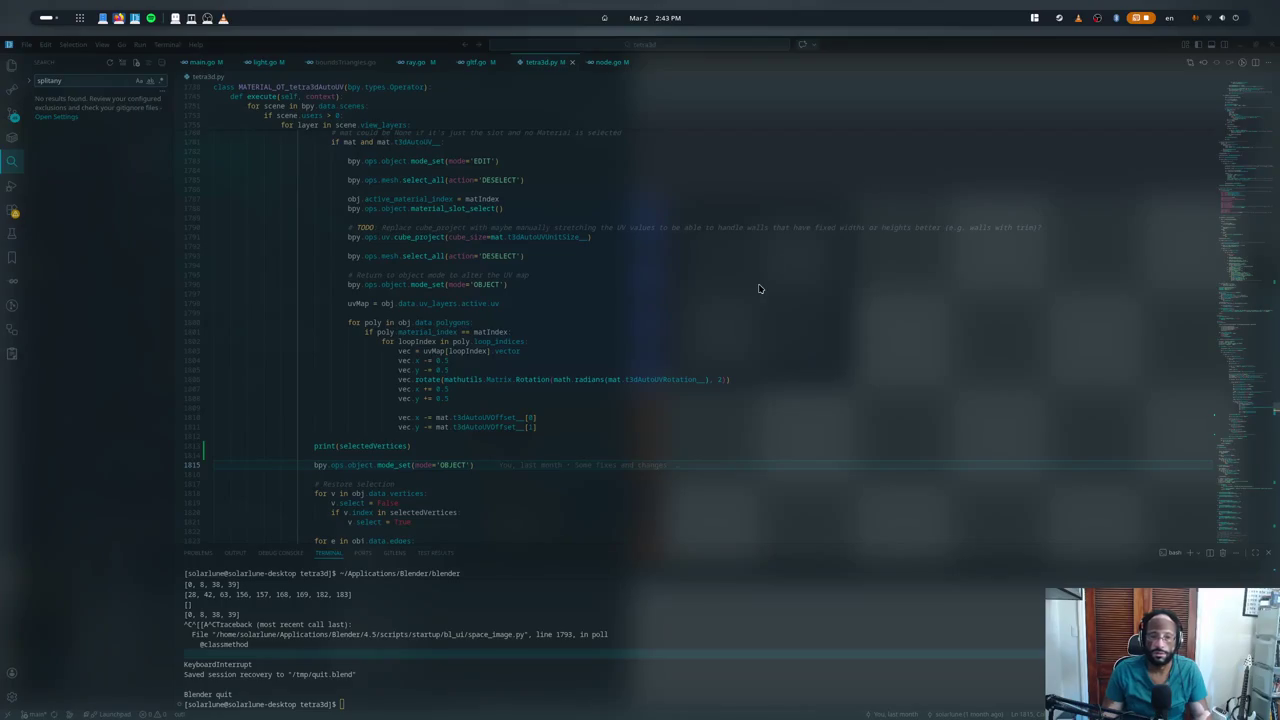
key("alt+Tab")
key("alt+Tab")
key("alt+shift+Tab")
key("alt+shift+Tab")
key("alt+shift+Tab")
key("alt+shift+Tab")
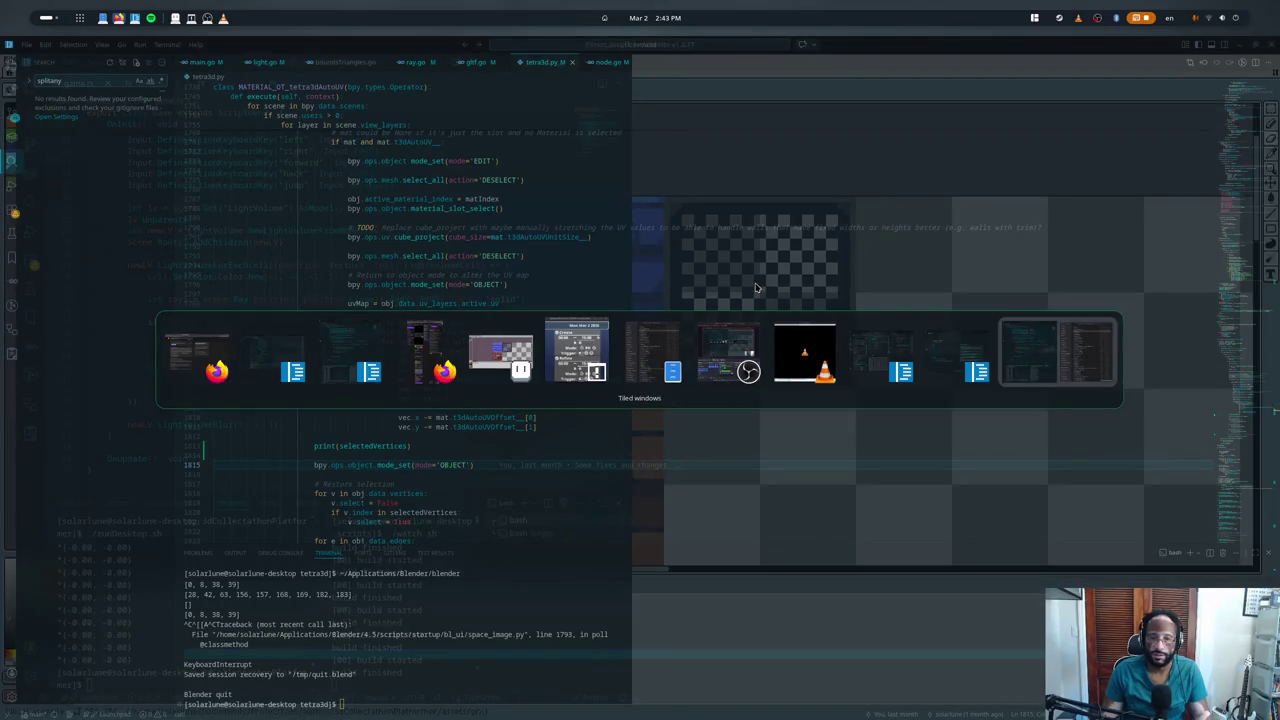
type("ble")
key("Return")
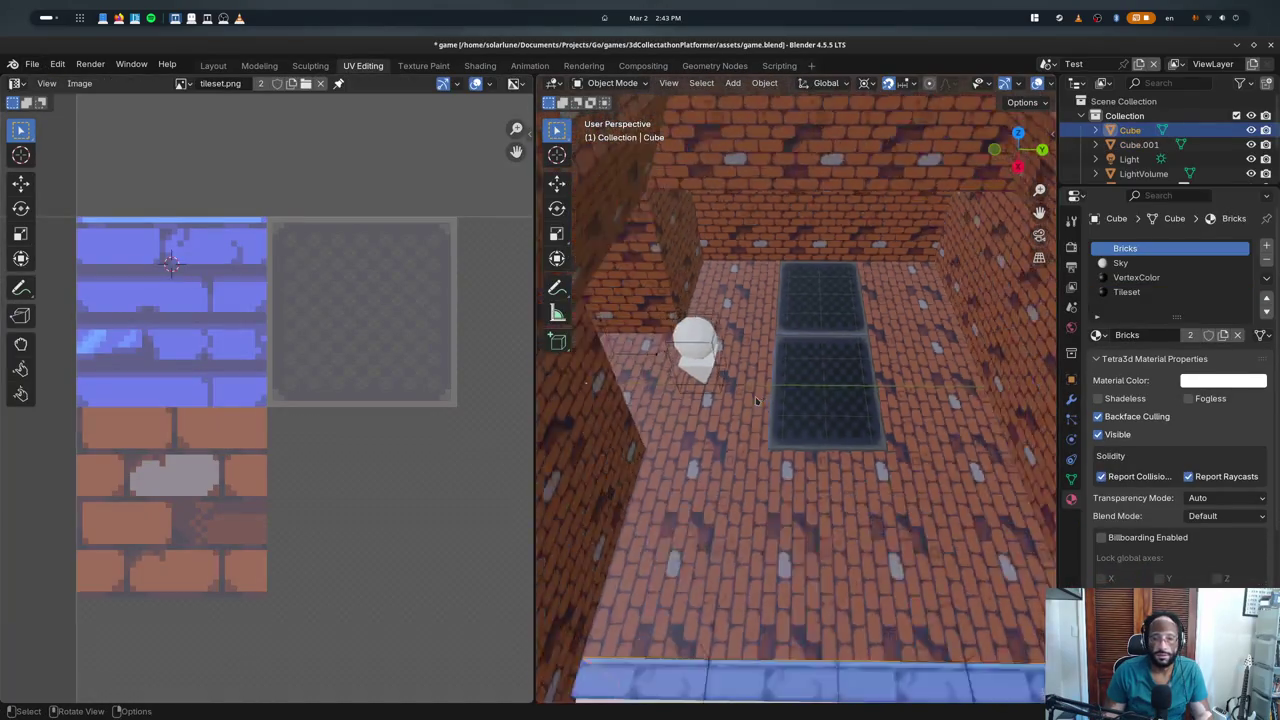
- Save the brick level with Ctrl+S so it exports to GLTF
scroll(756, 400, "down", 5)
scroll(780, 380, "down", 2)
key("ctrl+s")
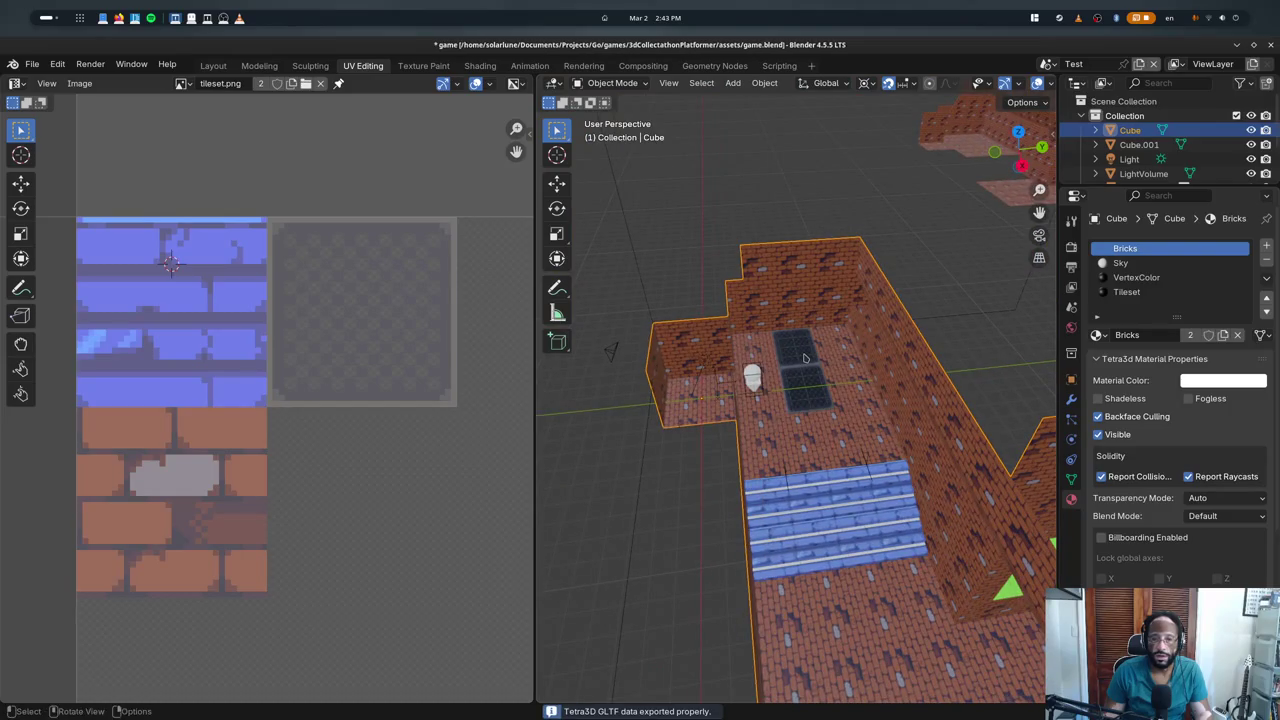
- Rerun the game launch command in the VS Code terminal and maximize the game window
key("alt+Tab")
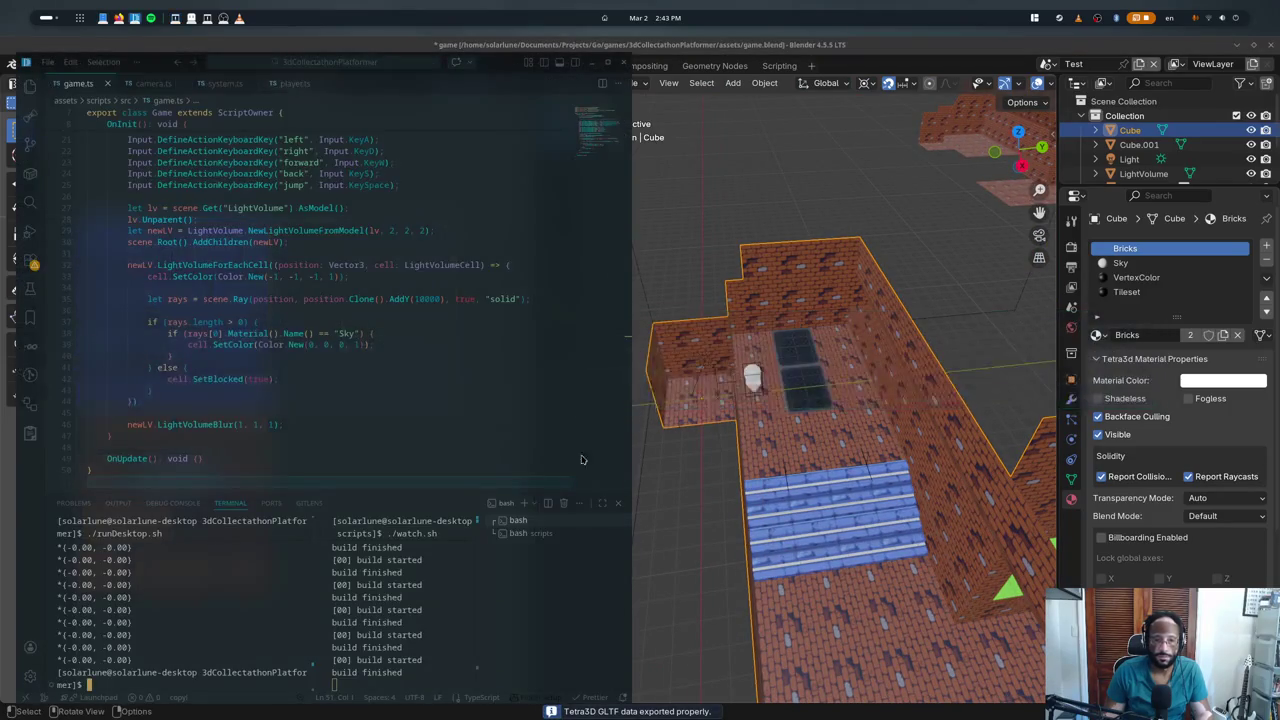
left_click(186, 600)
key("Up")
key("Return")
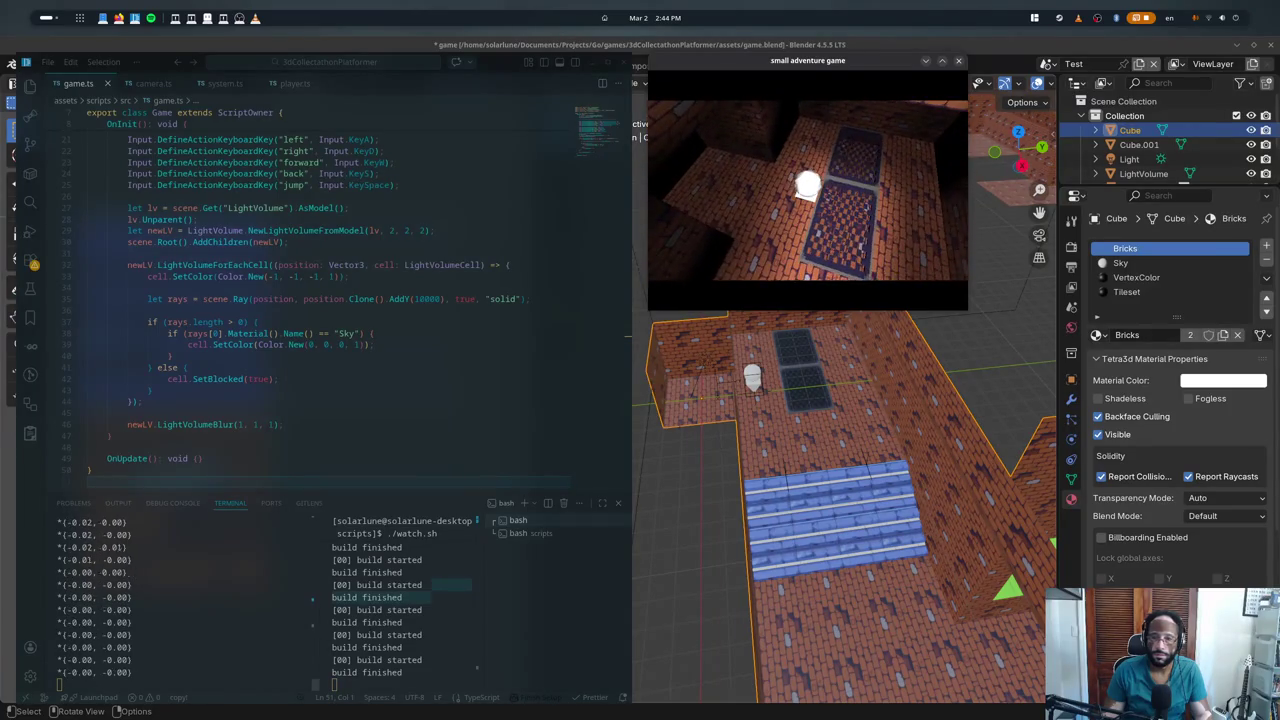
key("super+Up")
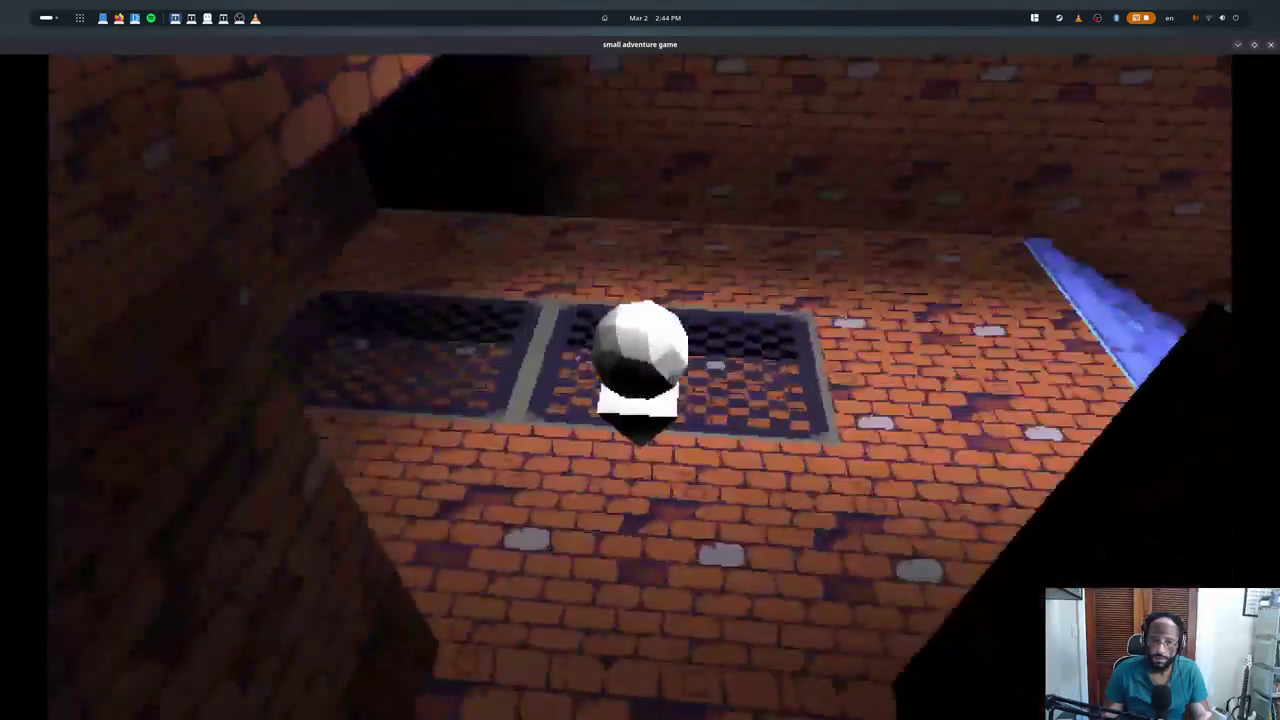
- Orbit Blender's view along the brick corridor and make the Tileset material slot active
key("super")
left_click(386, 514)
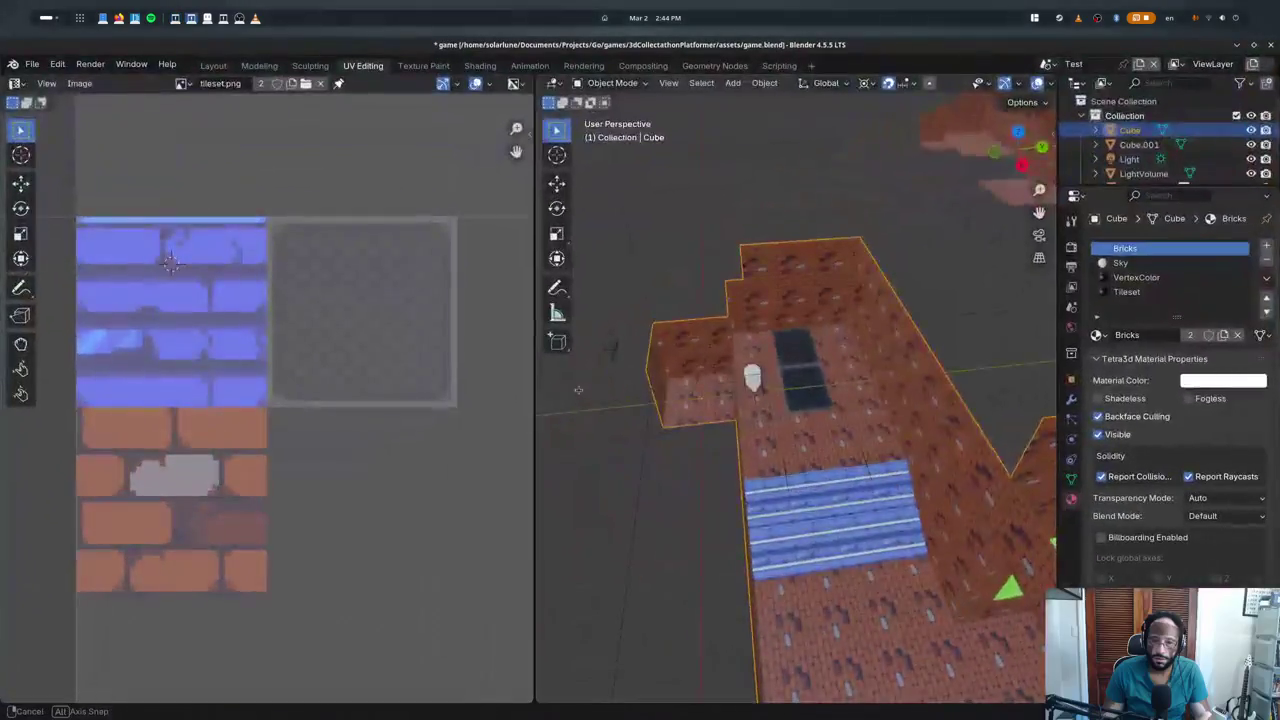
scroll(790, 390, "up", 5)
middle_click_drag(810, 370, 795, 337)
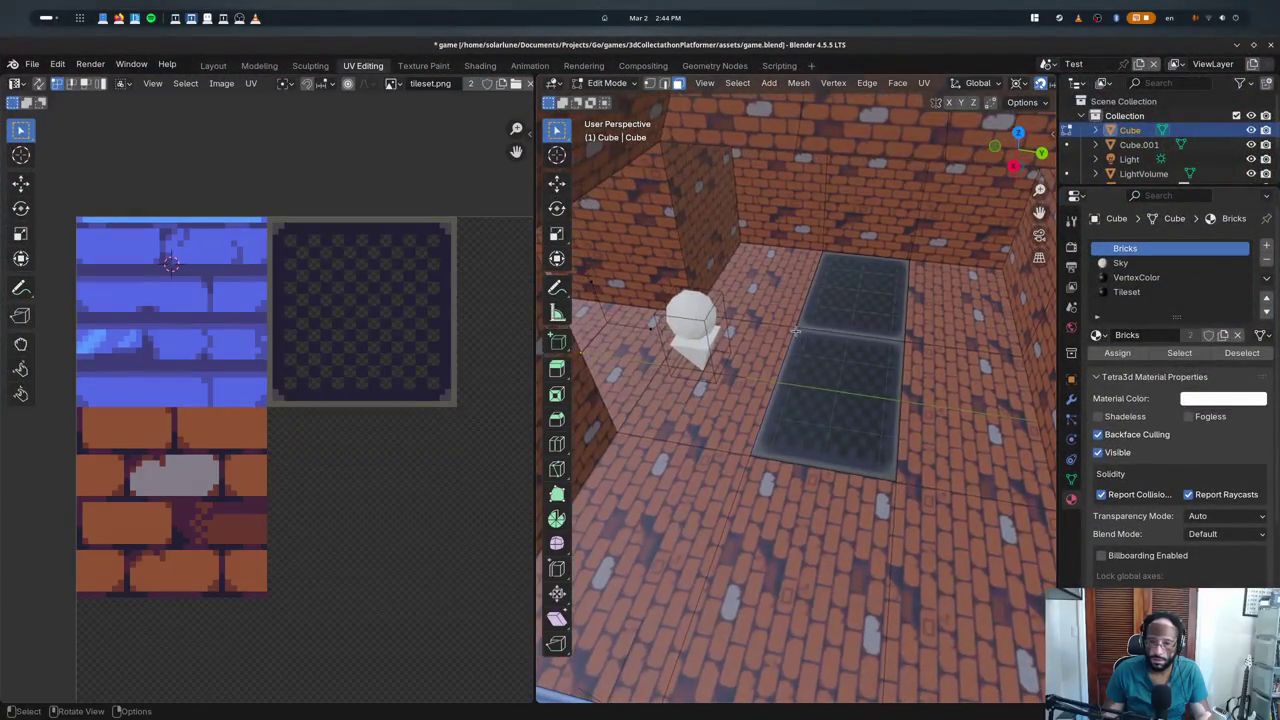
key("alt+Tab")
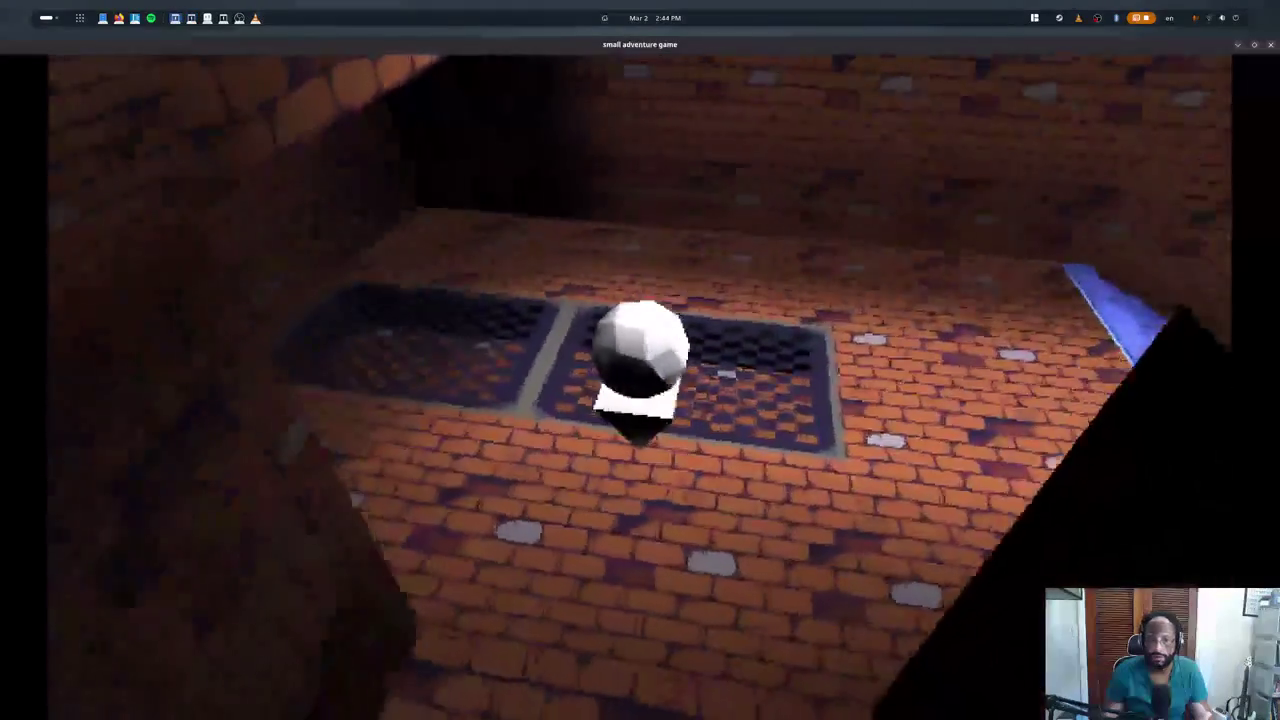
key("alt+Tab")
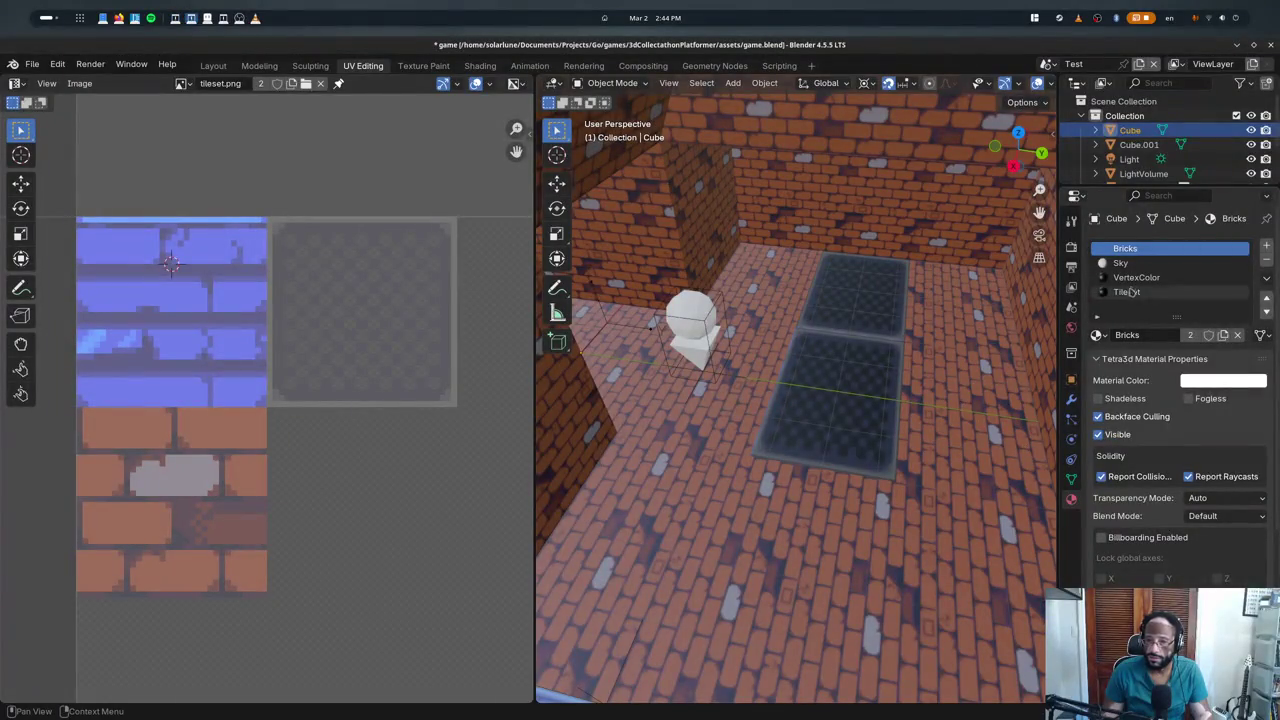
left_click(1130, 292)
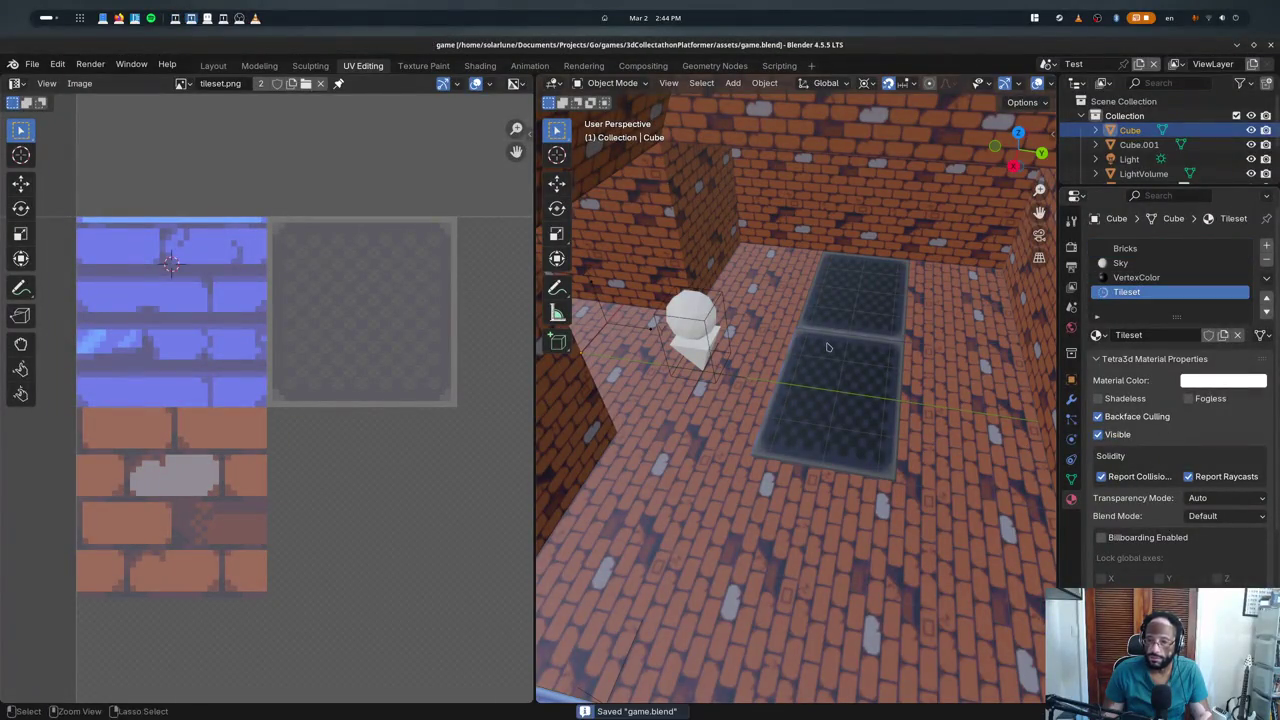
- Walk the player with WASD over the grate panels toward the corridor's back wall
key("alt+Tab")
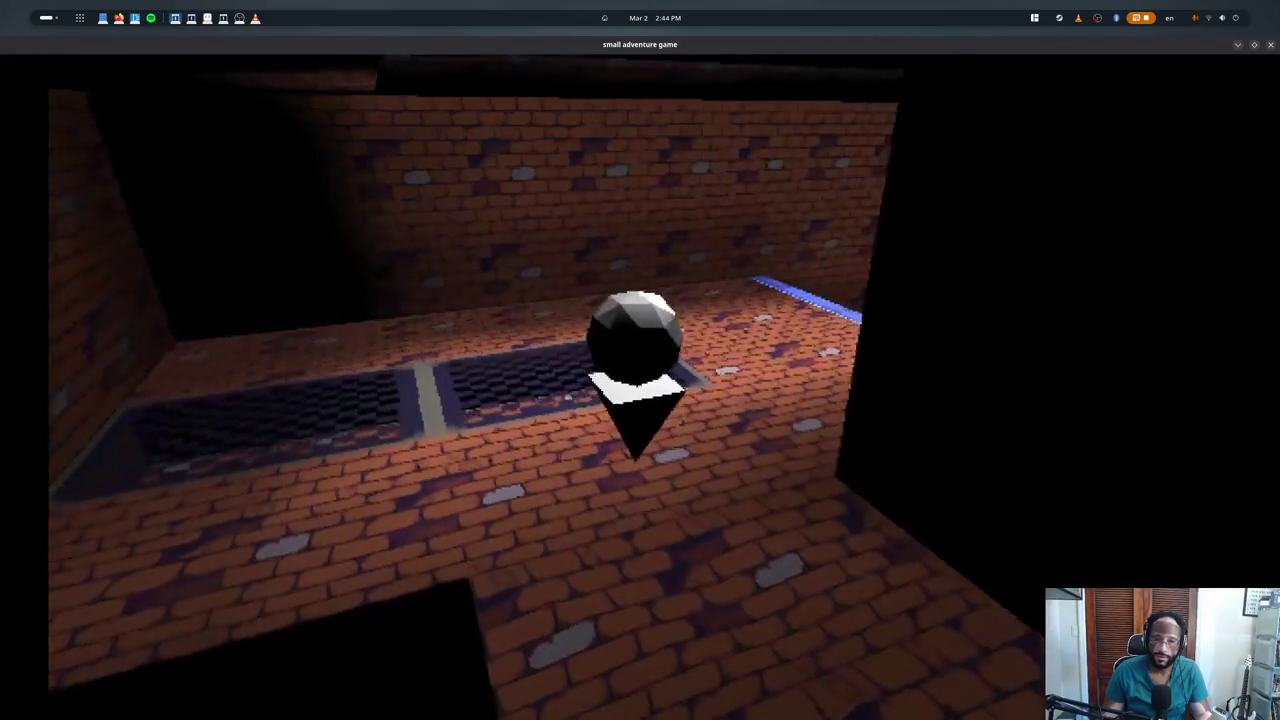
key("a")
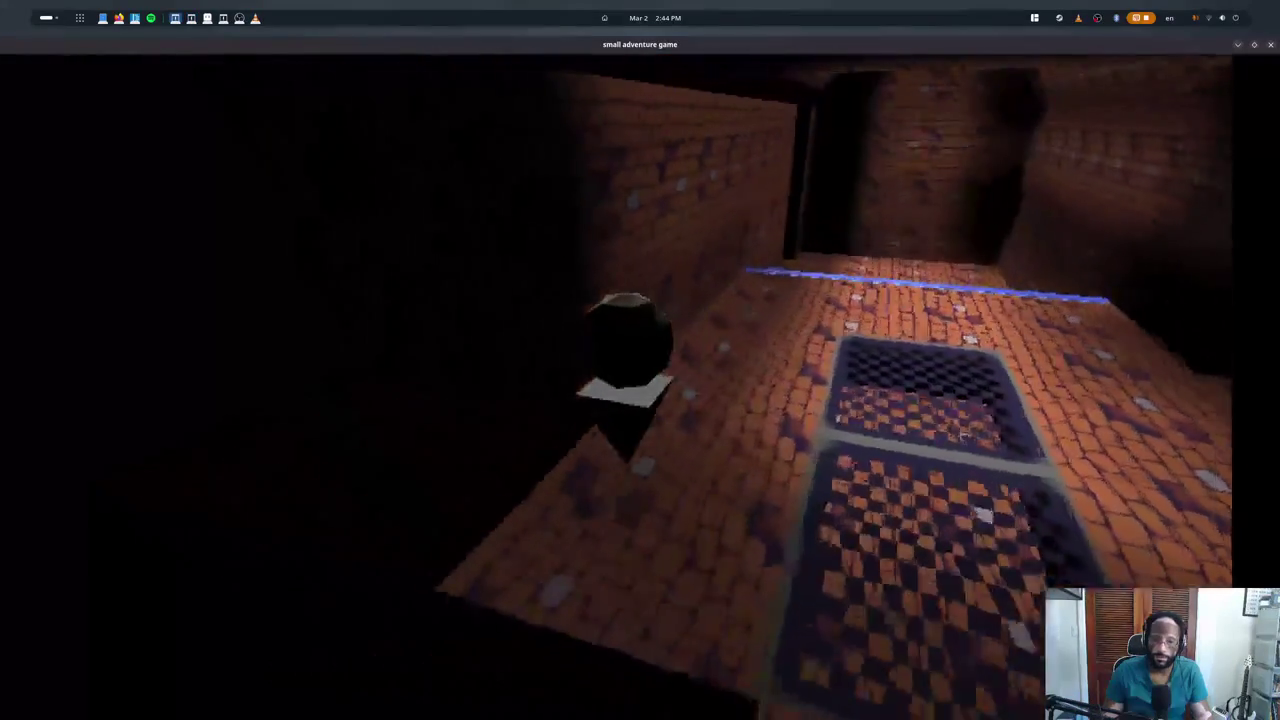
key("w")
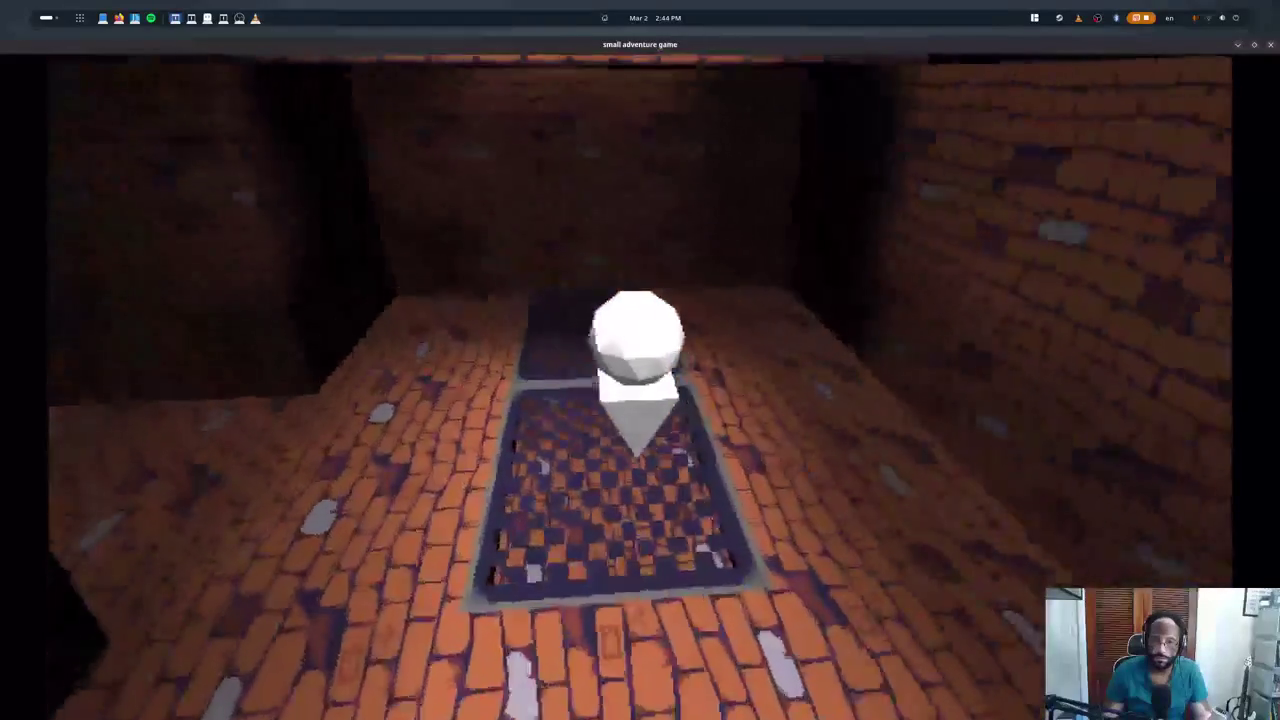
key("w")
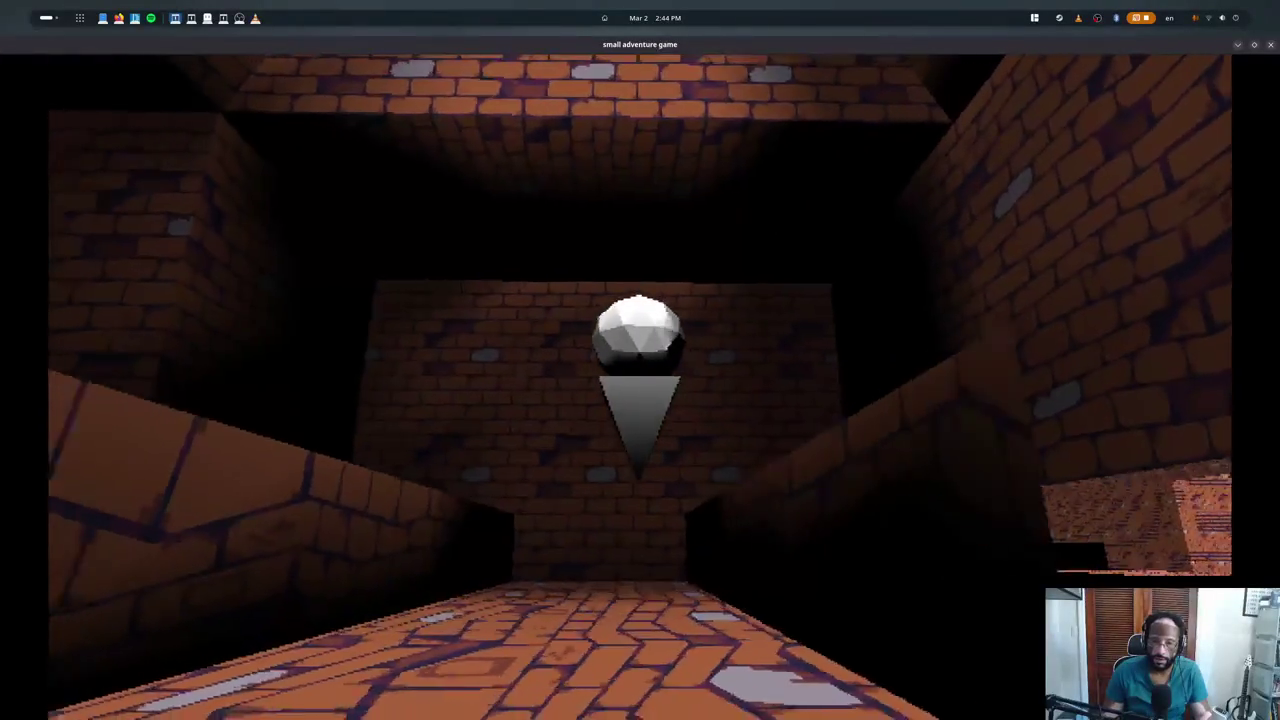
key("w")
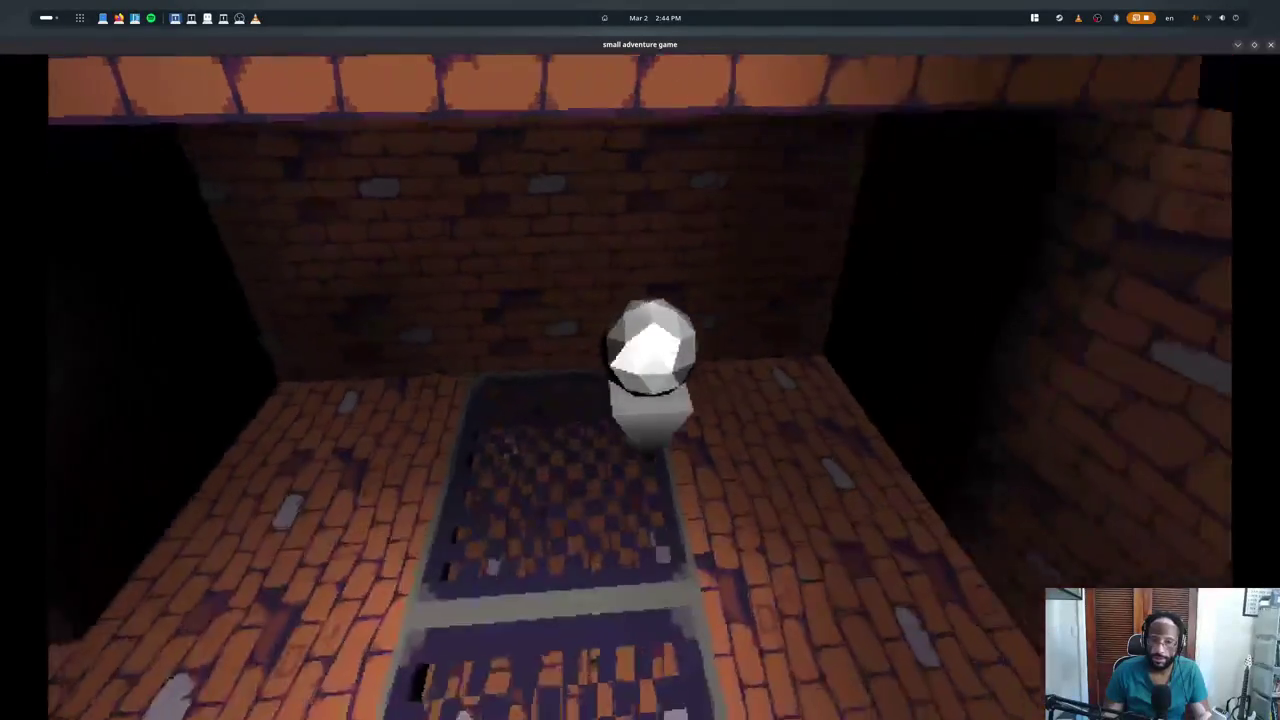
key("w")
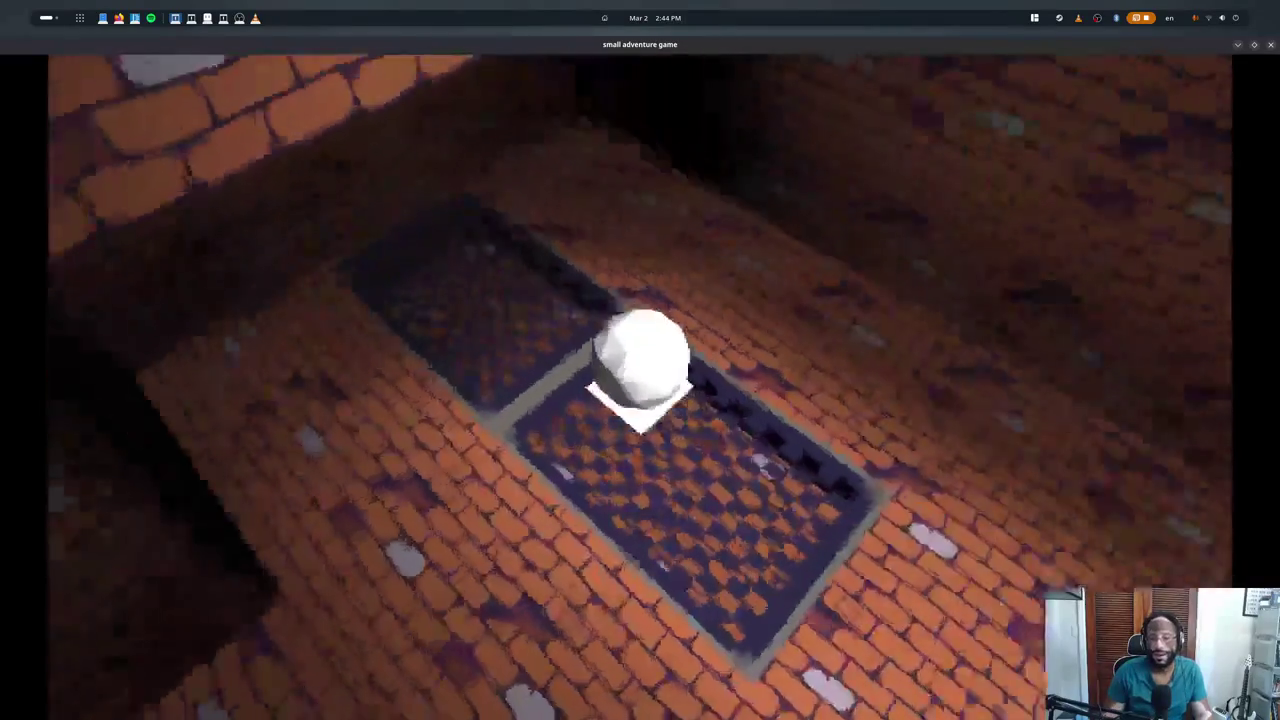
key("d")
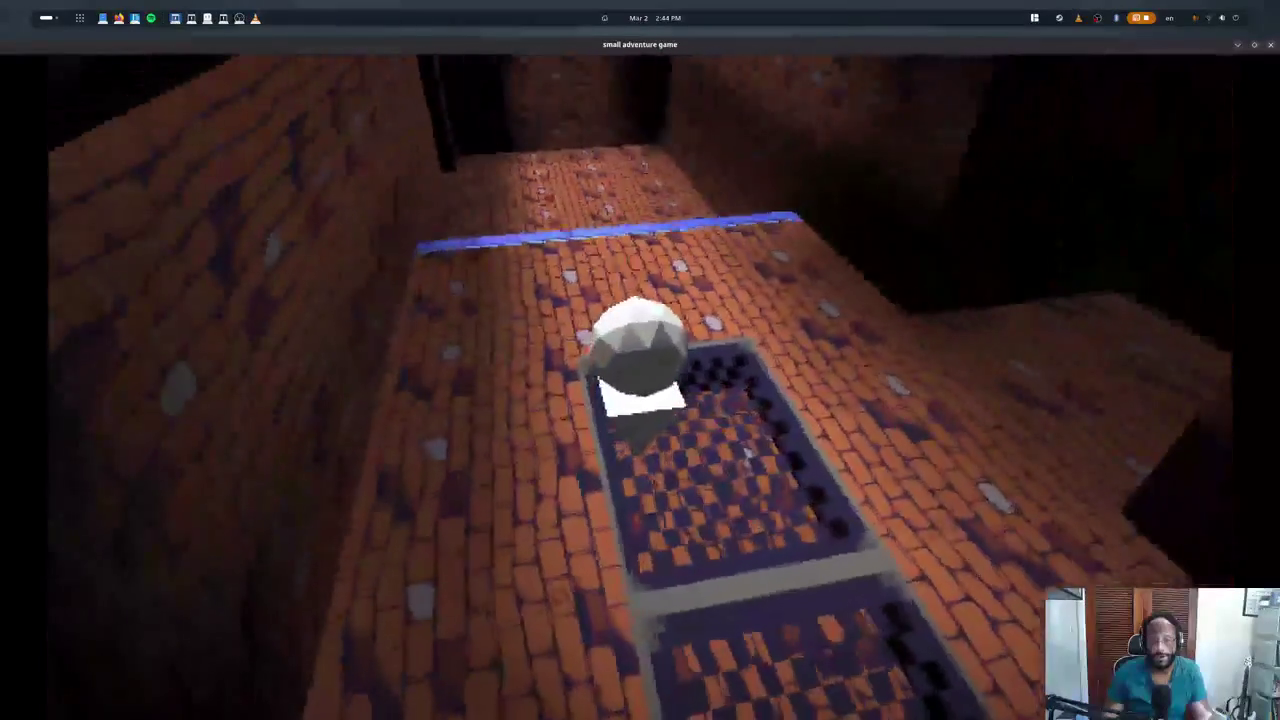